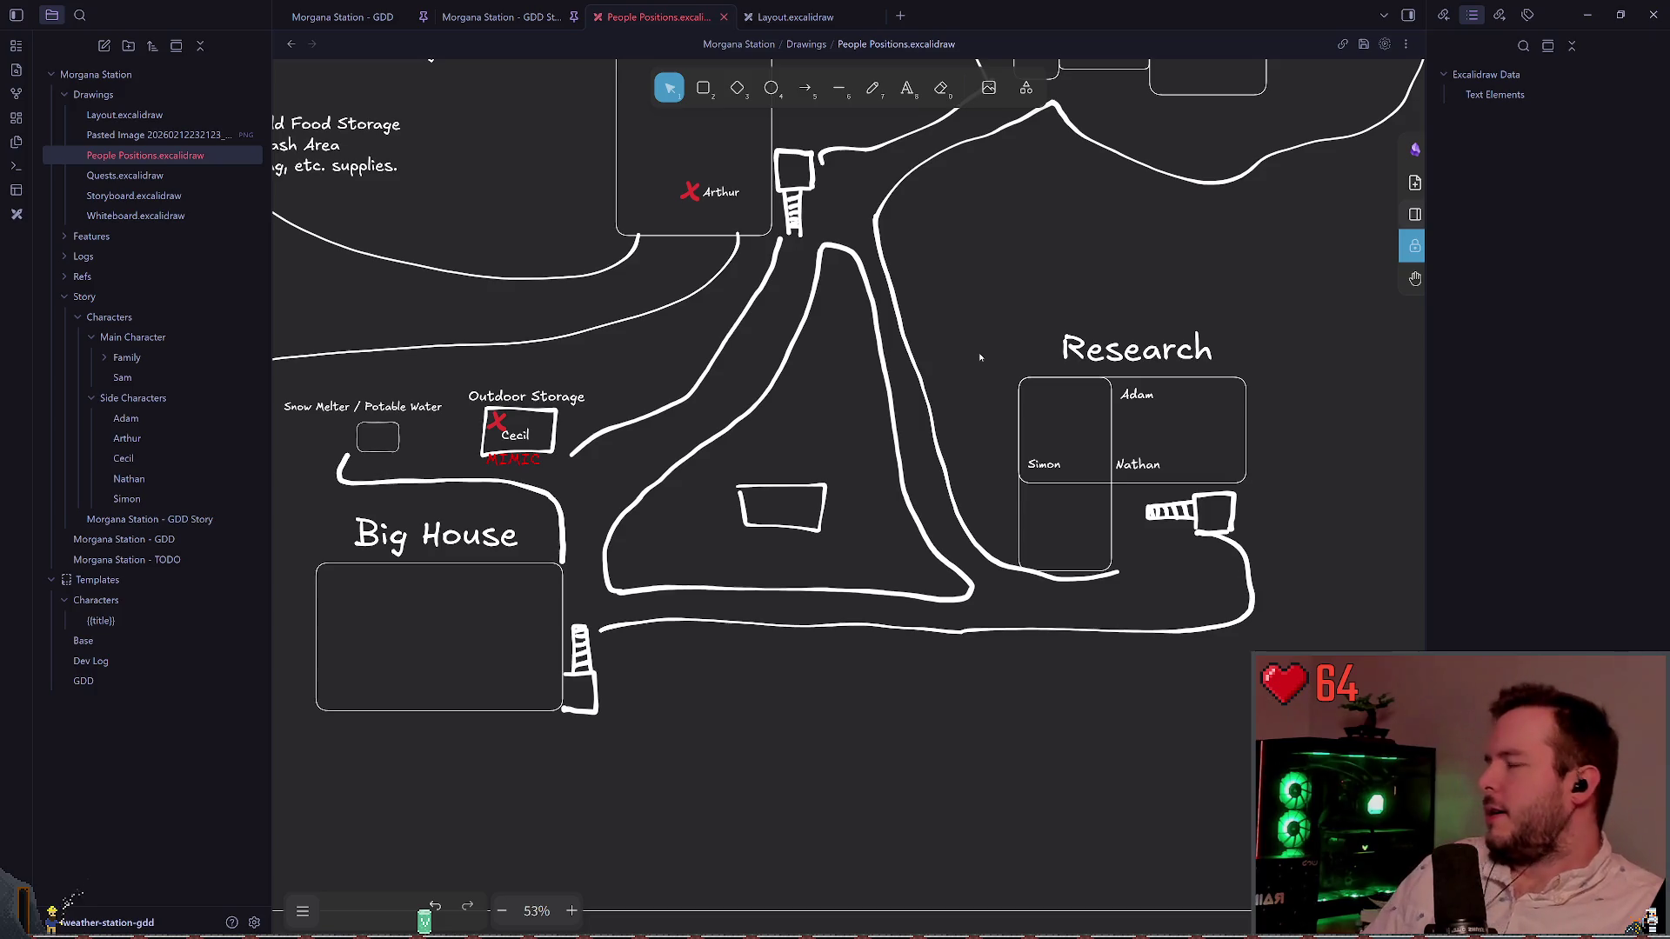
Step: Zoom around the People Positions station map and switch to the Freedraw pencil tool
scroll(823, 461, down, 5)
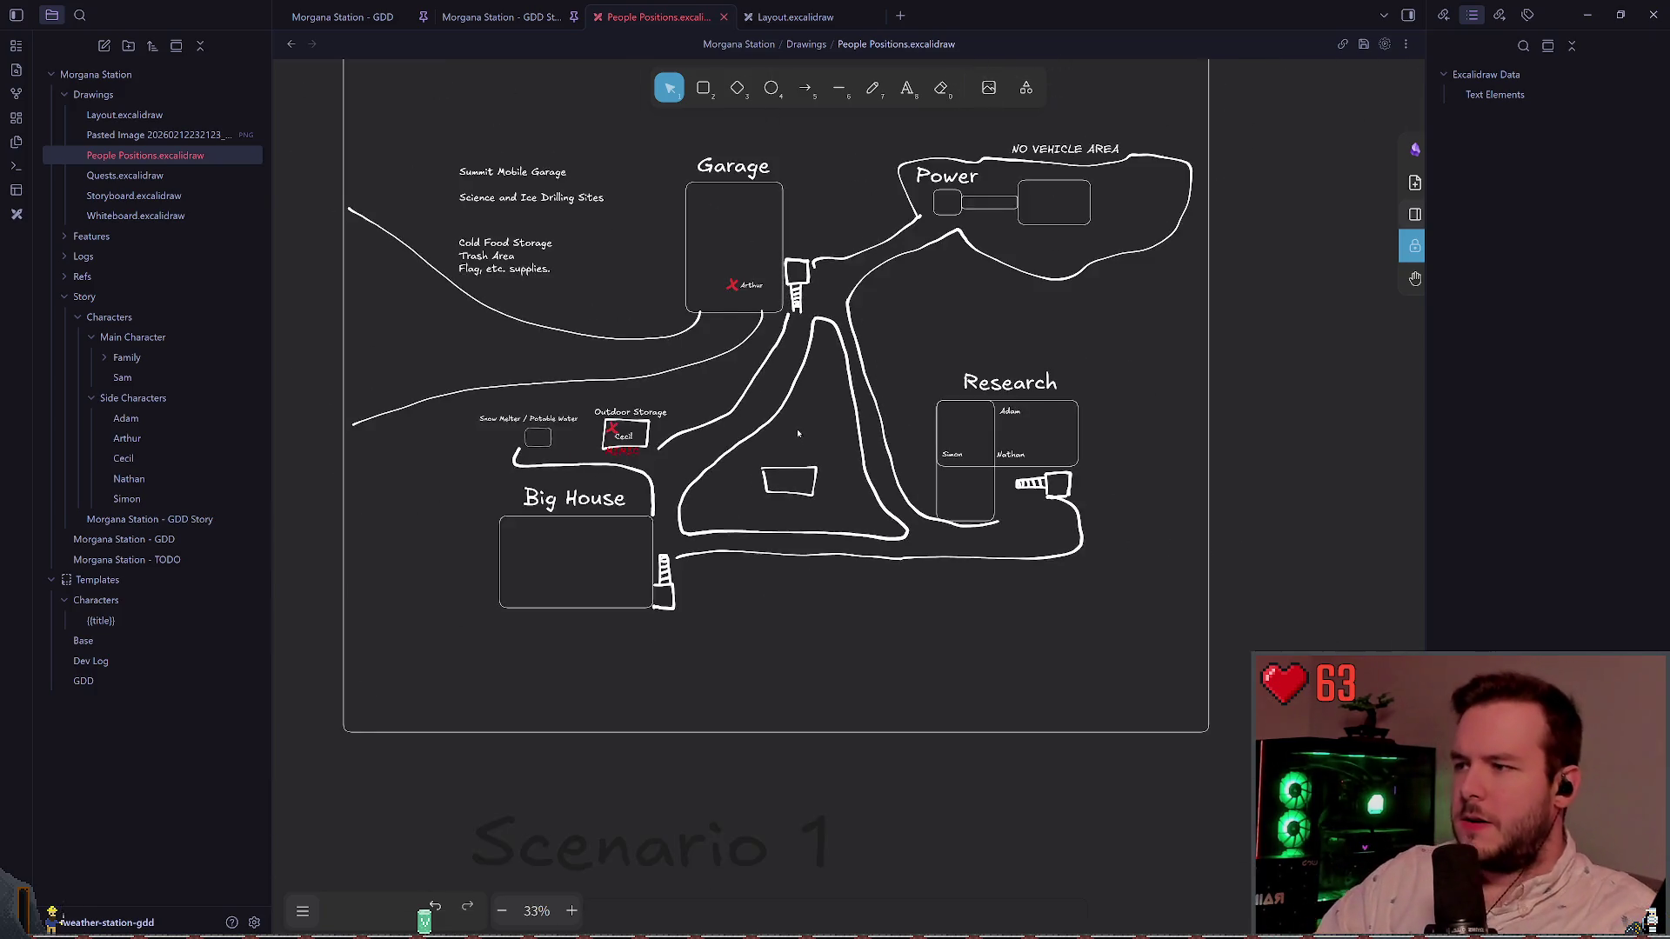
scroll(874, 419, up, 3)
scroll(874, 419, up, 3)
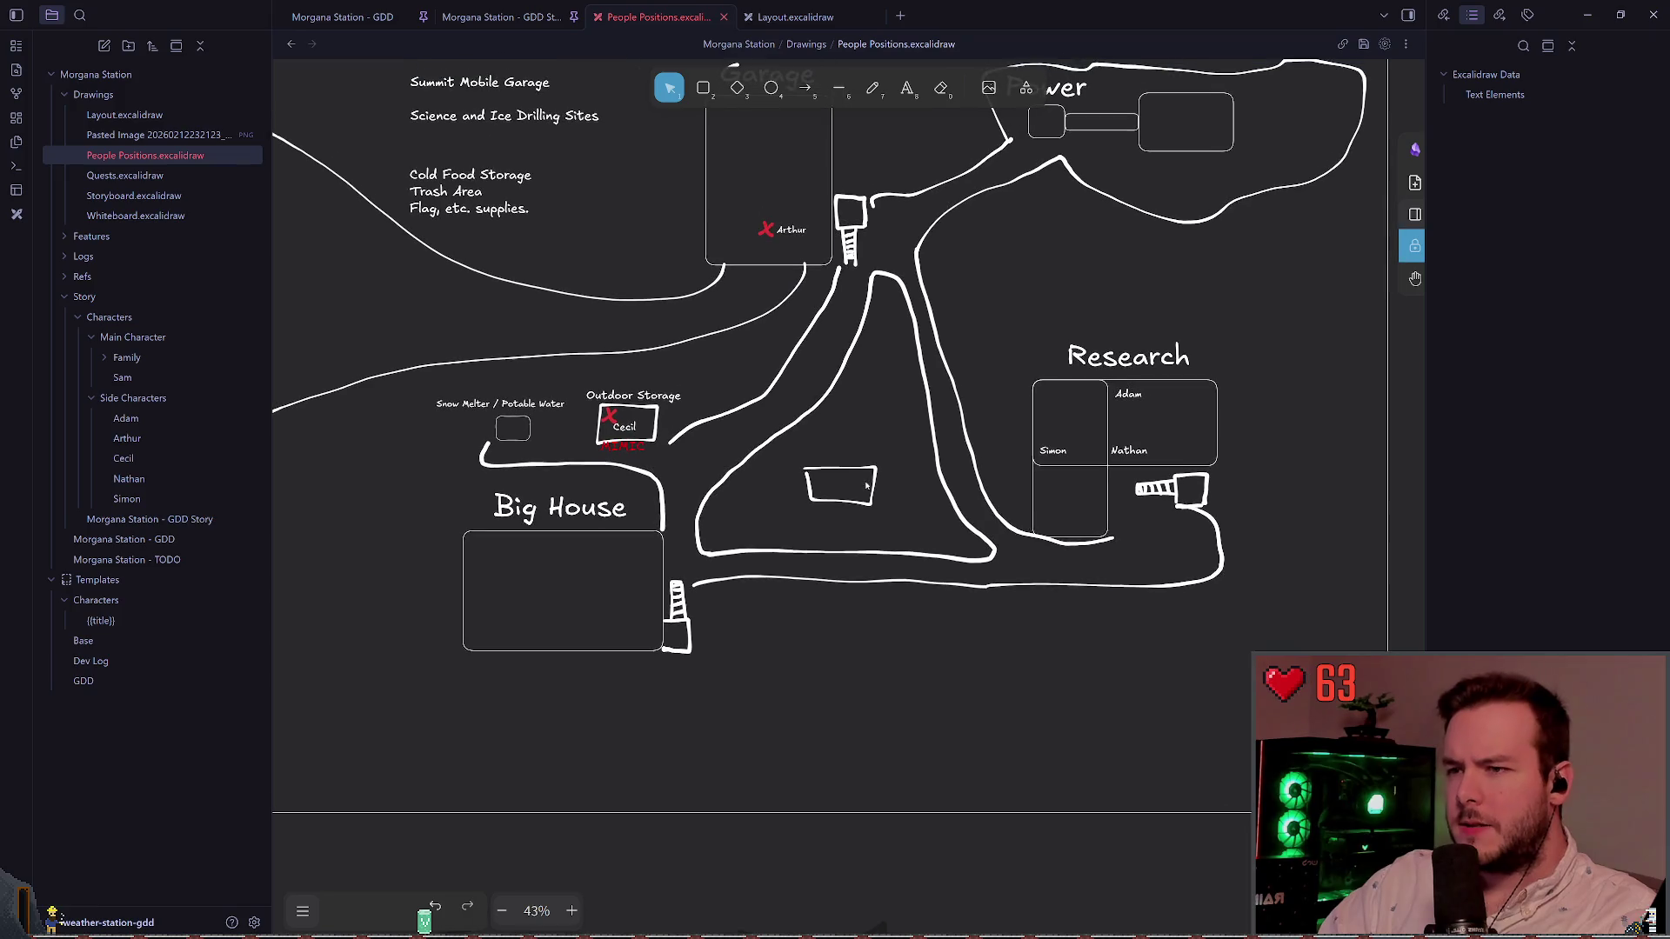
click(878, 85)
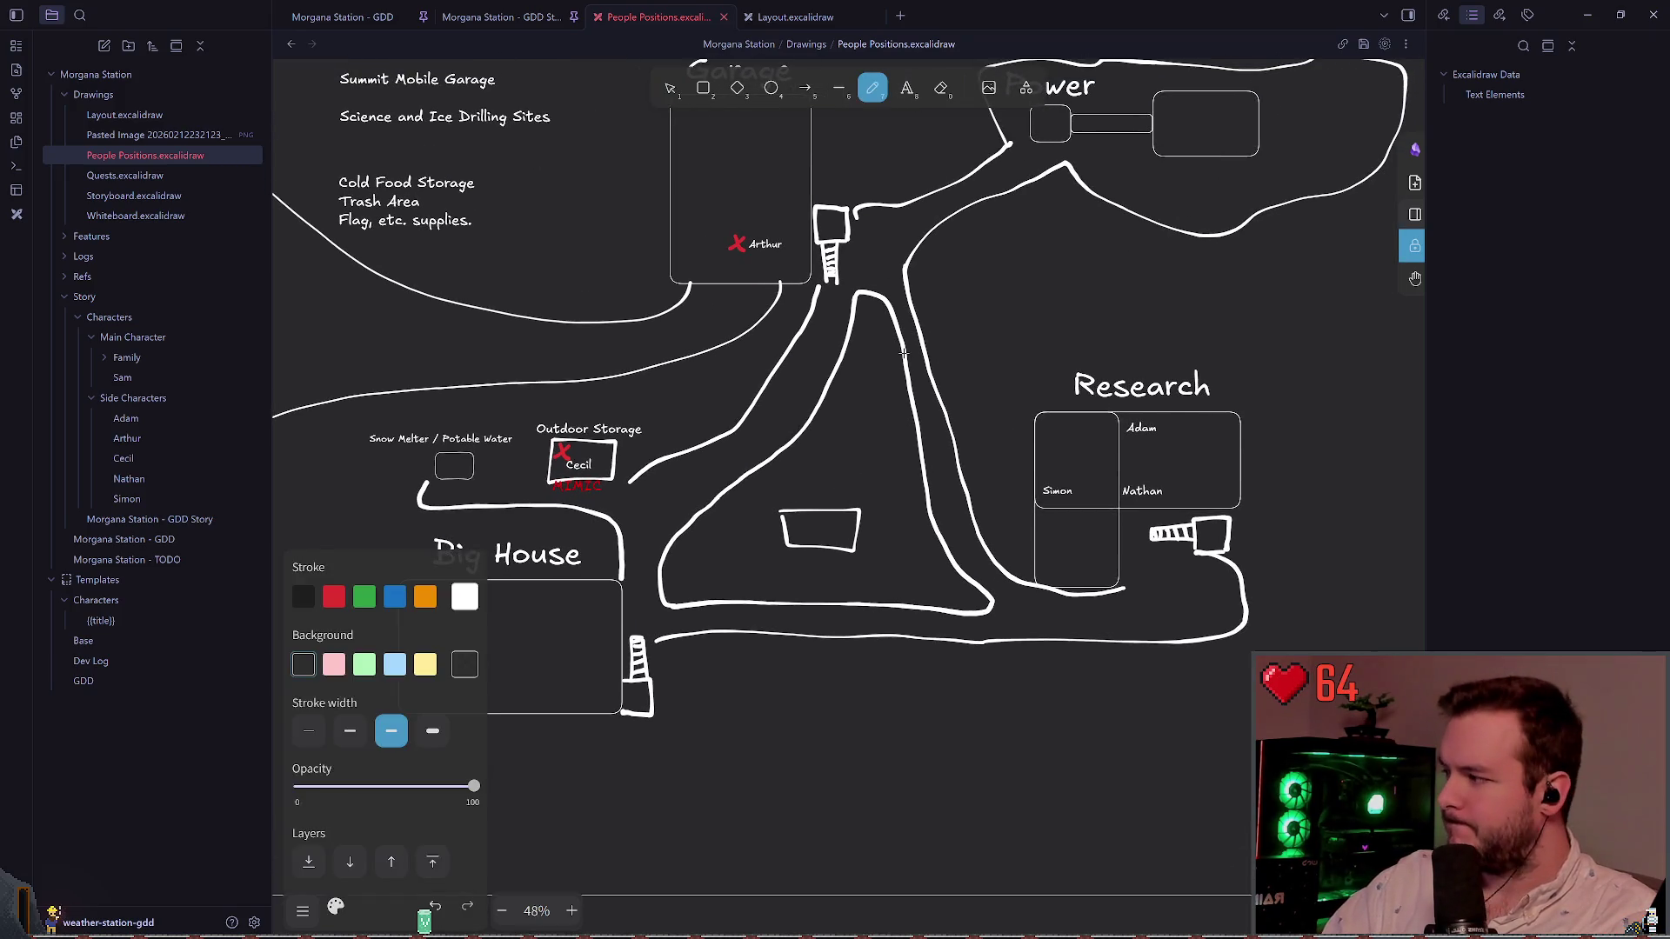
scroll(747, 461, up, 1)
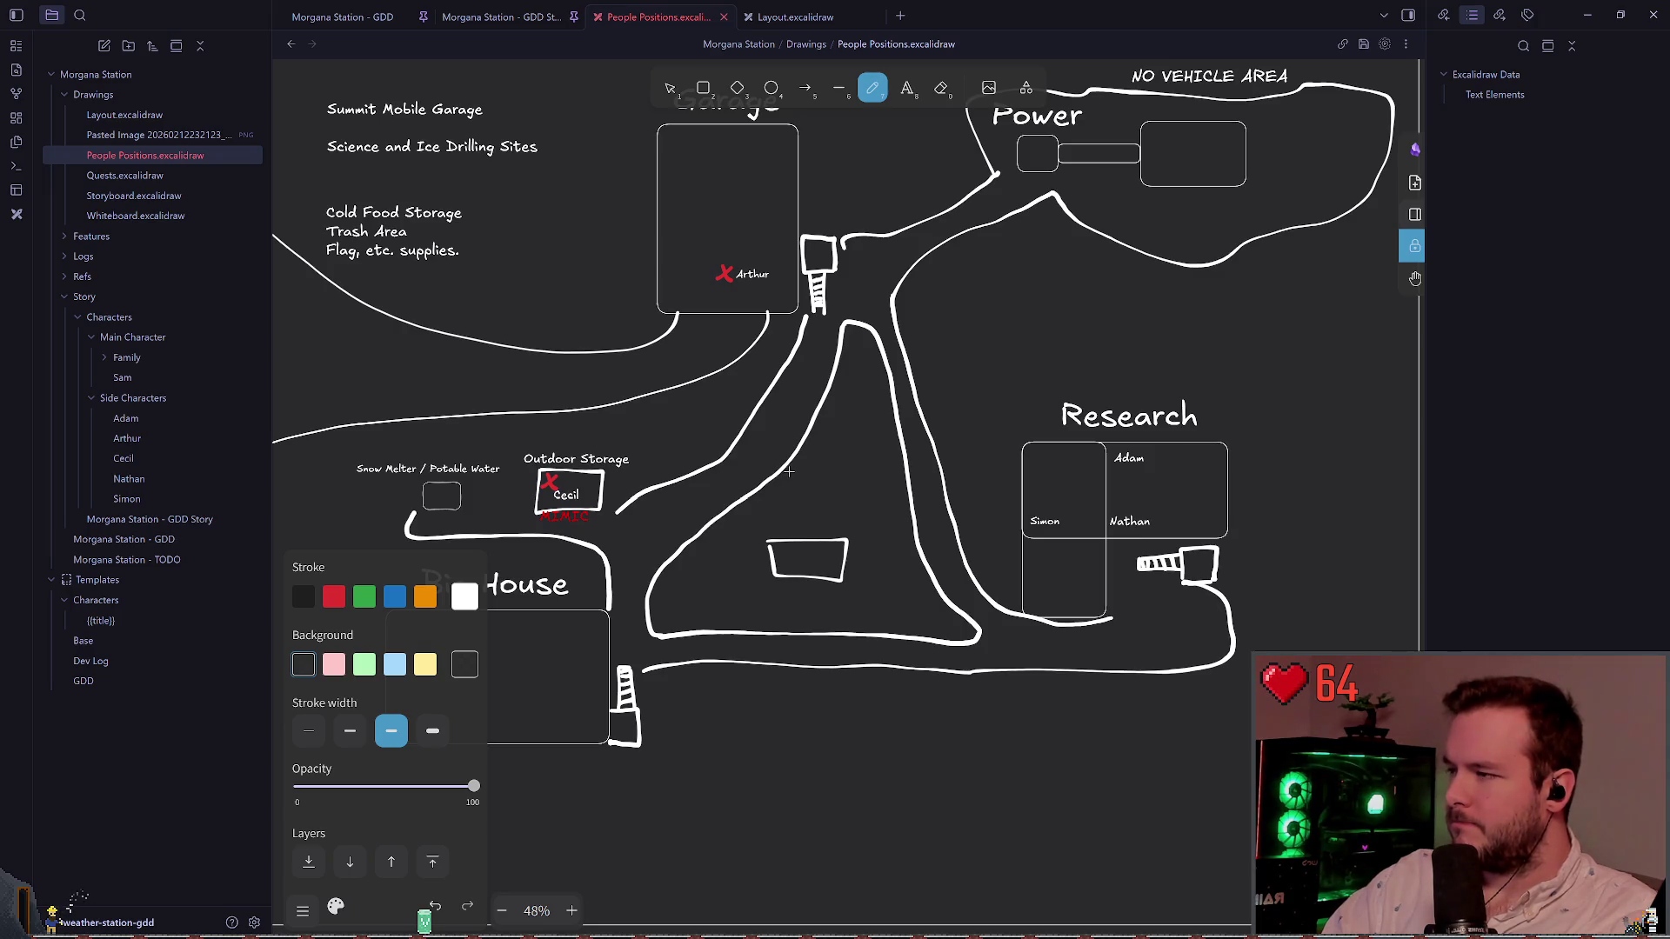
scroll(824, 455, down, 1)
scroll(823, 455, left, 1)
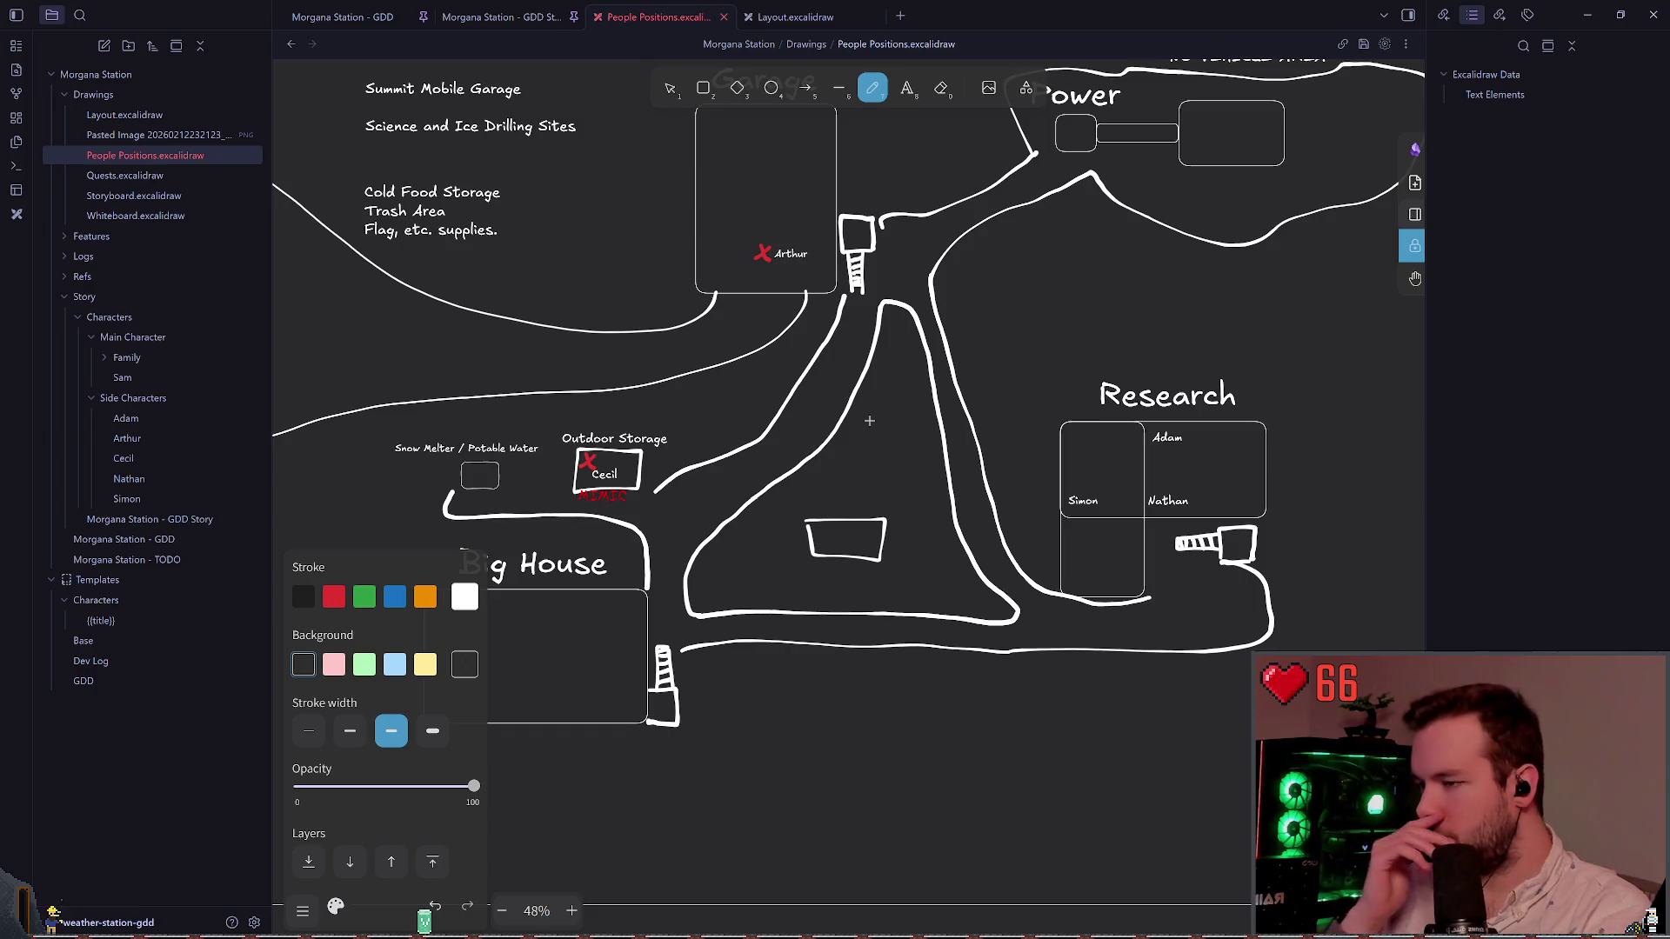
click(811, 7)
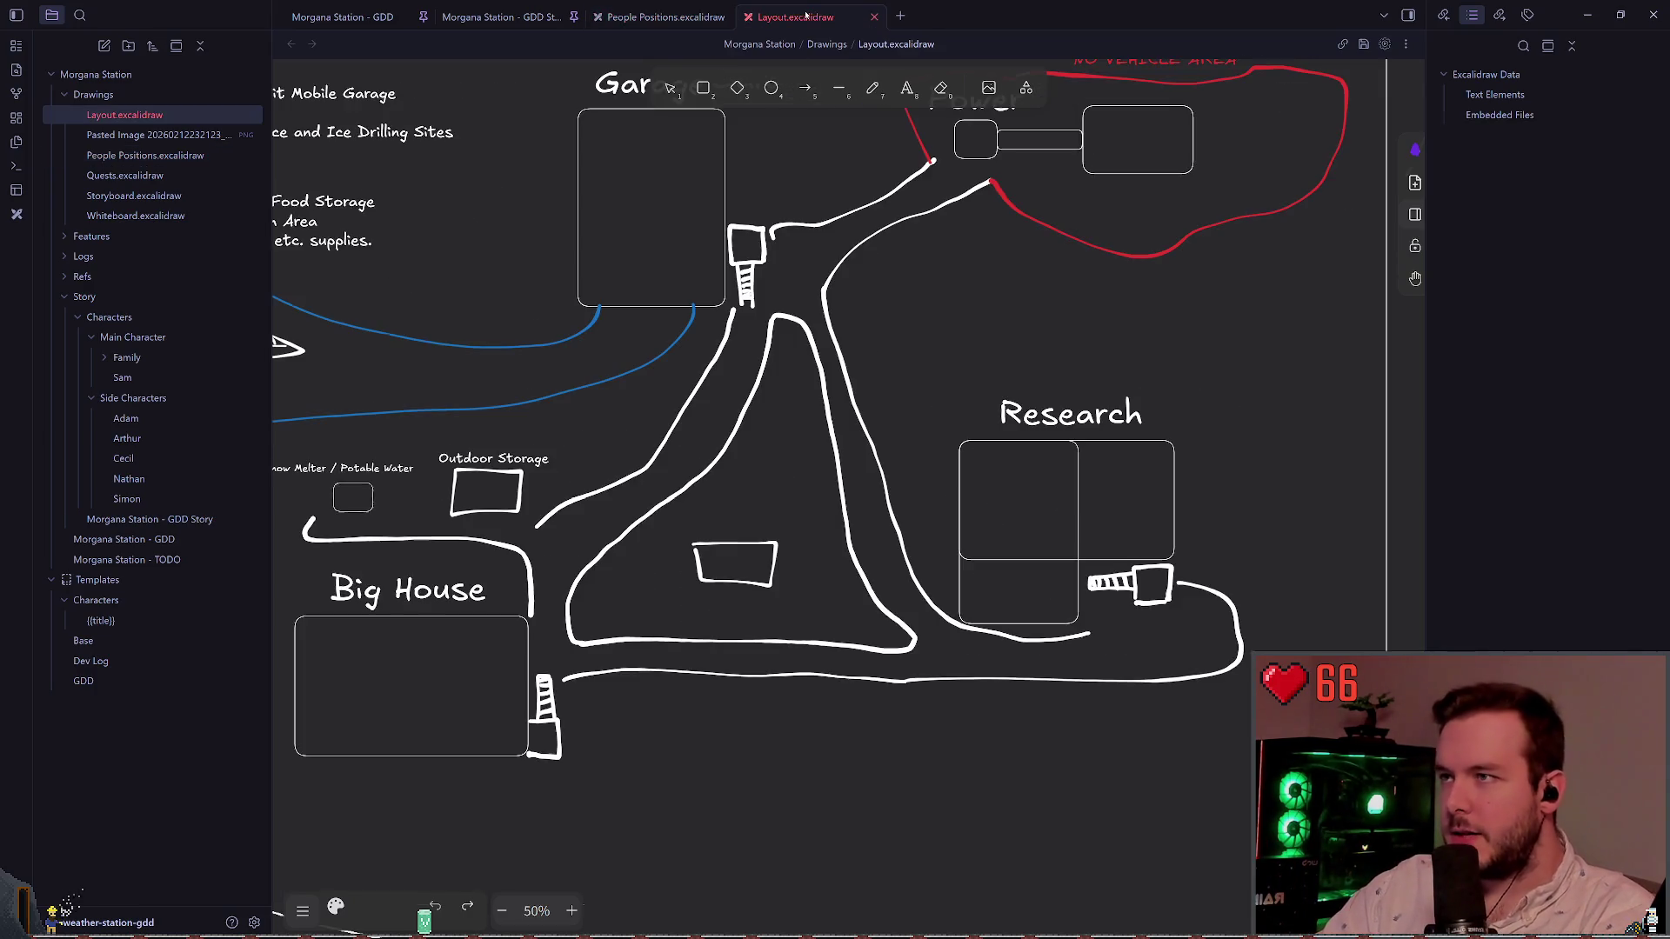
click(500, 16)
click(348, 16)
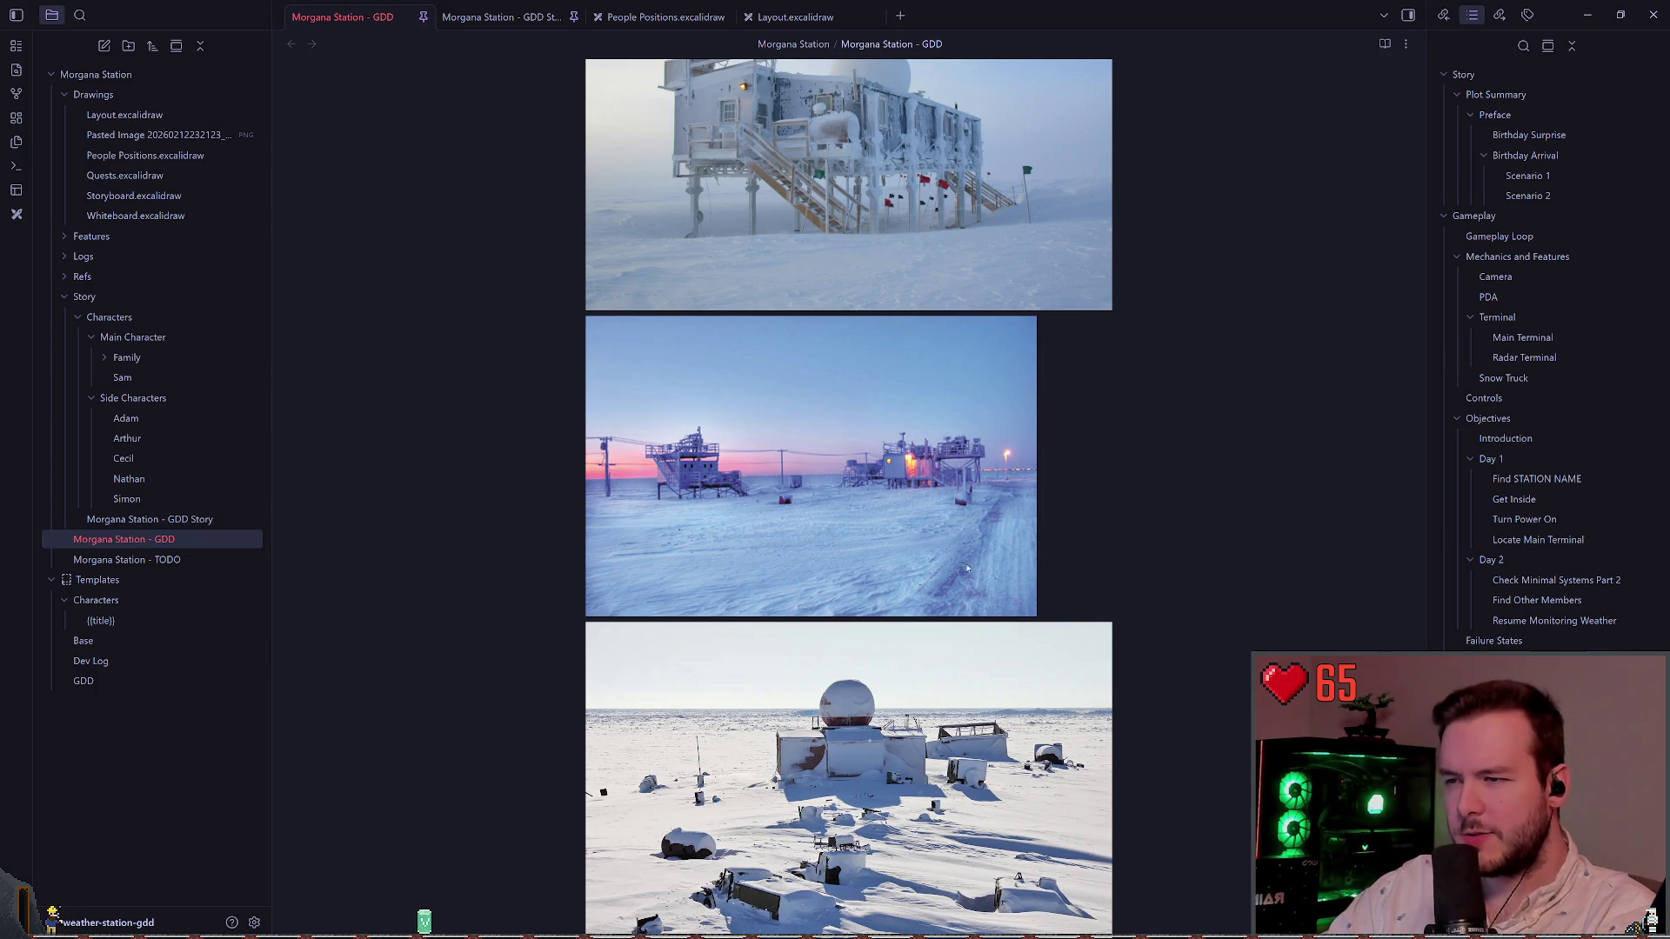
scroll(742, 572, down, 2)
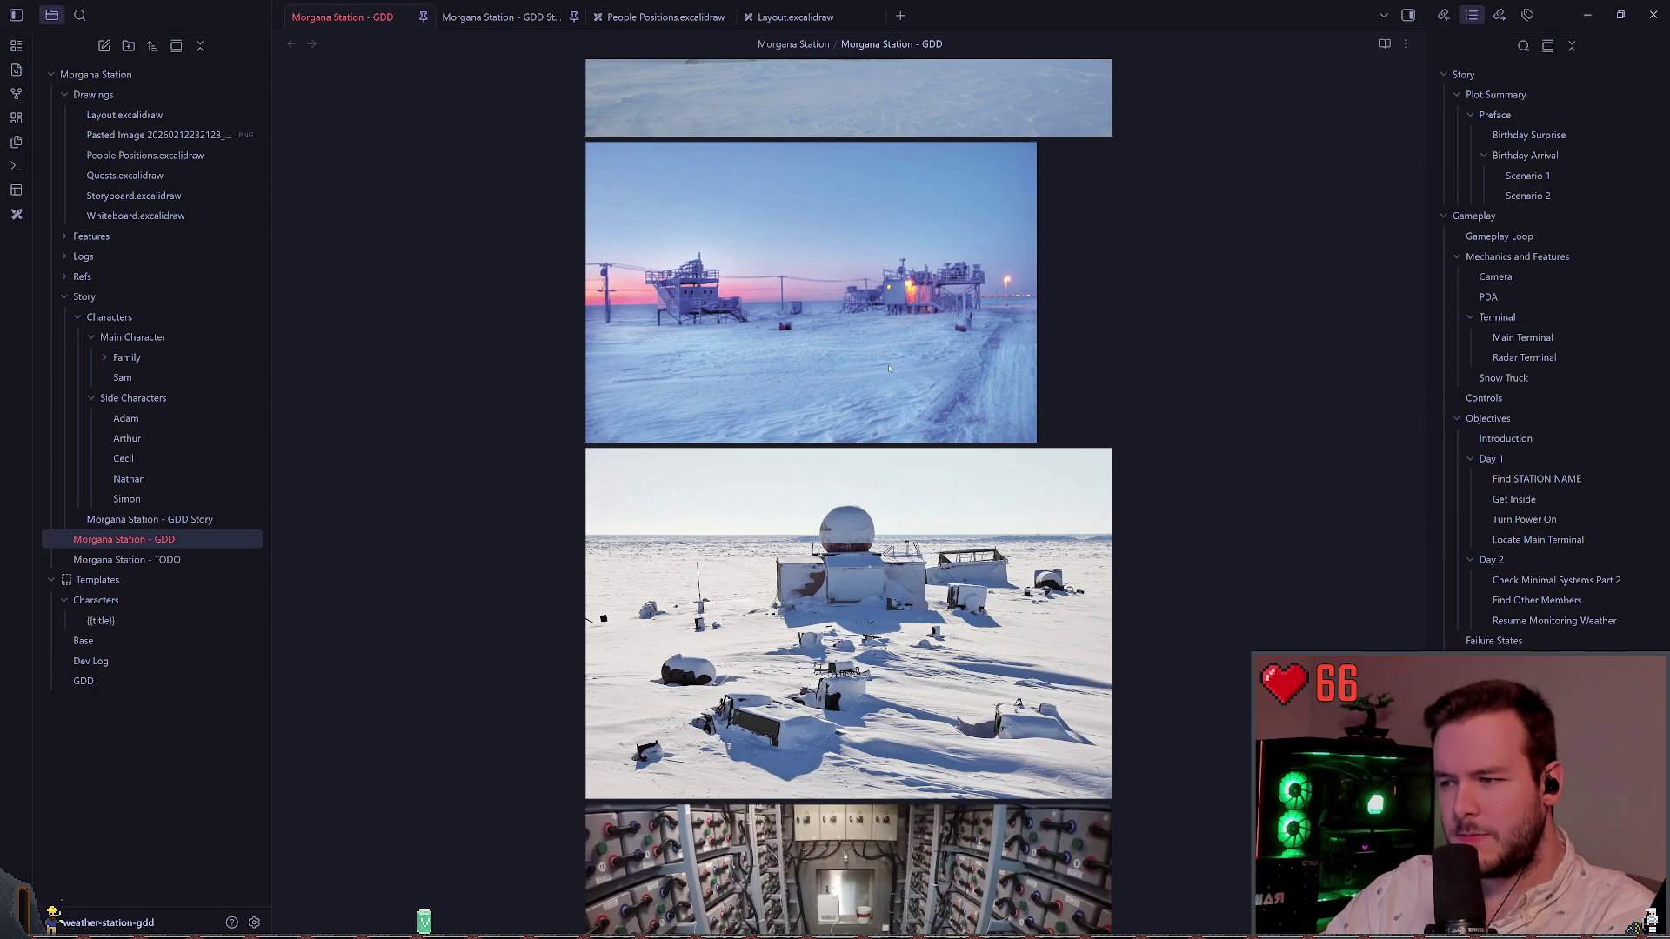
scroll(938, 521, down, 2)
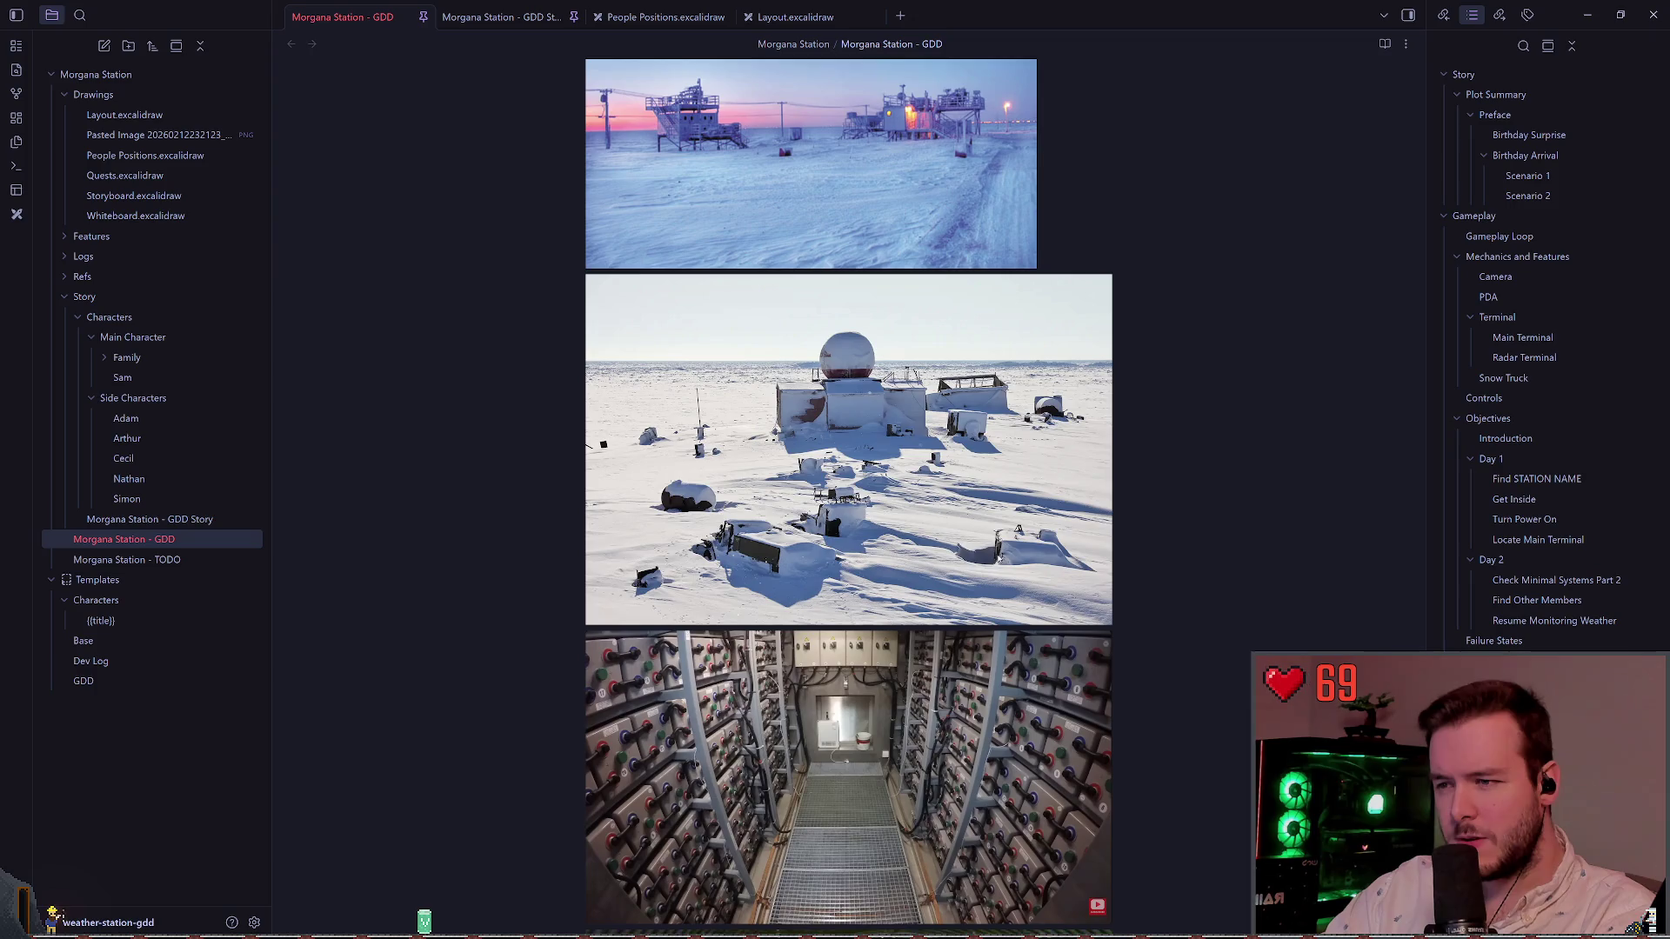
scroll(1088, 506, down, 5)
scroll(977, 554, up, 8)
scroll(1033, 529, up, 1)
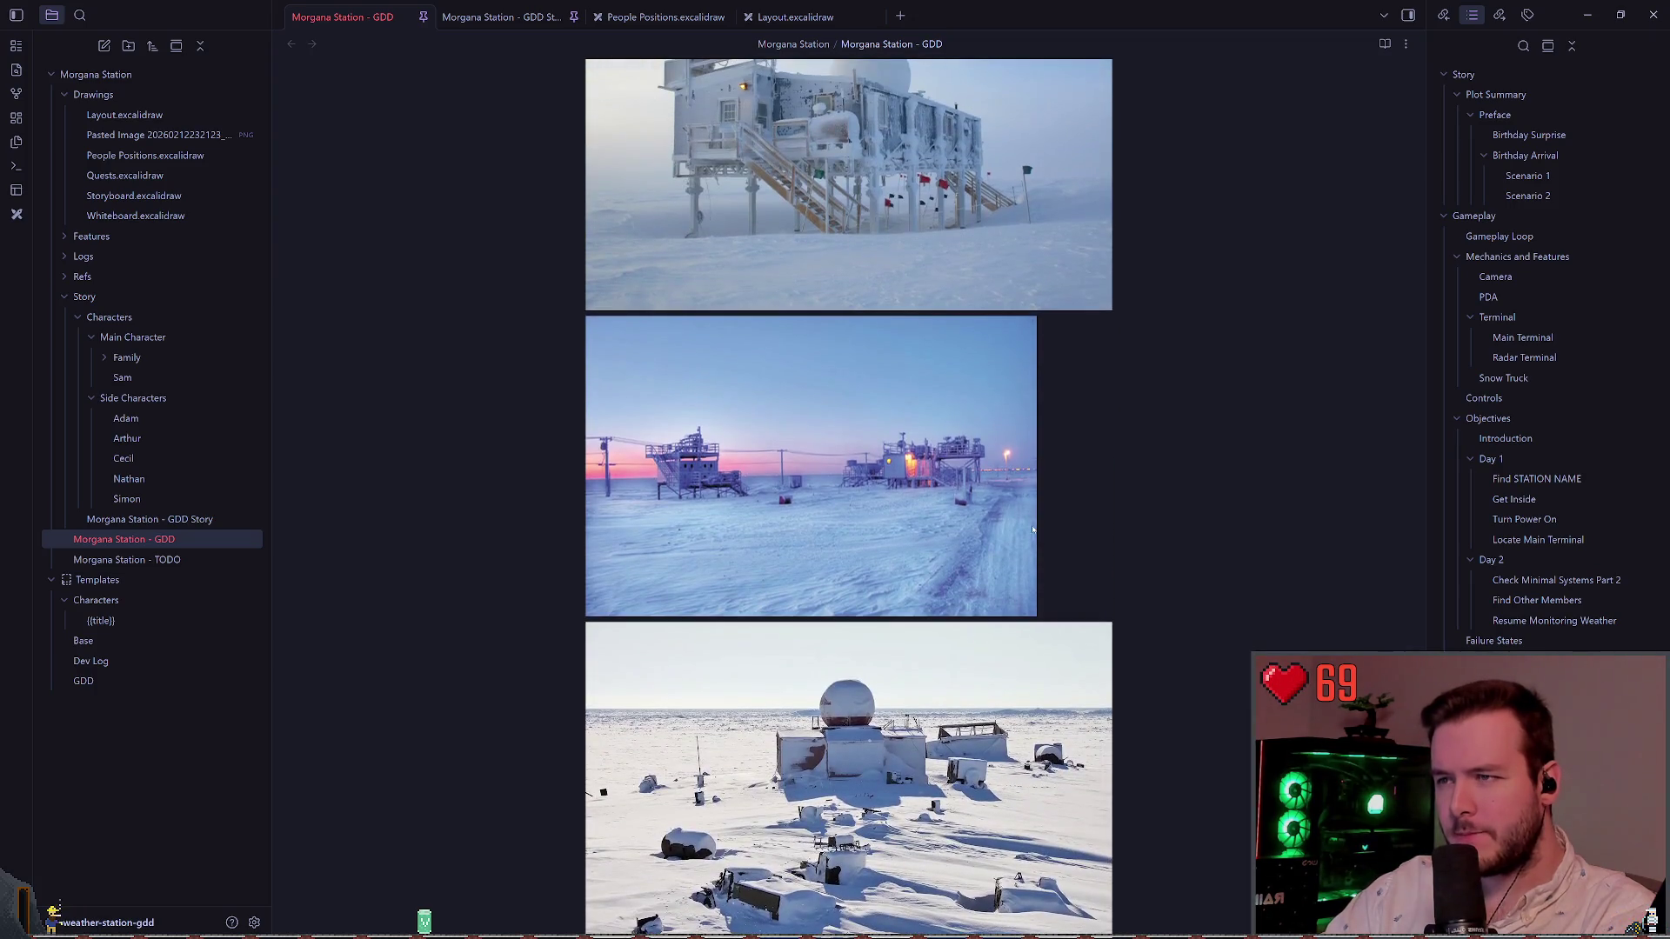
scroll(1083, 539, up, 2)
scroll(1087, 538, down, 2)
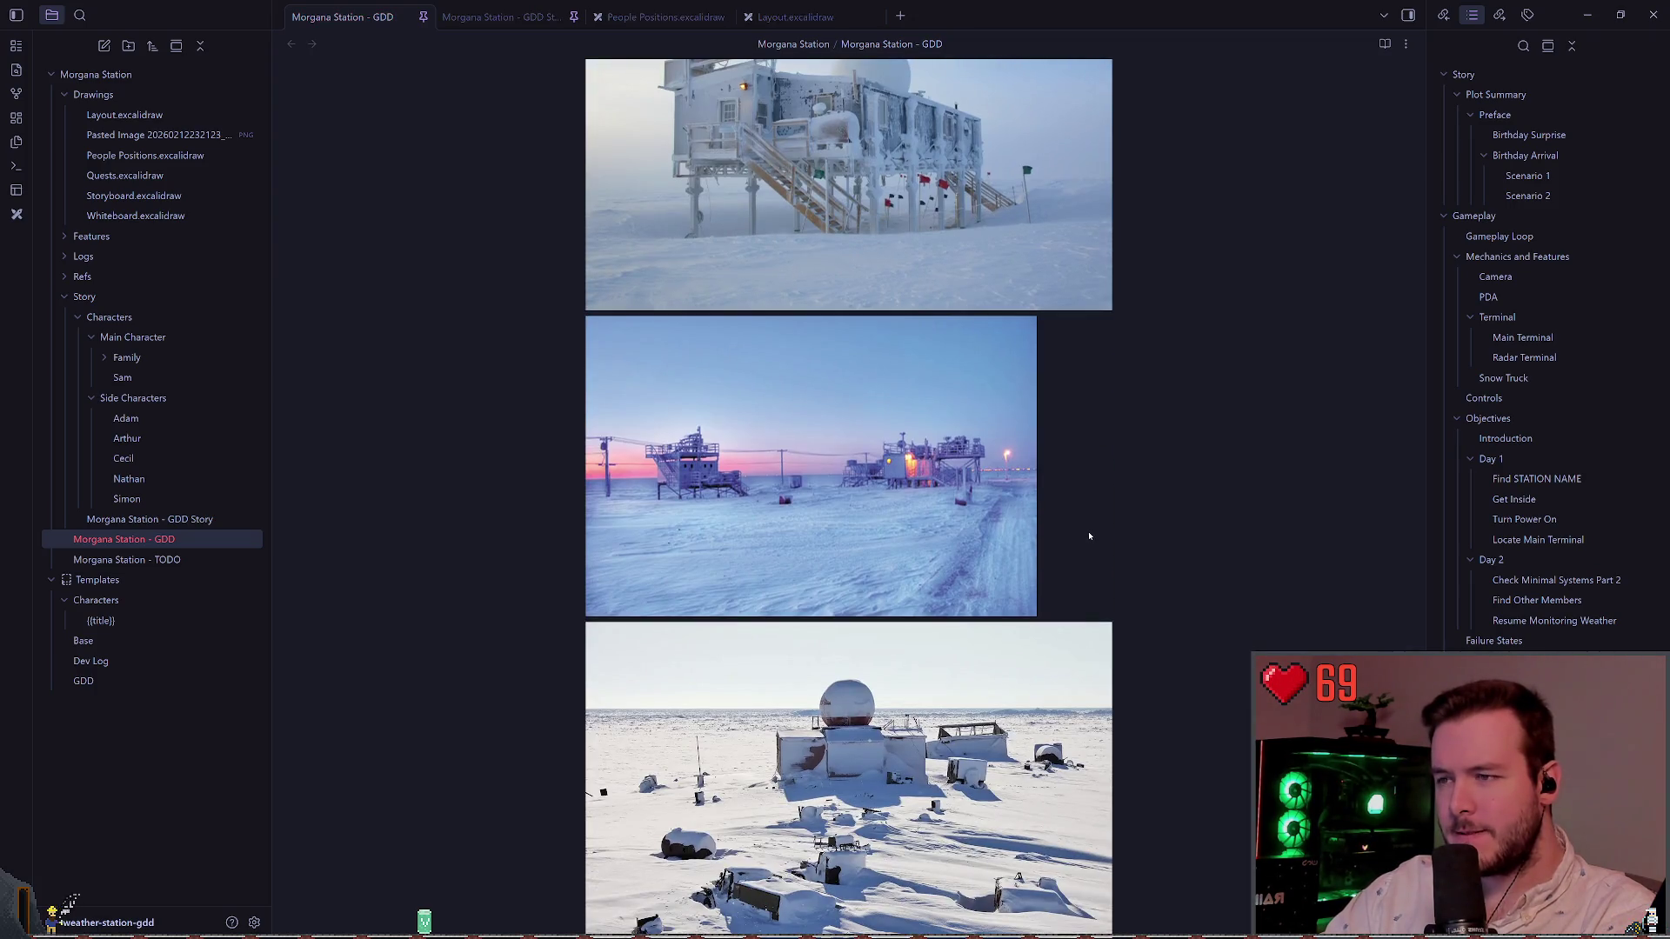
click(1089, 536)
click(668, 17)
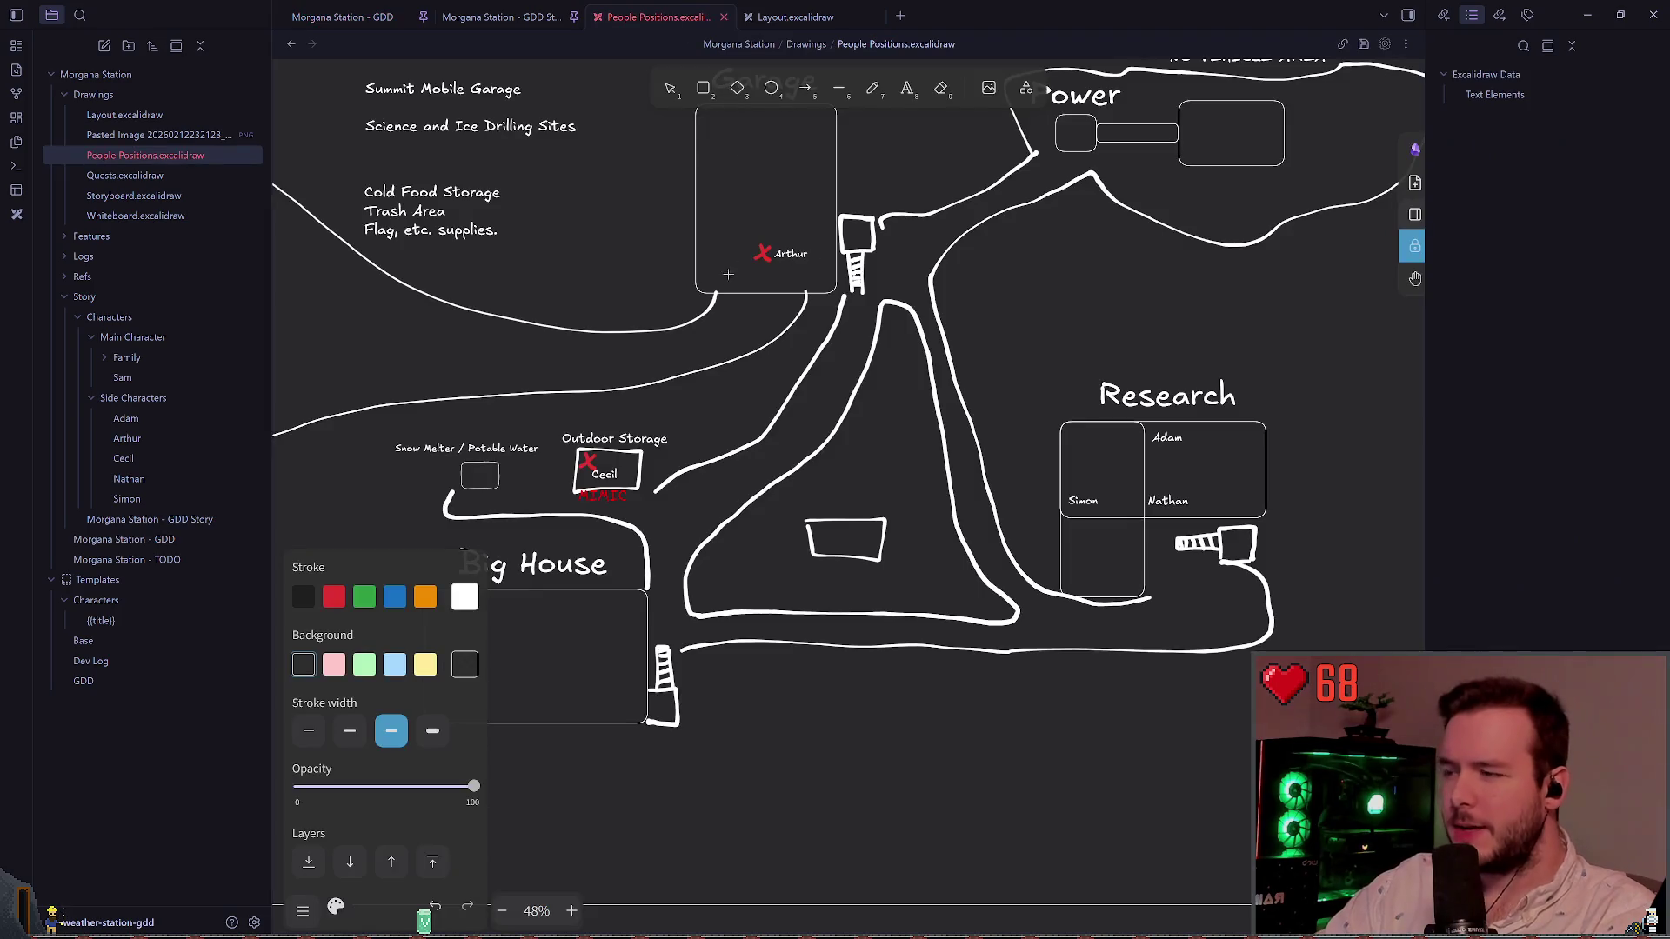
key(p)
scroll(869, 413, down, 1)
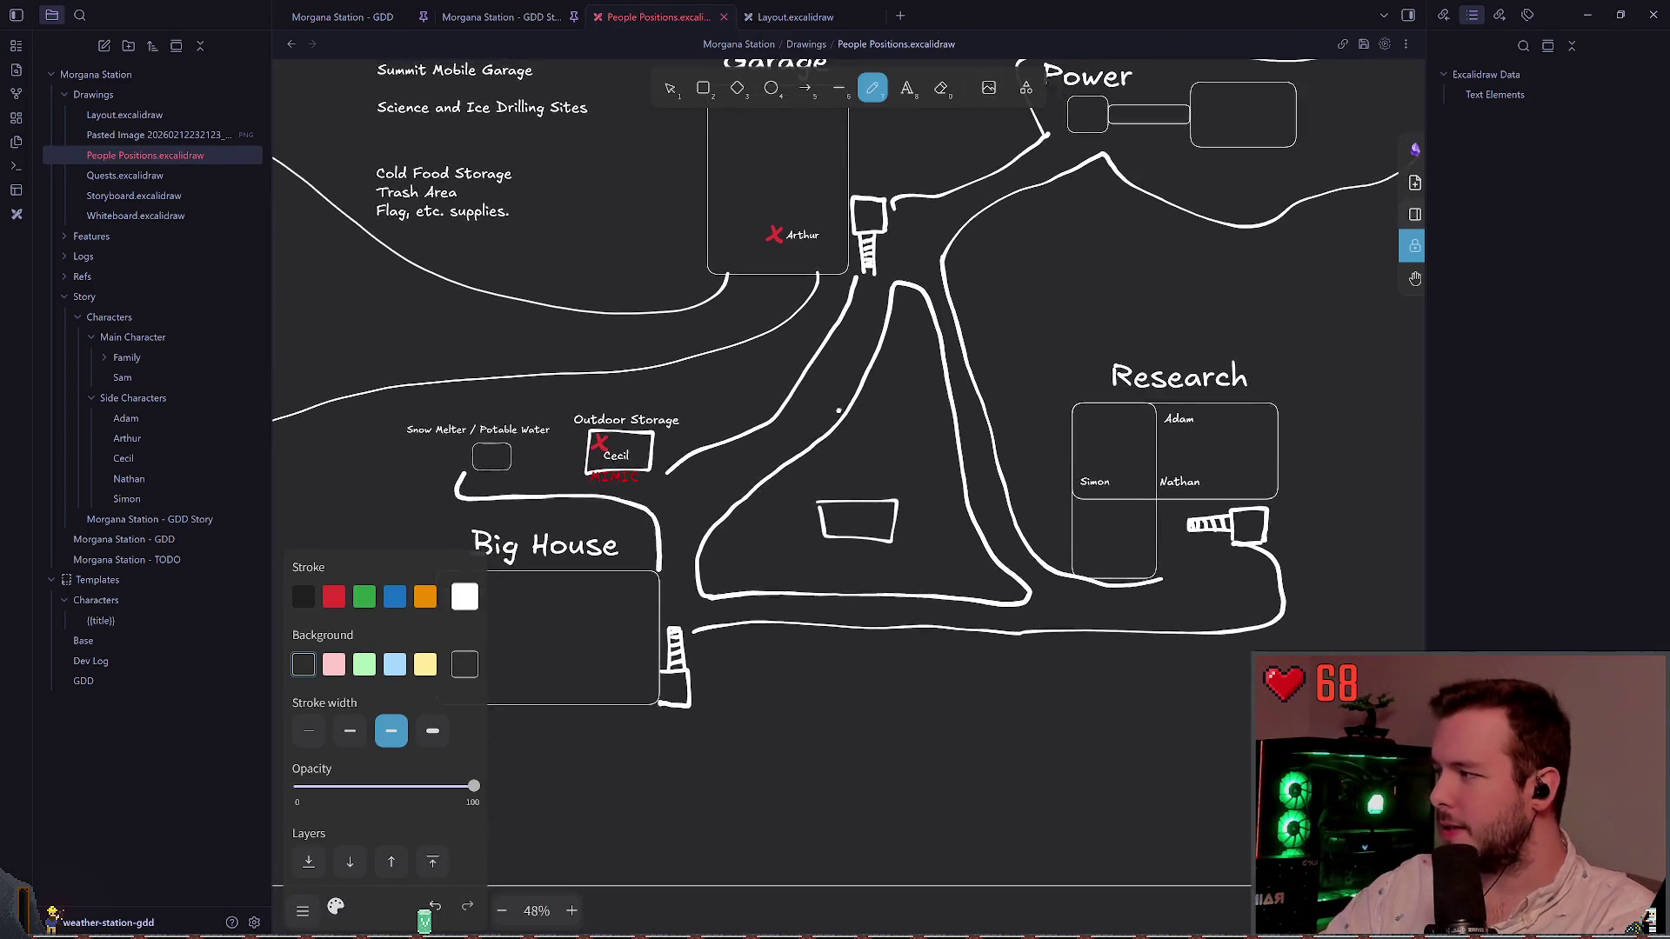
scroll(848, 425, down, 1)
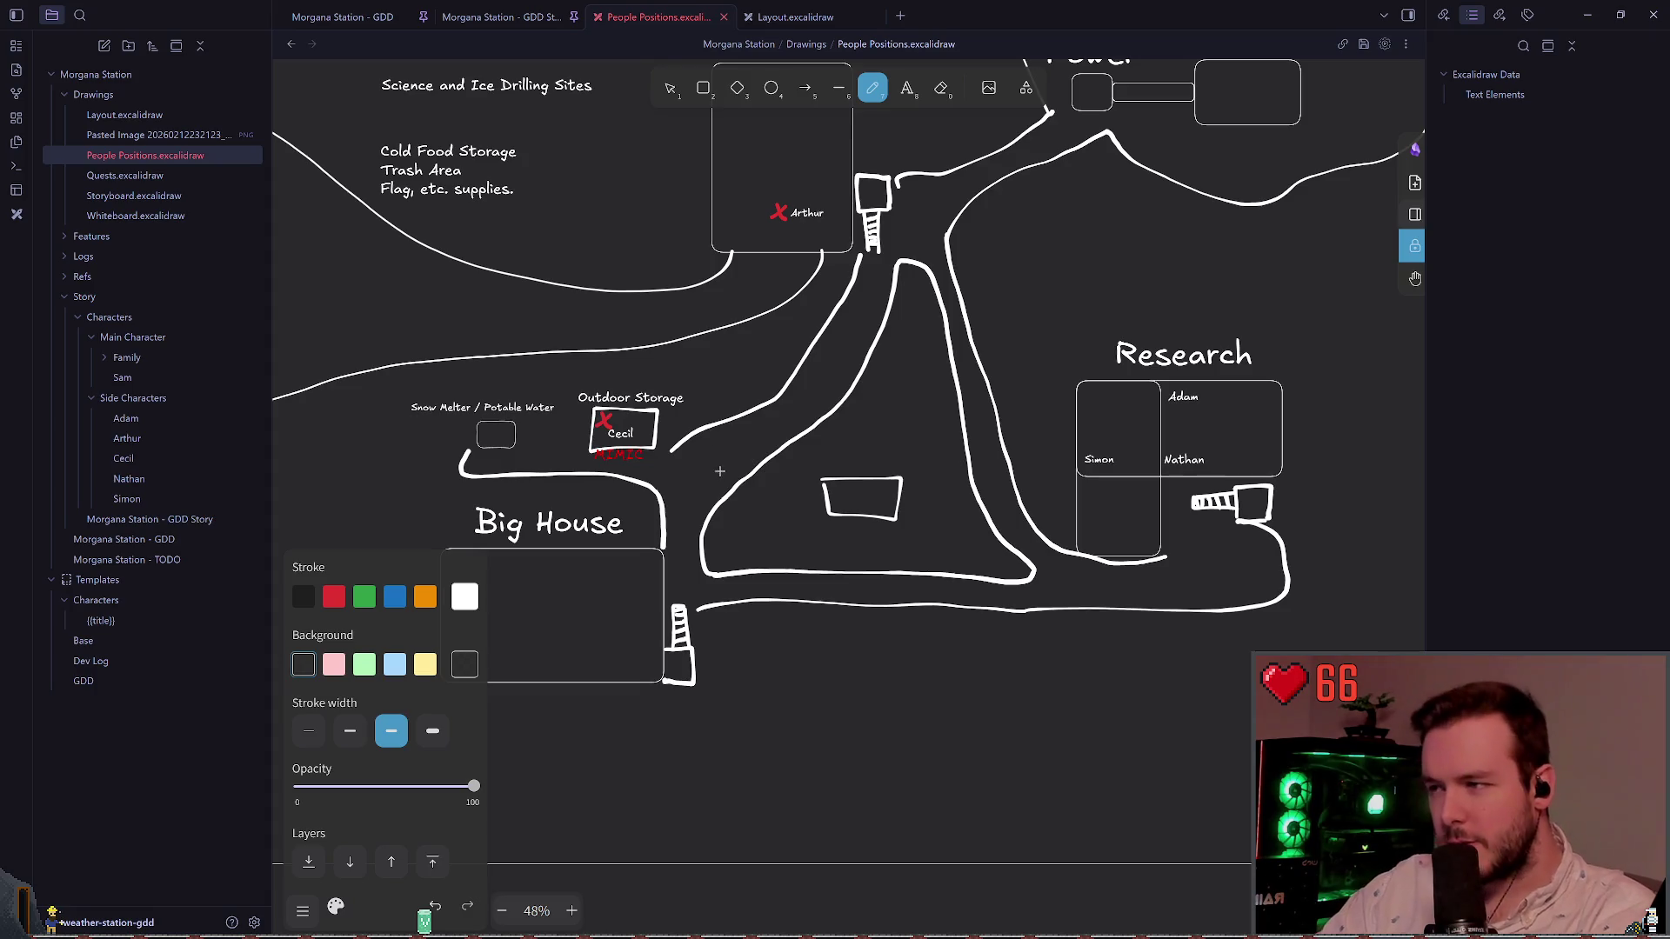
scroll(741, 453, up, 1)
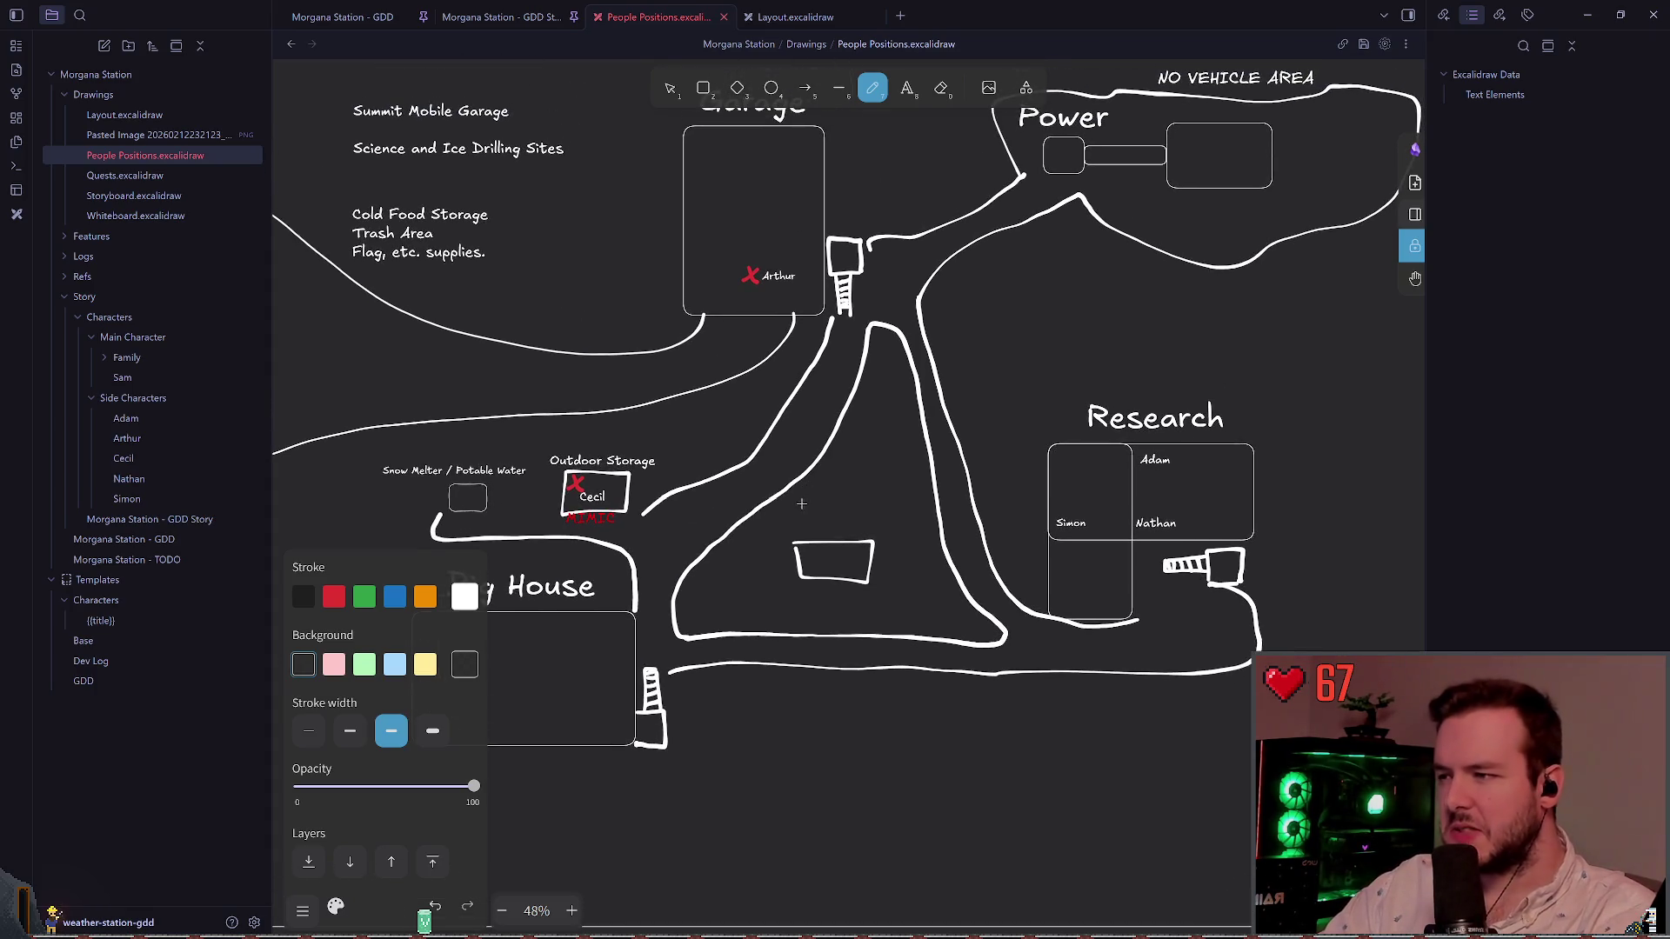
Step: Nudge Arthur's red X in the Garage slightly up and right so it overlaps his name
scroll(767, 448, down, 1)
scroll(768, 448, up, 1)
key(v)
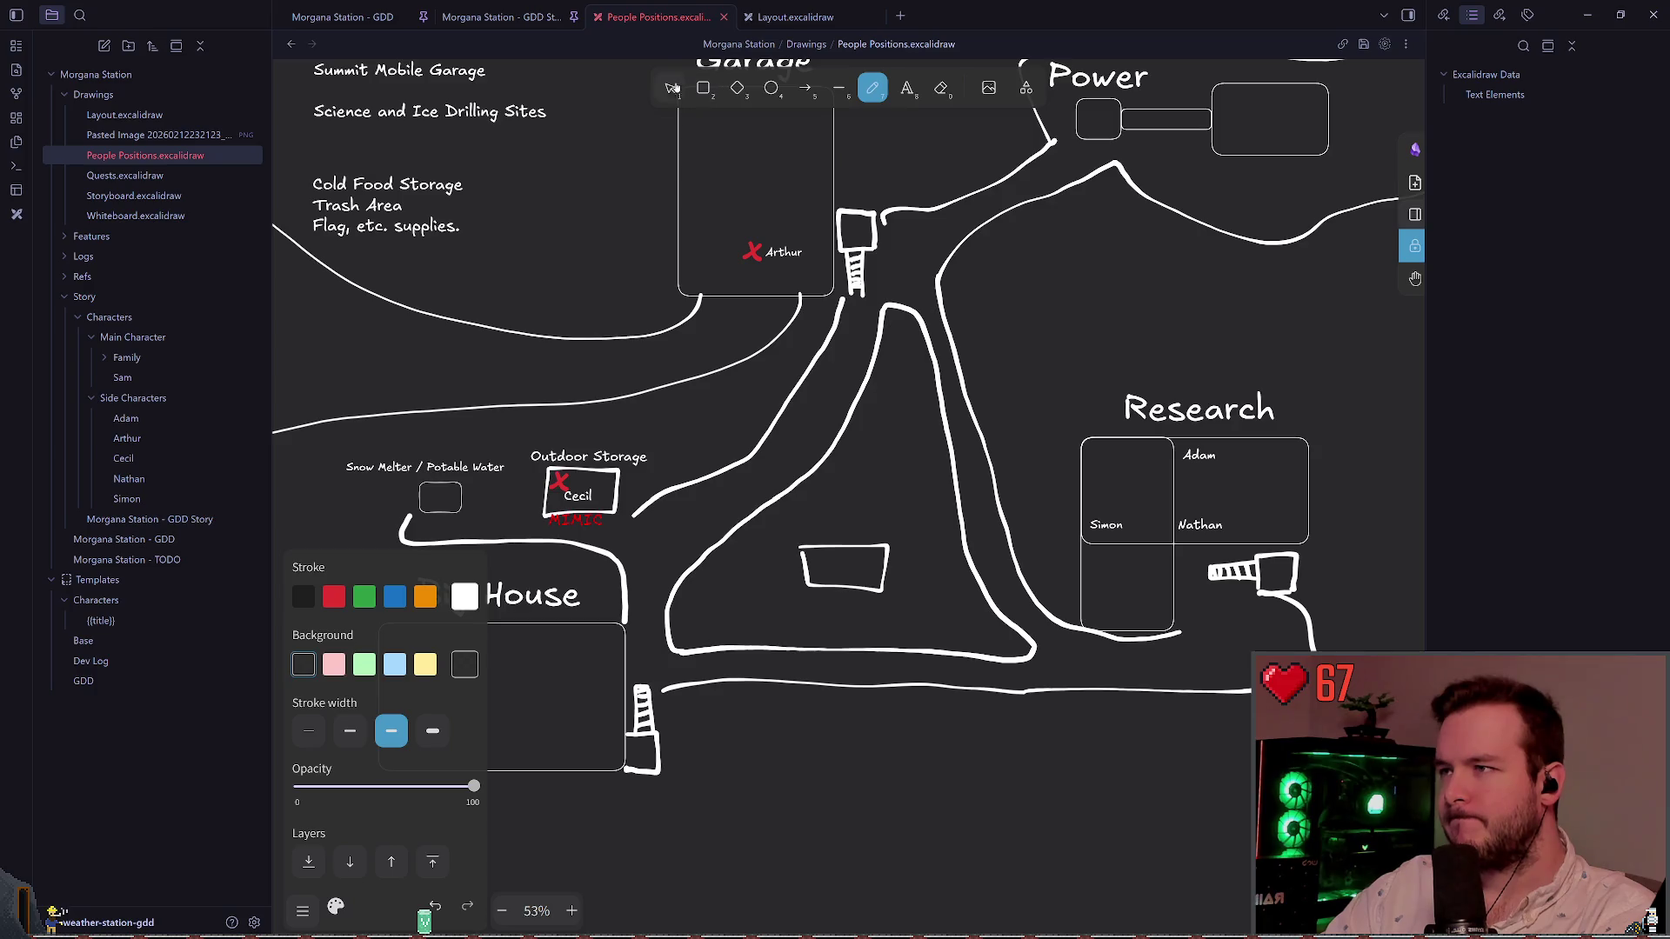
click(759, 249)
click(763, 252)
click(755, 247)
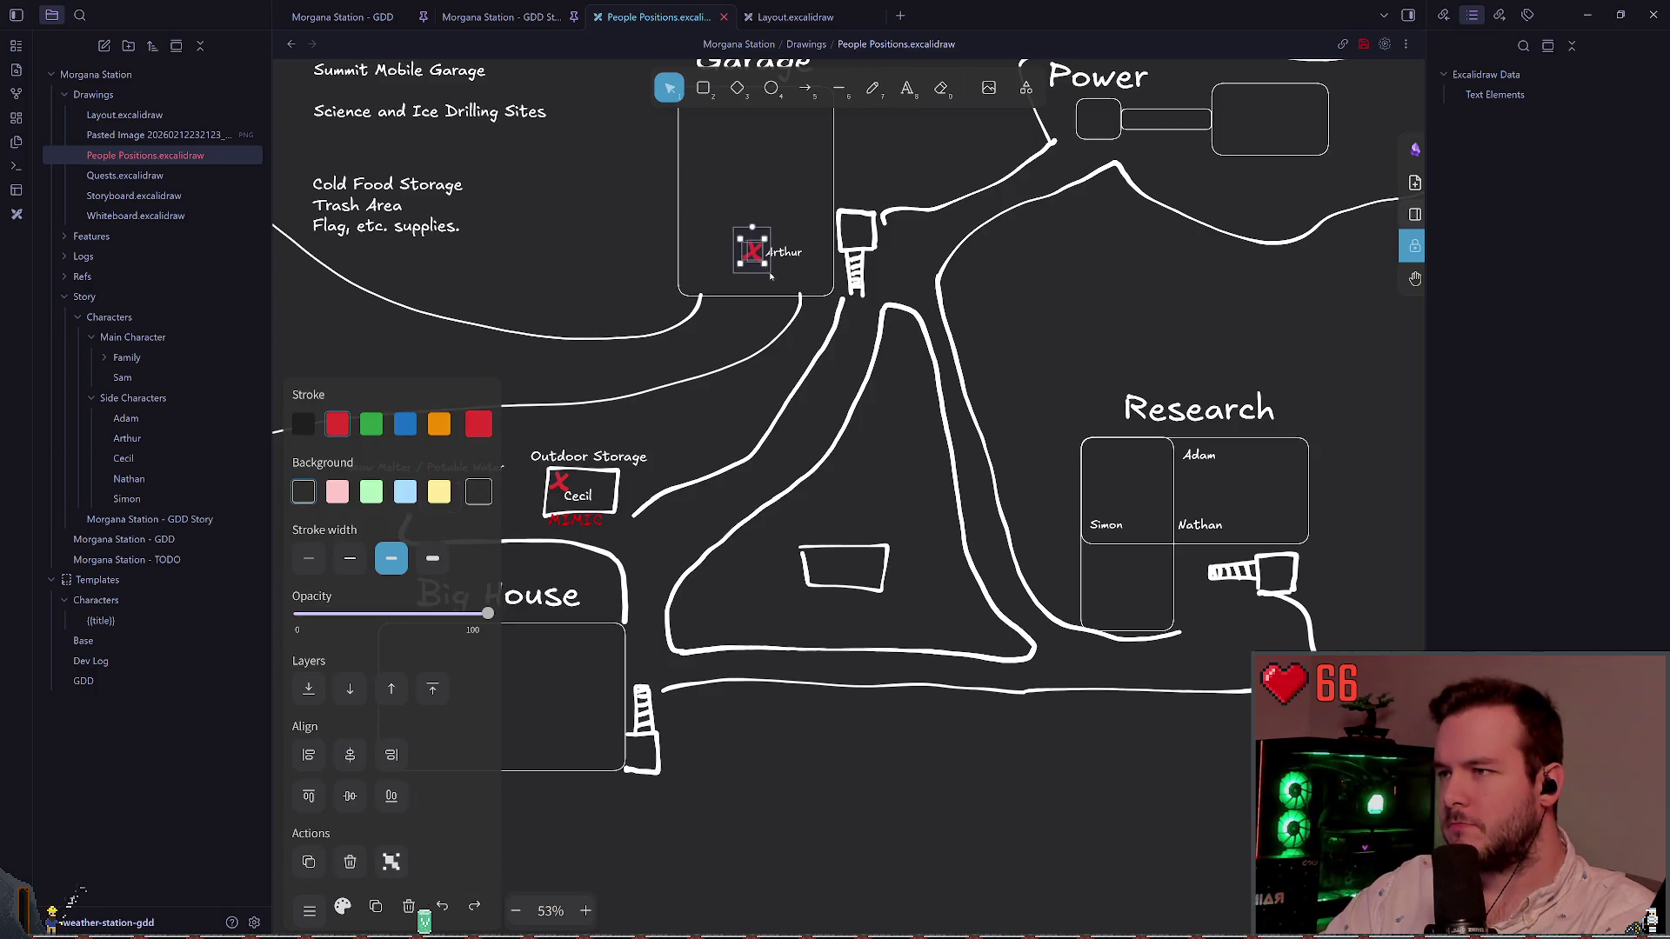
drag(759, 248, 765, 243)
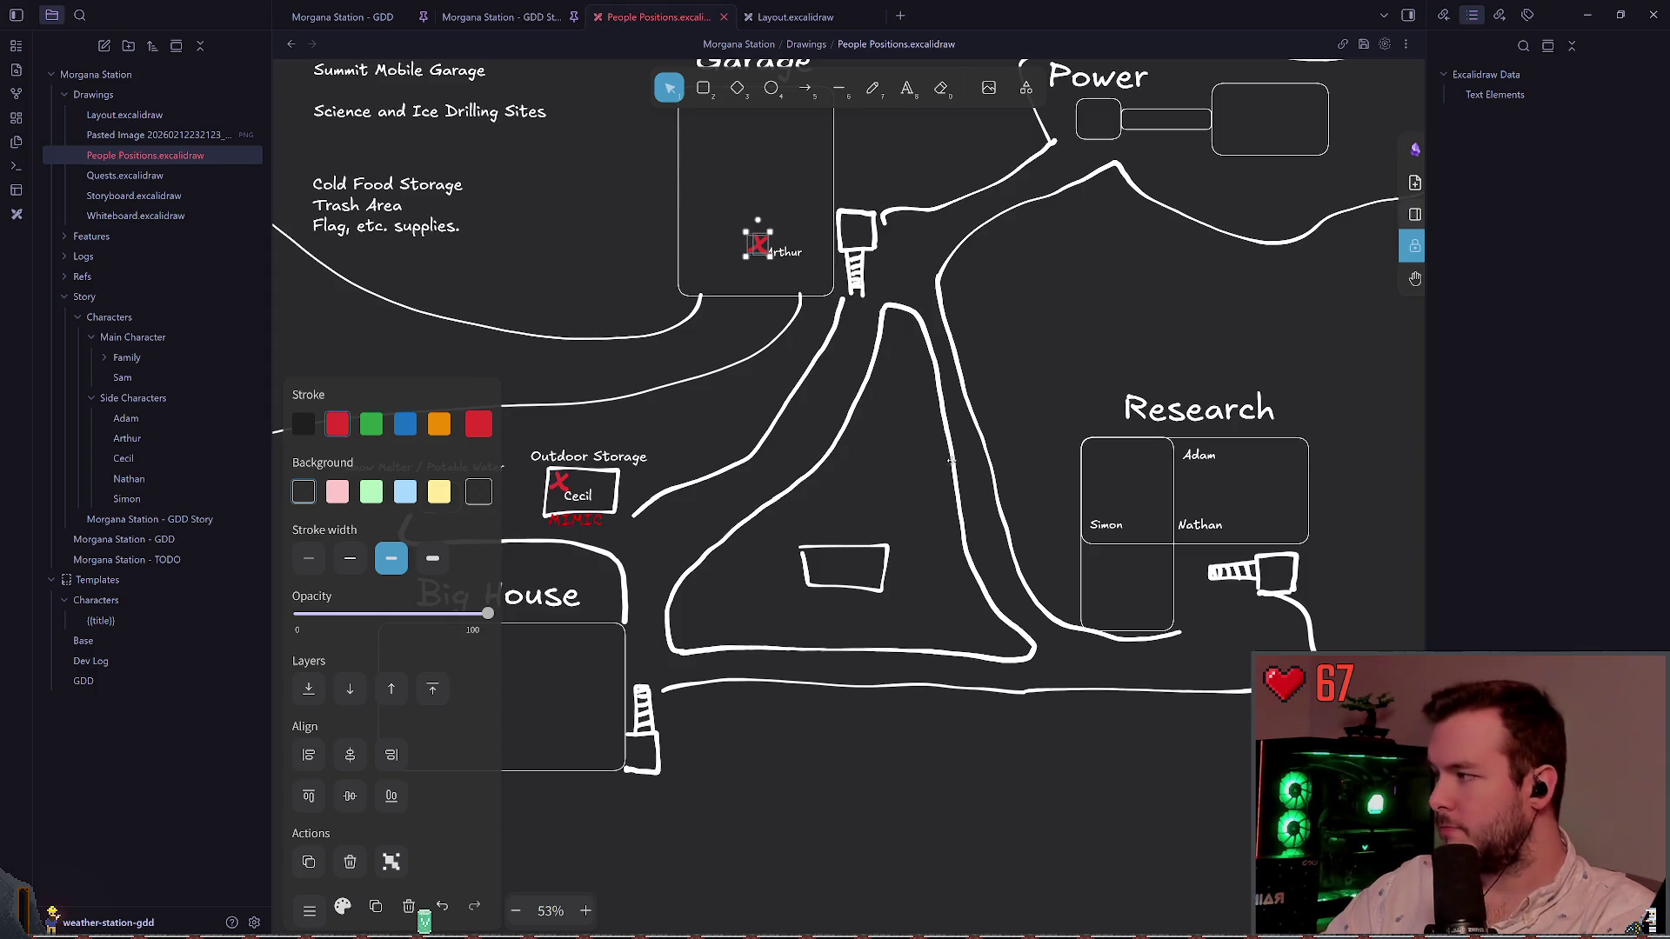
drag(938, 467, 912, 461)
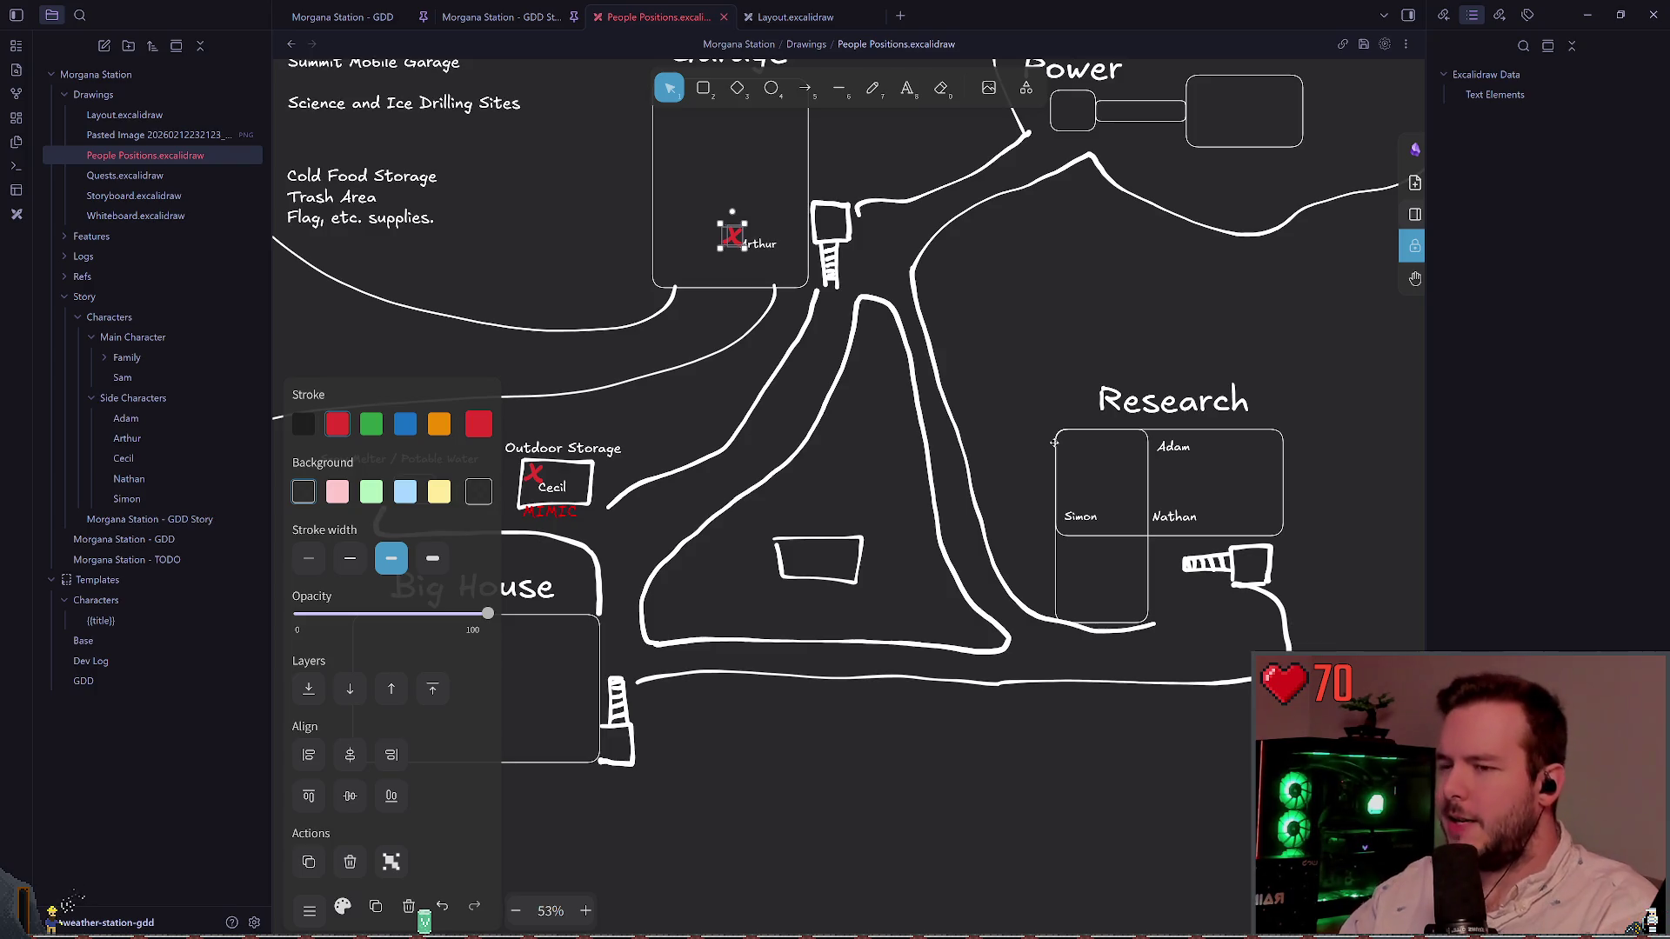
ctrl+scroll(1053, 442, up, 2)
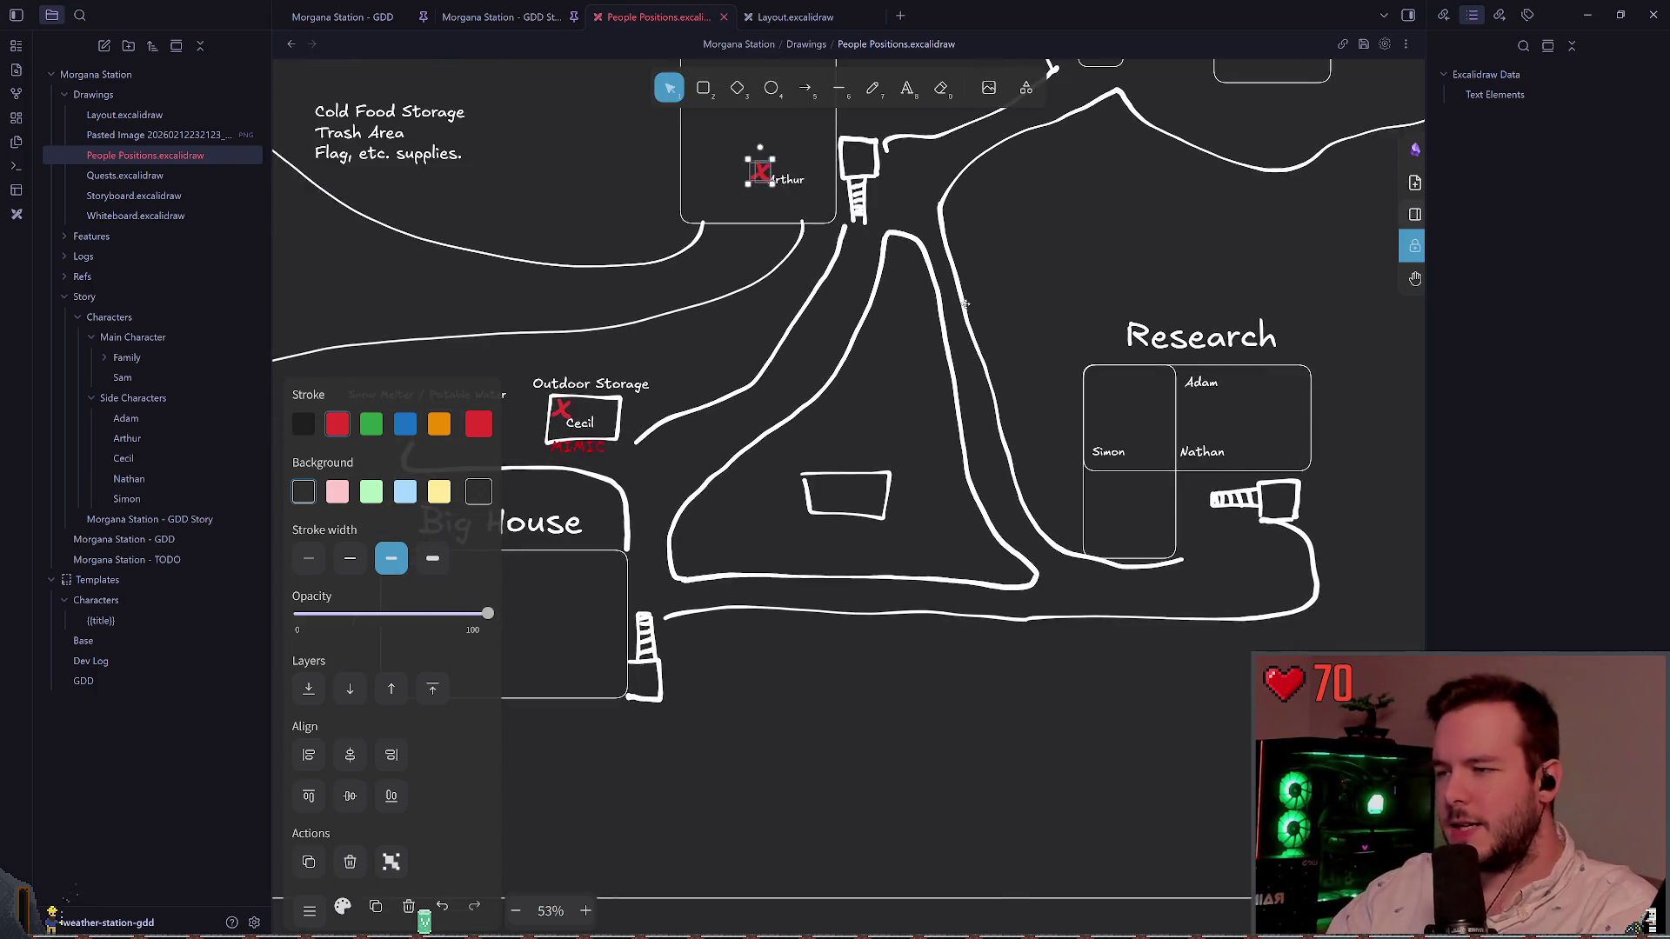
Step: Set the pencil stroke colour to red, undoing the trial loops drawn below the triangle
click(872, 88)
scroll(902, 356, down, 1)
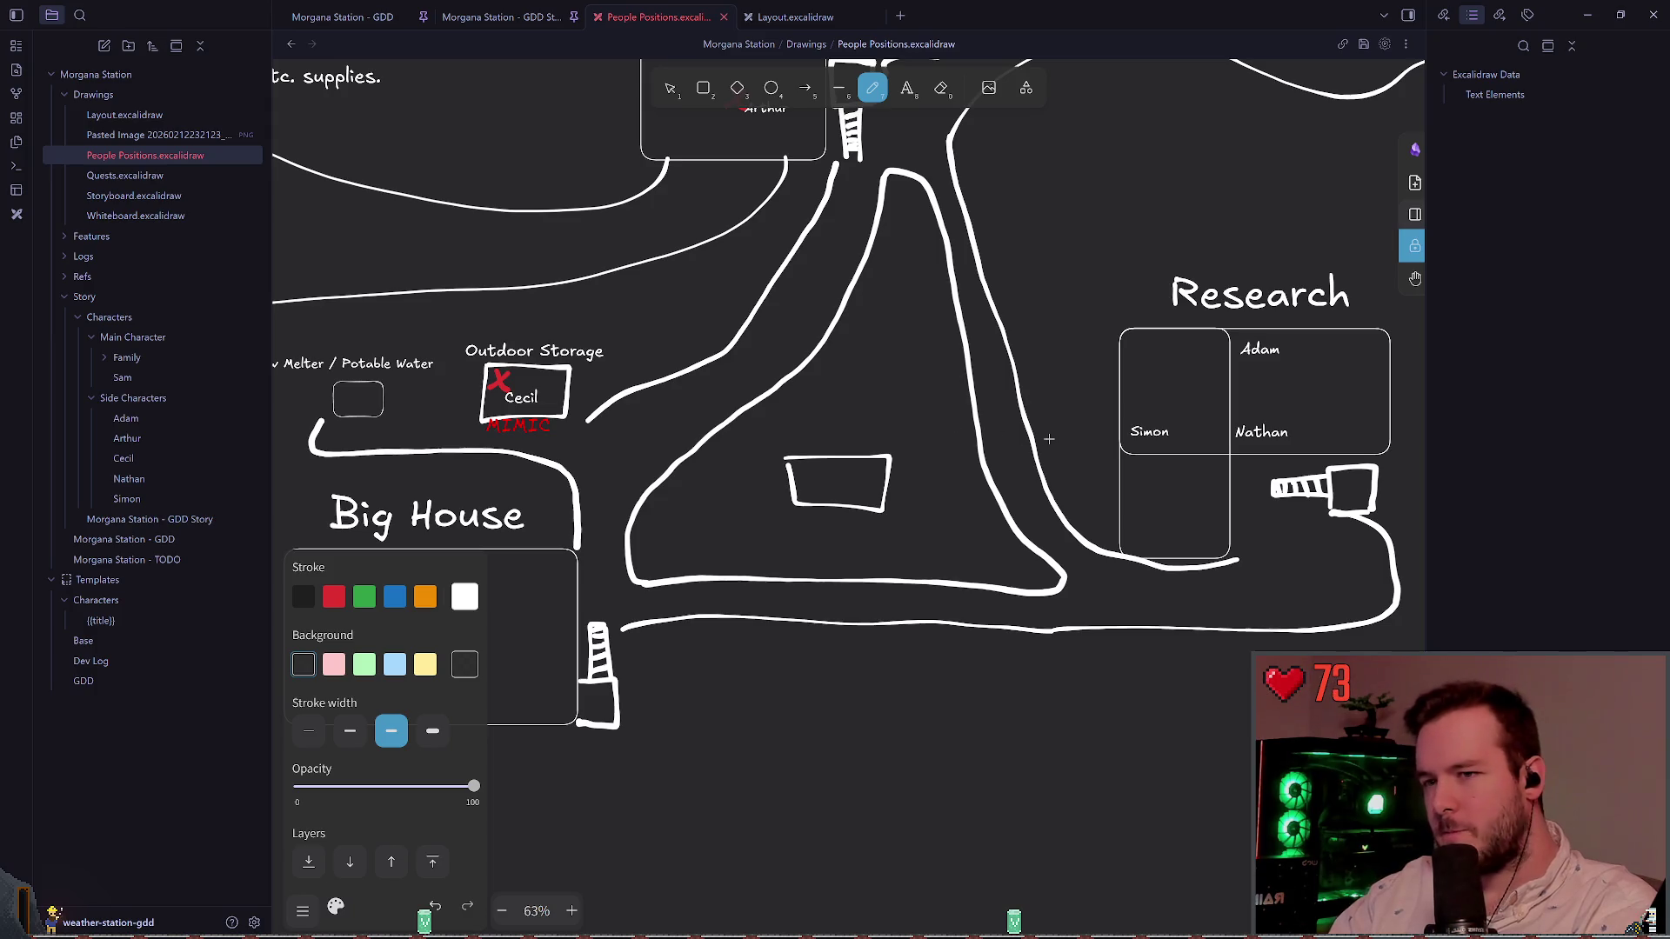
drag(816, 578, 848, 600)
key(ctrl+z)
click(334, 597)
key(ctrl+z)
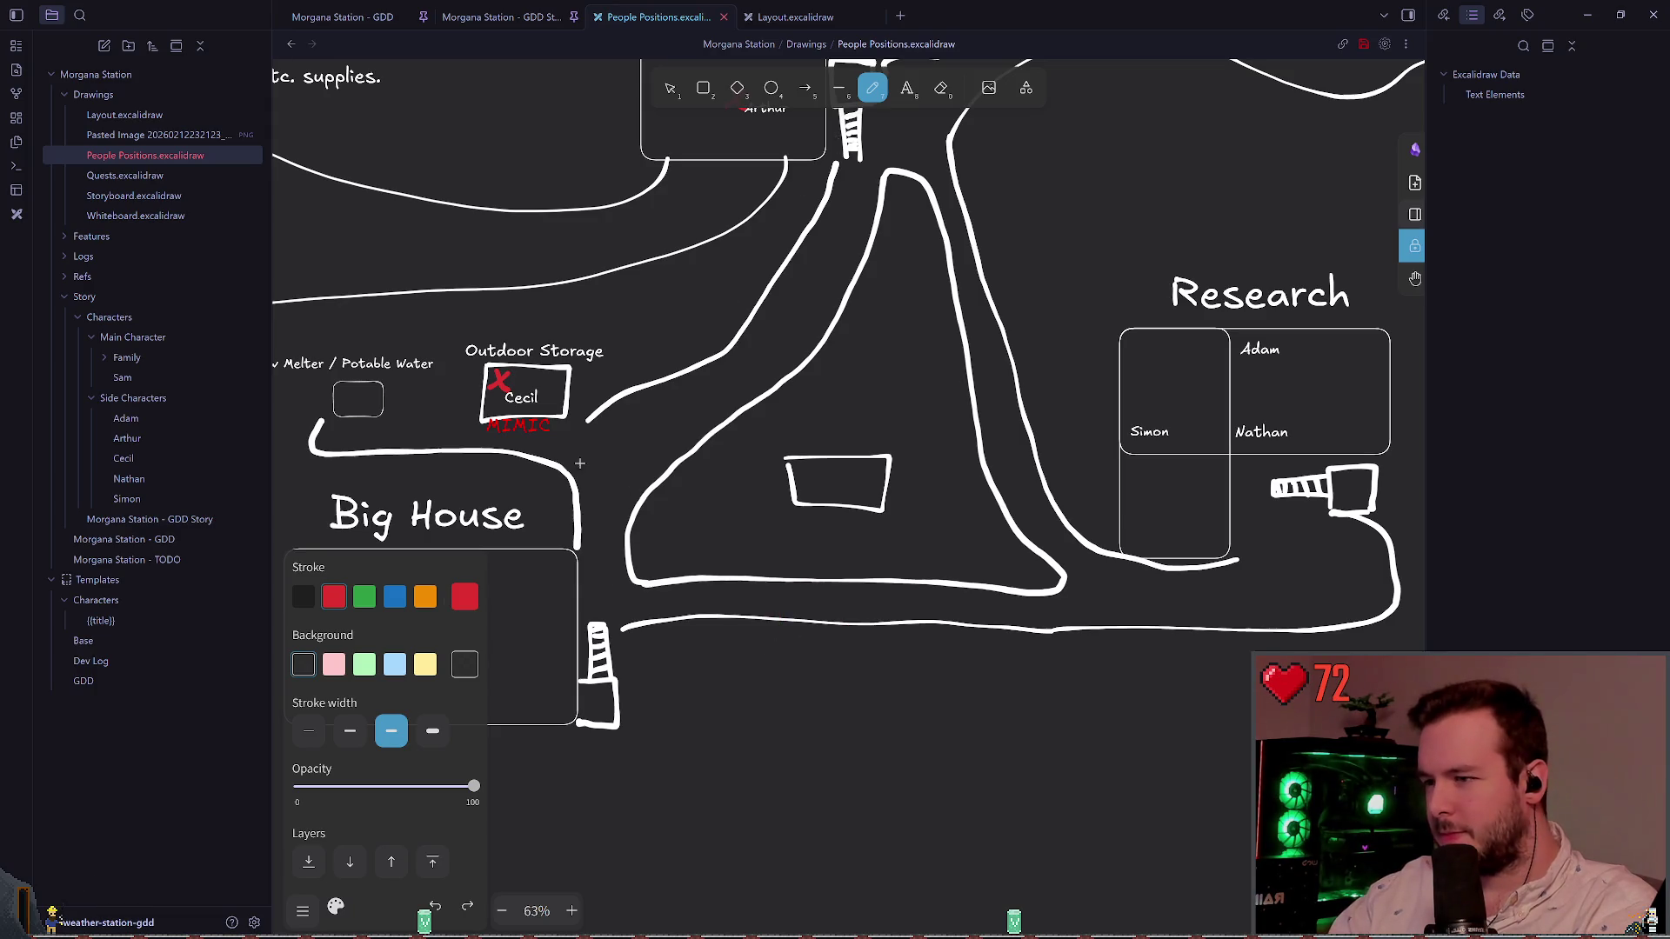
key(Escape)
Step: Copy Cecil's red X marker onto the road below the triangle and relabel it Simon
mouse_move(473, 372)
mouse_down()
mouse_move(876, 589)
mouse_move(831, 594)
mouse_up()
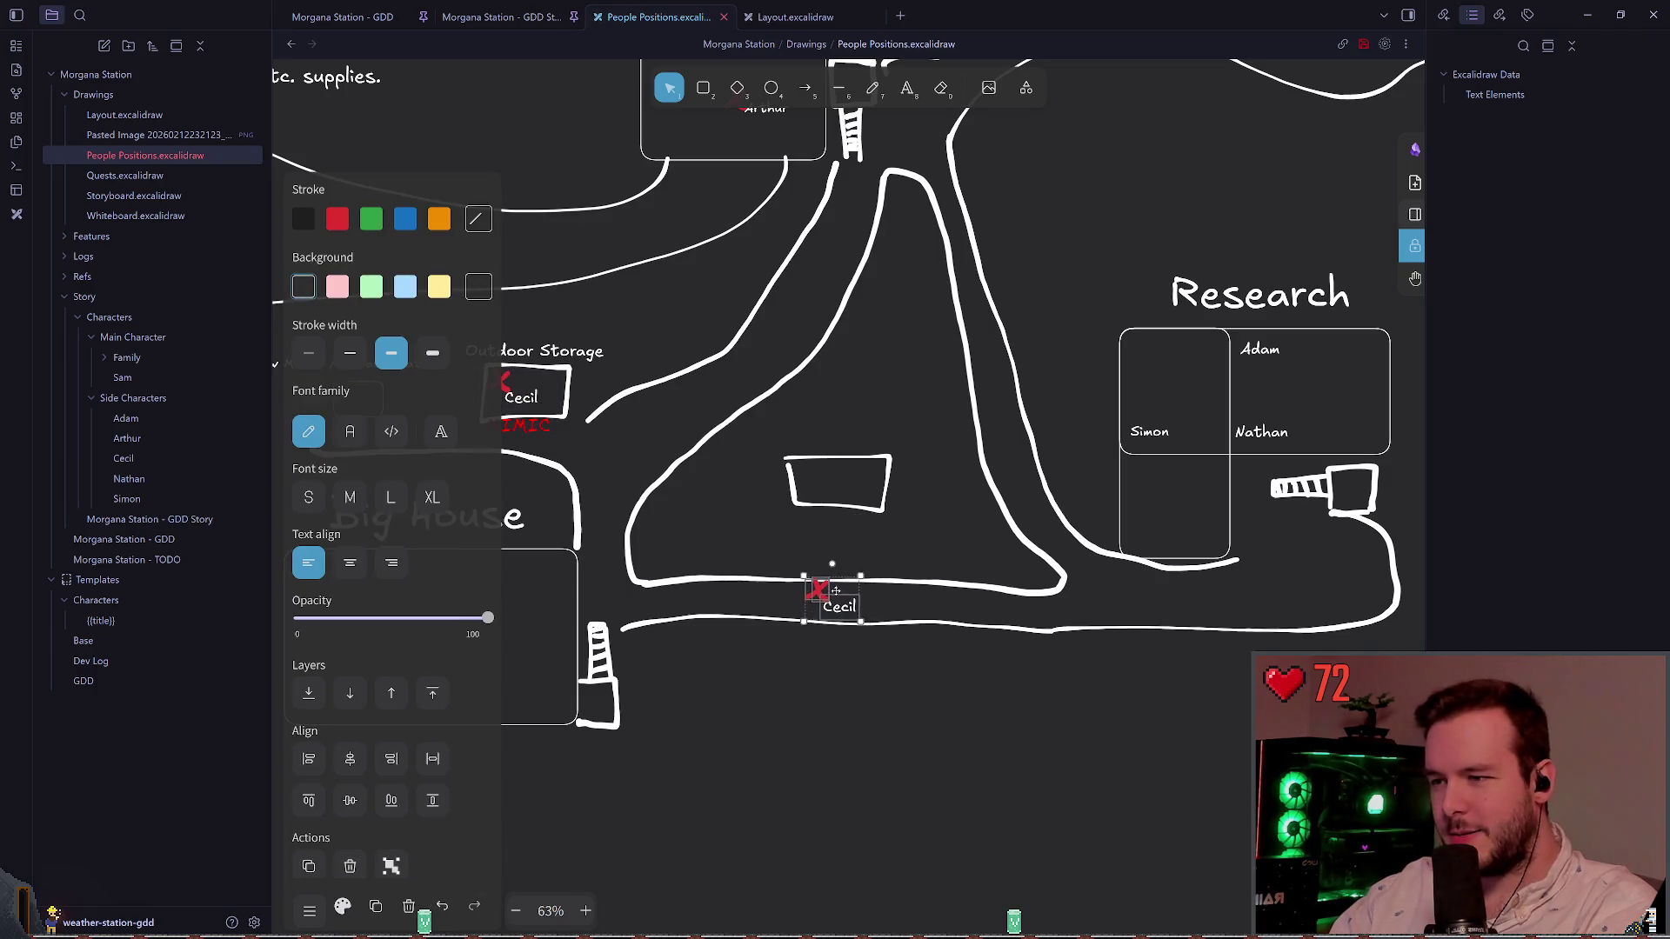
double_click(831, 600)
text(Simon)
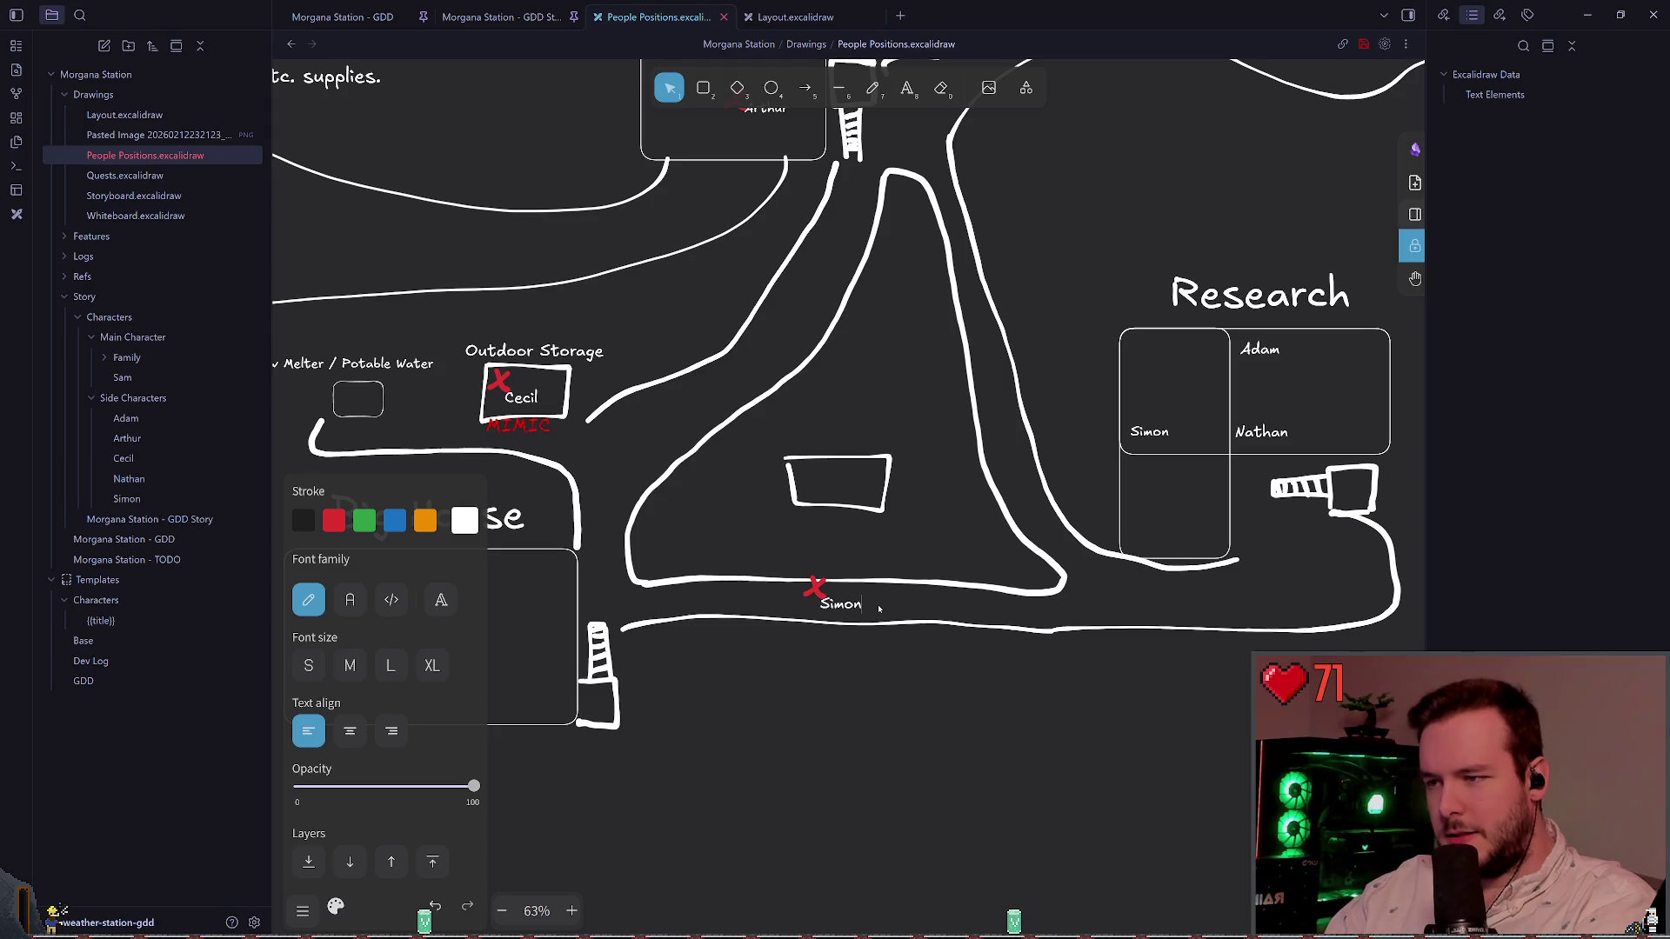
key(Escape)
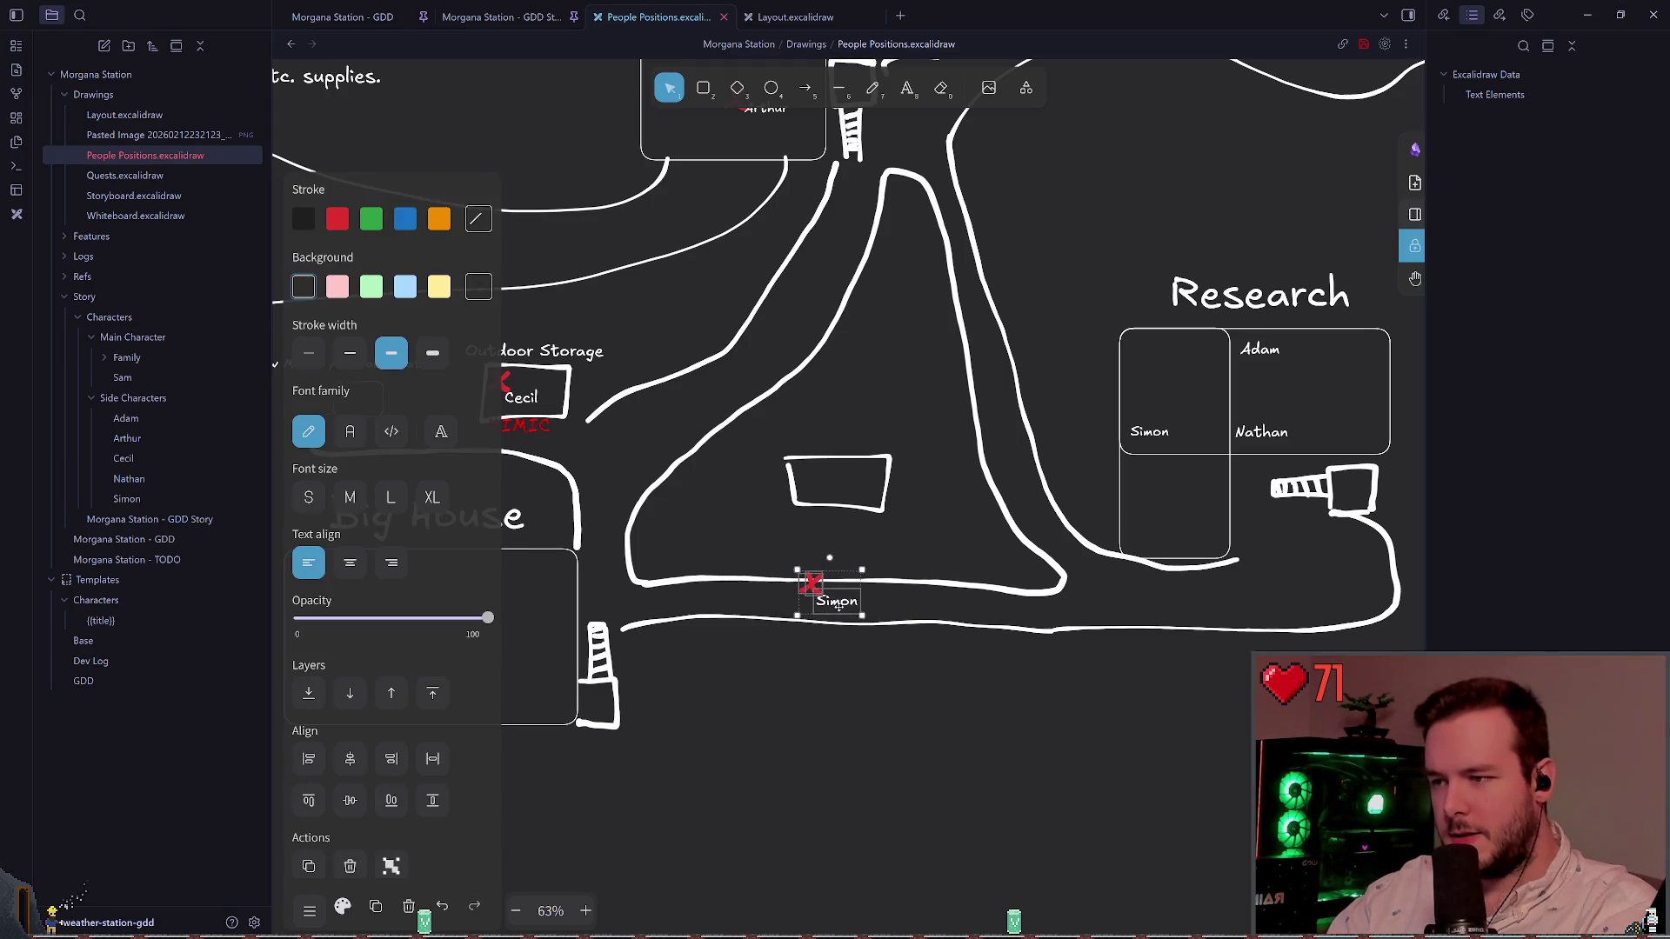
click(885, 641)
ctrl+scroll(766, 561, up, 3)
ctrl+scroll(765, 561, up, 5)
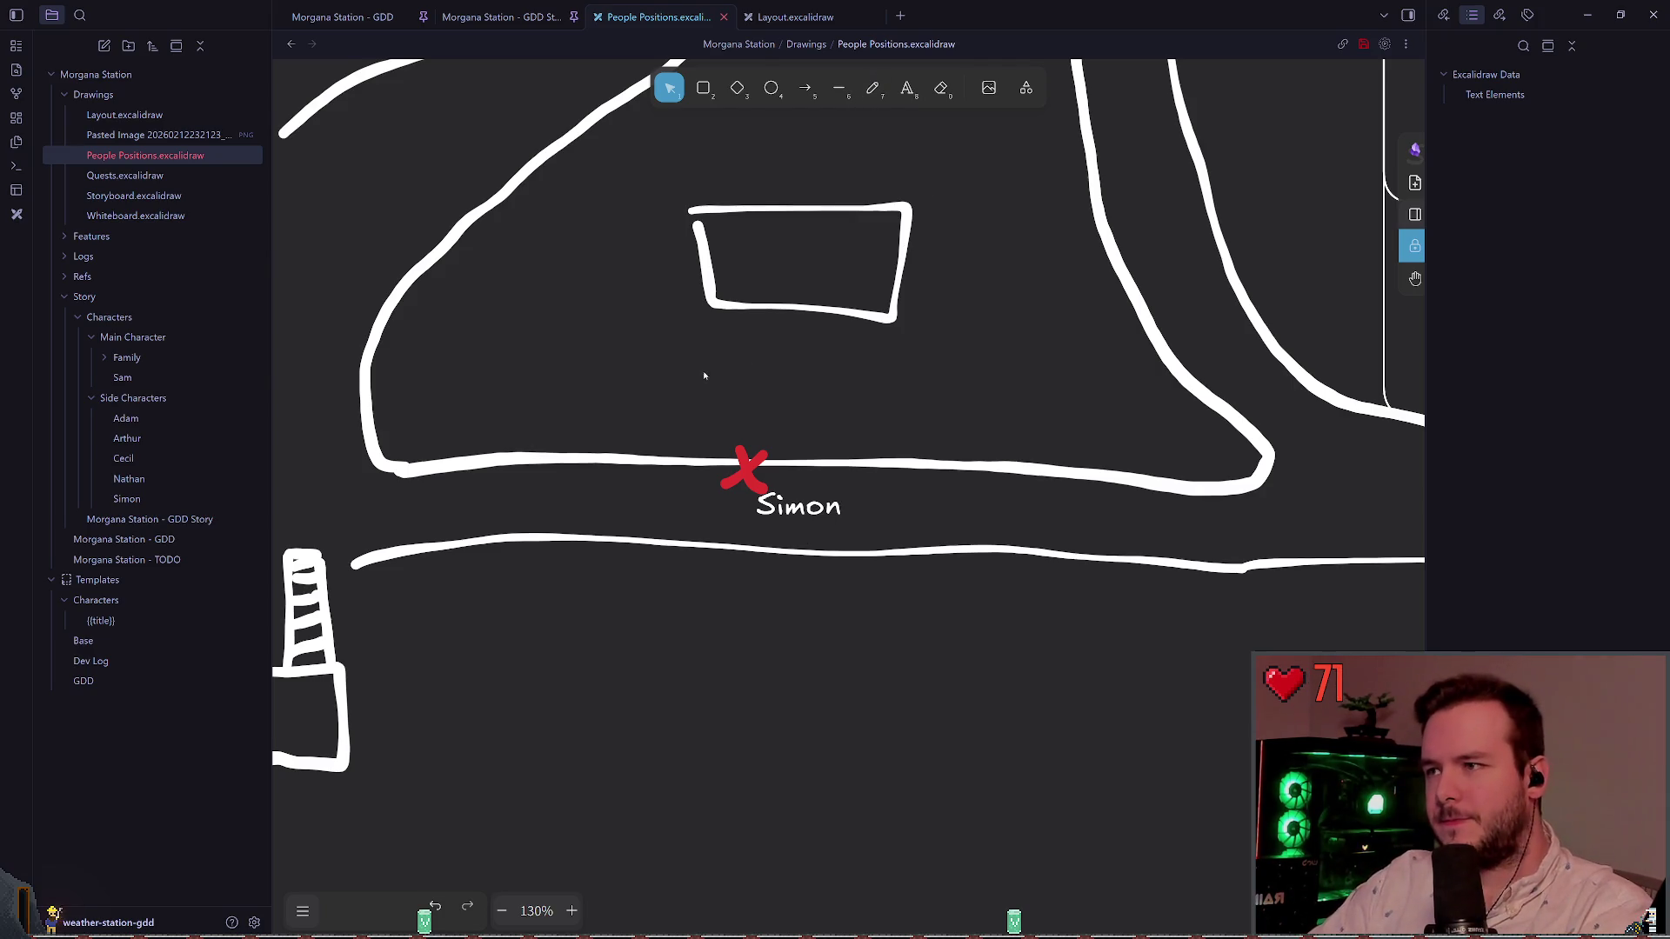
scroll(701, 372, down, 3)
Step: Paste the red MIMIC label and position it on the road near Simon's X
key(ctrl+v)
scroll(762, 458, right, 5)
drag(607, 471, 928, 494)
scroll(928, 494, right, 3)
mouse_move(704, 539)
mouse_down()
mouse_move(905, 516)
mouse_move(1049, 464)
mouse_up()
scroll(1049, 464, right, 3)
scroll(1049, 464, up, 1)
mouse_move(848, 557)
mouse_down()
mouse_move(905, 514)
mouse_move(878, 495)
mouse_move(835, 540)
mouse_up()
scroll(905, 513, right, 2)
scroll(835, 539, down, 3)
drag(1080, 350, 570, 382)
scroll(570, 382, left, 5)
mouse_move(922, 431)
mouse_down()
mouse_move(718, 489)
mouse_move(619, 476)
mouse_move(366, 238)
mouse_move(316, 233)
mouse_up()
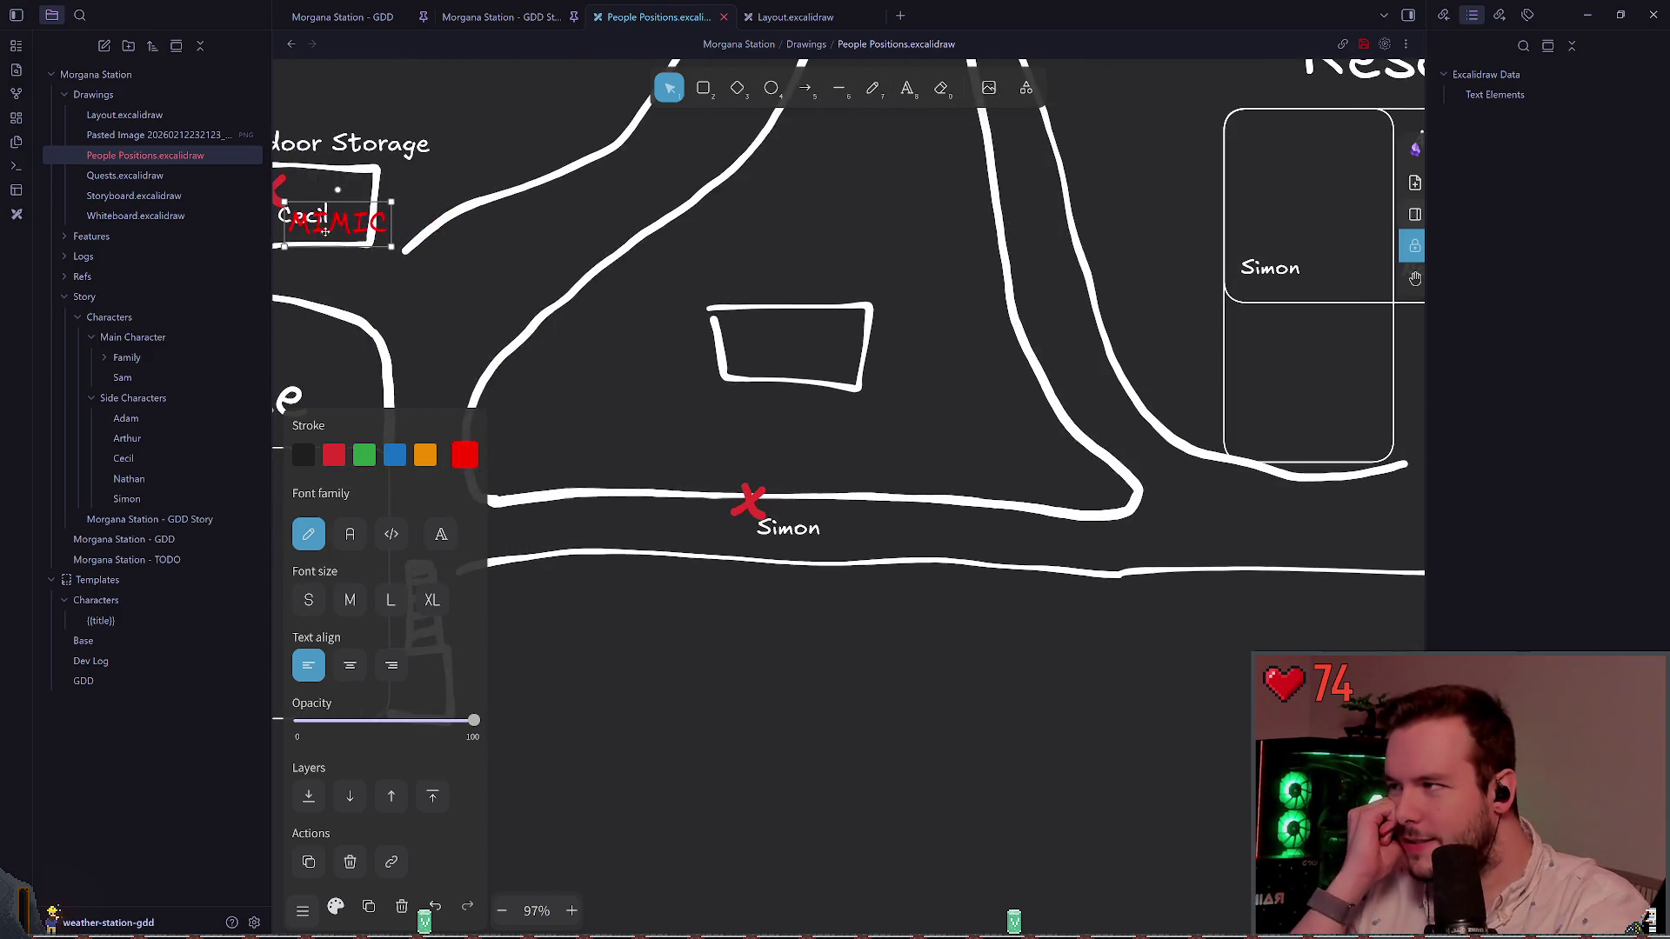
scroll(710, 364, up, 1)
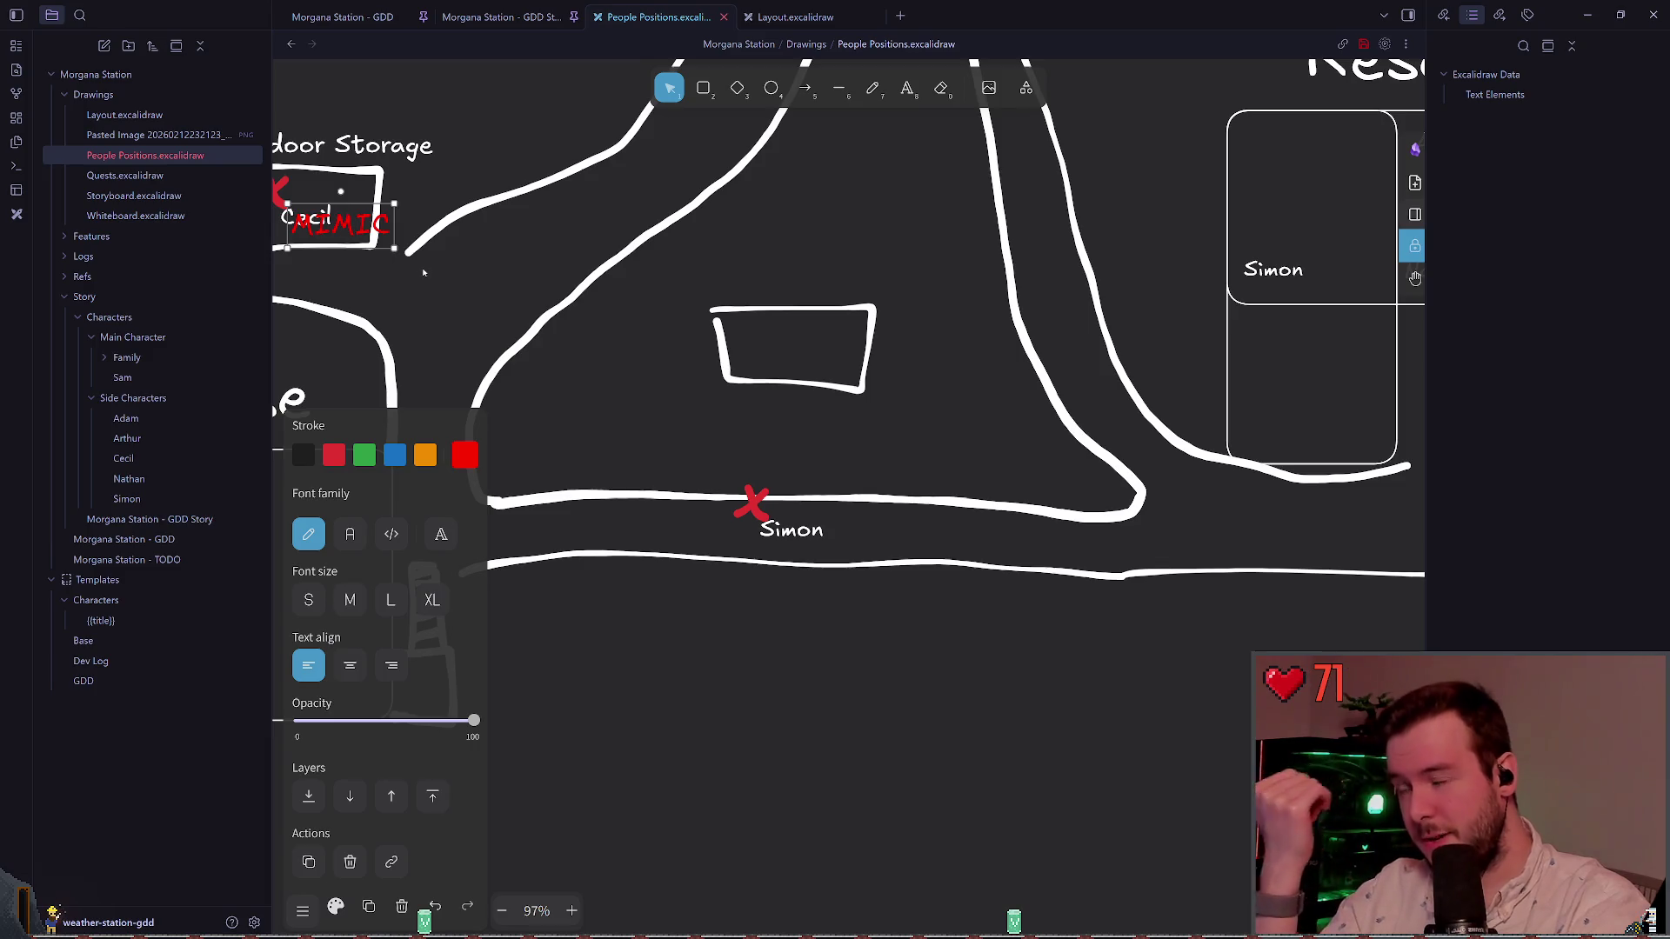
click(787, 528)
Step: Drag the Adam and Nathan labels out of Research to the road below its striped stairs
drag(787, 528, 531, 512)
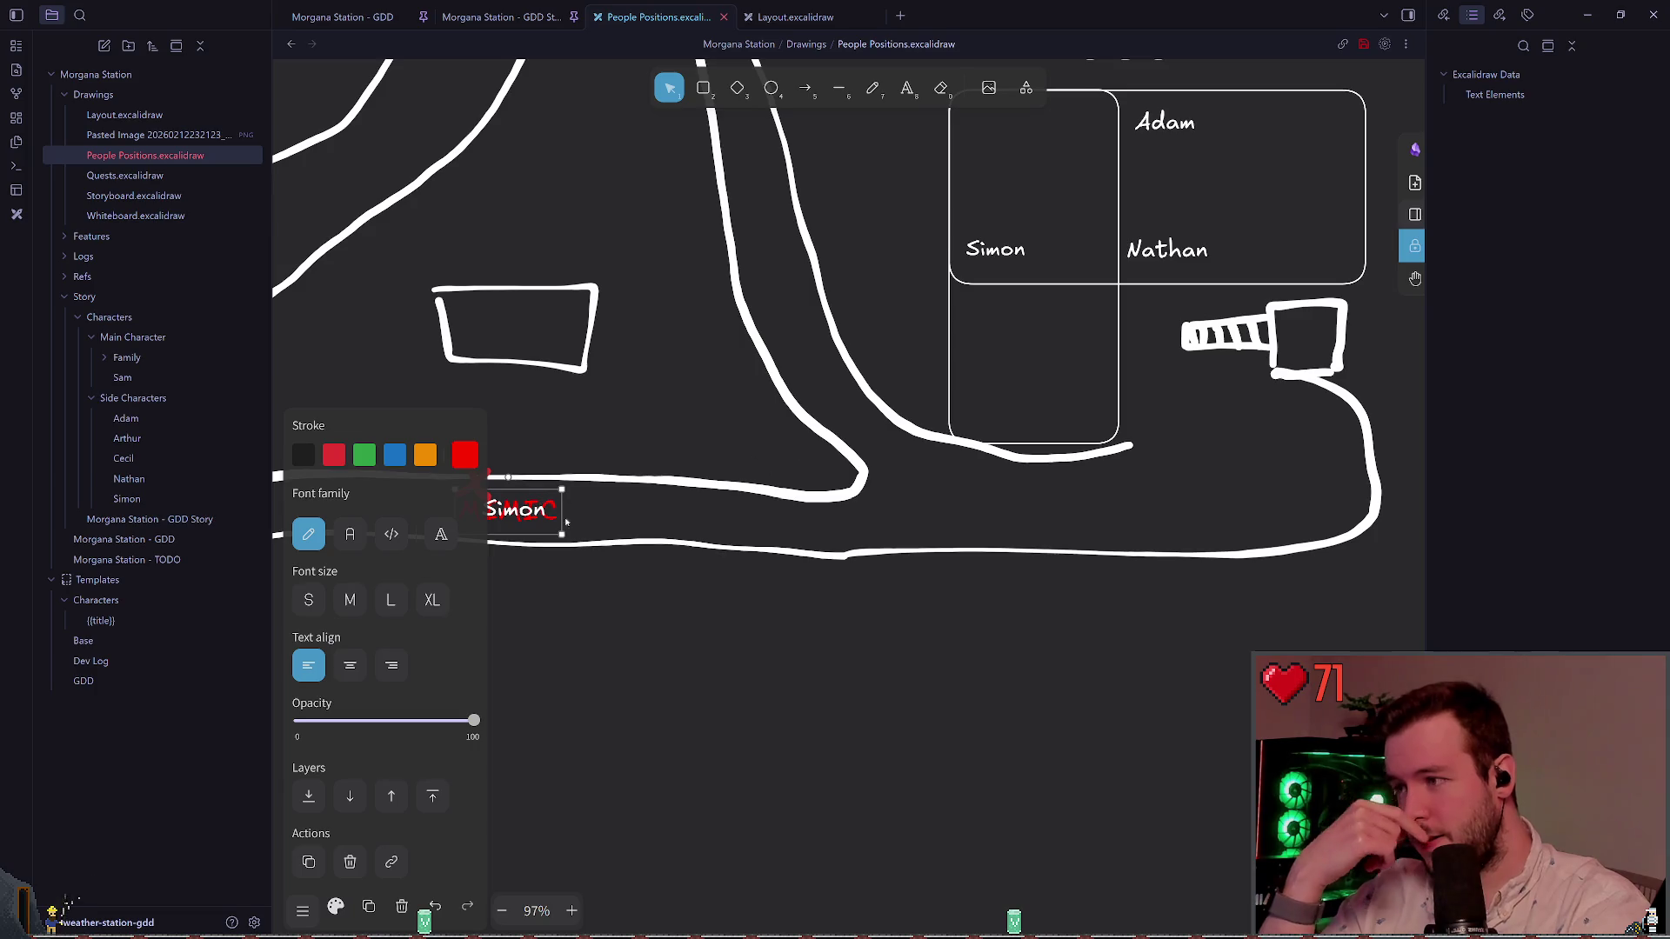
scroll(582, 520, right, 3)
drag(1026, 131, 1085, 331)
mouse_move(1041, 261)
mouse_down()
mouse_move(1118, 343)
mouse_move(1092, 421)
mouse_up()
mouse_move(1100, 347)
mouse_down()
mouse_move(1083, 474)
mouse_move(1007, 503)
mouse_up()
scroll(722, 450, left, 5)
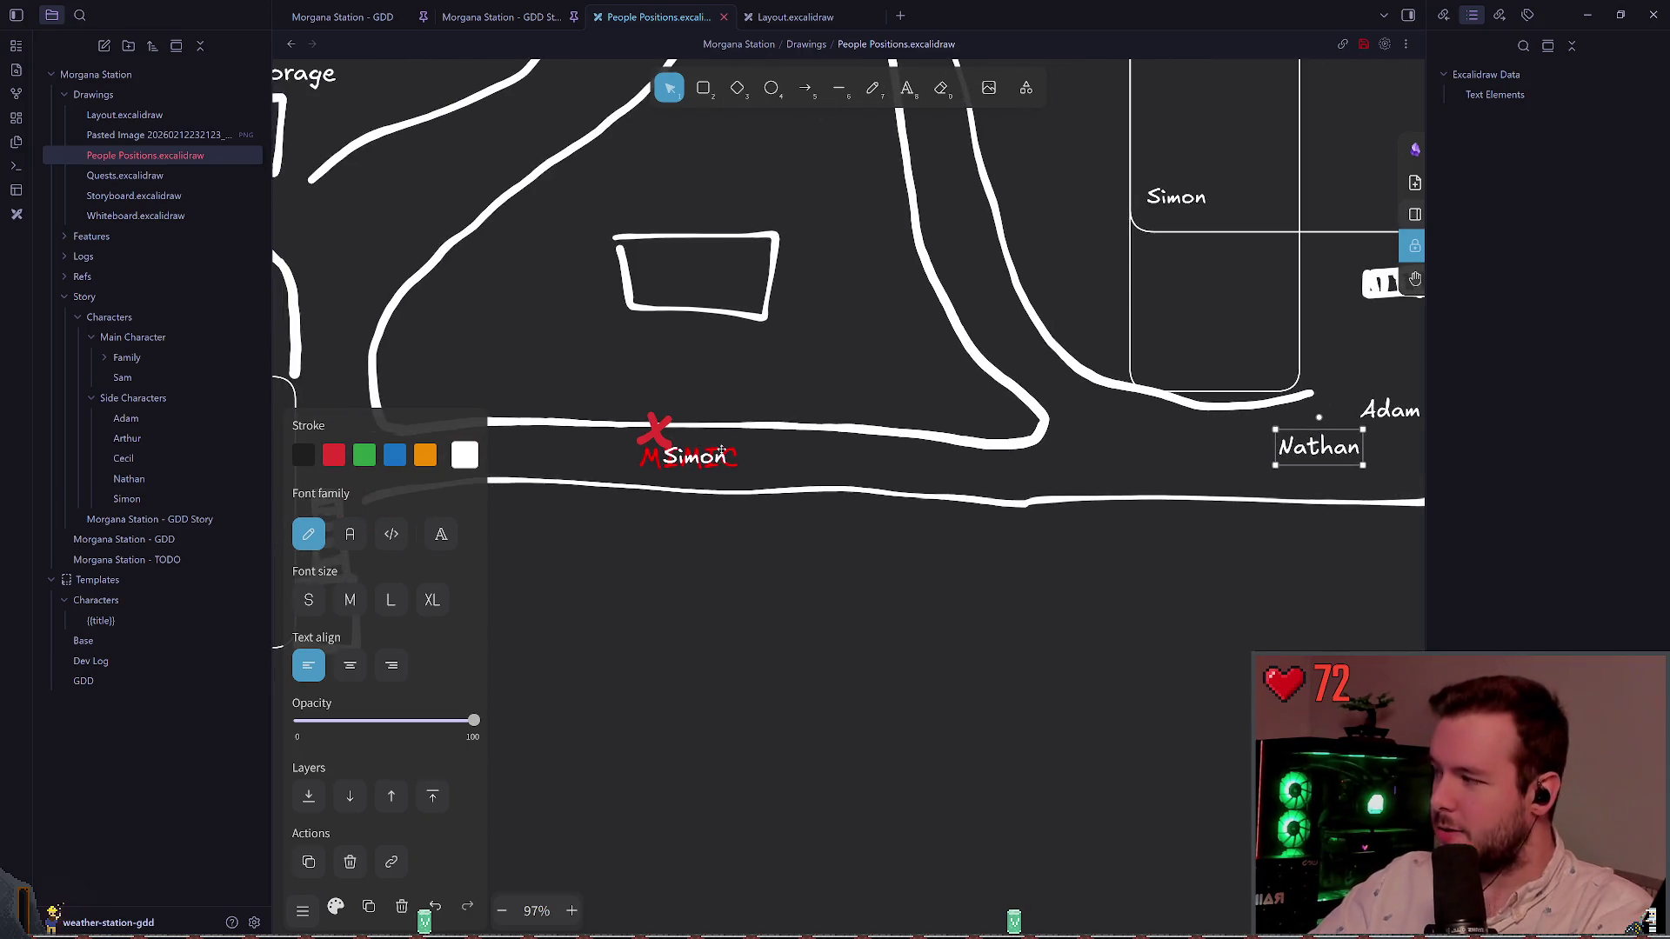
scroll(790, 396, down, 3)
scroll(789, 397, down, 5)
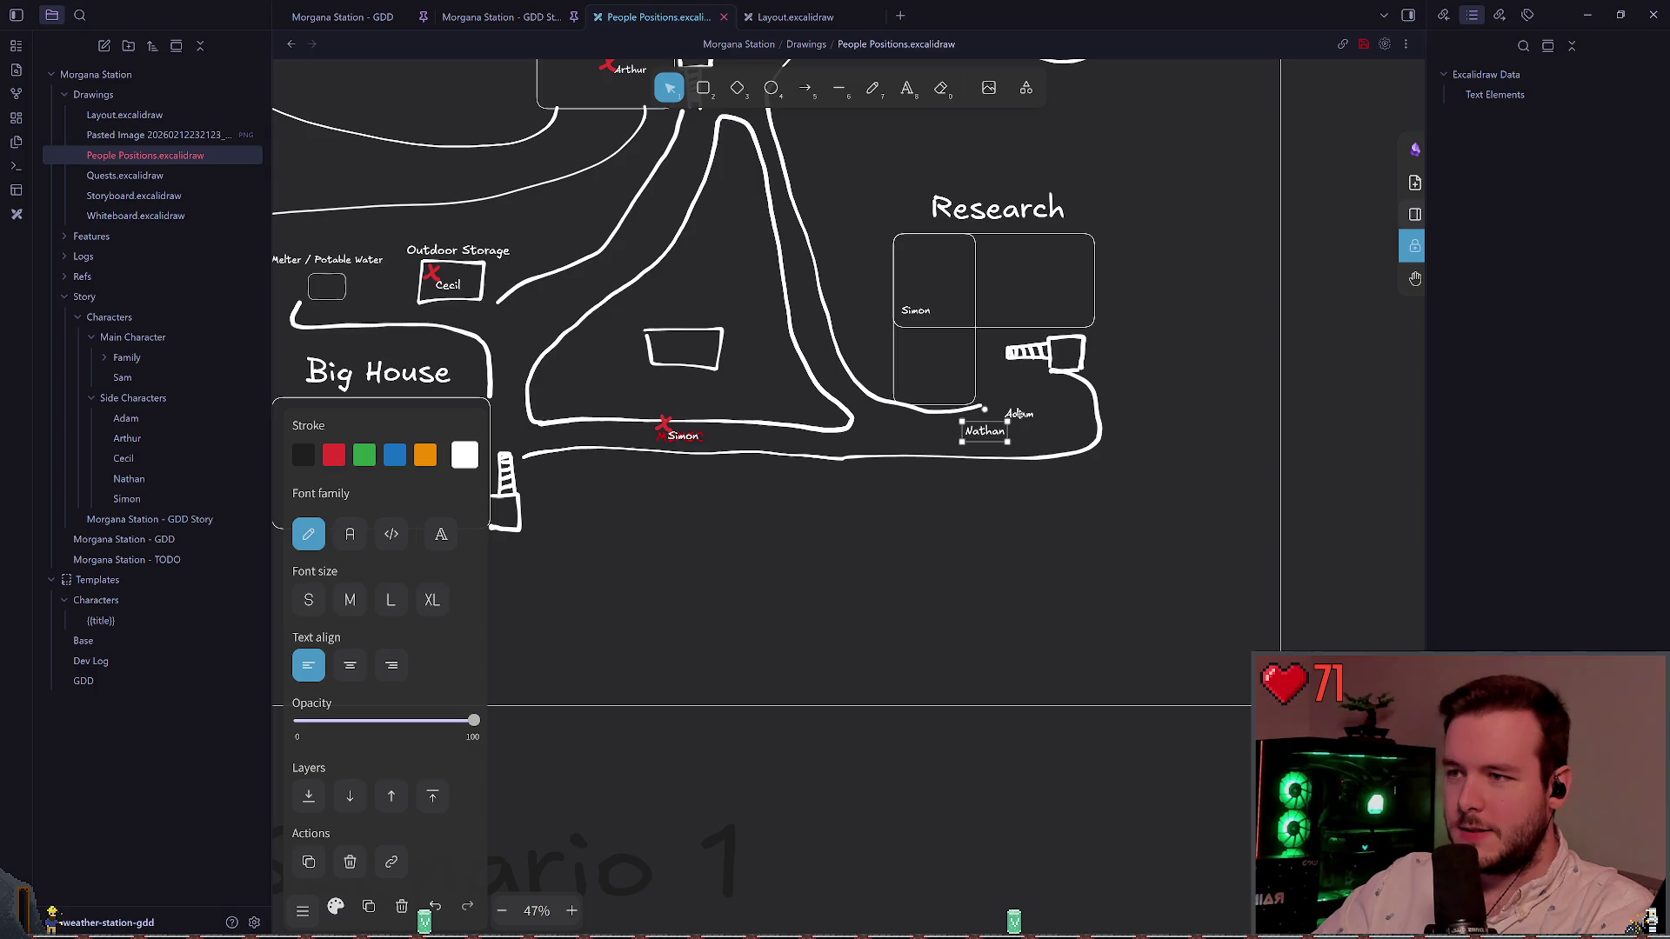
Step: Move Adam beside Research, Nathan to the lower right, and the red MIMIC text next to Nathan
mouse_move(1019, 414)
mouse_down()
mouse_move(1129, 341)
mouse_move(1048, 402)
mouse_move(1124, 345)
mouse_move(1118, 233)
mouse_up()
drag(968, 439, 1209, 591)
mouse_move(672, 444)
mouse_down()
mouse_move(717, 471)
mouse_move(1147, 582)
mouse_move(1177, 583)
mouse_move(1174, 544)
mouse_up()
scroll(1058, 453, right, 2)
Step: Duplicate Simon's red X beside Nathan, discarding a trial red circle, and move Adam into the Garage
click(873, 89)
key(ctrl+z)
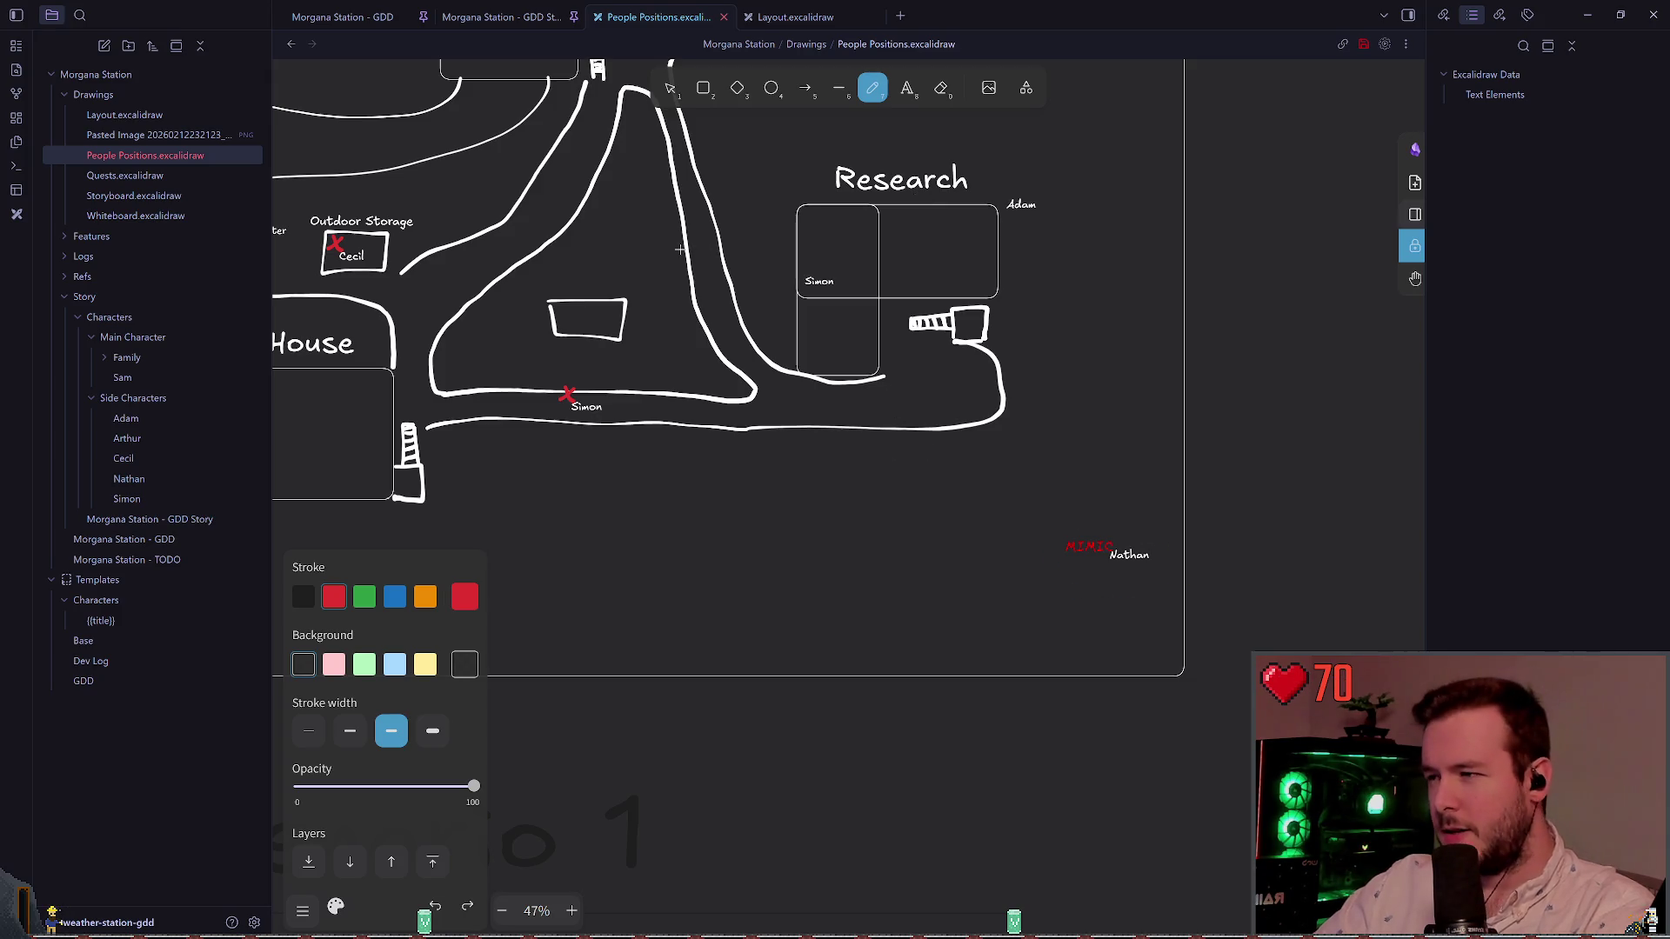
key(v)
drag(567, 394, 1108, 546)
shift+click(1080, 540)
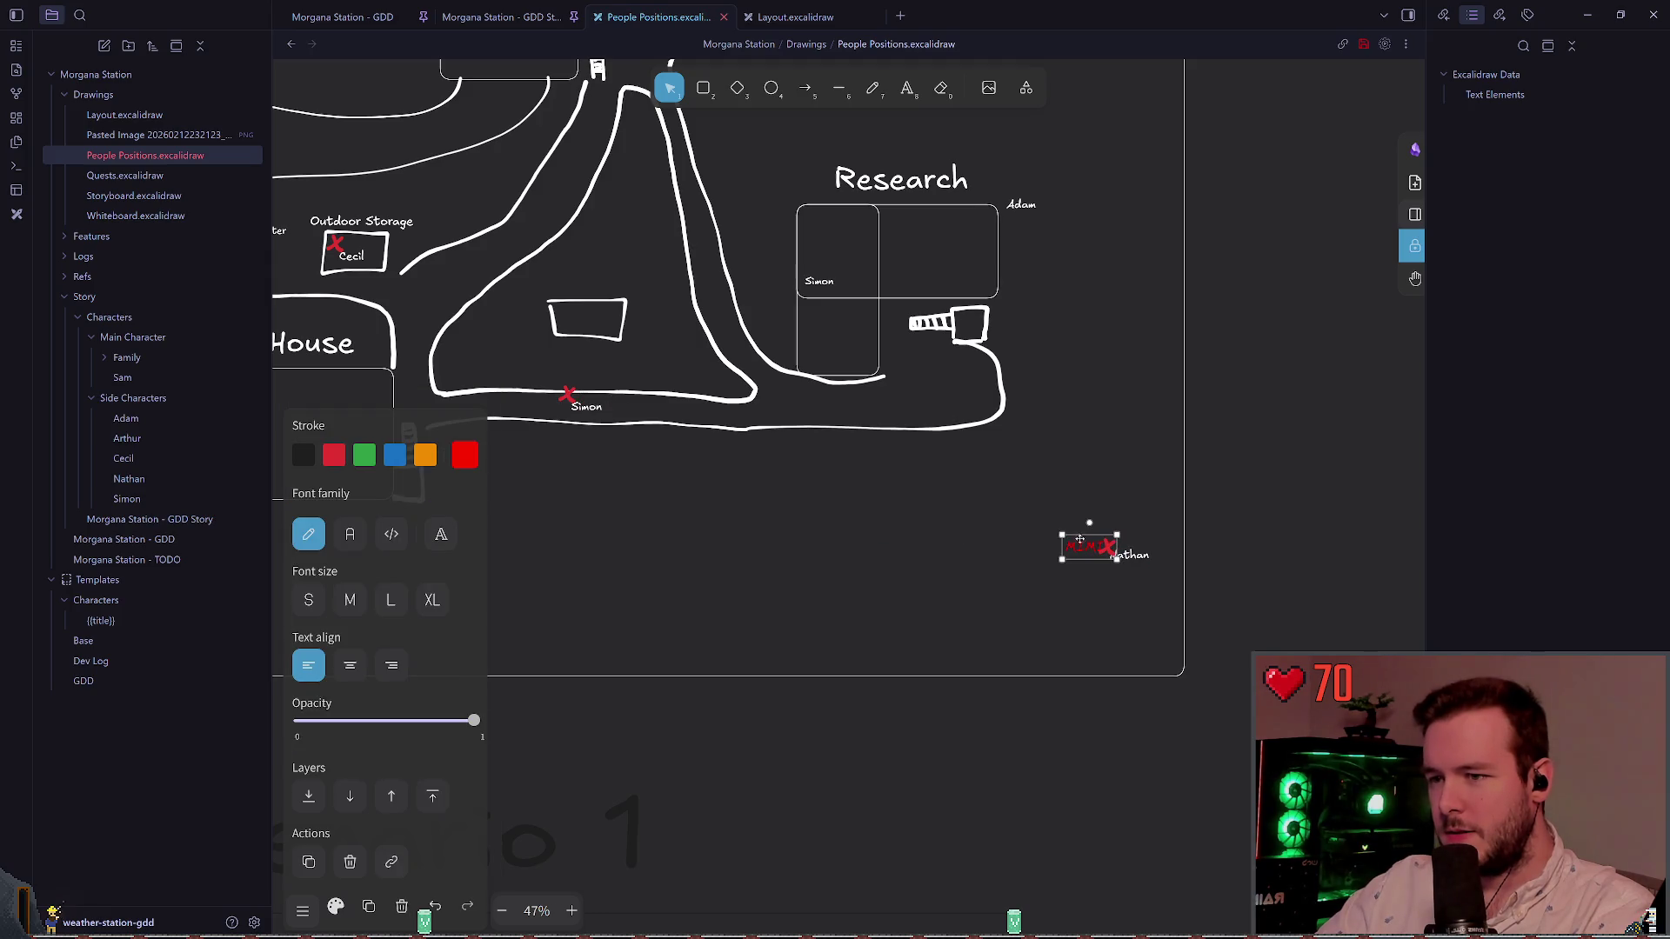
scroll(1079, 540, up, 2)
mouse_move(1032, 326)
mouse_down()
mouse_move(727, 231)
mouse_move(793, 311)
mouse_move(638, 229)
mouse_up()
scroll(765, 278, up, 2)
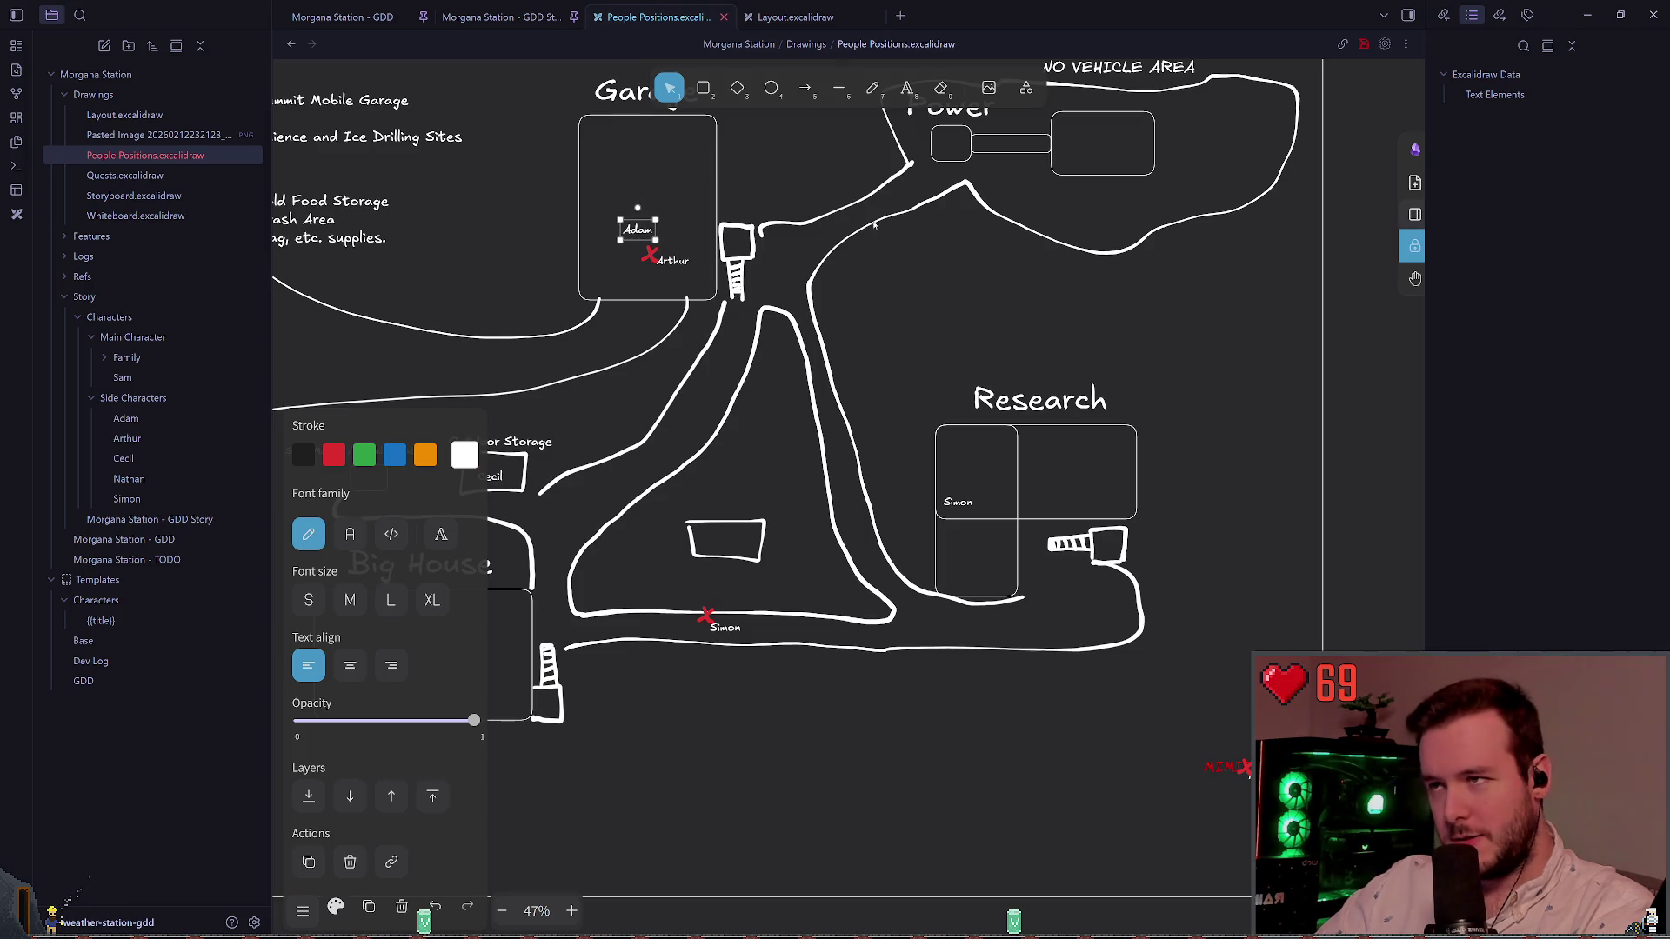
Step: Sketch a trial red pencil stroke near Adam in the Garage, then undo it
key(p)
scroll(883, 230, left, 3)
mouse_move(909, 239)
mouse_down()
mouse_move(861, 287)
mouse_move(477, 240)
mouse_move(473, 218)
mouse_move(509, 243)
mouse_up()
key(ctrl+z)
scroll(858, 350, up, 2)
scroll(794, 370, left, 3)
scroll(794, 371, up, 2)
key(ctrl+z)
scroll(753, 301, right, 2)
scroll(889, 400, left, 5)
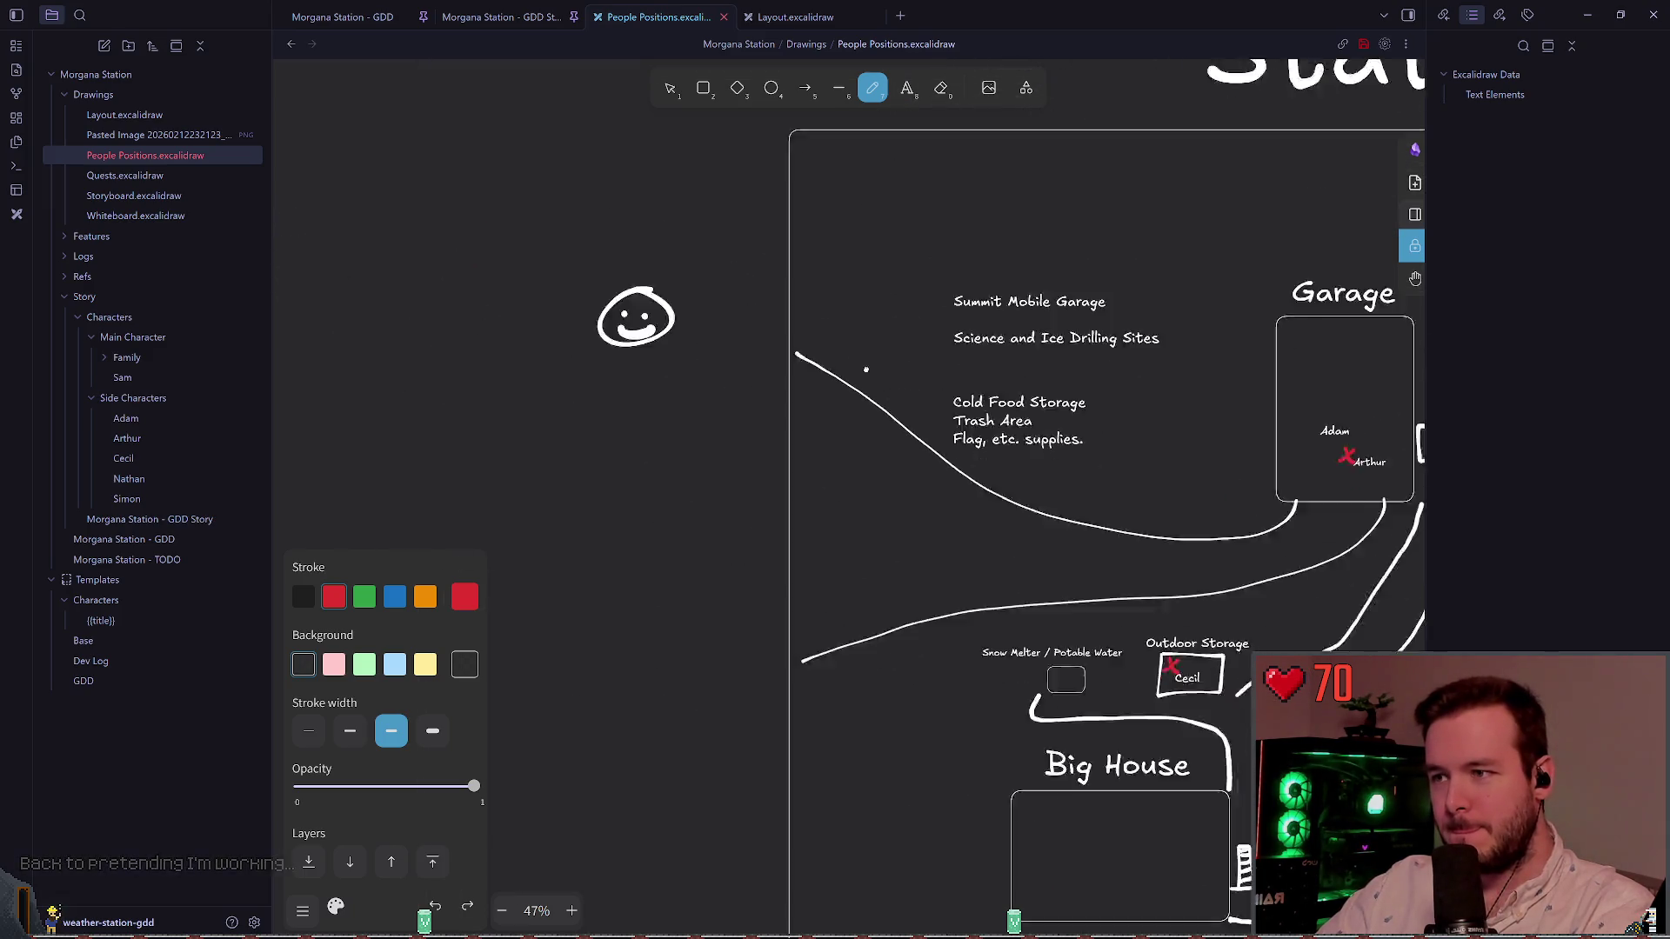
scroll(890, 400, down, 3)
scroll(890, 400, right, 3)
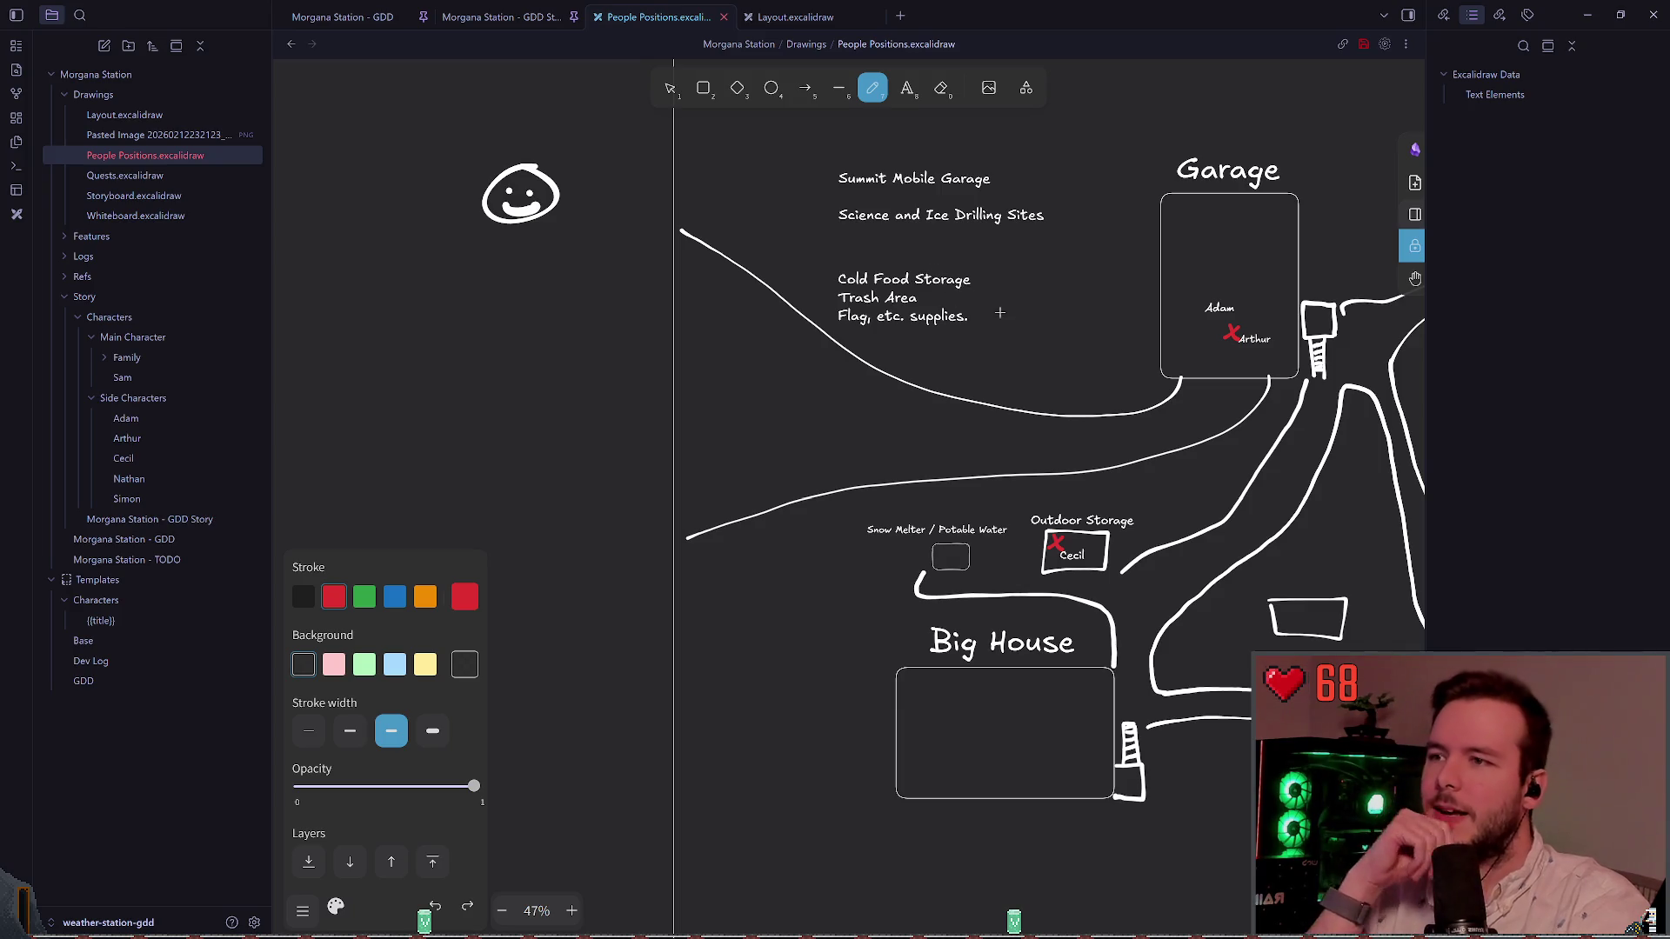
scroll(955, 303, down, 1)
scroll(955, 304, right, 5)
scroll(797, 318, up, 1)
scroll(797, 318, up, 1)
scroll(797, 318, right, 1)
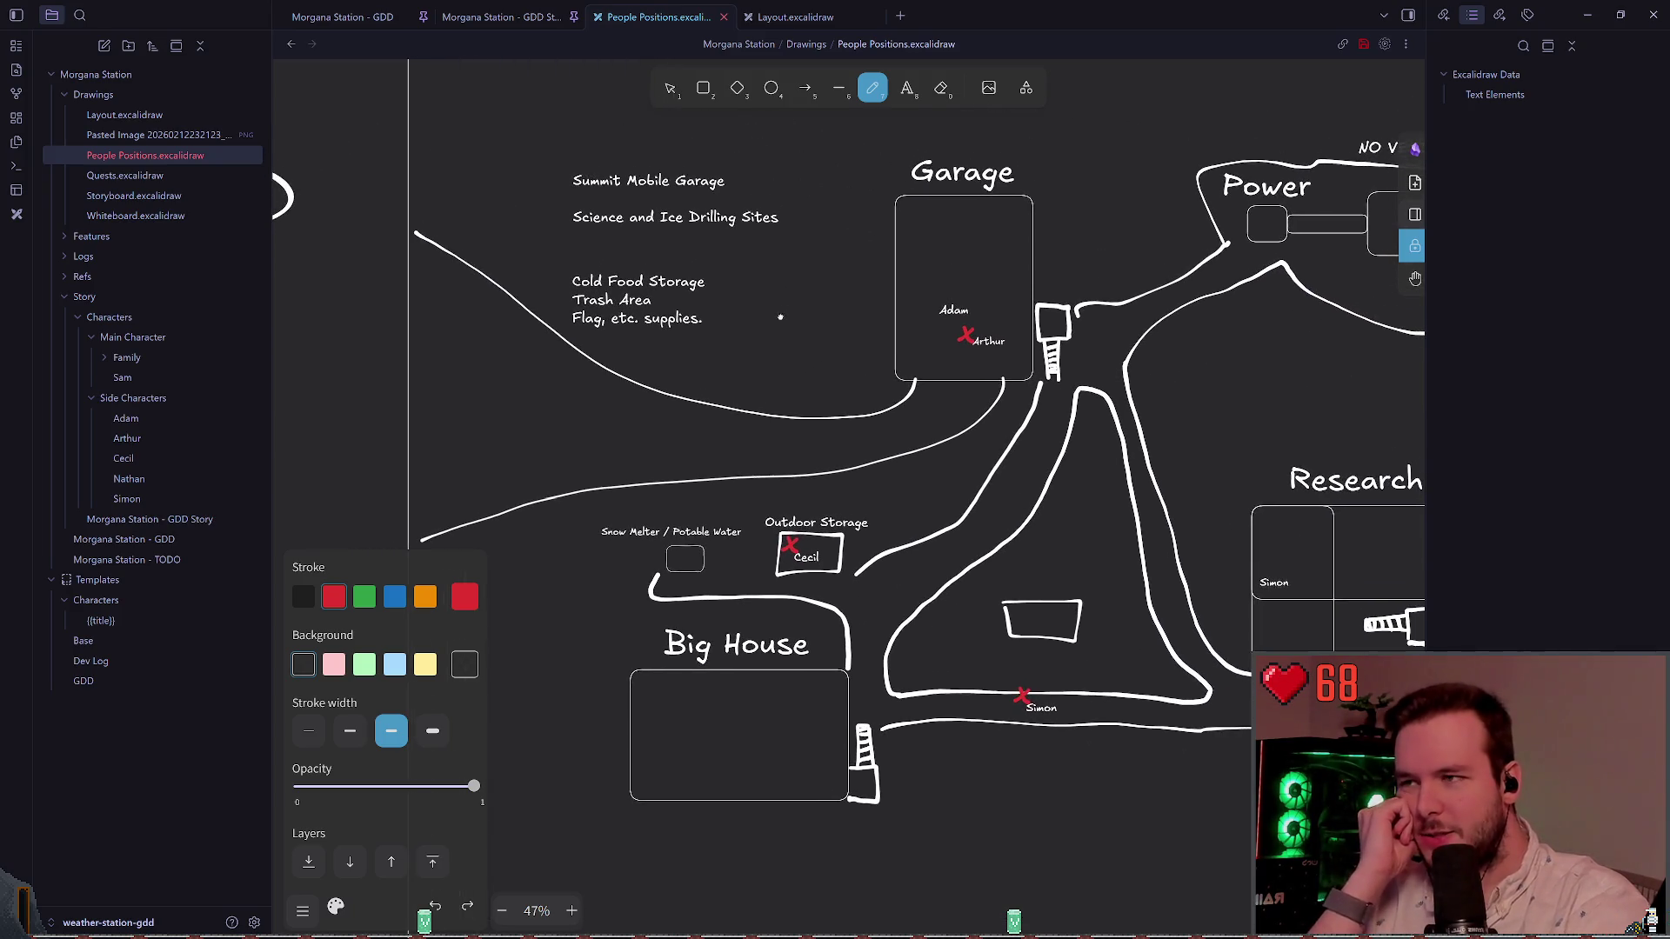
scroll(819, 282, up, 2)
scroll(818, 282, right, 1)
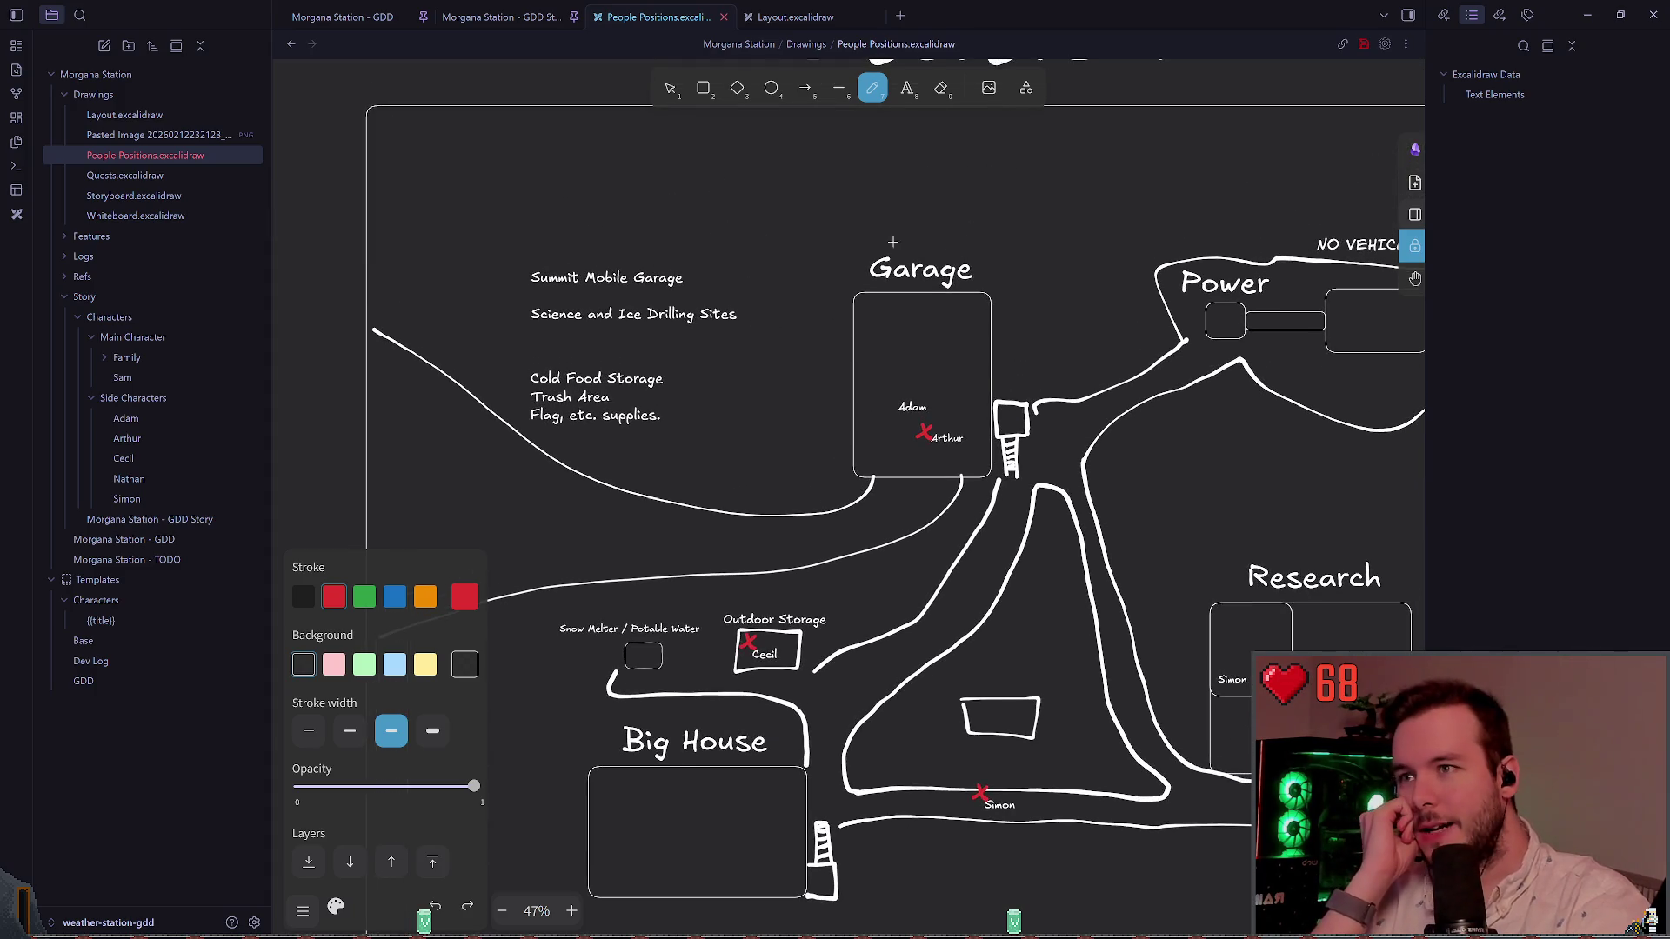
Step: Move the Adam label out of the Garage to the open ground between Power and Research, bringing MIMIC toward it
key(v)
mouse_move(912, 409)
mouse_down()
mouse_move(526, 265)
mouse_move(478, 330)
mouse_up()
scroll(479, 330, left, 4)
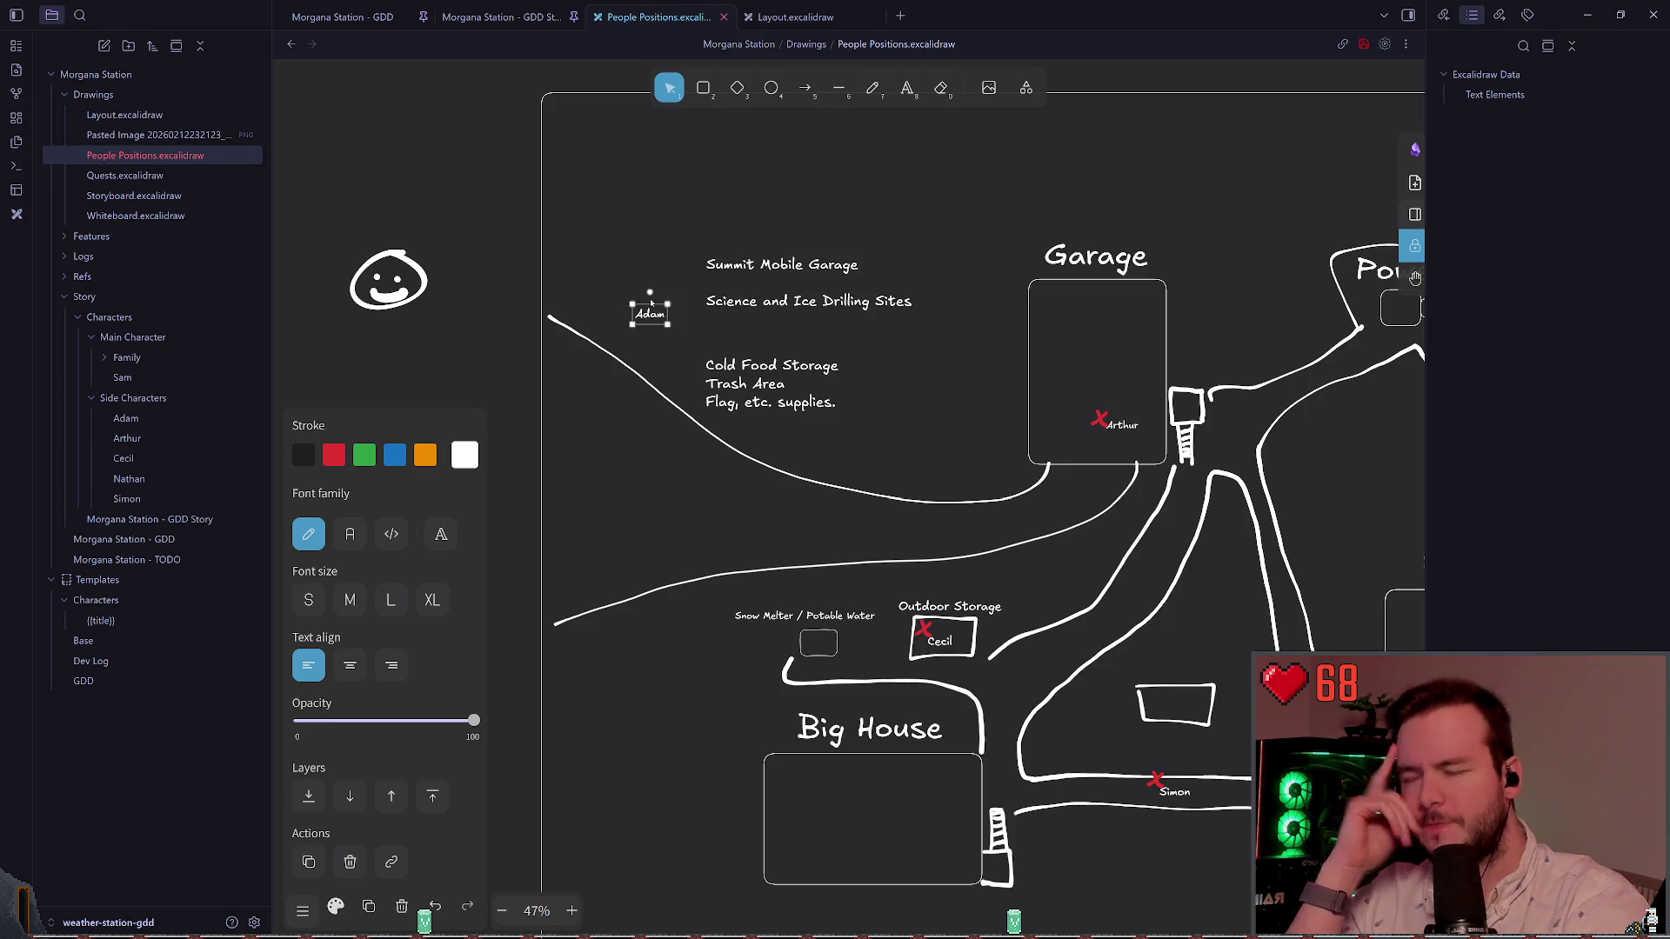
scroll(670, 374, right, 4)
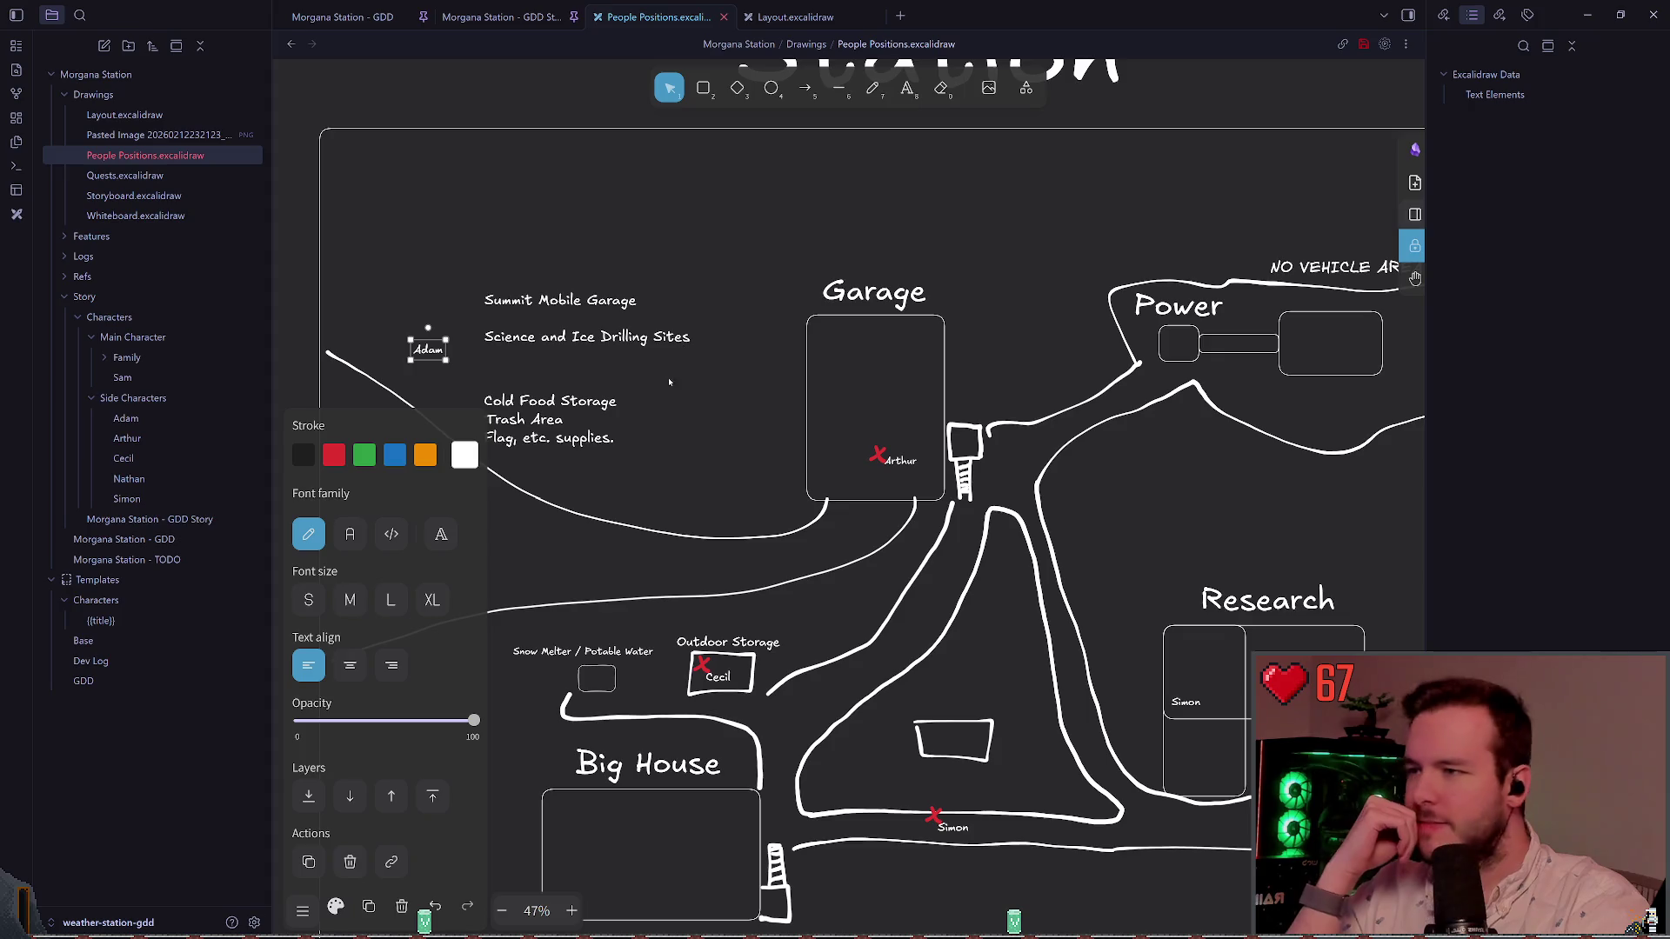
mouse_move(422, 347)
mouse_down()
mouse_move(1052, 470)
mouse_move(1077, 495)
mouse_up()
scroll(933, 339, right, 4)
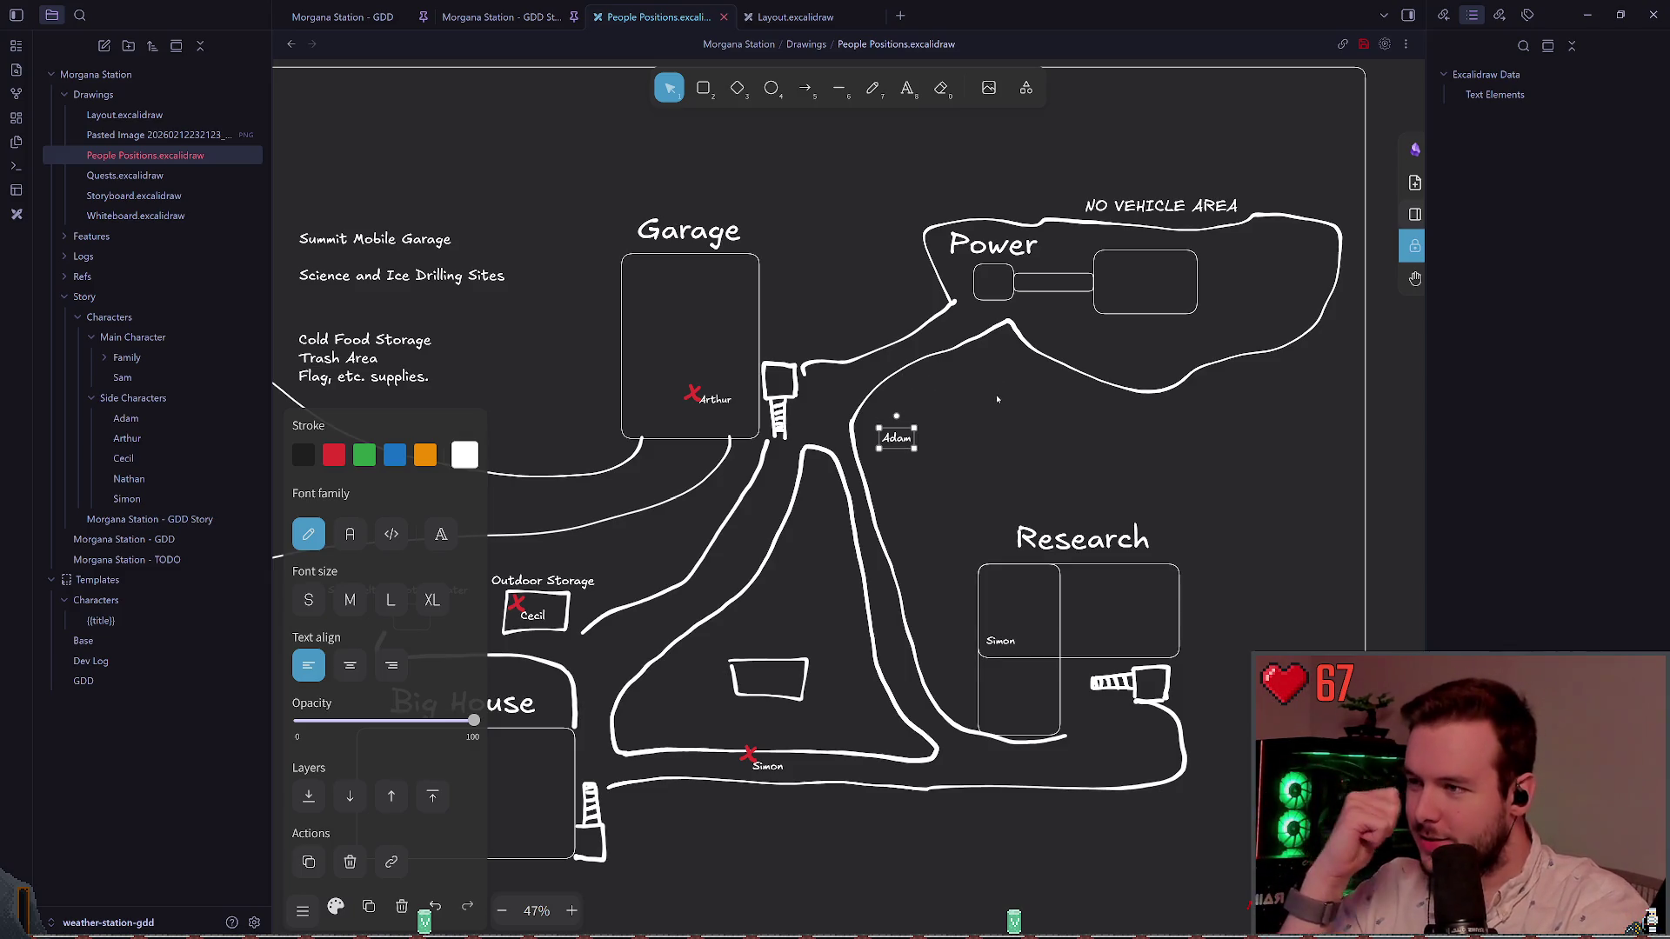
scroll(982, 382, down, 2)
scroll(982, 383, left, 2)
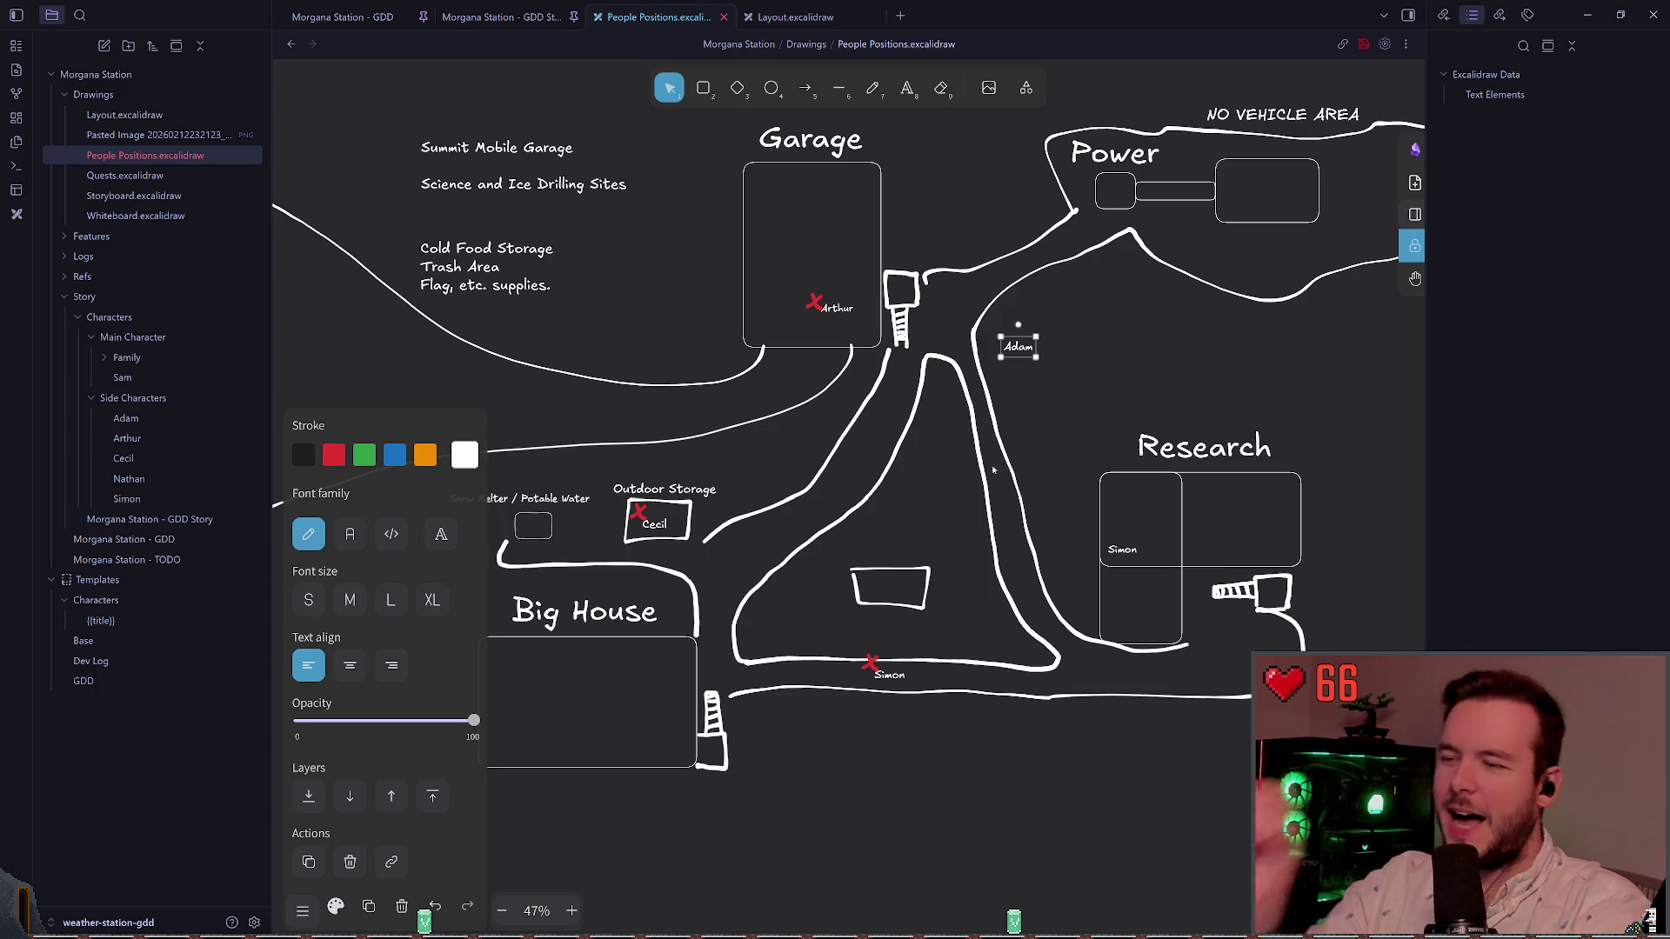
scroll(1056, 393, right, 5)
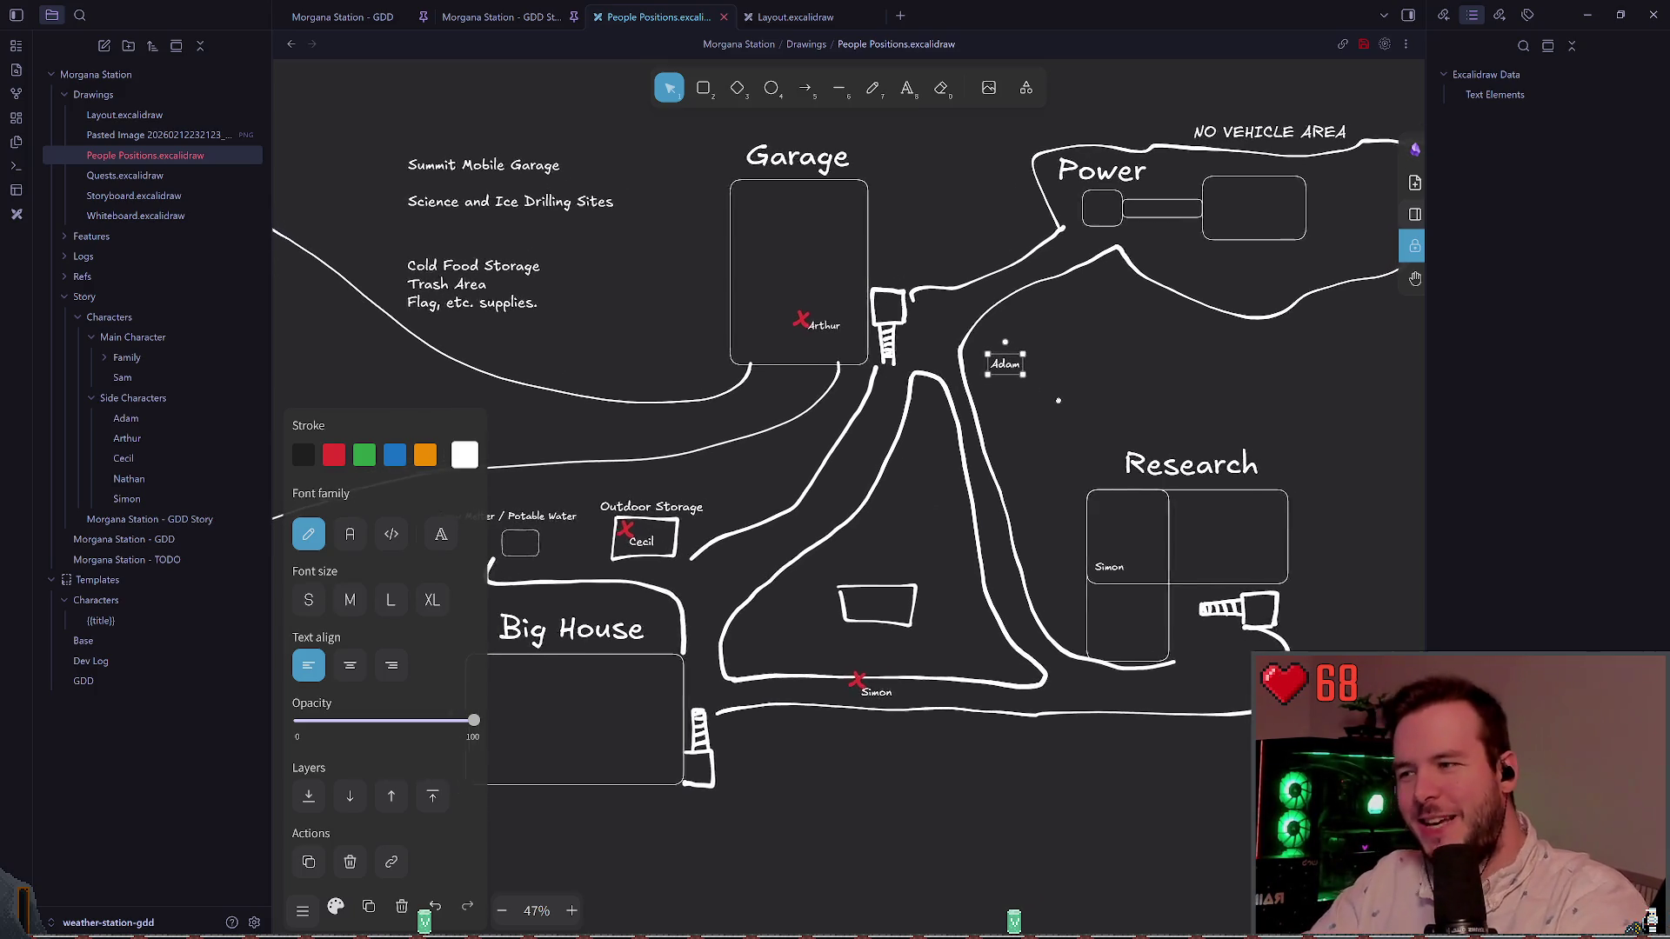
scroll(1000, 396, down, 3)
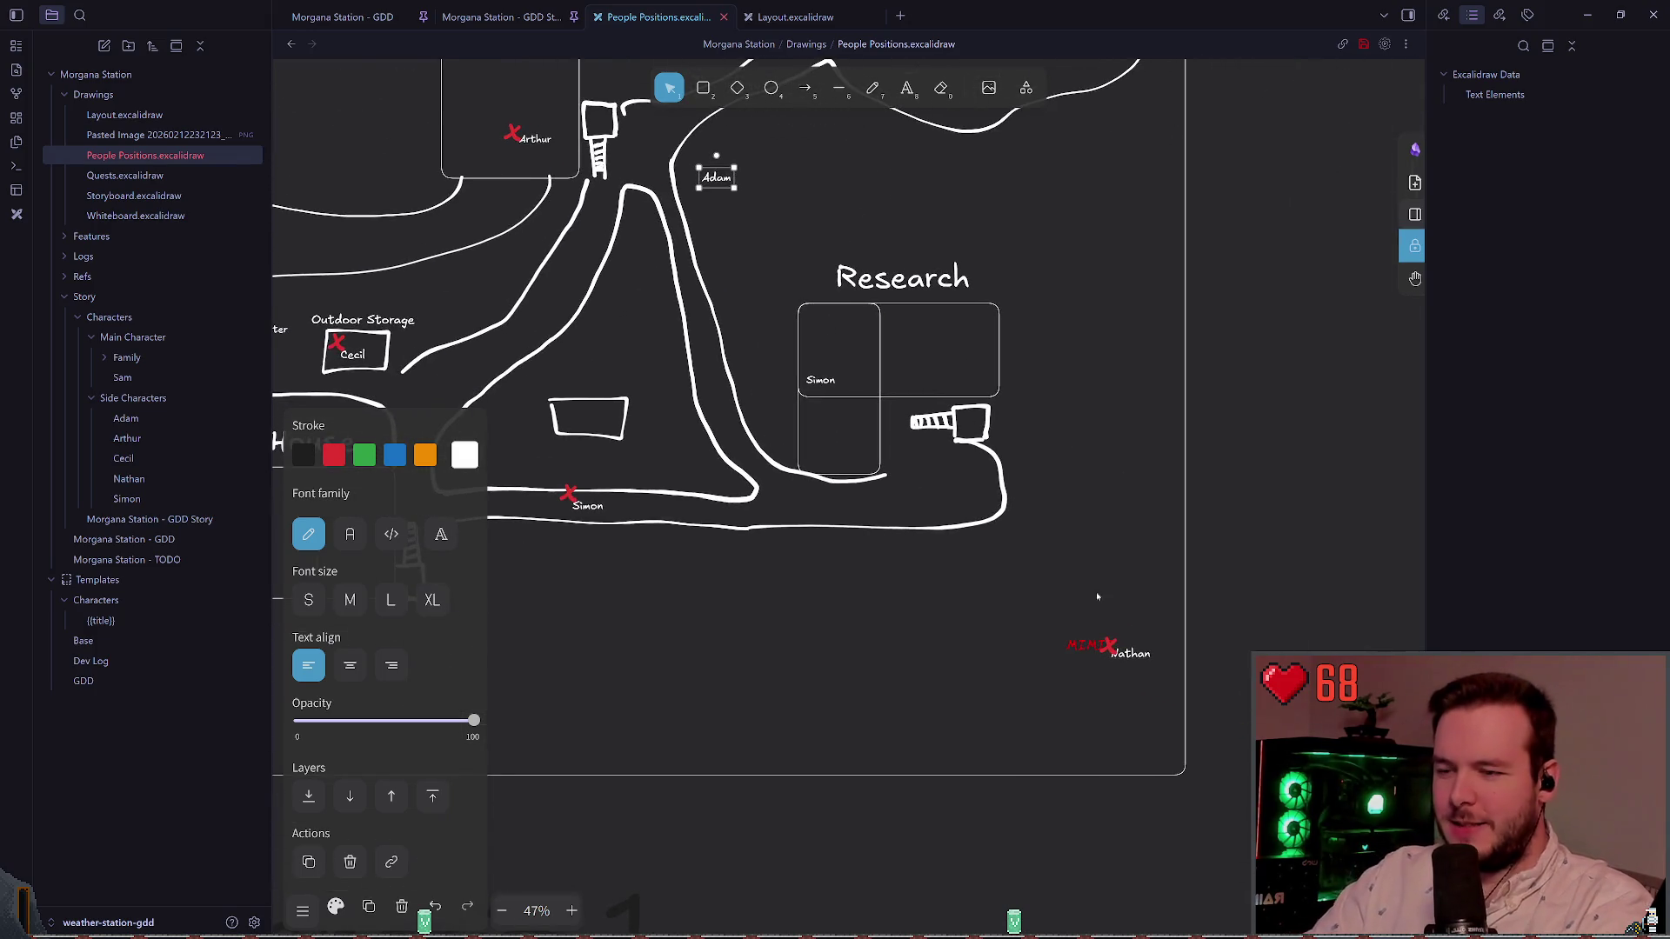
mouse_move(1087, 645)
mouse_down()
mouse_move(1039, 642)
mouse_move(1088, 439)
mouse_move(1100, 556)
mouse_move(1079, 474)
mouse_move(1135, 504)
mouse_up()
Step: Place the red MIMIC text directly beneath the Adam label
scroll(1088, 439, up, 2)
scroll(1078, 474, left, 3)
scroll(836, 521, up, 2)
scroll(861, 505, down, 4)
scroll(878, 487, left, 2)
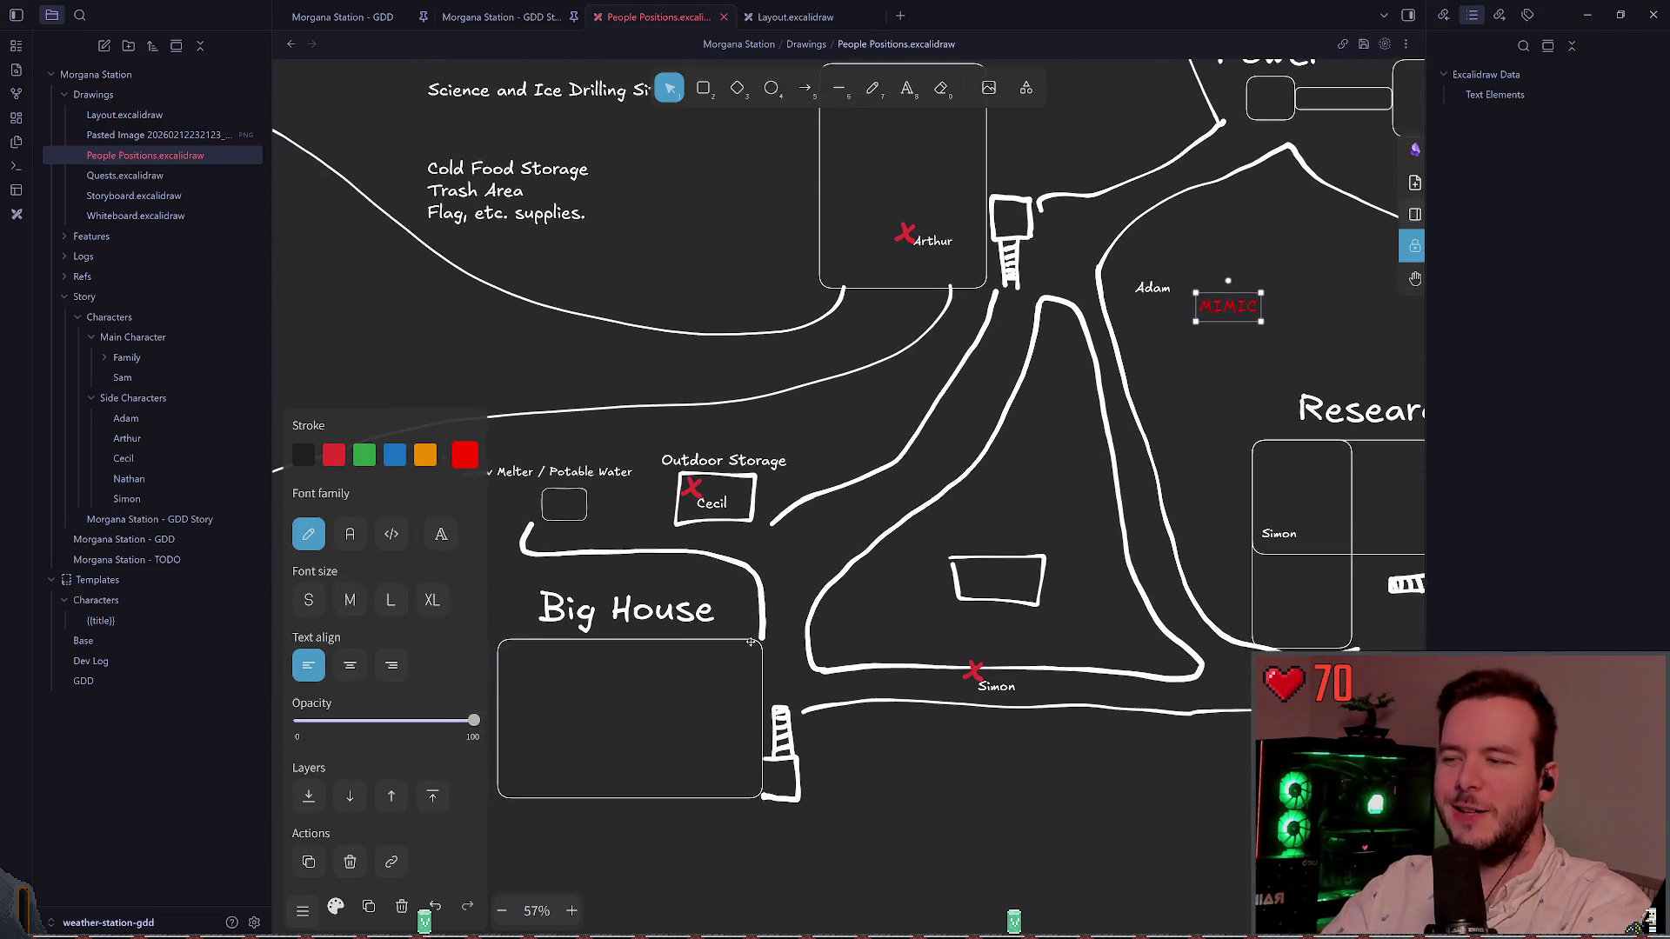
scroll(887, 481, up, 5)
scroll(887, 481, right, 6)
mouse_move(924, 497)
mouse_down()
mouse_move(853, 486)
mouse_move(881, 519)
mouse_up()
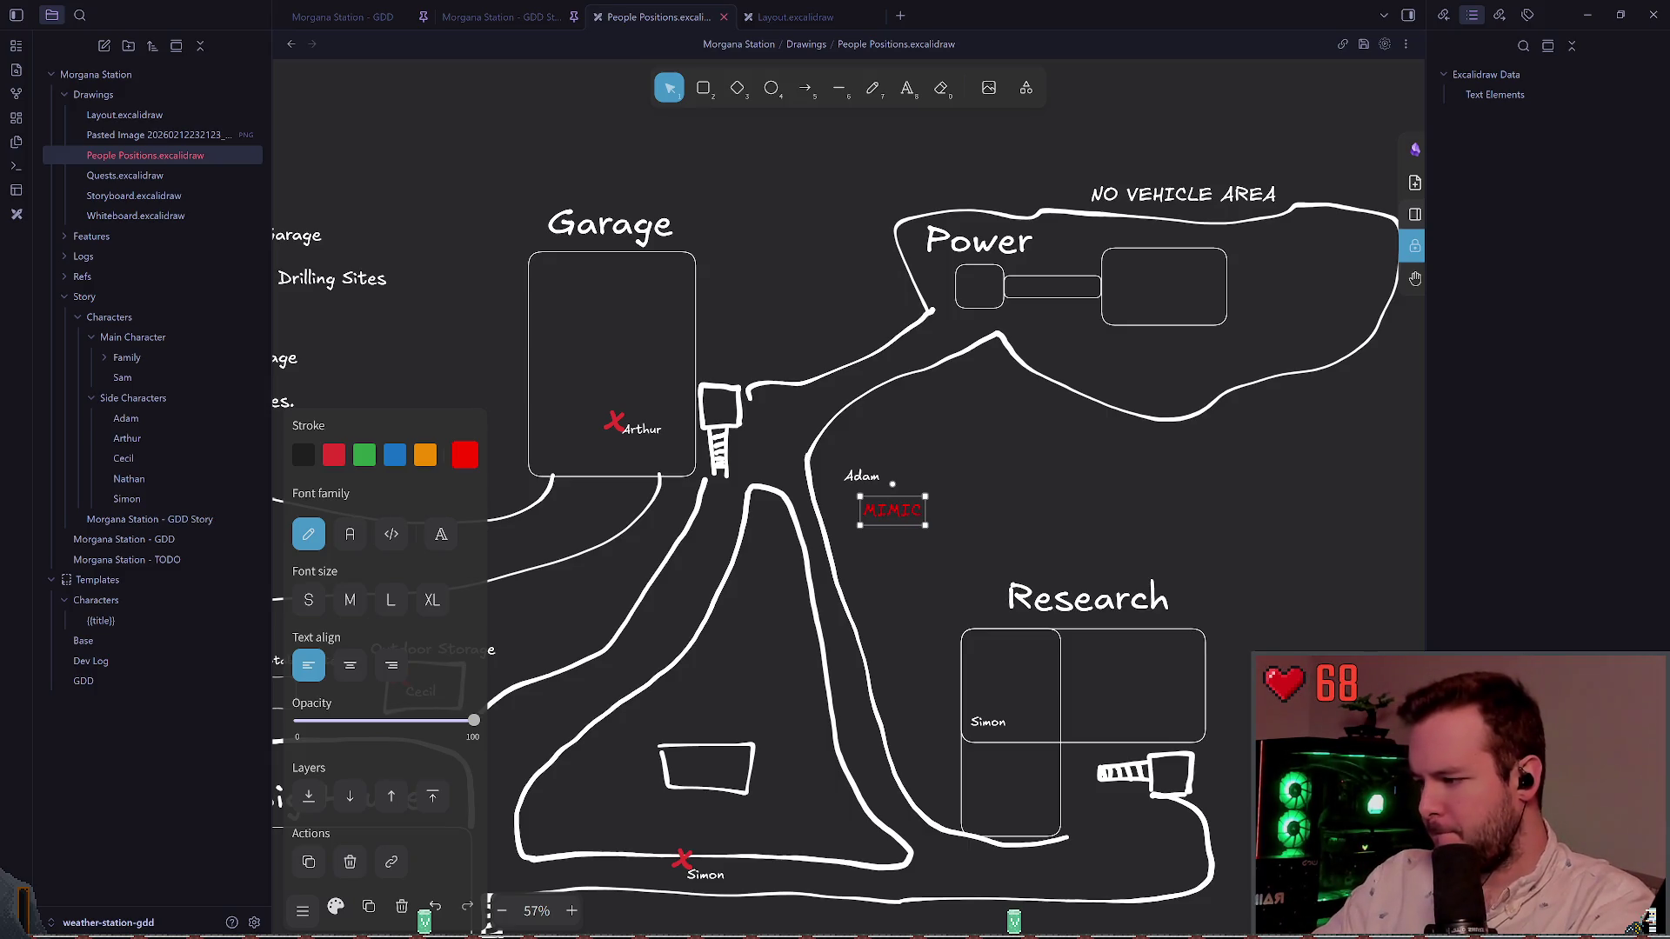
scroll(1004, 383, down, 1)
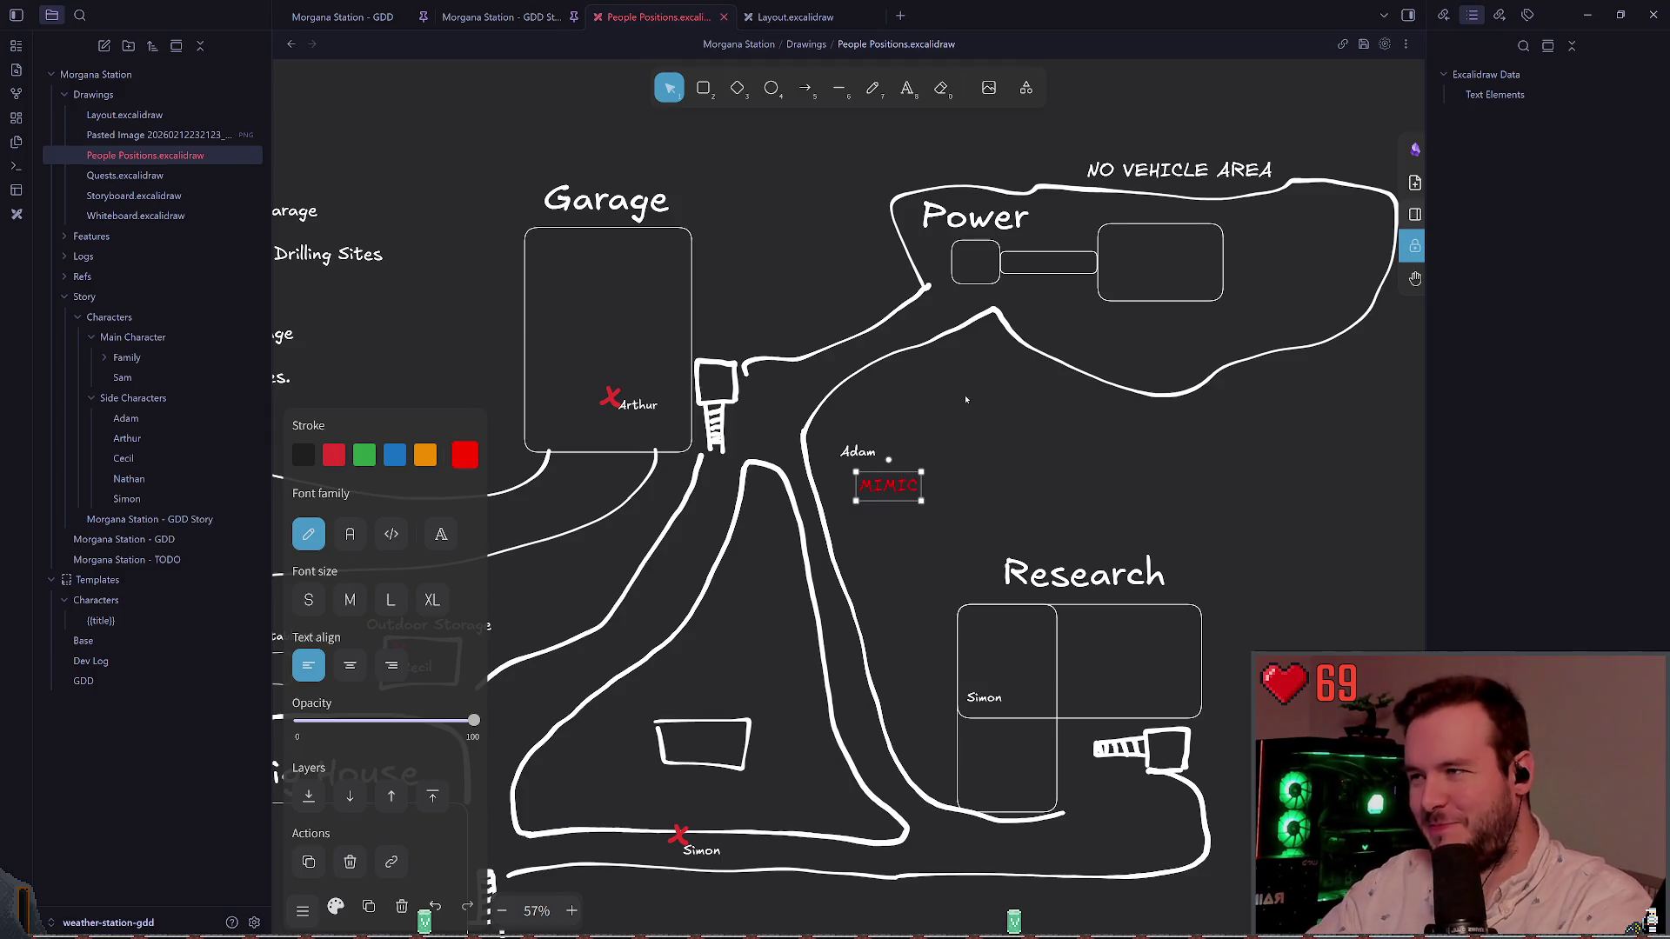
scroll(1005, 379, down, 2)
ctrl+scroll(1005, 380, up, 3)
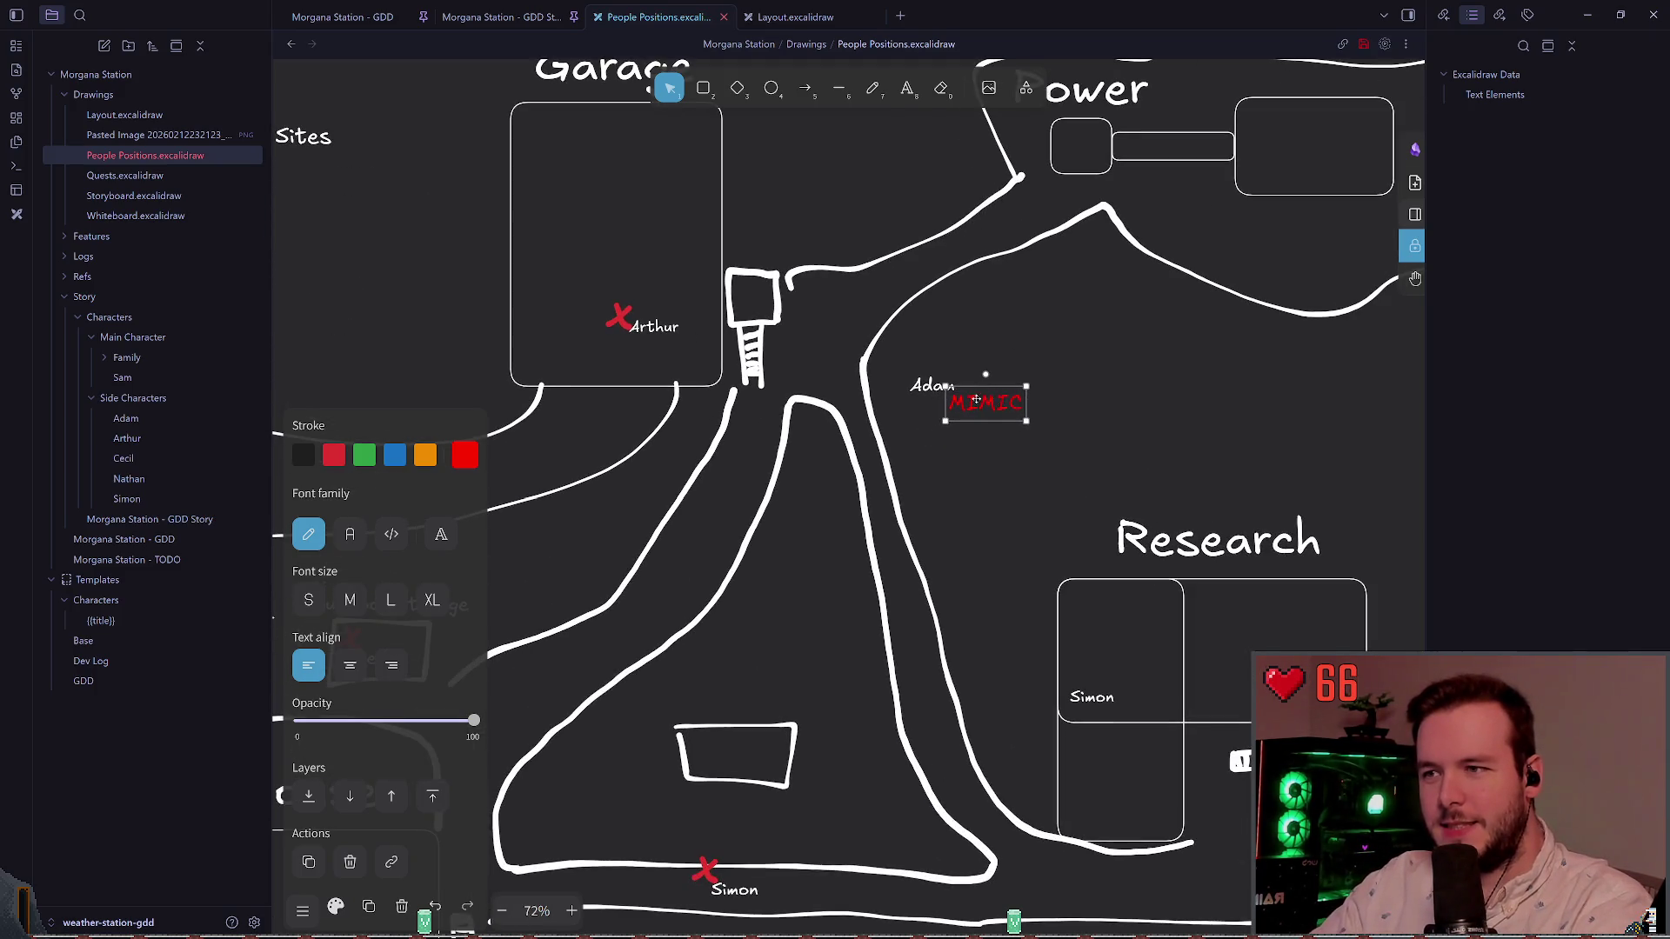
Step: Lower the red MIMIC text a little further under Adam
scroll(990, 401, up, 3)
drag(991, 481, 994, 507)
scroll(994, 507, down, 4)
scroll(994, 508, right, 5)
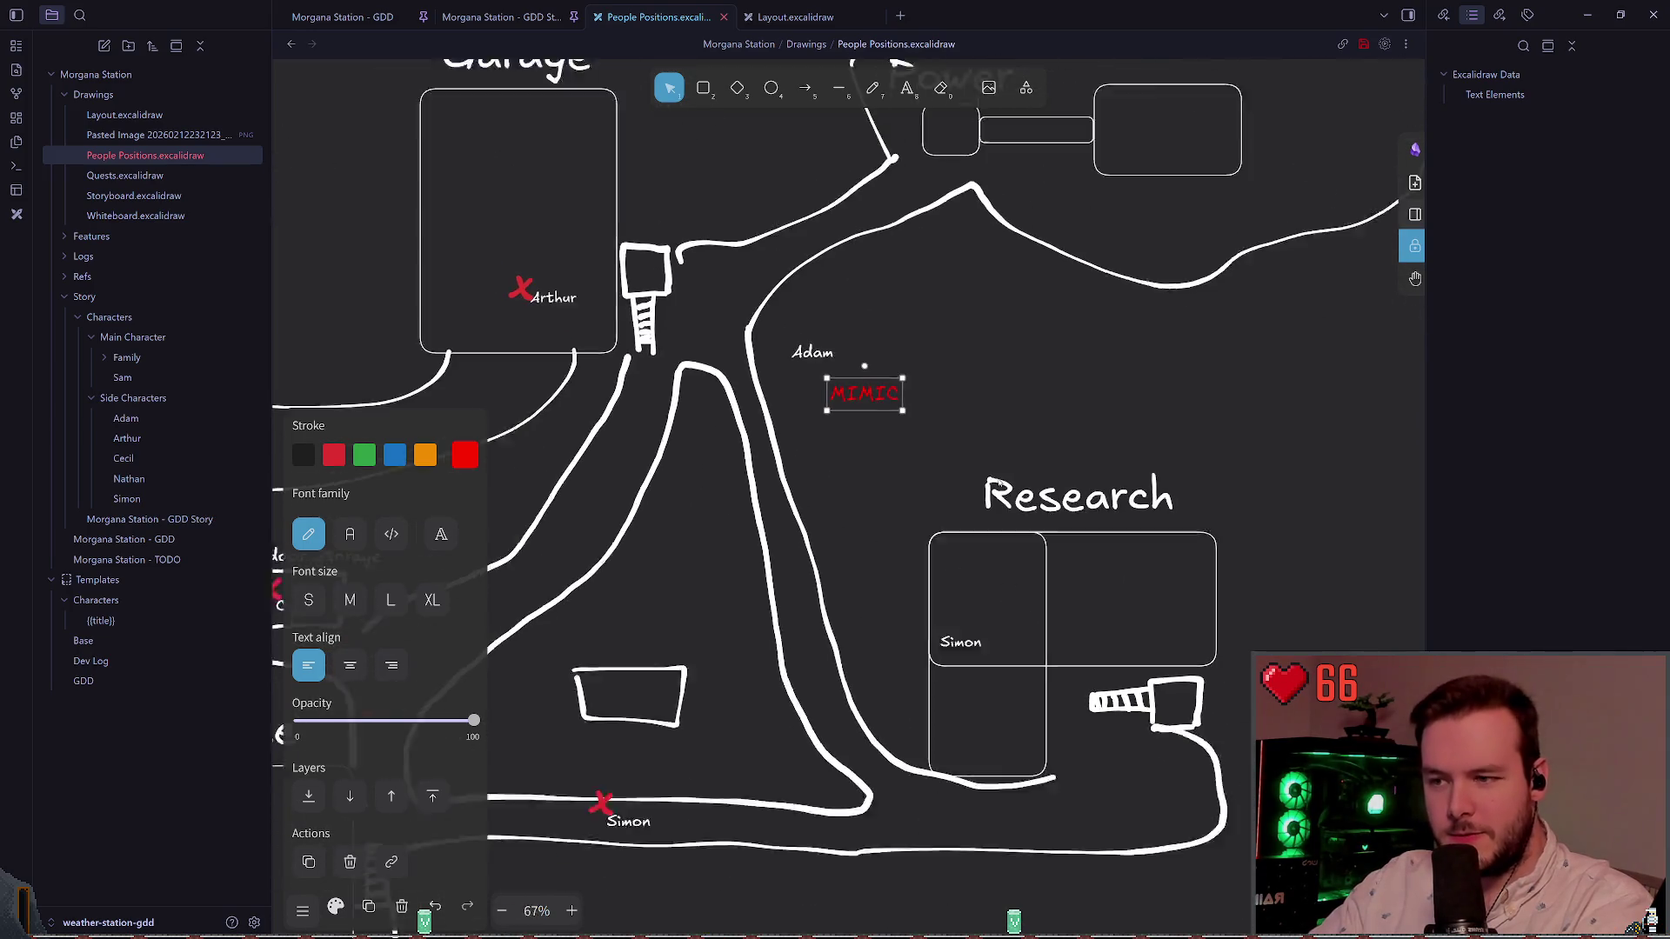
scroll(1044, 461, left, 4)
ctrl+scroll(1079, 441, down, 2)
scroll(826, 432, left, 3)
ctrl+scroll(827, 432, down, 1)
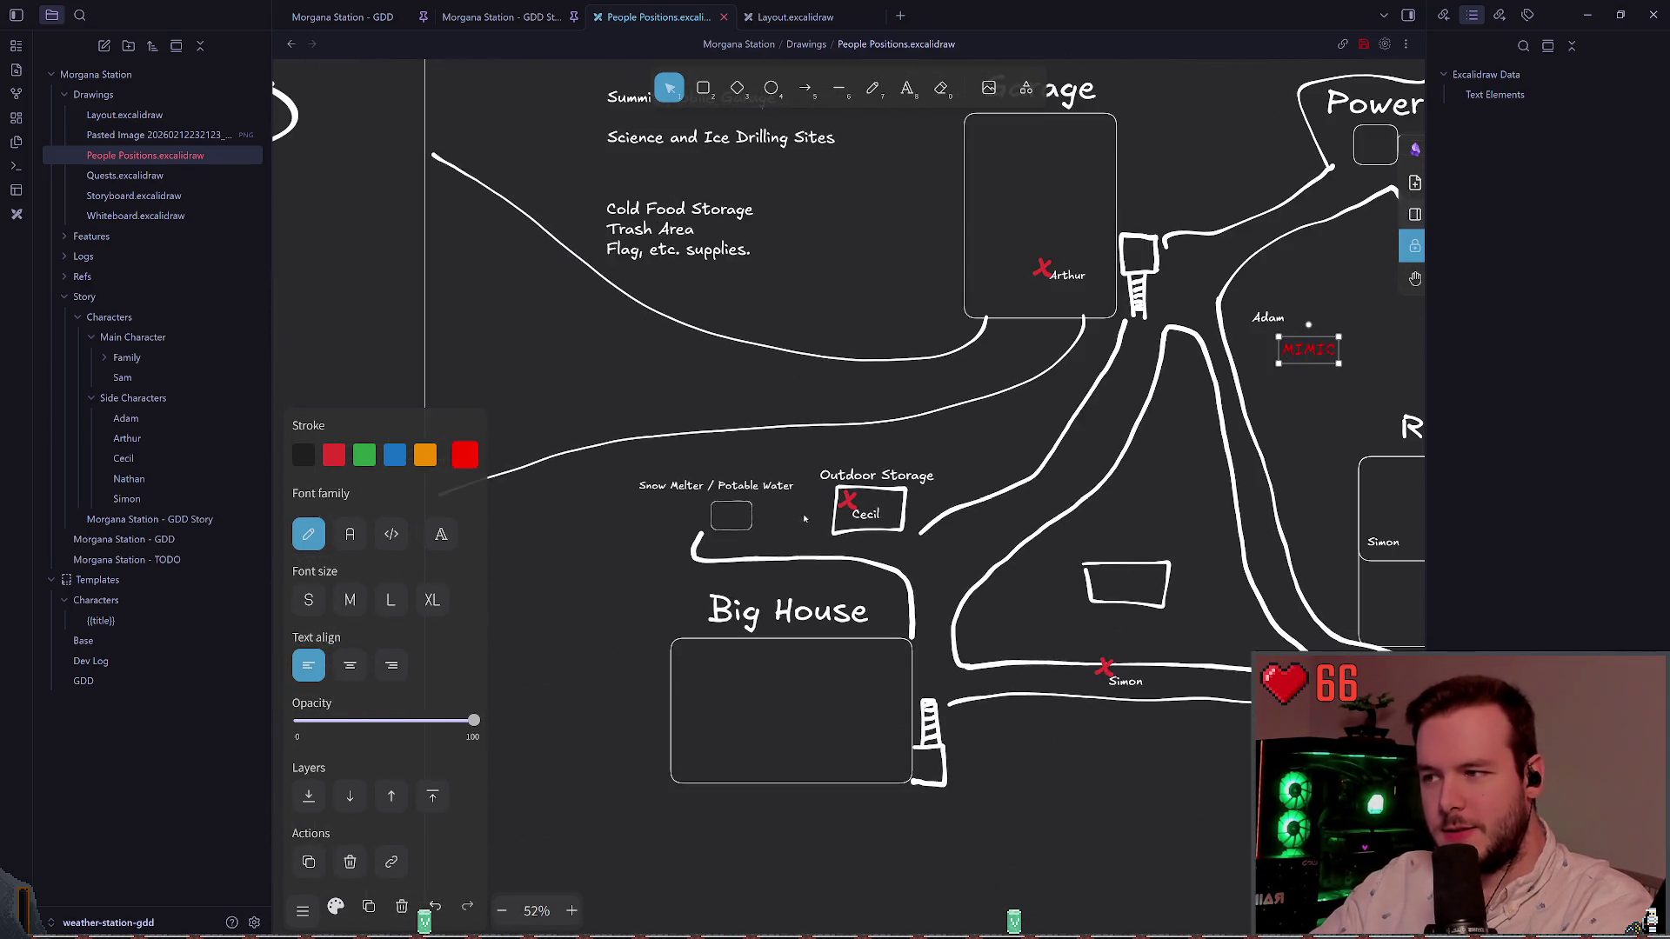
click(755, 464)
Step: Bring the Nathan label in front of its red X and nudge it slightly away
scroll(972, 476, right, 3)
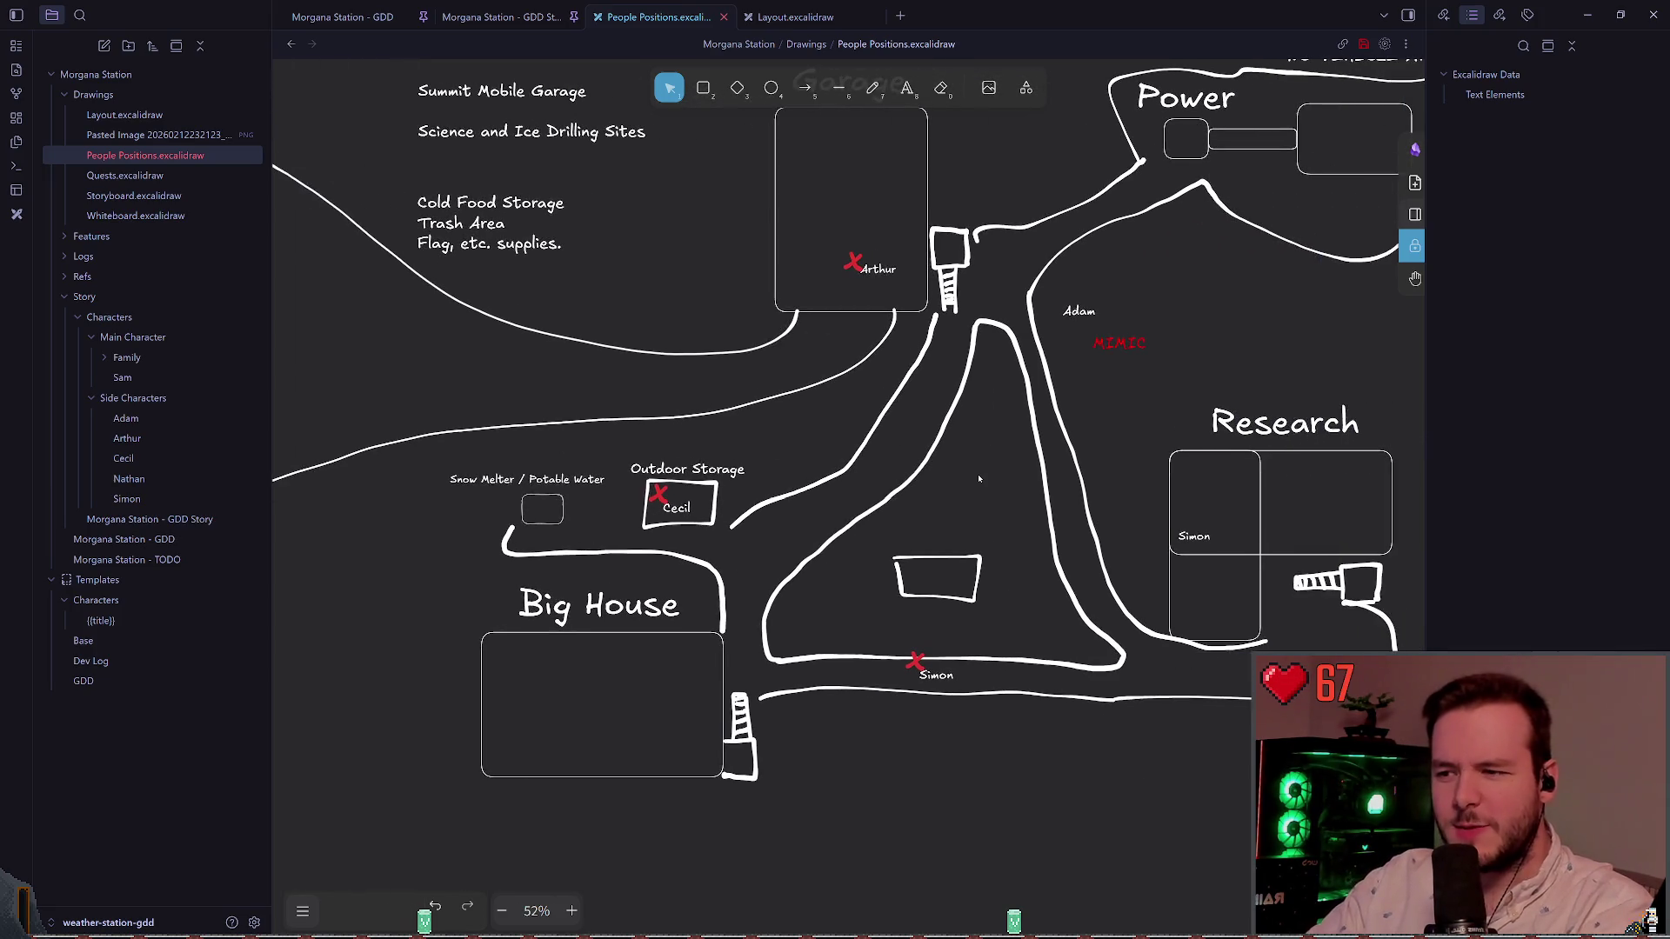
scroll(896, 481, right, 5)
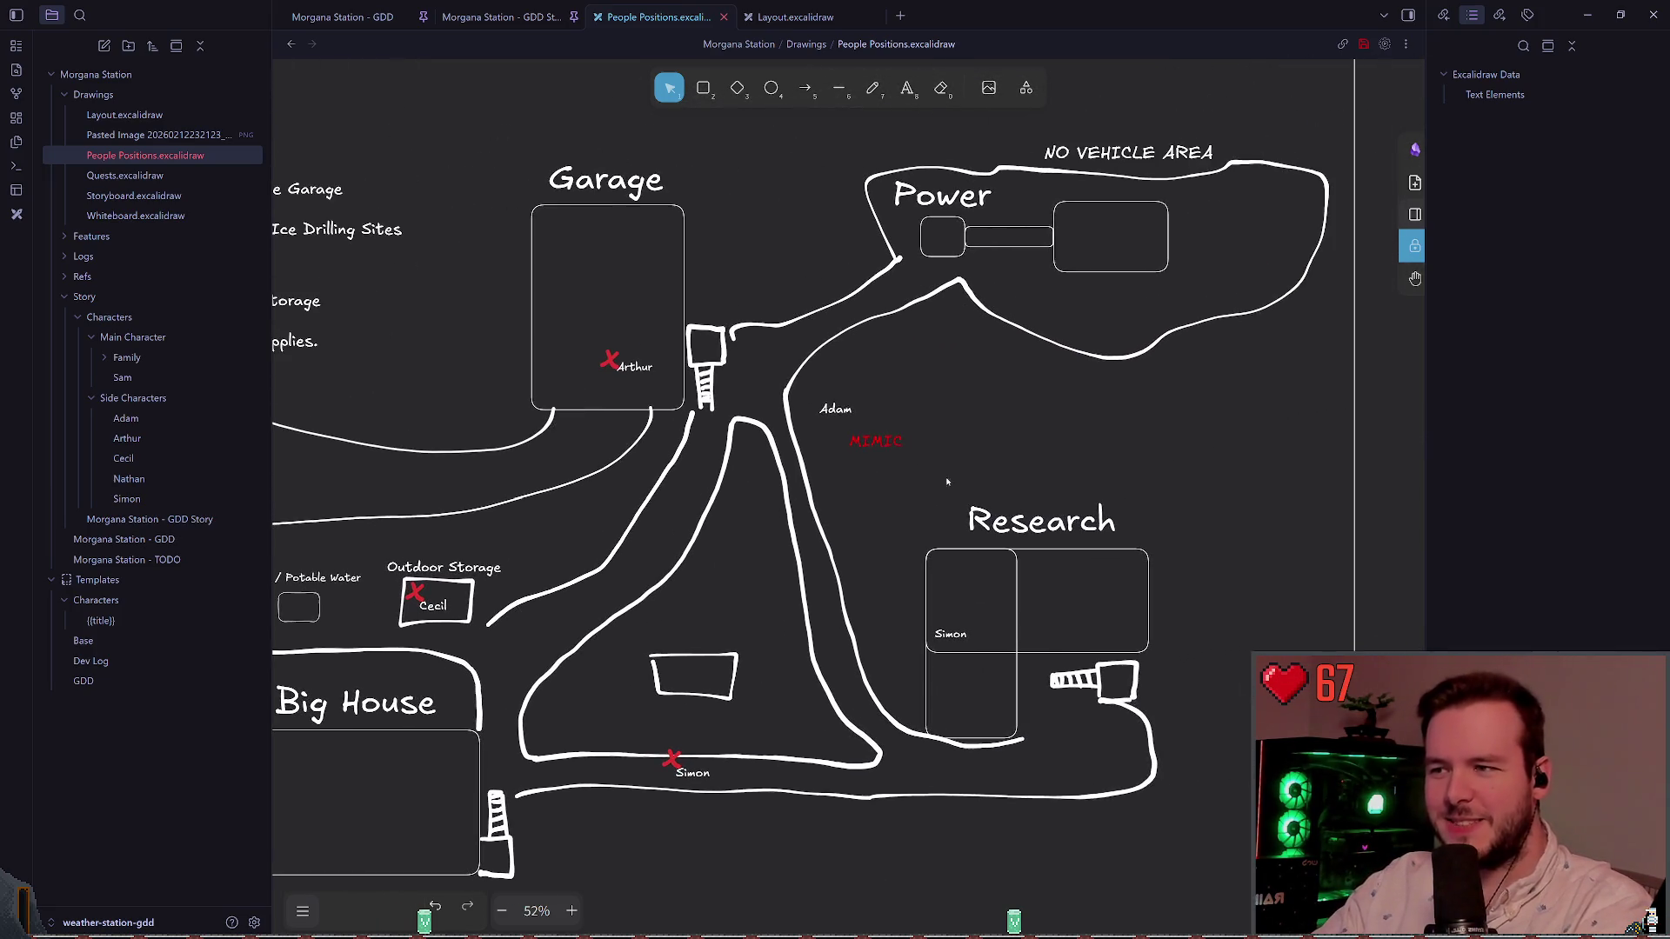
scroll(697, 353, down, 1)
click(1078, 750)
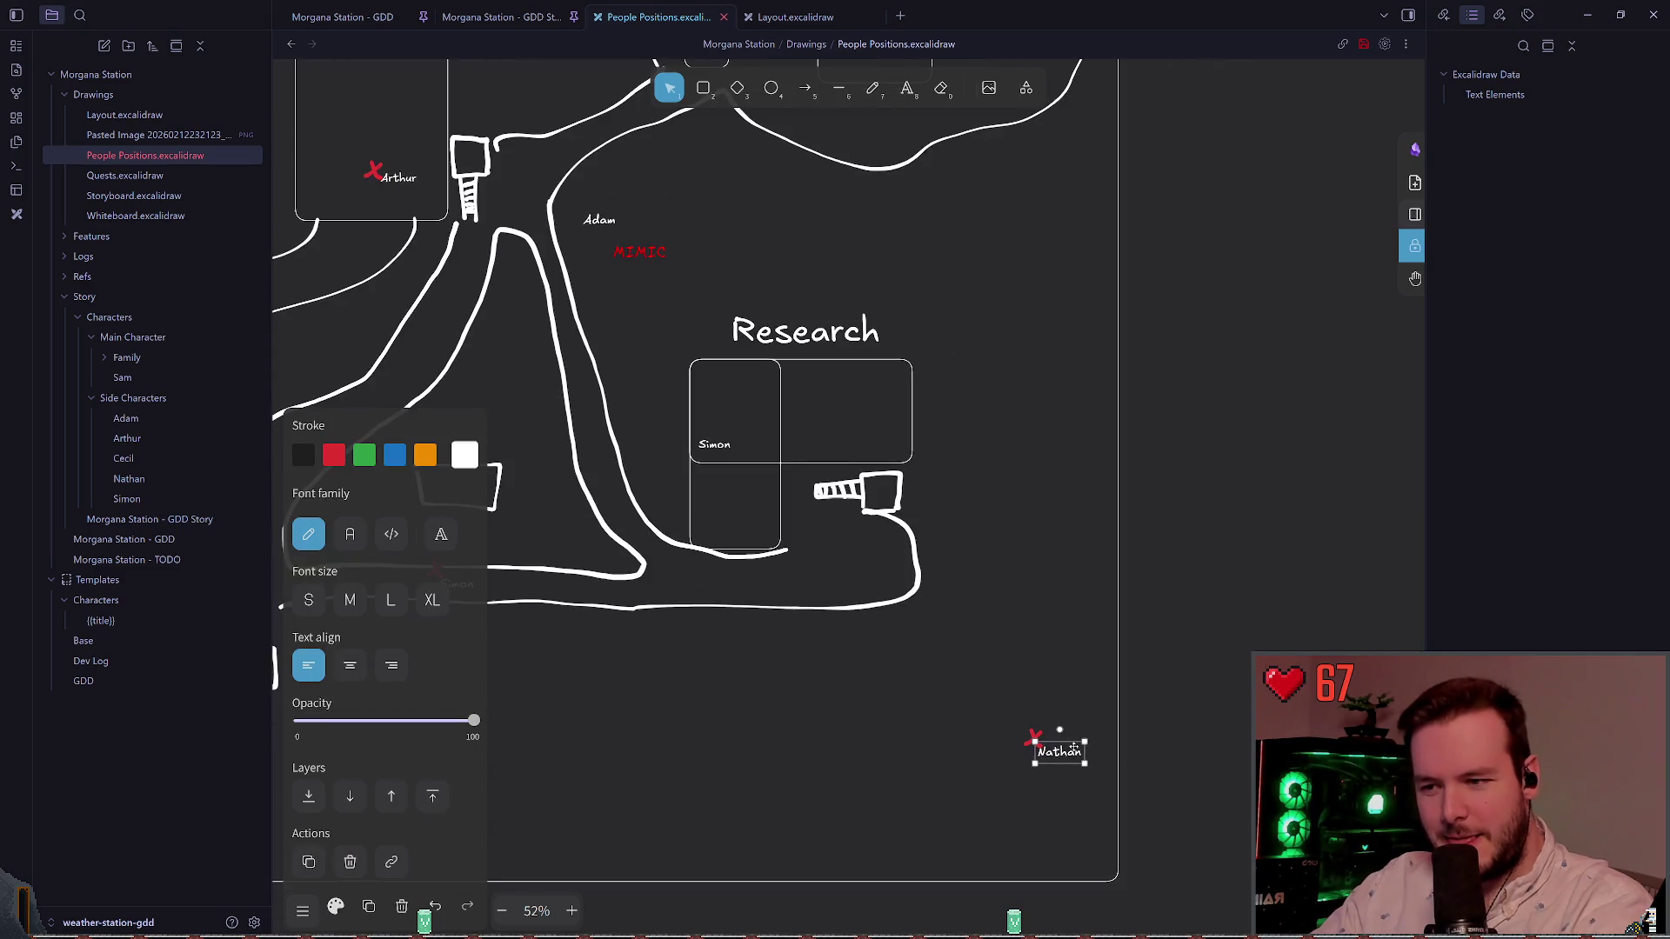
ctrl+scroll(1078, 750, up, 2)
scroll(928, 544, down, 2)
ctrl+scroll(929, 544, up, 5)
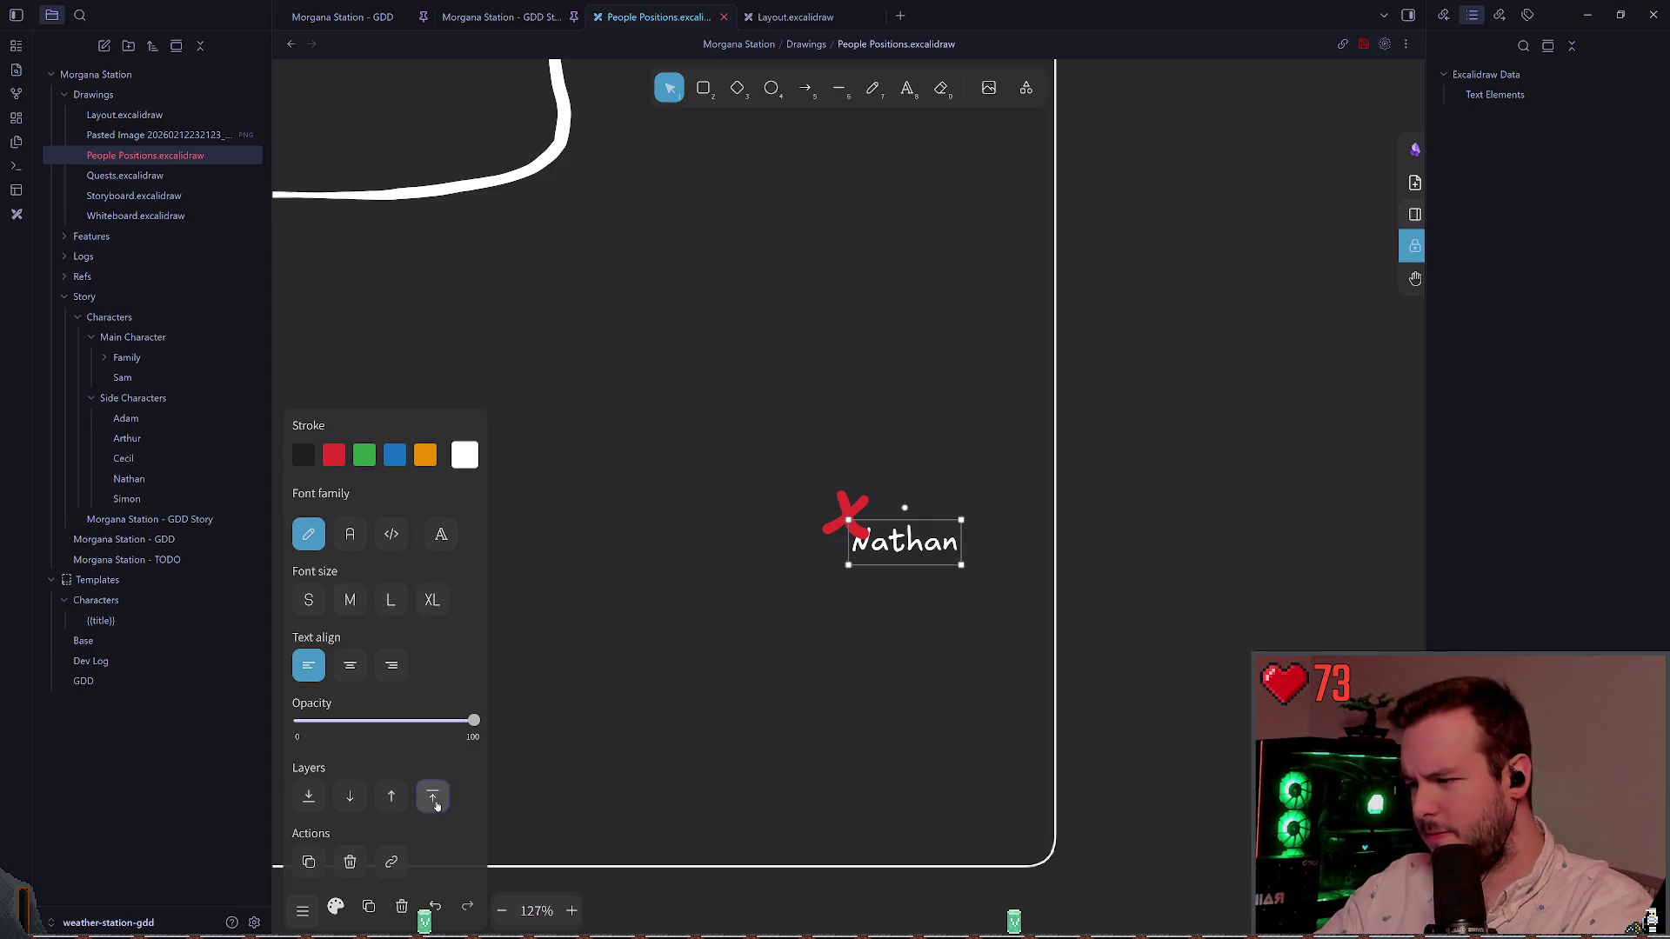
click(727, 522)
ctrl+scroll(578, 477, down, 5)
scroll(980, 612, left, 4)
scroll(979, 612, up, 1)
scroll(887, 589, right, 1)
scroll(1040, 655, left, 2)
scroll(993, 709, right, 6)
scroll(993, 709, down, 2)
drag(982, 662, 984, 668)
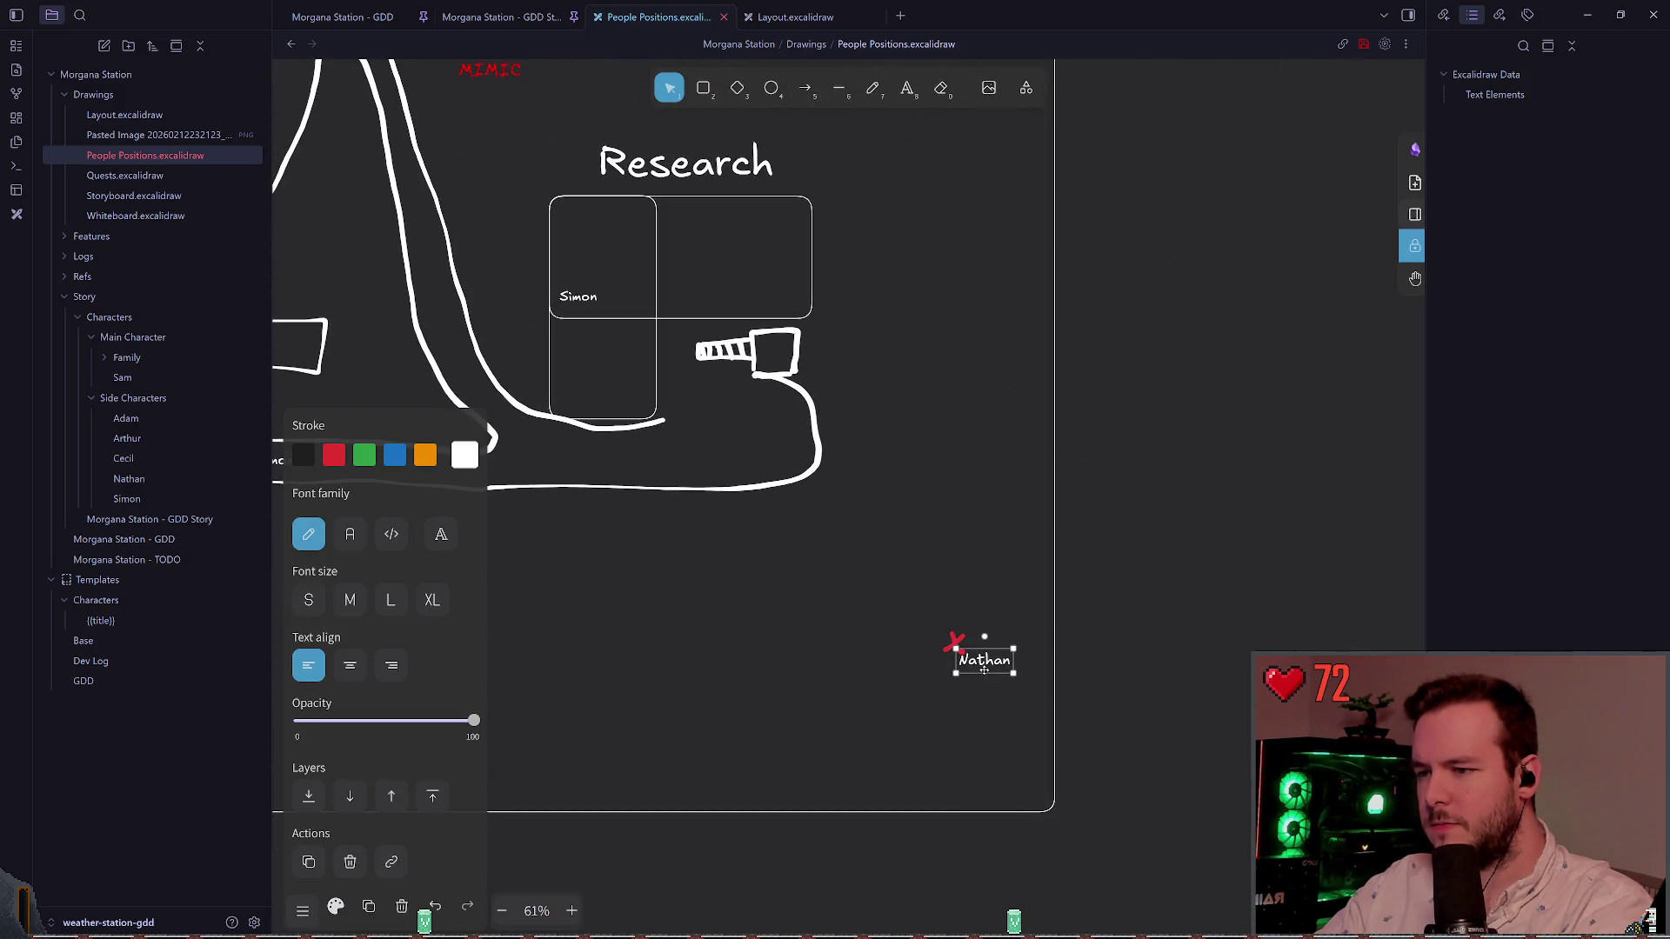
click(894, 552)
Step: Drag the Adam label back into the Garage above Arthur's X
scroll(1081, 764, up, 5)
scroll(1081, 765, left, 5)
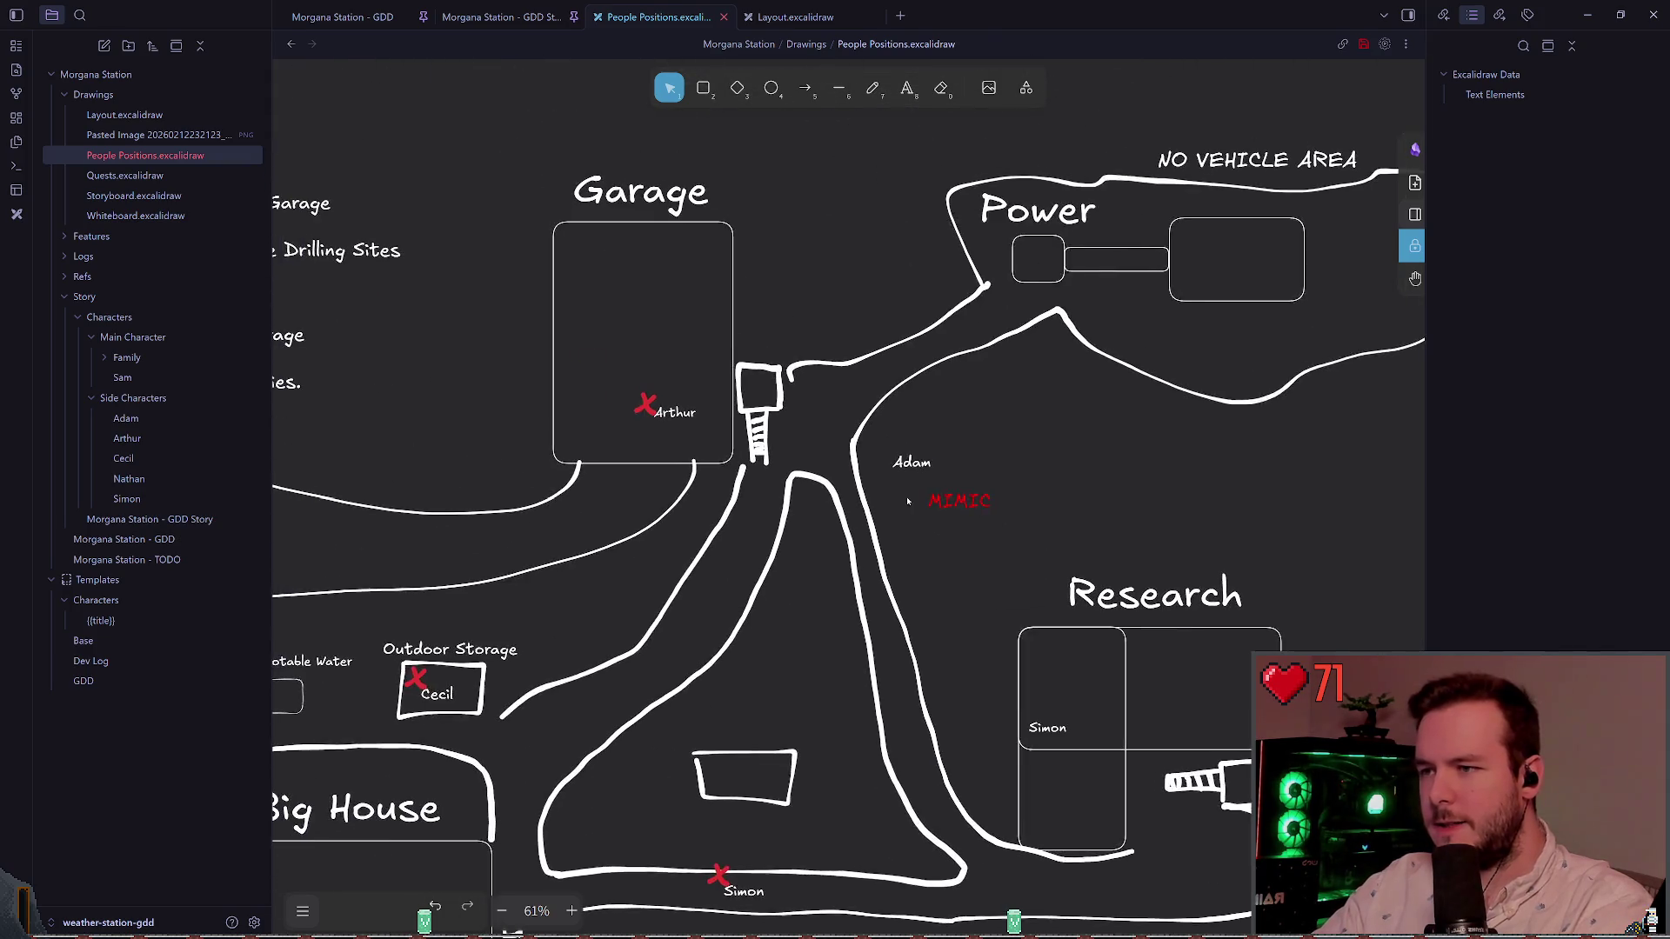
scroll(919, 504, up, 2)
mouse_move(909, 451)
mouse_down()
mouse_move(522, 327)
mouse_move(533, 340)
mouse_up()
Step: With the freehand pencil, sketch a trial blue line down from Adam, then undo it
scroll(812, 424, left, 5)
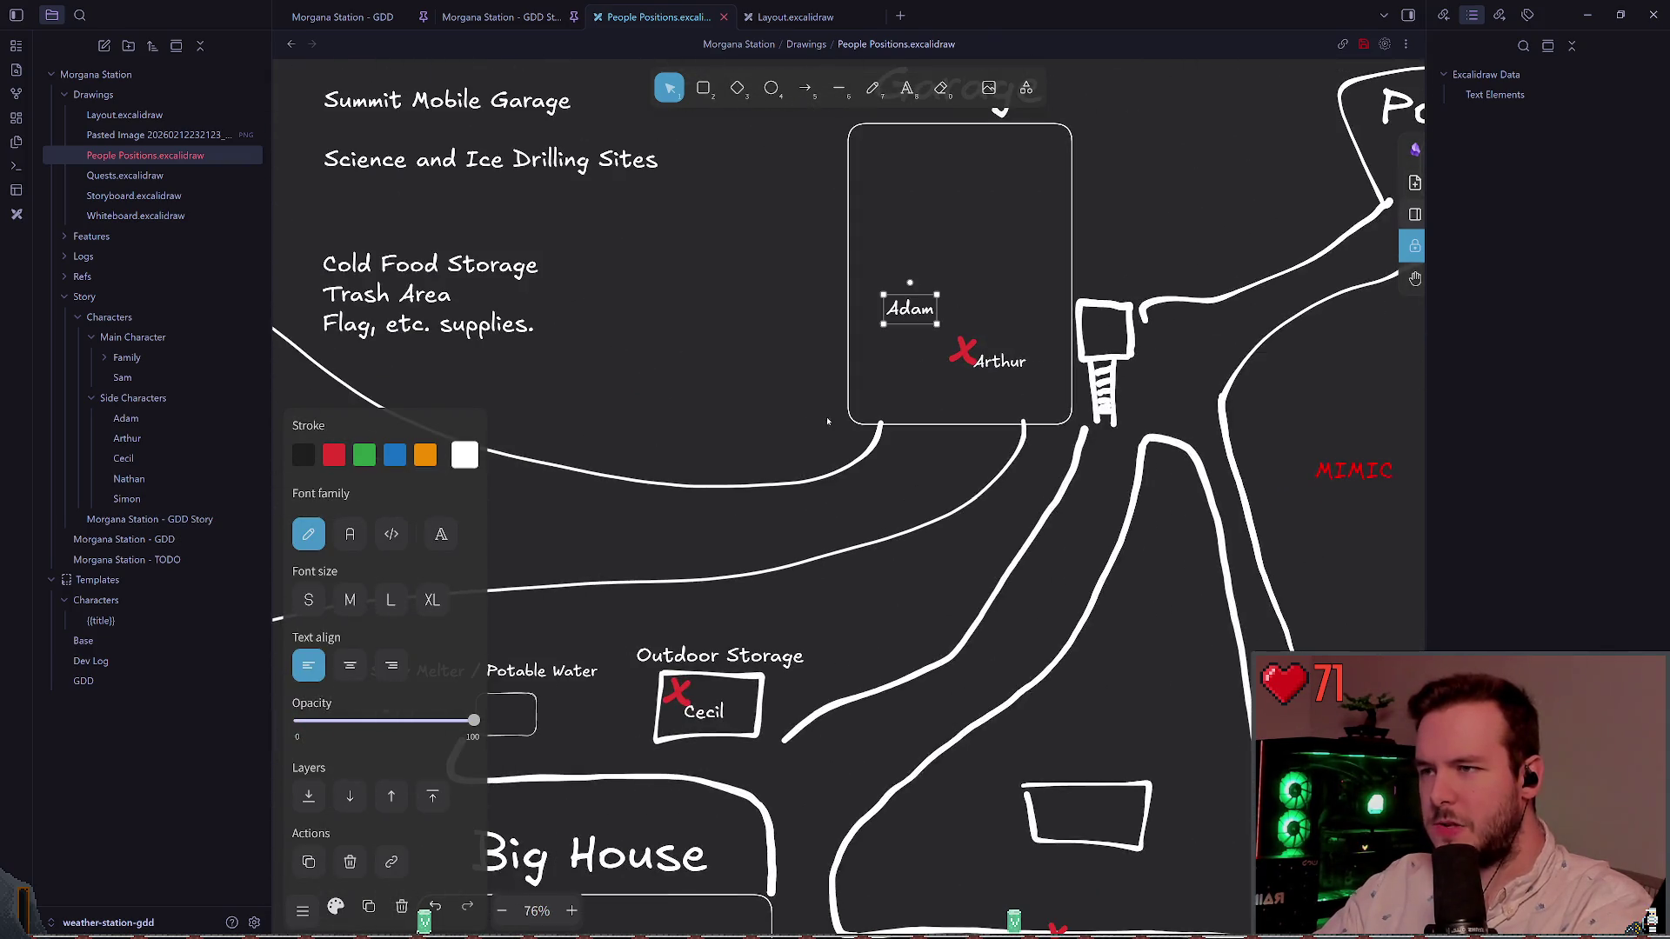
click(872, 88)
scroll(746, 280, left, 5)
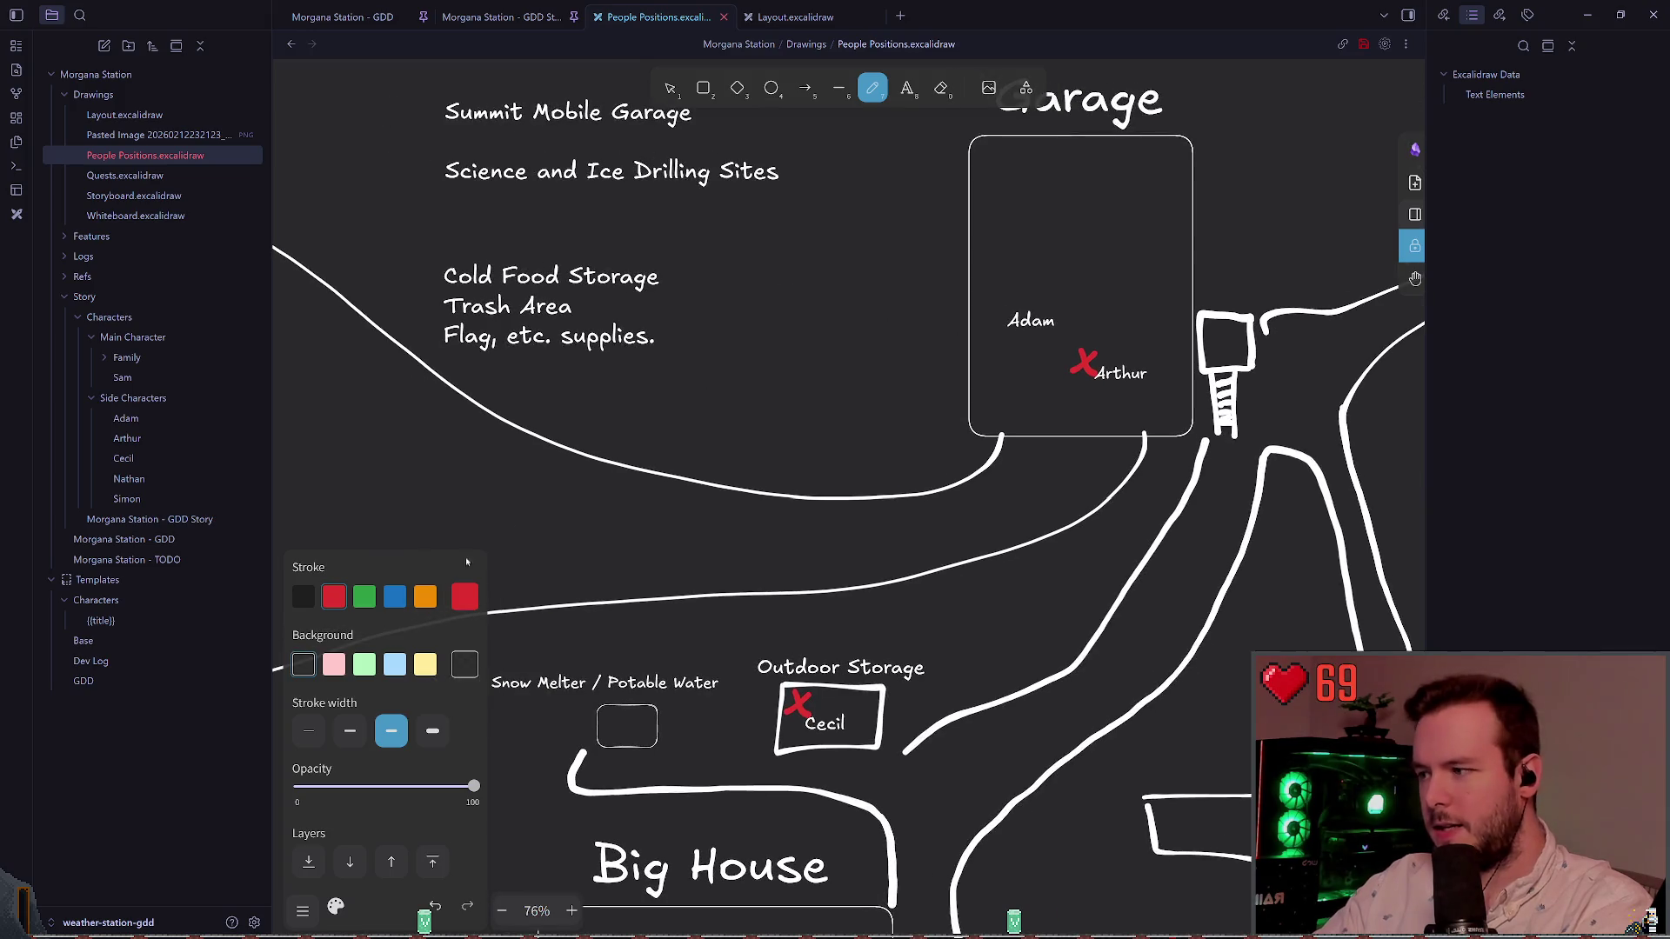
scroll(821, 468, down, 5)
scroll(956, 400, left, 1)
drag(973, 384, 771, 448)
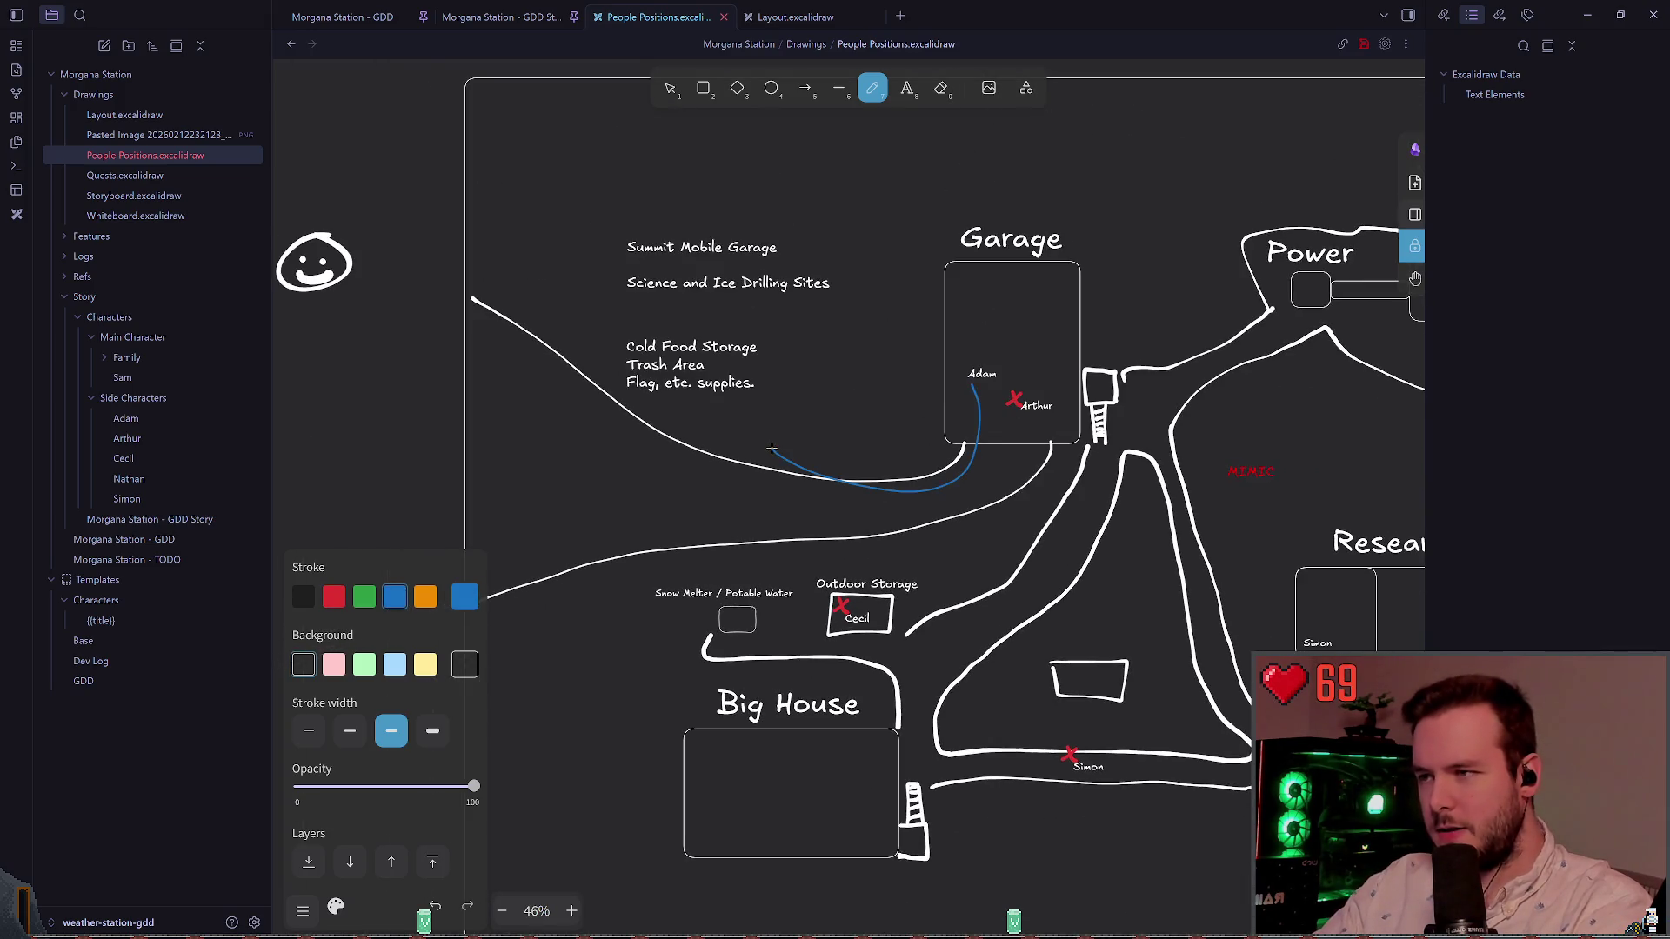
key(ctrl+z)
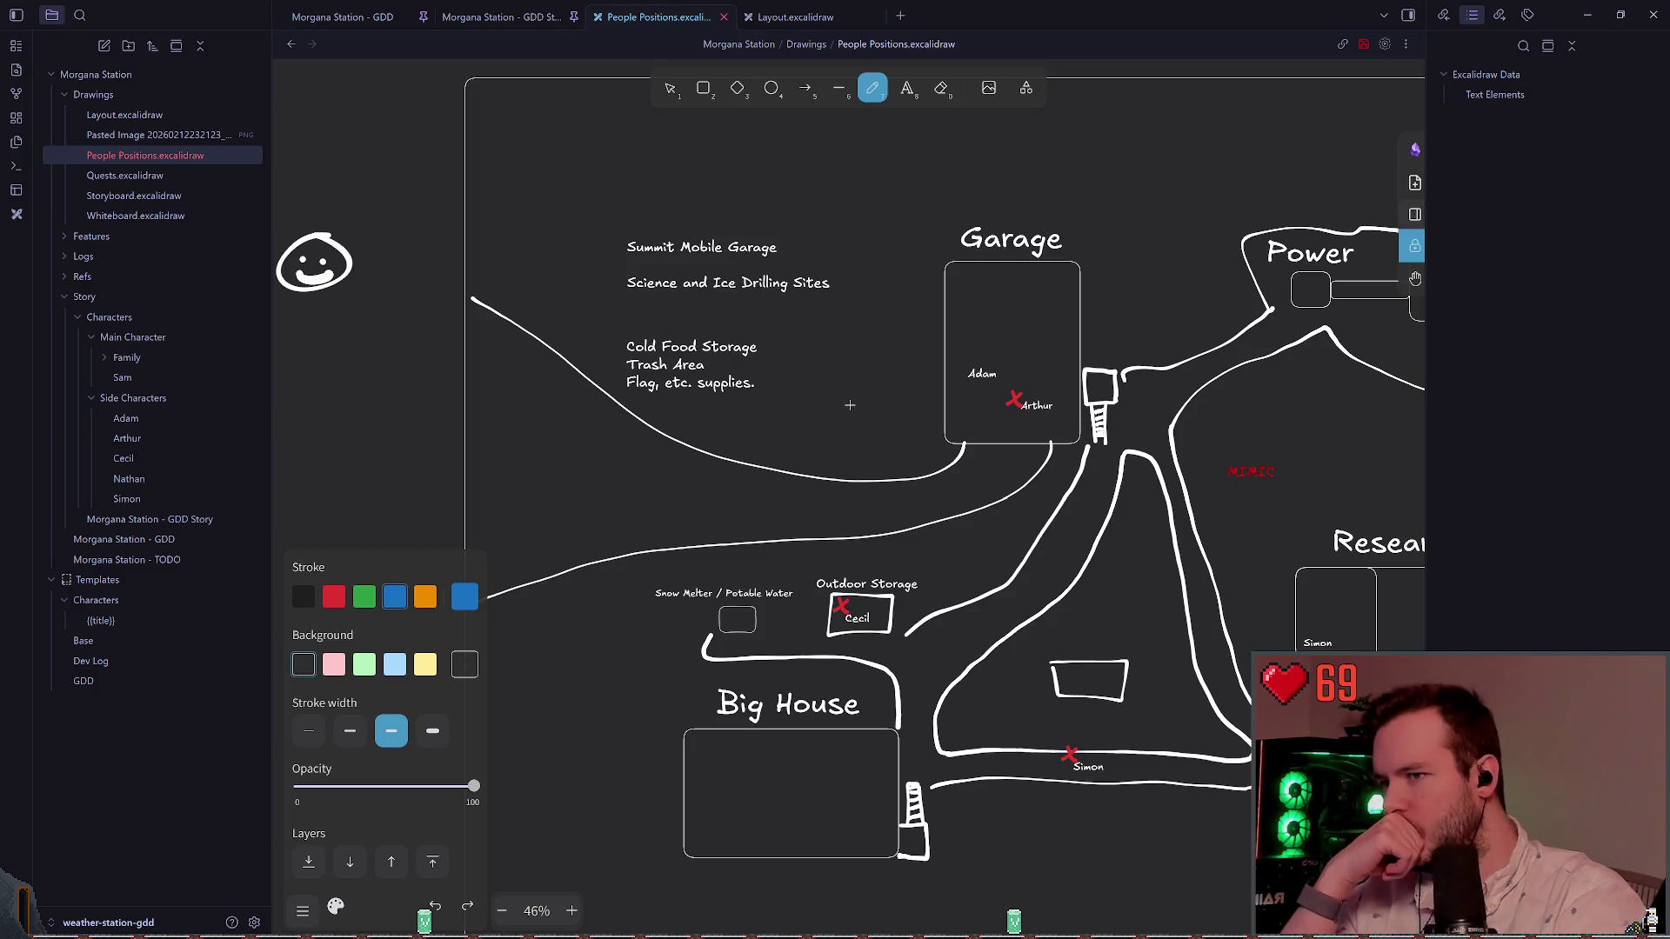
Step: Pan toward the upper right and draw a long blue stroke from Power leftward across the map's top
drag(848, 406, 619, 489)
scroll(699, 397, left, 3)
drag(410, 276, 1053, 262)
scroll(870, 287, right, 4)
scroll(799, 282, left, 3)
drag(1159, 341, 354, 299)
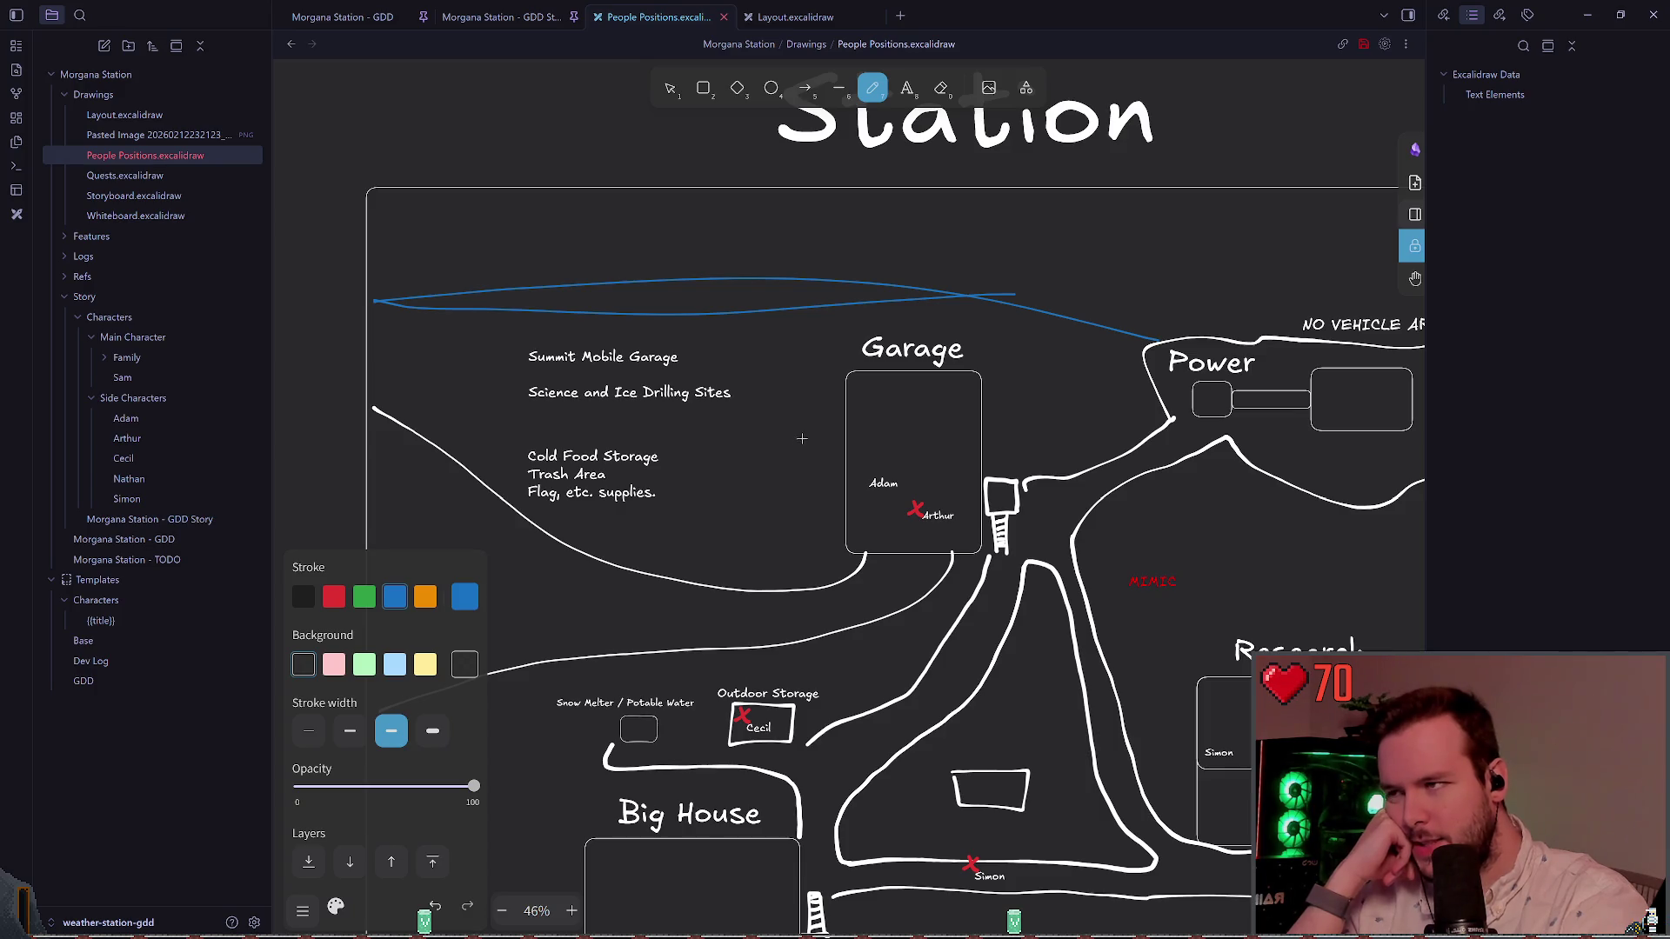
Step: Remove the long blue stroke and draw a blue upward arrow left of the Garage, undoing a stray loop
scroll(802, 439, up, 3)
key(ctrl+z)
mouse_move(808, 554)
mouse_down()
mouse_move(798, 348)
mouse_move(825, 400)
mouse_up()
scroll(777, 428, down, 1)
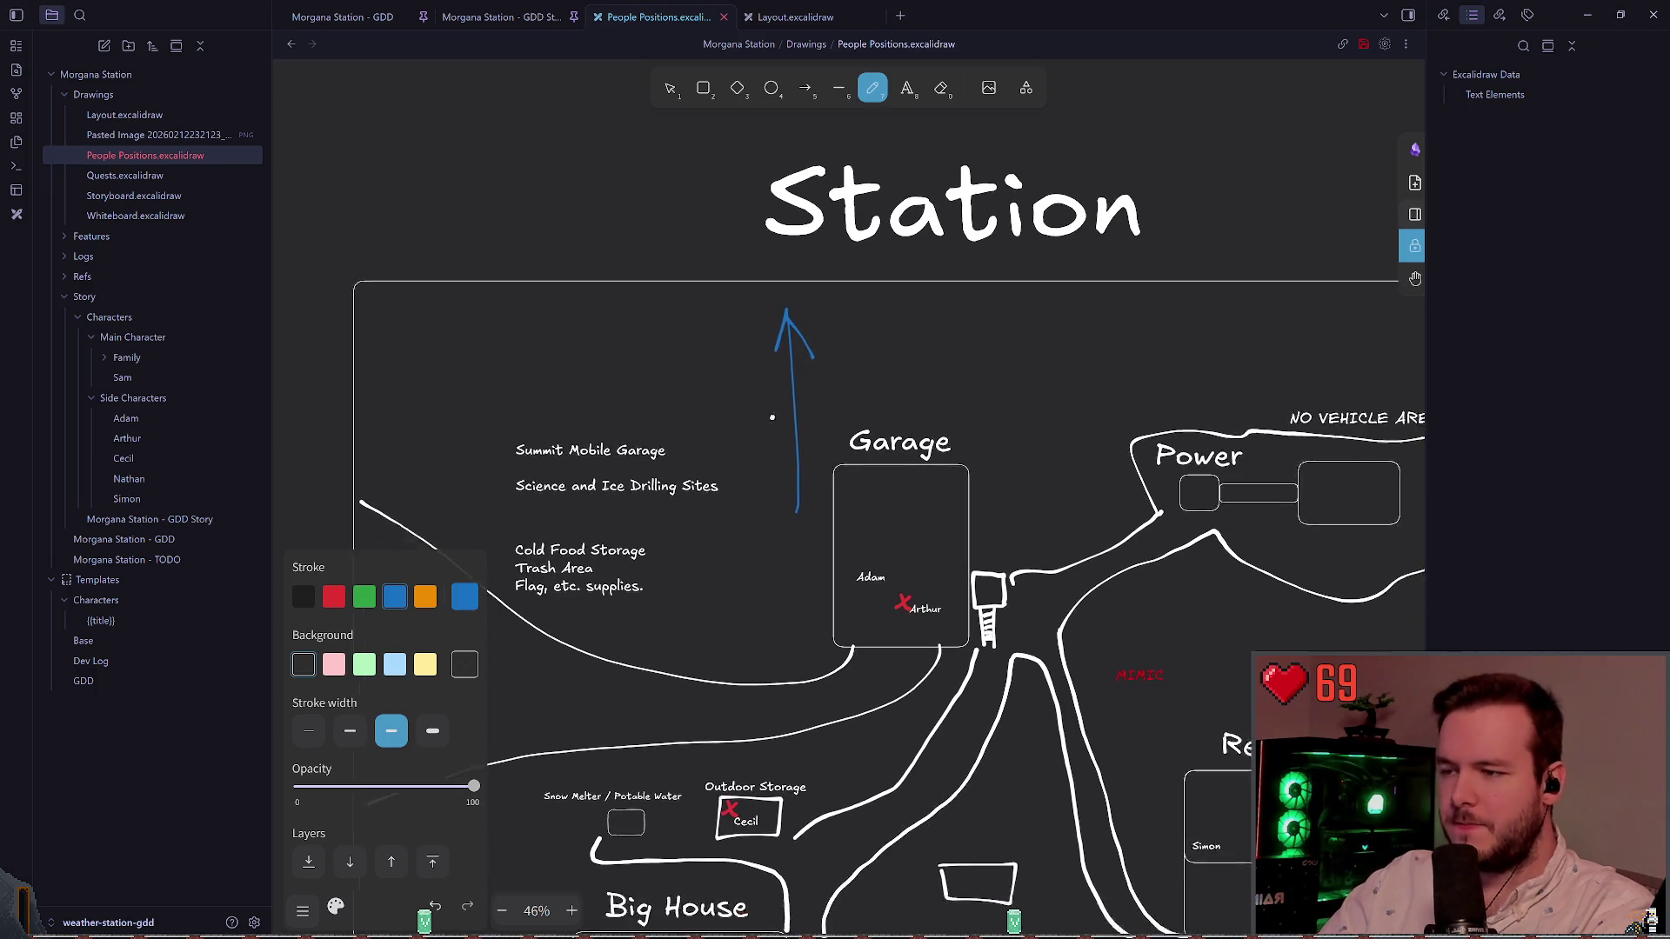
scroll(776, 428, up, 2)
mouse_move(910, 141)
mouse_down()
mouse_move(765, 218)
mouse_move(944, 153)
mouse_up()
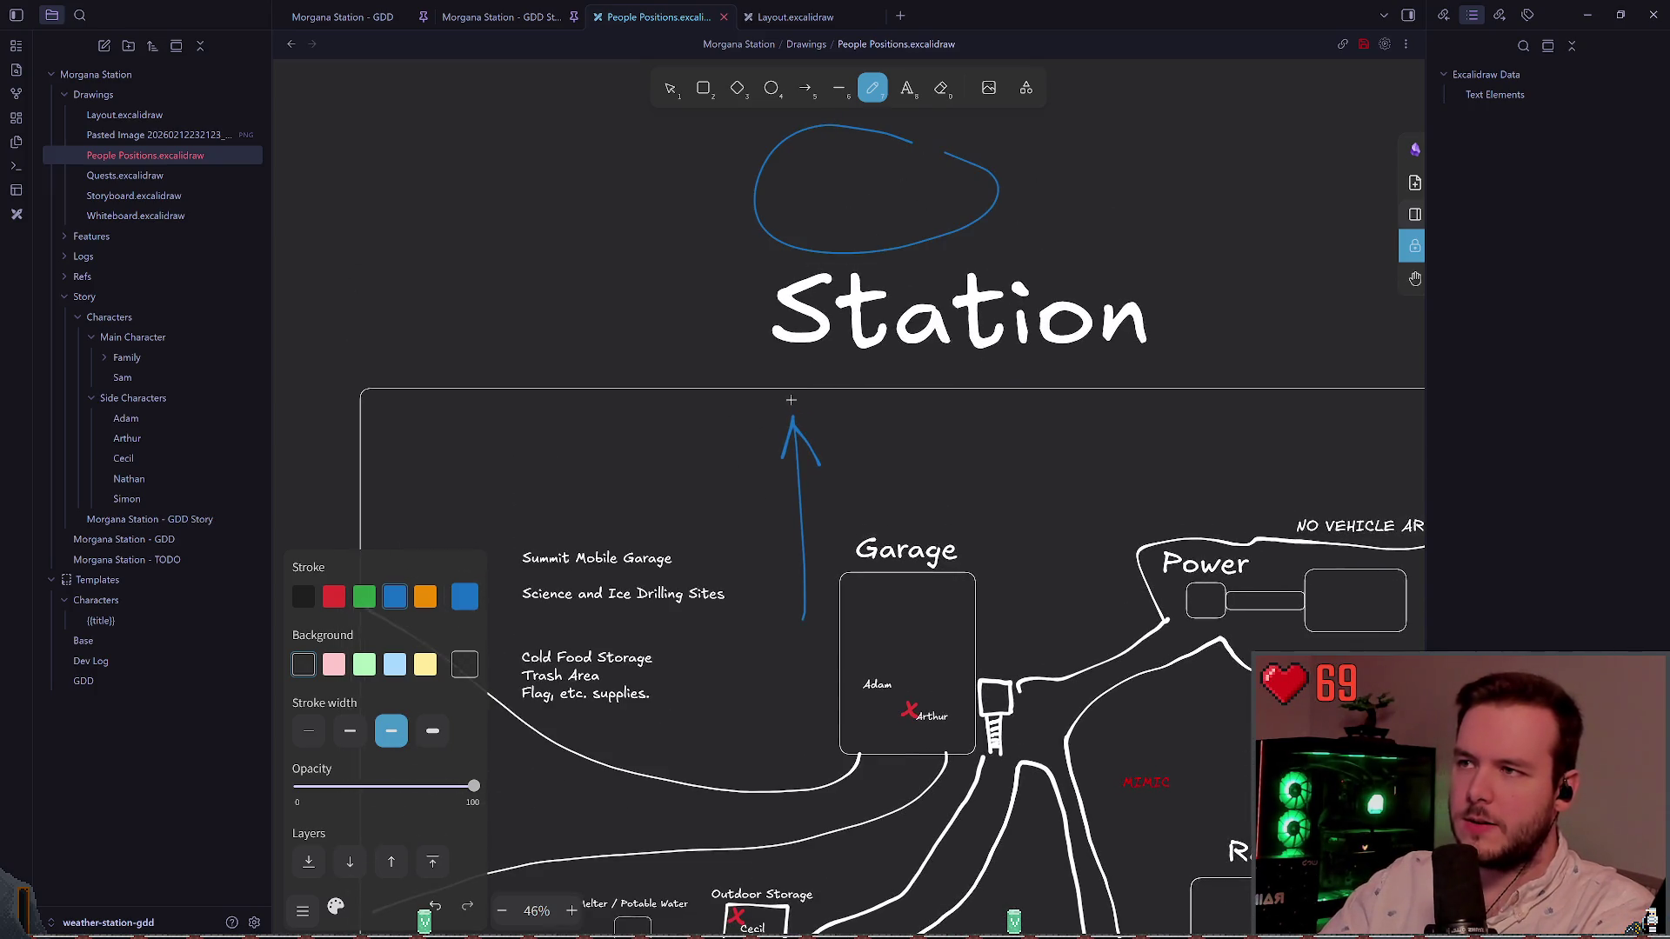
scroll(792, 390, down, 5)
key(ctrl+z)
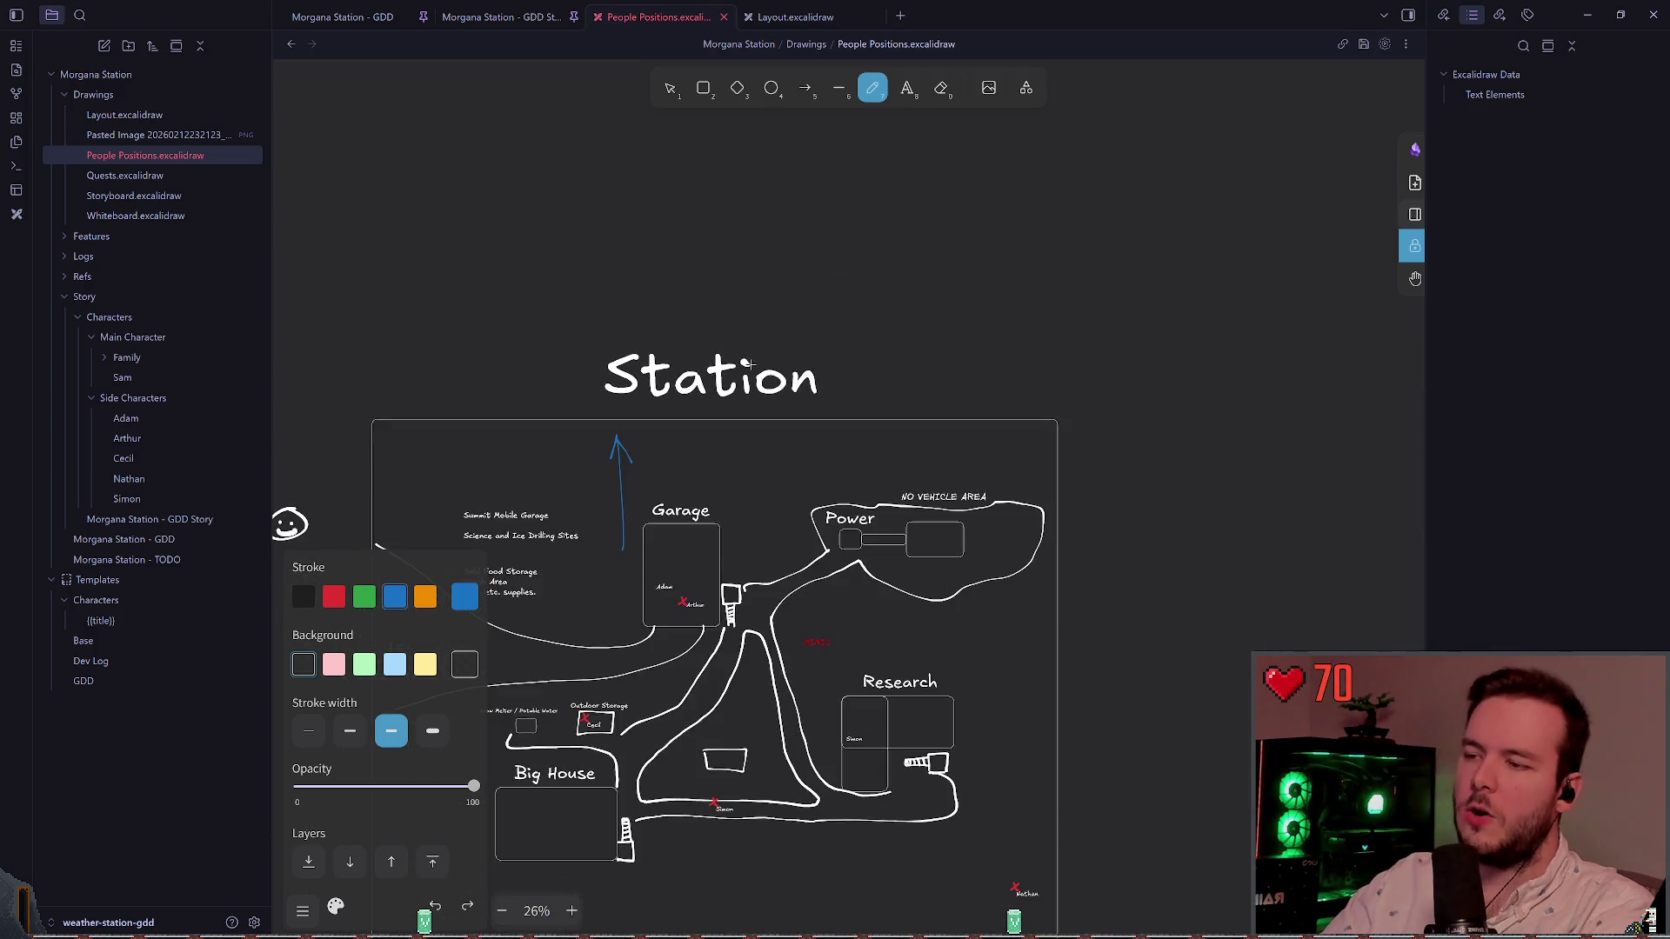
scroll(738, 370, left, 2)
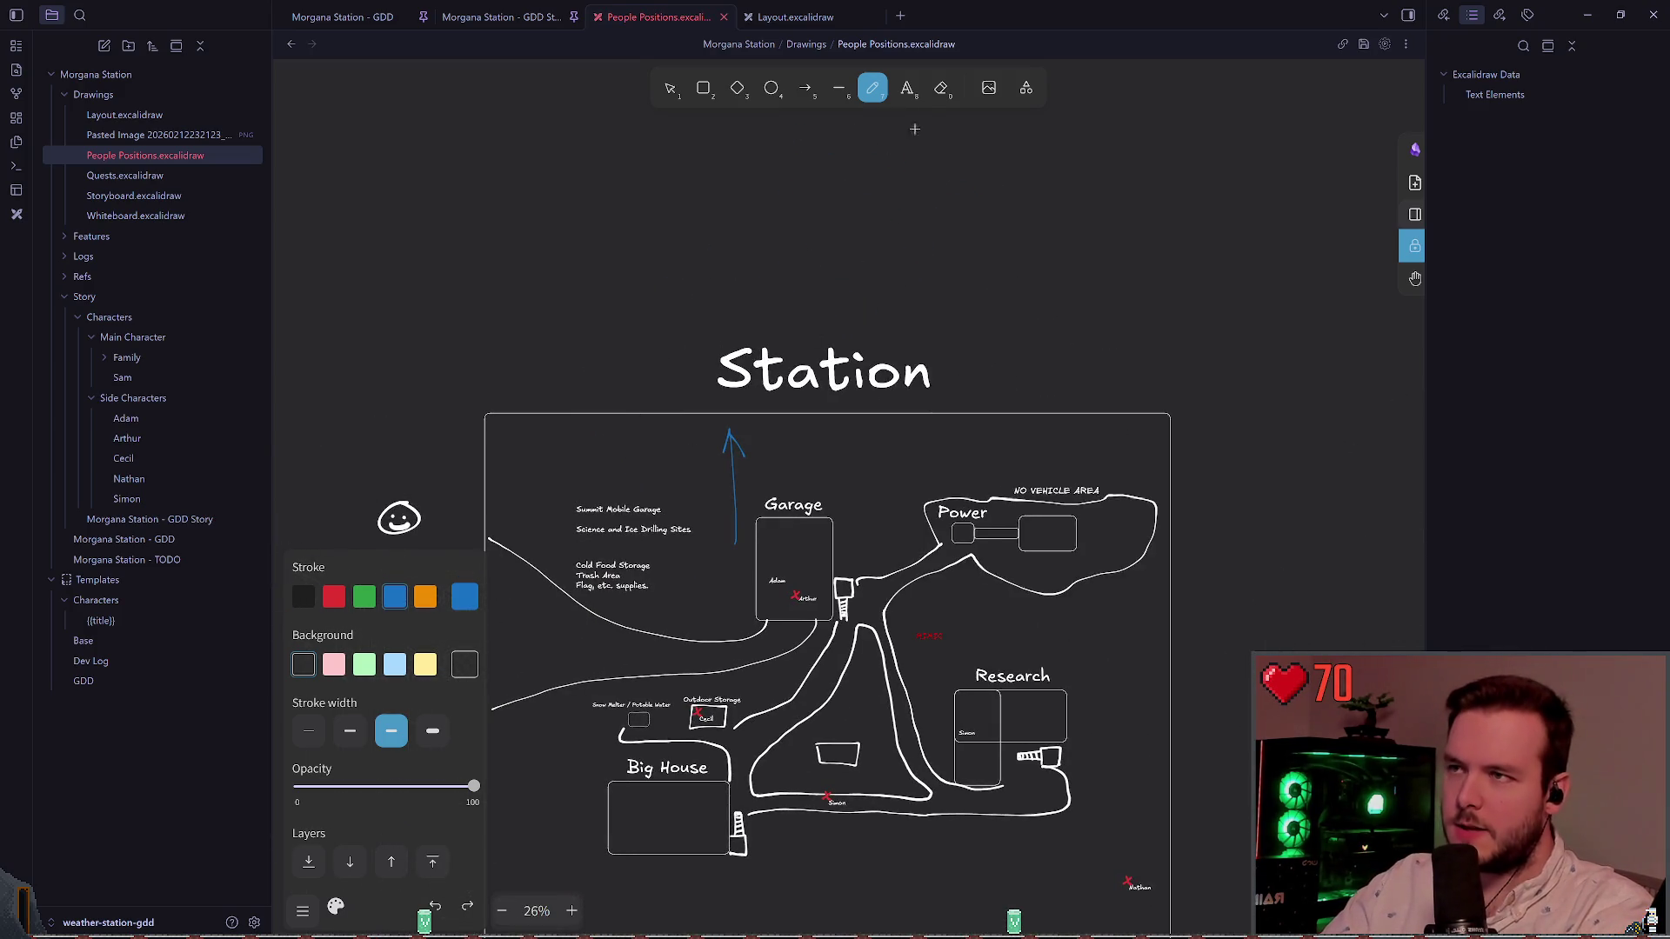
Step: Add a two-line blue note beside the arrow: Adam dies within the sensor area; the player later finds him
click(906, 92)
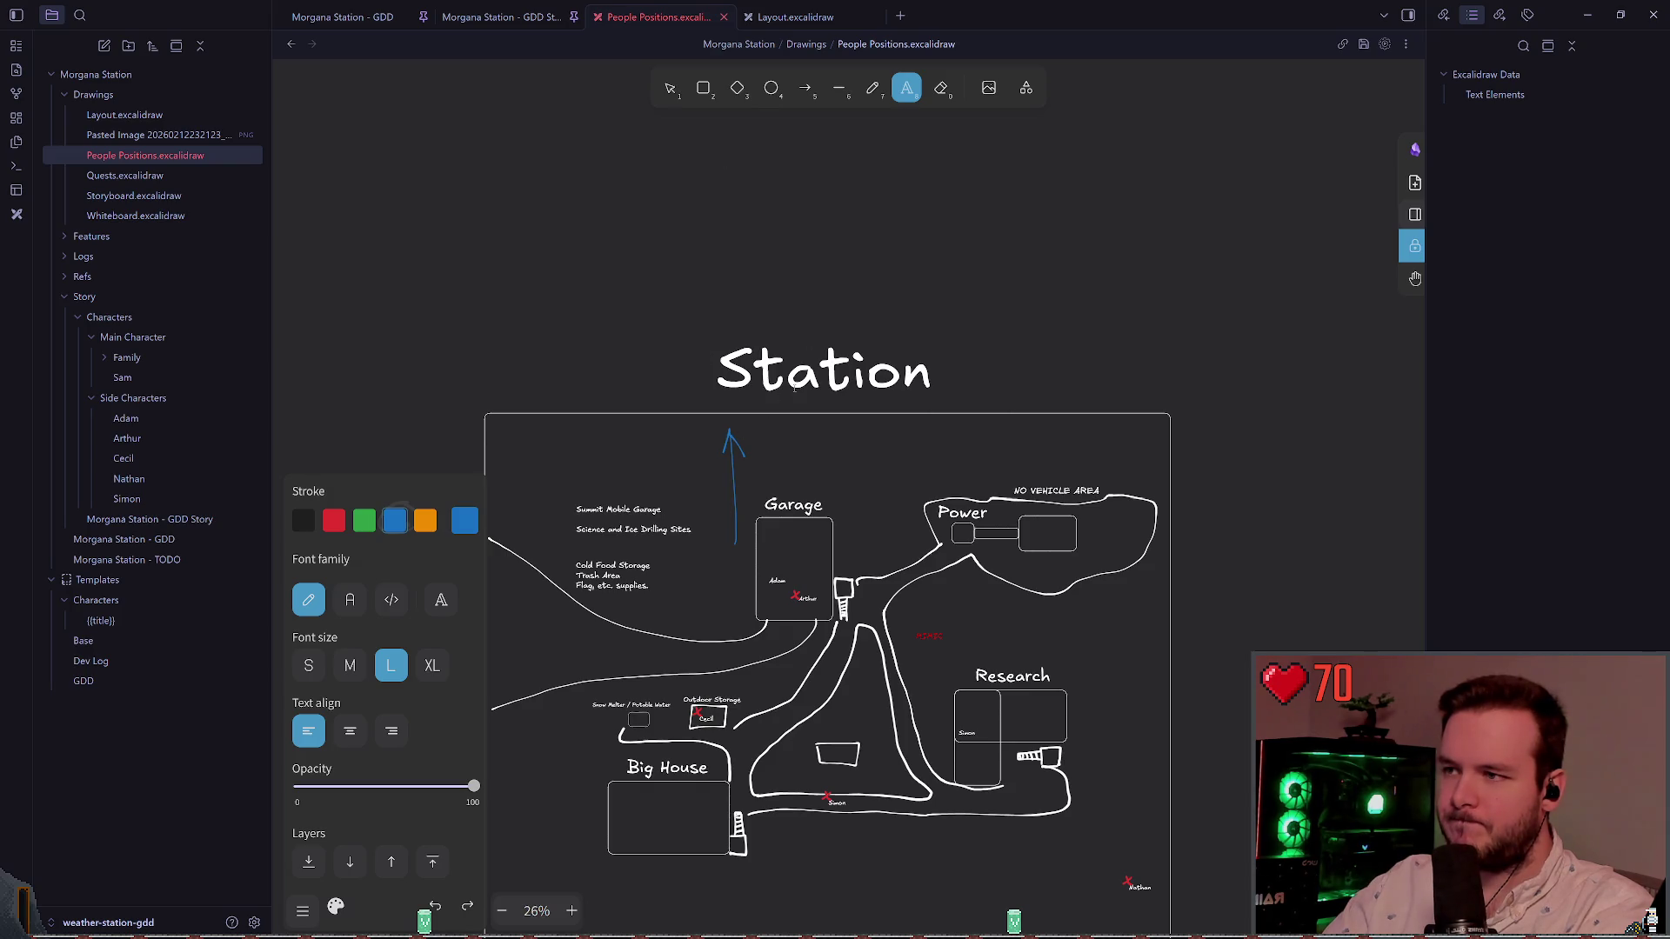
scroll(713, 496, up, 5)
click(809, 359)
text(Adam dies in the)
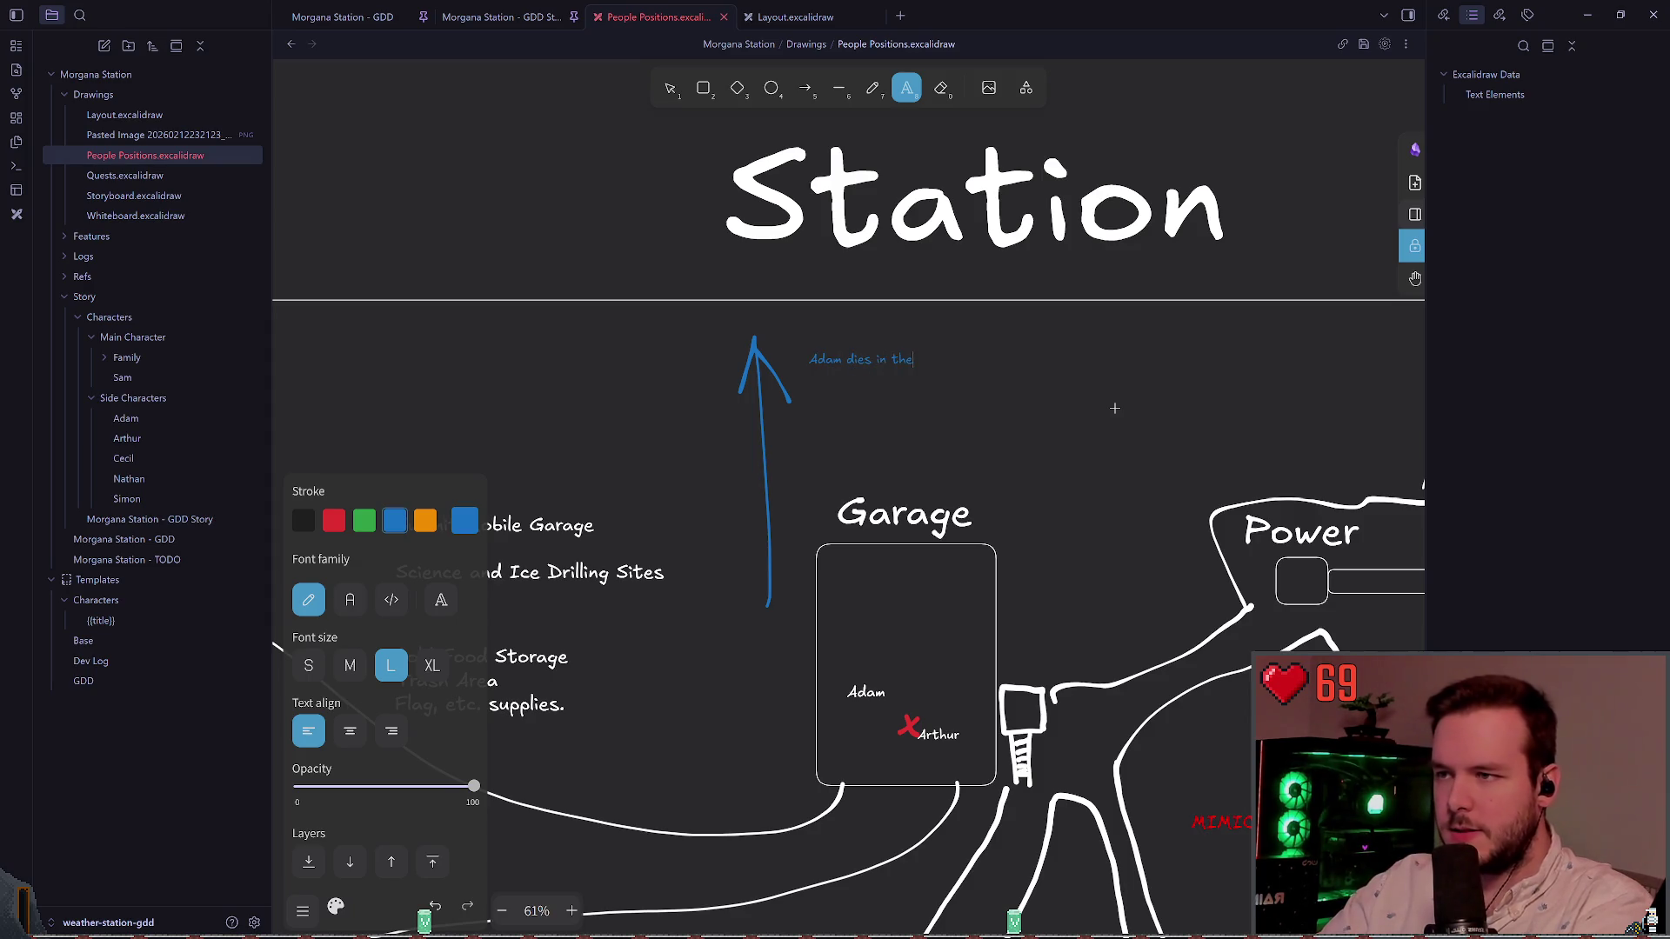
text(distance clo)
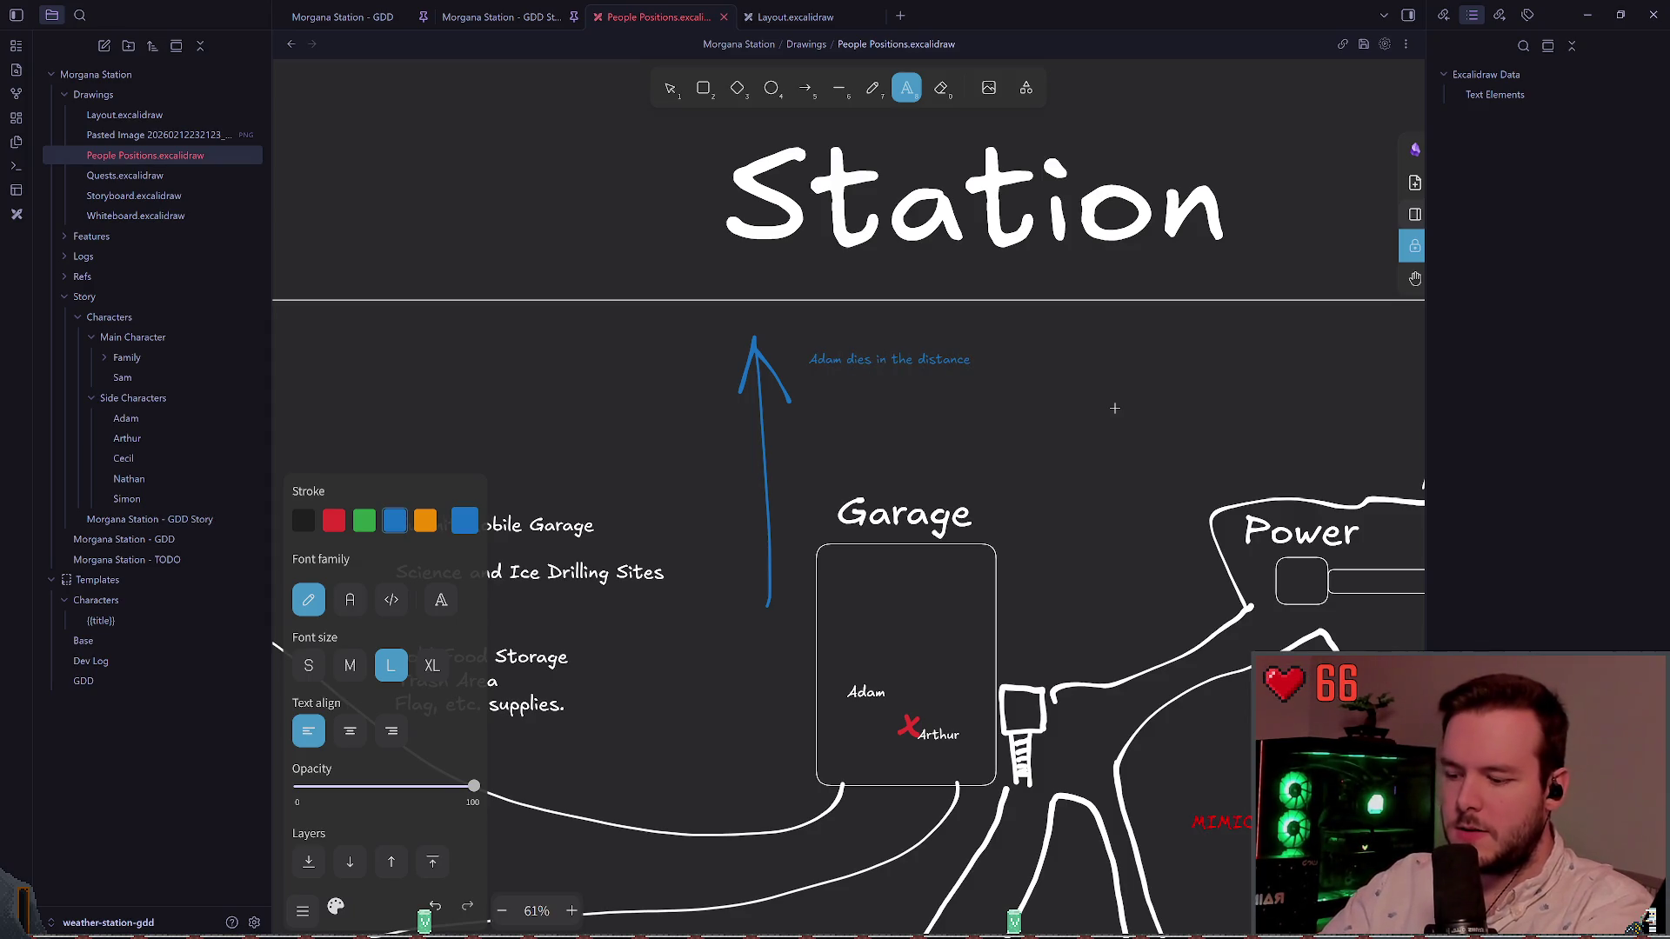
key(BackSpace)
key(BackSpace)
key(BackSpace)
text(within)
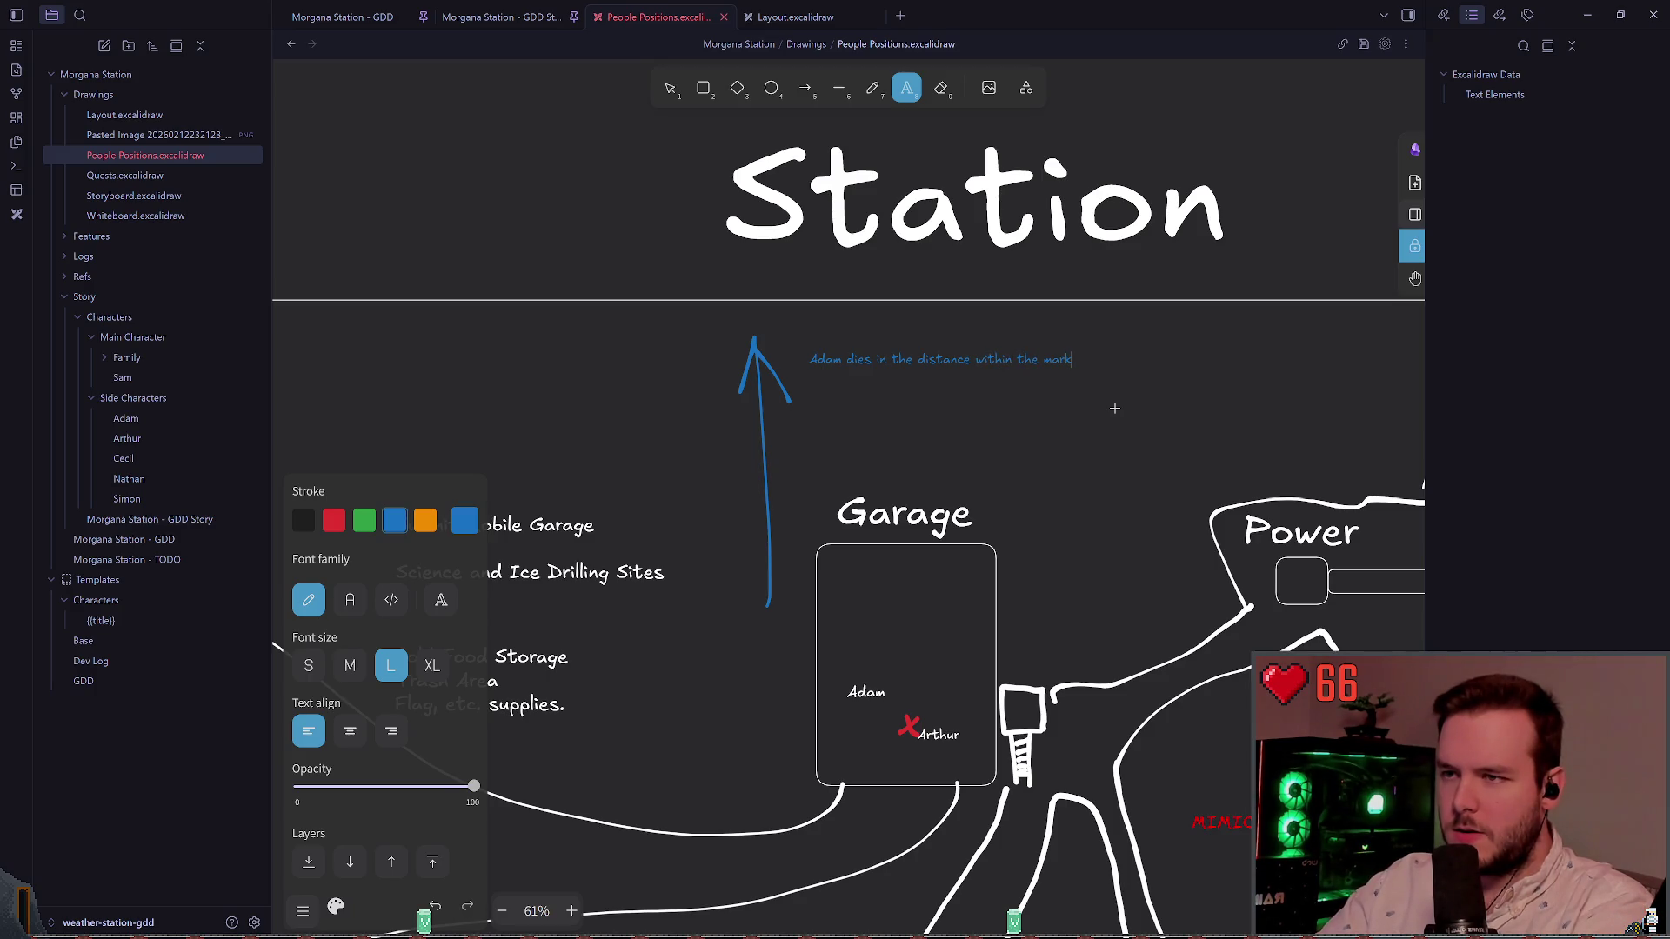
text( the sensor area)
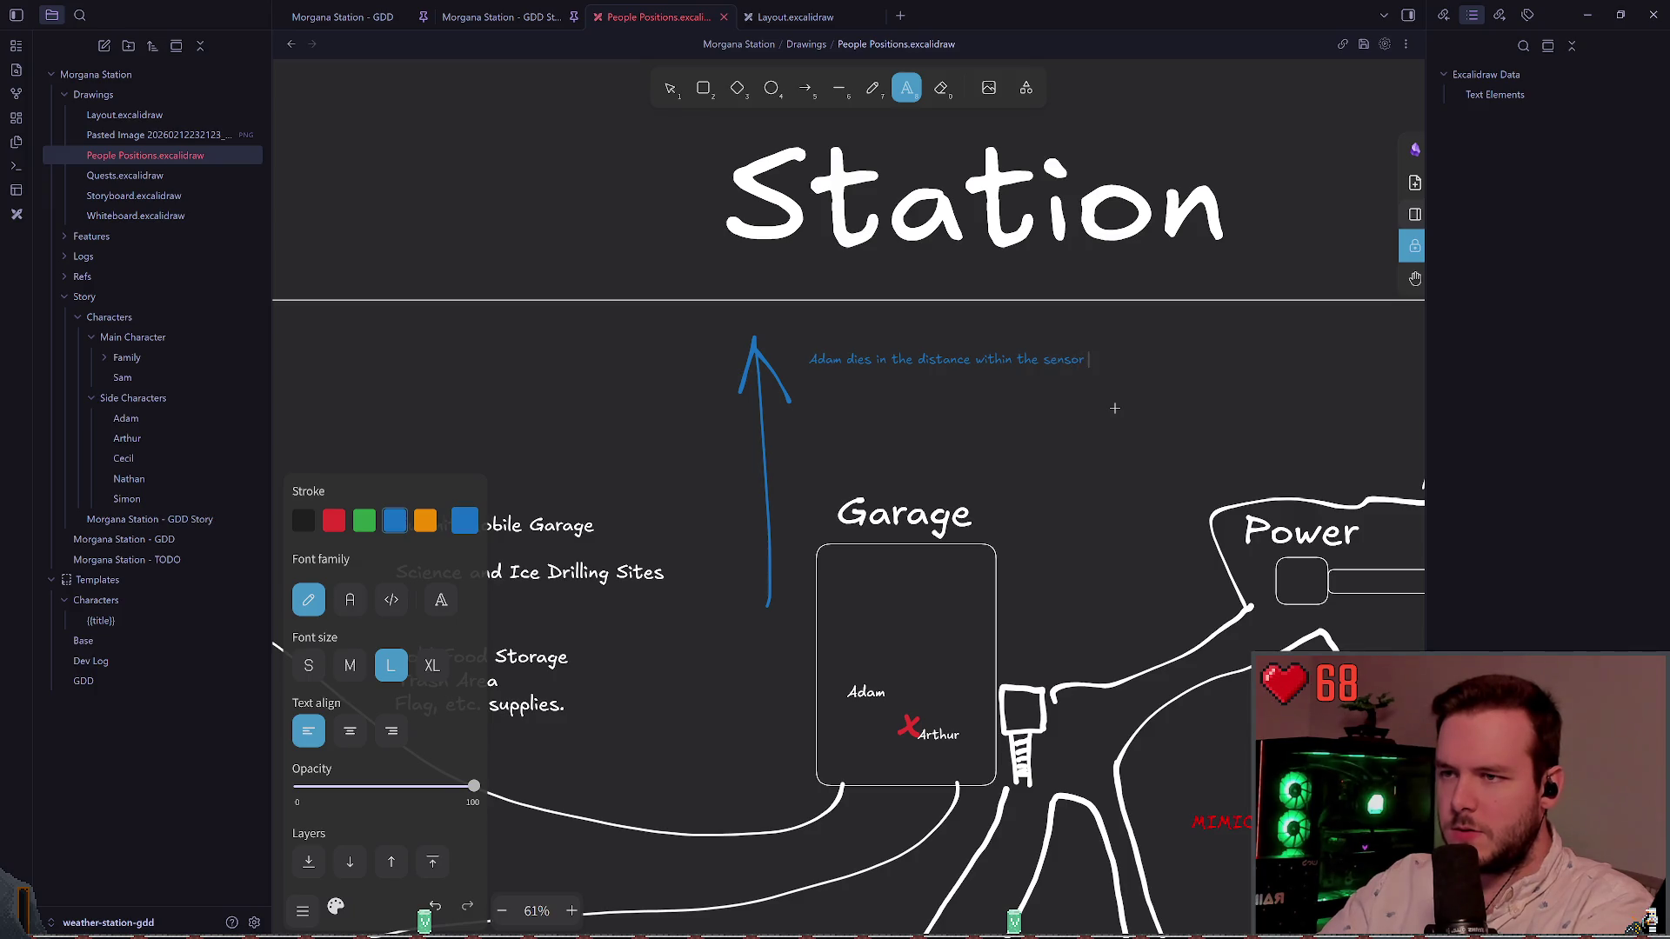
key(Return)
text(Player has to )
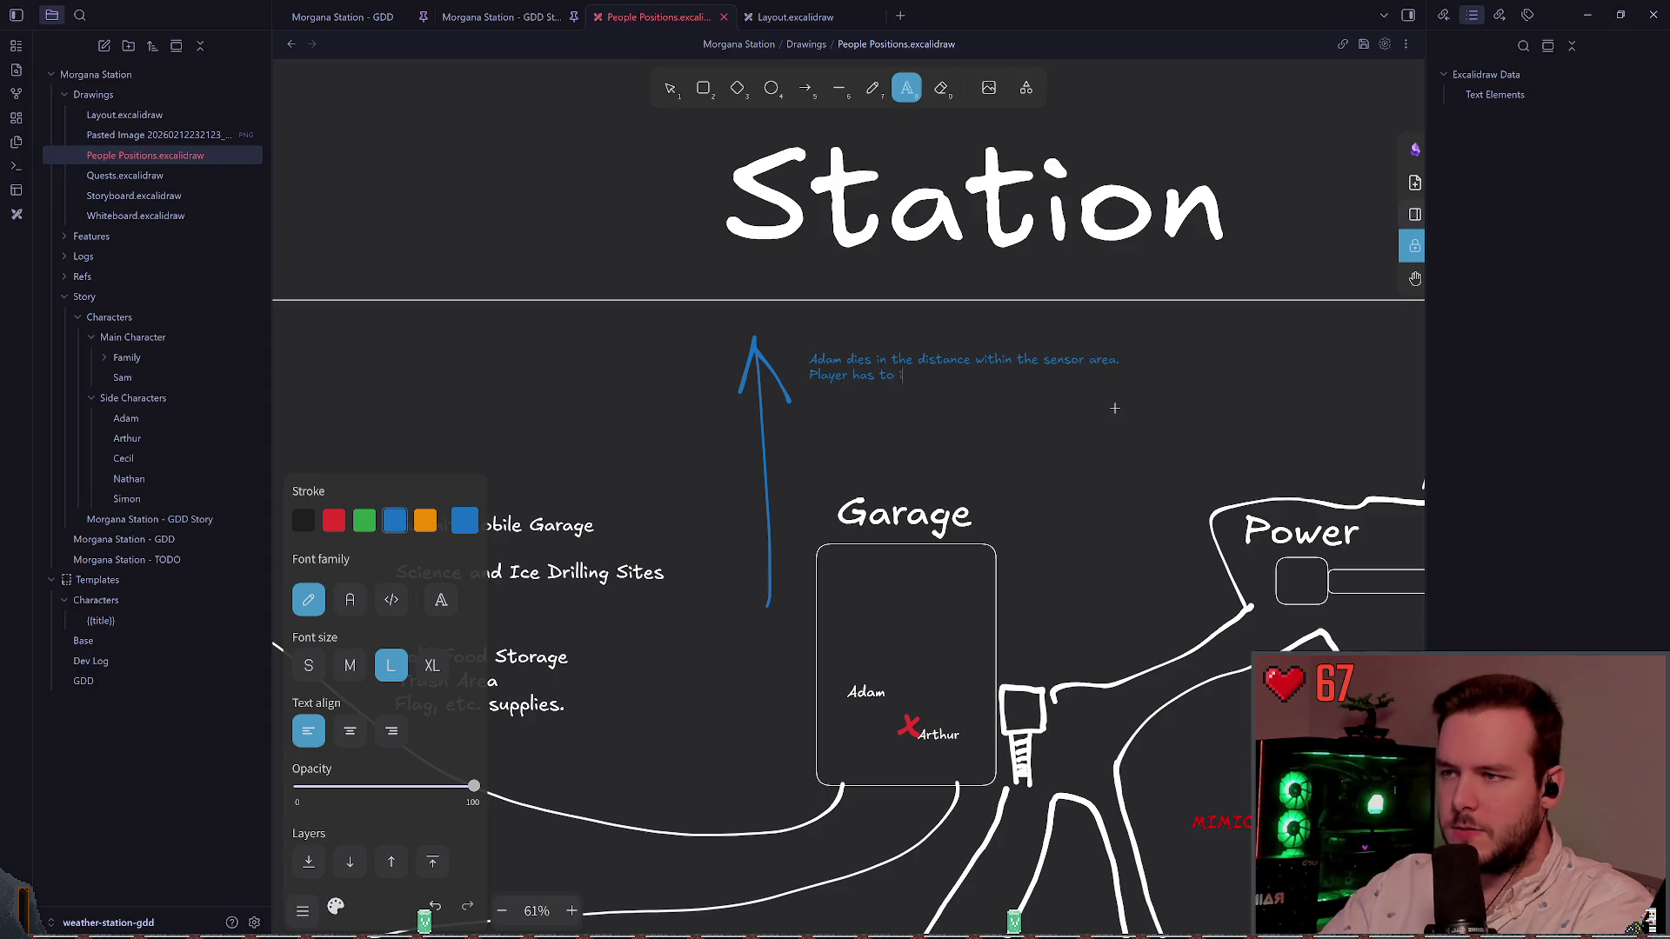
text(retrieve)
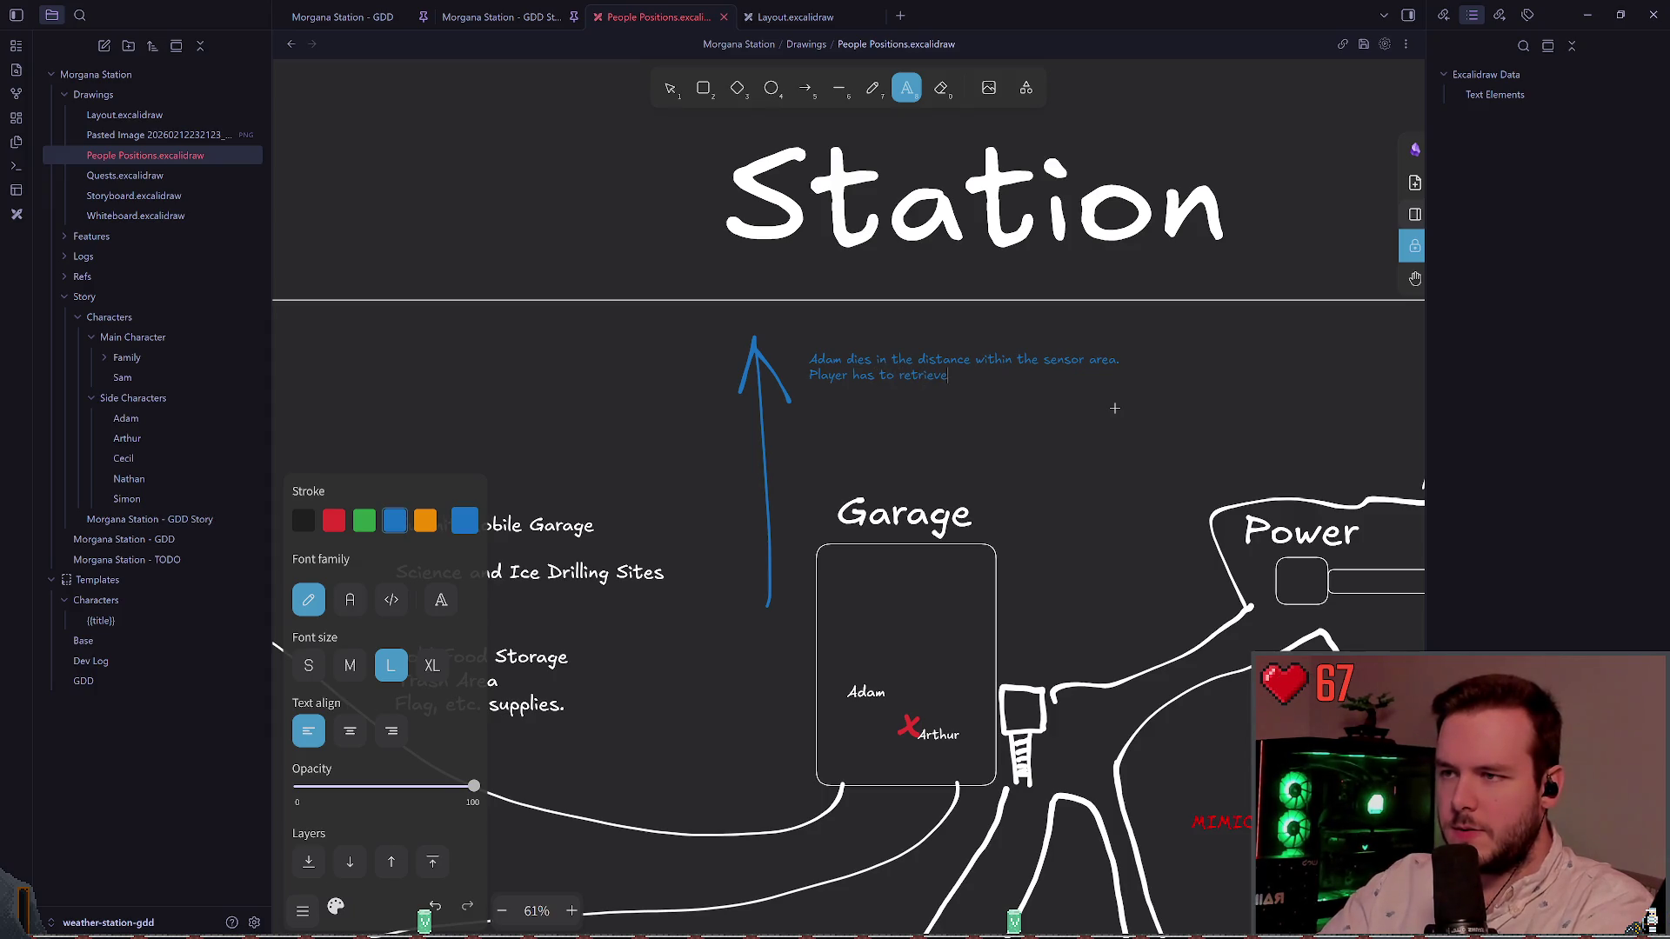
text(ieve)
text(ce)
text(r data at som)
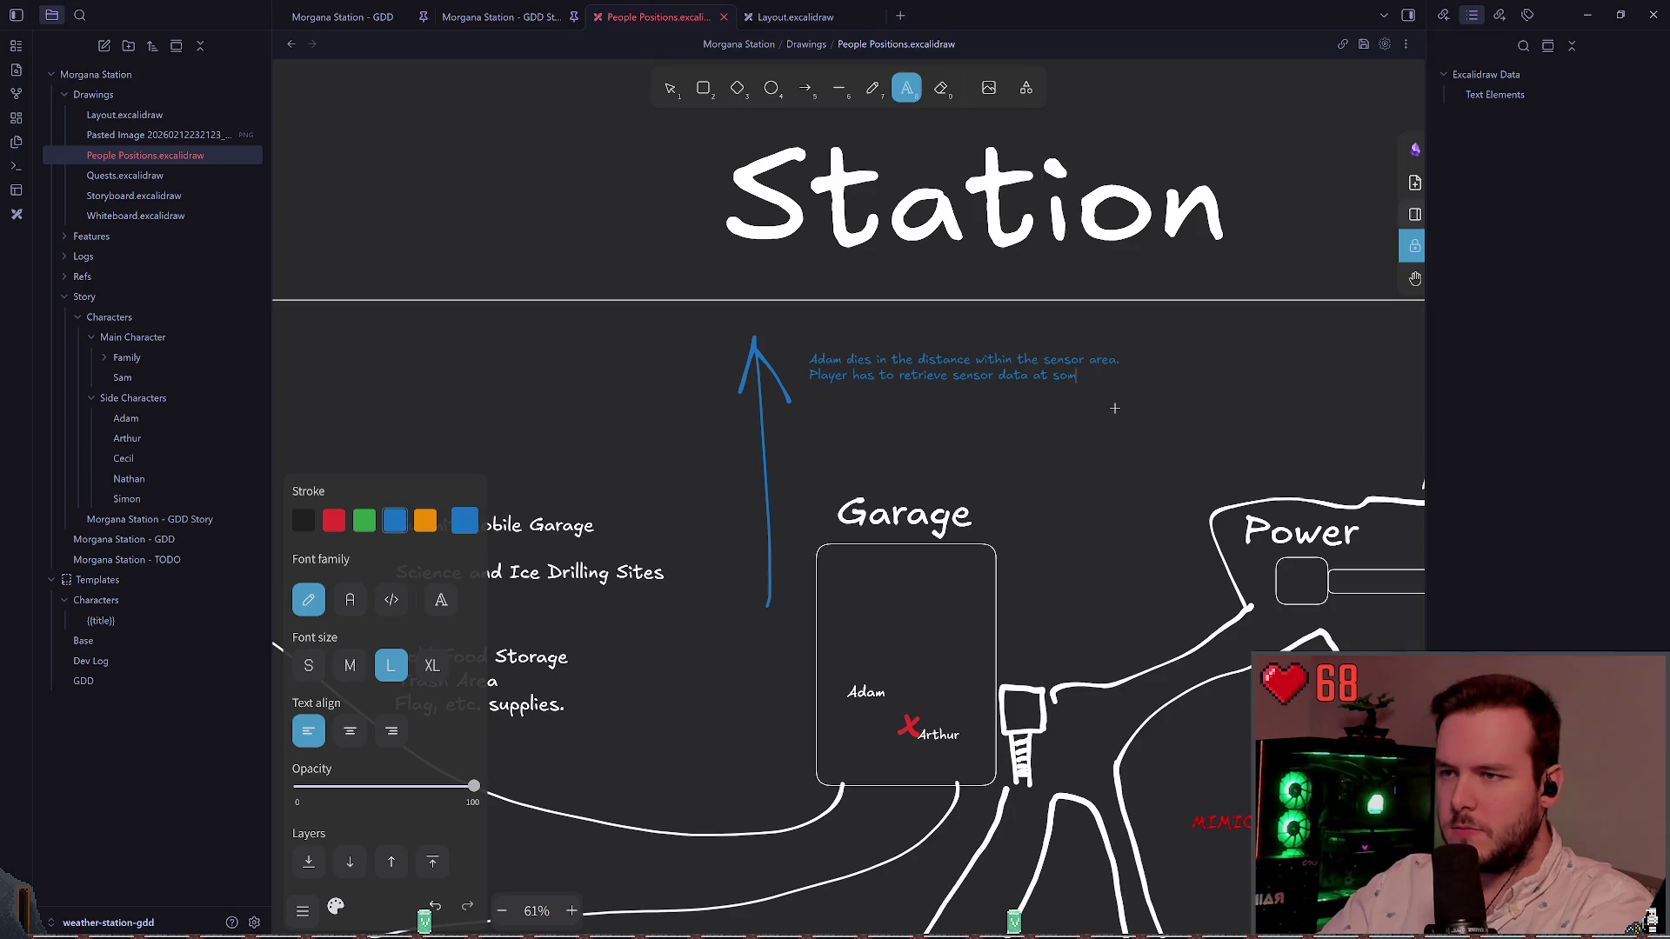
text(e pointinding Adam.)
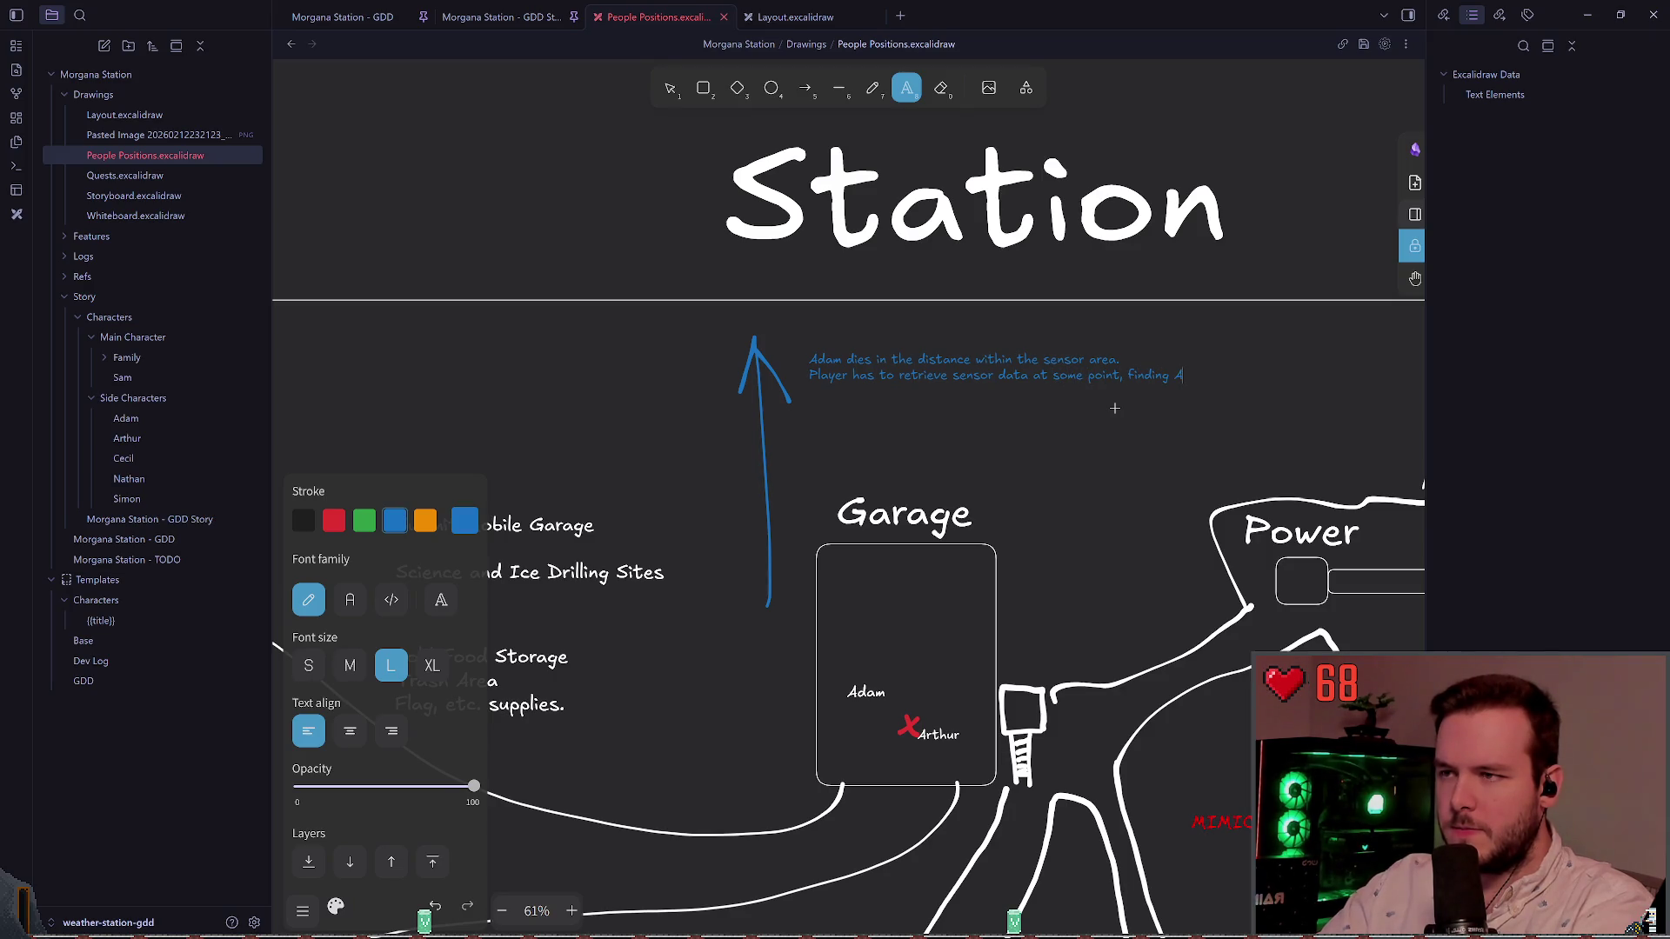
key(Escape)
Step: Copy and paste the note, then undo the pasted duplicate
key(Return)
key(ctrl+c)
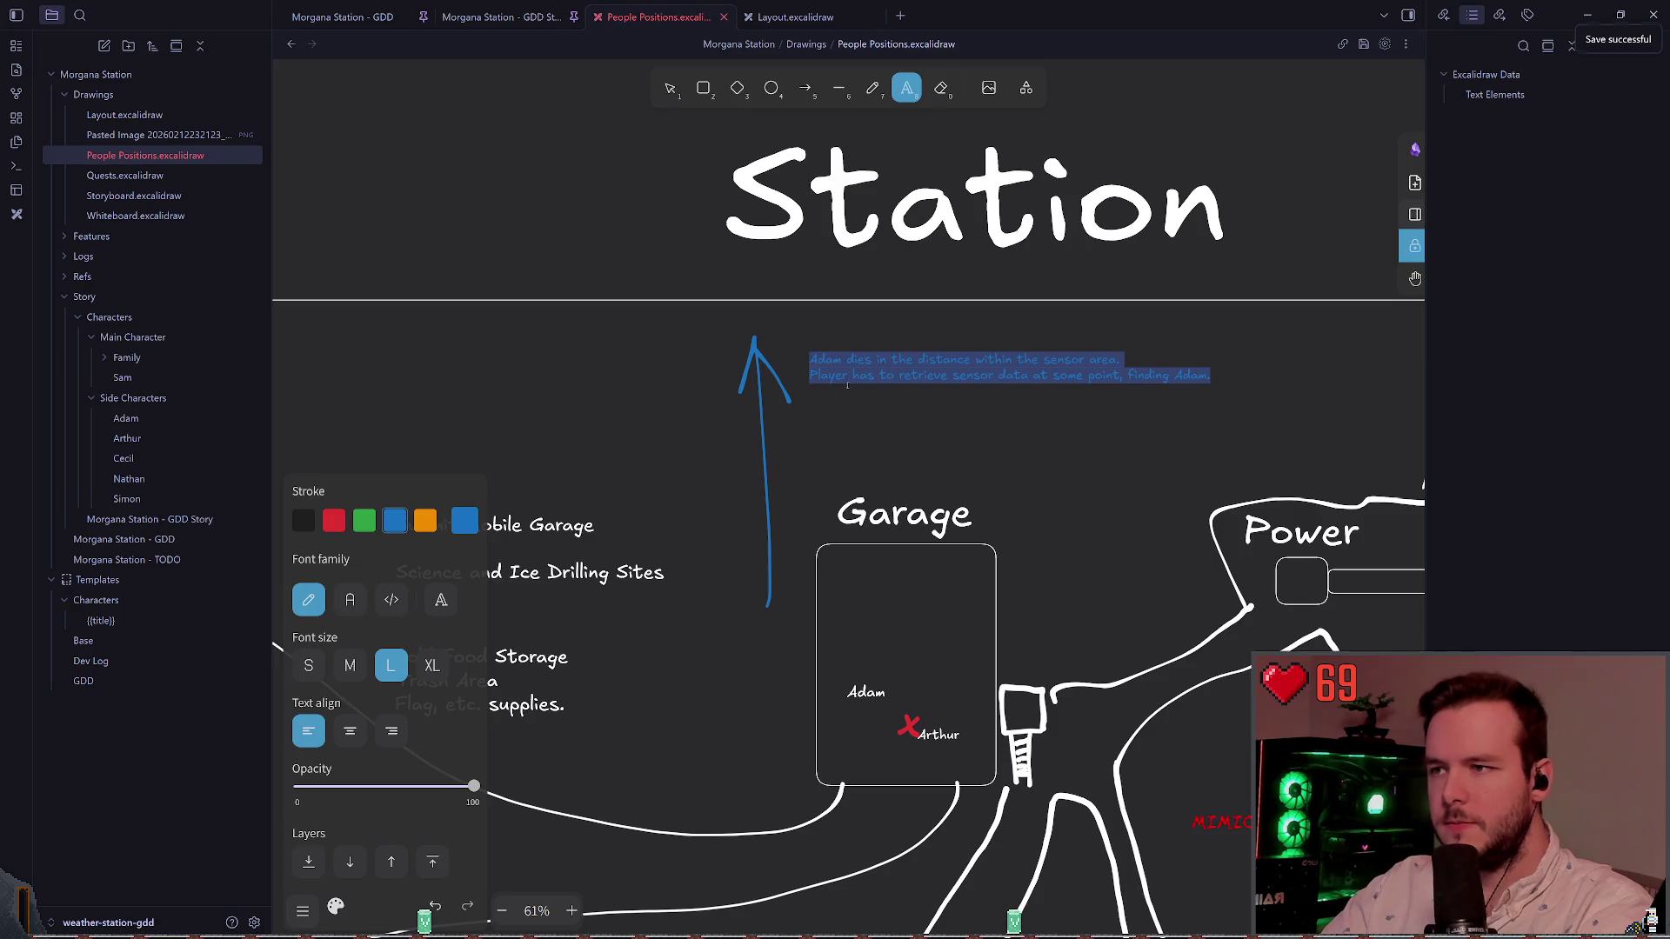
key(ctrl+v)
key(Escape)
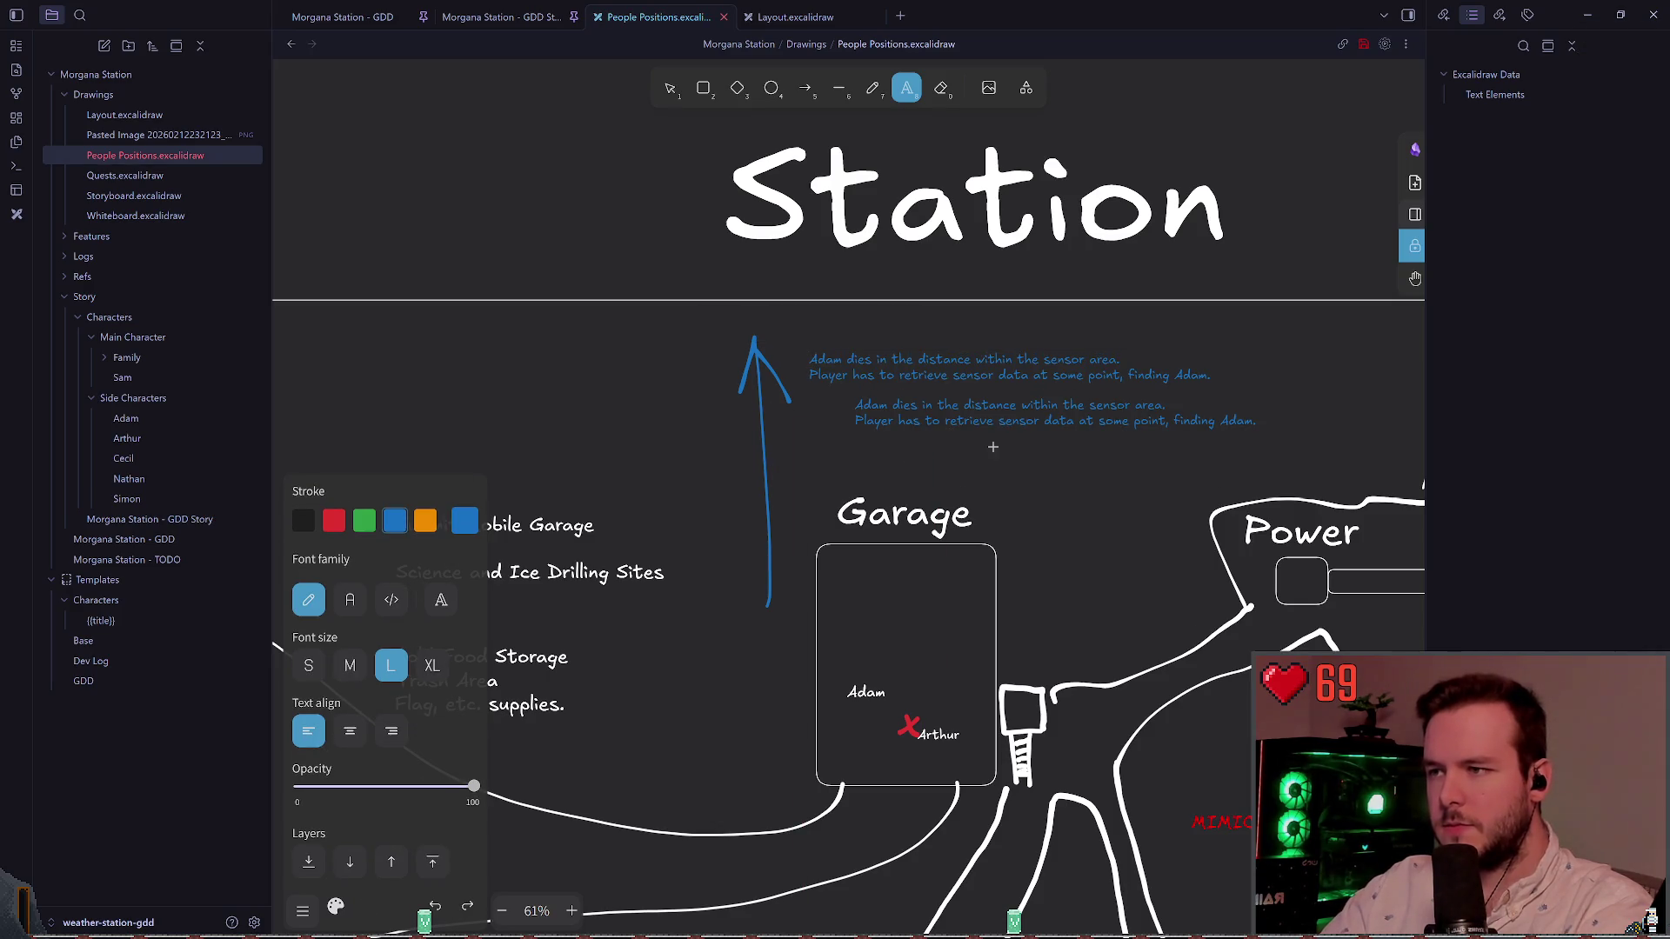
click(670, 87)
key(ctrl+z)
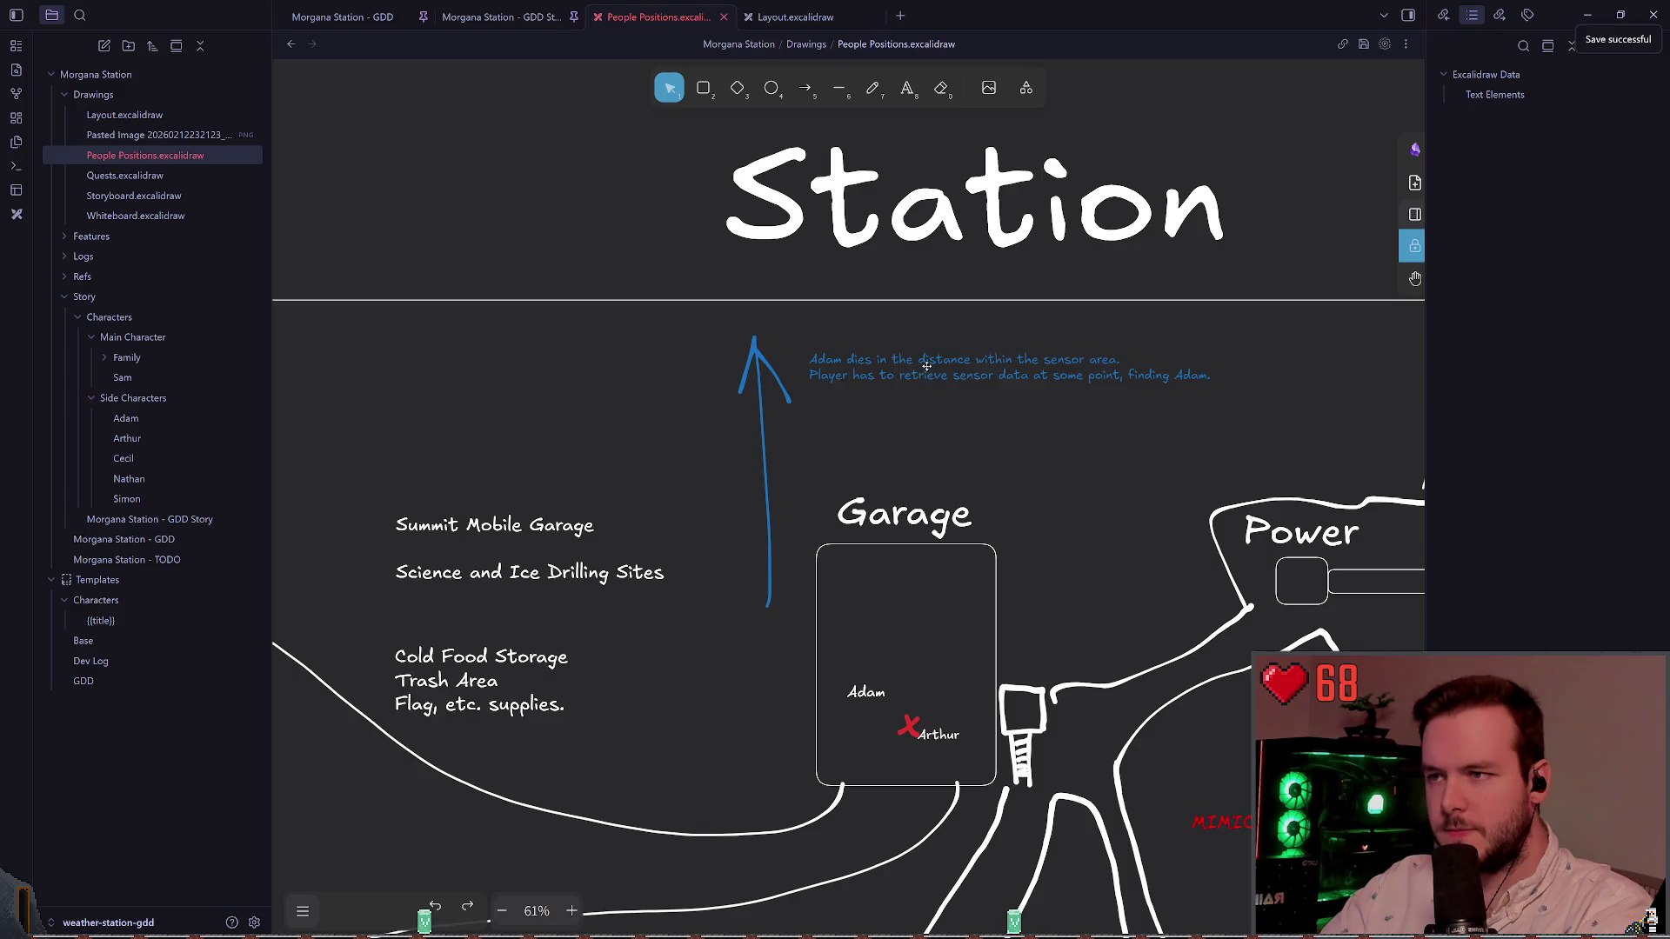
Step: Enlarge the blue note's font size to L
click(1216, 383)
key(ctrl+shift+period)
key(ctrl+shift+period)
click(1073, 499)
Step: Copy Arthur's red X marker up beside the arrow and rename the copy Adam
scroll(1034, 452, down, 2)
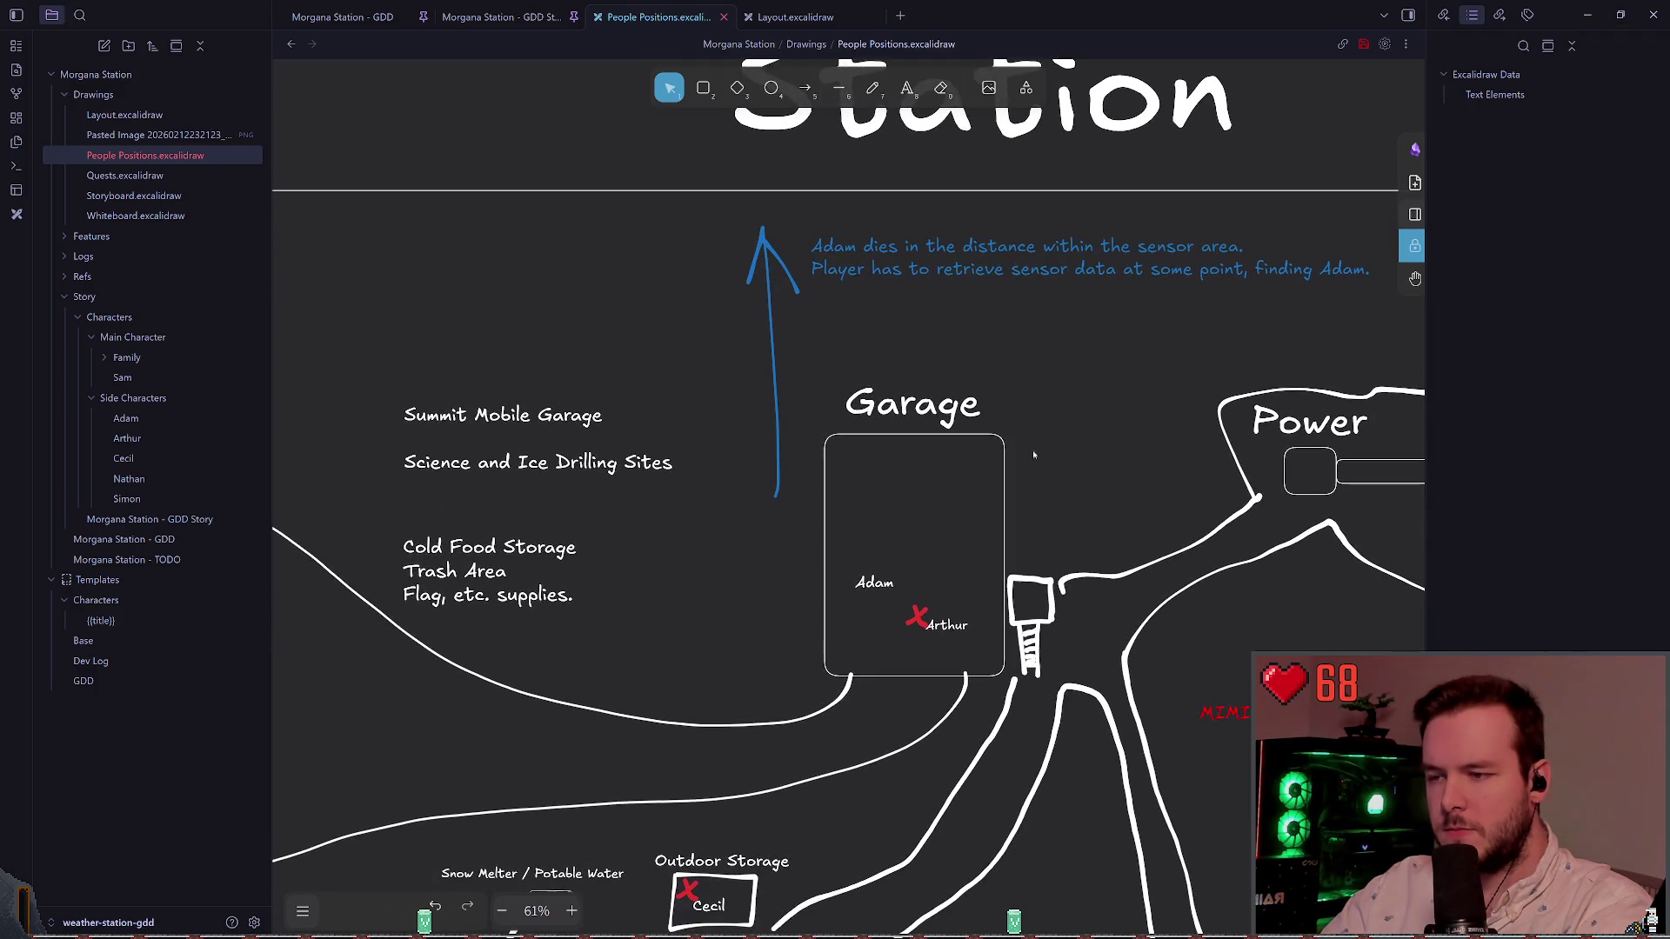
click(917, 618)
drag(935, 621, 692, 241)
double_click(700, 244)
text(Adam)
click(861, 518)
Step: Delete the old Adam label from the Garage
click(885, 576)
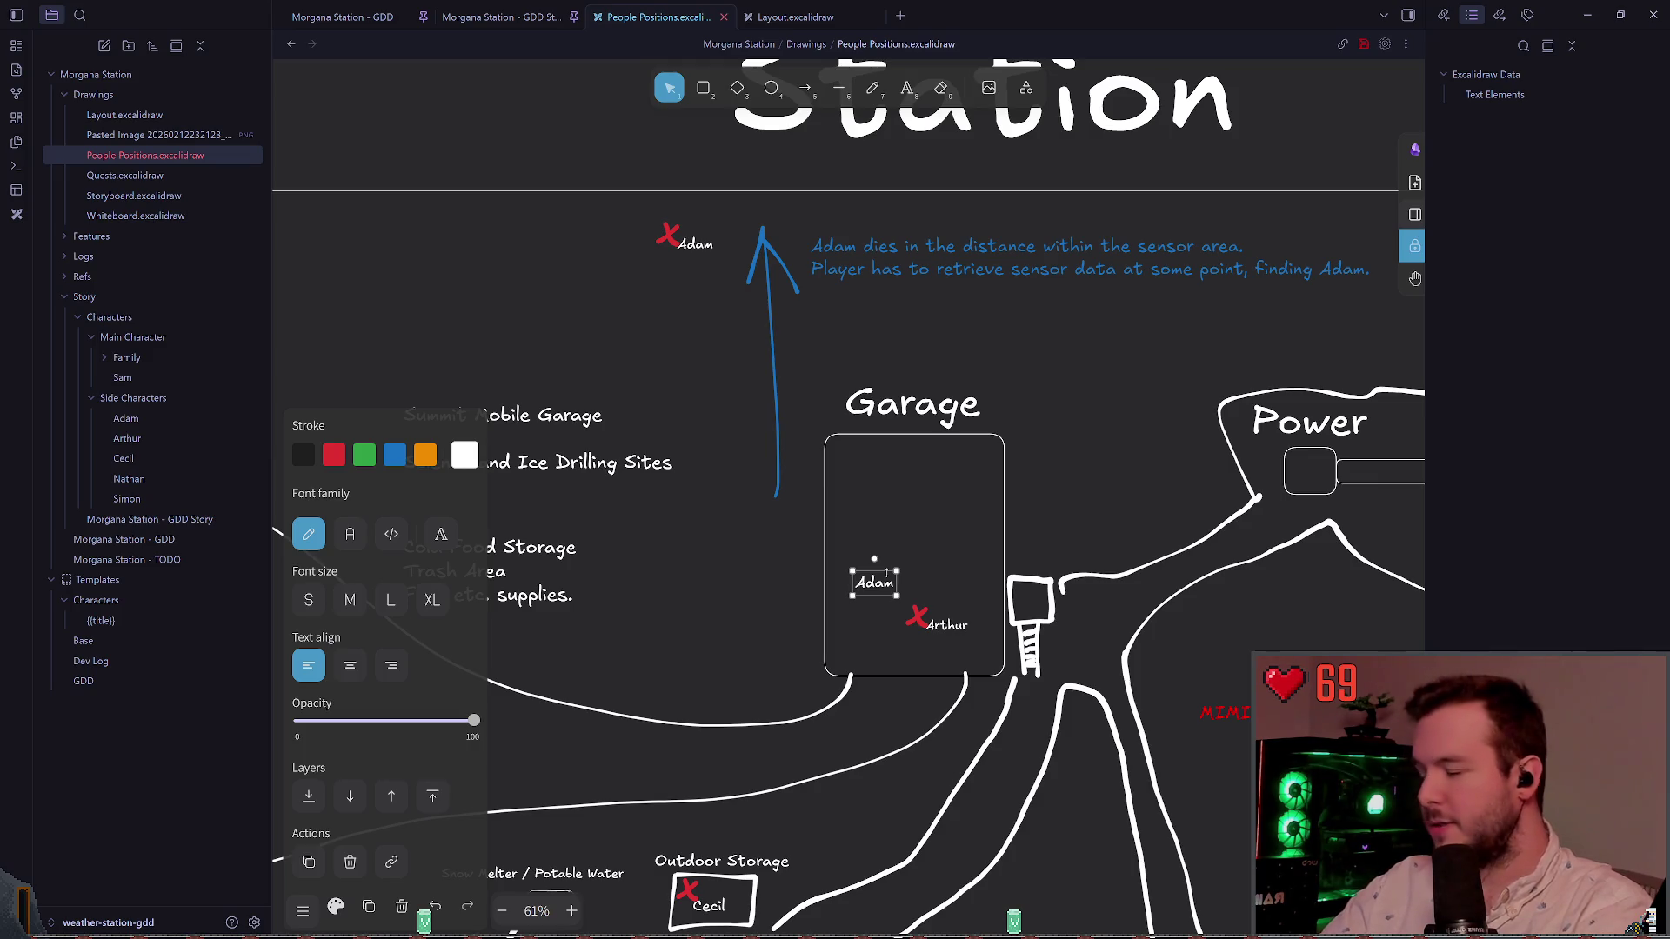
key(Delete)
scroll(674, 348, up, 1)
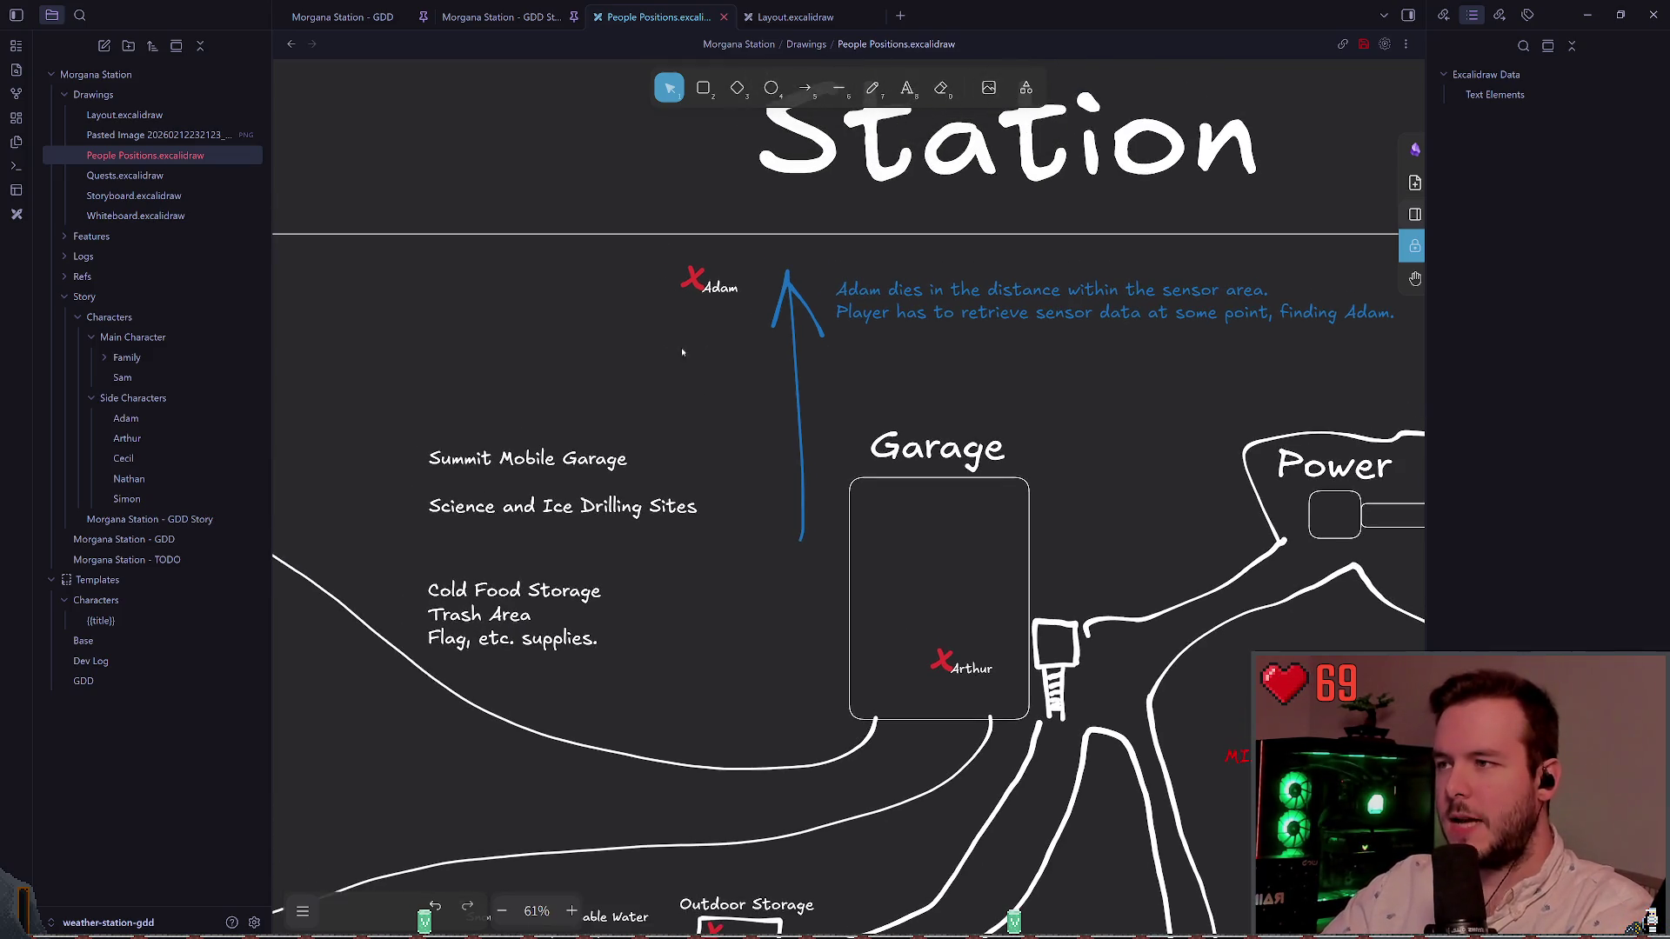
scroll(749, 421, down, 3)
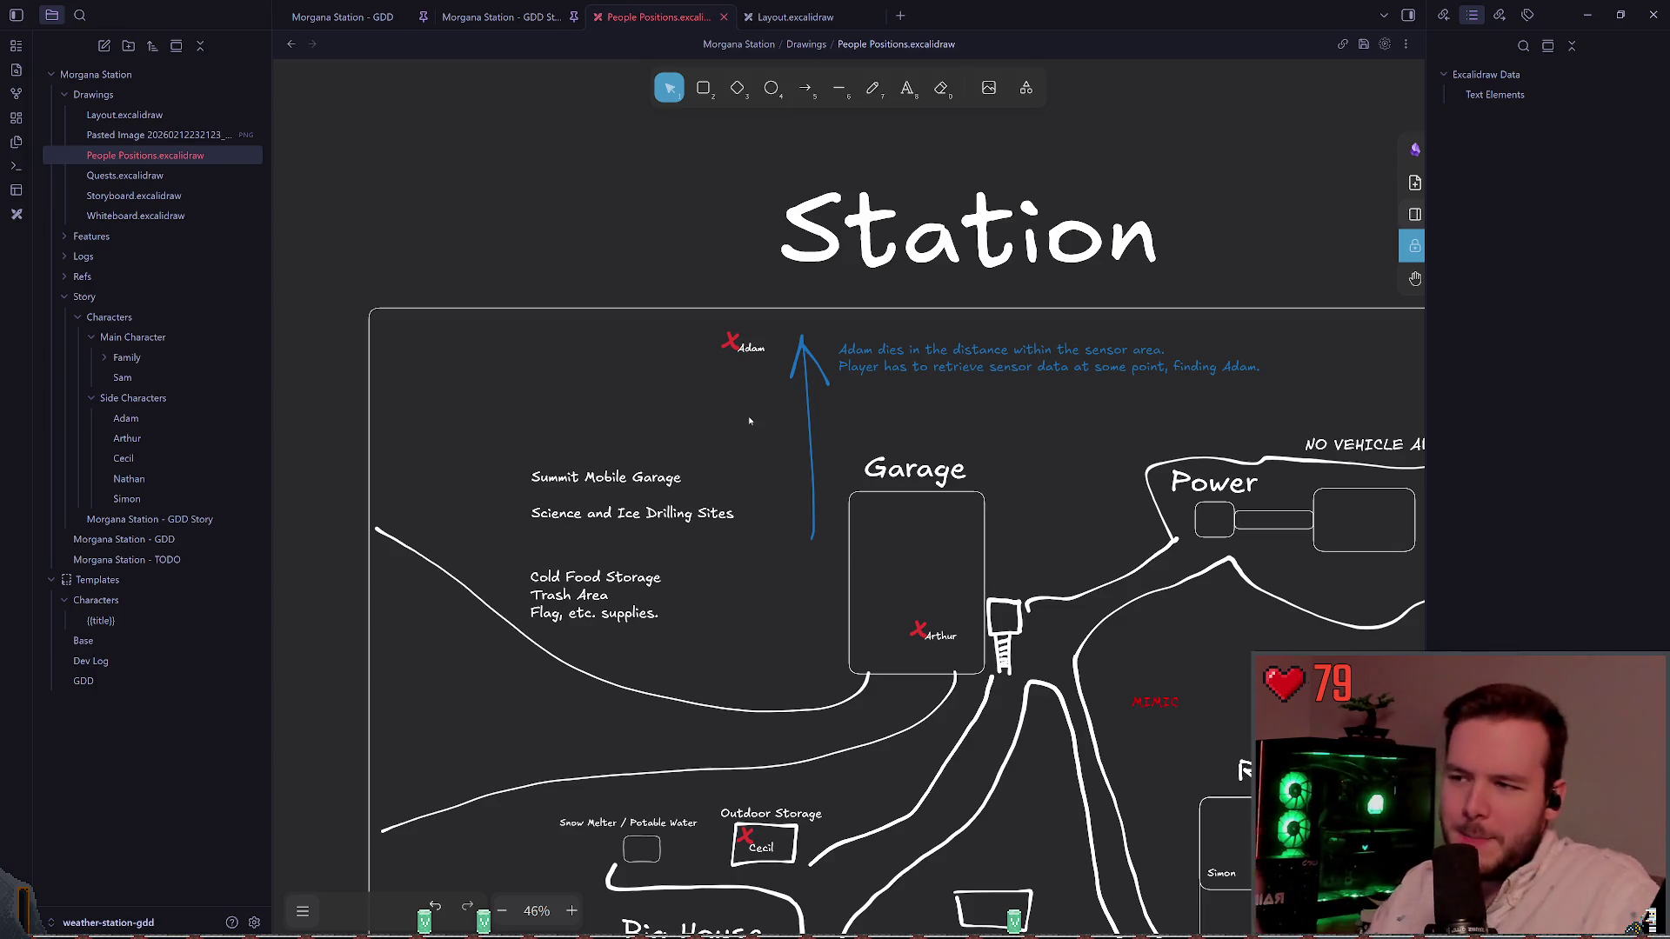
Step: Move the red MIMIC label up to sit just under Adam's marker beside the arrow
scroll(1043, 455, down, 3)
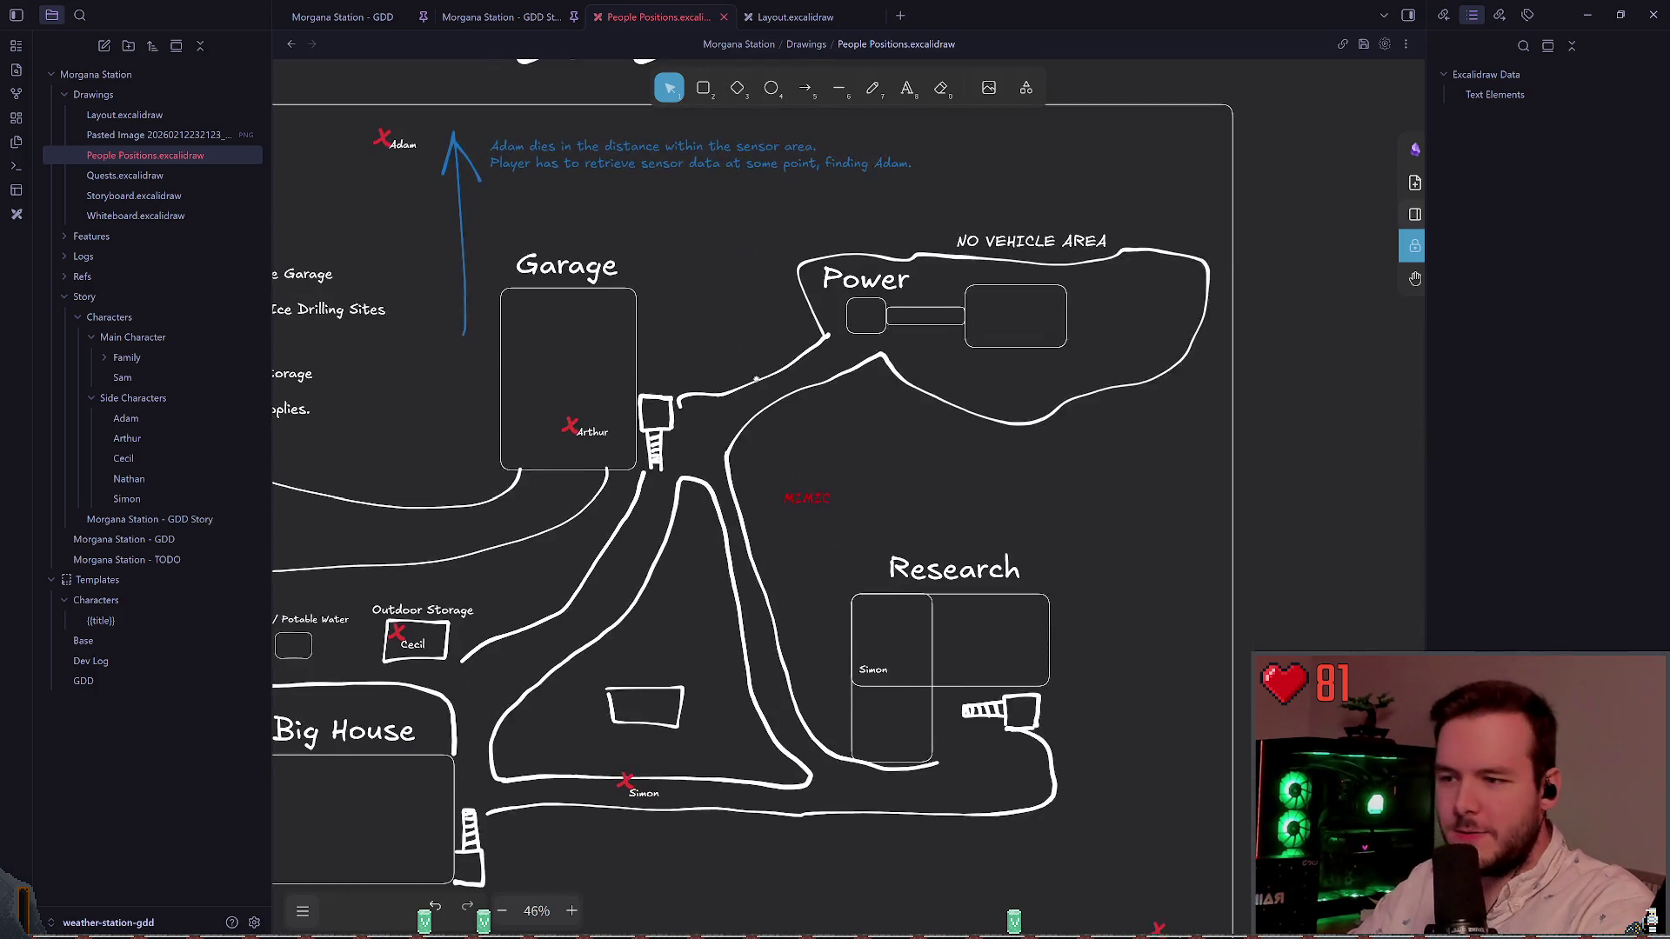
drag(833, 381, 650, 179)
scroll(853, 448, up, 3)
mouse_move(824, 431)
mouse_down()
mouse_move(682, 373)
mouse_move(625, 314)
mouse_up()
click(953, 391)
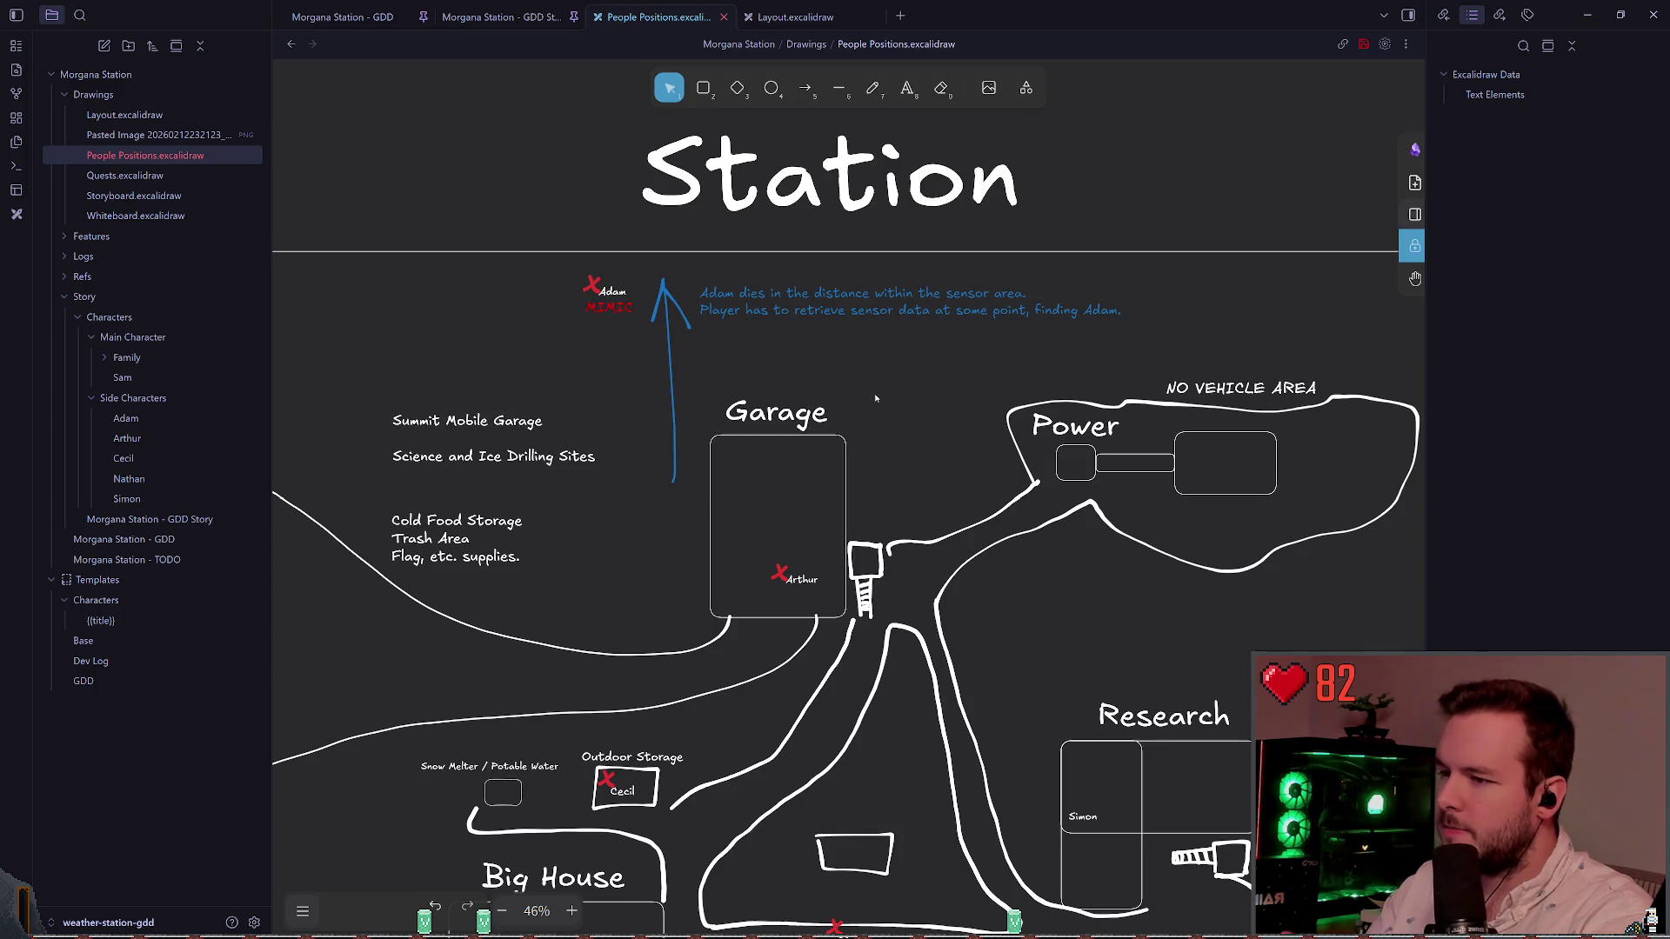
scroll(988, 301, down, 3)
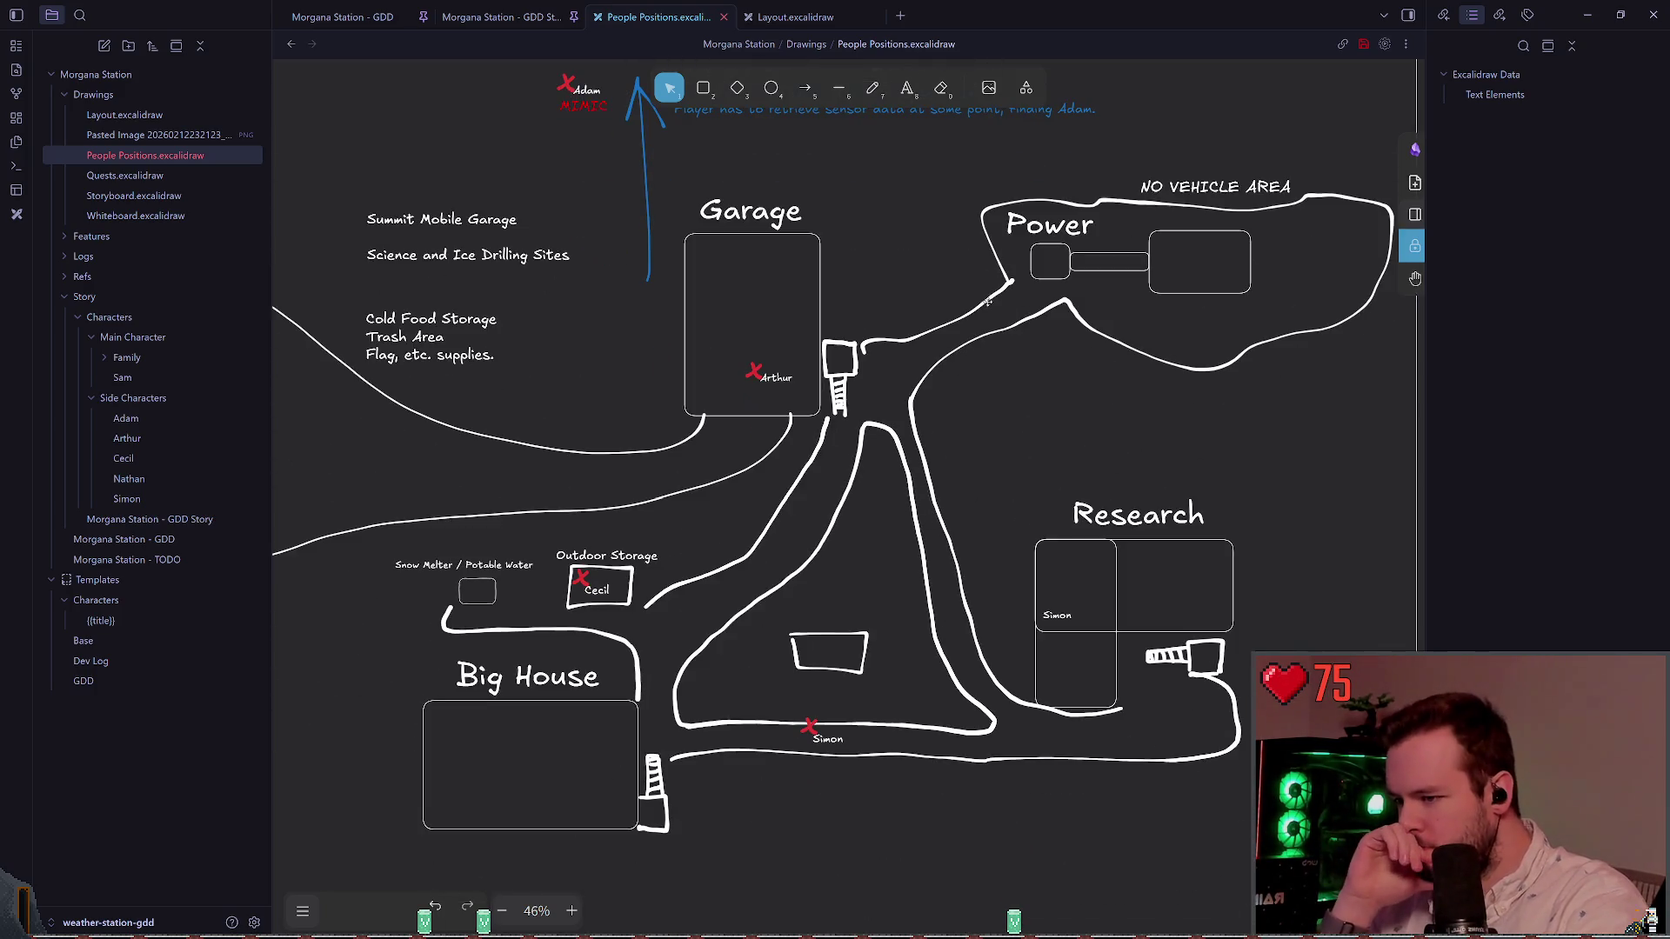
scroll(1086, 435, up, 1)
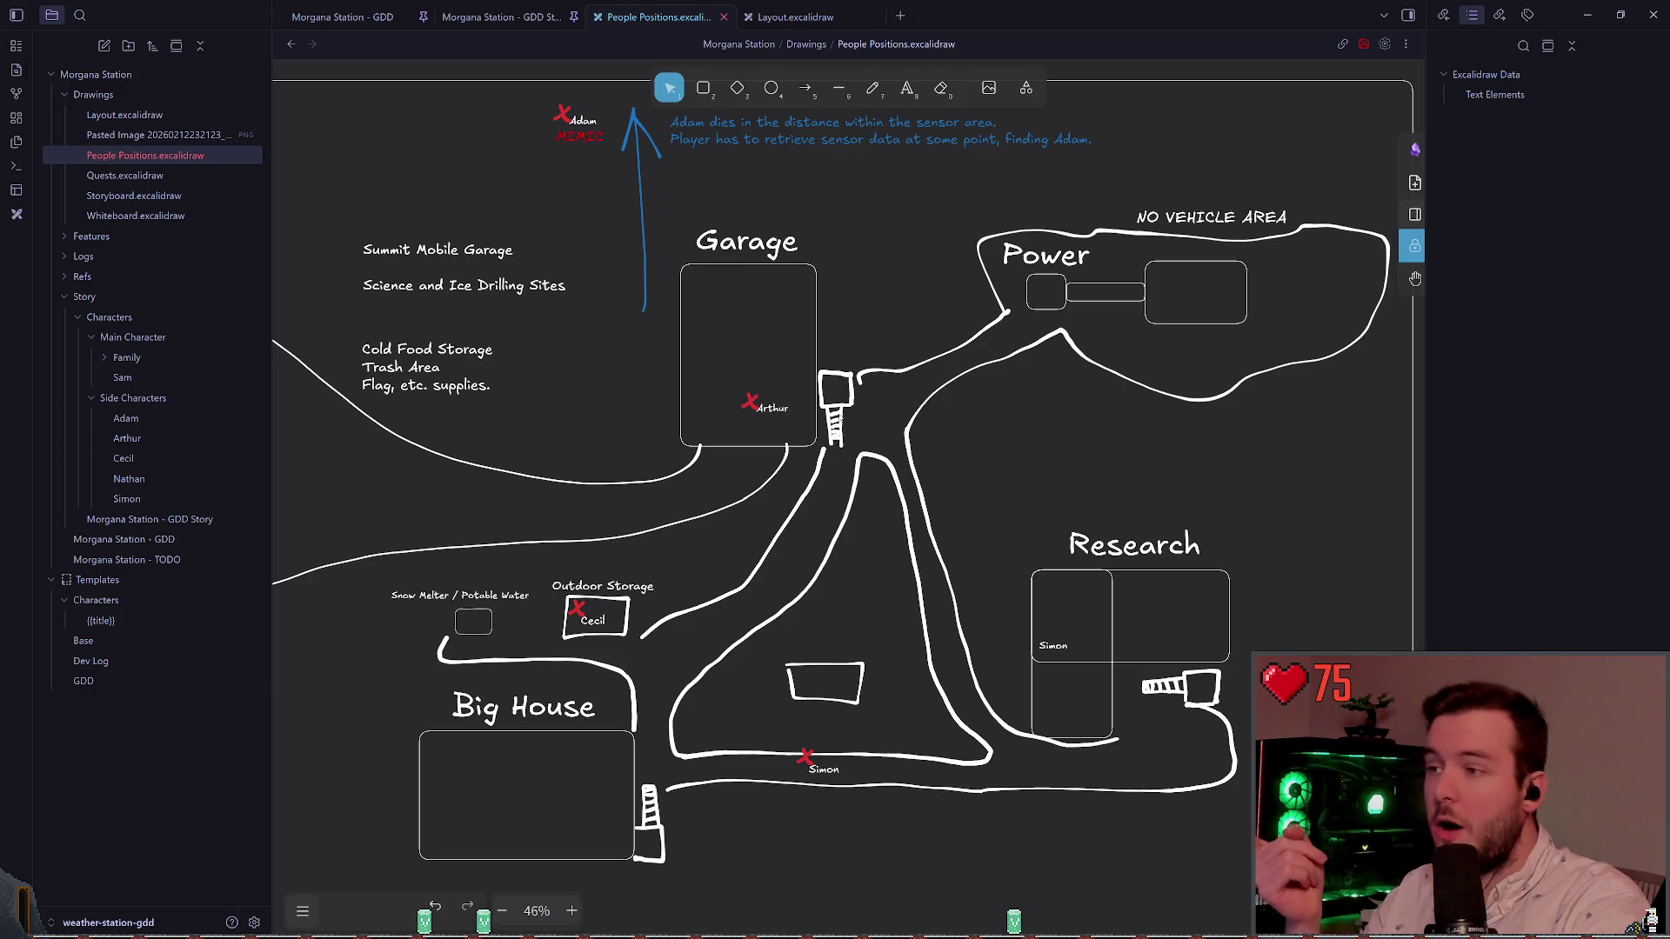
scroll(981, 480, up, 1)
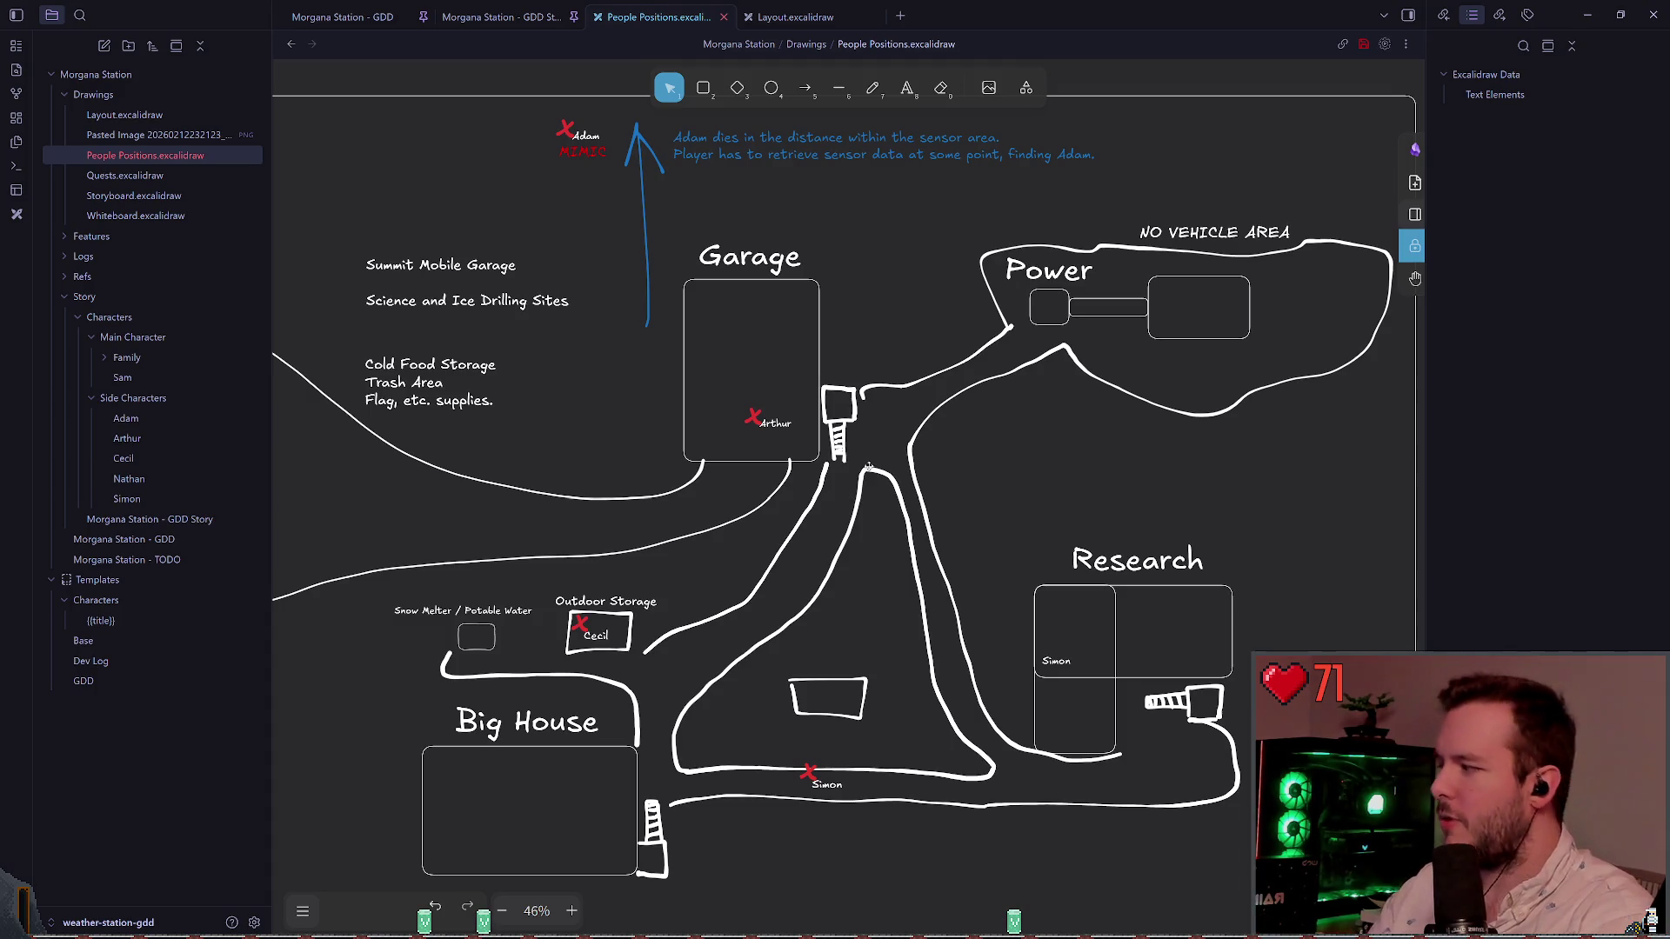
scroll(966, 580, down, 1)
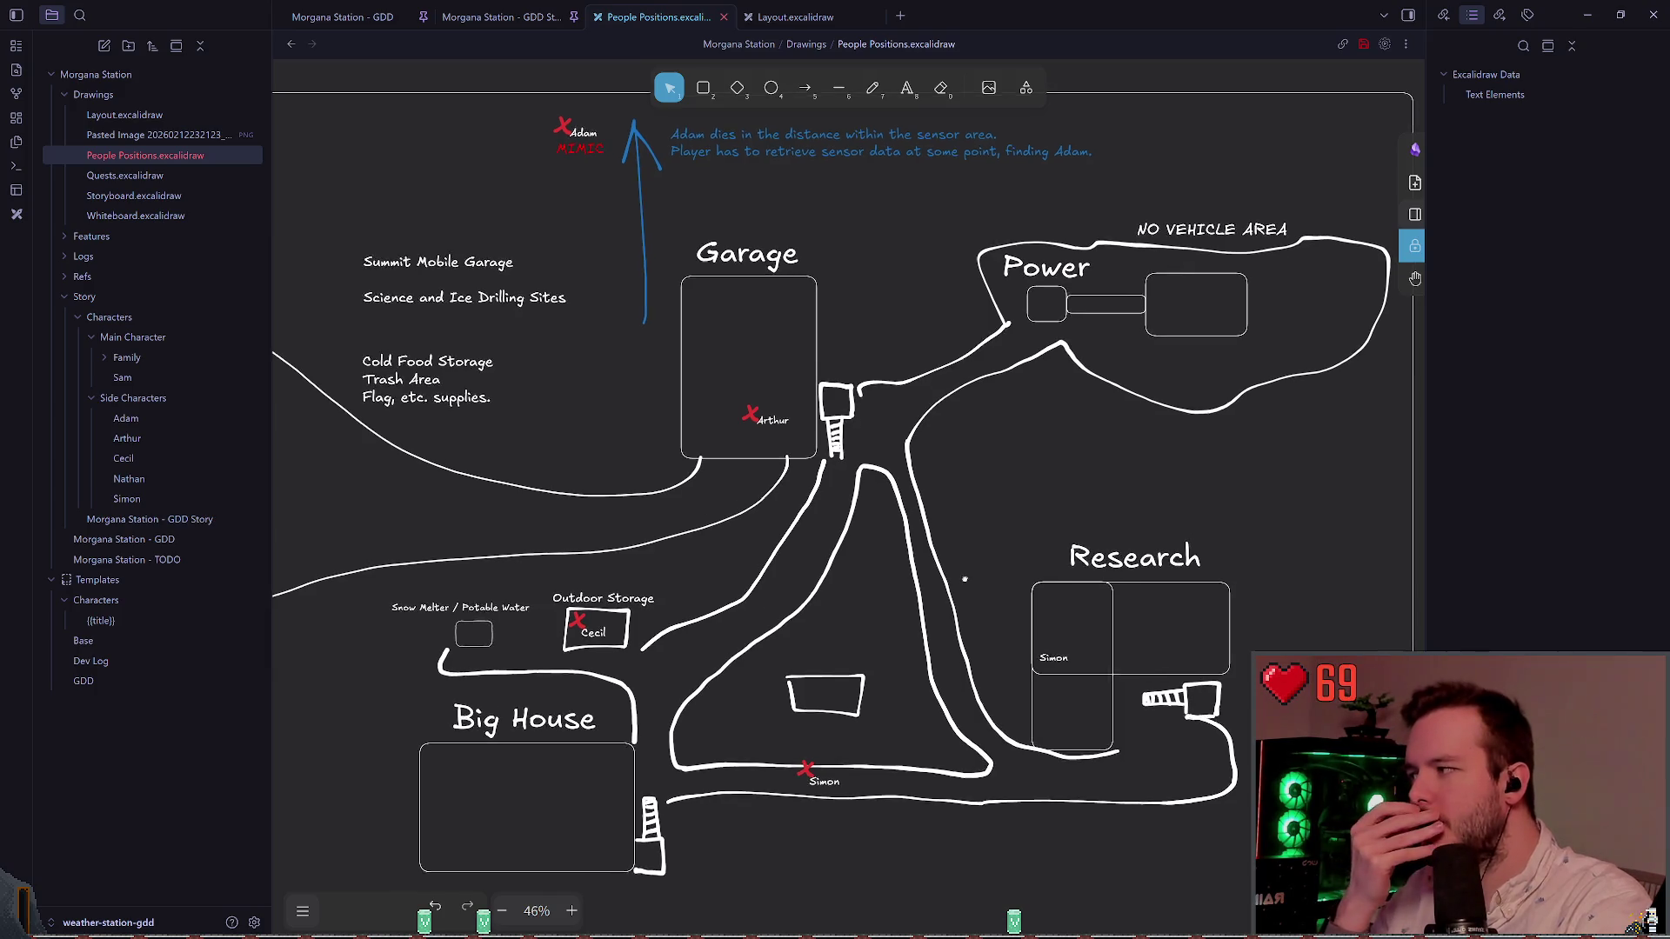
drag(965, 580, 951, 533)
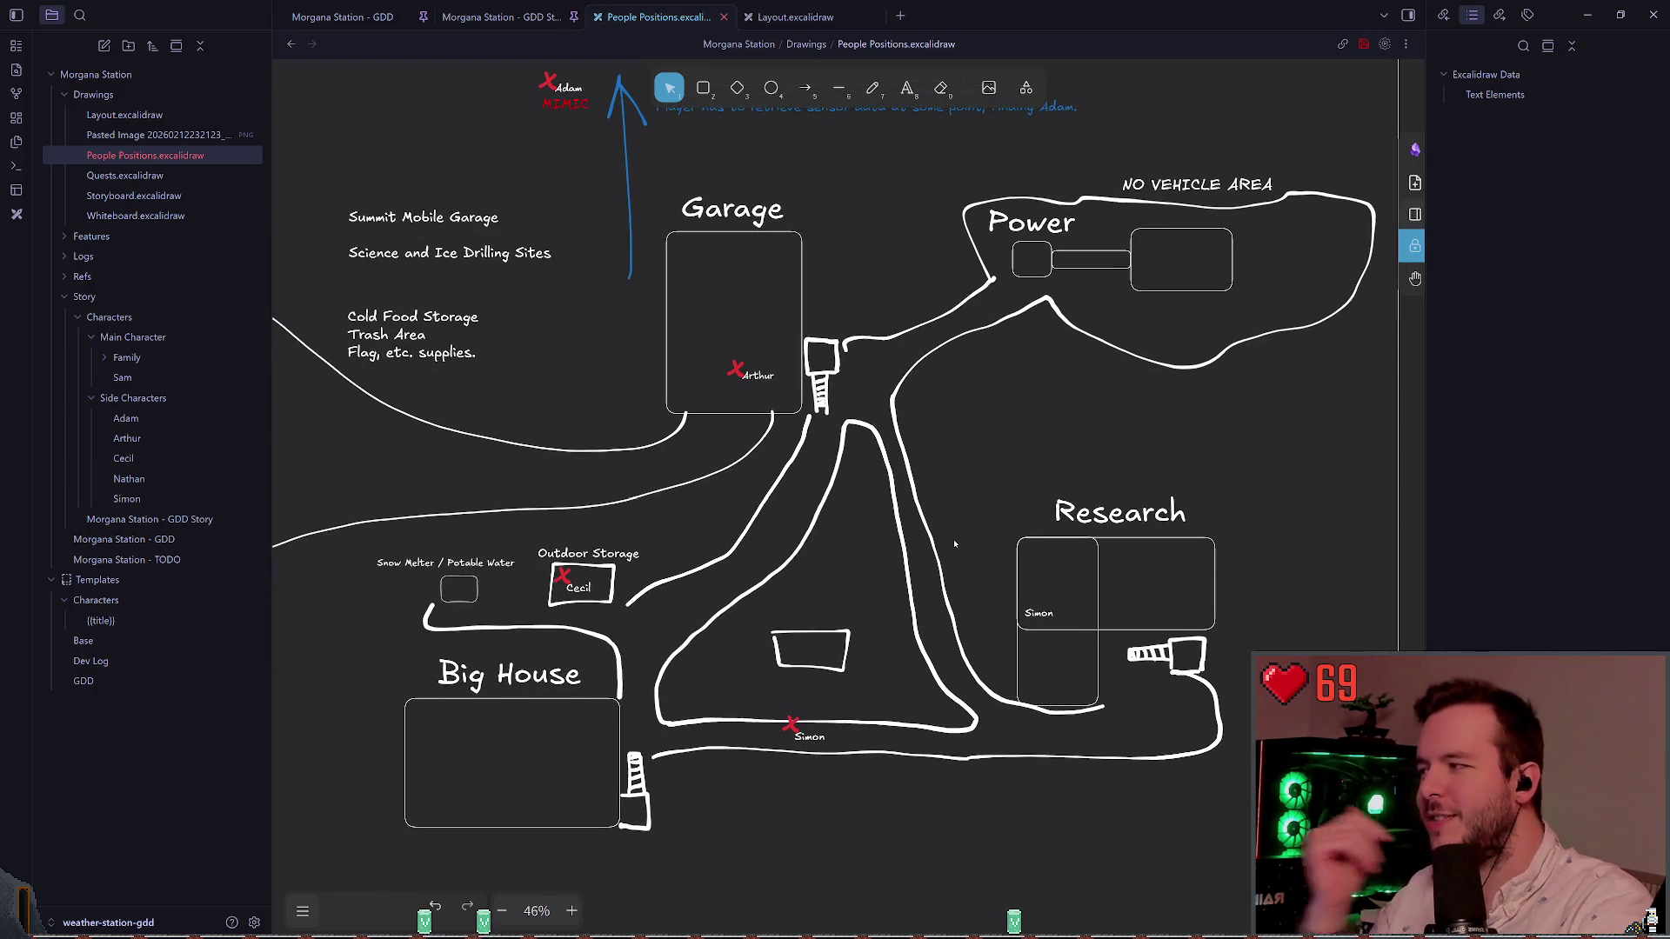
scroll(844, 677, up, 3)
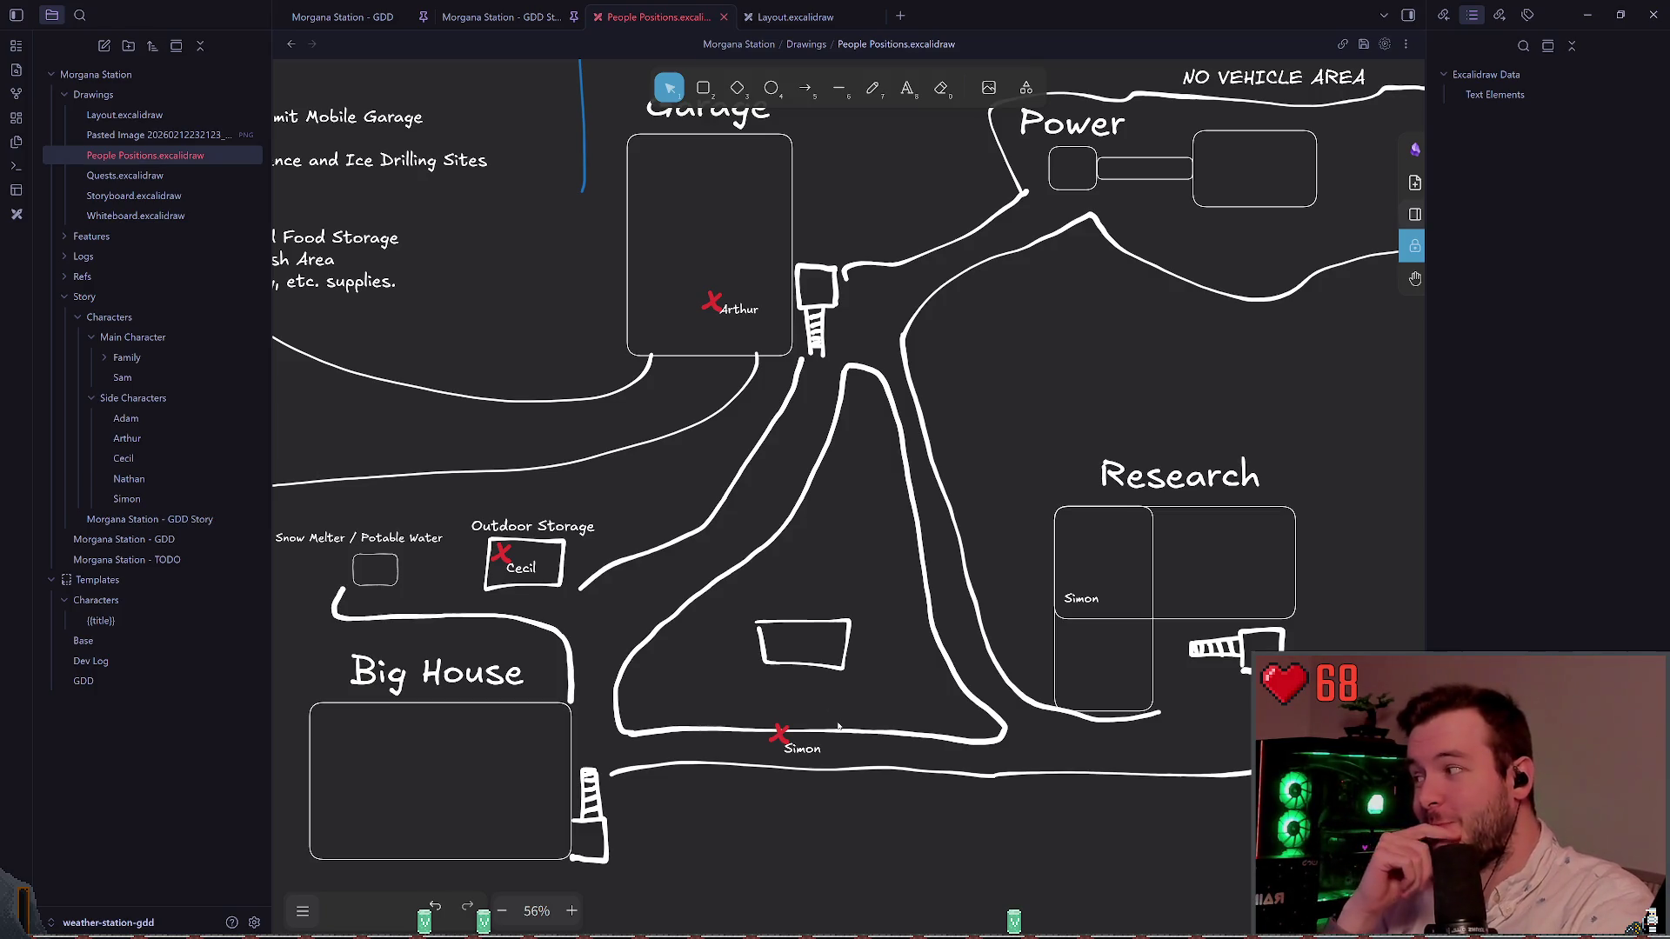
scroll(685, 645, down, 3)
scroll(685, 645, right, 5)
scroll(684, 645, down, 2)
scroll(685, 645, right, 3)
scroll(734, 679, up, 8)
scroll(734, 678, left, 8)
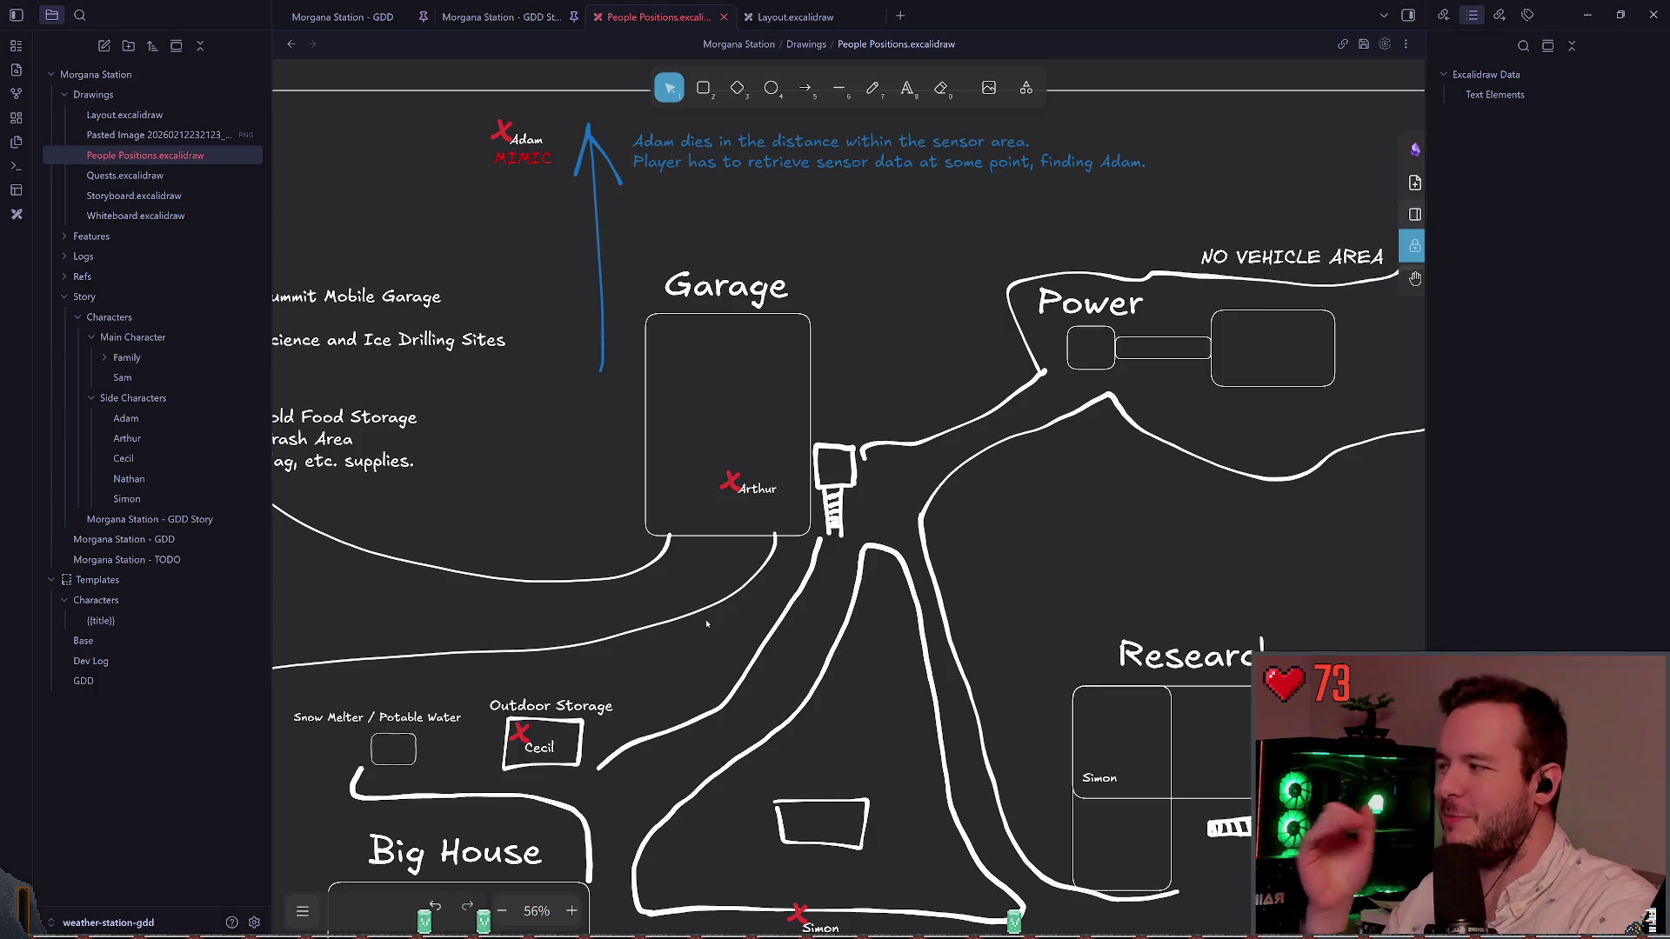
scroll(593, 485, up, 2)
scroll(592, 484, left, 2)
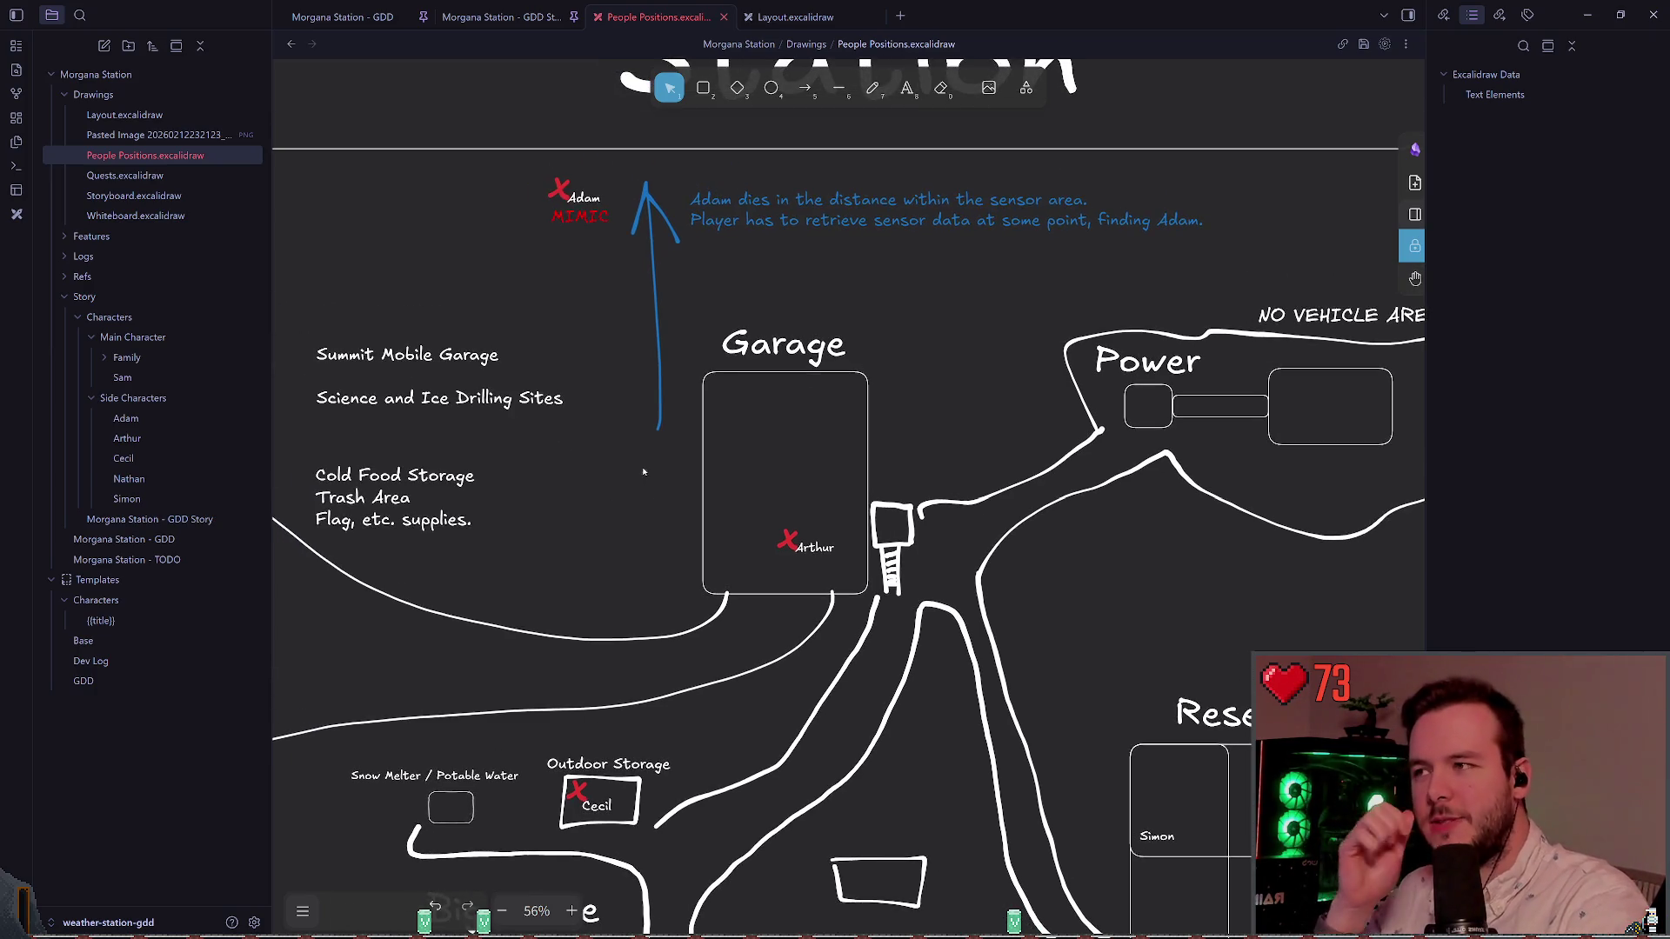
scroll(635, 328, up, 3)
scroll(635, 328, left, 2)
click(668, 357)
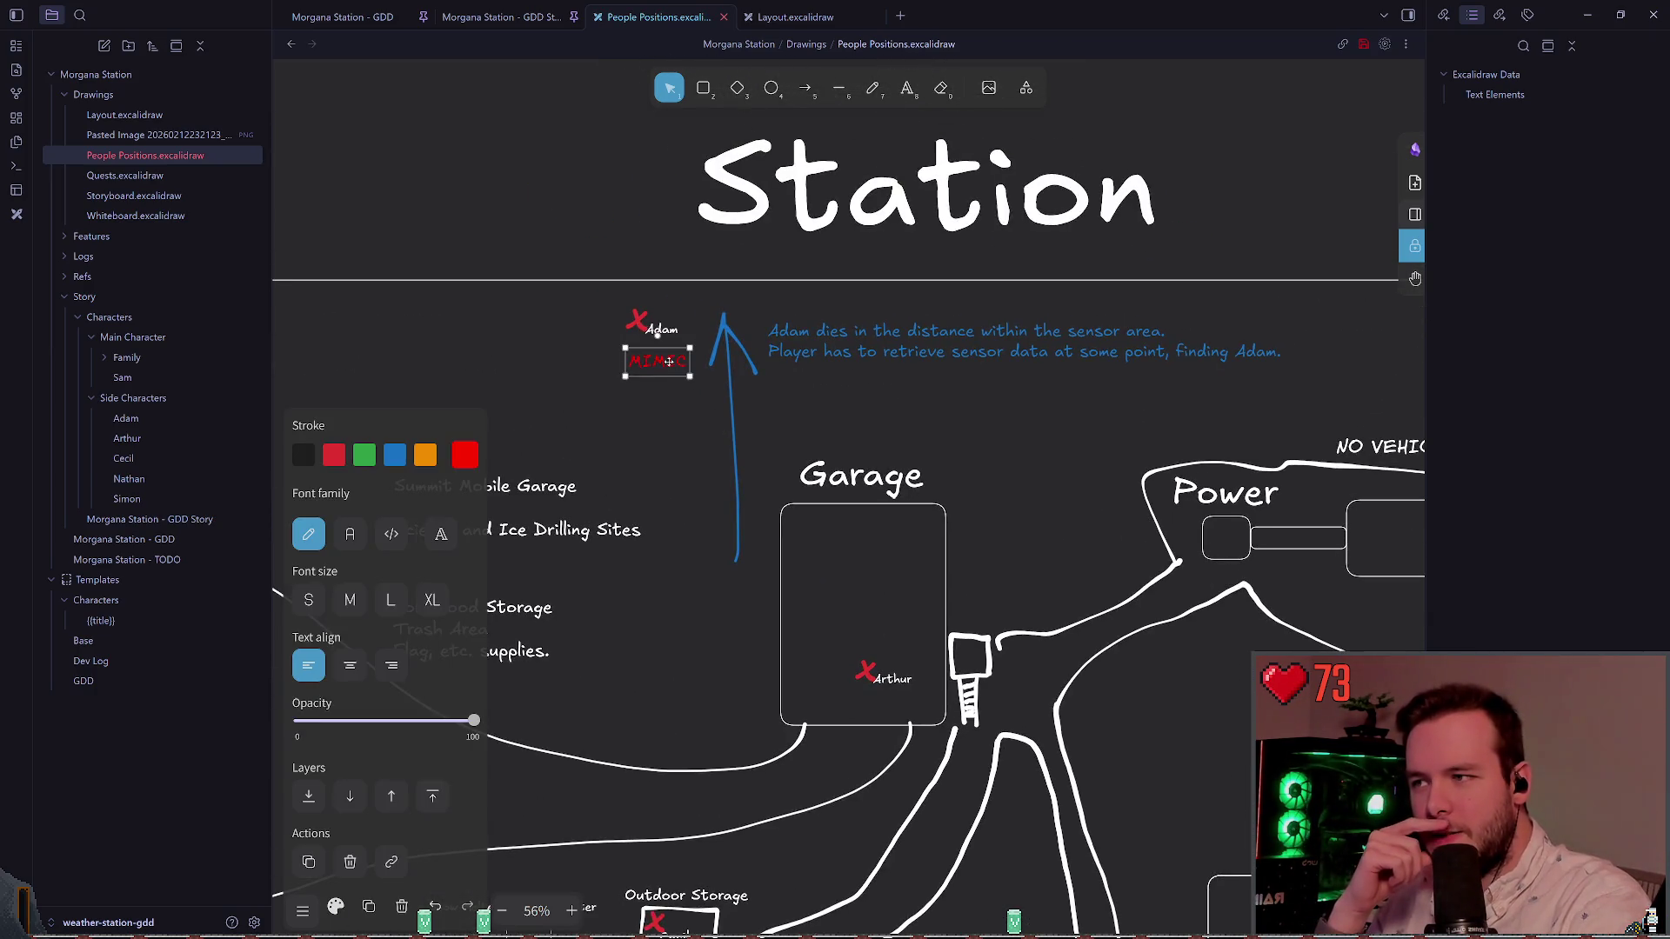
click(852, 433)
scroll(856, 409, down, 10)
scroll(857, 409, right, 10)
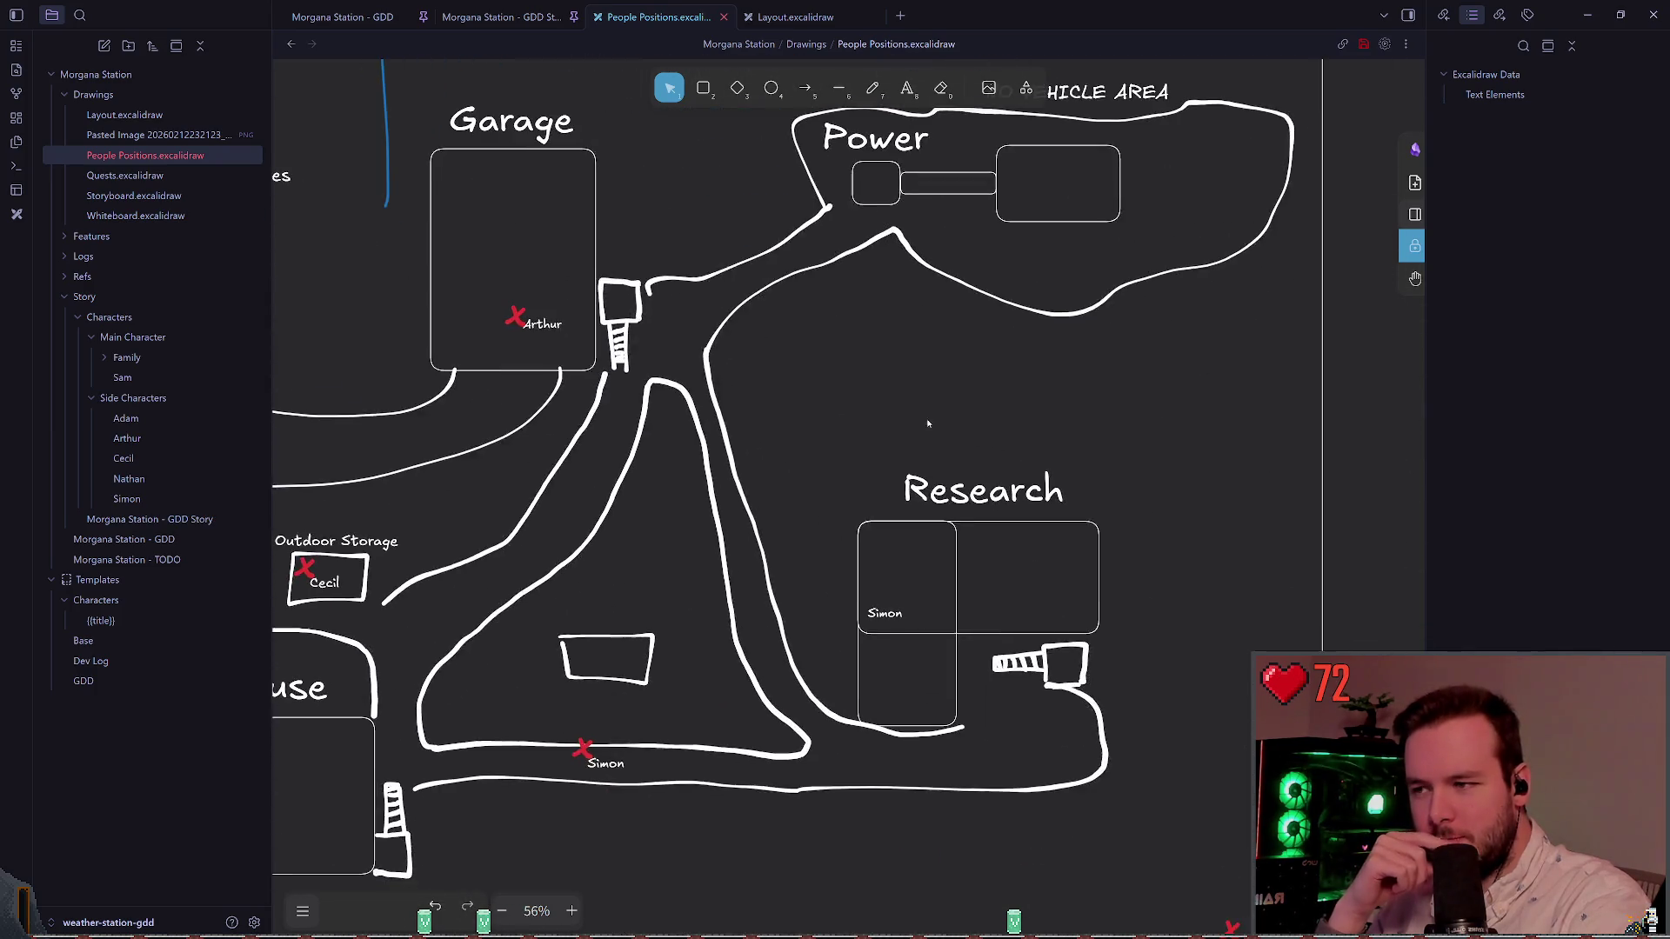
scroll(822, 465, left, 6)
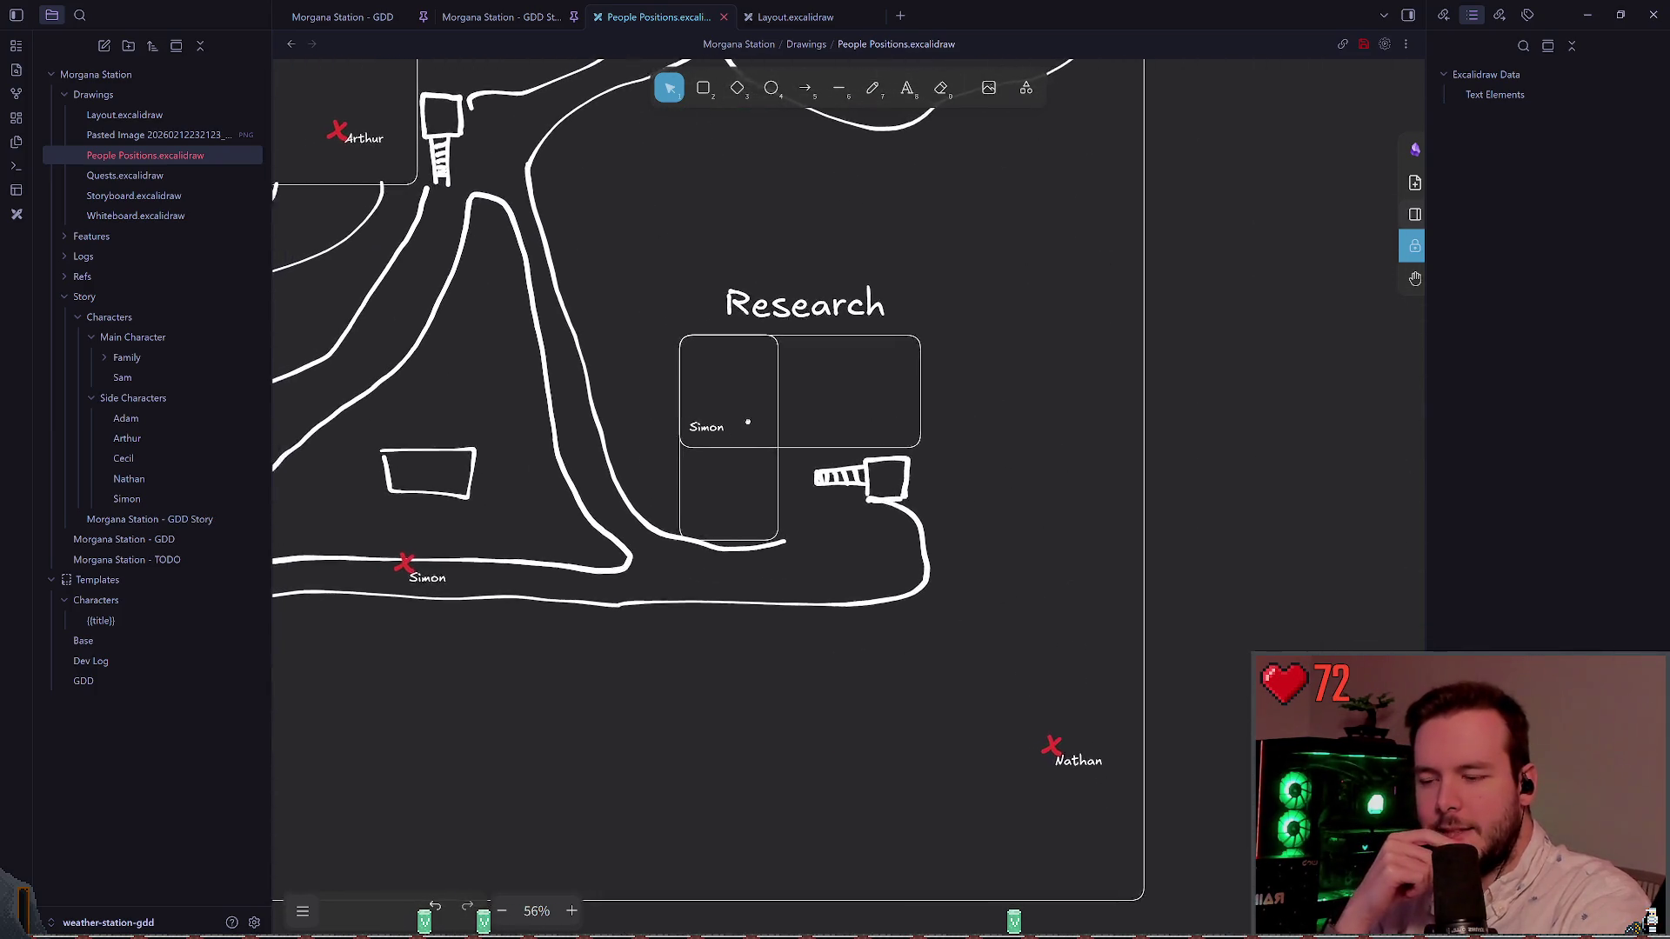
scroll(913, 487, up, 3)
scroll(1114, 510, up, 5)
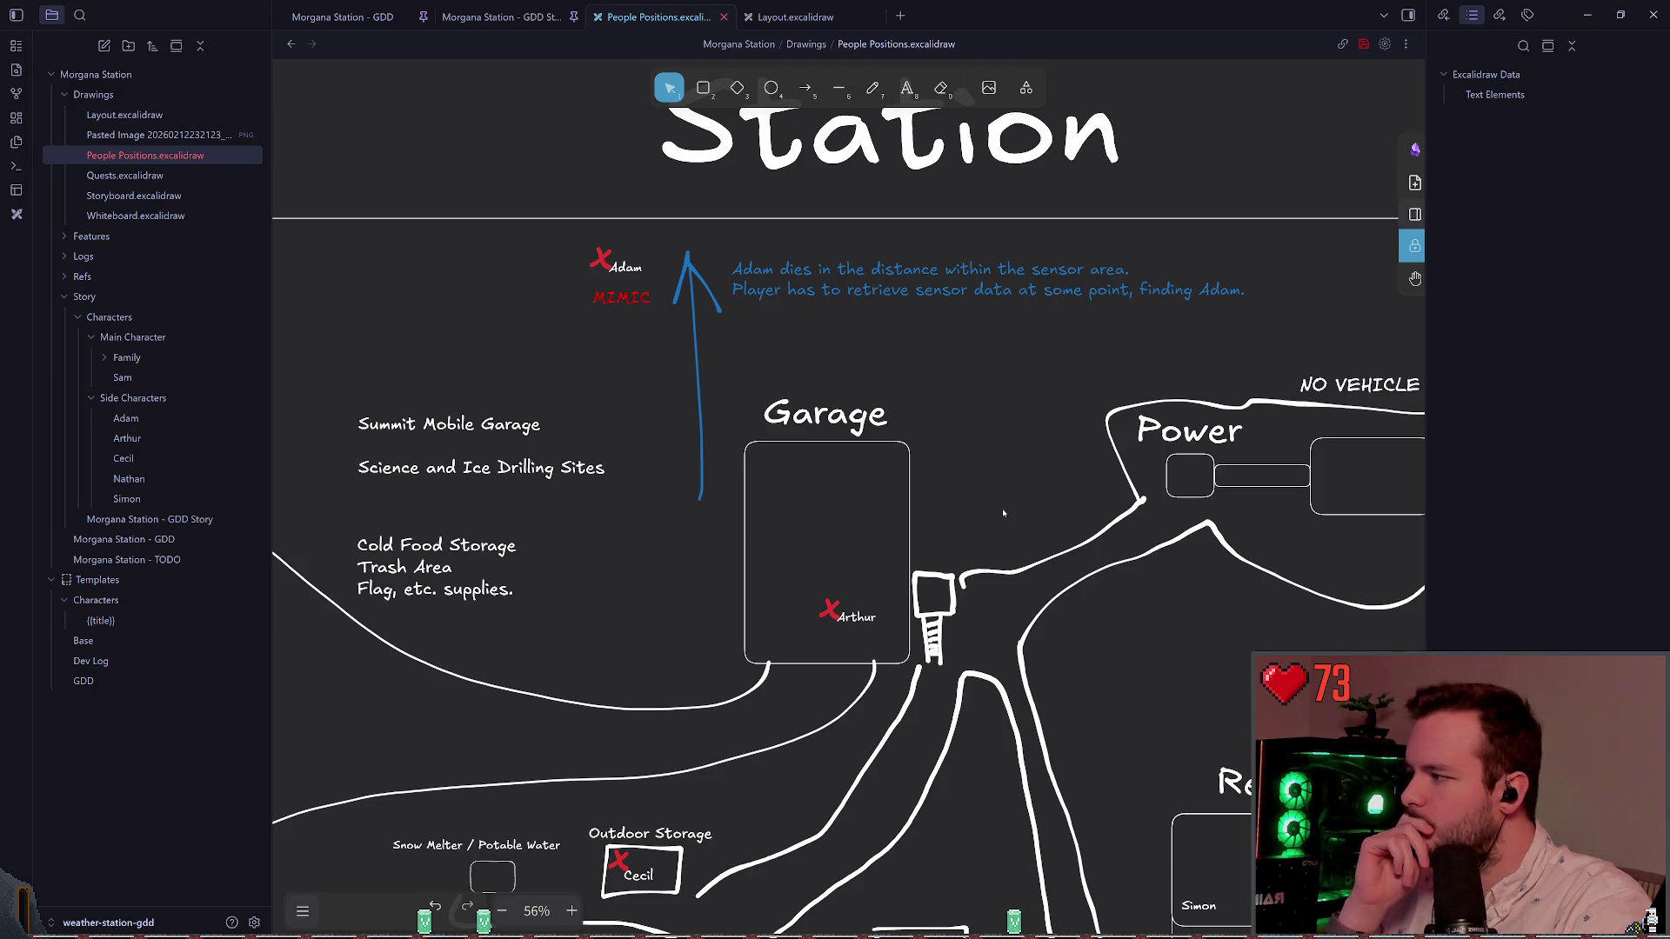
drag(999, 511, 686, 406)
drag(876, 560, 877, 536)
scroll(838, 487, down, 2)
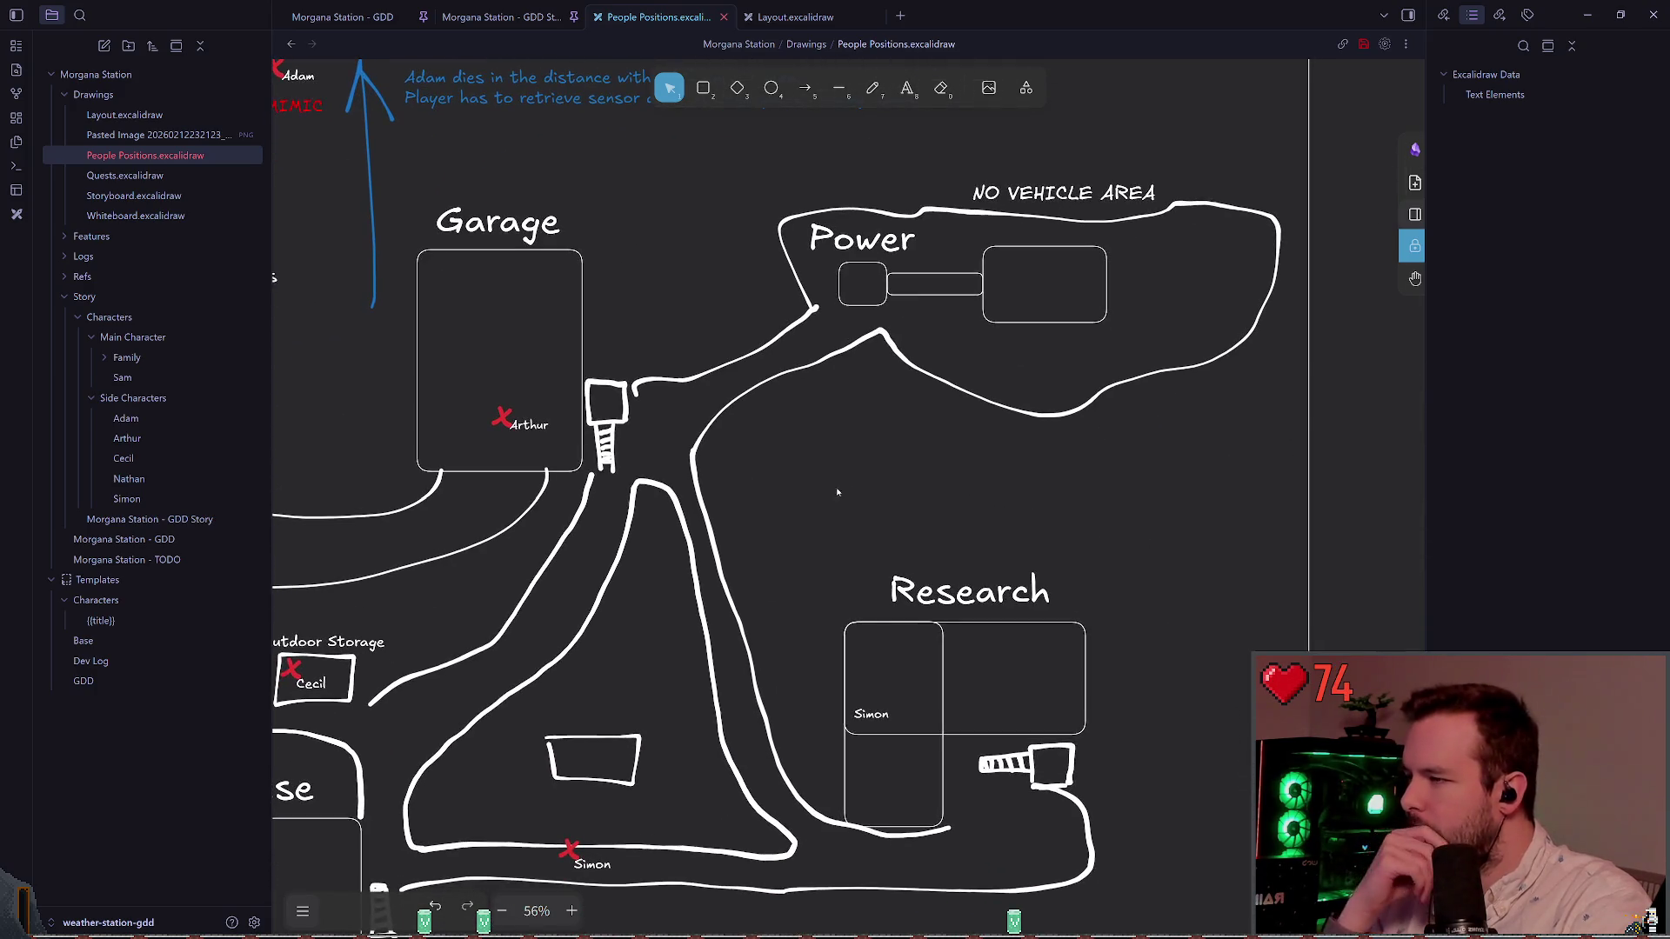
scroll(887, 522, left, 2)
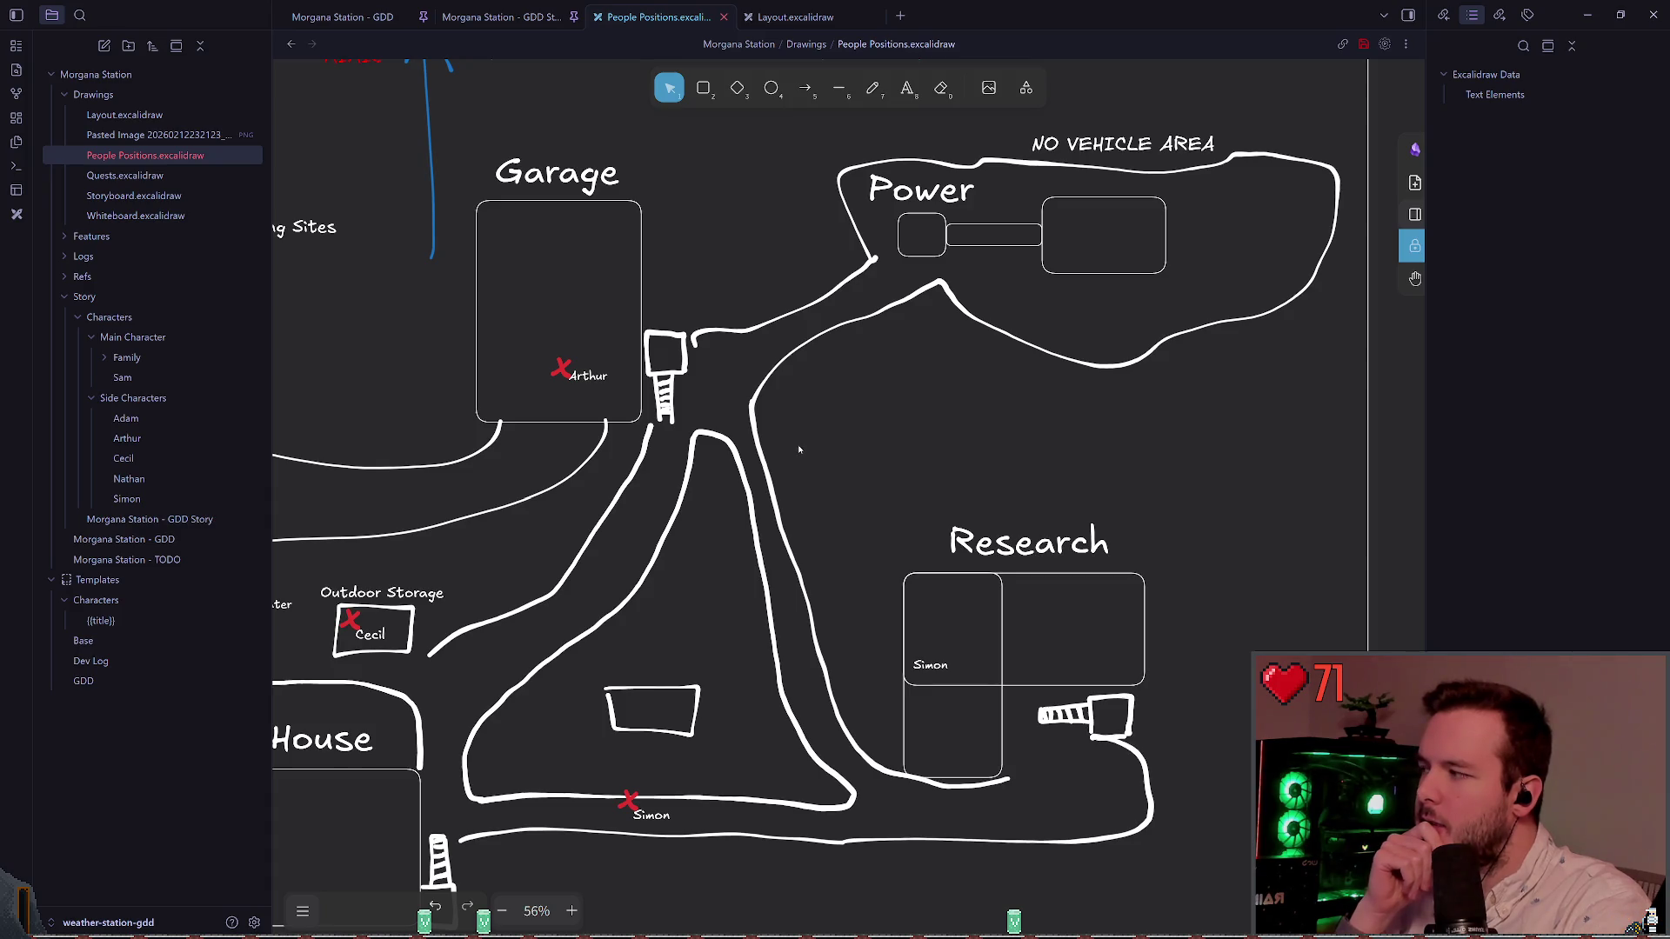
scroll(799, 449, down, 1)
scroll(798, 449, right, 3)
key(p)
drag(886, 514, 889, 509)
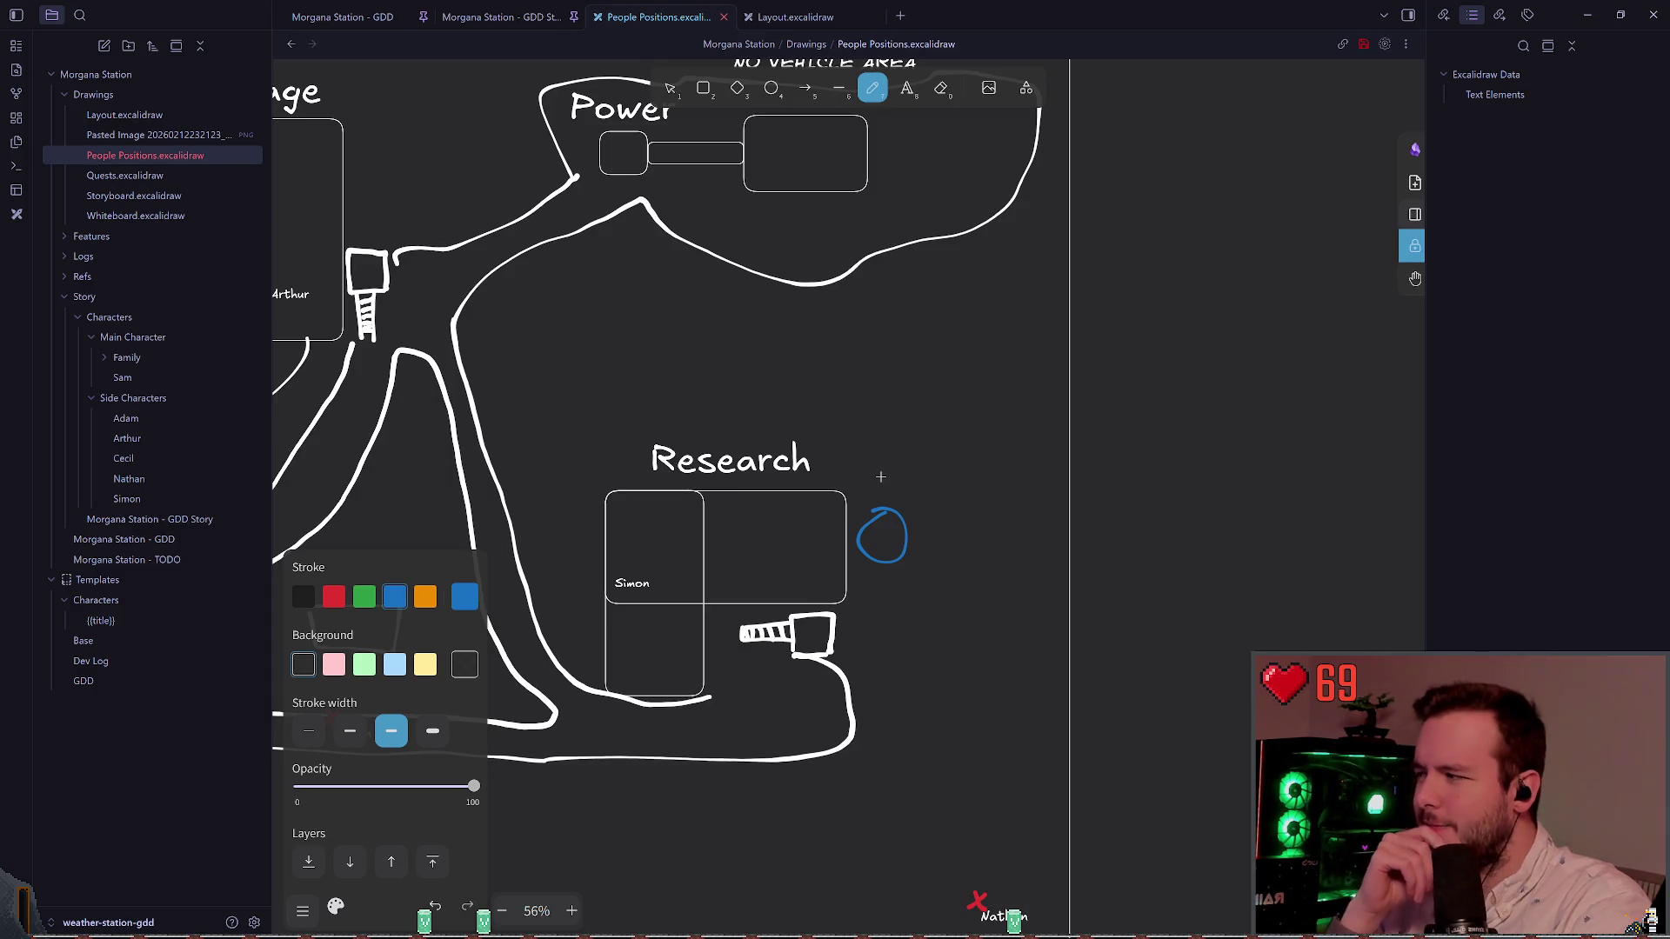
key(ctrl+z)
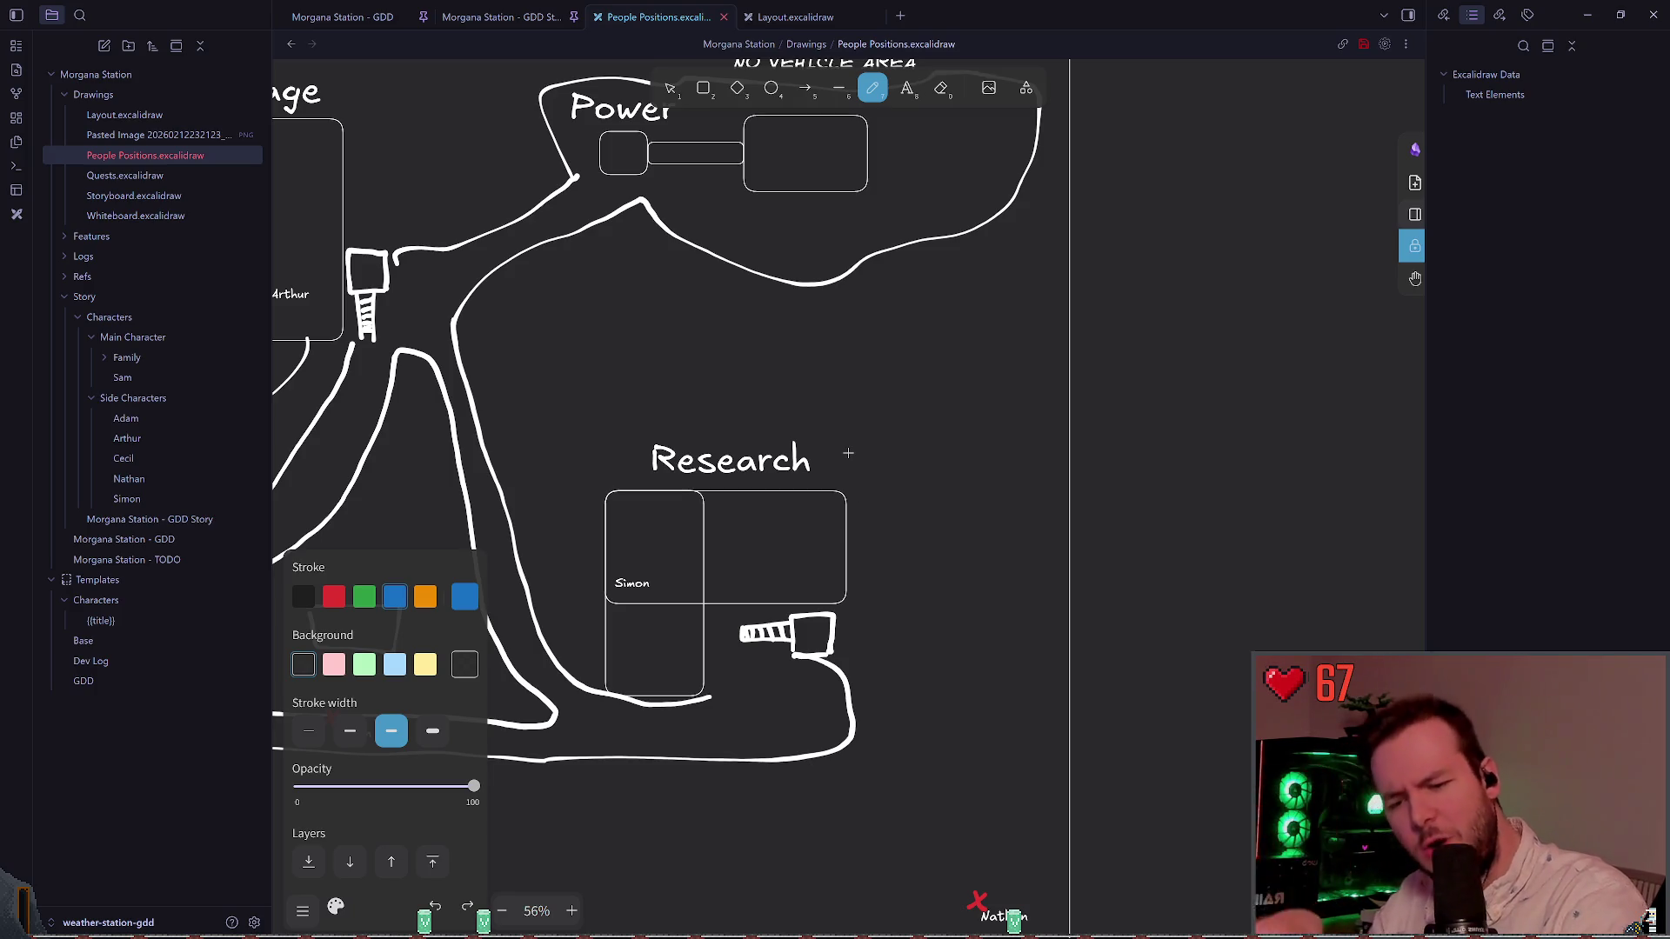
scroll(848, 453, down, 3)
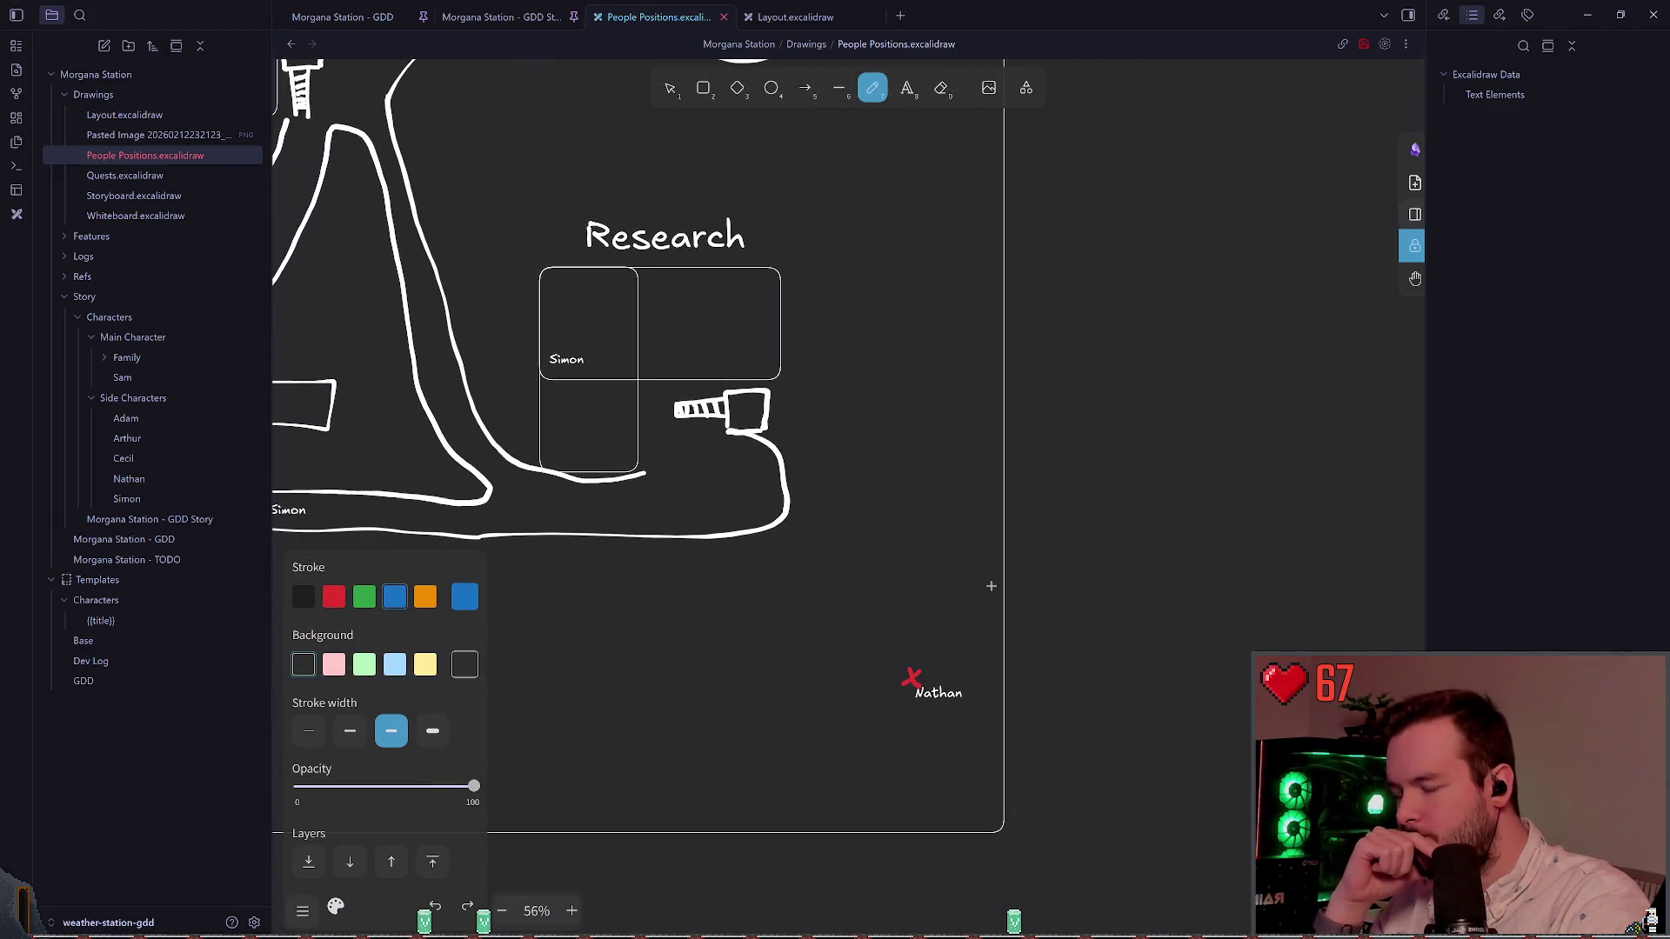
mouse_move(865, 667)
mouse_down()
mouse_move(996, 670)
mouse_move(900, 652)
mouse_up()
key(ctrl+z)
scroll(869, 644, up, 3)
scroll(939, 634, down, 3)
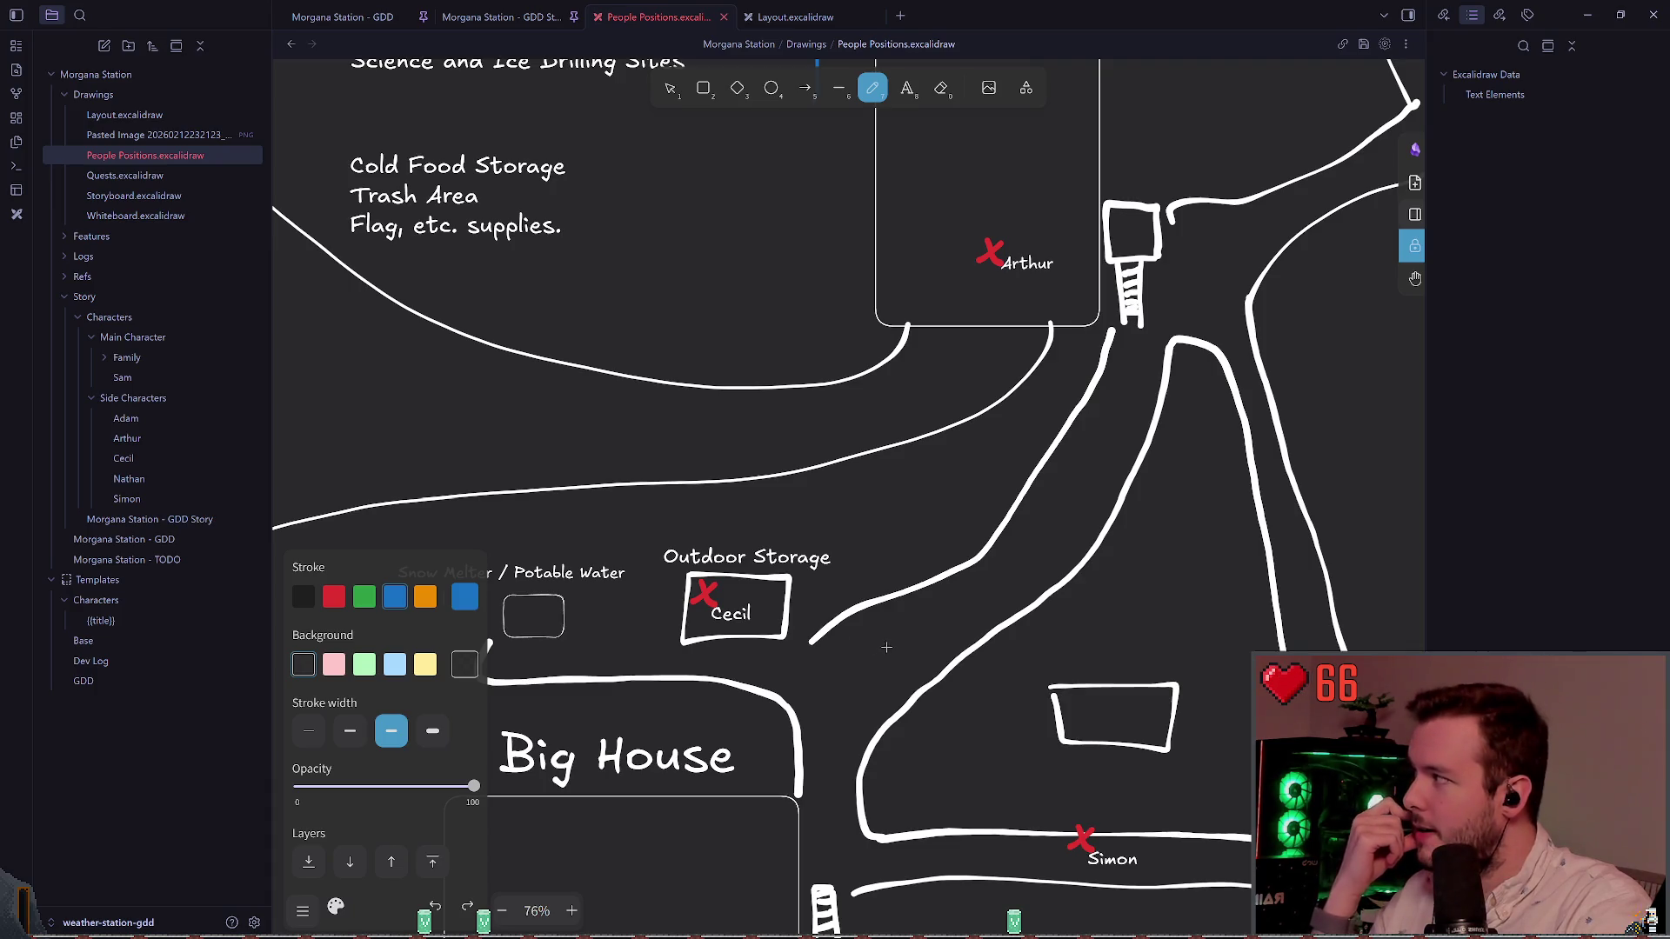
scroll(832, 638, right, 3)
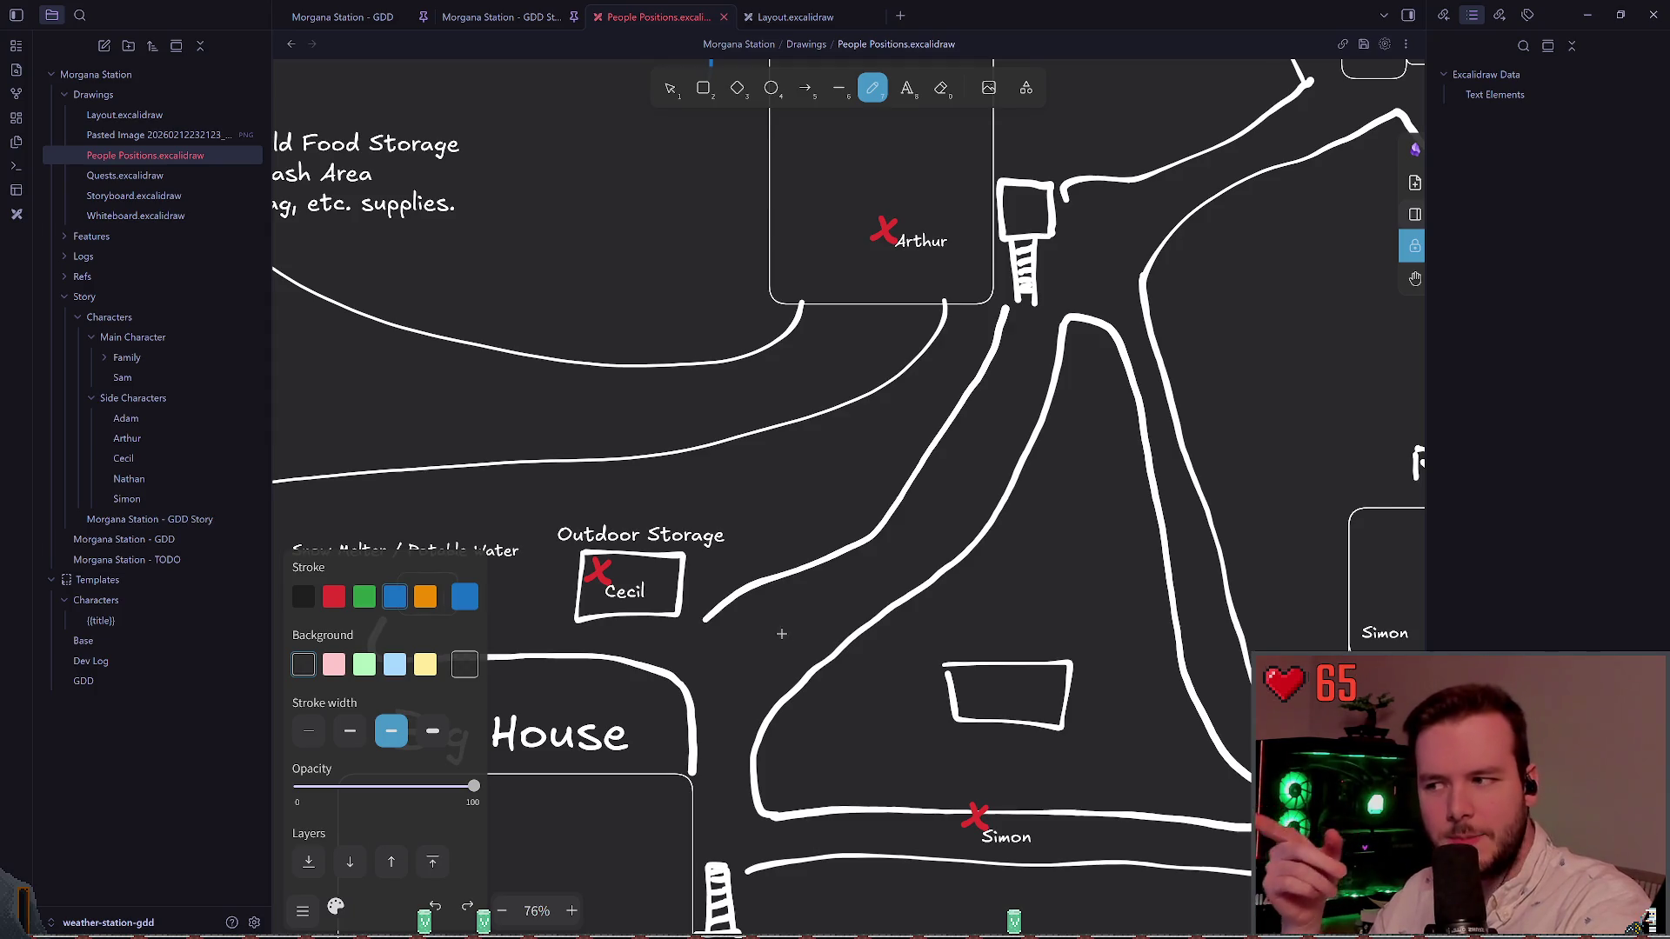
scroll(822, 632, left, 2)
scroll(856, 558, down, 3)
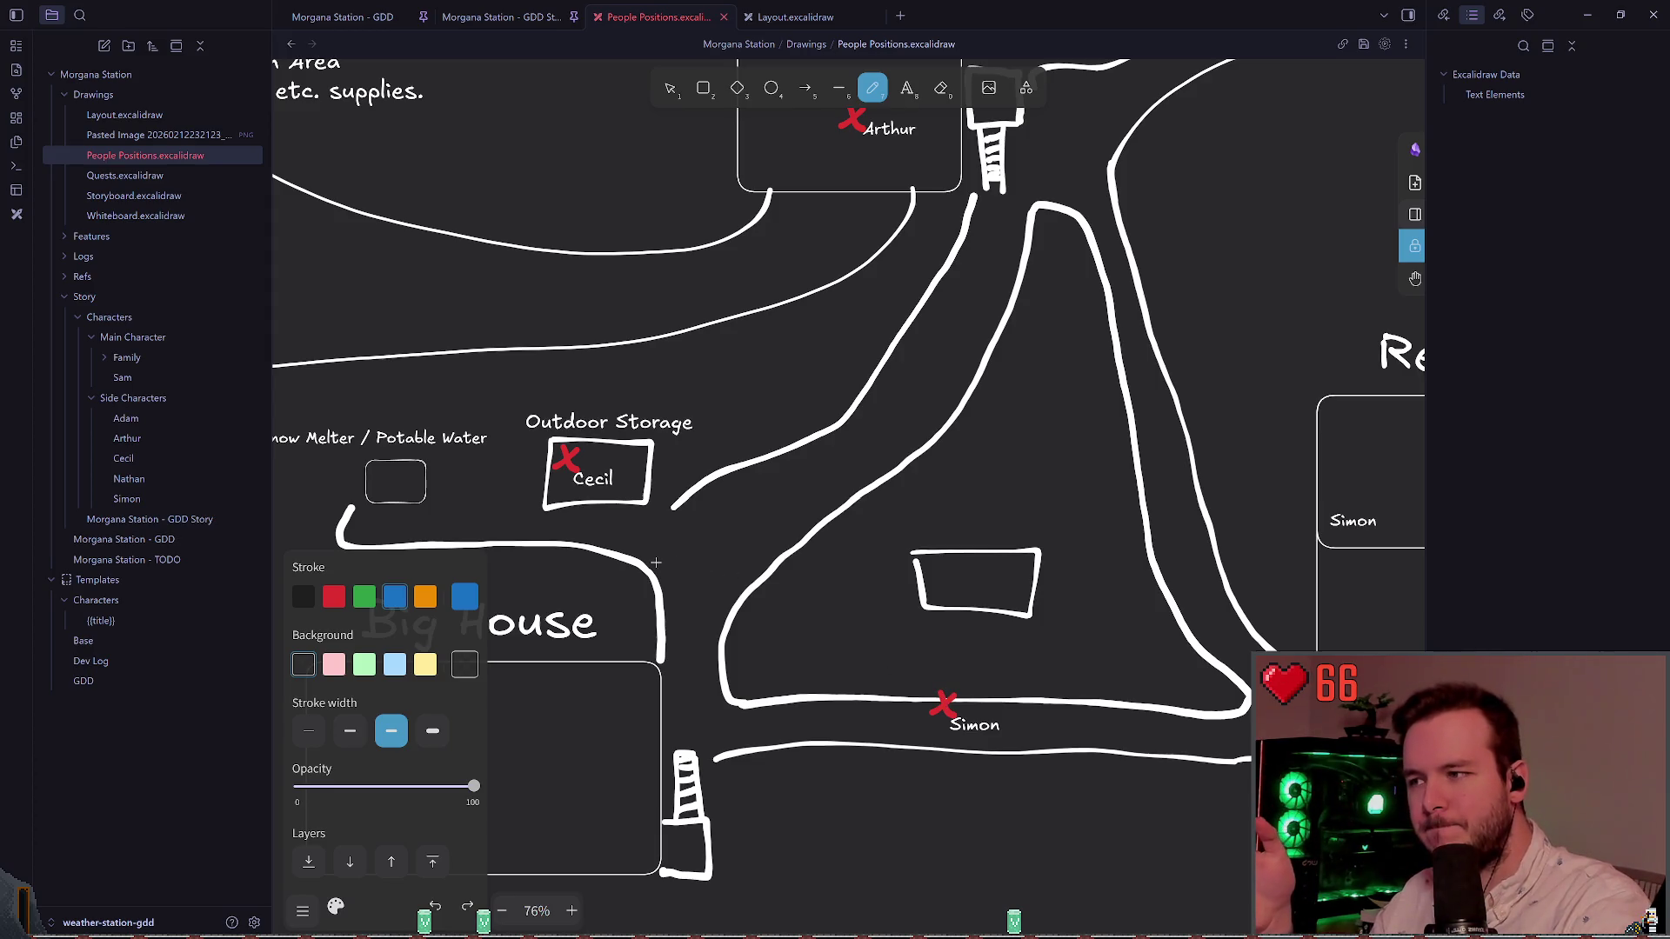
scroll(1208, 526, right, 5)
scroll(1208, 526, down, 1)
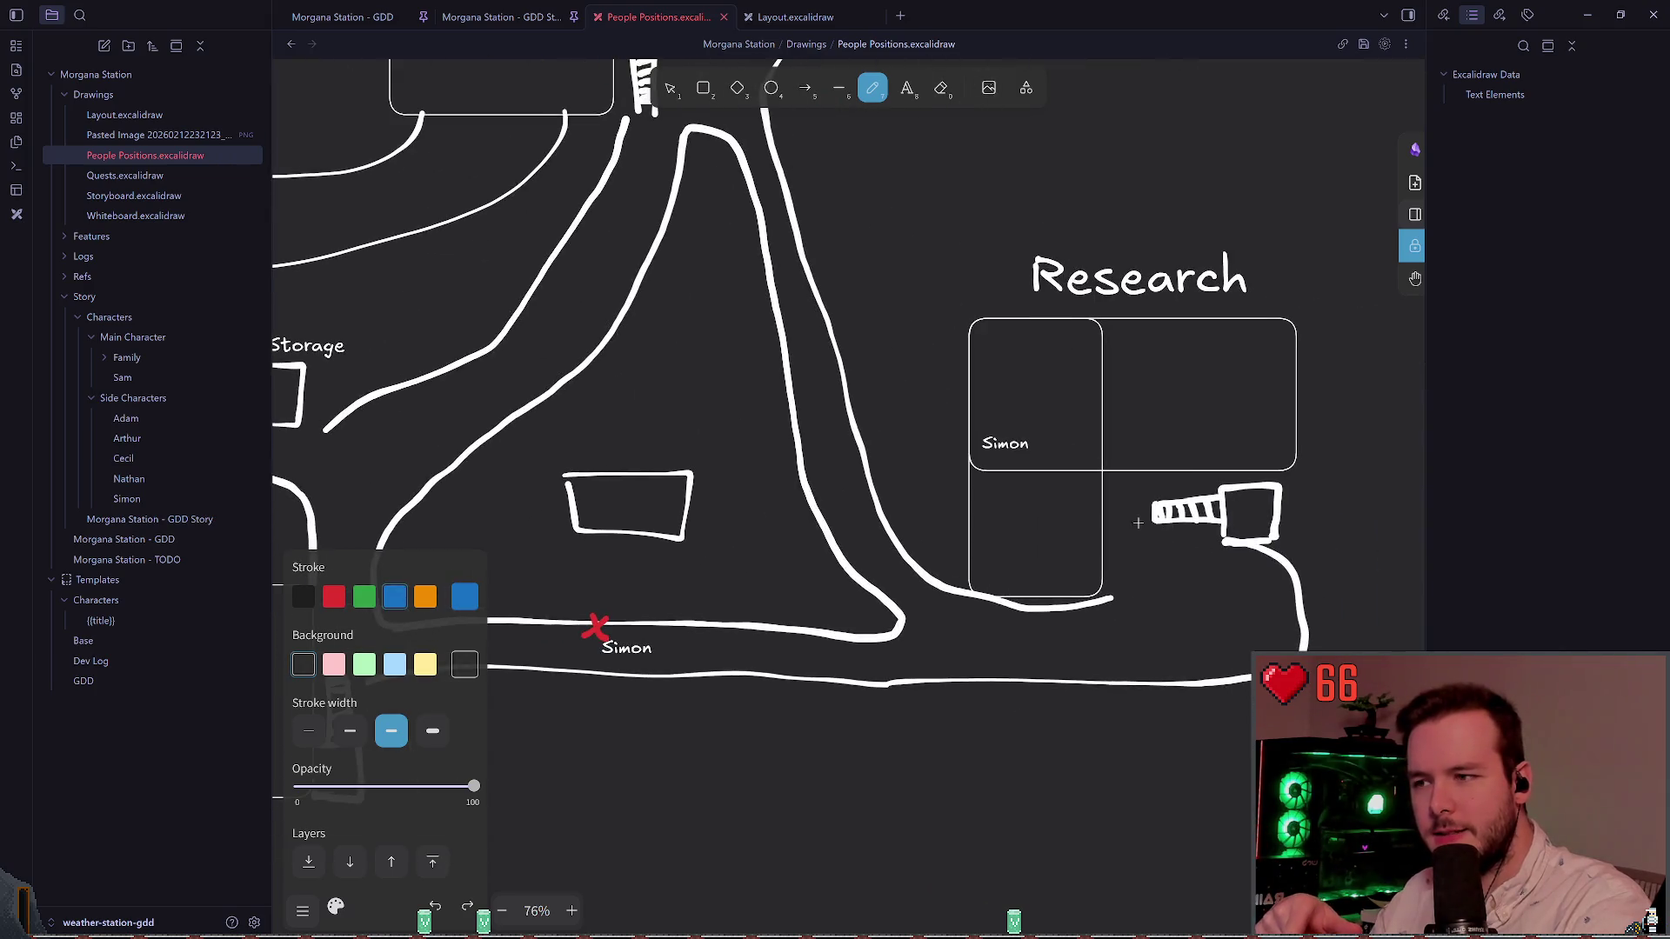
key(v)
click(1033, 444)
Step: Delete the Simon label inside Research and zoom out to view the whole station map
key(Delete)
scroll(1056, 418, left, 2)
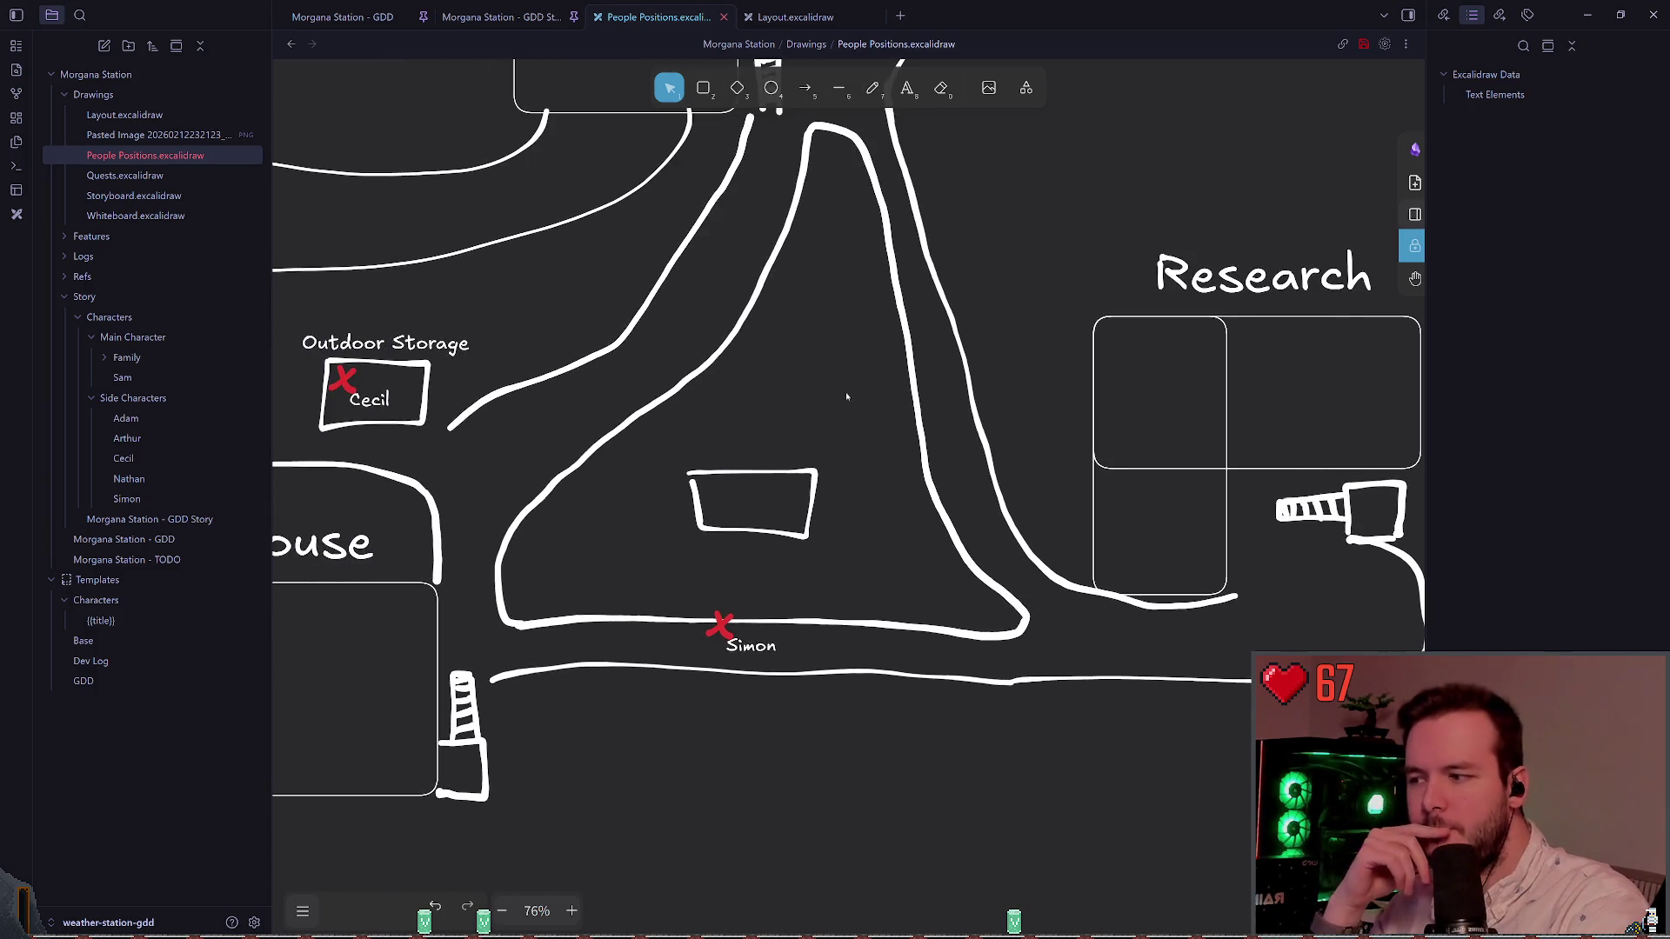
scroll(886, 404, left, 4)
scroll(880, 418, up, 8)
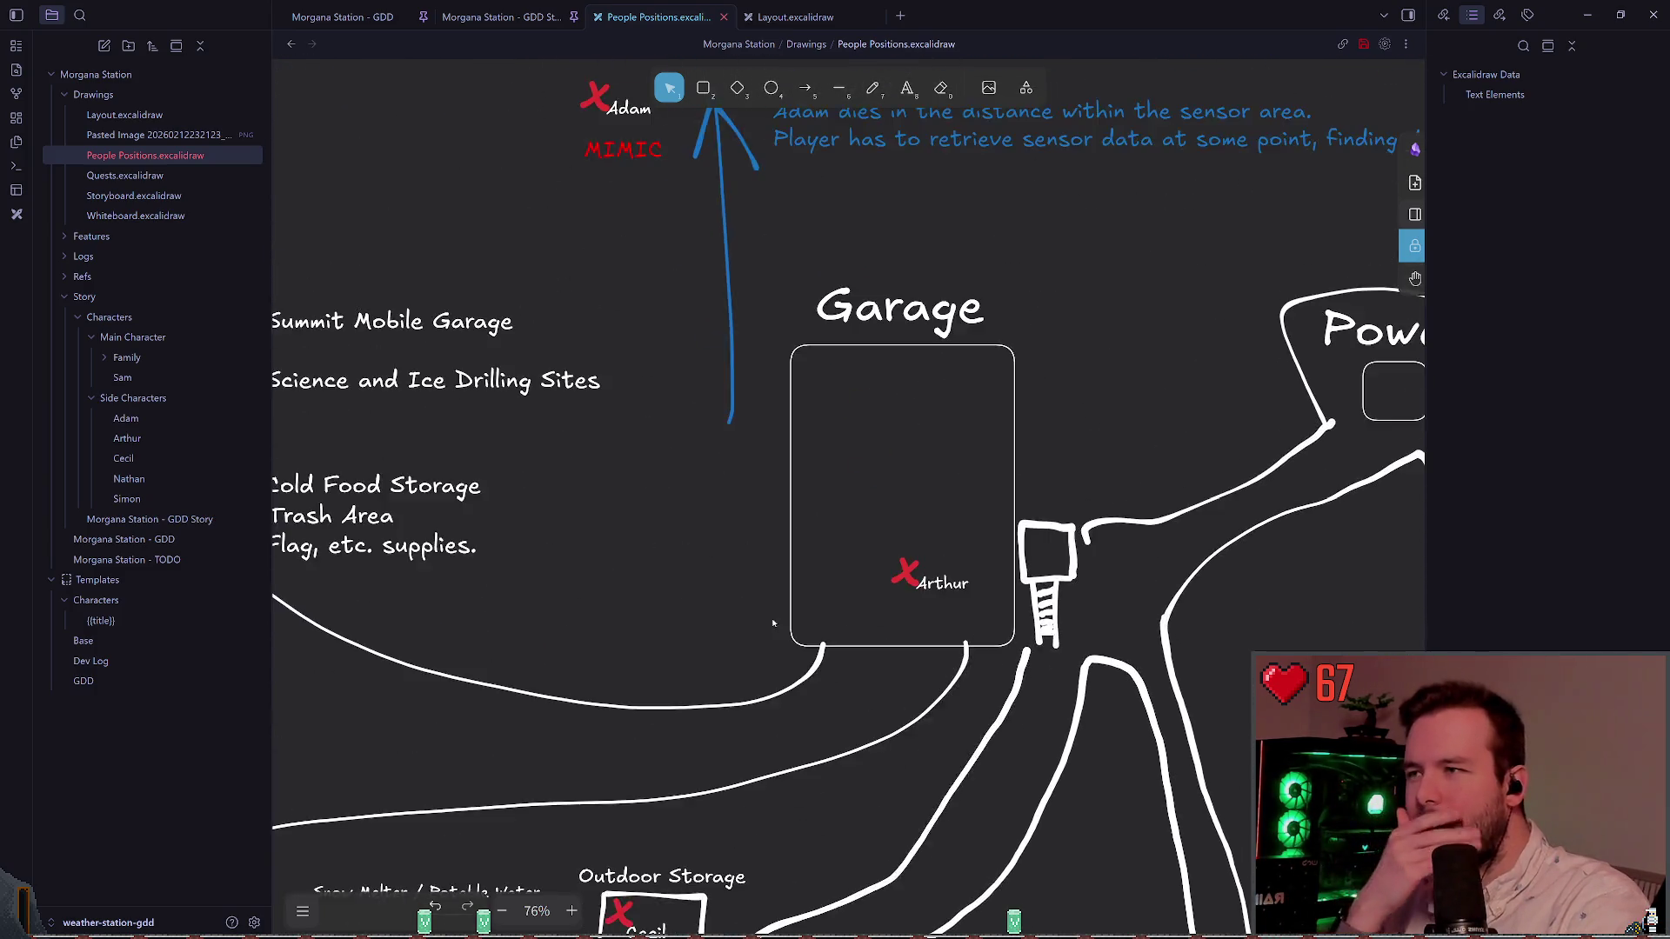
scroll(768, 629, up, 3)
click(631, 292)
click(868, 447)
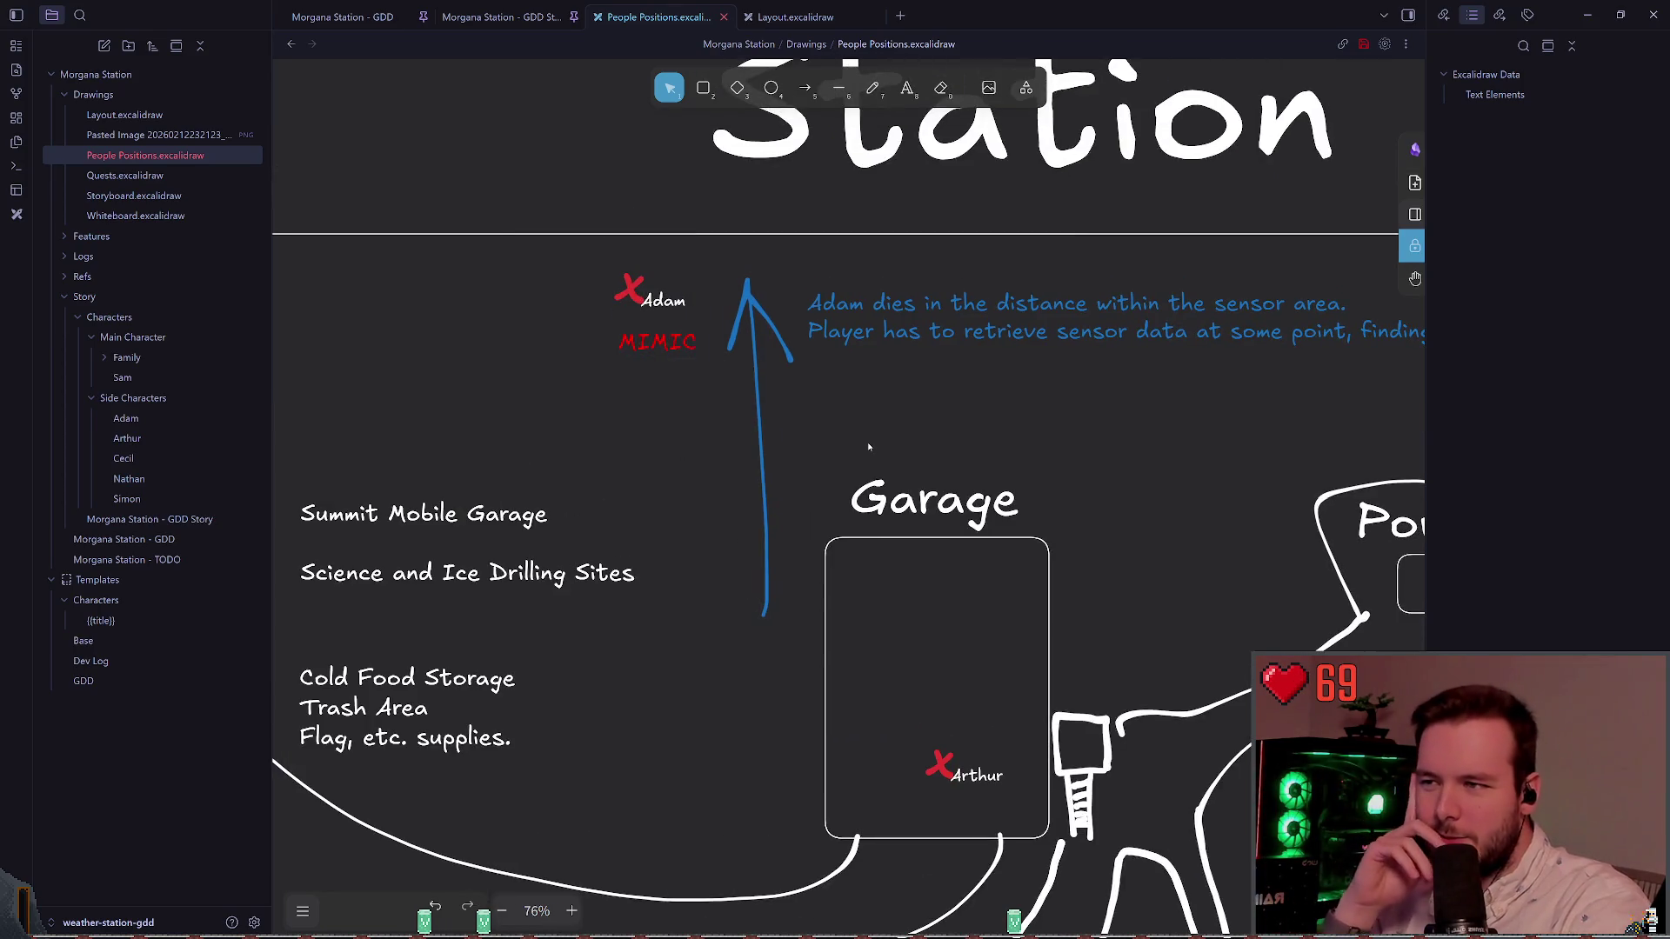
scroll(1026, 465, right, 3)
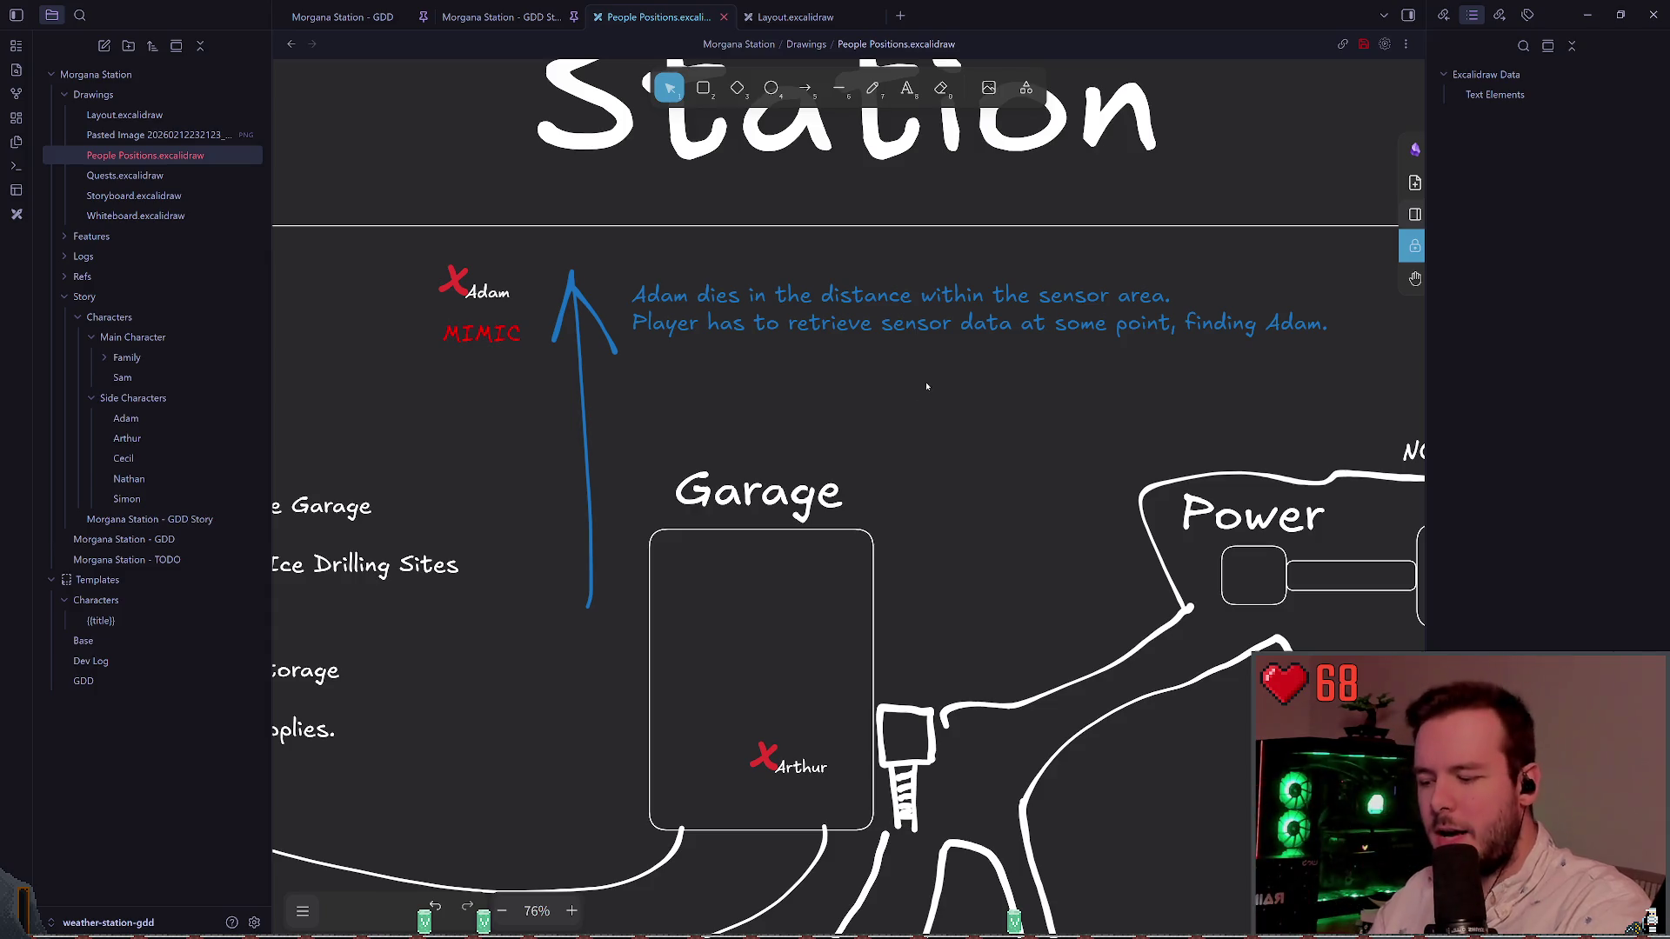
ctrl+scroll(919, 405, down, 3)
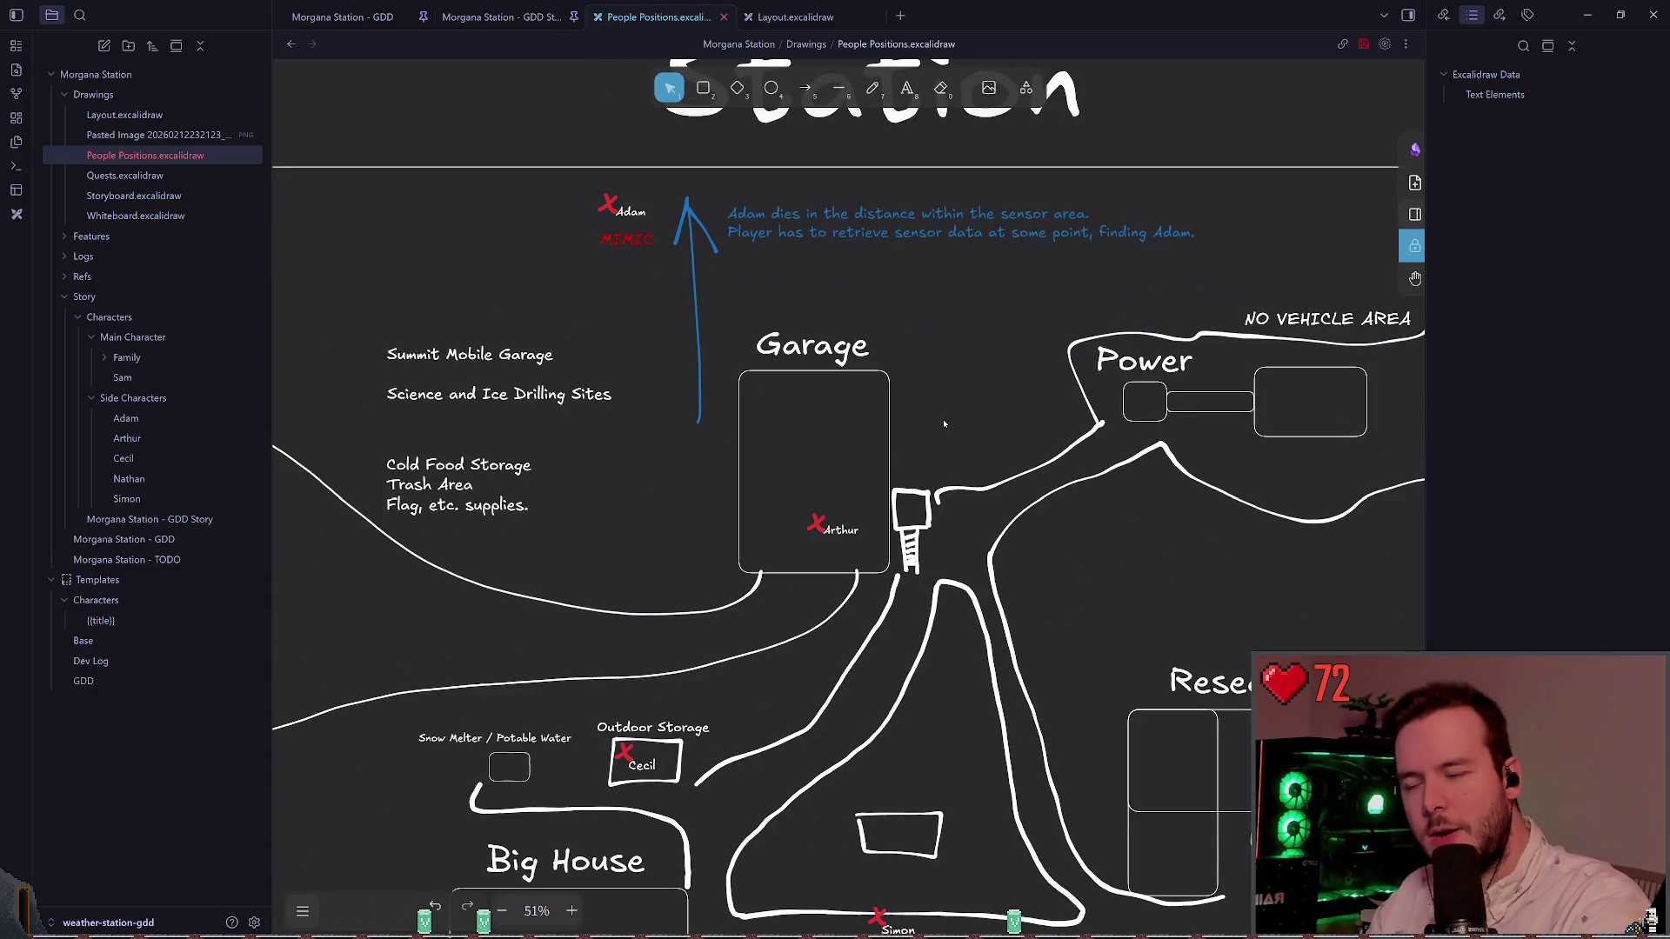
ctrl+scroll(915, 470, down, 3)
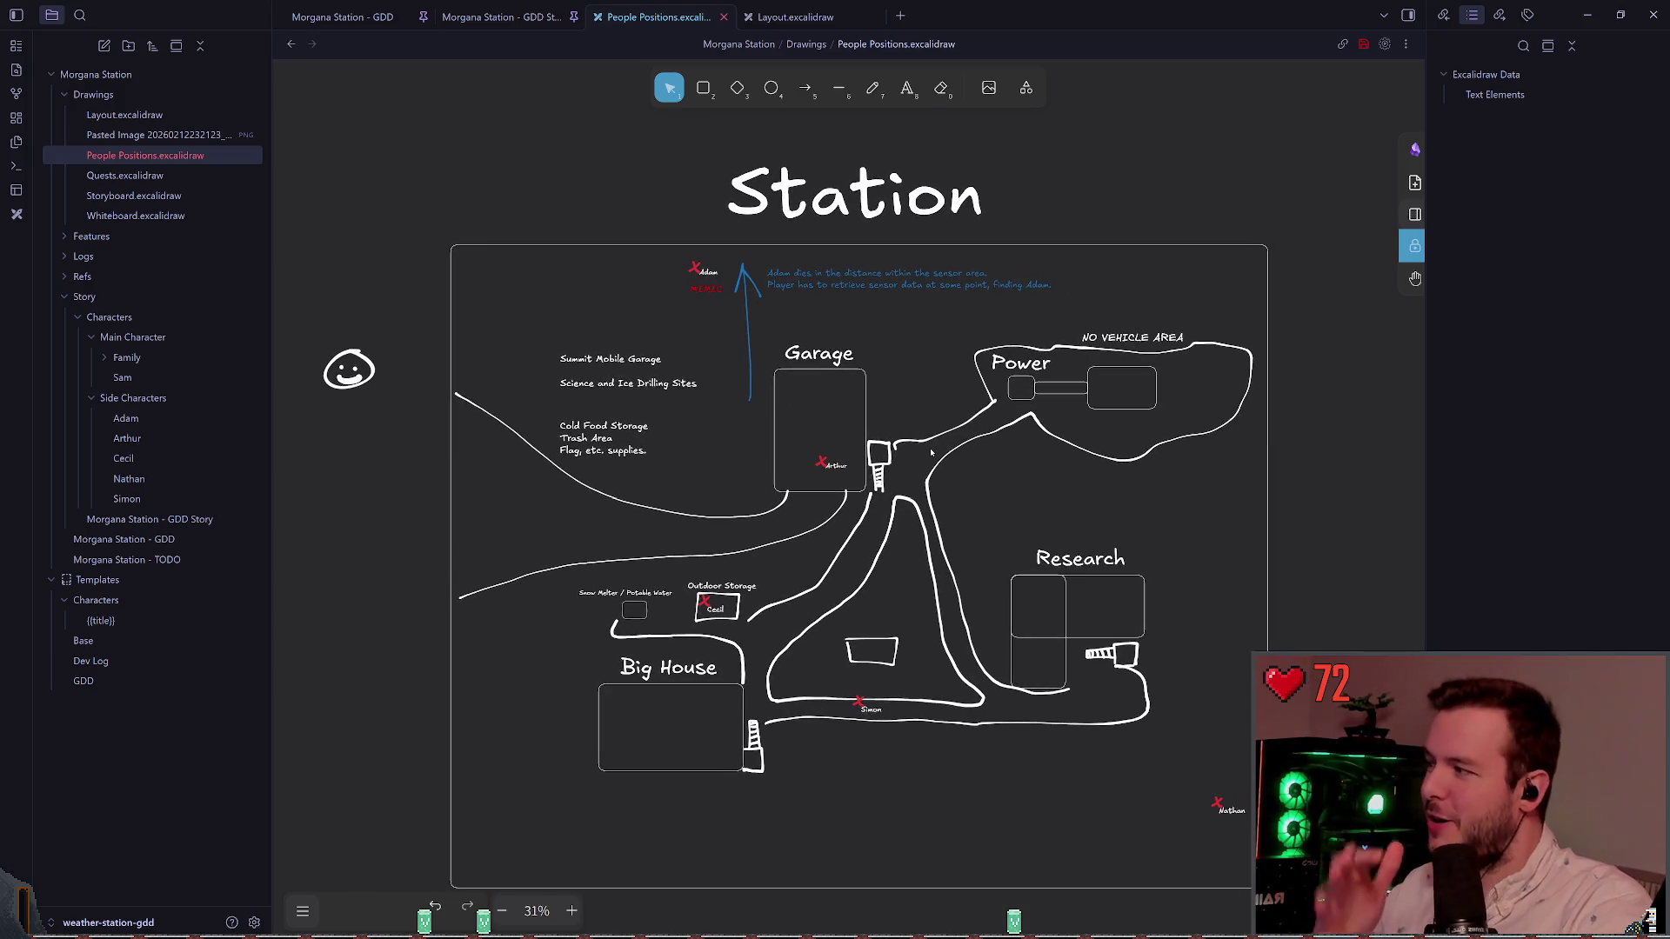
scroll(1126, 526, down, 1)
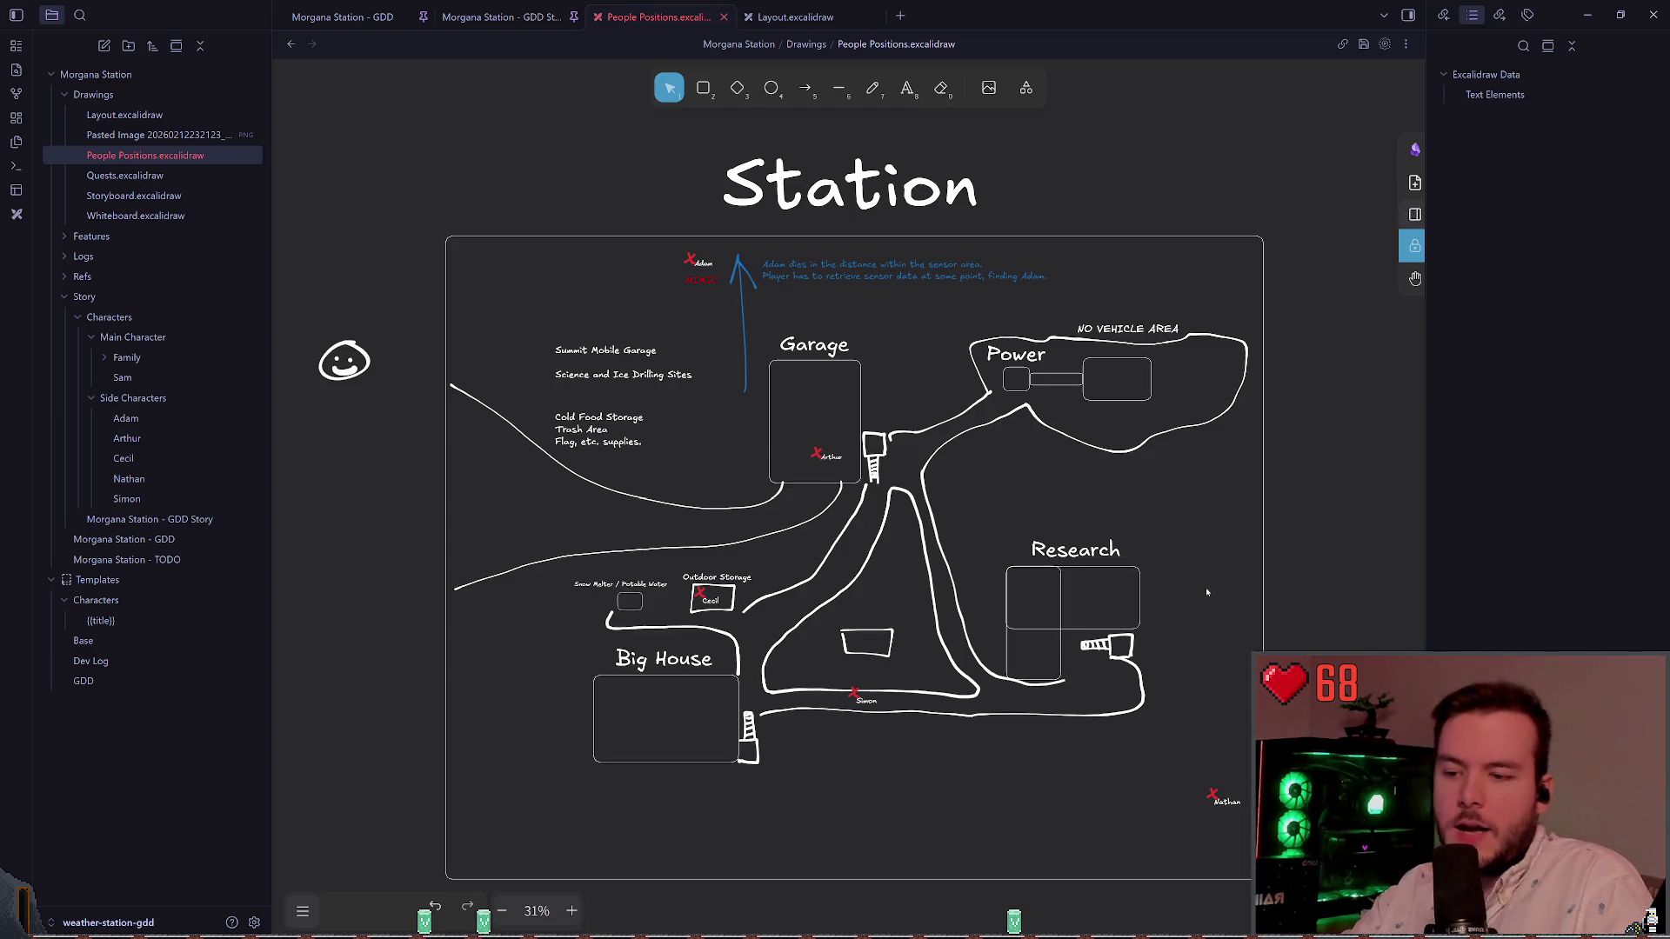
Step: Move Adam's red X marker into the top-left room of the Research building
scroll(956, 511, up, 5)
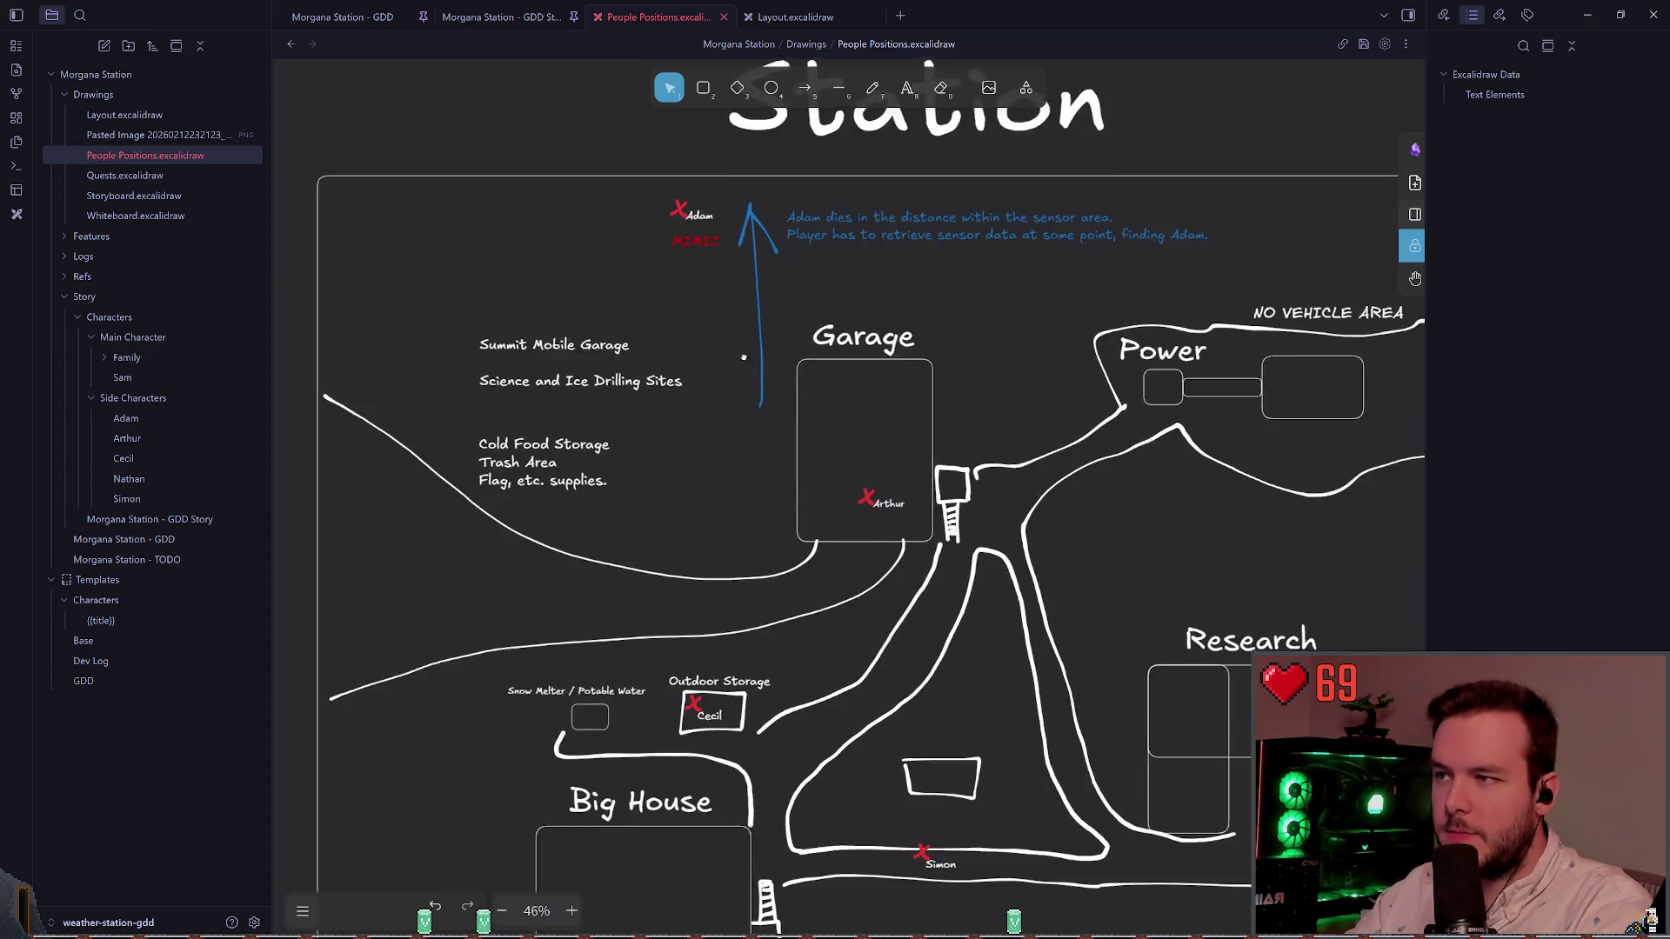
click(561, 137)
mouse_move(561, 138)
mouse_down()
mouse_move(1127, 746)
mouse_move(1214, 694)
mouse_up()
scroll(1156, 664, down, 2)
scroll(1157, 664, right, 1)
mouse_move(1087, 522)
mouse_down()
mouse_move(1019, 508)
mouse_move(991, 441)
mouse_move(899, 368)
mouse_move(873, 374)
mouse_up()
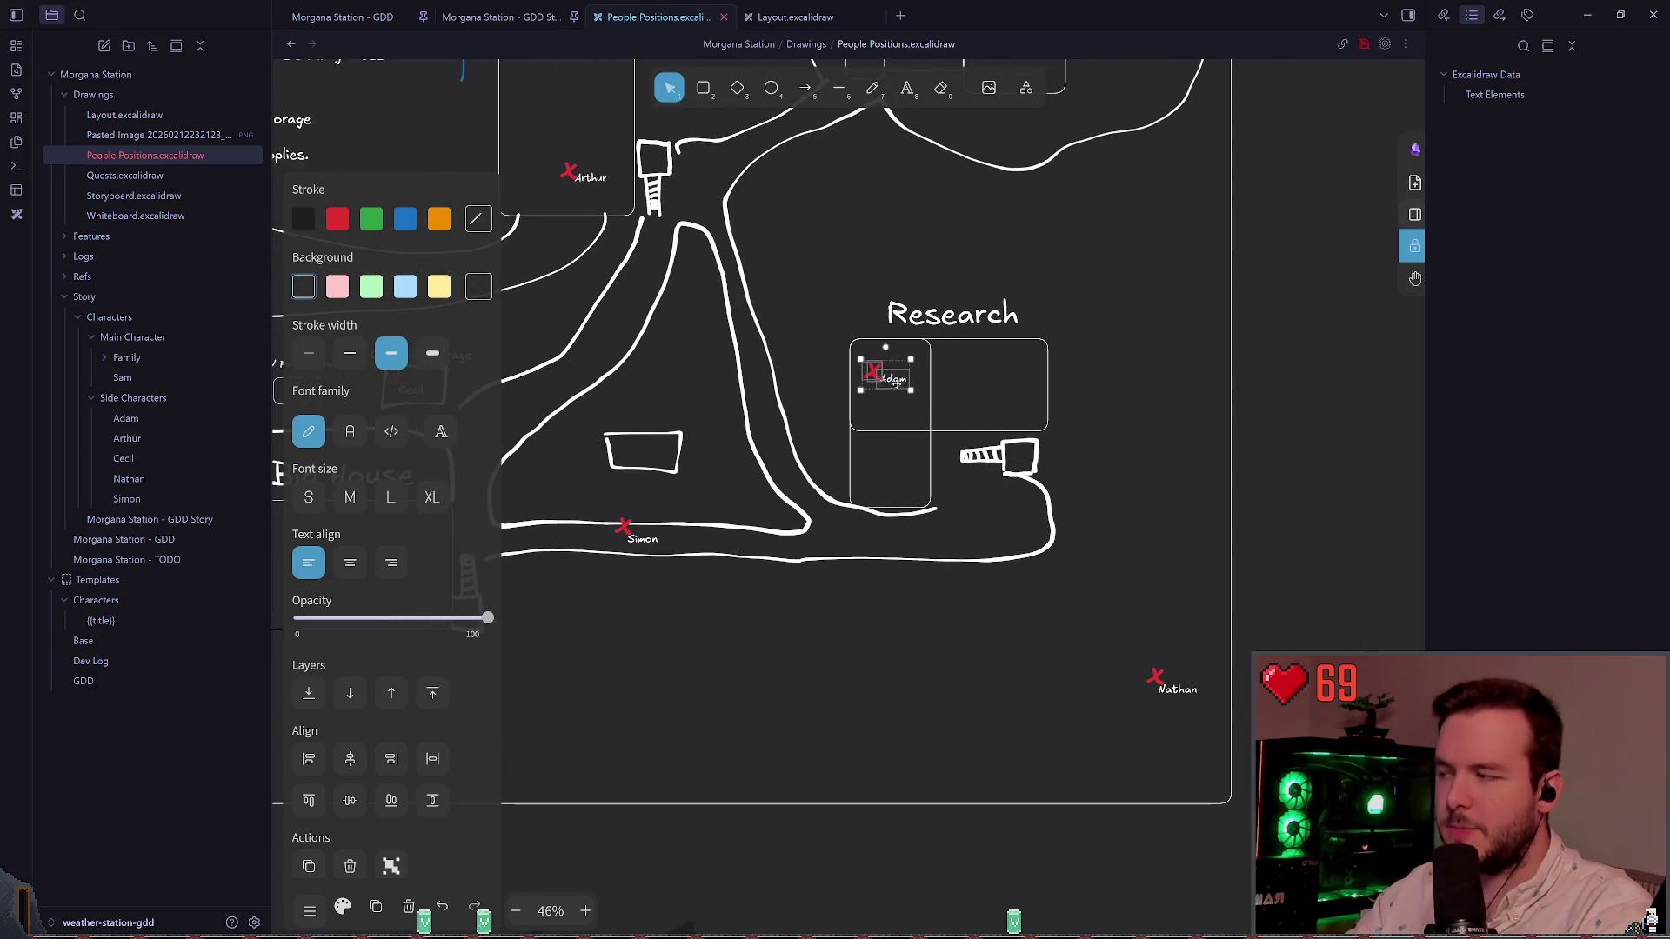
click(880, 590)
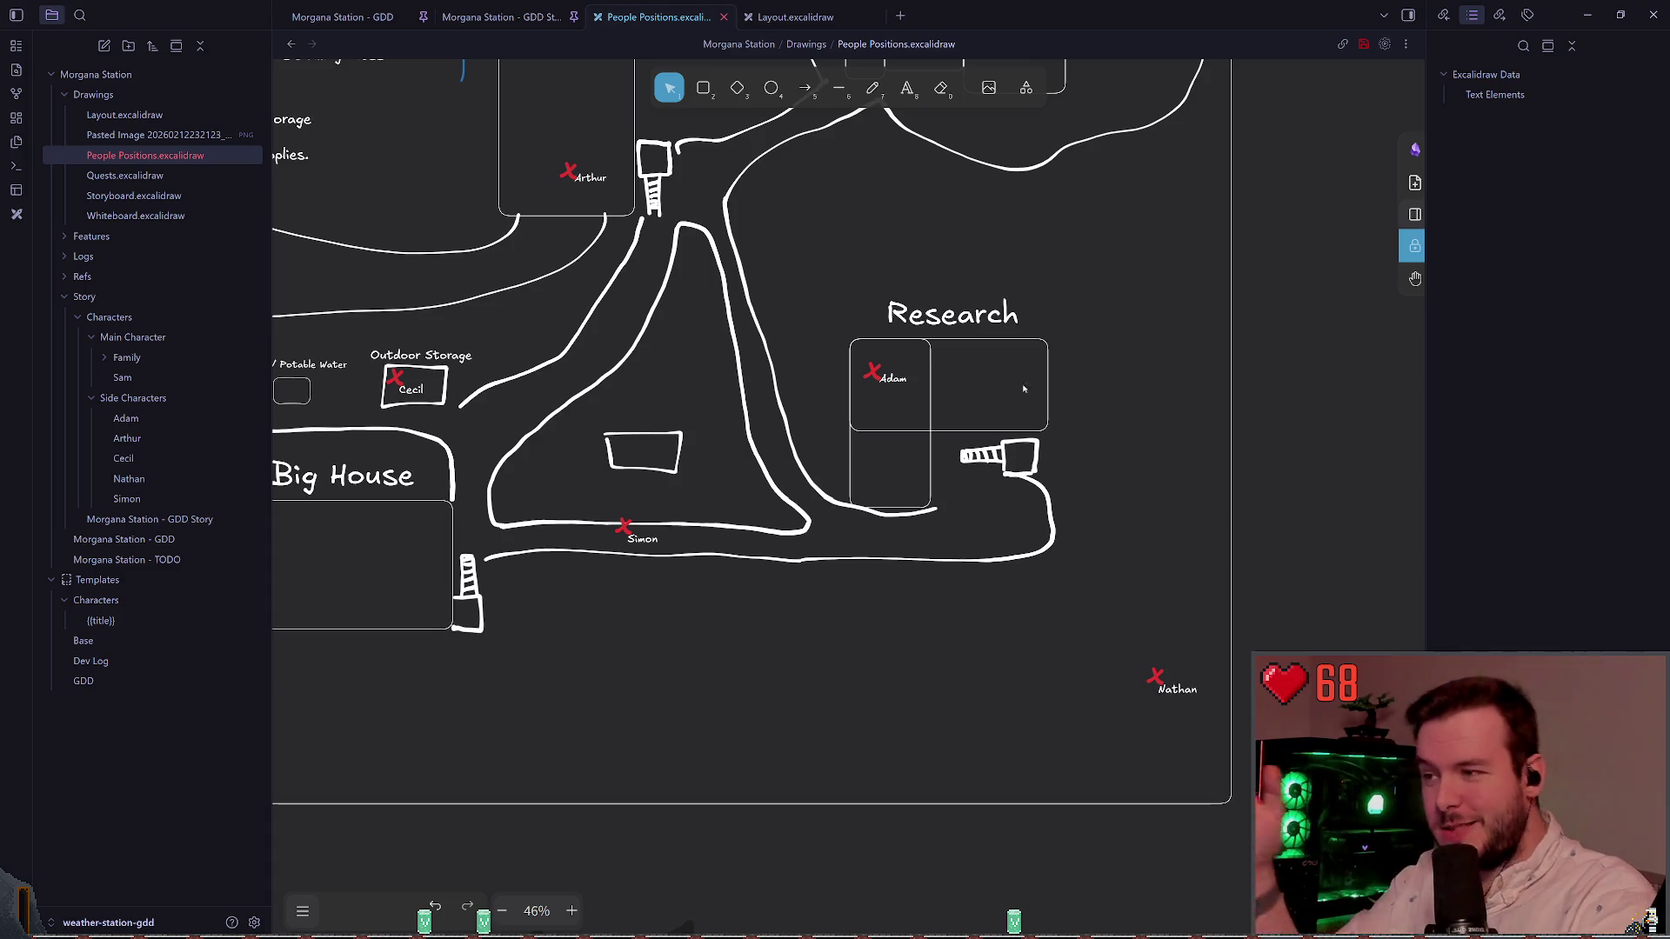
key(p)
drag(967, 502, 966, 391)
key(ctrl+z)
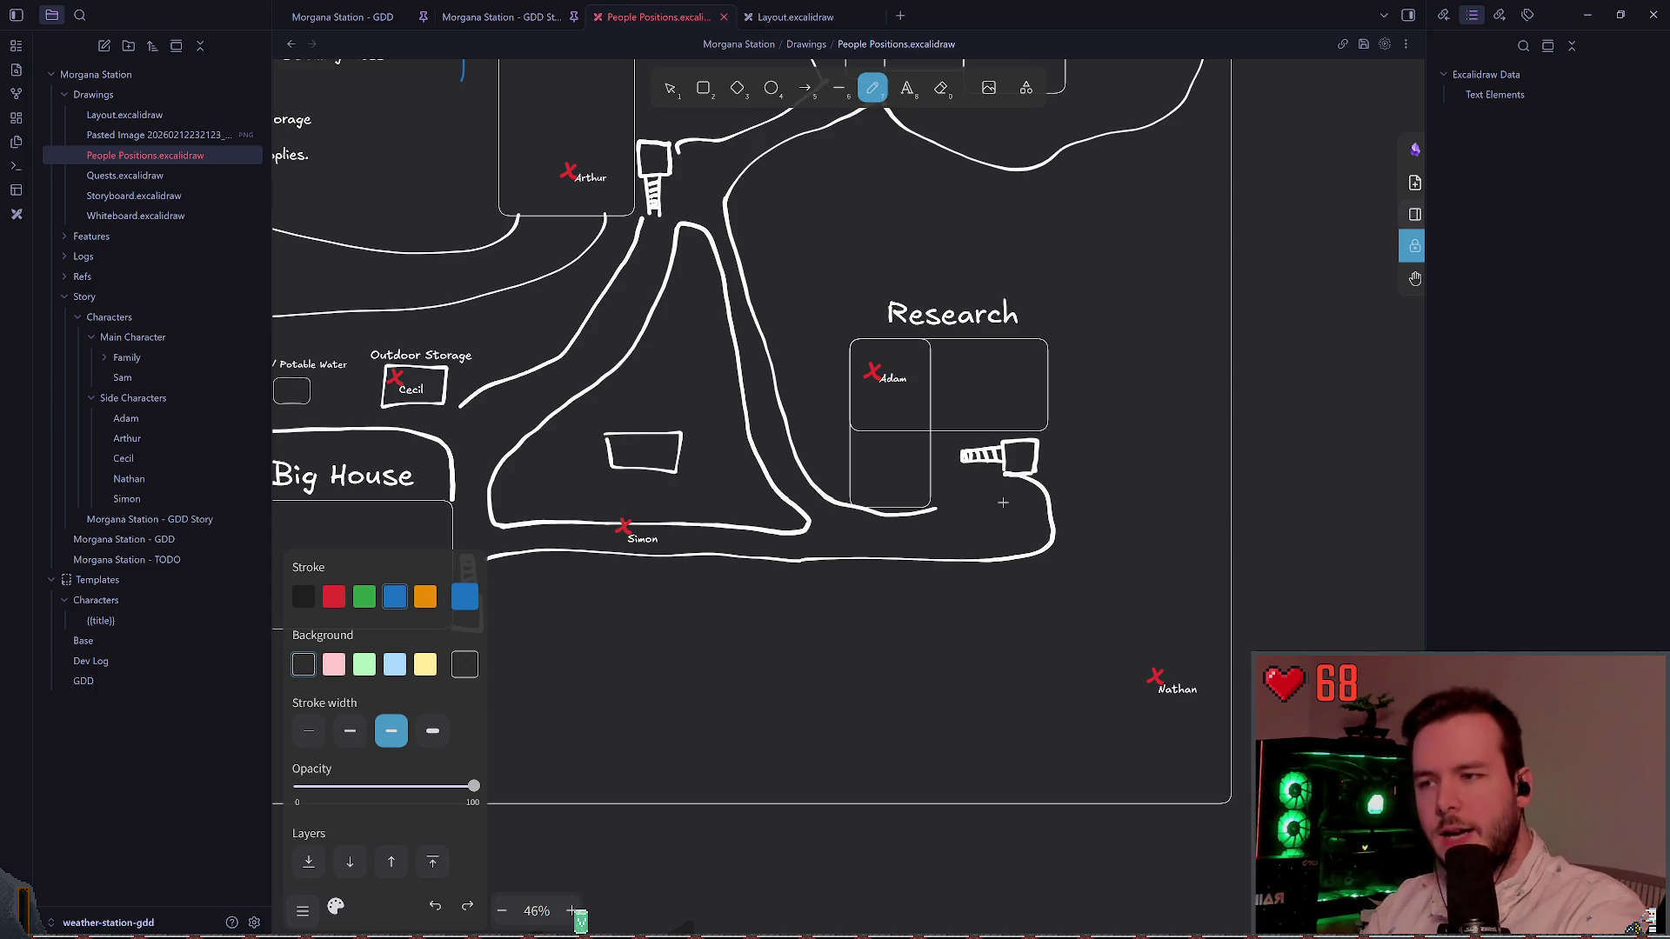
Step: Undo the blue path drawn across the Research rooms, then switch to the Layout drawing
drag(937, 477, 898, 394)
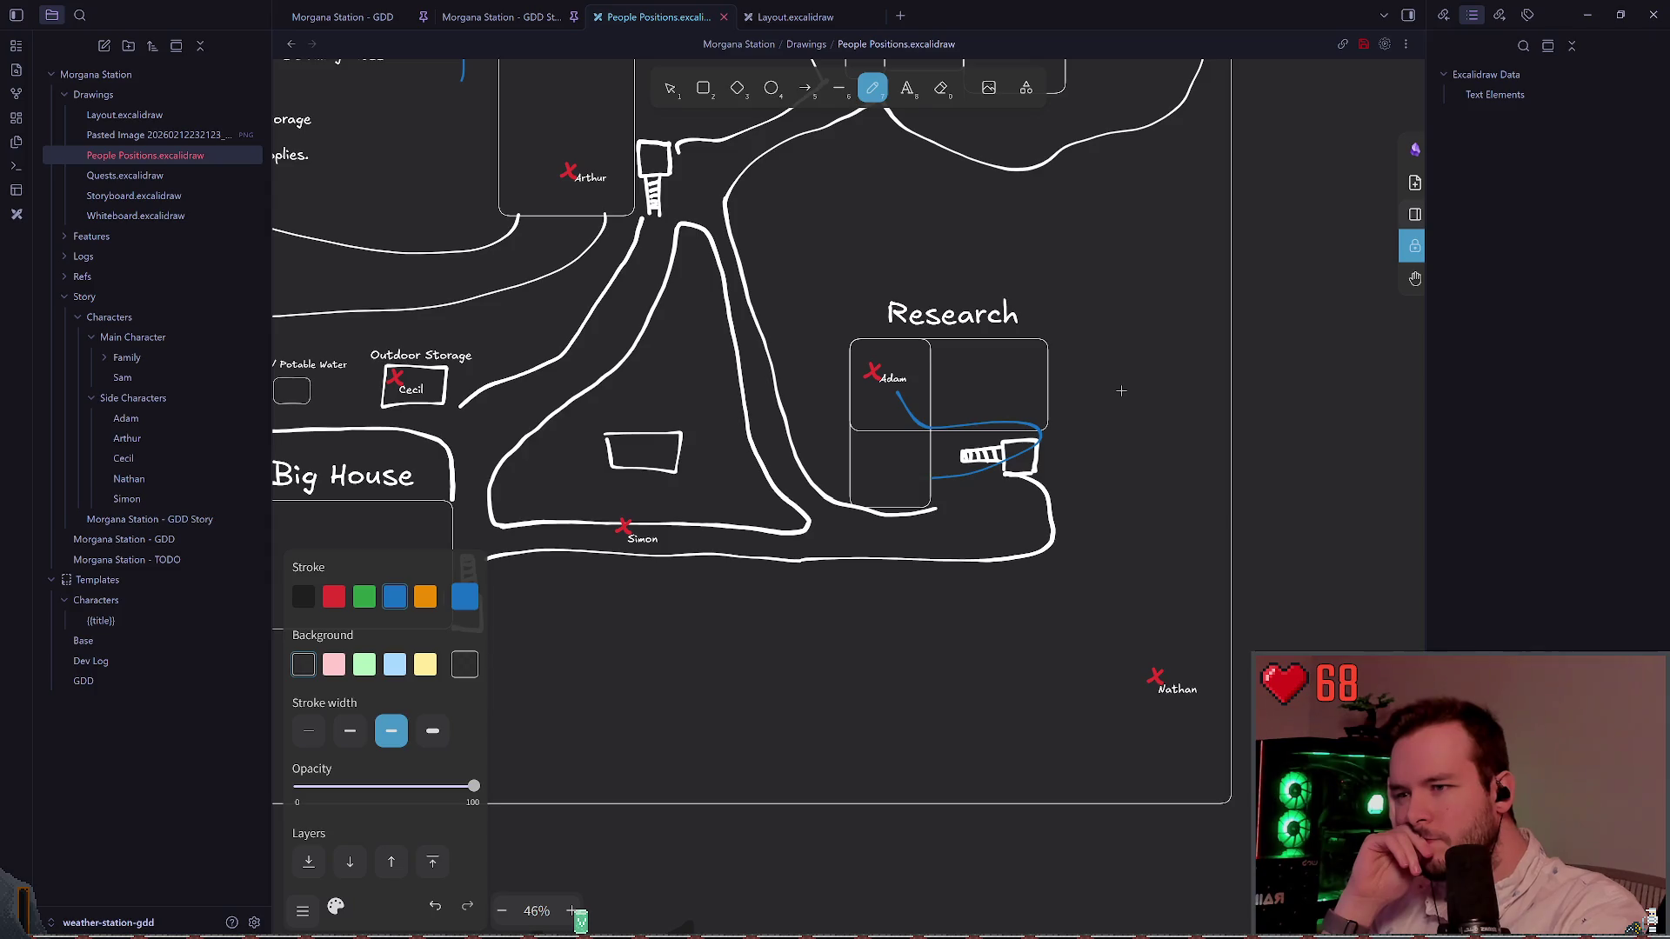
click(673, 97)
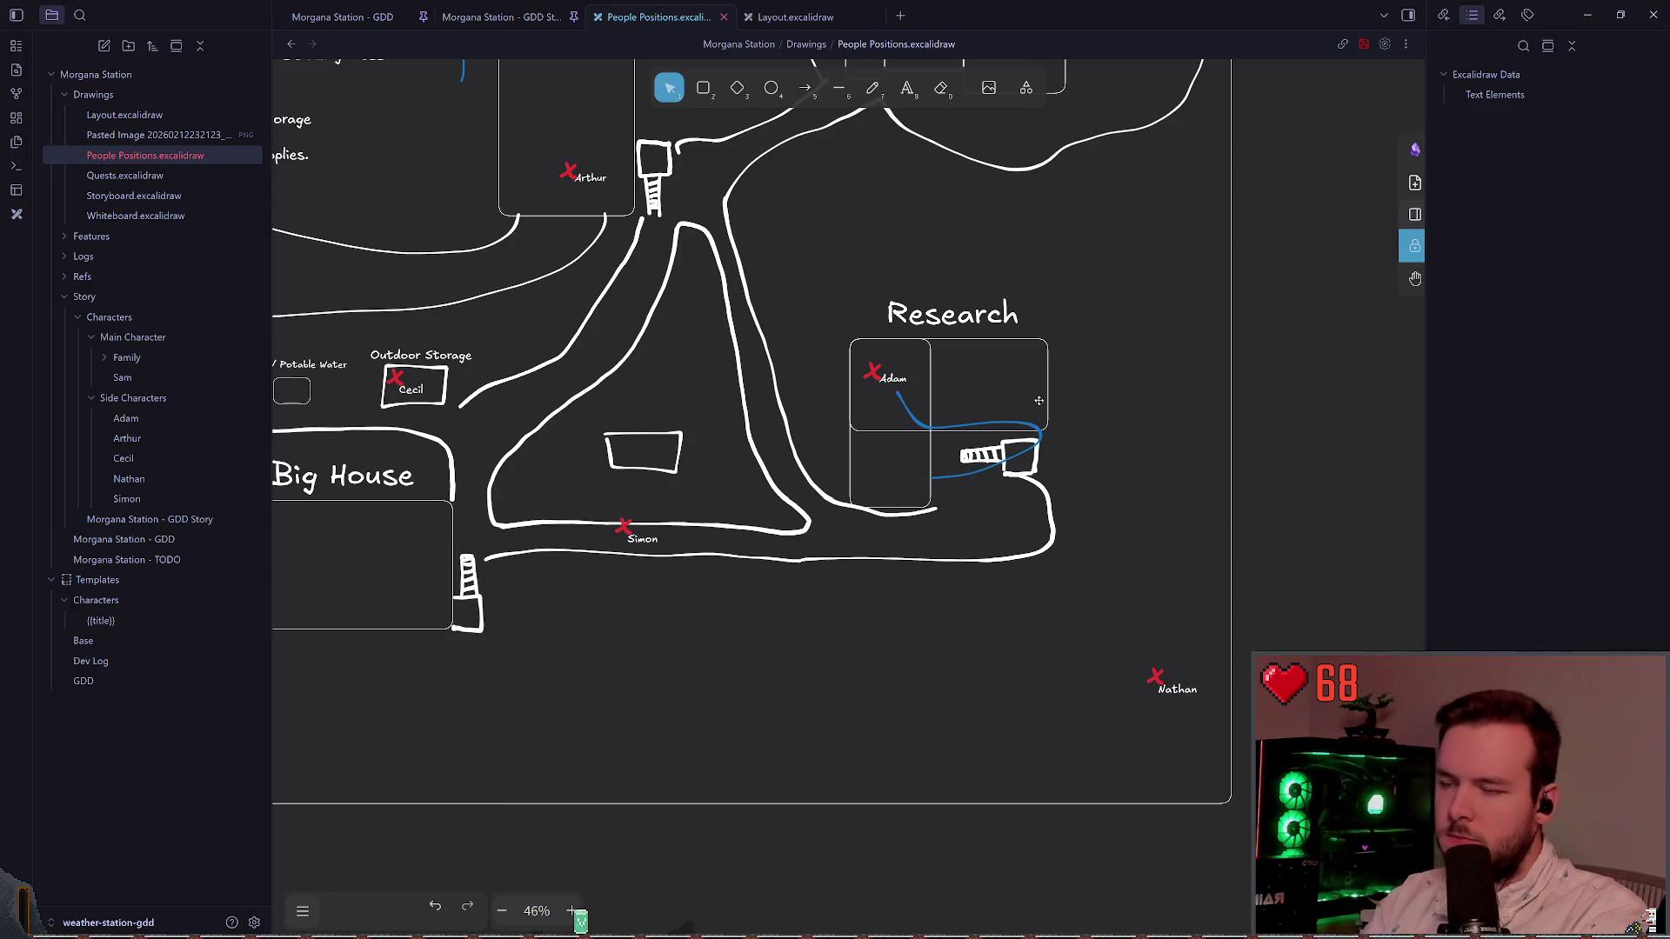
ctrl+scroll(980, 418, up, 3)
key(ctrl+z)
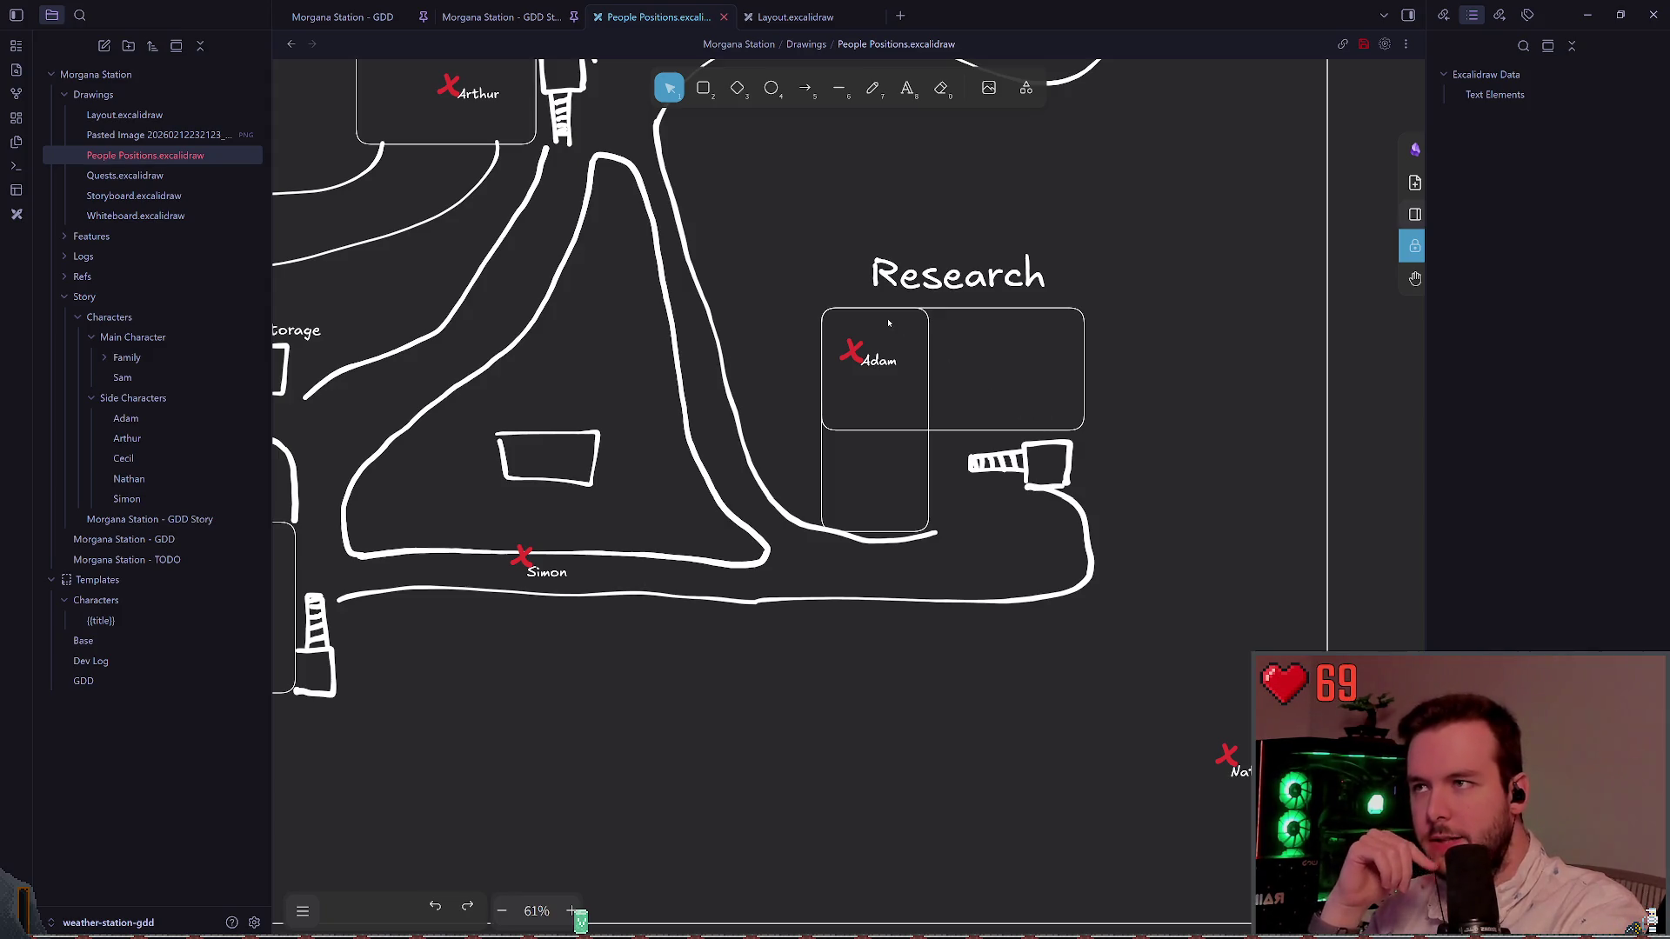
click(795, 17)
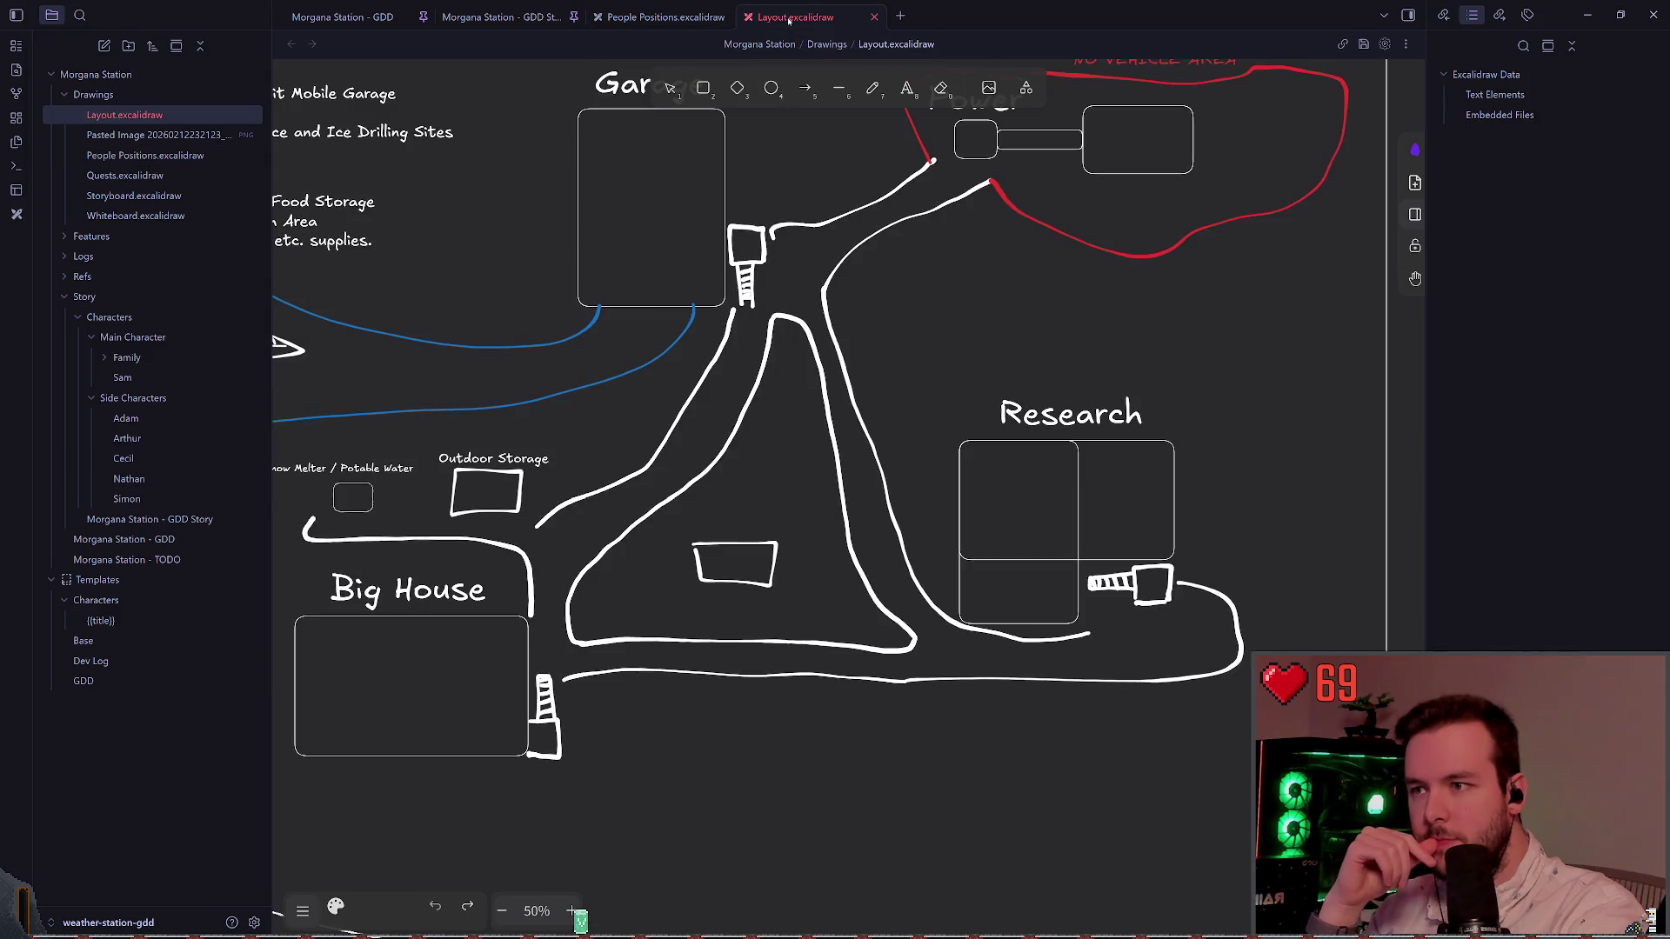
click(684, 25)
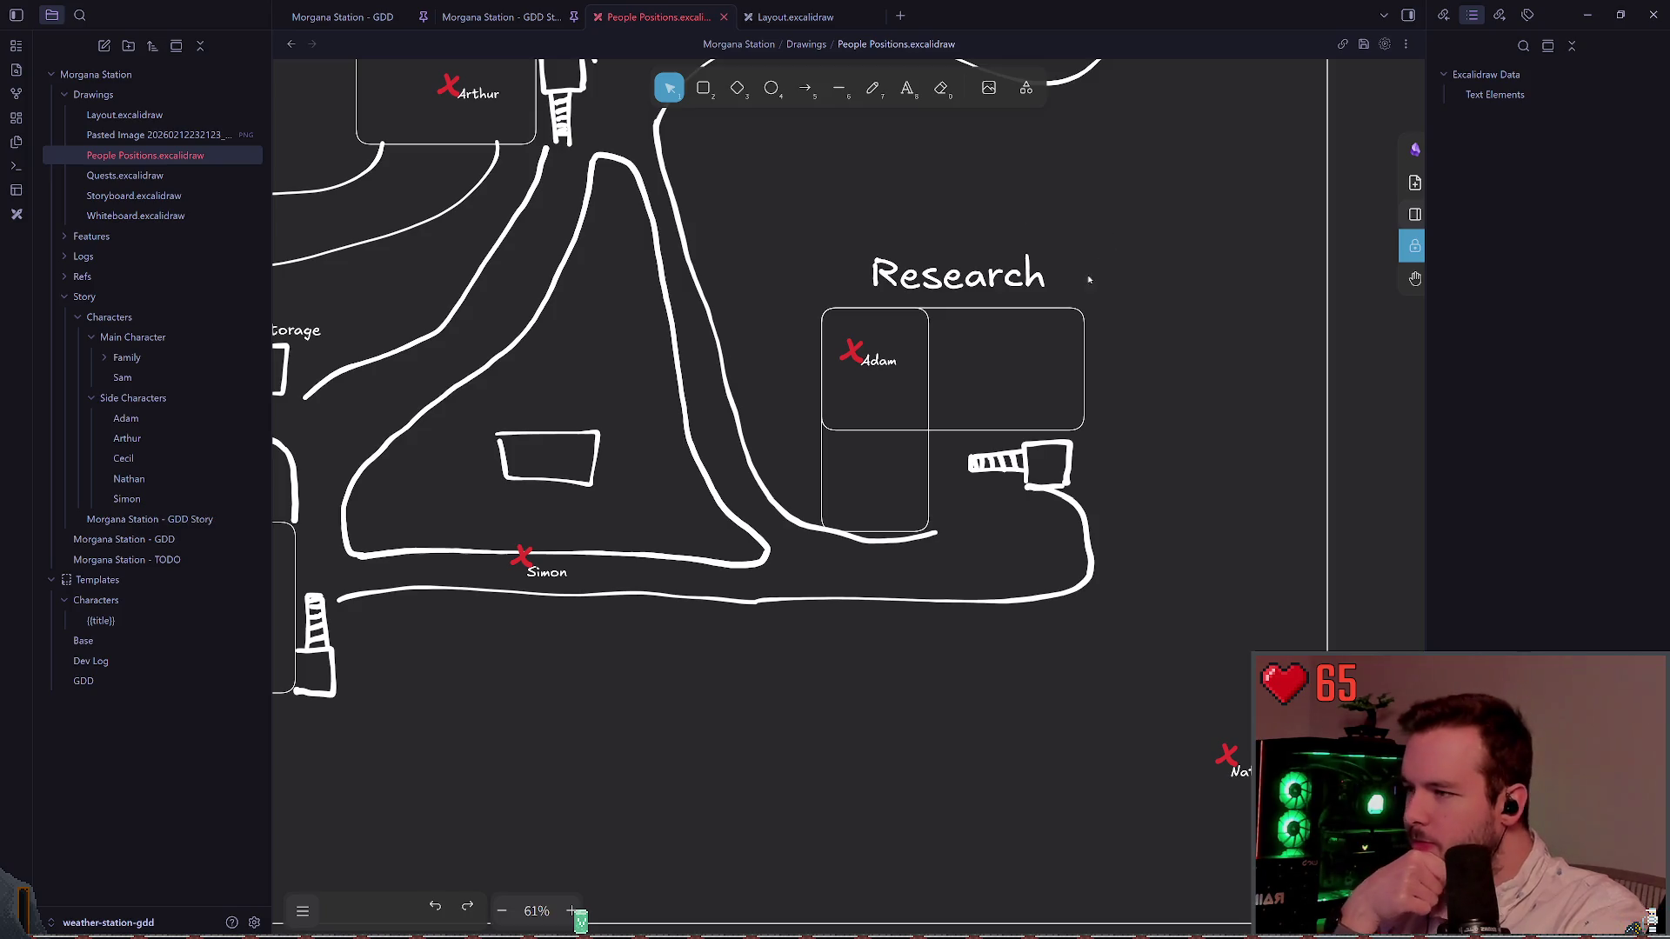
Step: Nudge Adam's label slightly down and to the left
scroll(887, 363, up, 1)
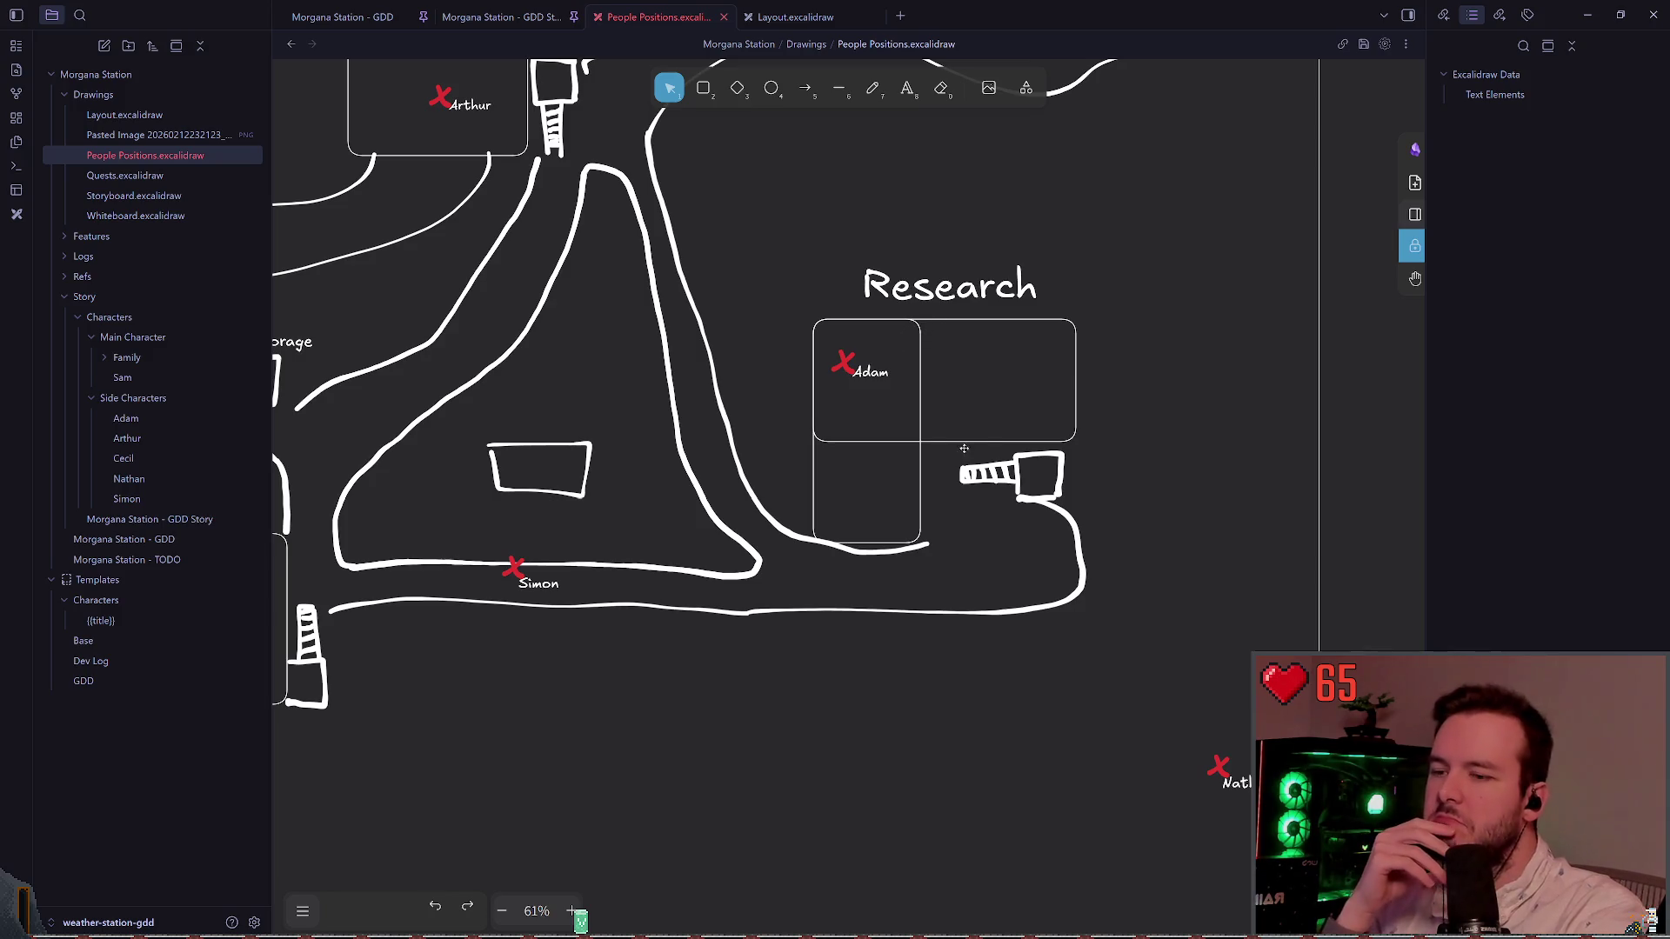
scroll(946, 448, up, 3)
drag(854, 435, 852, 437)
click(1148, 401)
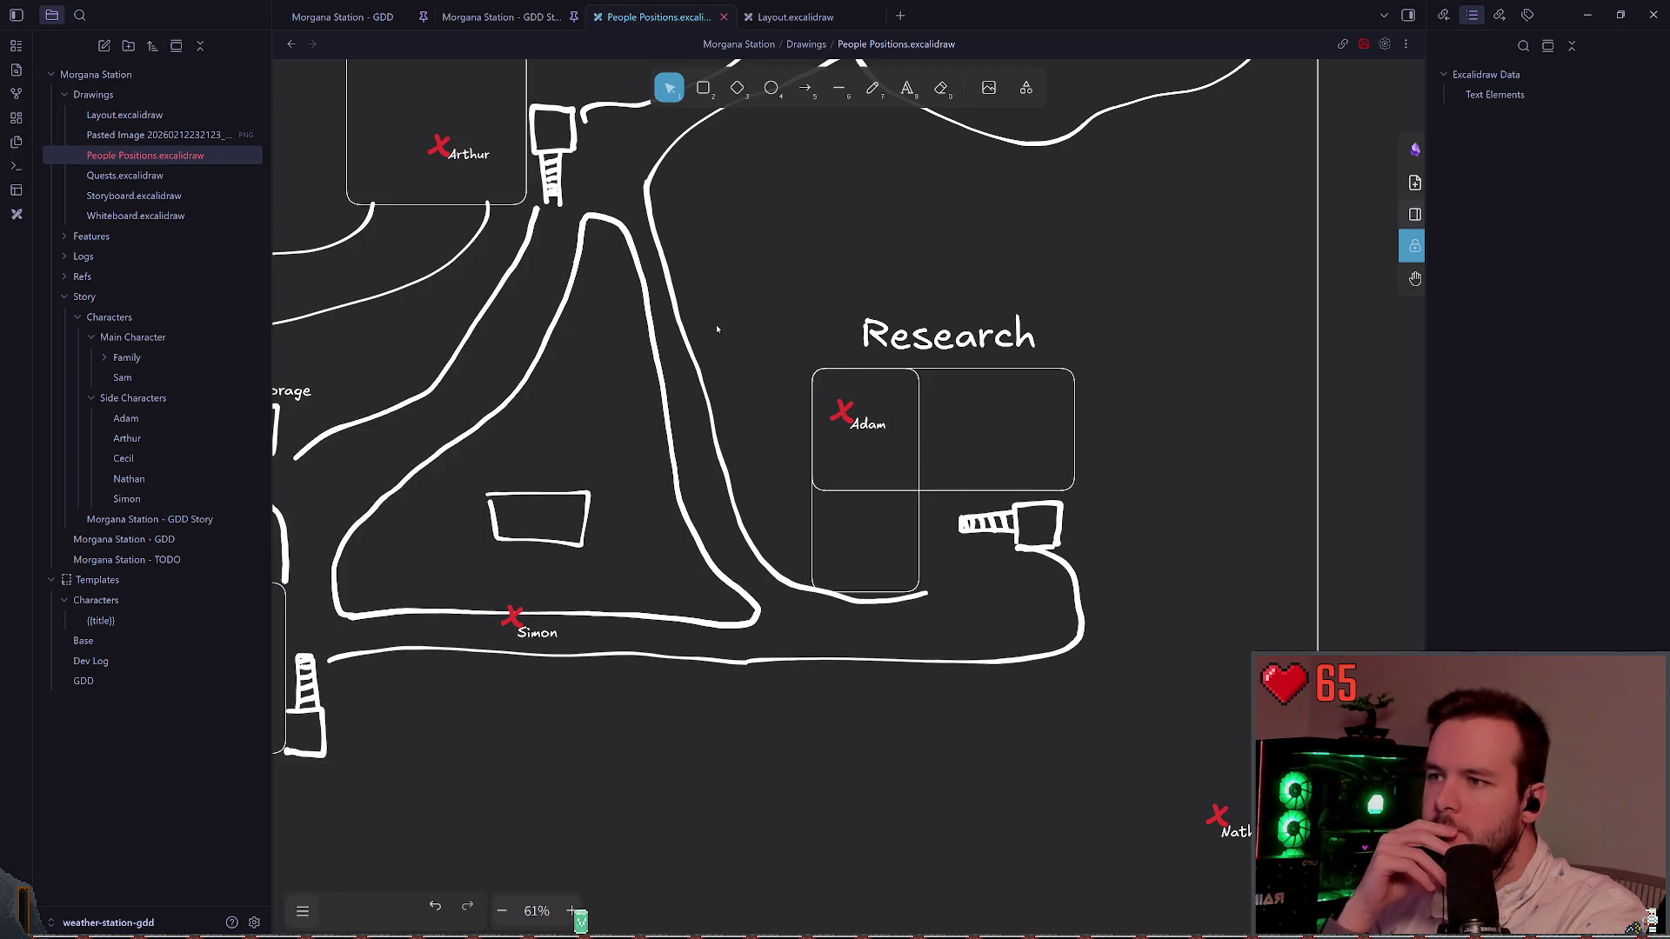
Step: Flatten the curved road line beside Research by raising its bottom end
mouse_move(720, 328)
mouse_down()
mouse_move(1100, 259)
mouse_move(1067, 249)
mouse_up()
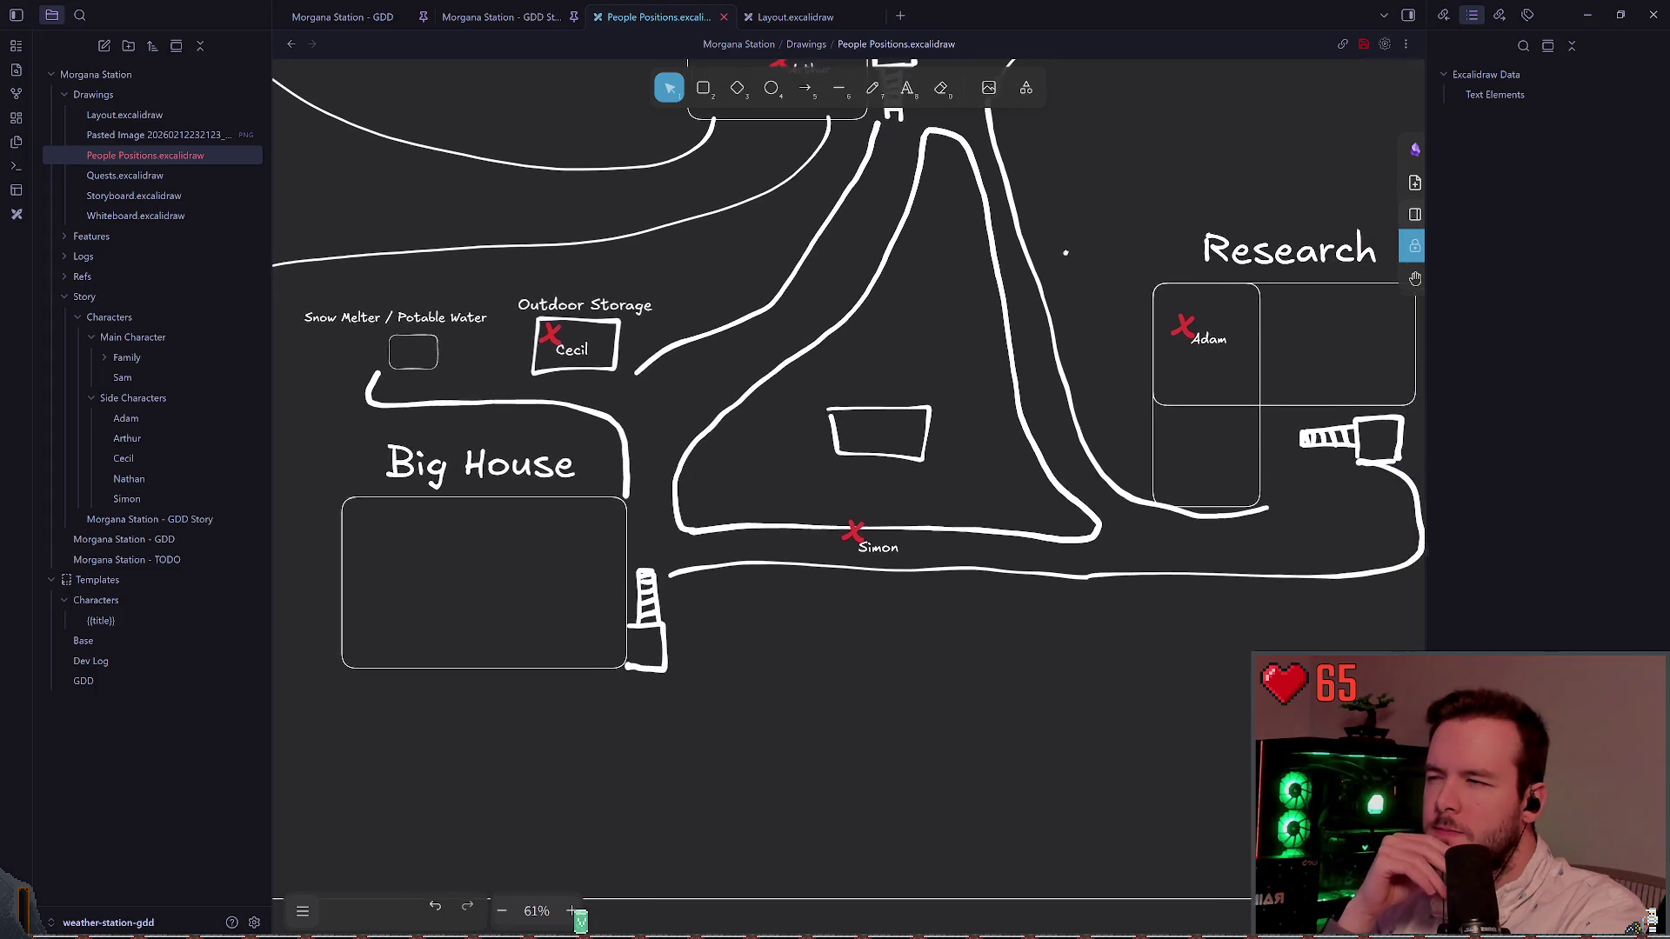
mouse_move(1071, 431)
mouse_down()
mouse_move(826, 485)
mouse_move(738, 474)
mouse_move(761, 526)
mouse_up()
scroll(761, 526, up, 3)
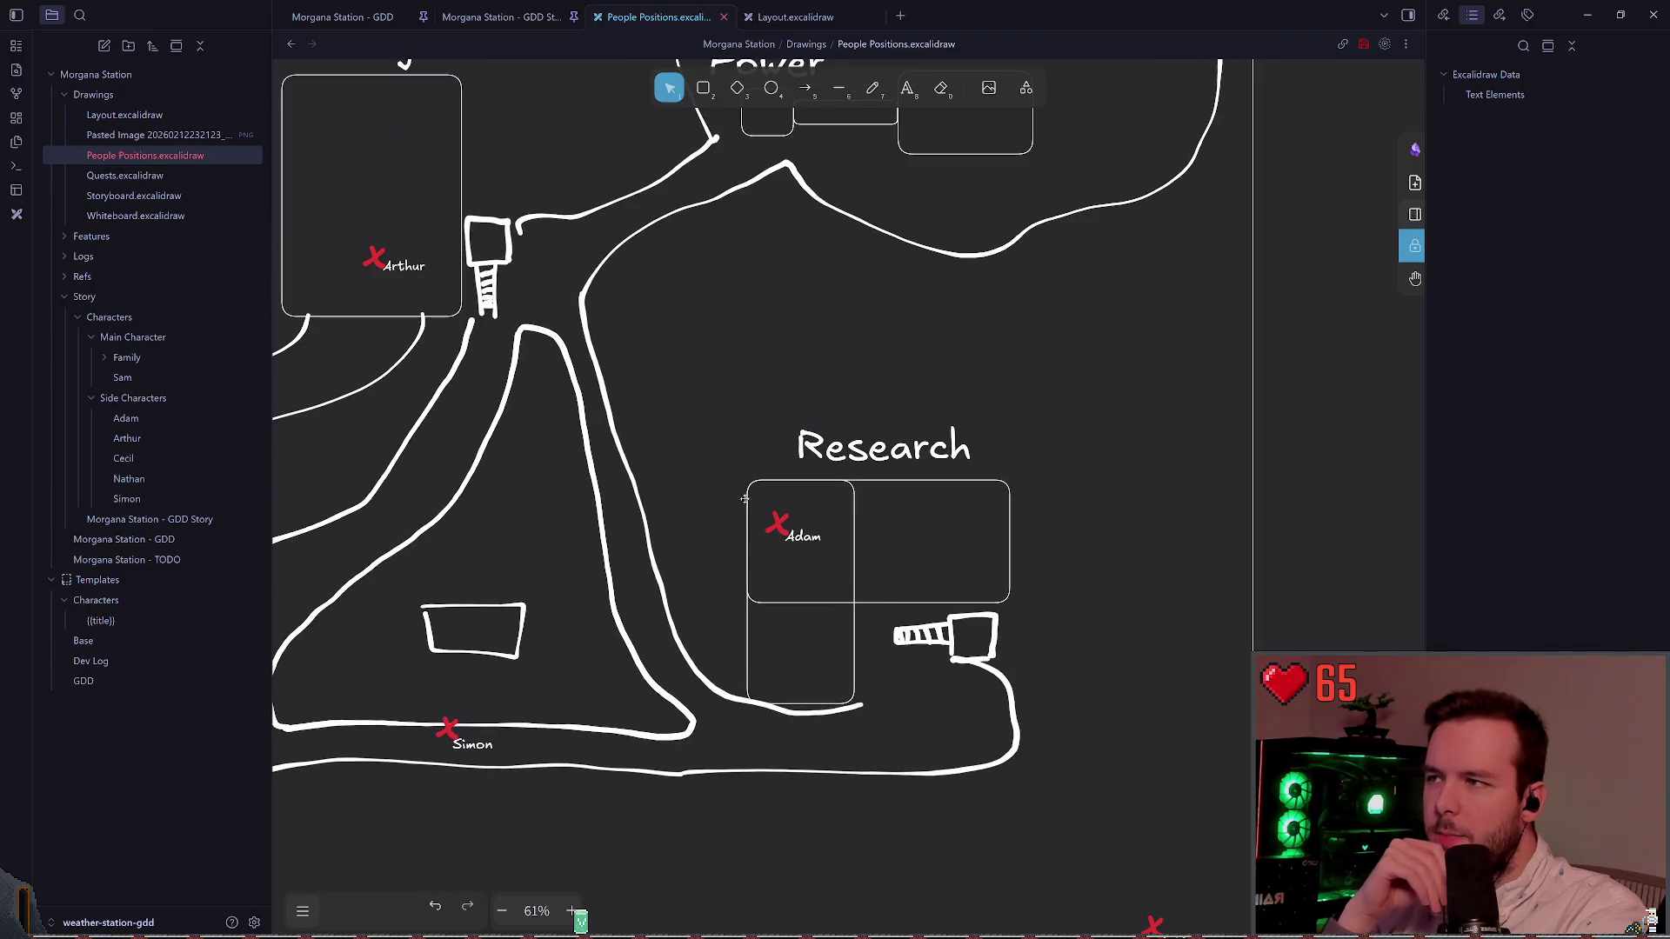
click(595, 278)
drag(579, 327, 579, 319)
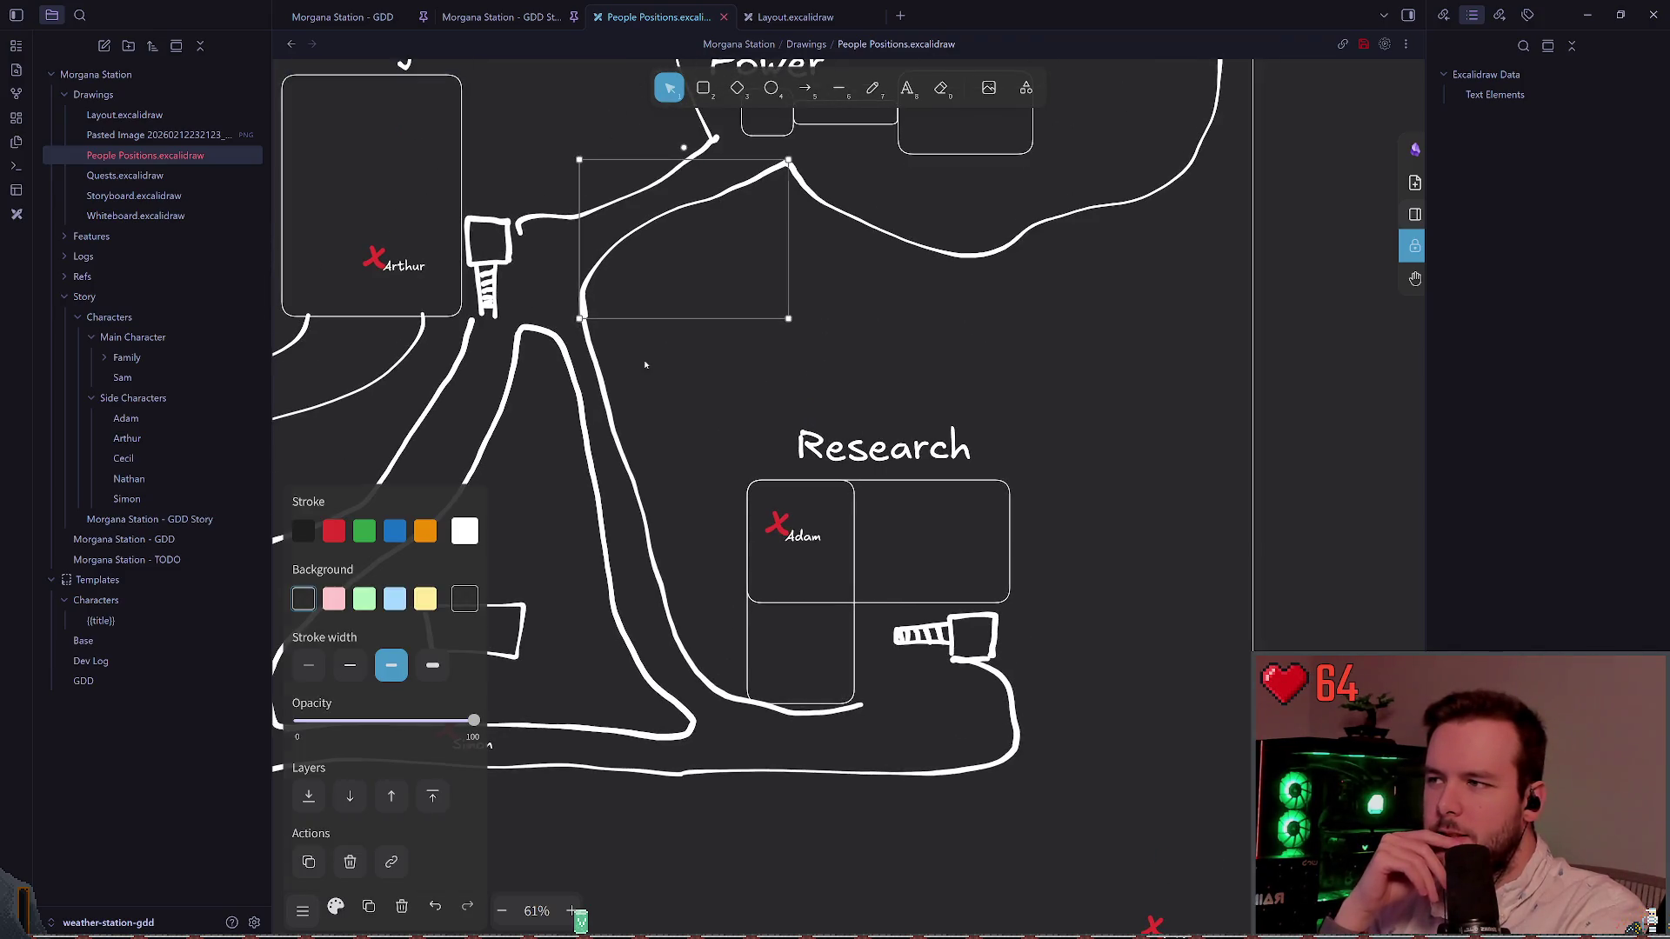
click(694, 427)
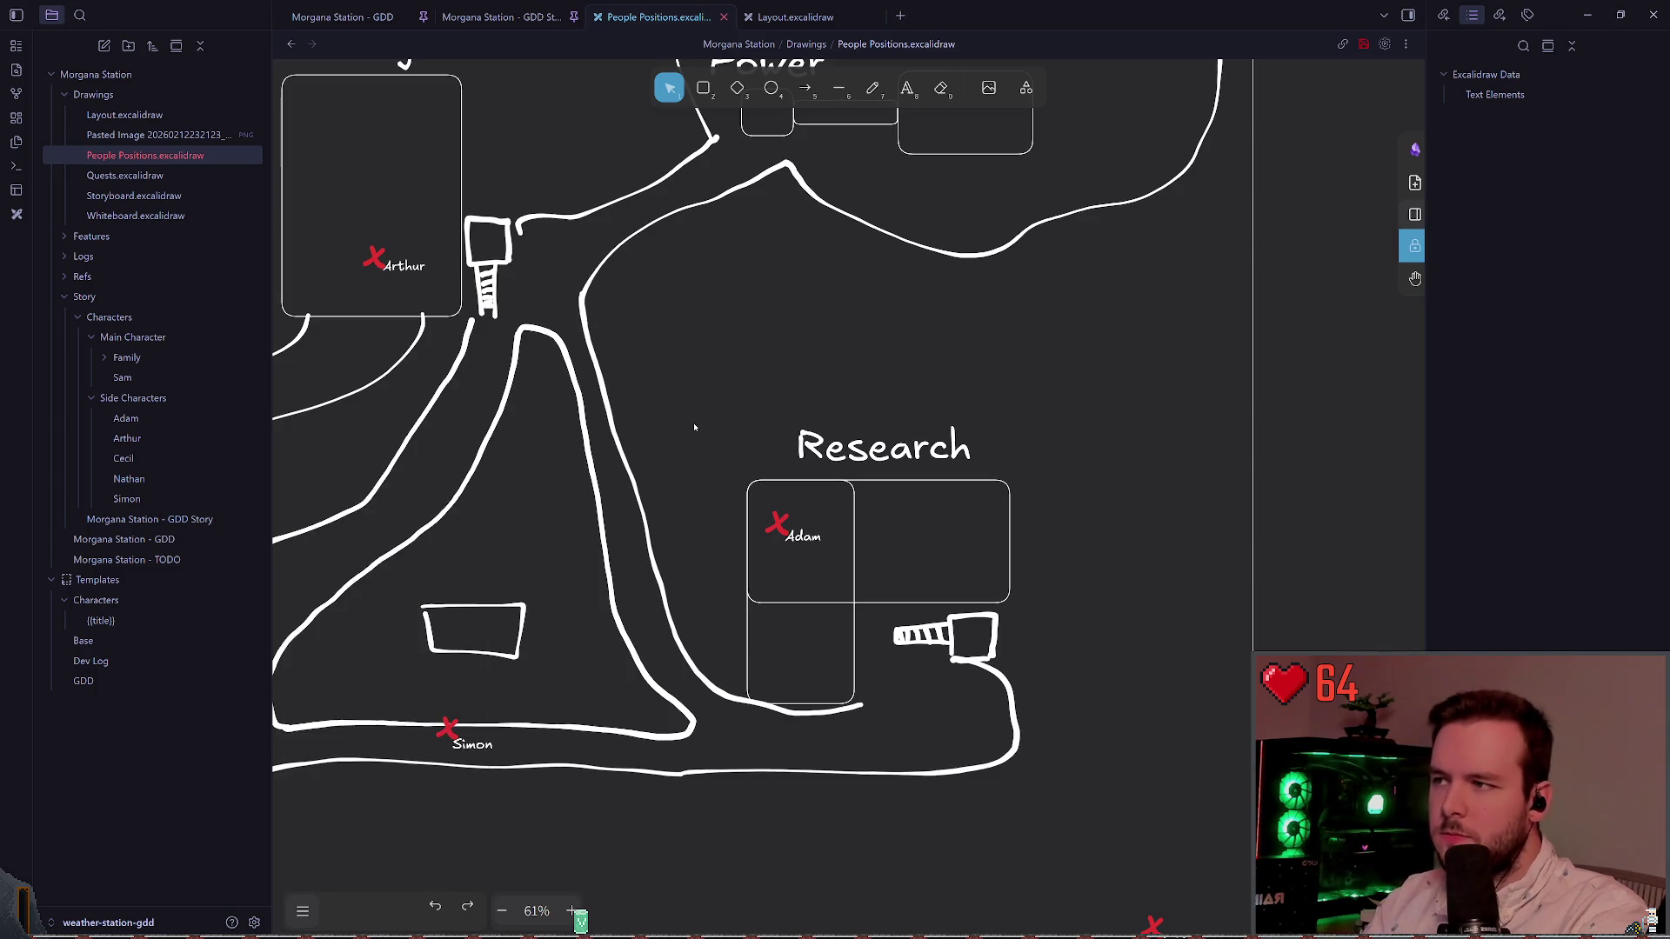
Step: Pan back over the map and get the freehand drawing tool ready
scroll(723, 403, left, 3)
scroll(723, 402, down, 2)
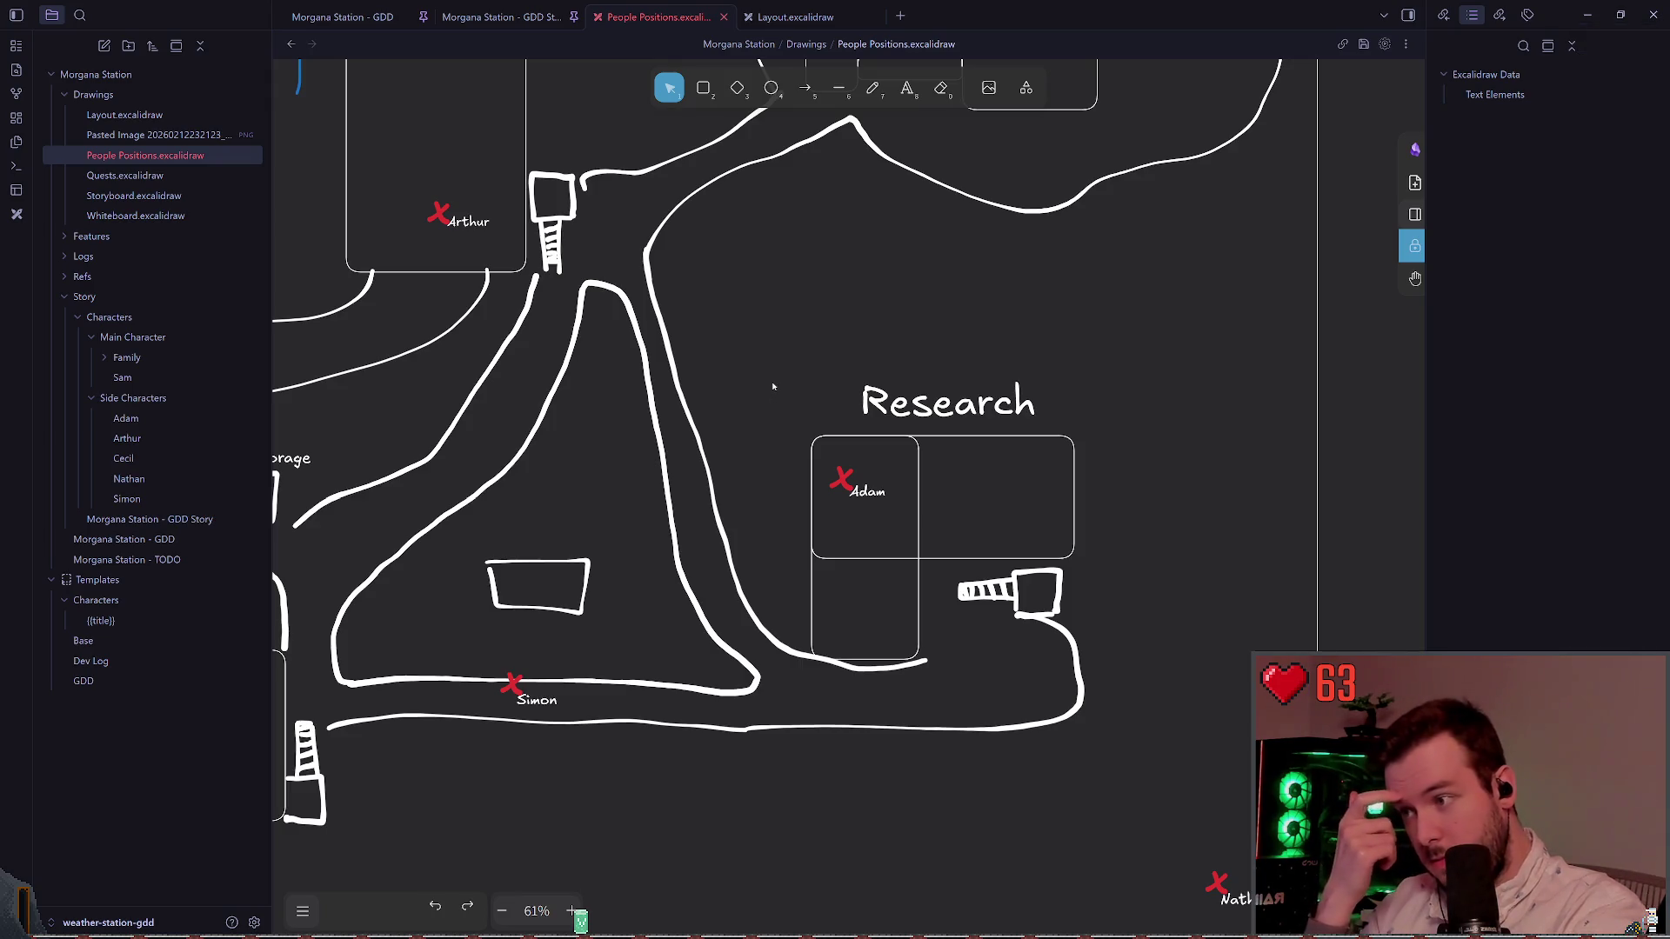
scroll(771, 410, down, 5)
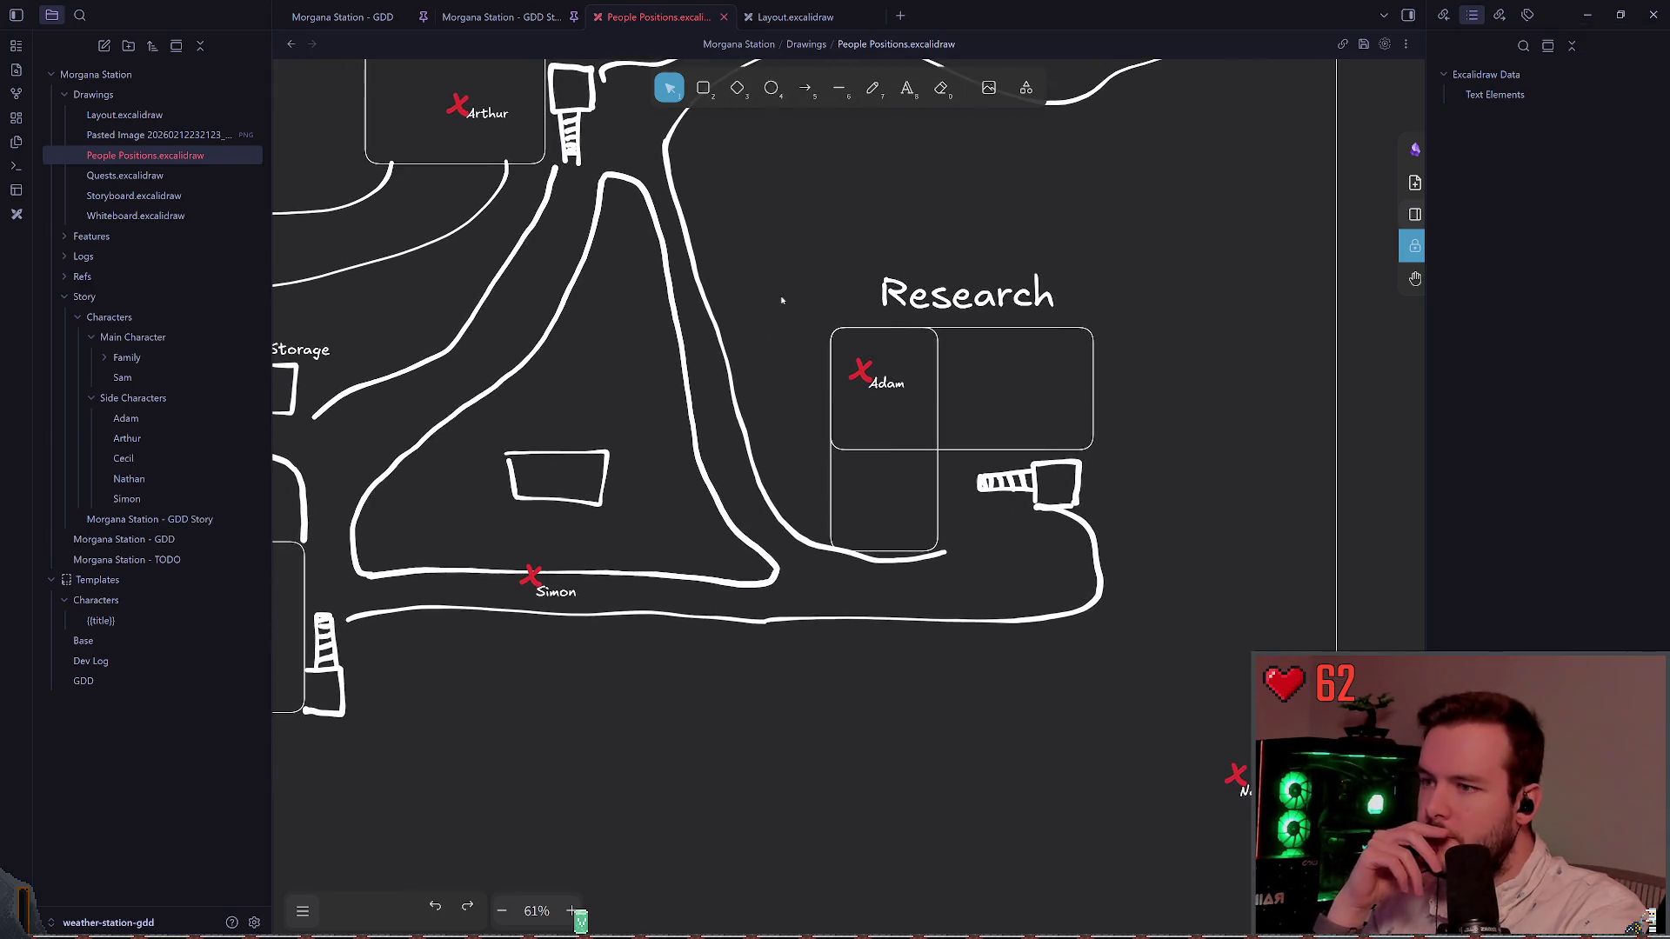
scroll(802, 364, left, 3)
scroll(801, 363, left, 2)
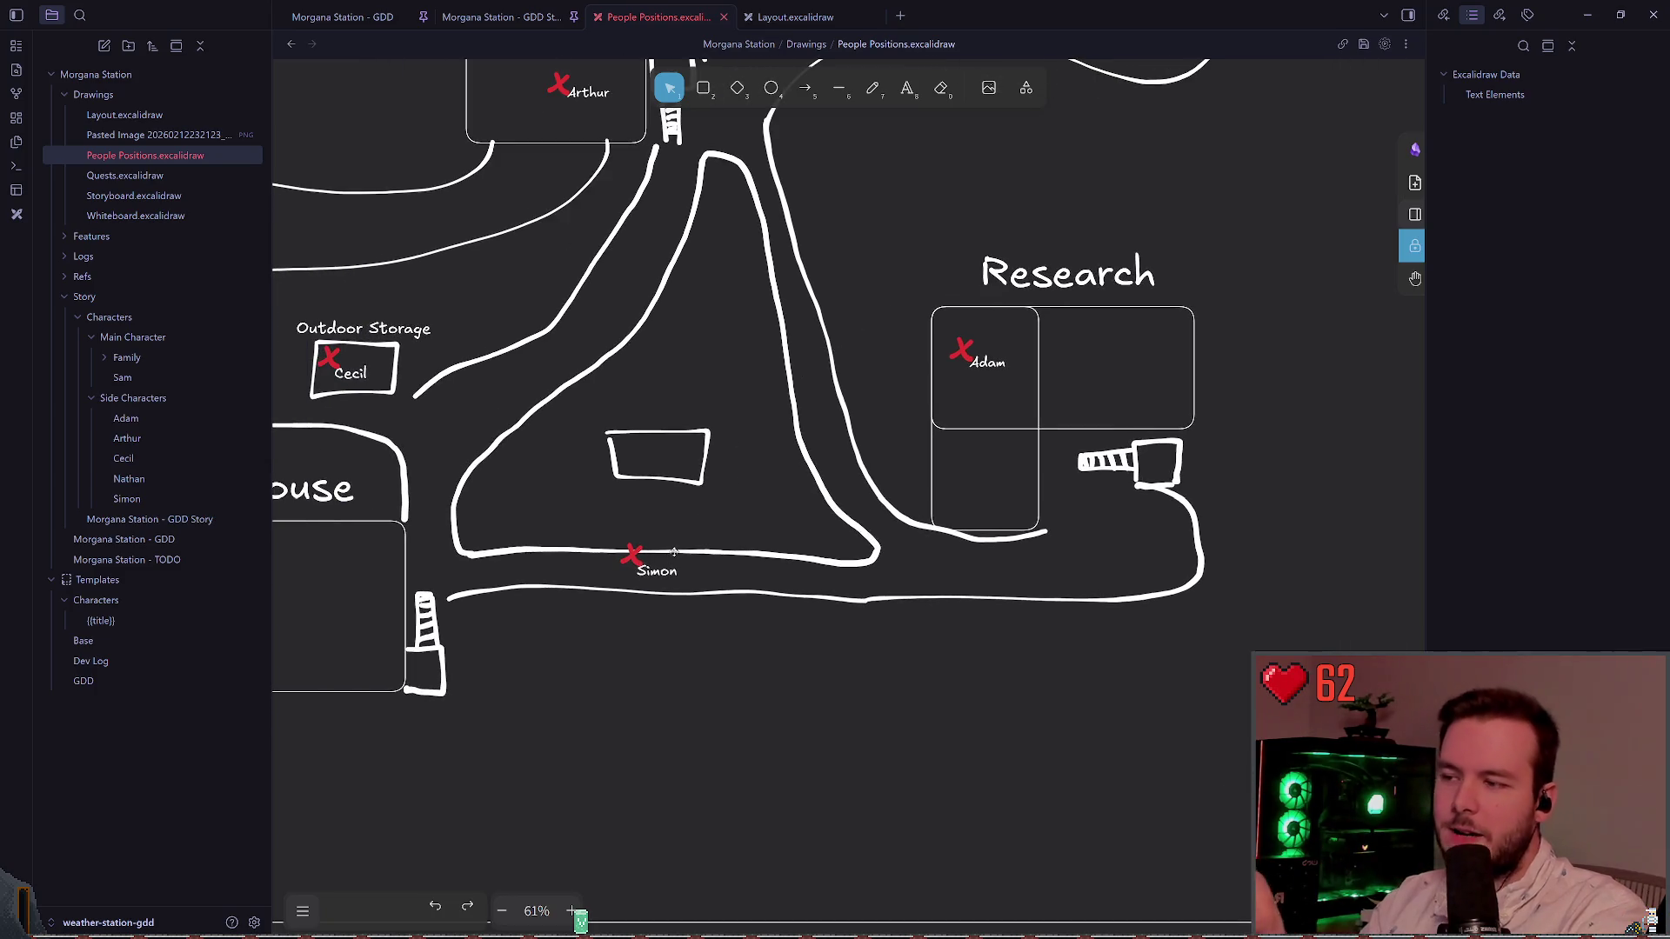
click(874, 88)
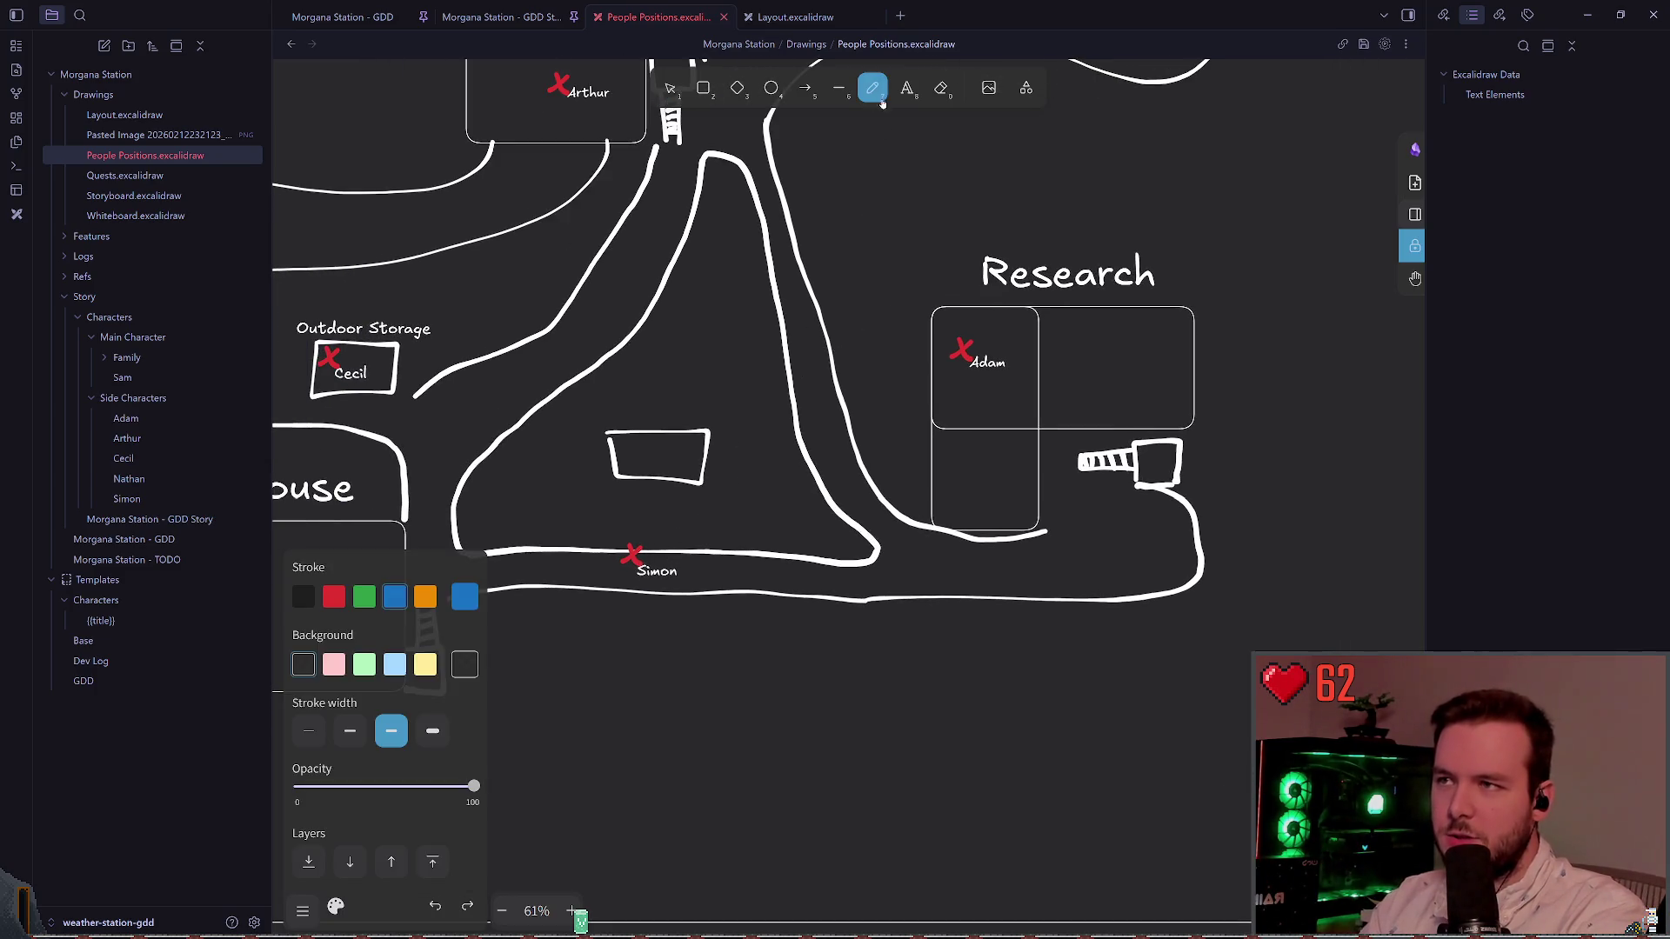
scroll(706, 474, right, 5)
scroll(707, 474, down, 1)
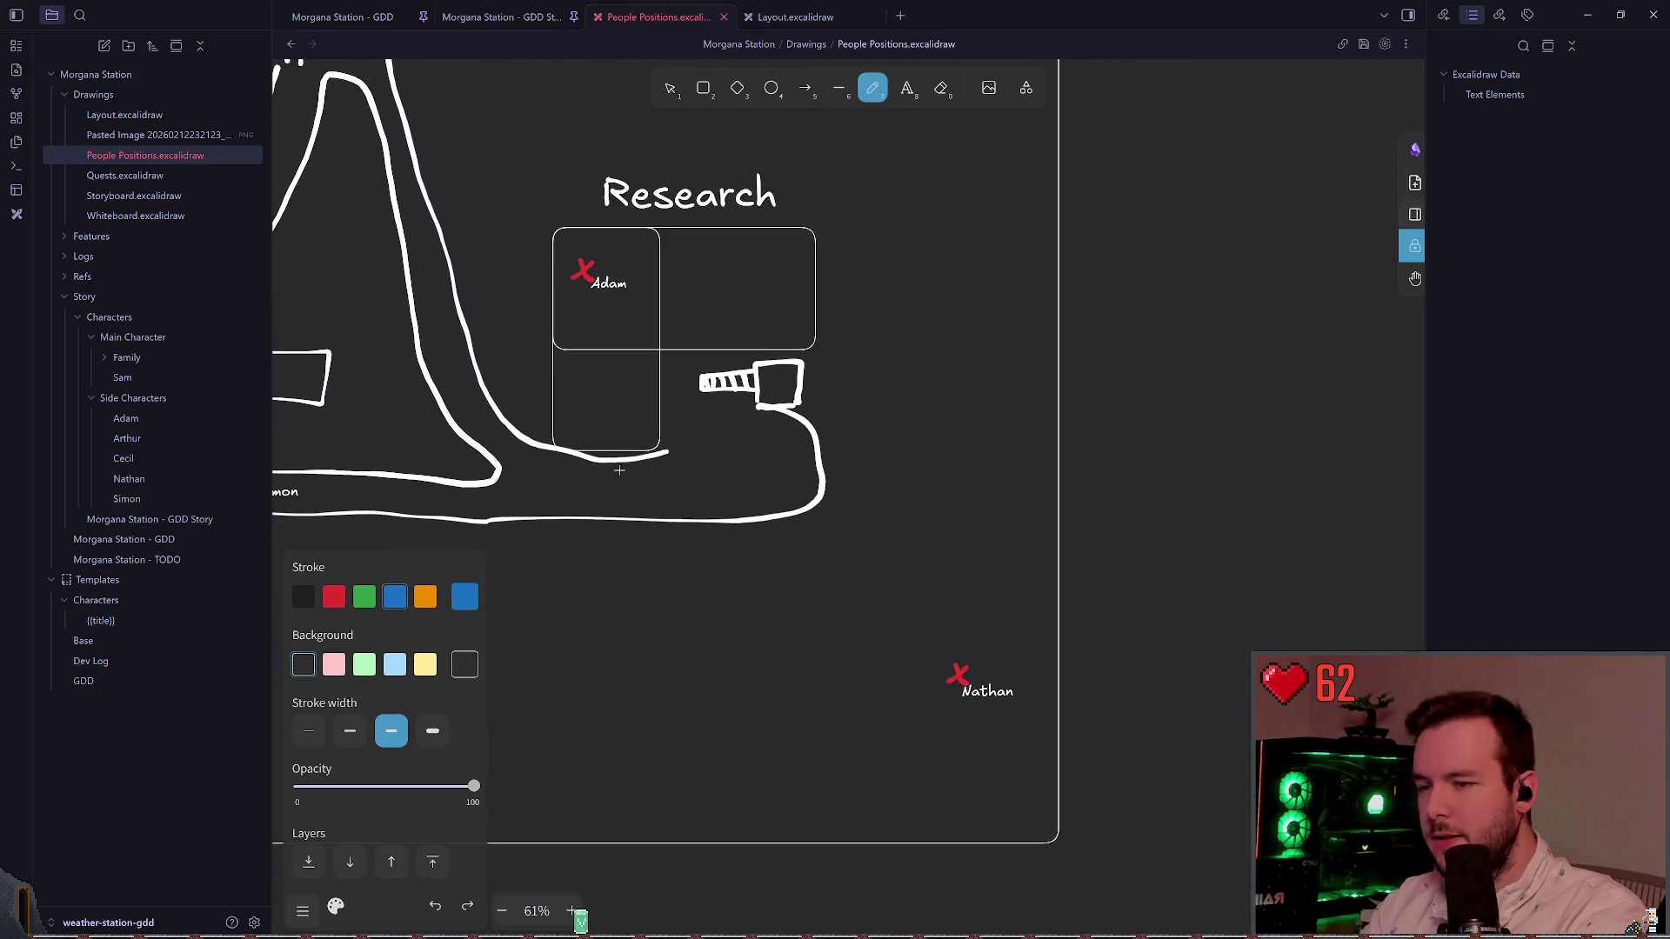
scroll(869, 609, right, 1)
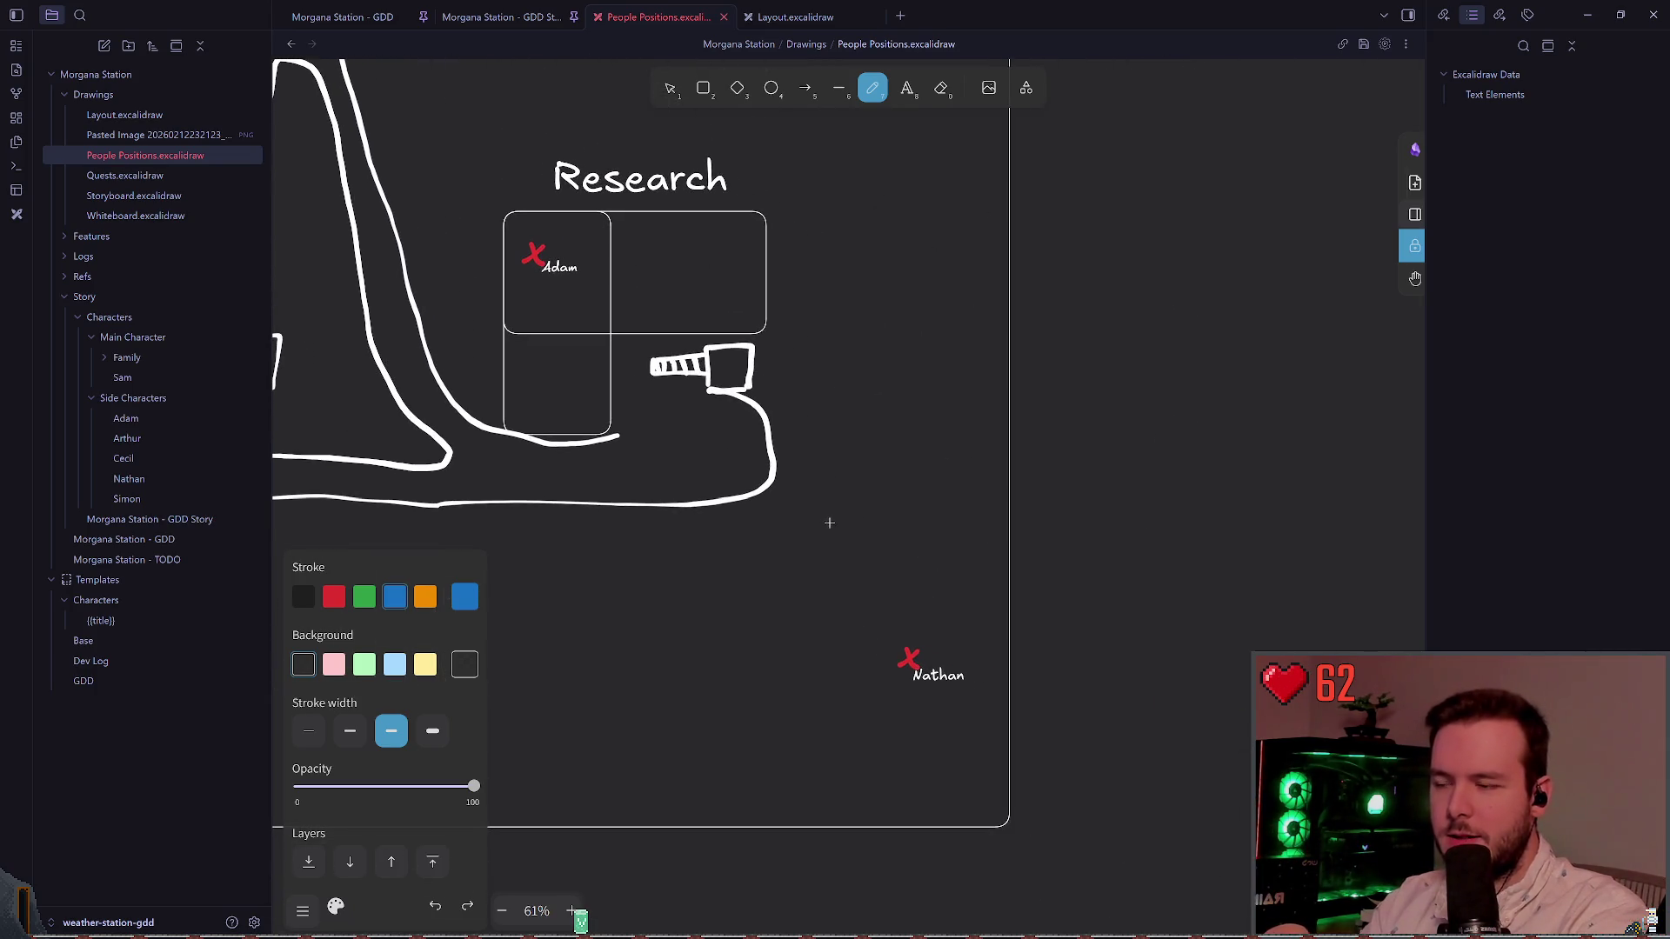
scroll(826, 522, left, 3)
scroll(826, 521, up, 1)
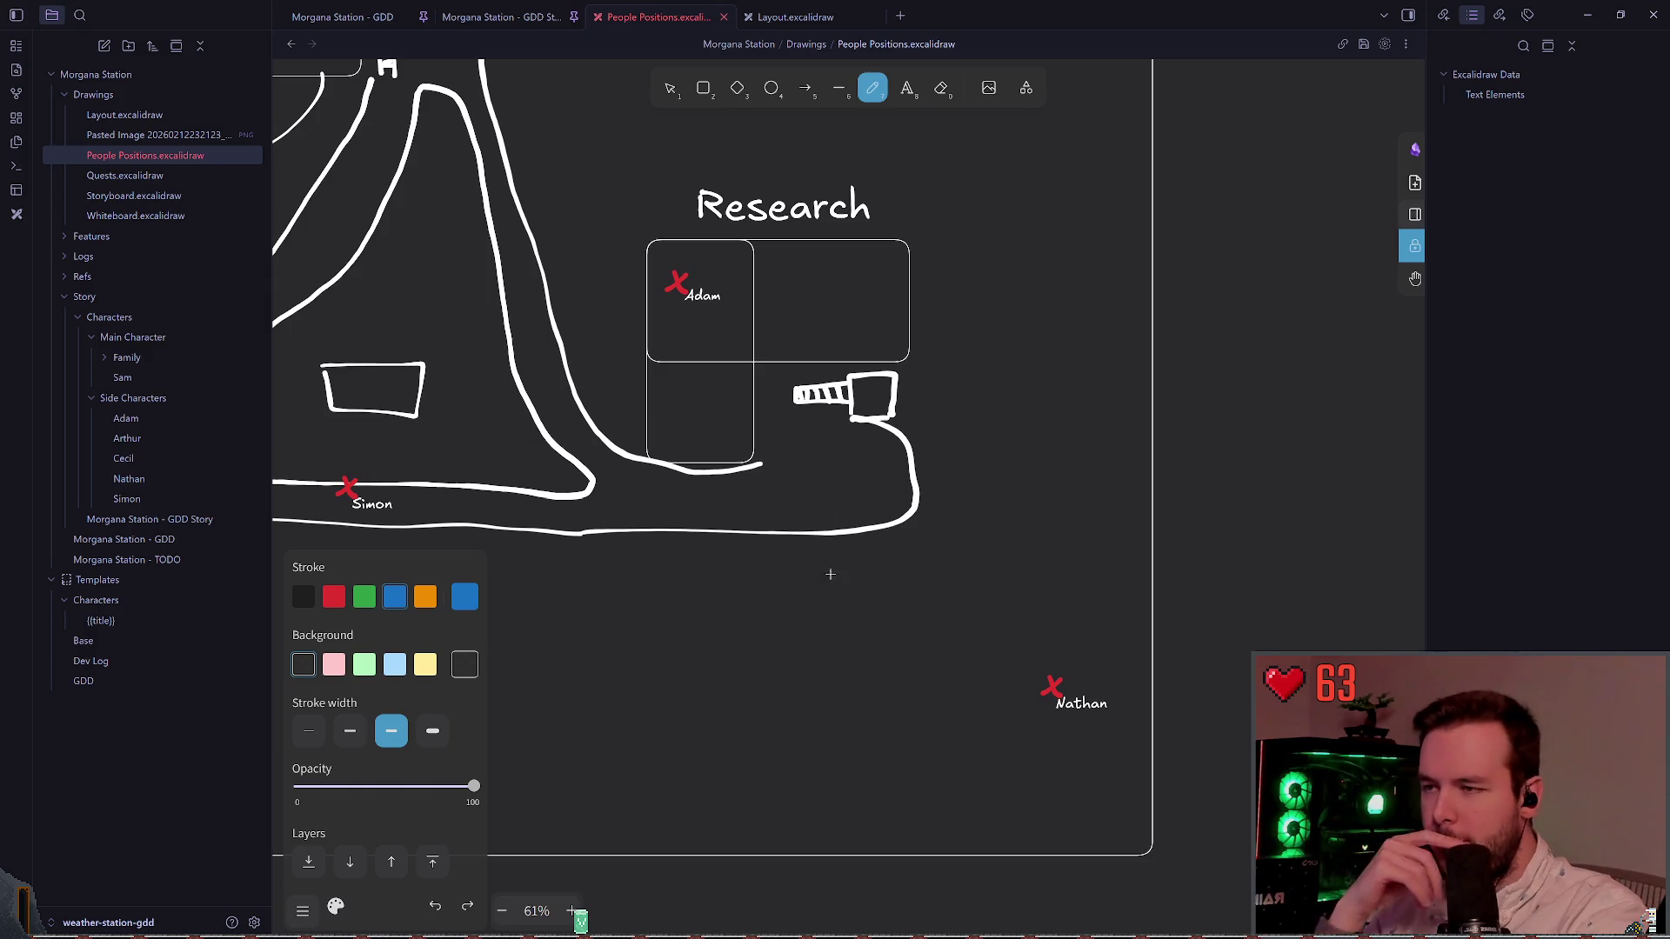
scroll(869, 578, up, 1)
scroll(870, 578, left, 1)
scroll(786, 390, left, 2)
scroll(785, 390, up, 1)
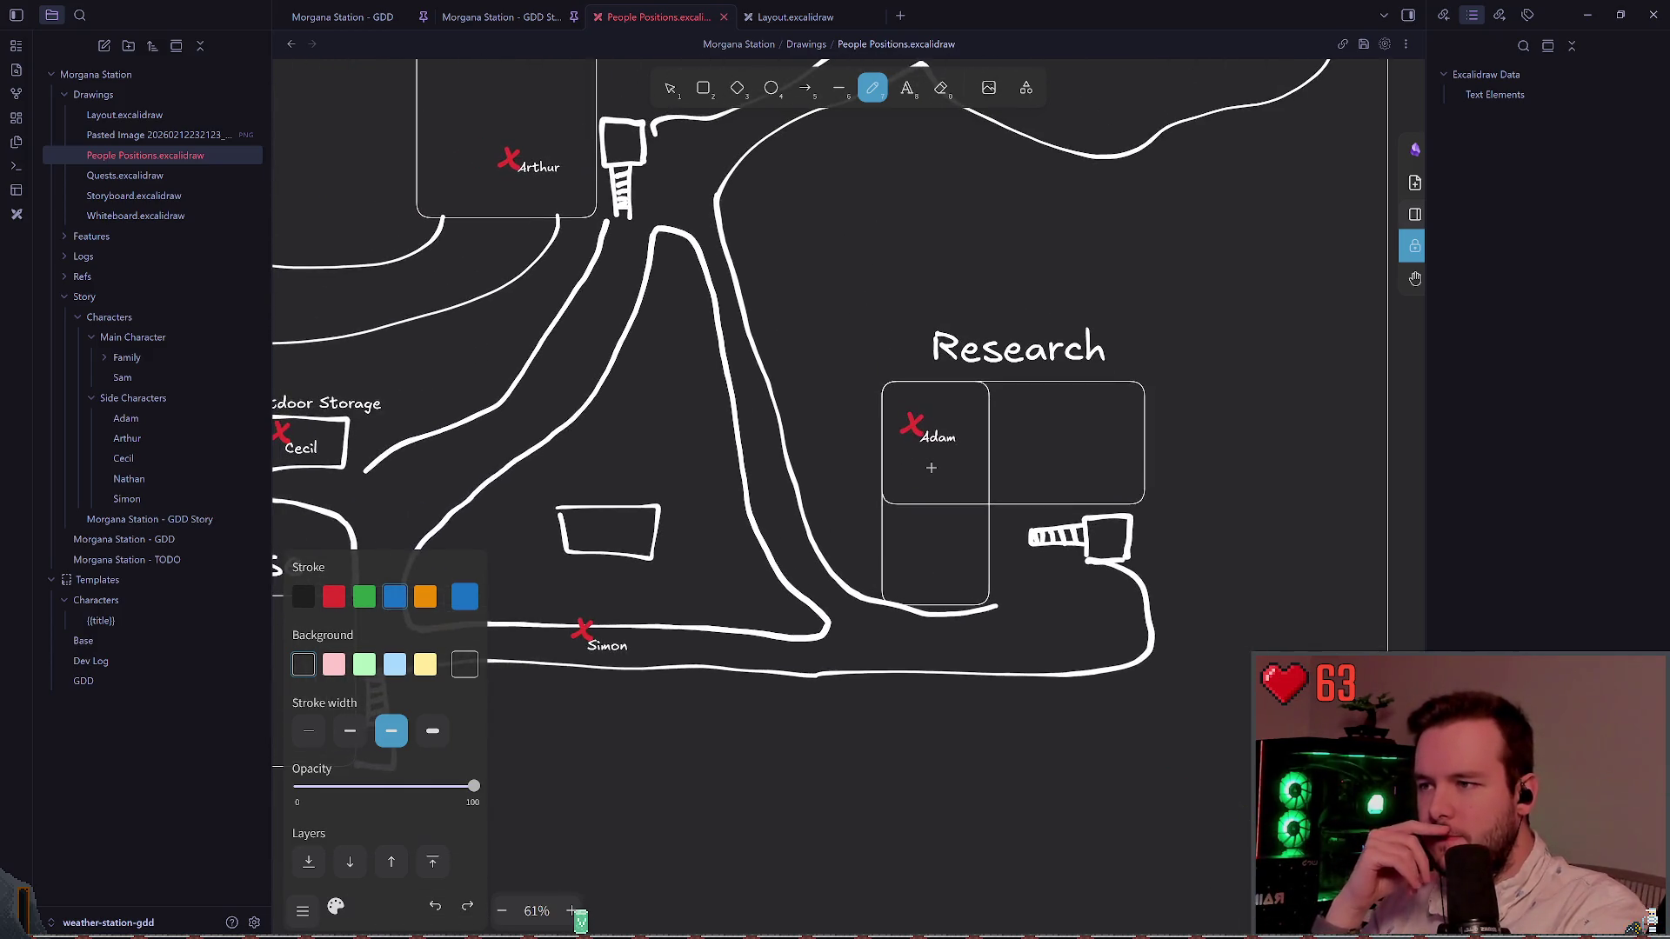
scroll(812, 440, left, 2)
scroll(812, 440, up, 1)
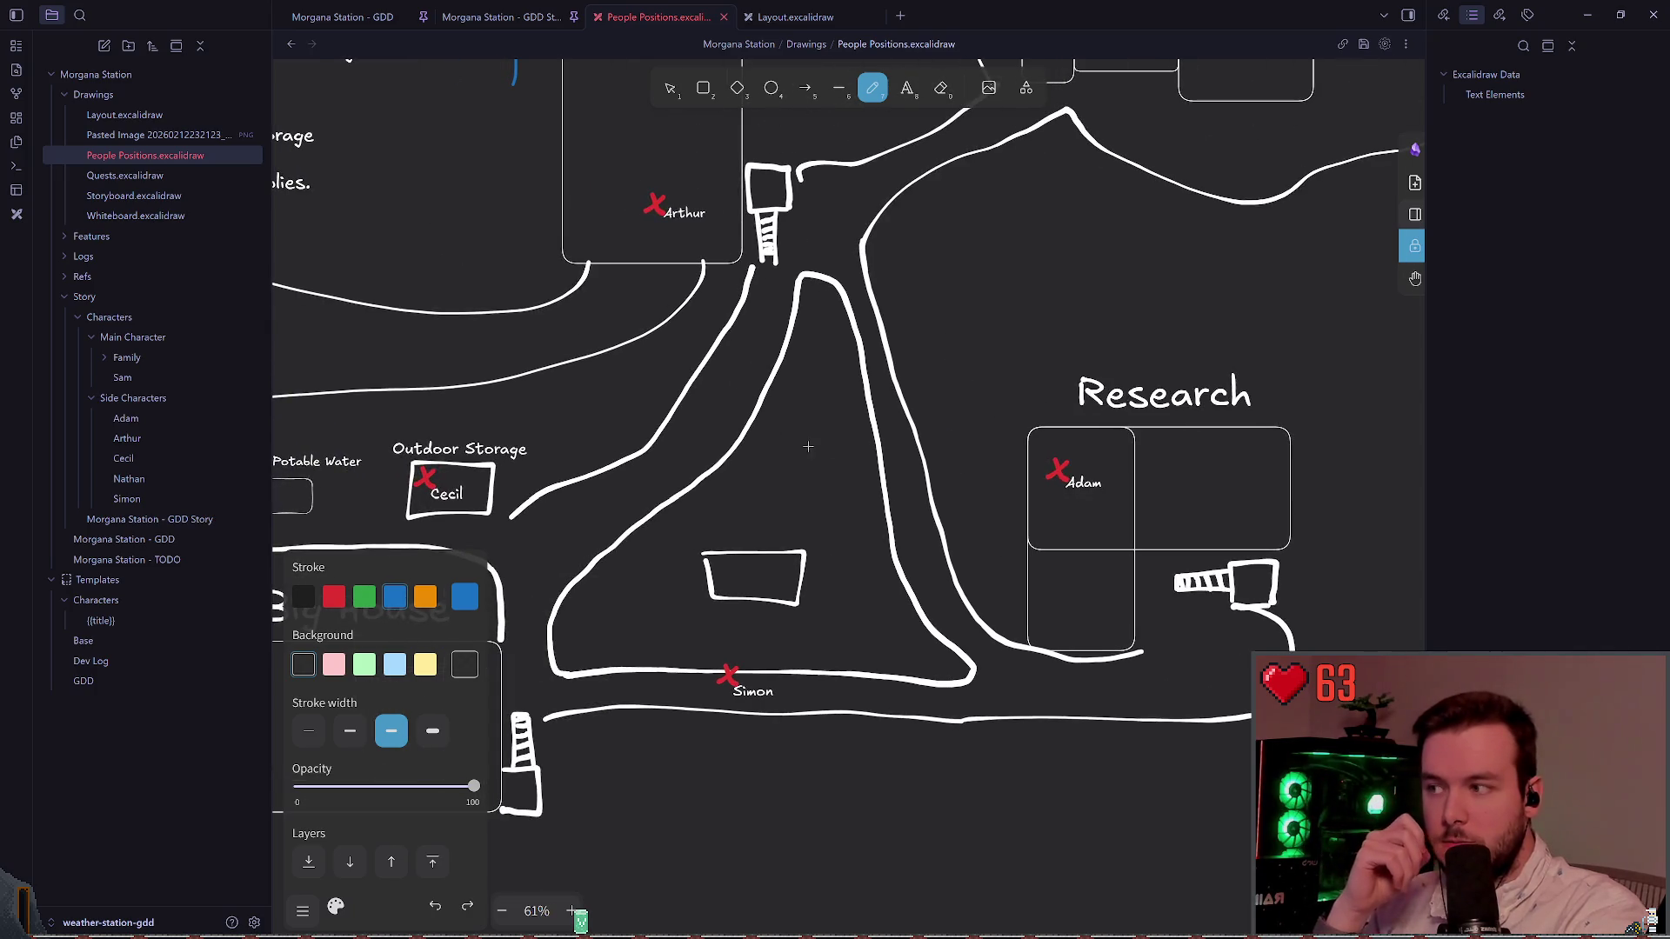
scroll(776, 450, left, 2)
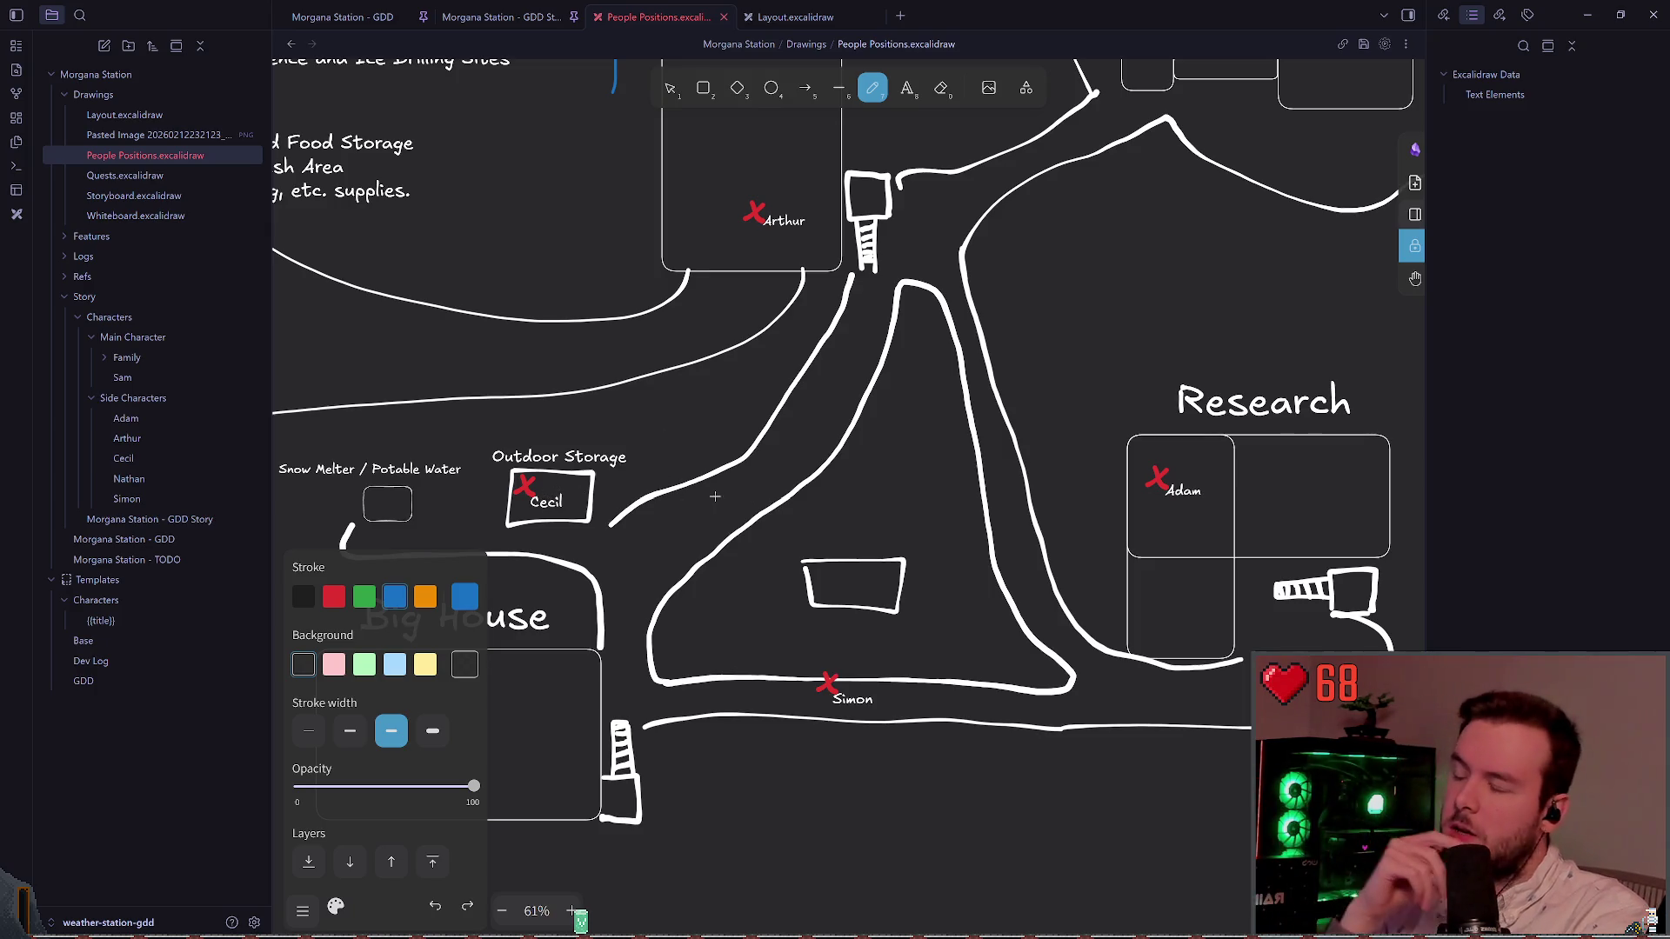
drag(659, 462, 423, 345)
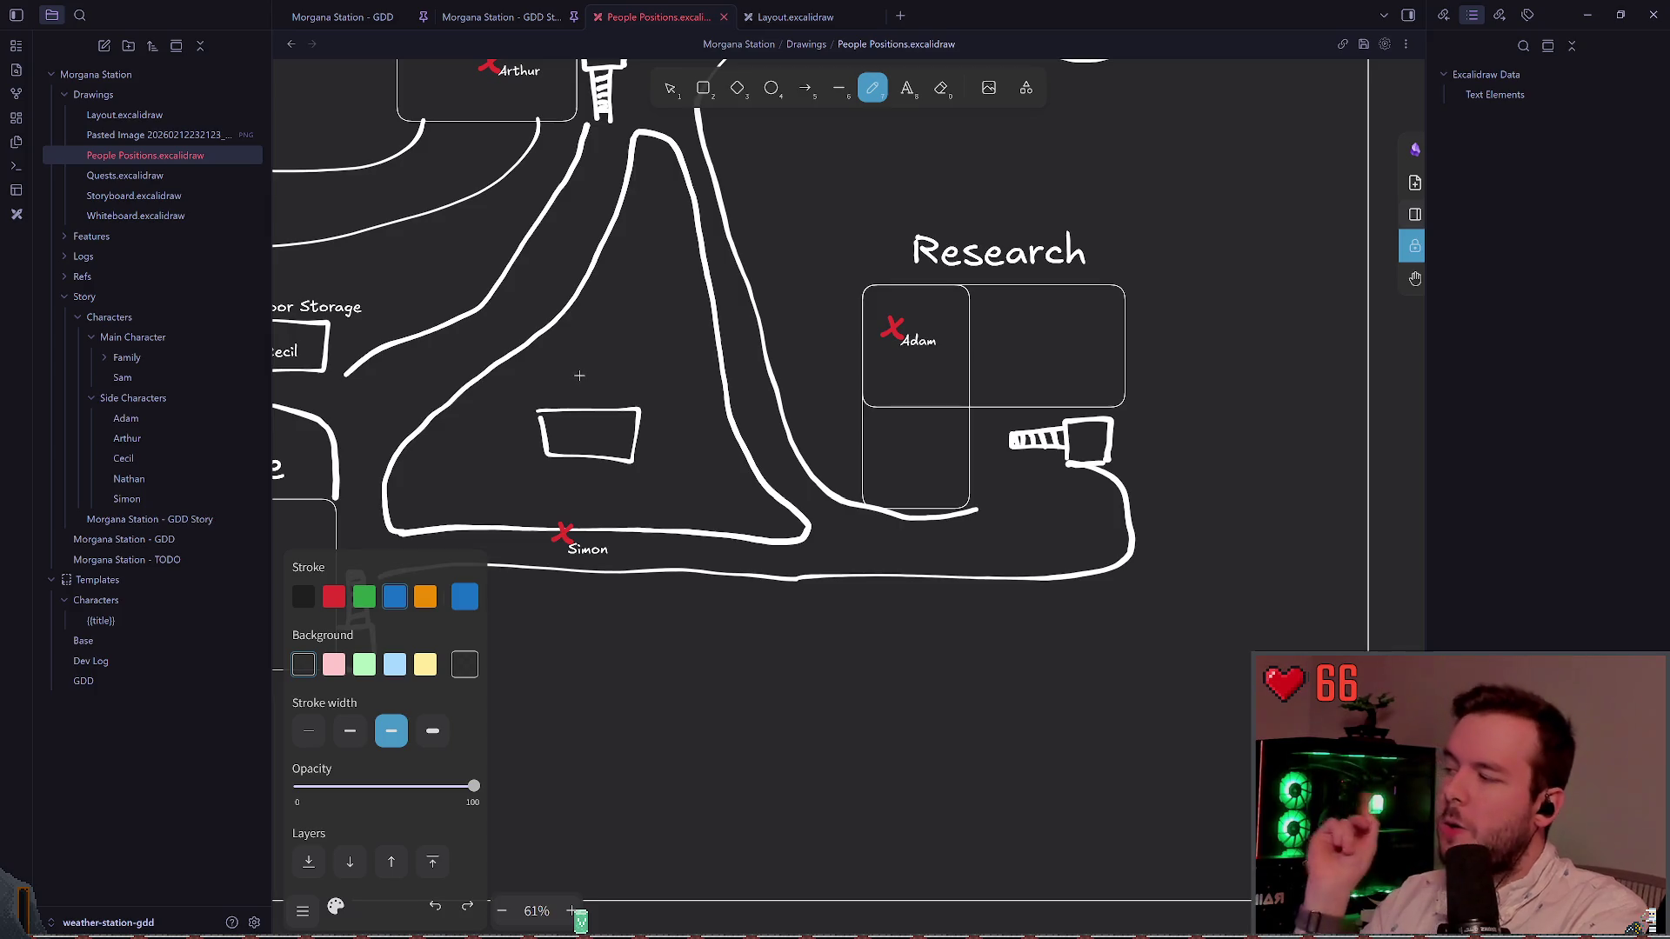
scroll(599, 389, right, 3)
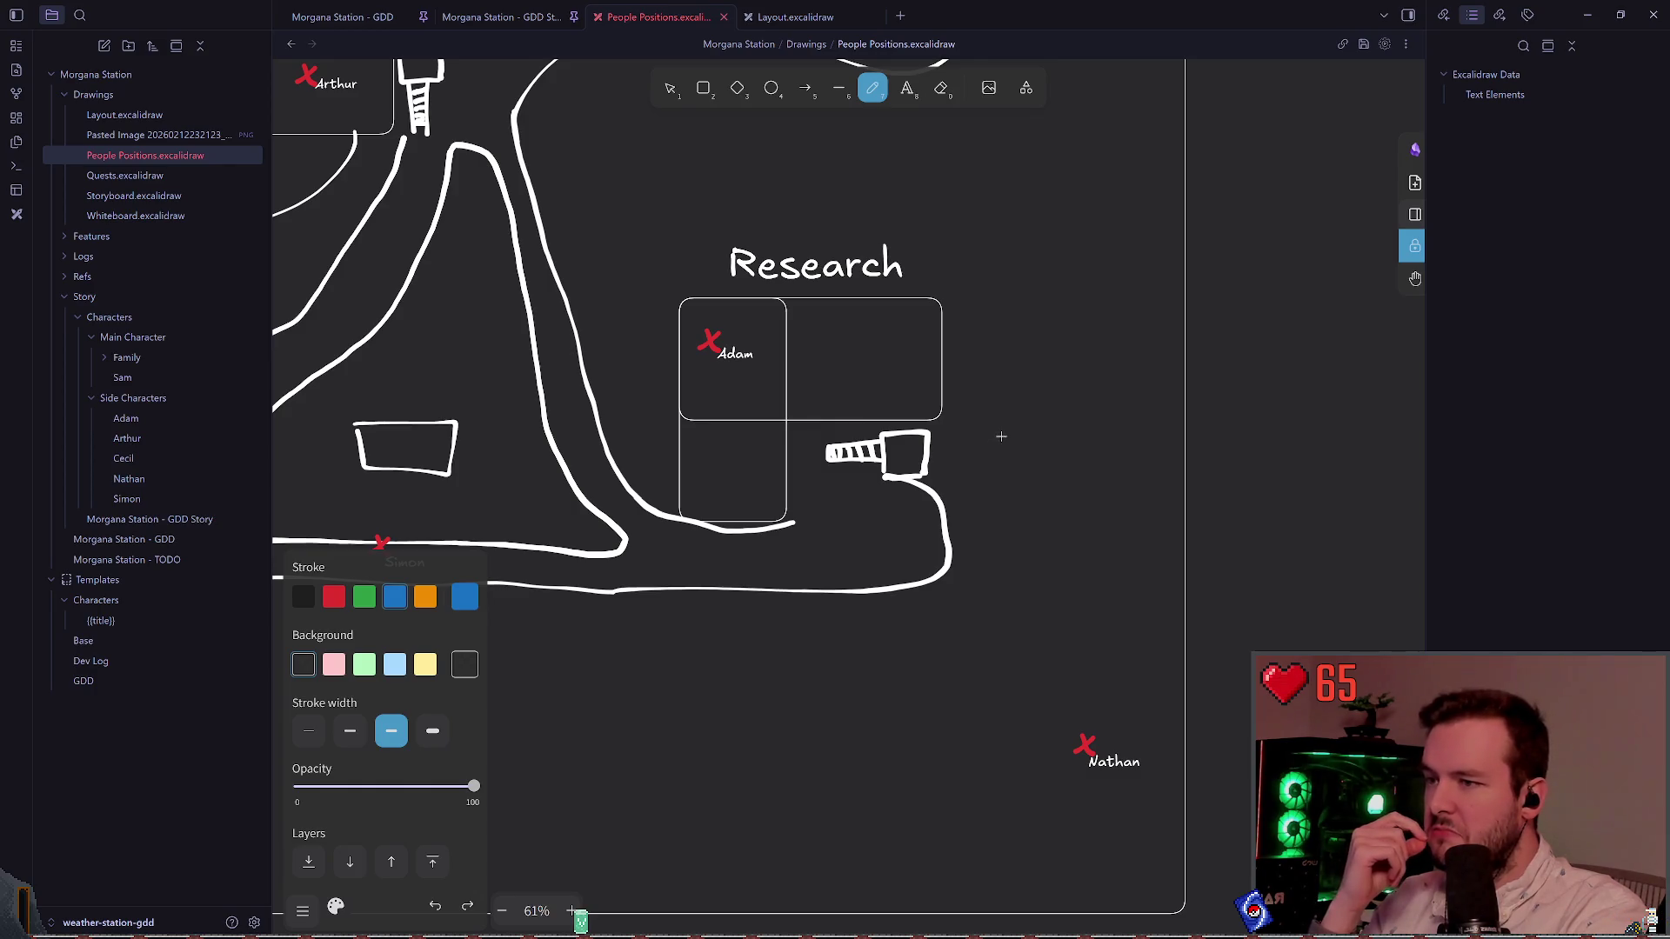
click(669, 89)
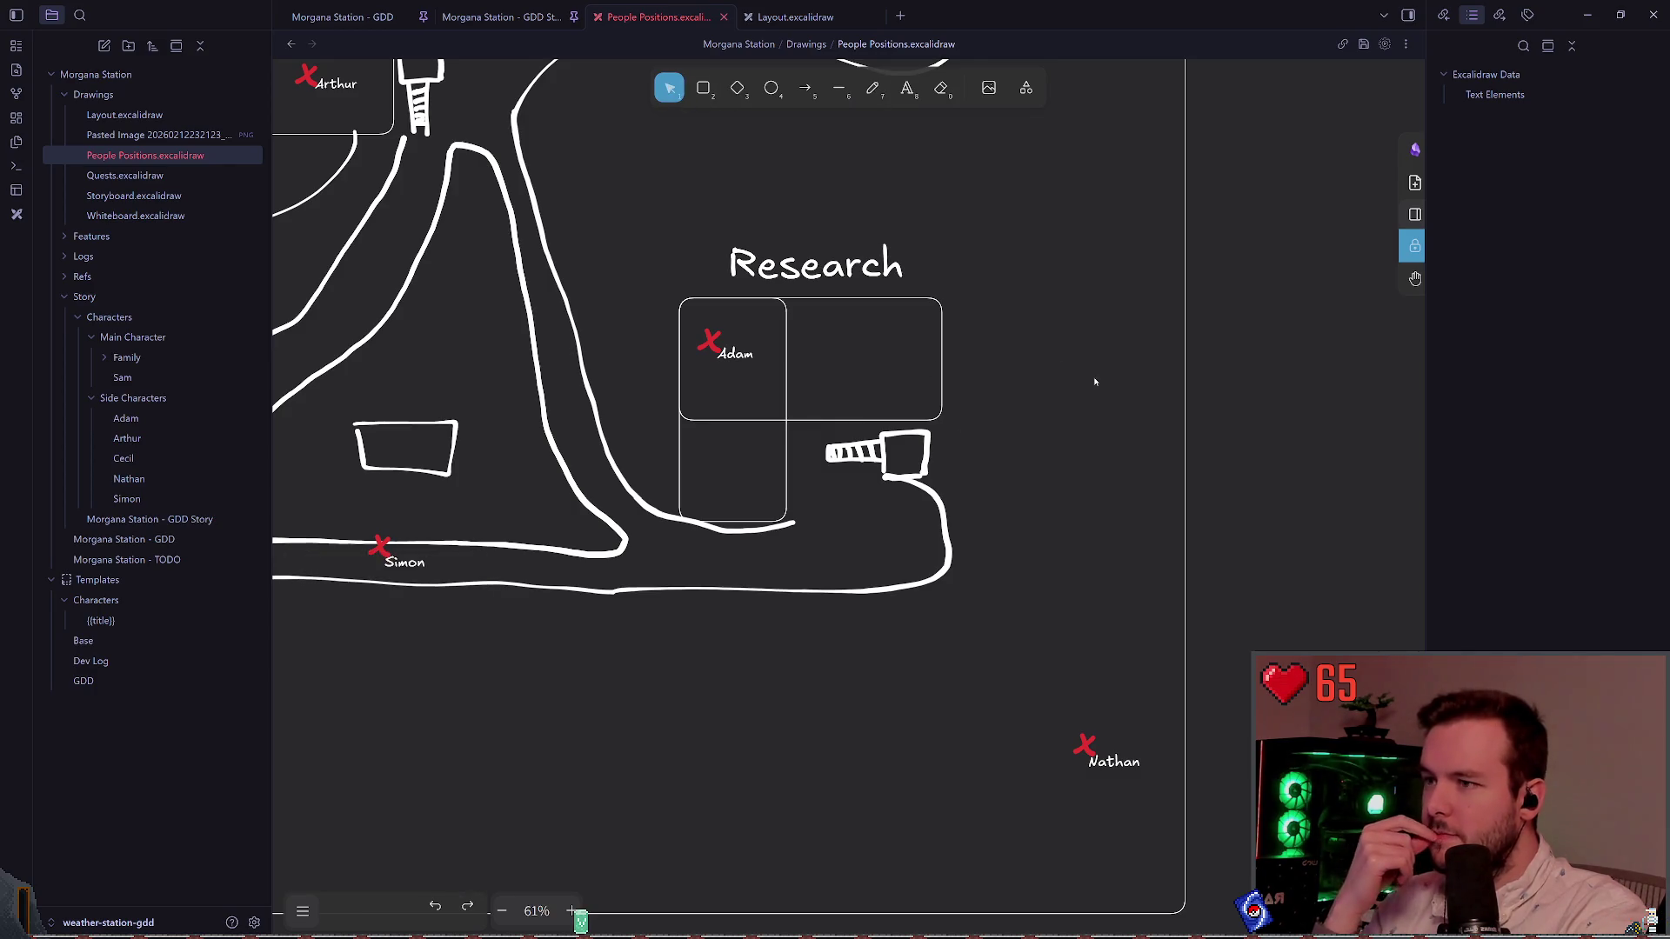
click(872, 87)
click(669, 88)
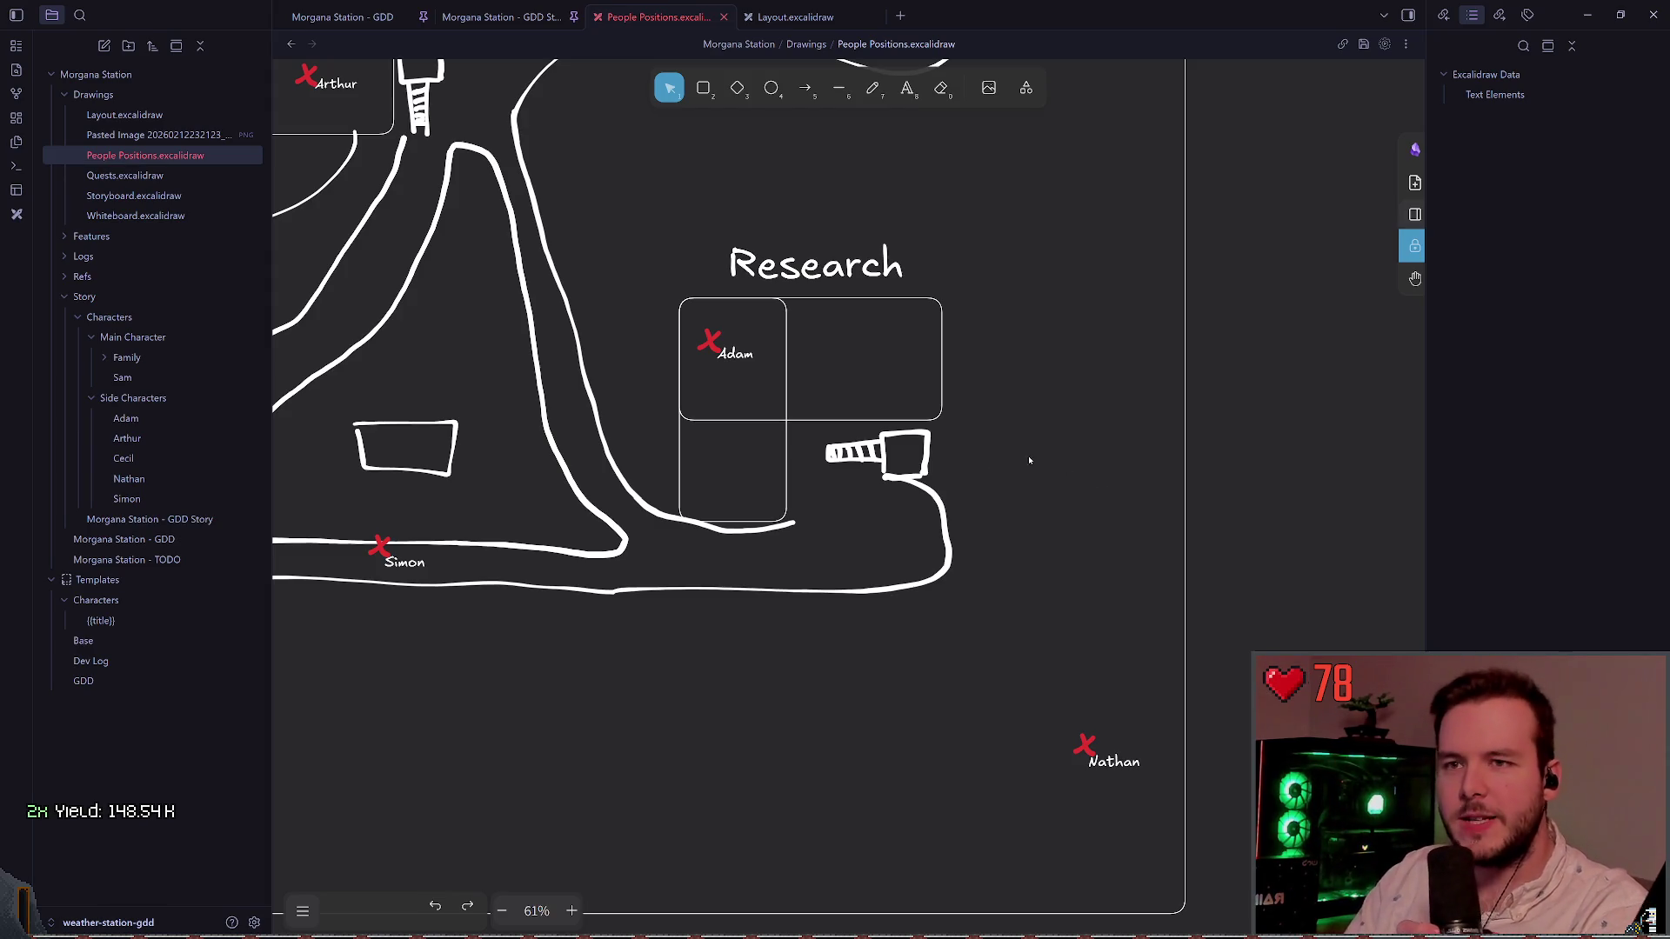
Step: Zoom in on the striped stair tube while toggling between freehand and selection tools
ctrl+scroll(1081, 428, up, 4)
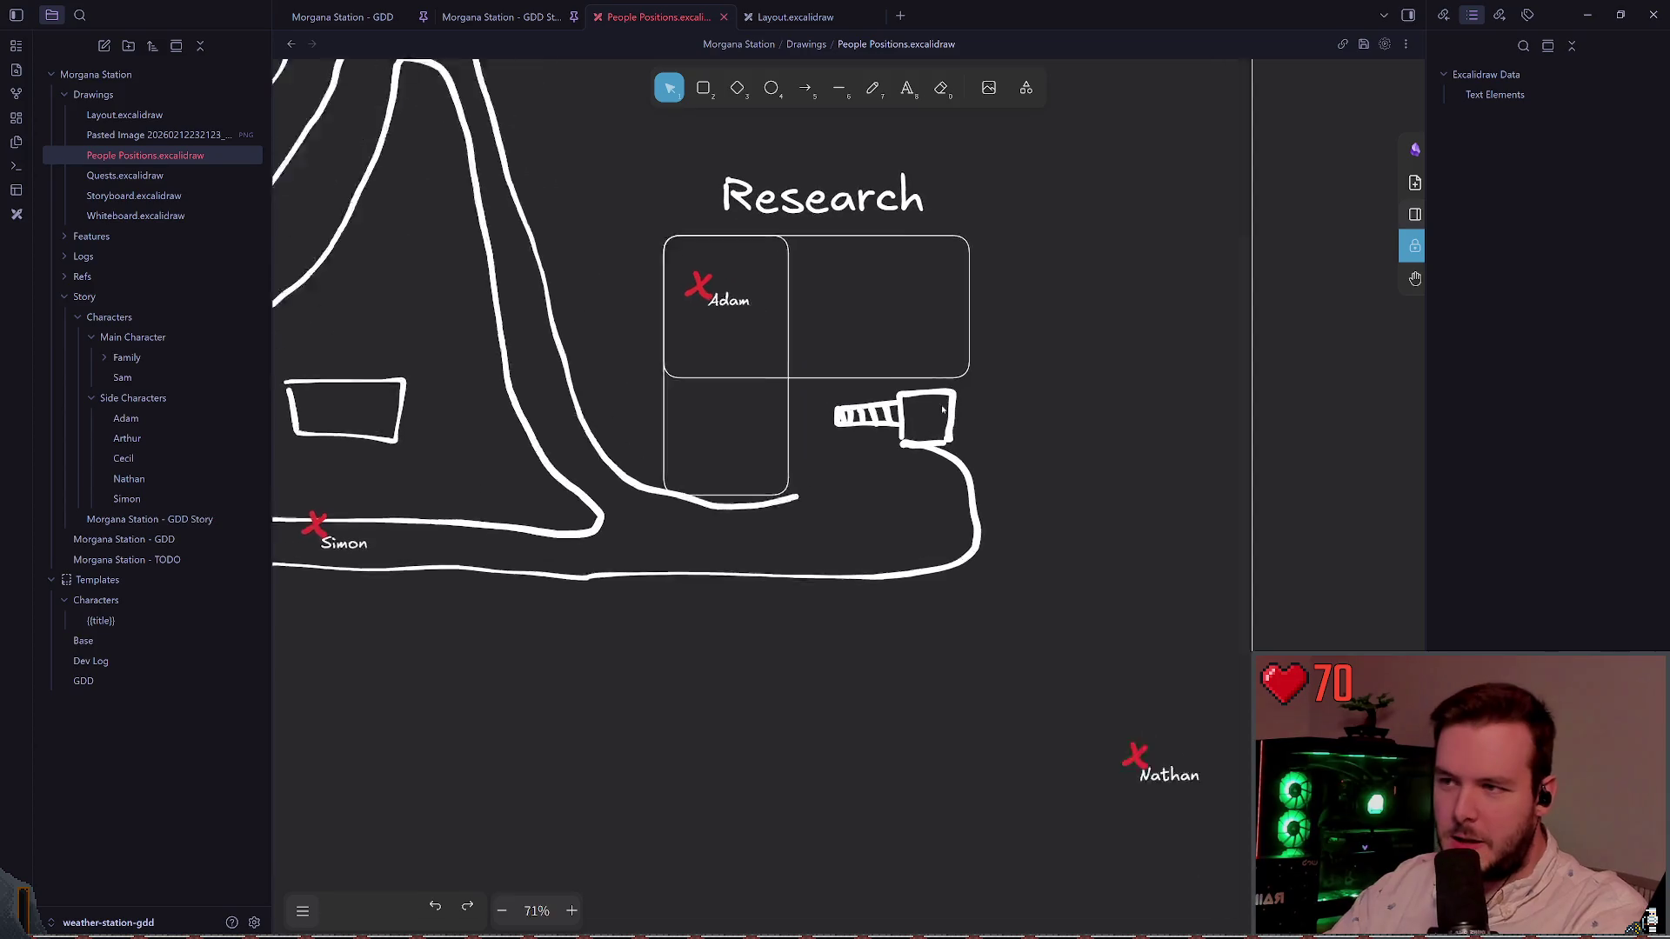
key(p)
scroll(1070, 343, left, 3)
ctrl+scroll(1079, 356, up, 1)
scroll(1079, 356, up, 2)
scroll(1178, 399, right, 1)
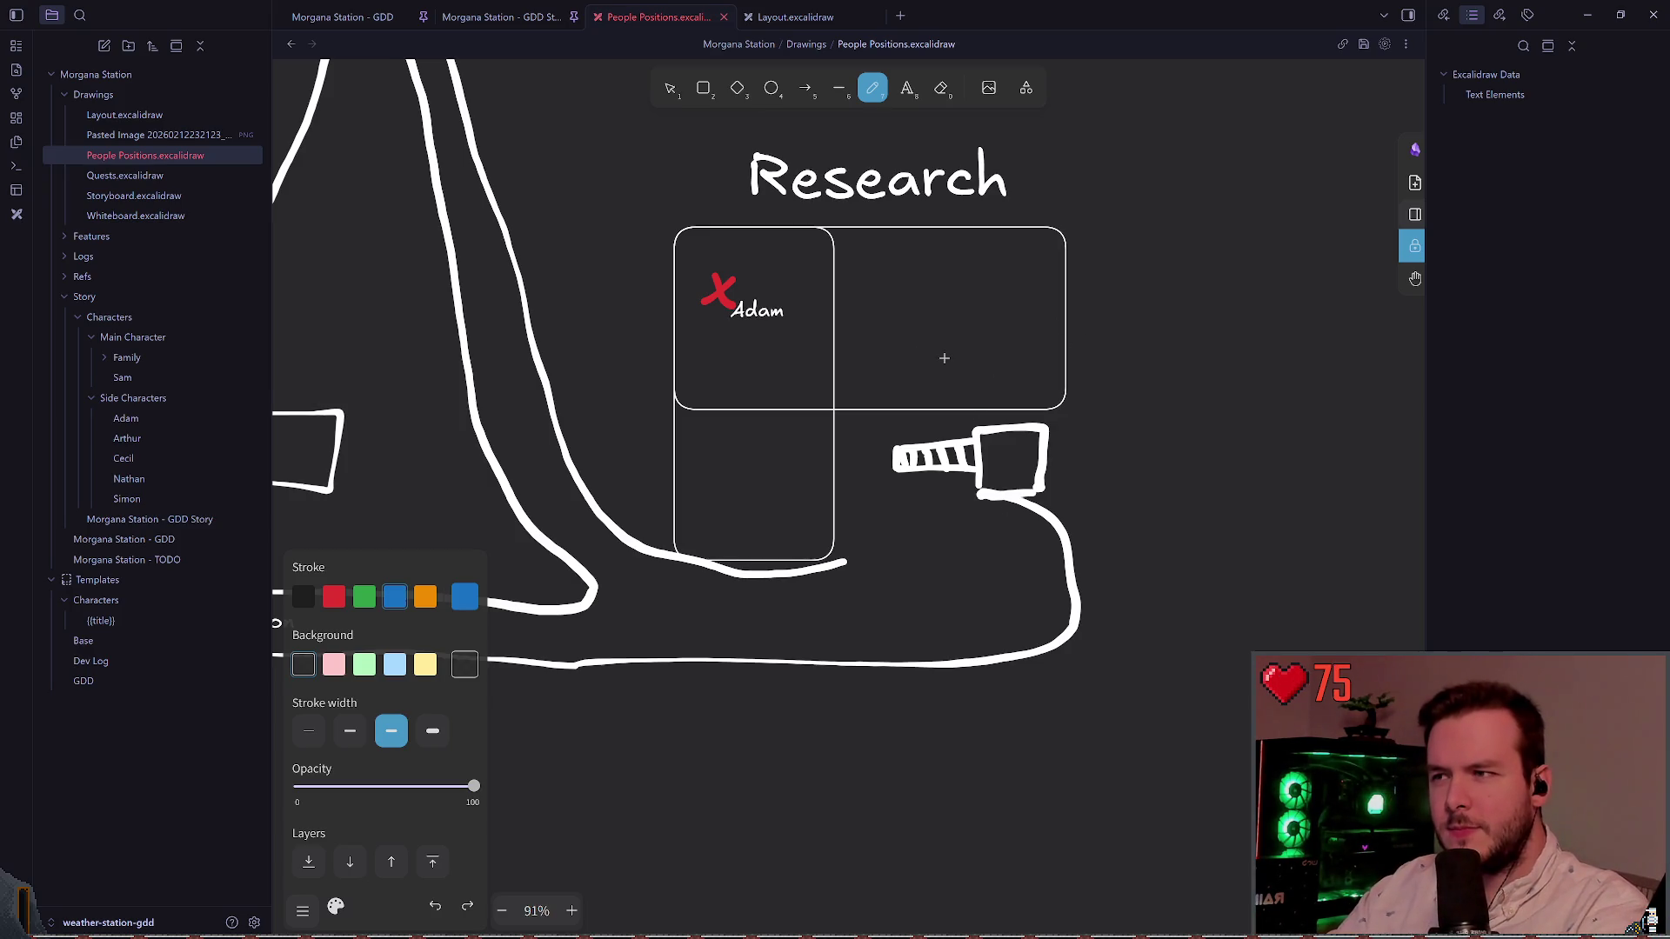
scroll(928, 358, up, 1)
scroll(885, 321, up, 1)
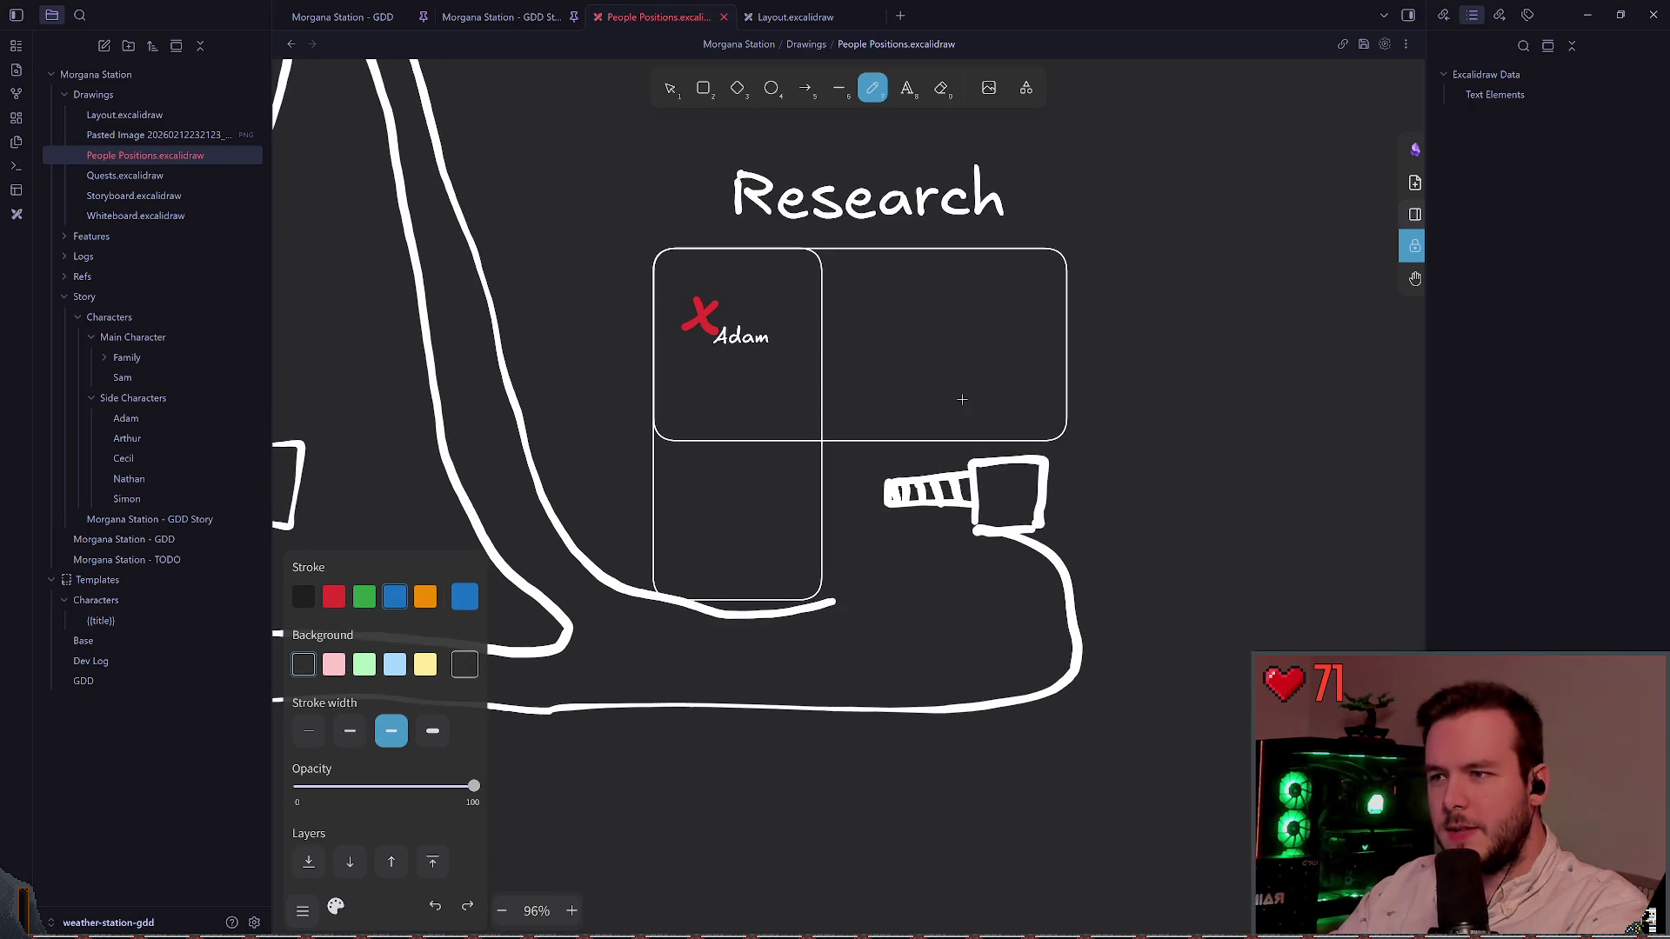
key(1)
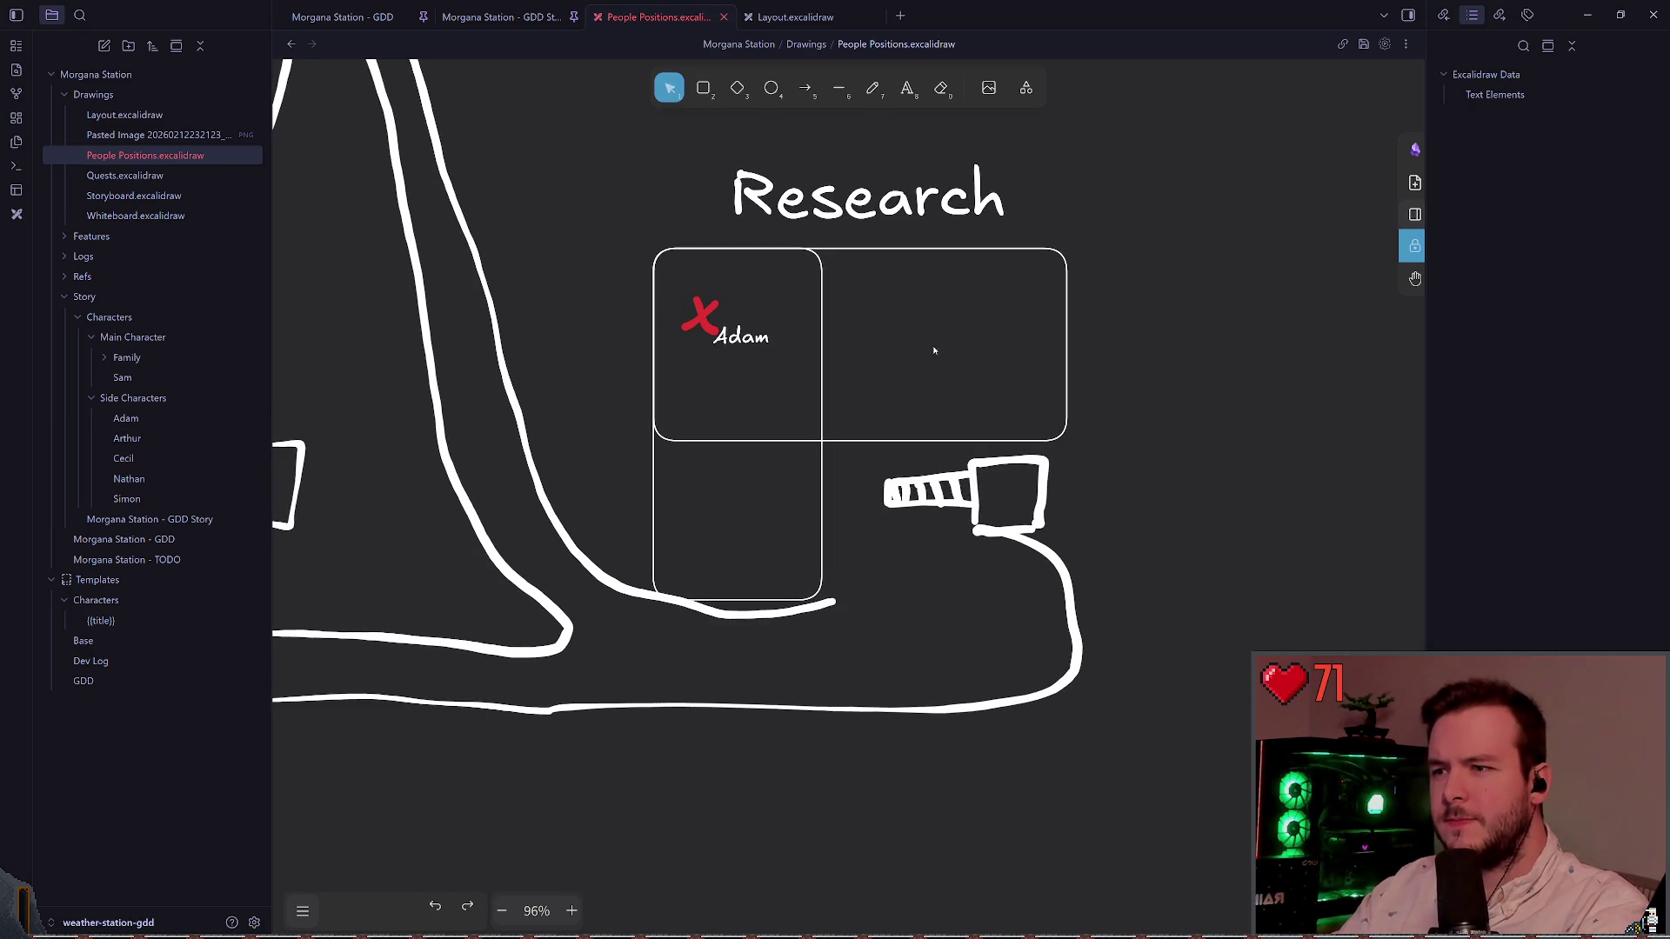
scroll(876, 437, up, 4)
key(7)
scroll(957, 444, up, 8)
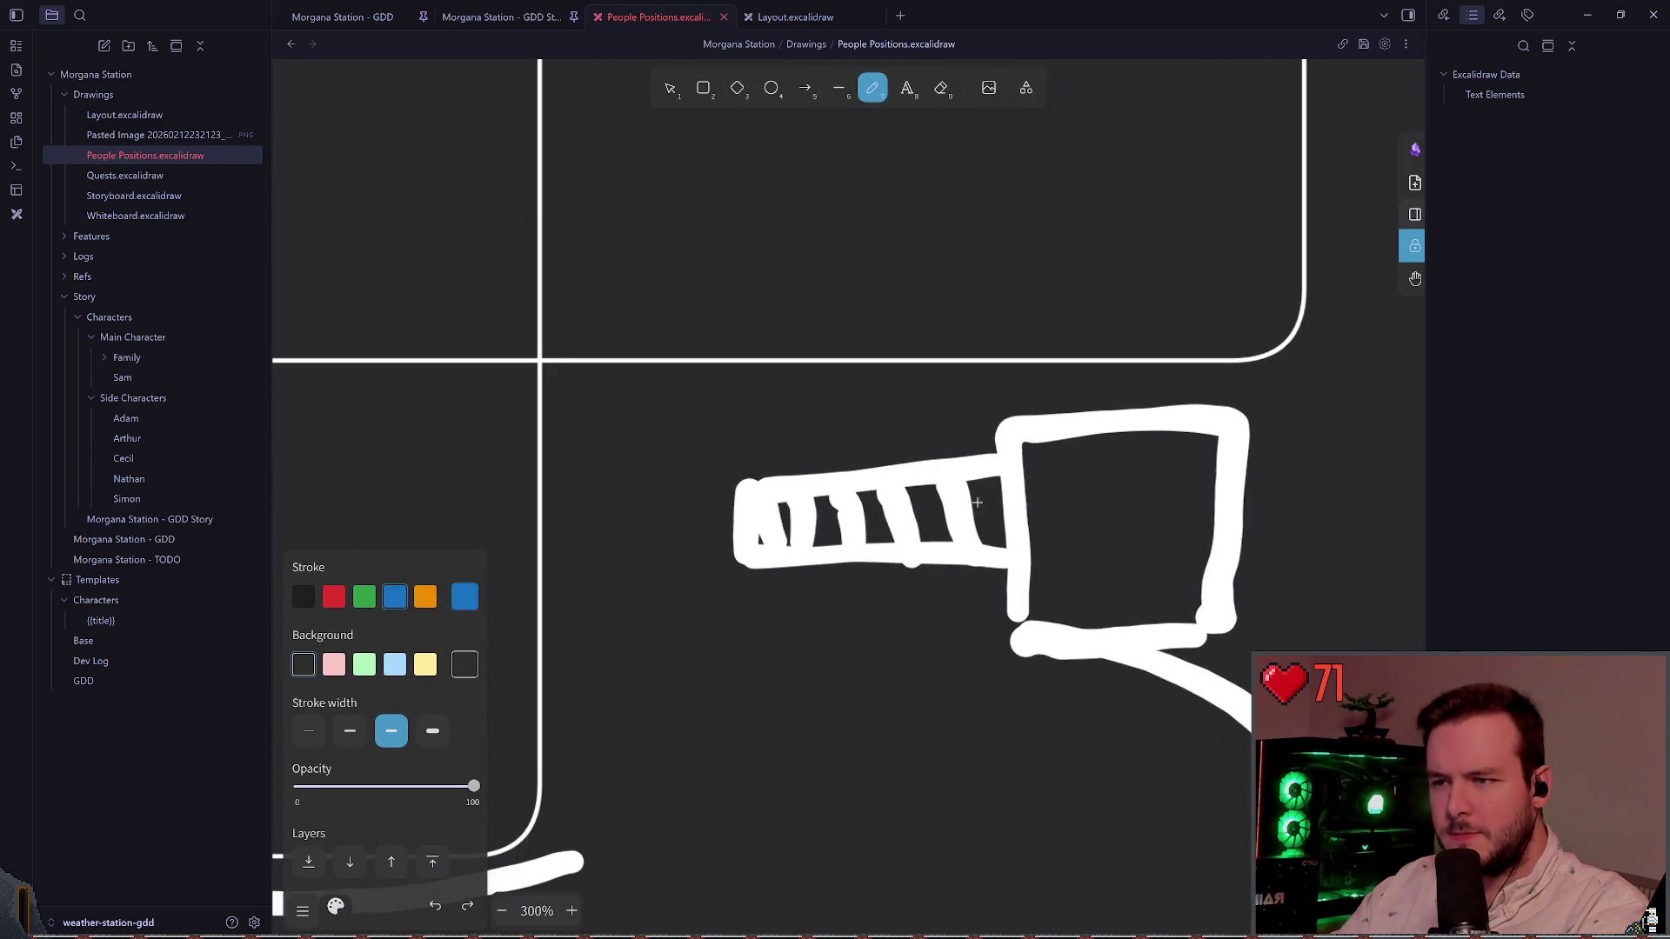
Step: Box-select the striped stair tube and move it about 55 px down
click(683, 90)
drag(688, 423, 1062, 657)
drag(969, 537, 975, 583)
click(884, 455)
Step: Bring the Layout.excalidraw drawing back on screen
scroll(887, 287, up, 1)
click(872, 88)
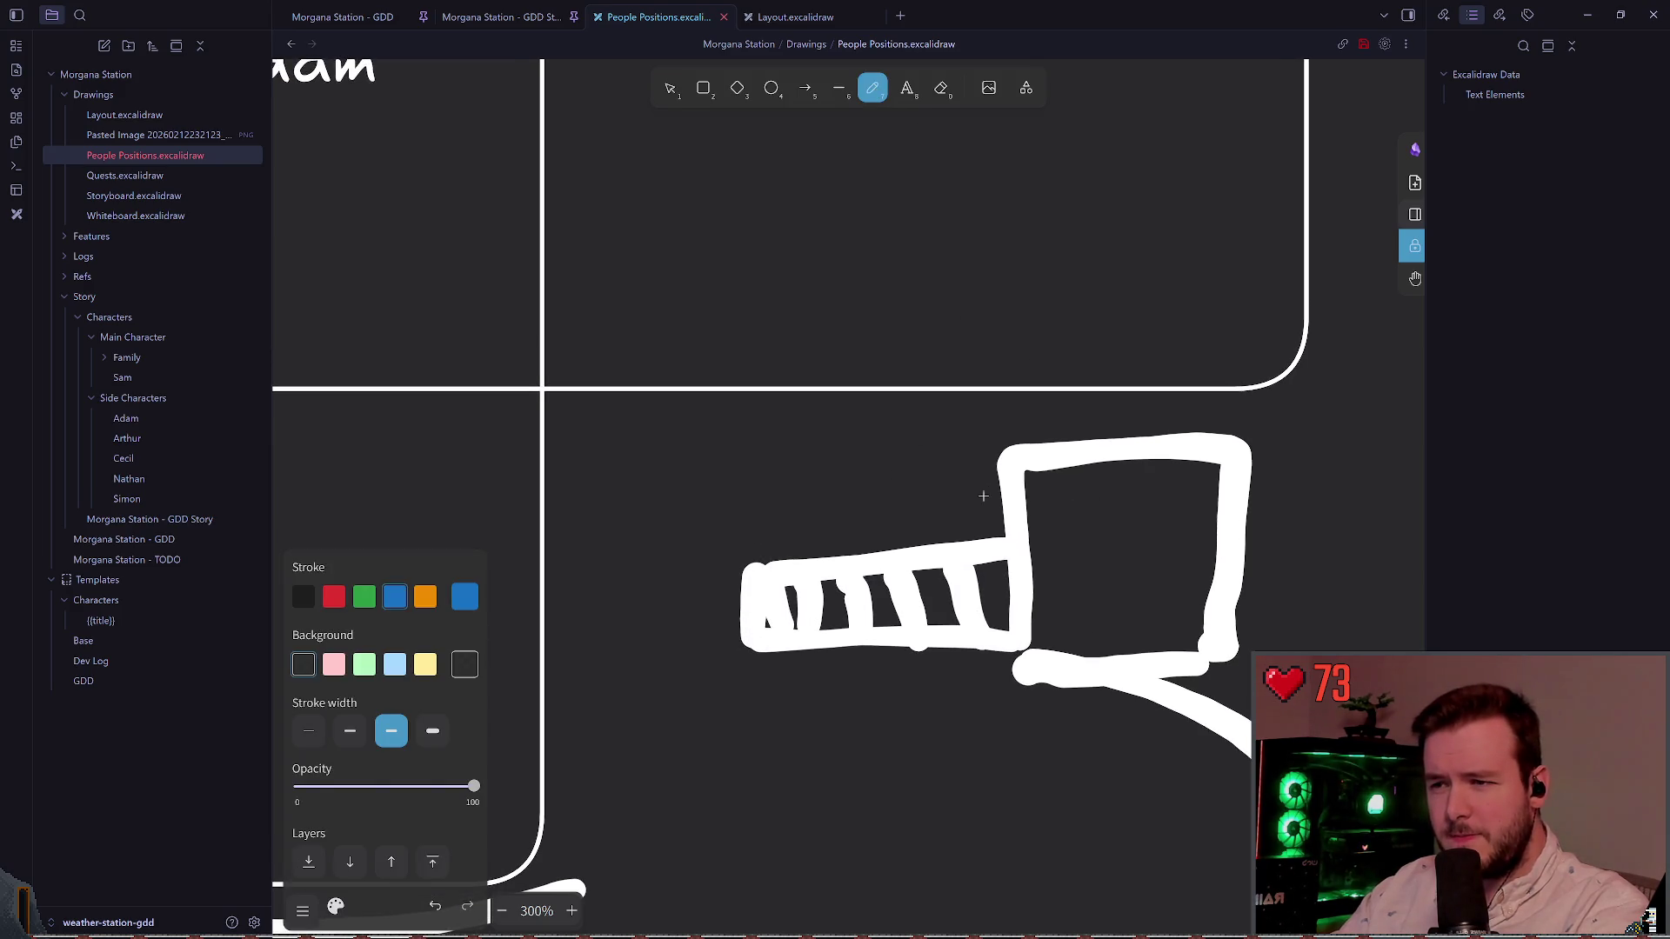
click(795, 17)
scroll(1126, 650, up, 3)
scroll(1125, 651, up, 5)
Step: Move the old striped tube down below the entrance square
key(v)
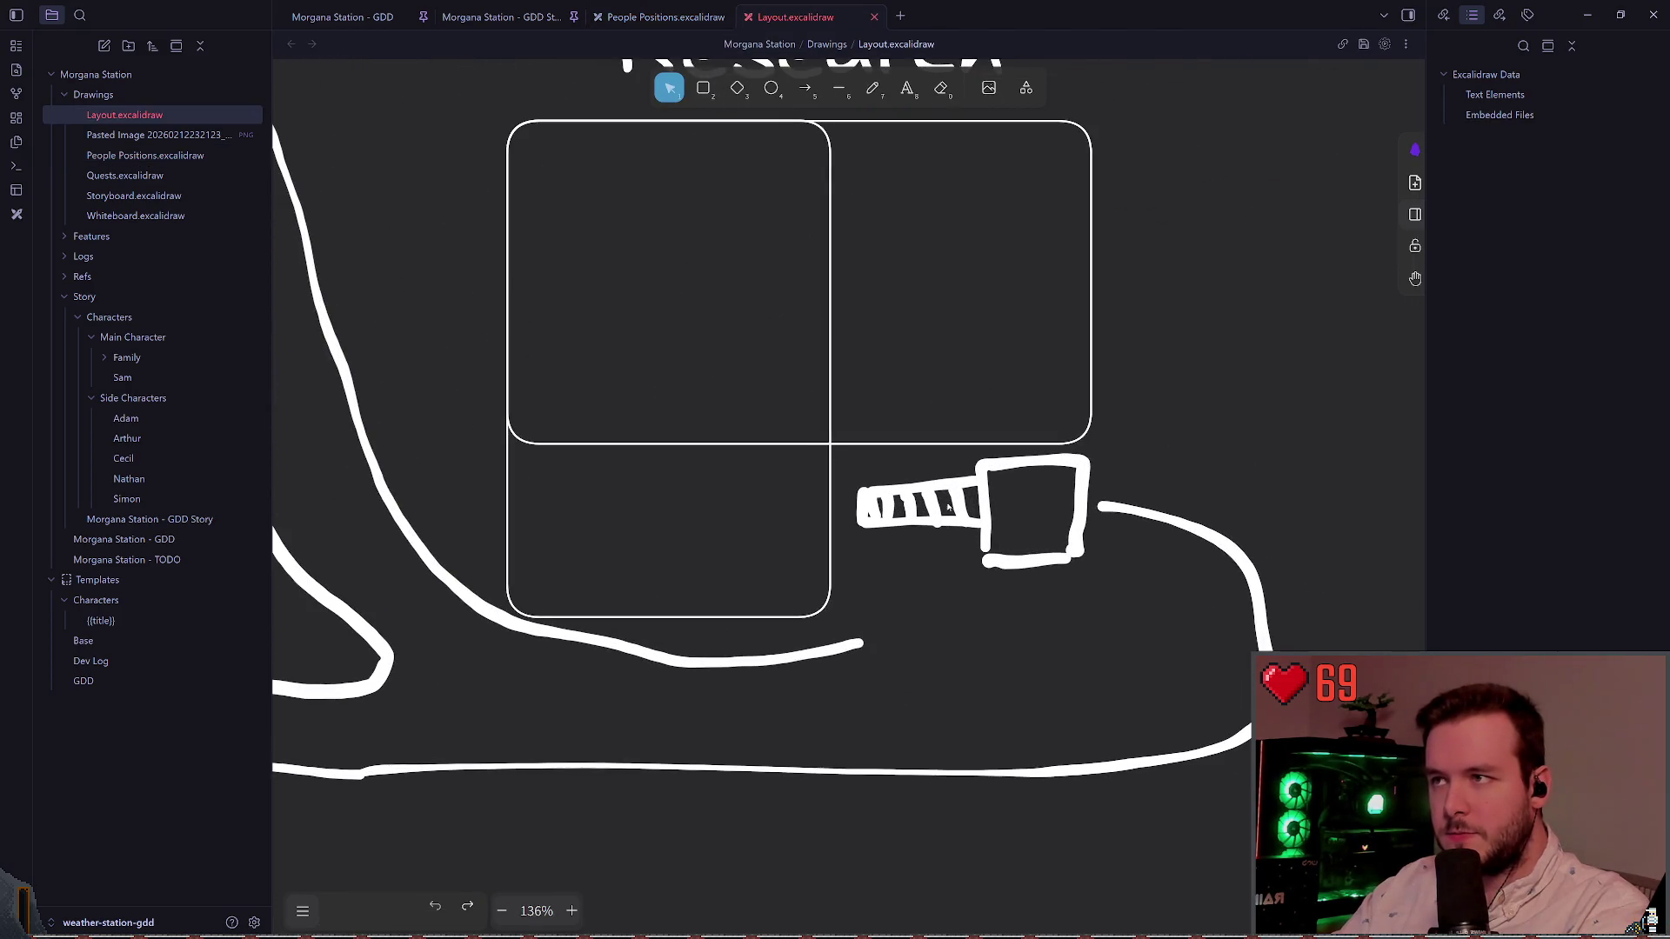
scroll(864, 394, up, 5)
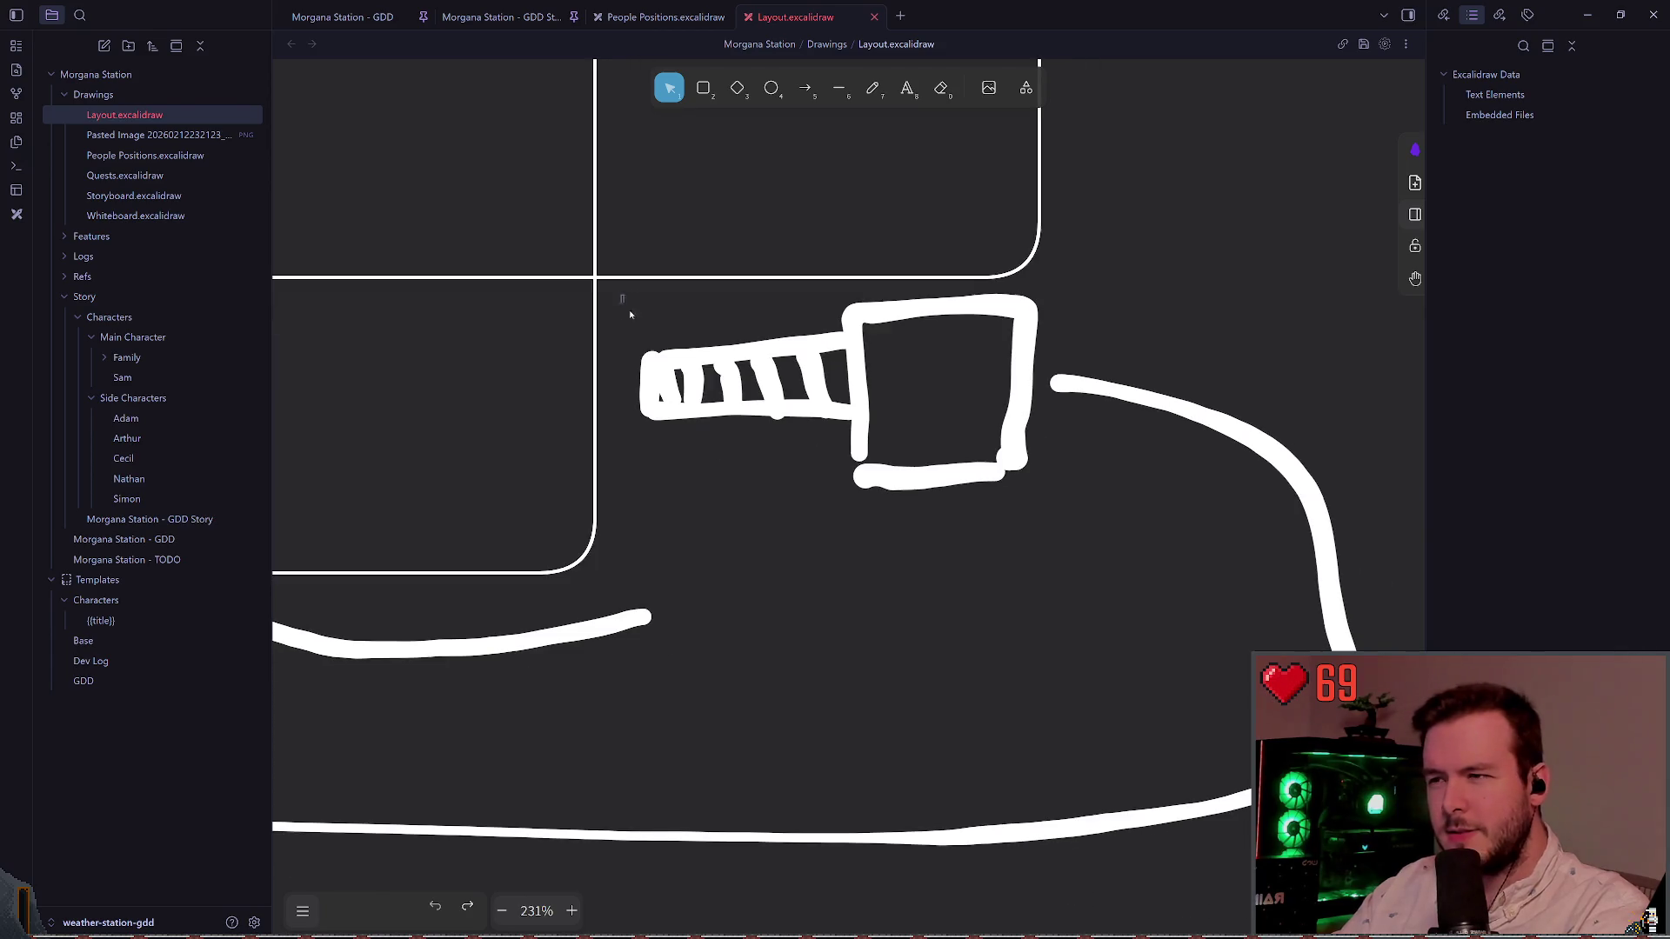
drag(745, 343, 759, 402)
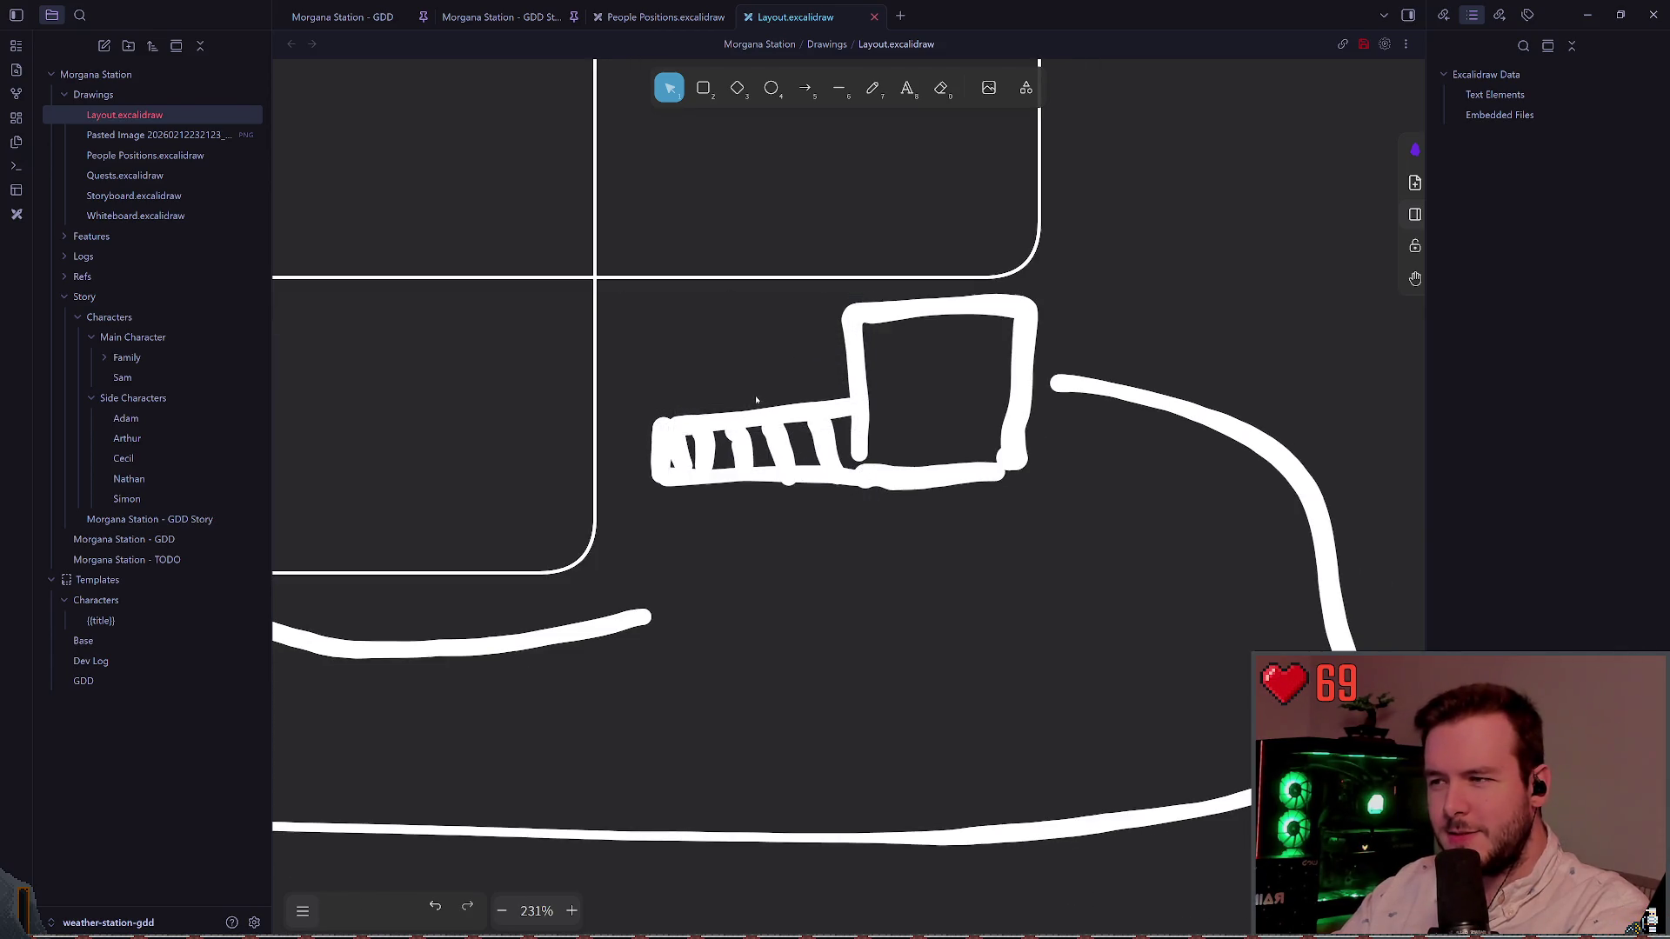
scroll(714, 361, up, 5)
Step: Freehand a corridor off the square and two vertical stair sides, undoing the top connector
click(872, 87)
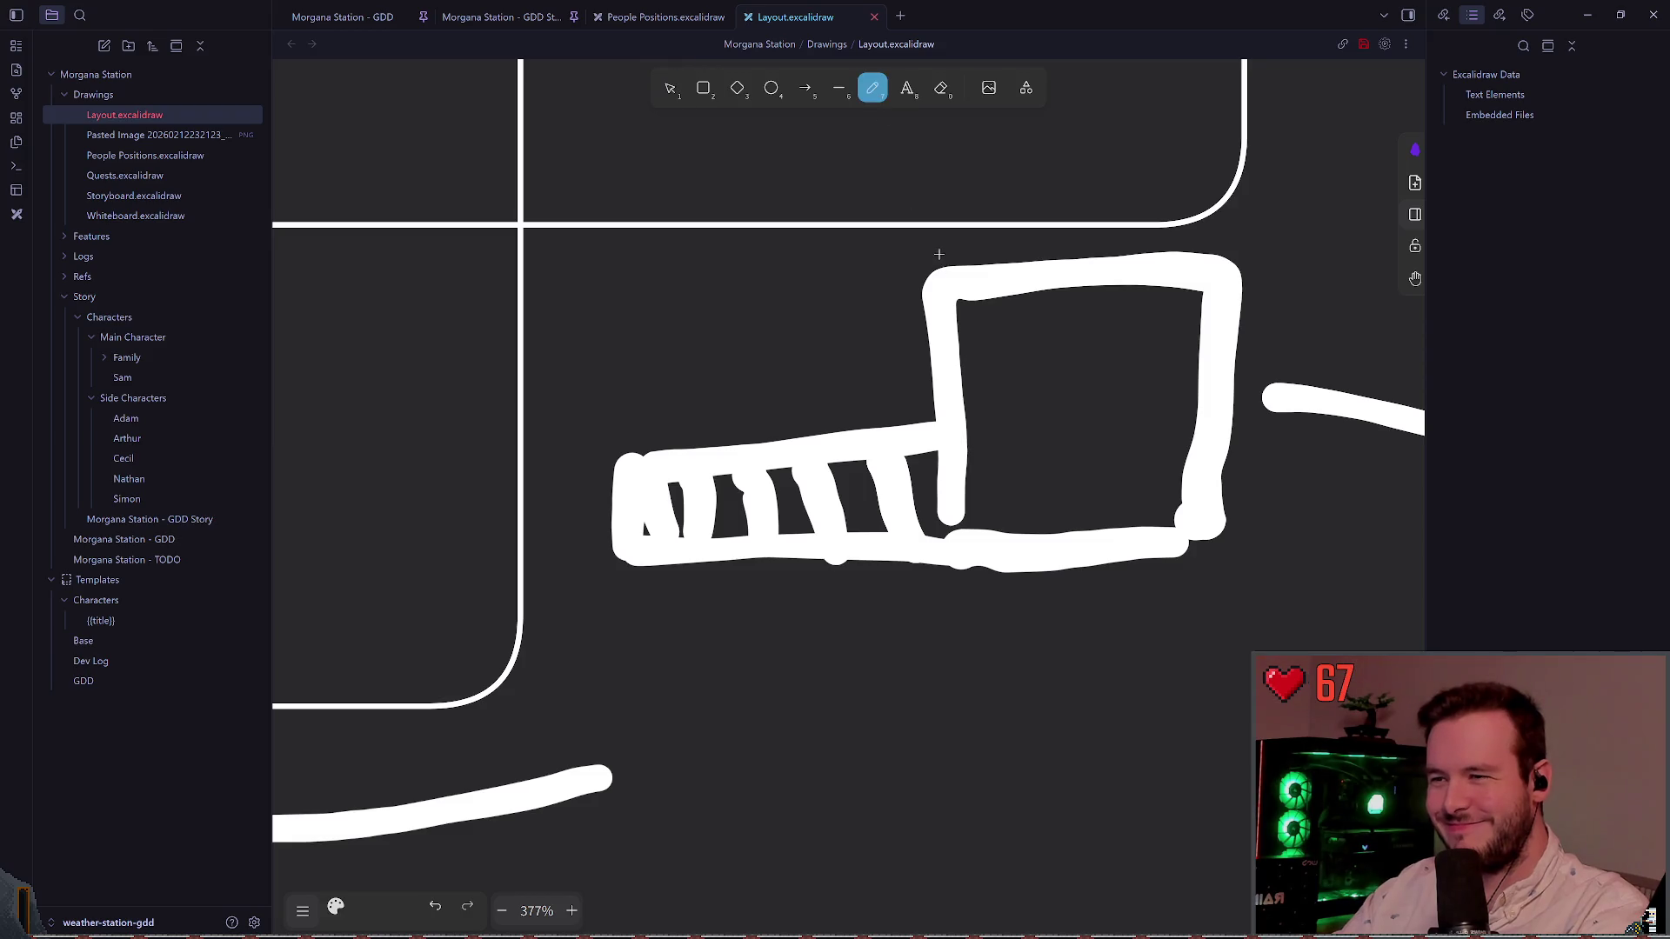
mouse_move(938, 290)
mouse_down()
mouse_move(556, 302)
mouse_move(744, 408)
mouse_move(956, 409)
mouse_up()
drag(644, 414, 642, 248)
mouse_move(700, 423)
mouse_down()
mouse_move(709, 252)
mouse_move(661, 292)
mouse_up()
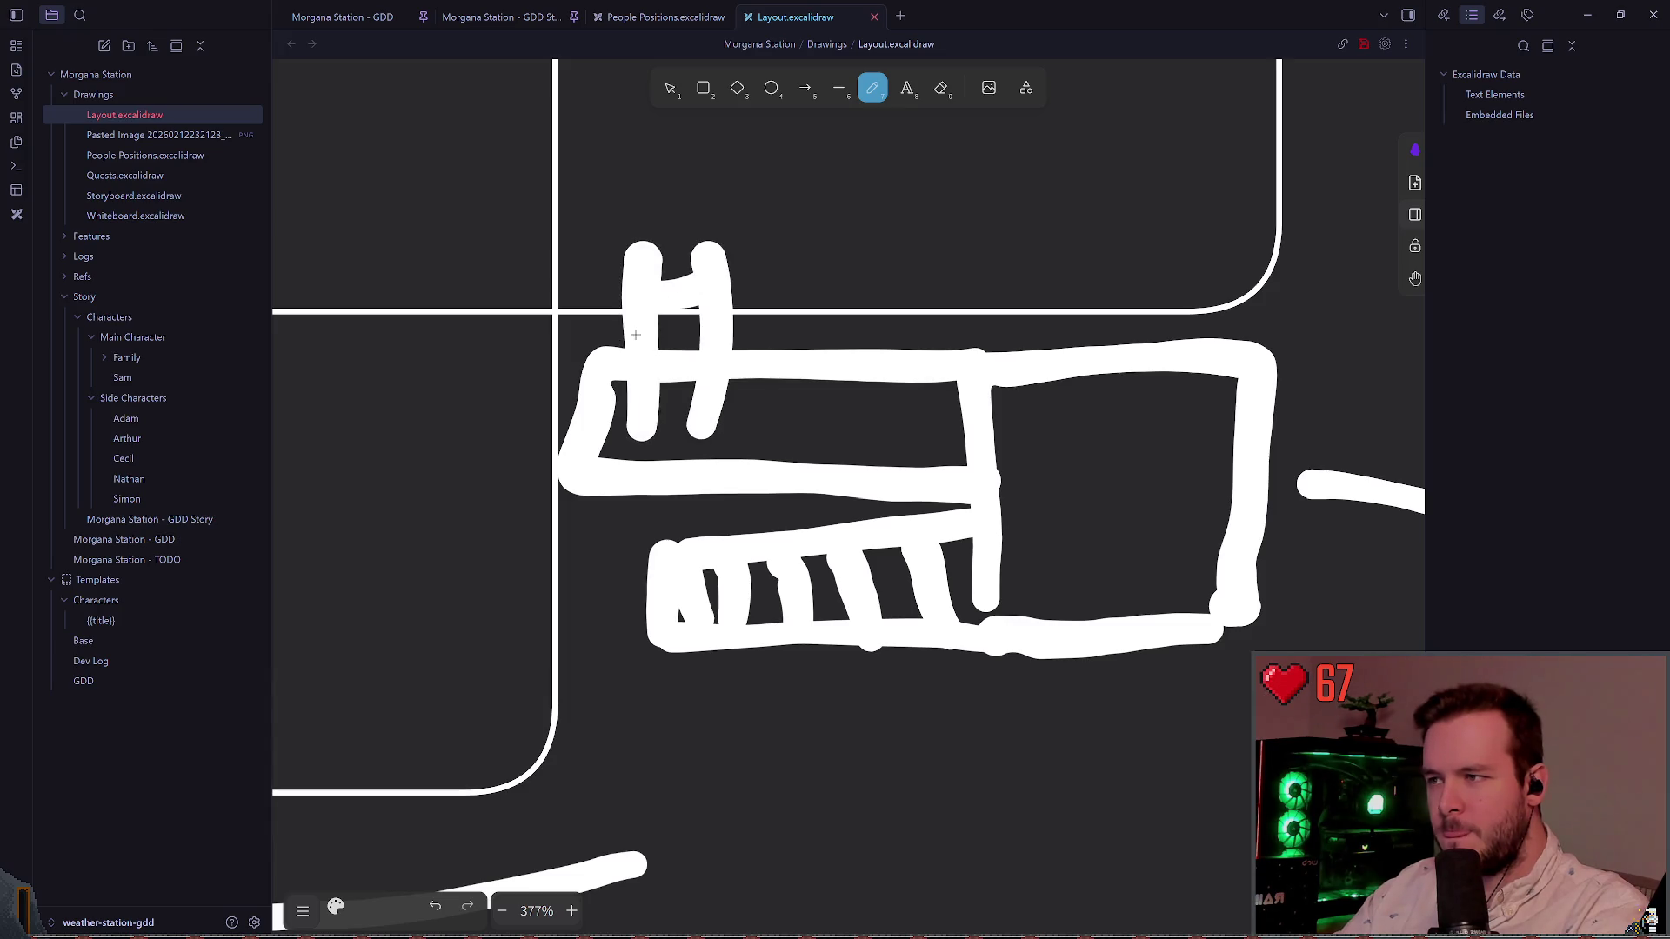
key(ctrl+z)
key(ctrl+z)
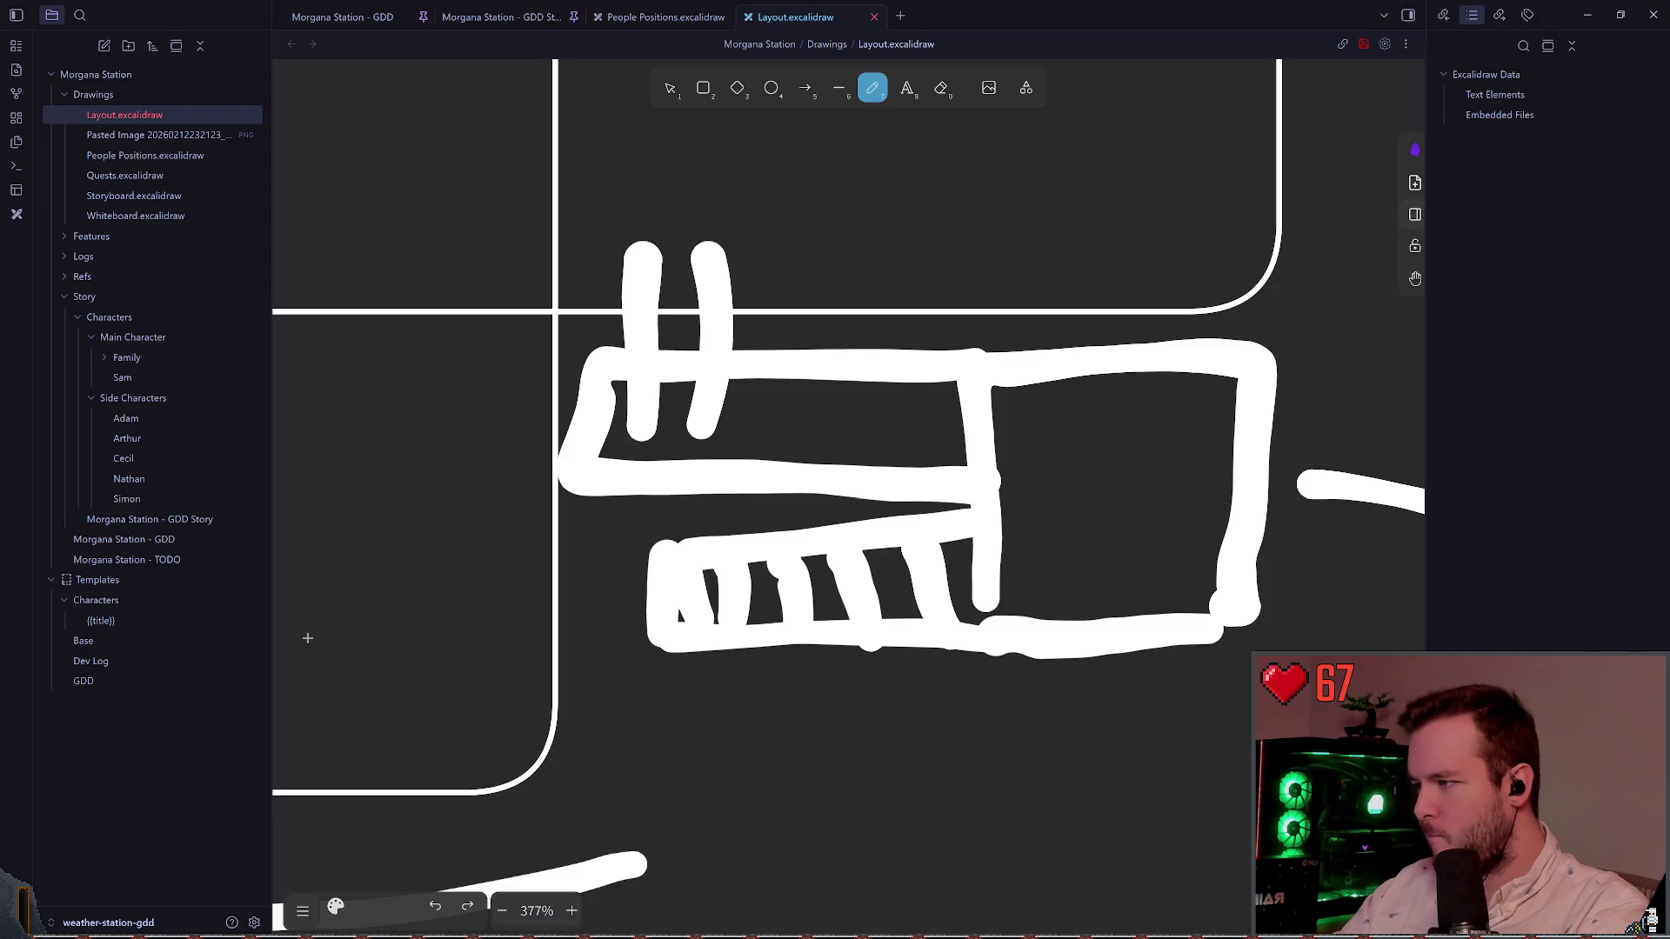
Step: Try the thinnest stroke width for a stair connector, undo it, and choose a slightly thicker width
click(336, 907)
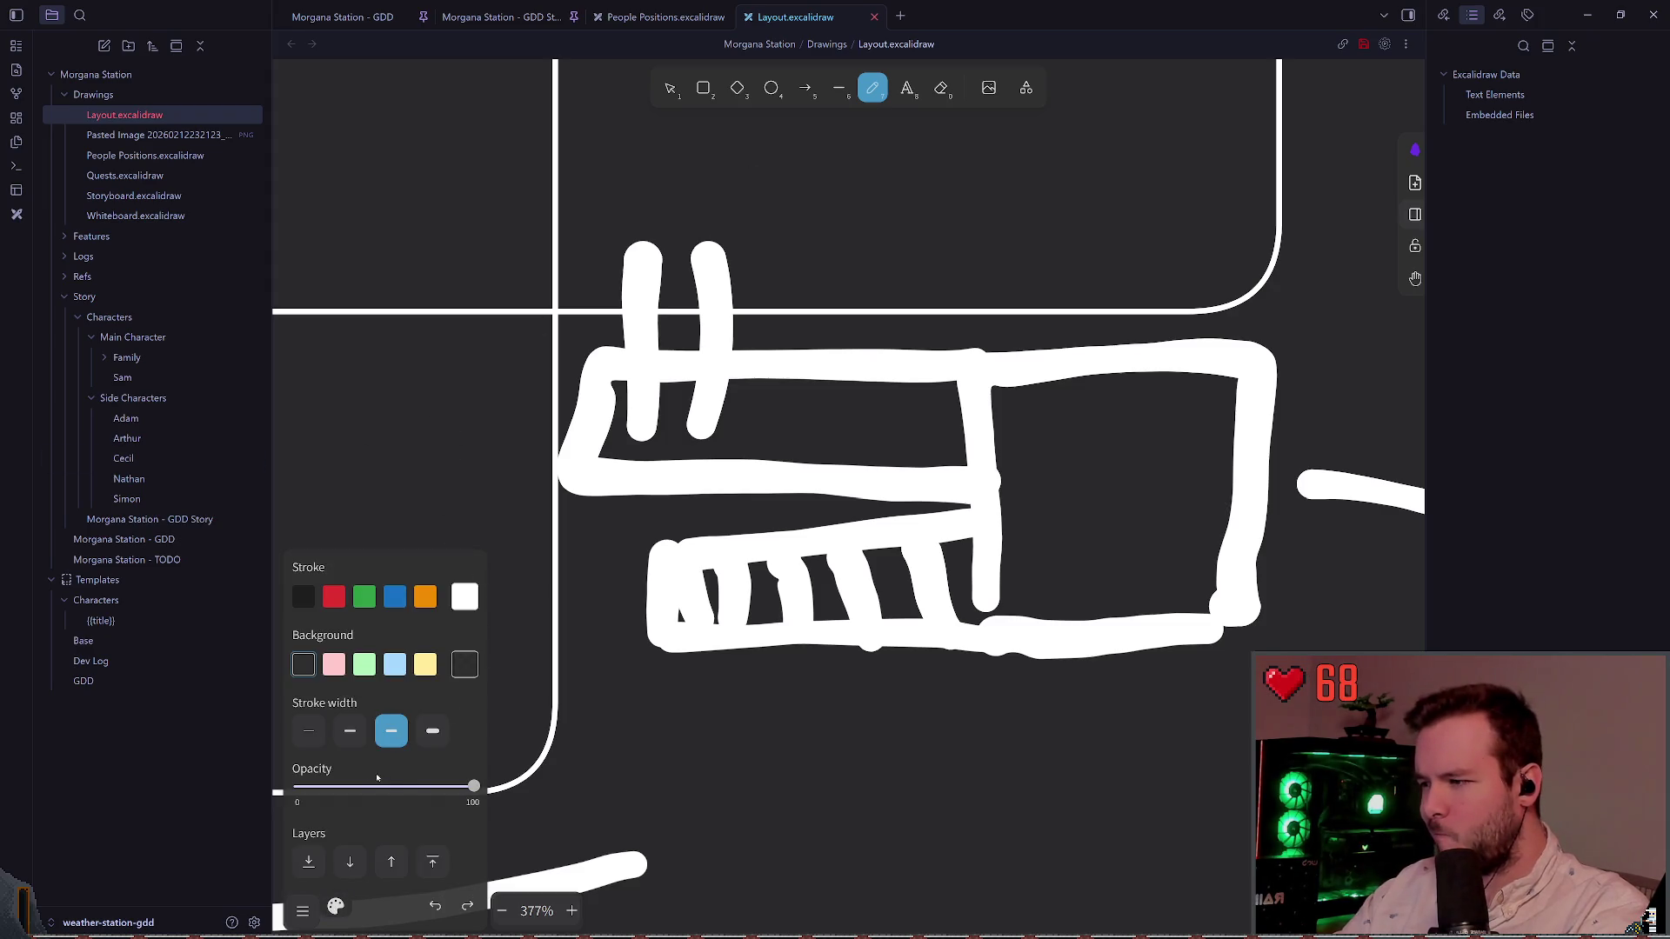
click(349, 731)
click(309, 731)
mouse_move(691, 272)
mouse_down()
mouse_move(654, 275)
mouse_move(693, 259)
mouse_move(698, 281)
mouse_move(668, 309)
mouse_move(700, 310)
mouse_move(659, 329)
mouse_move(700, 349)
mouse_move(693, 403)
mouse_move(718, 423)
mouse_up()
key(ctrl+z)
click(350, 731)
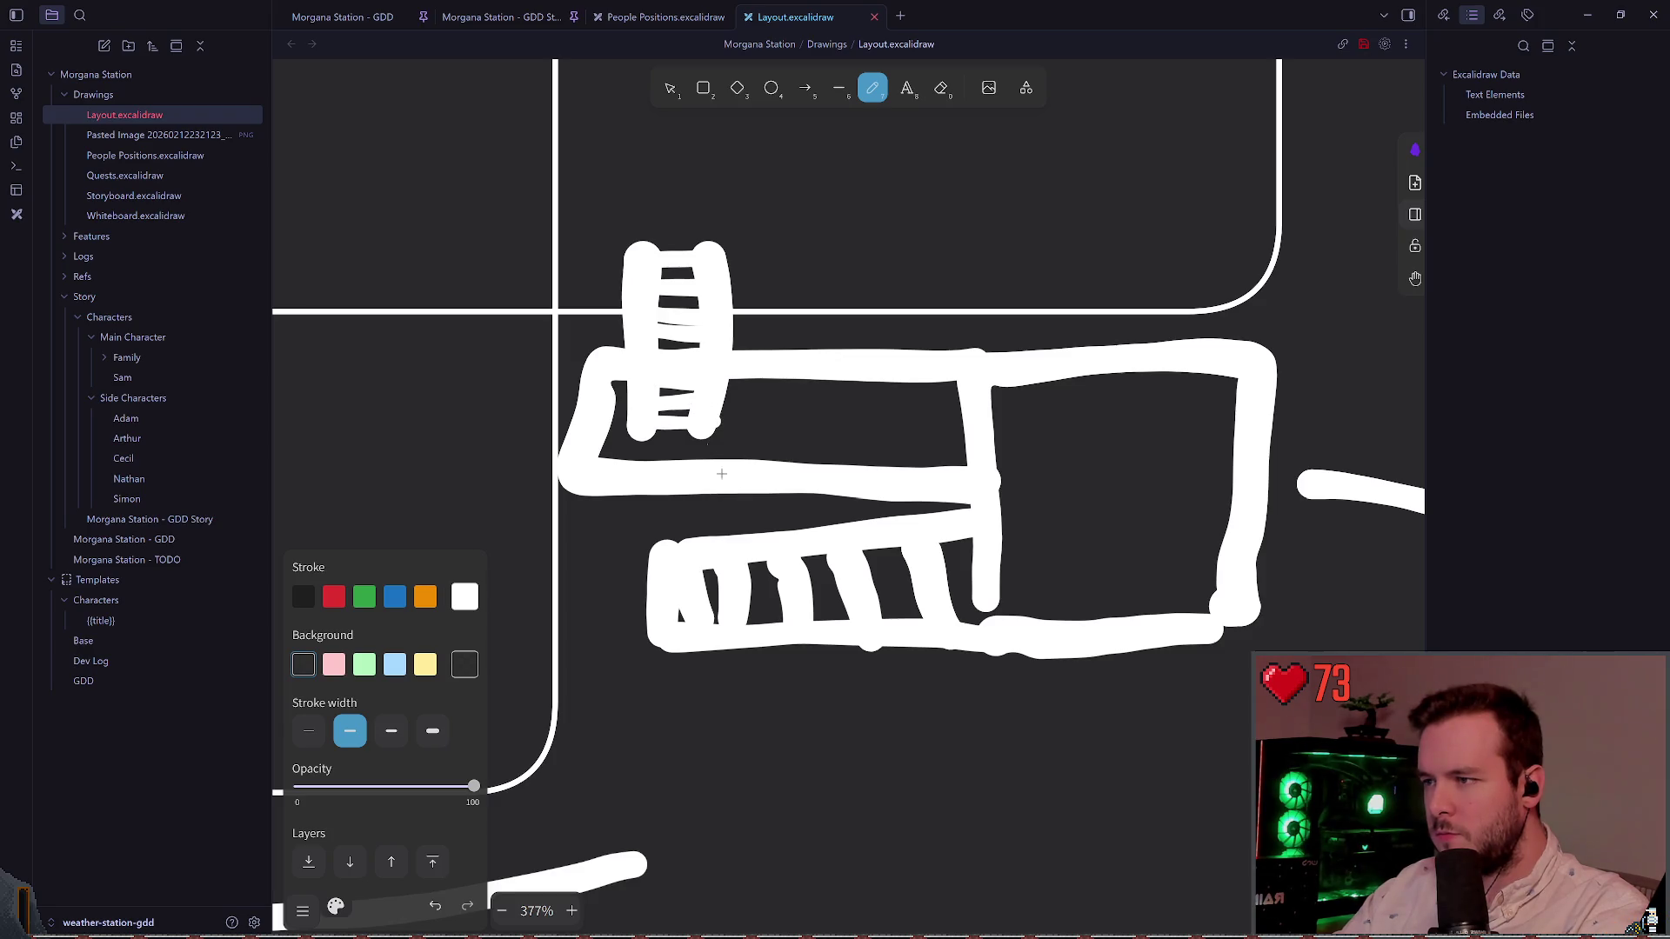
scroll(713, 461, down, 5)
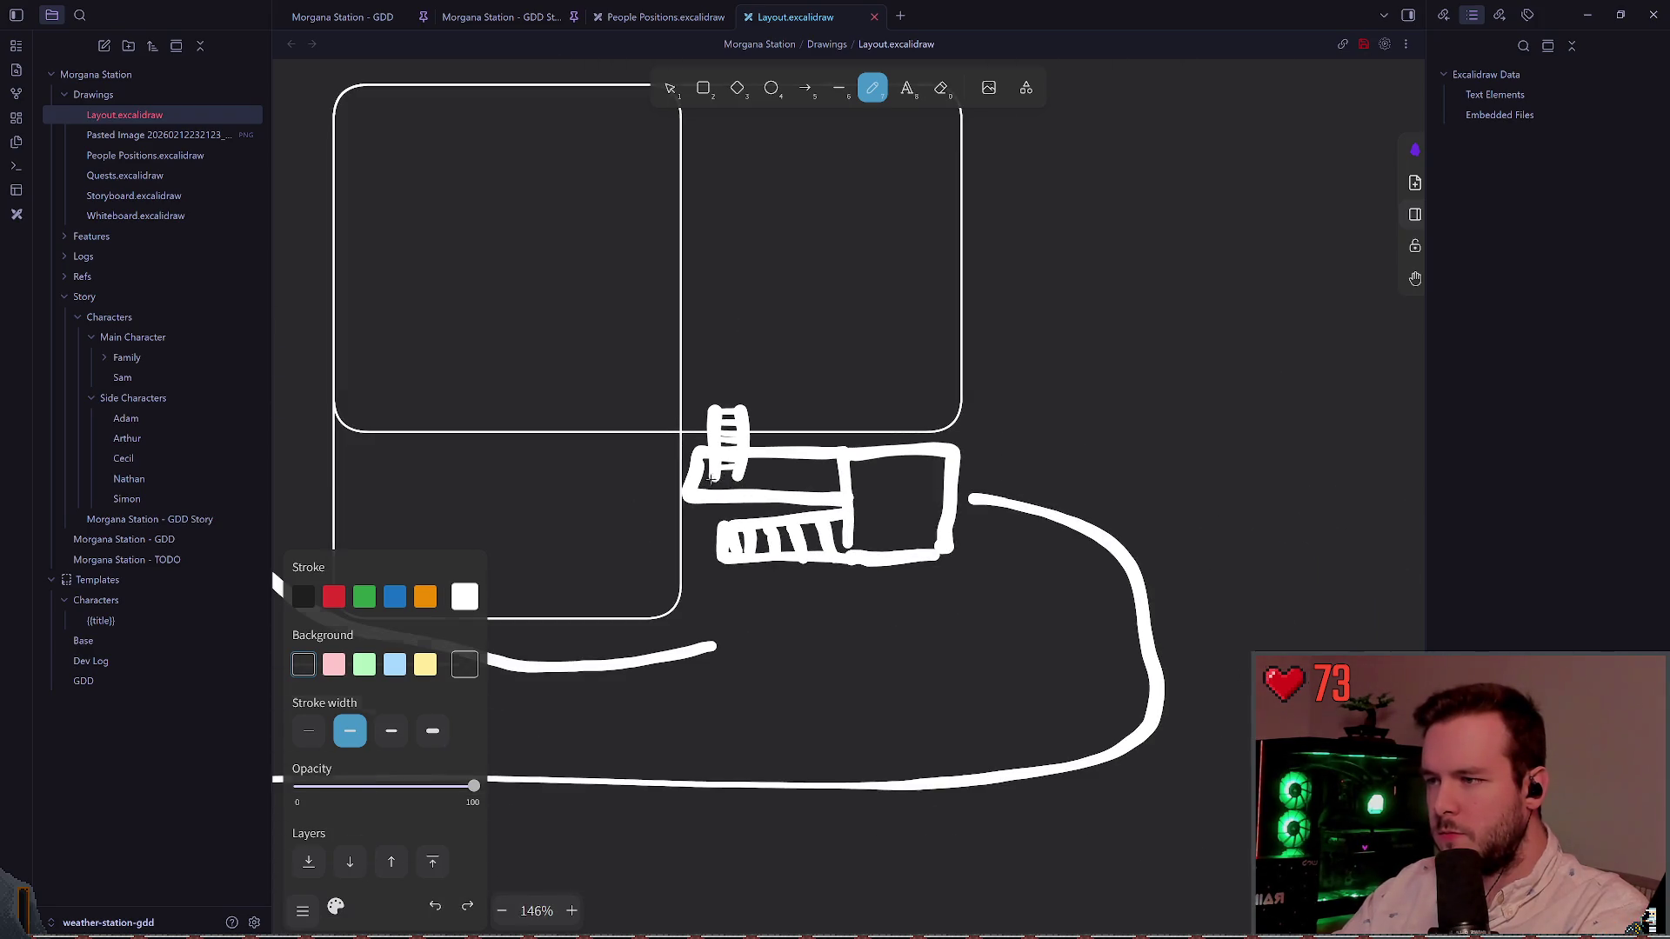
scroll(709, 479, up, 9)
scroll(840, 409, down, 8)
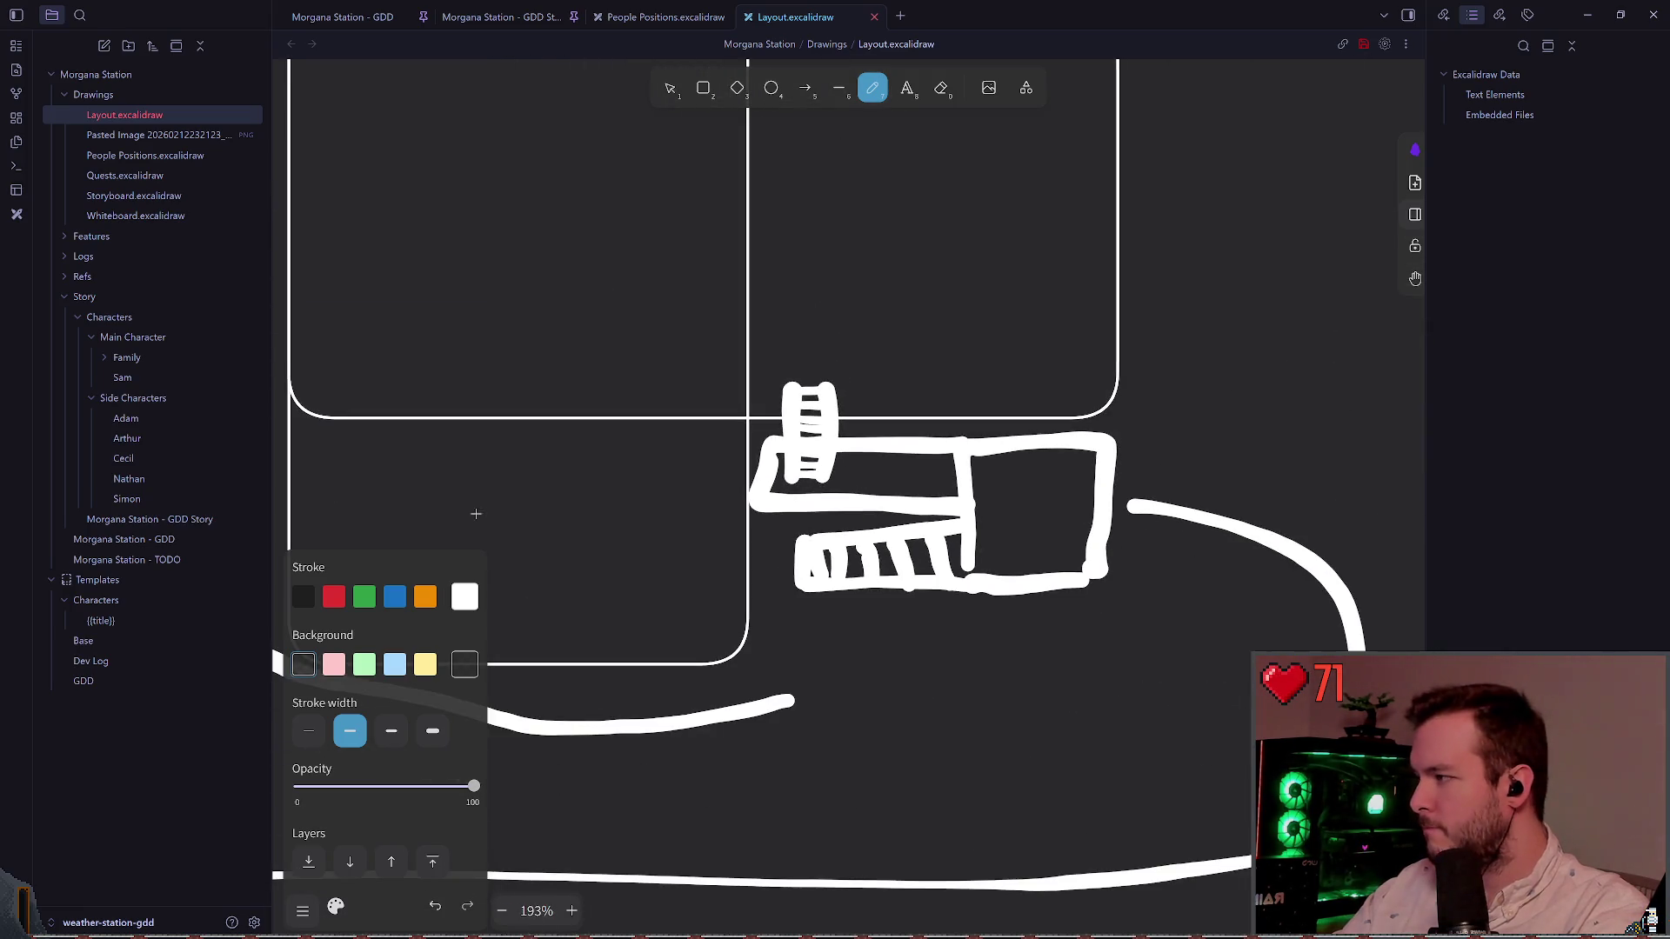
scroll(765, 505, up, 4)
scroll(765, 505, down, 3)
scroll(708, 461, up, 2)
scroll(709, 456, down, 2)
scroll(690, 450, up, 3)
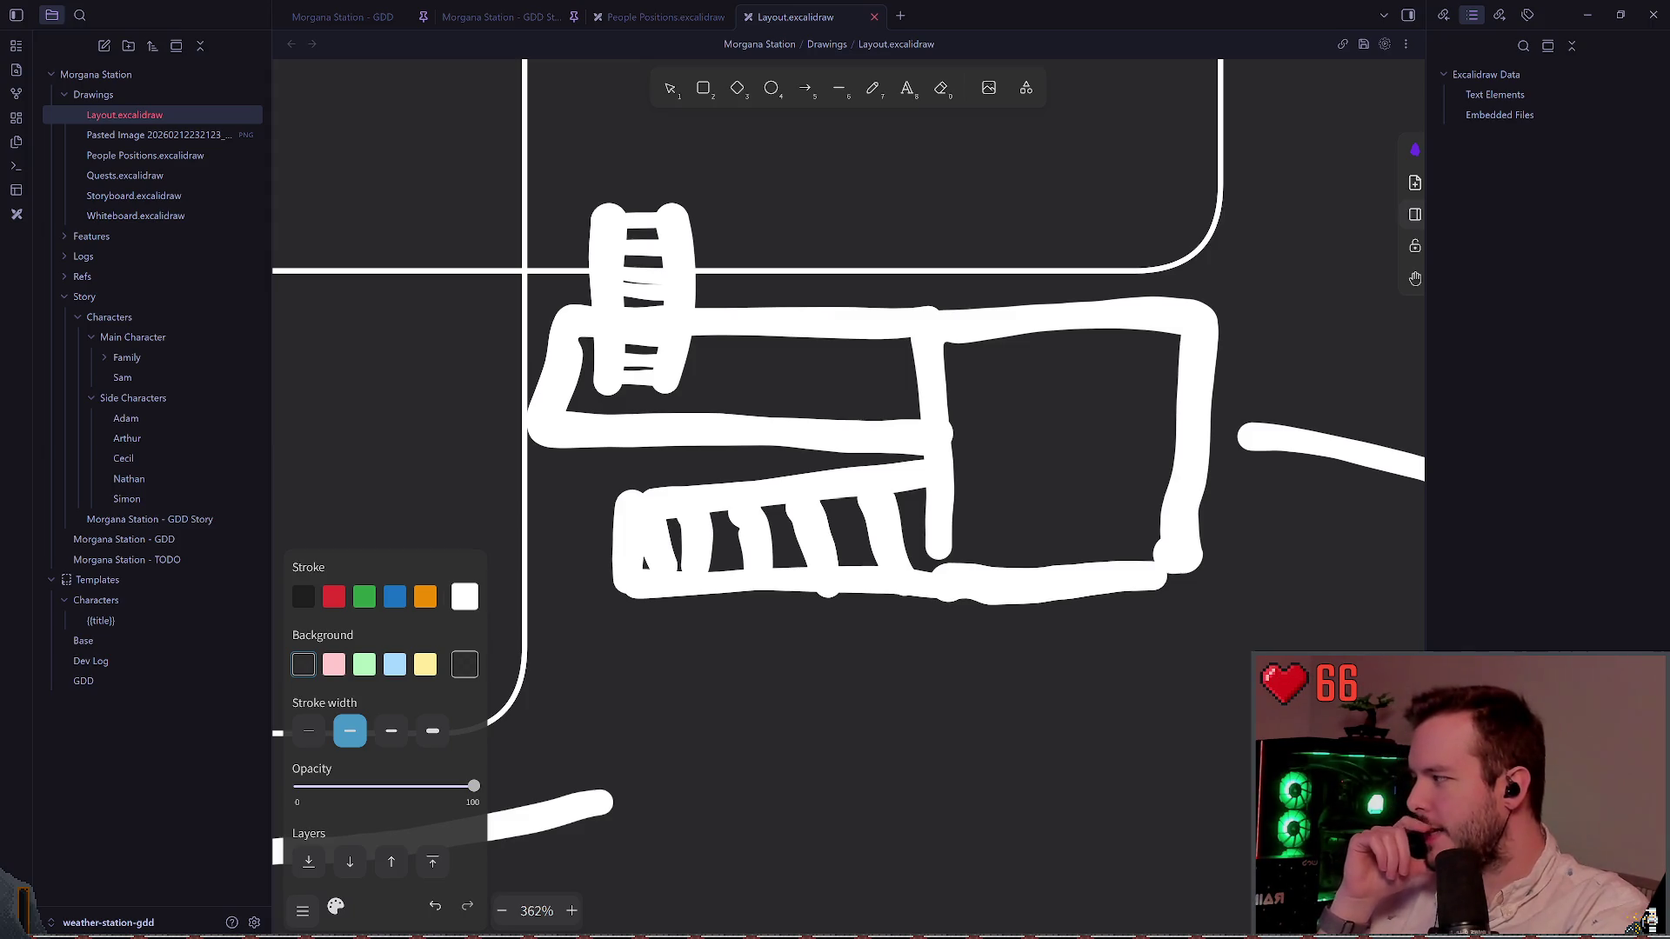
scroll(812, 392, up, 1)
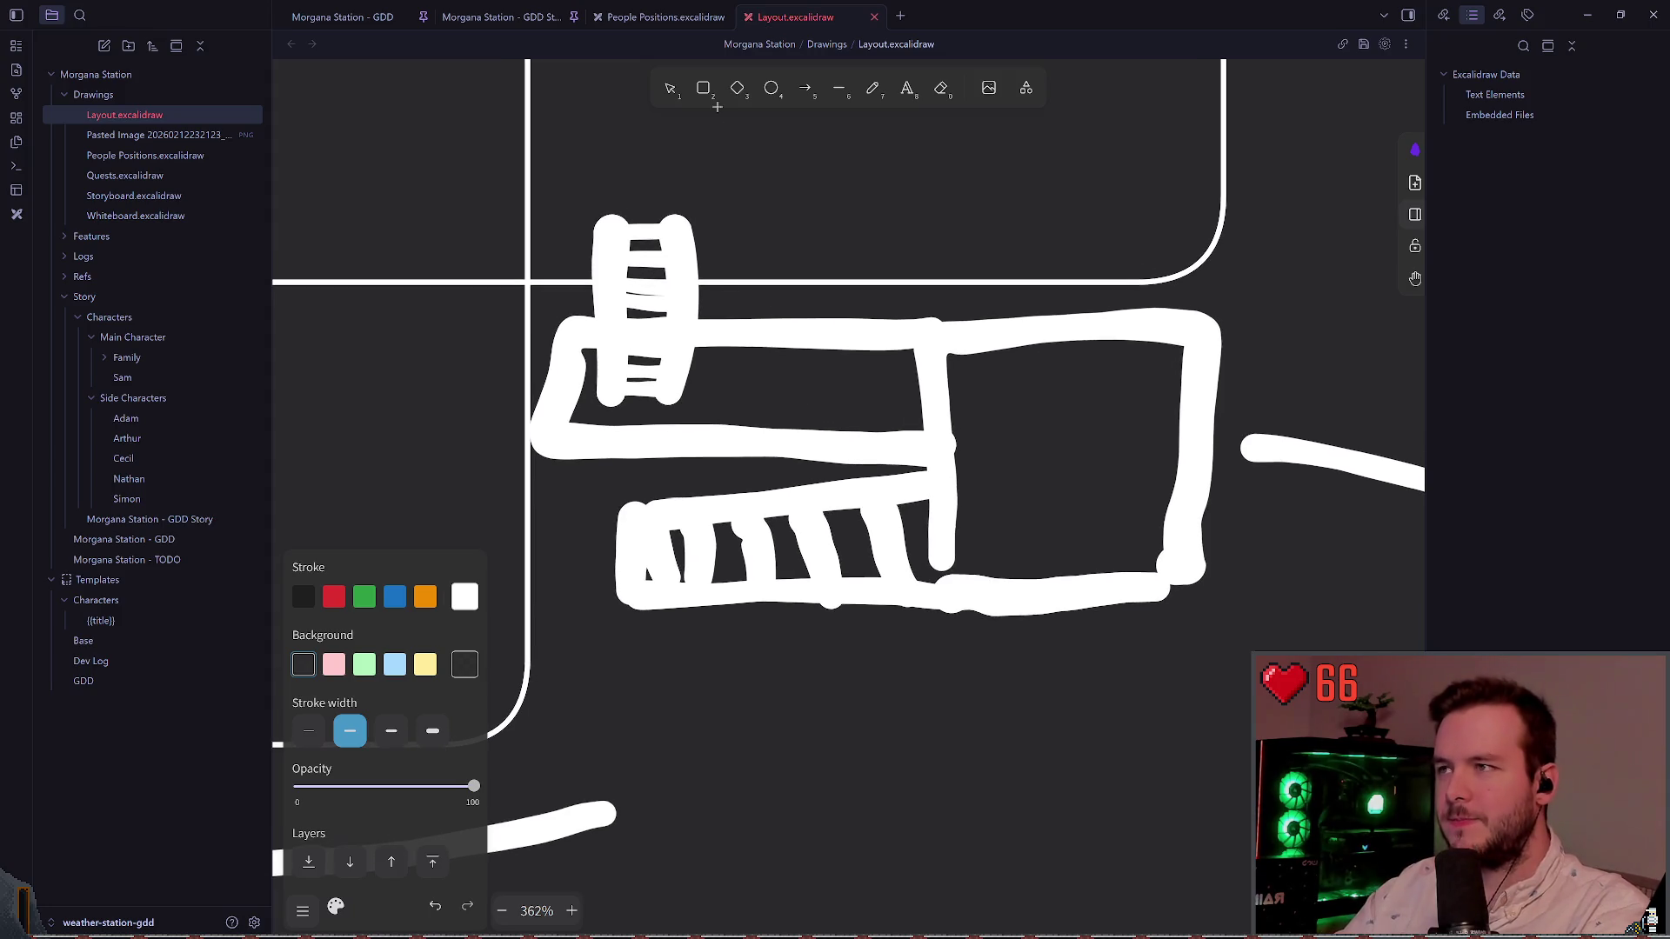
key(Escape)
scroll(799, 354, down, 2)
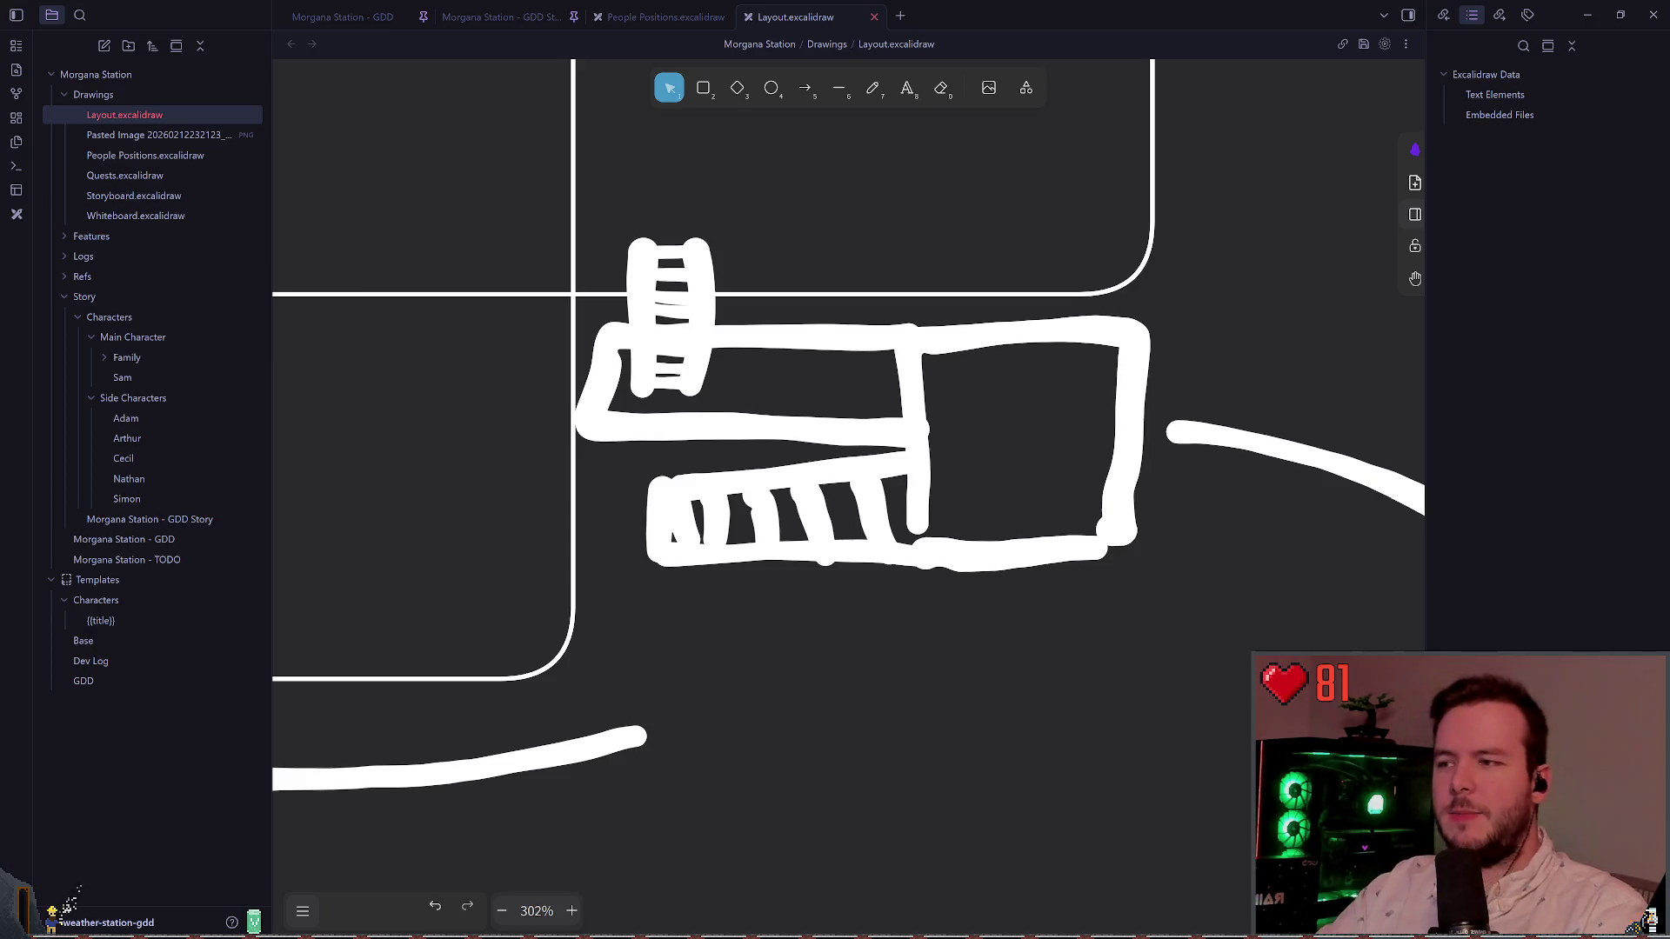
click(713, 519)
Step: Zoom out over the layout, then switch to the People Positions map with Adam, Simon and Nathan's markers
click(828, 597)
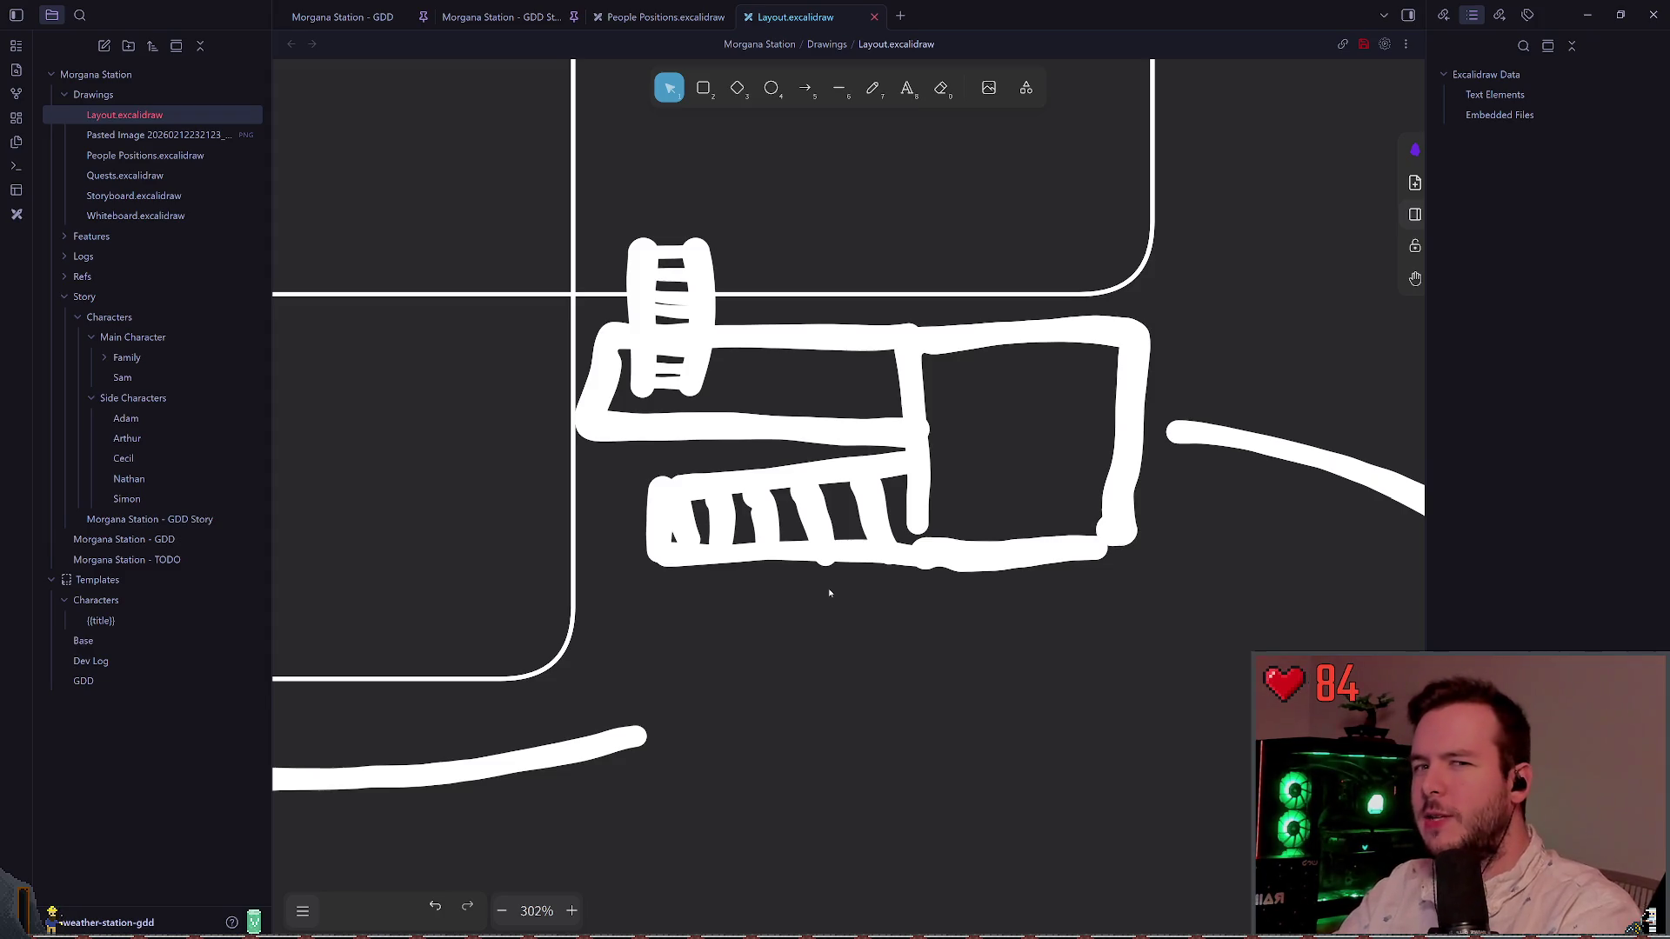
scroll(828, 593, down, 15)
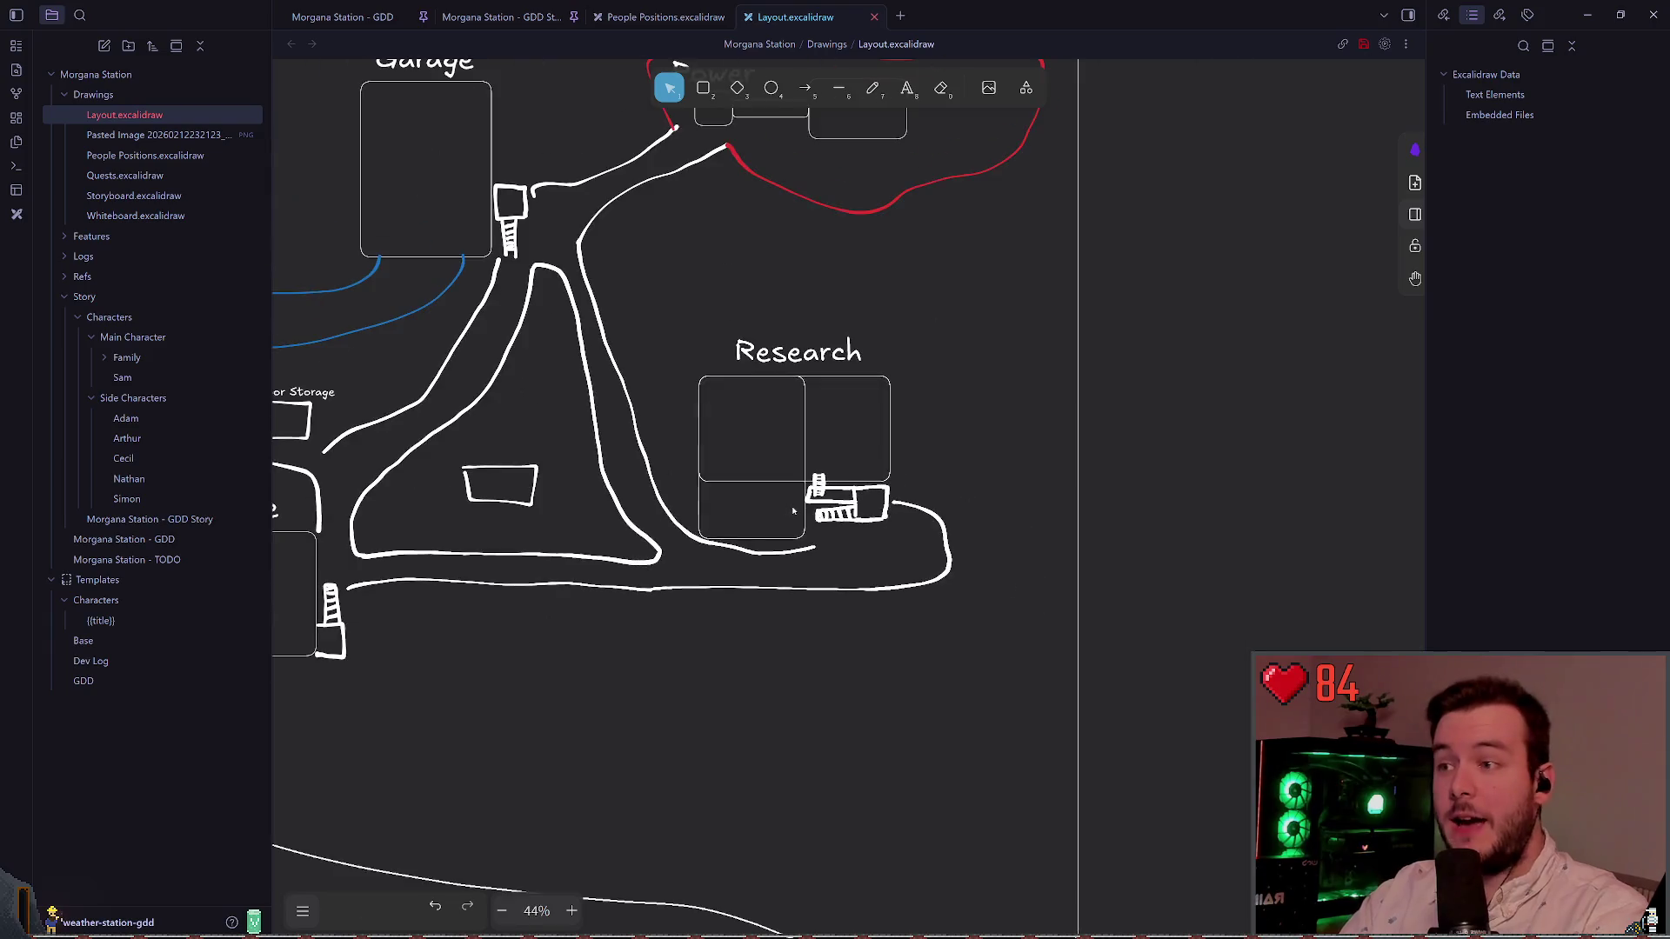
scroll(875, 320, down, 5)
scroll(887, 362, up, 1)
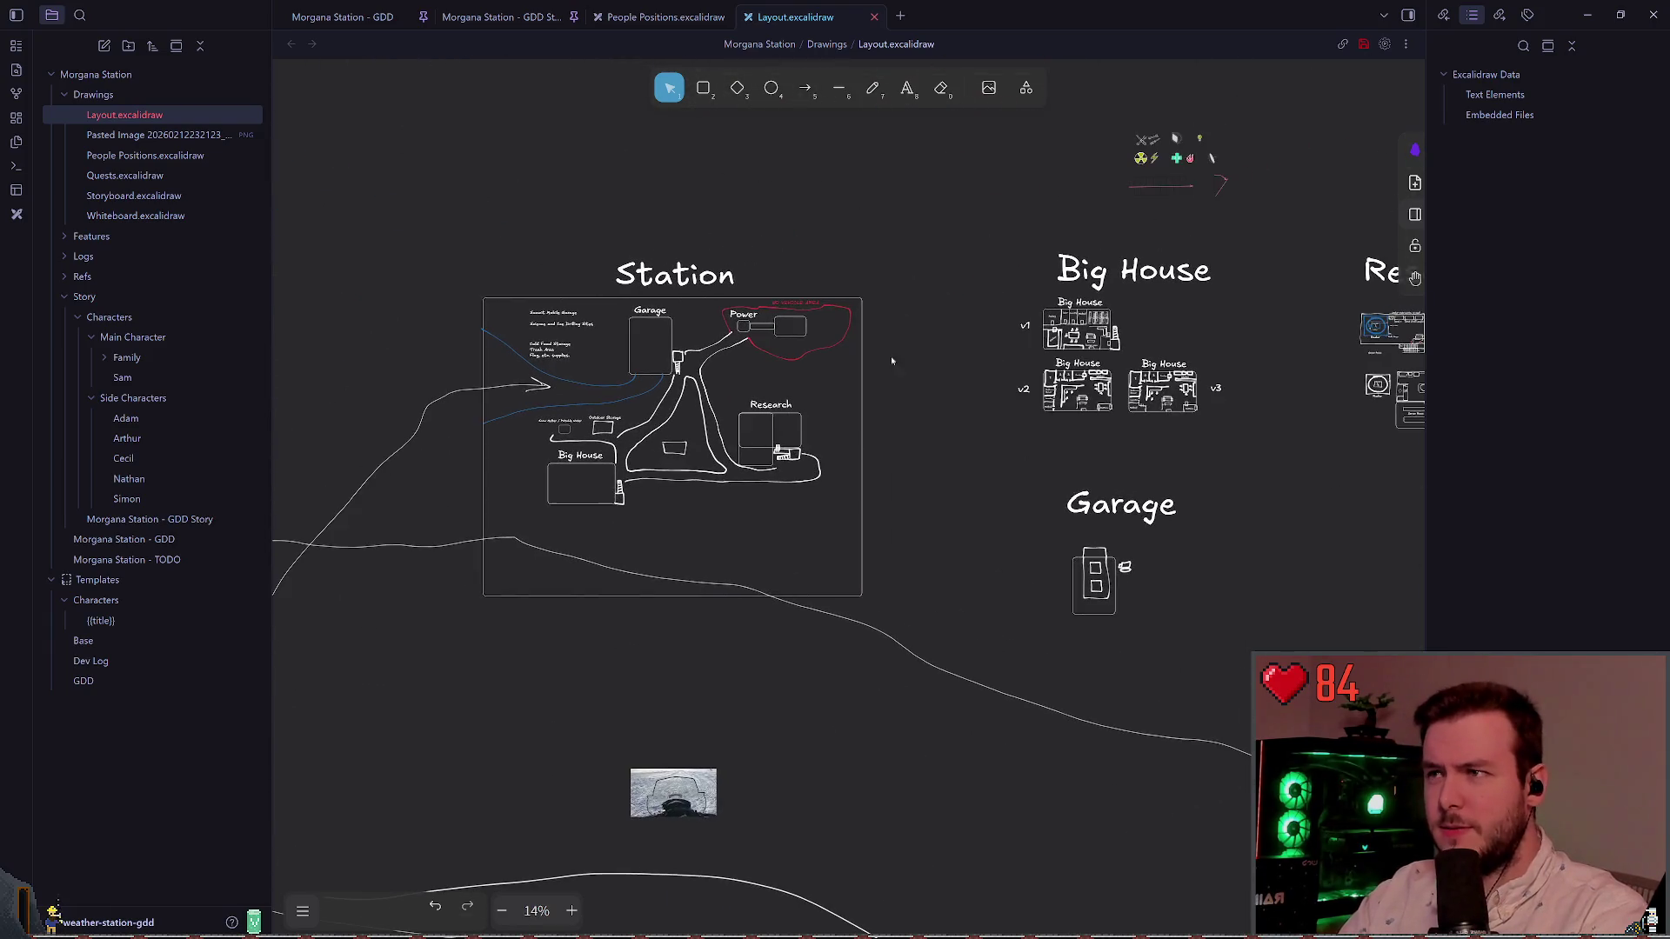
click(661, 17)
scroll(752, 327, down, 3)
scroll(752, 327, down, 2)
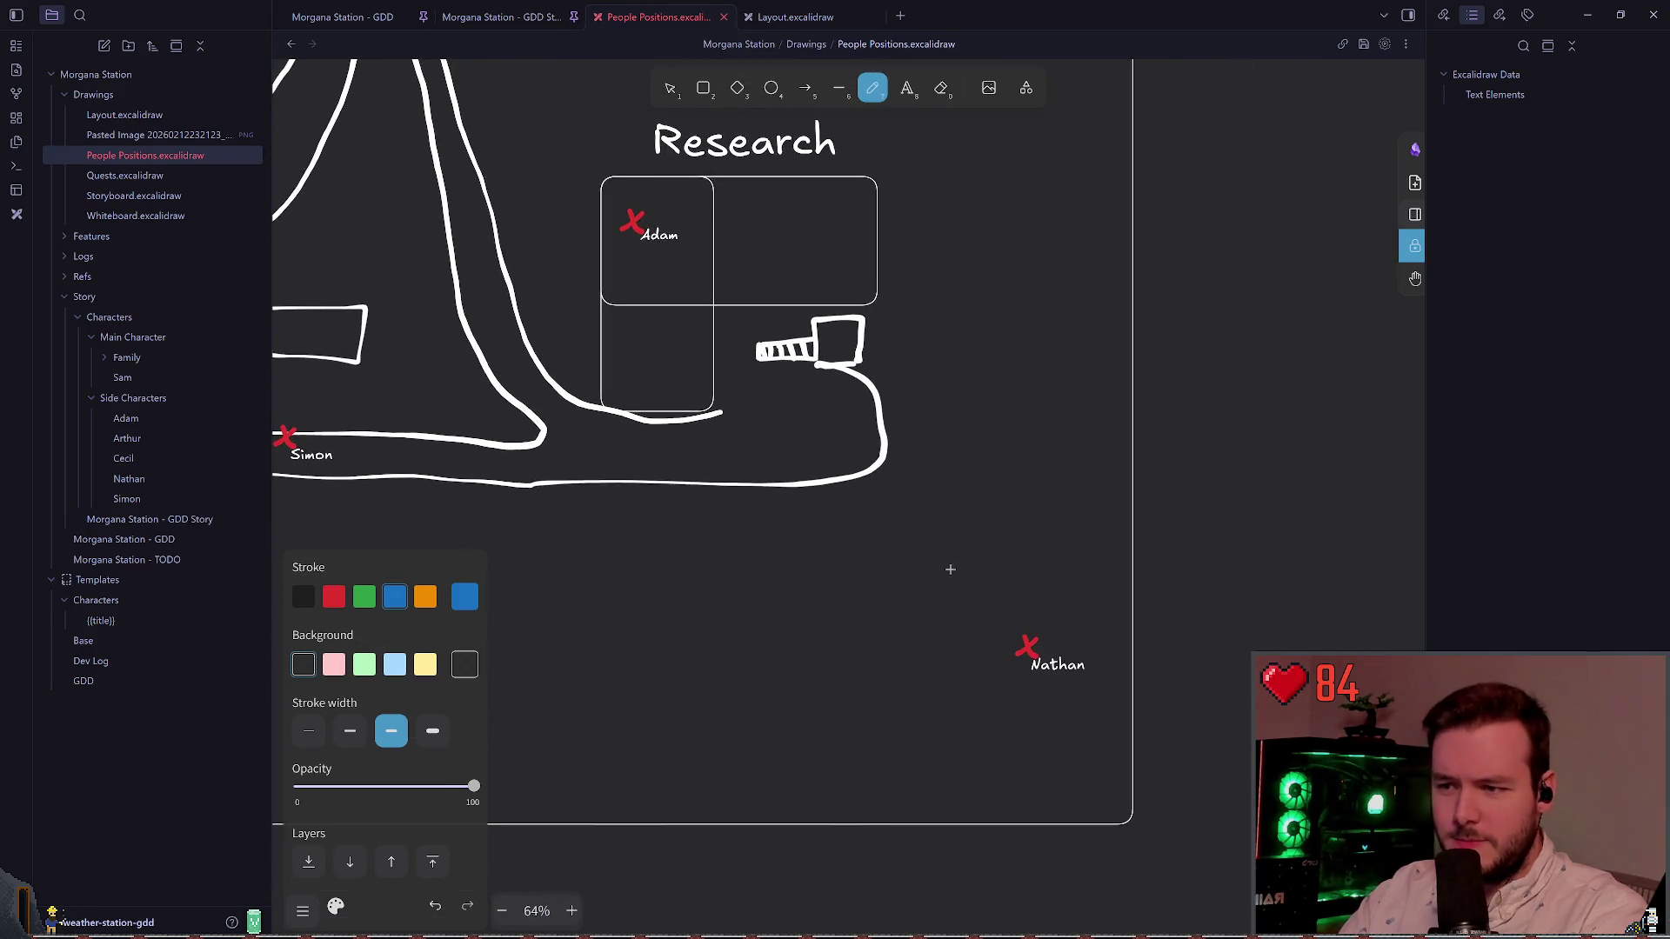
scroll(790, 448, left, 5)
scroll(790, 448, up, 3)
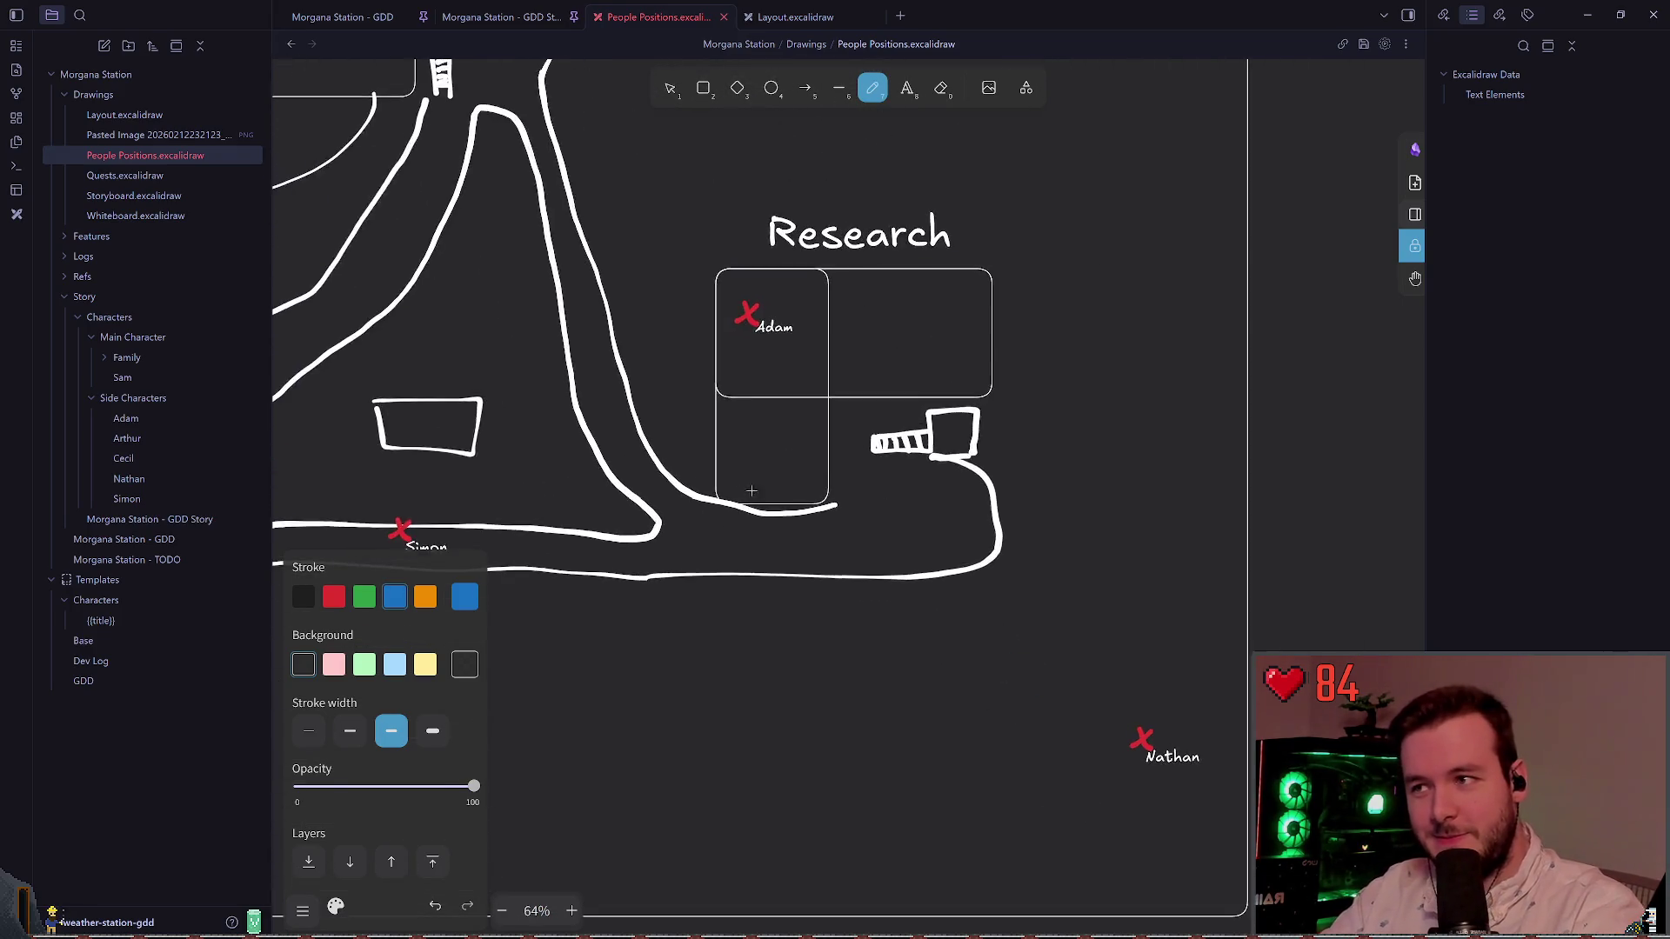
scroll(870, 505, left, 4)
scroll(871, 505, down, 1)
scroll(870, 505, left, 3)
scroll(870, 505, up, 2)
scroll(1034, 604, up, 2)
scroll(828, 585, right, 3)
scroll(840, 495, down, 2)
mouse_move(840, 495)
mouse_down()
mouse_move(586, 212)
mouse_move(940, 301)
mouse_up()
scroll(940, 301, left, 3)
scroll(939, 301, up, 1)
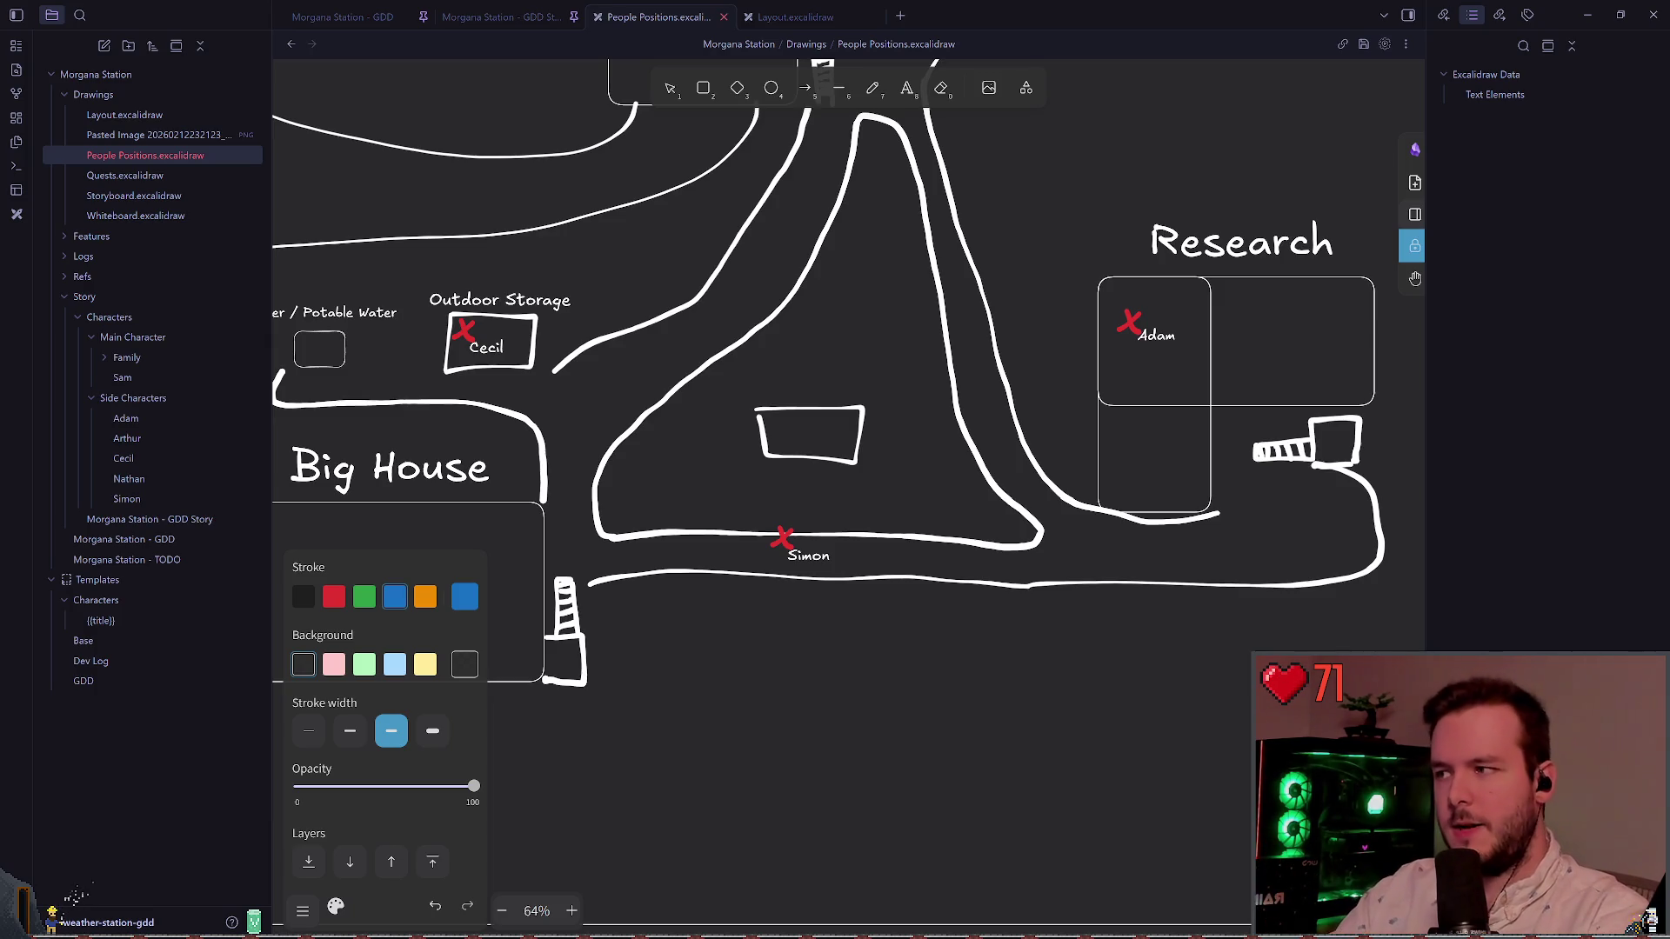
scroll(731, 398, right, 4)
Step: Return to the Layout drawing and frame the Research building
click(795, 16)
scroll(1009, 418, right, 3)
scroll(765, 437, left, 3)
scroll(765, 440, up, 6)
scroll(819, 458, up, 2)
Step: Try a thin freehand stroke and a bold arc beside Research, undoing both
key(p)
drag(894, 368, 961, 516)
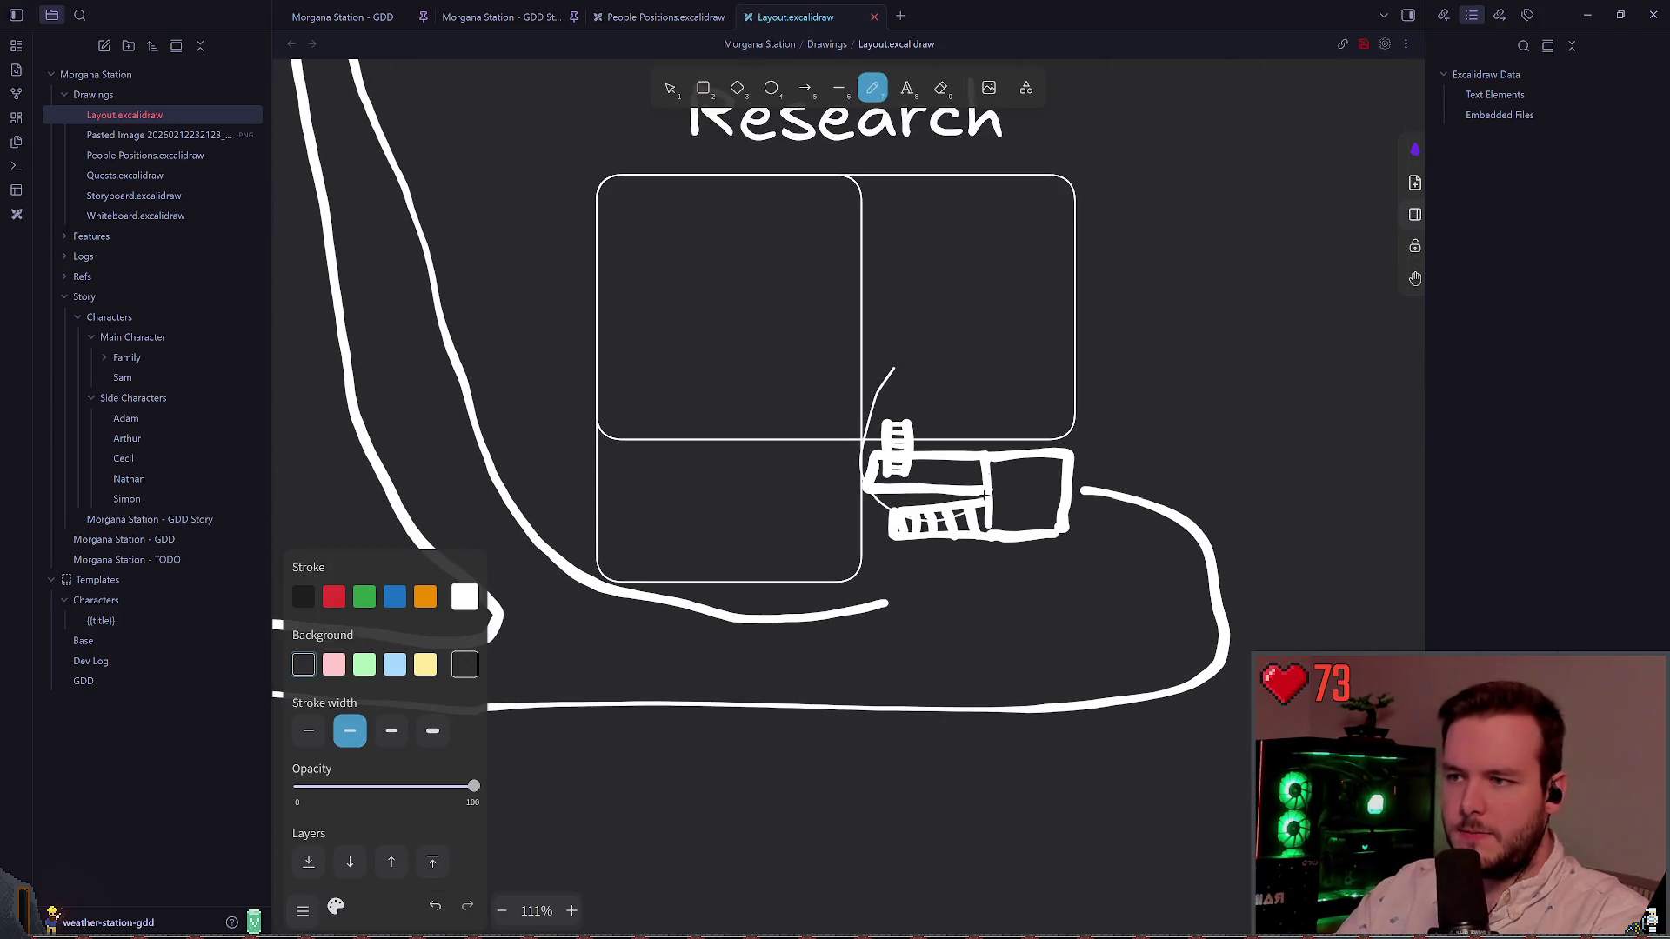
key(ctrl+z)
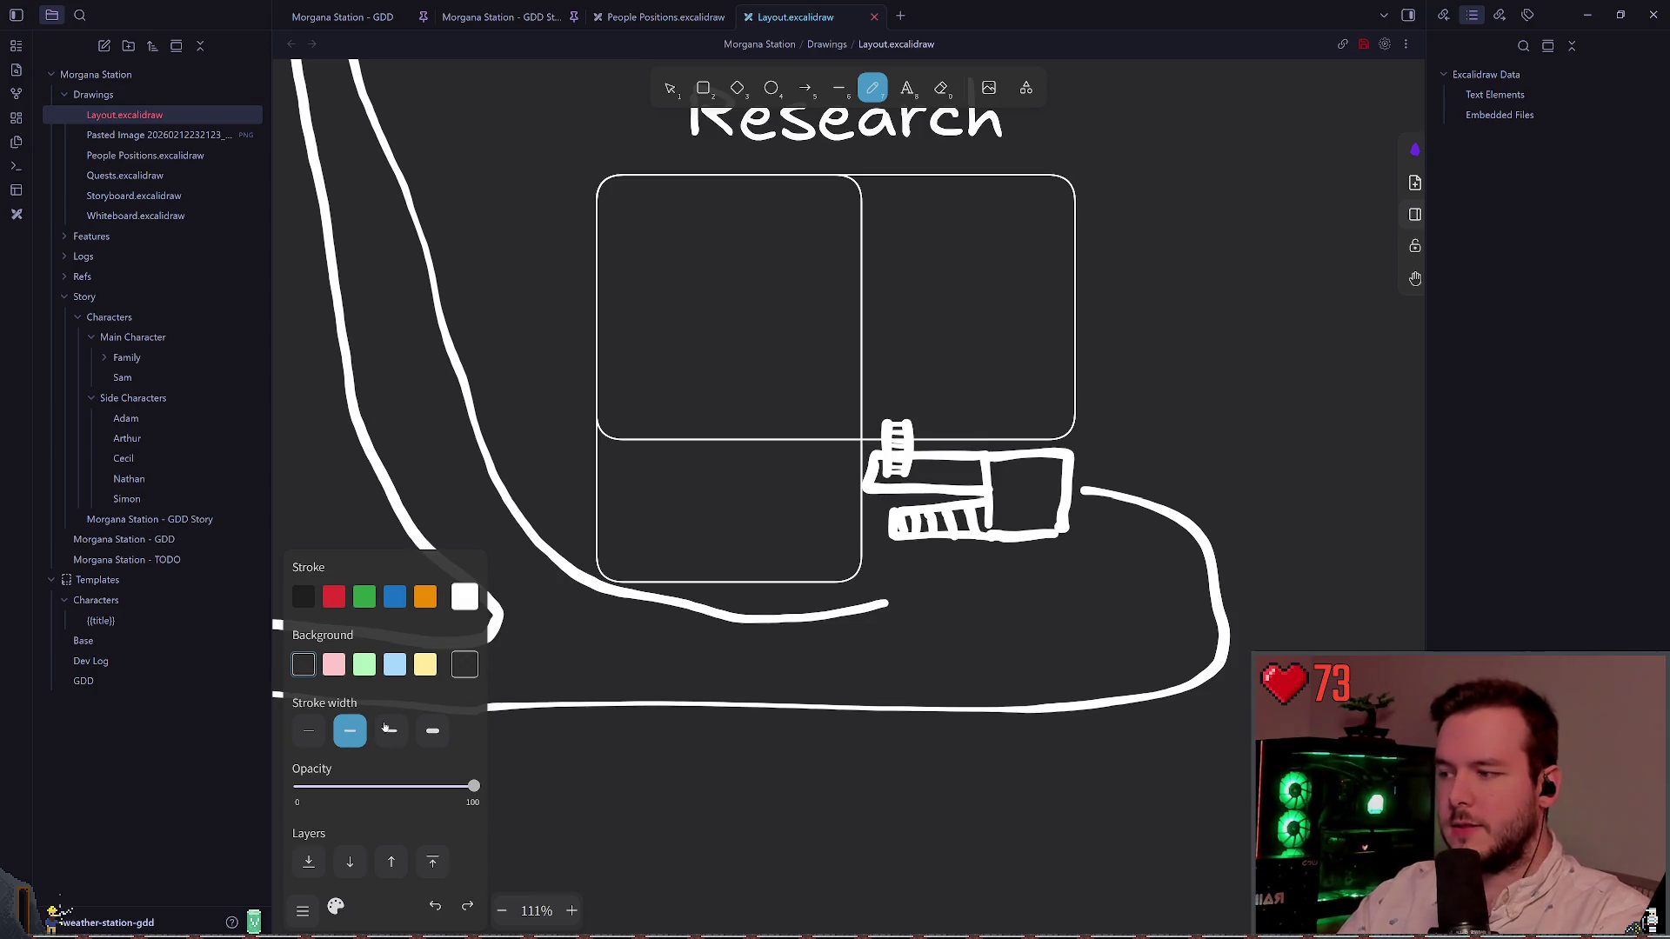
click(392, 730)
drag(870, 407, 945, 459)
key(ctrl+z)
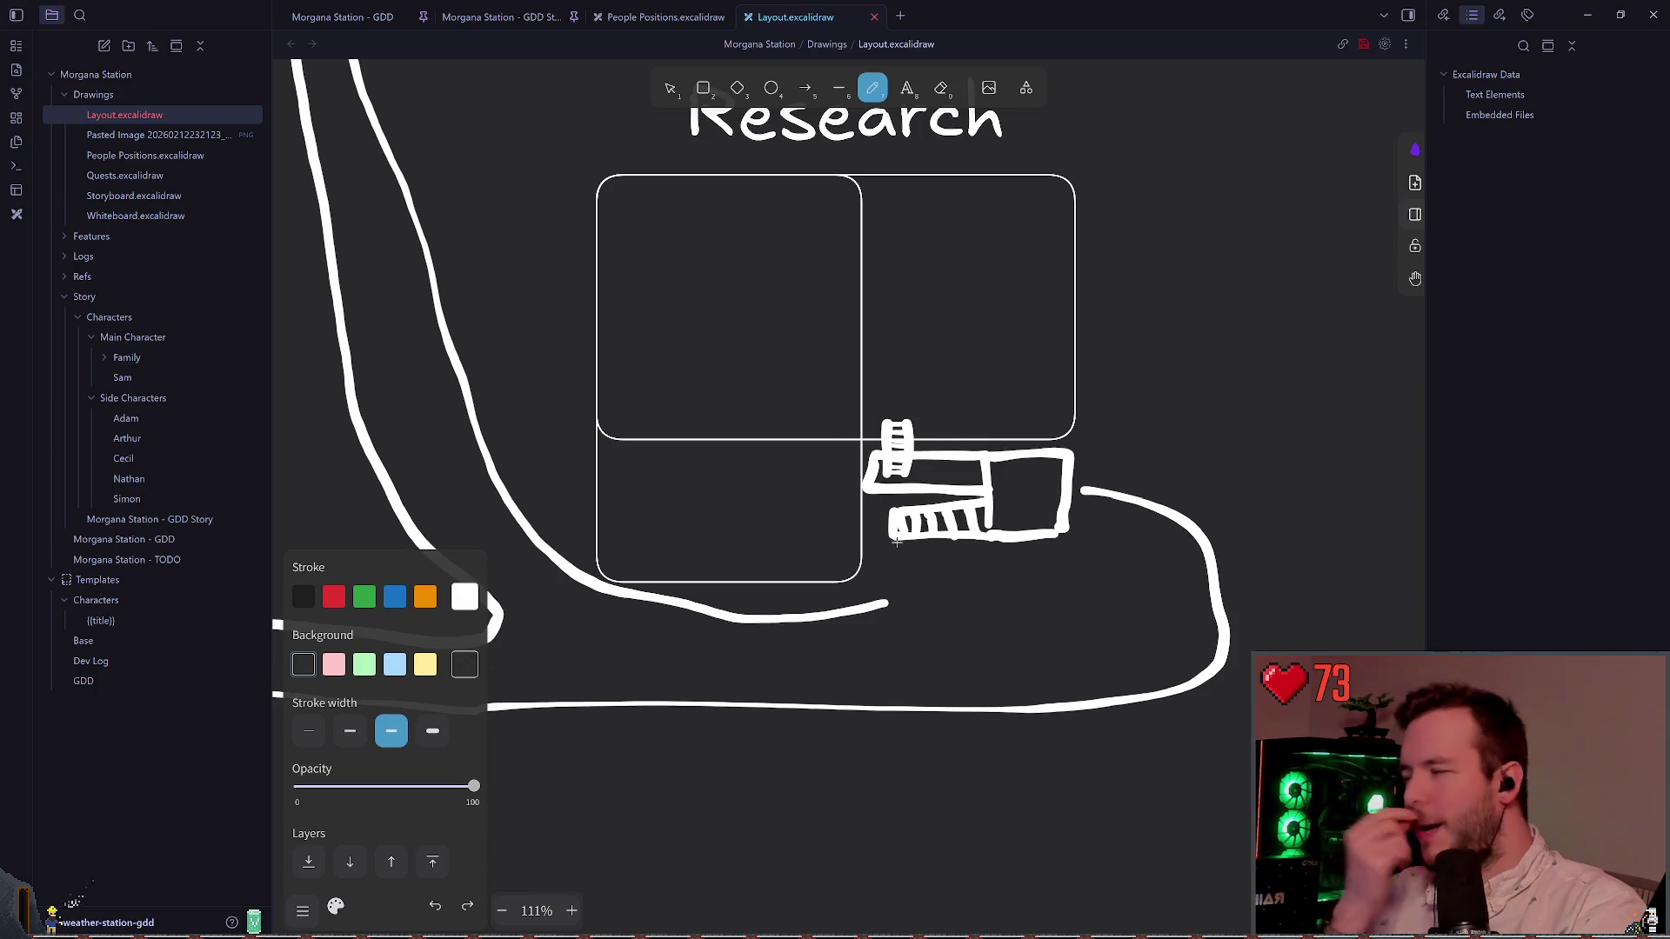
scroll(904, 539, right, 1)
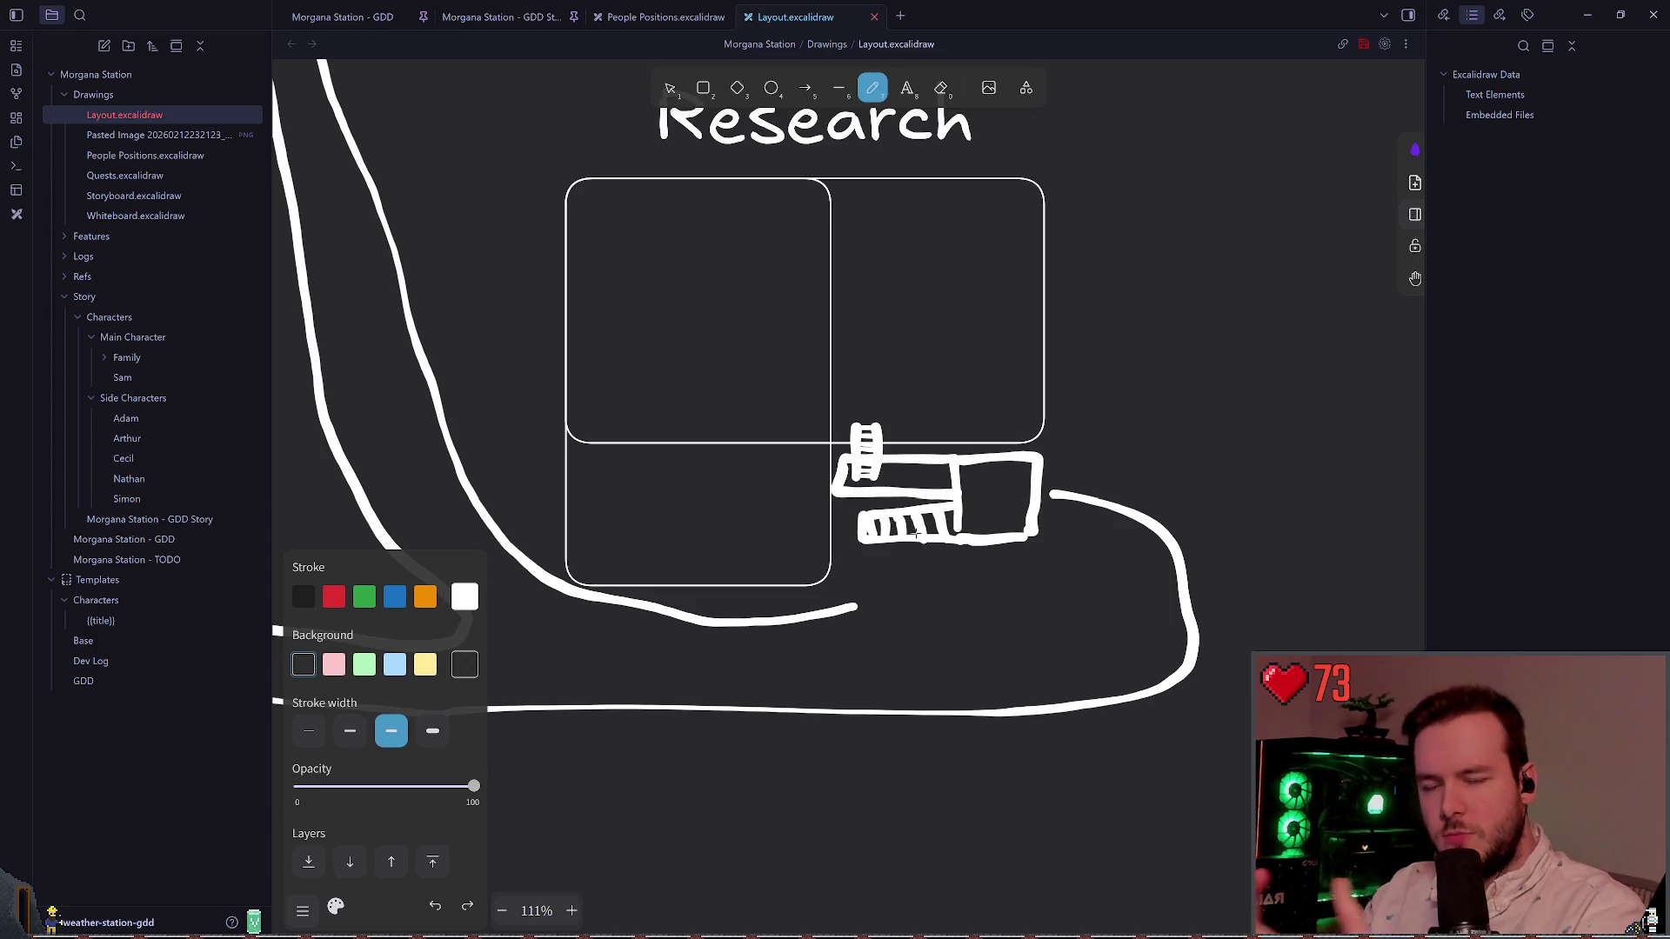
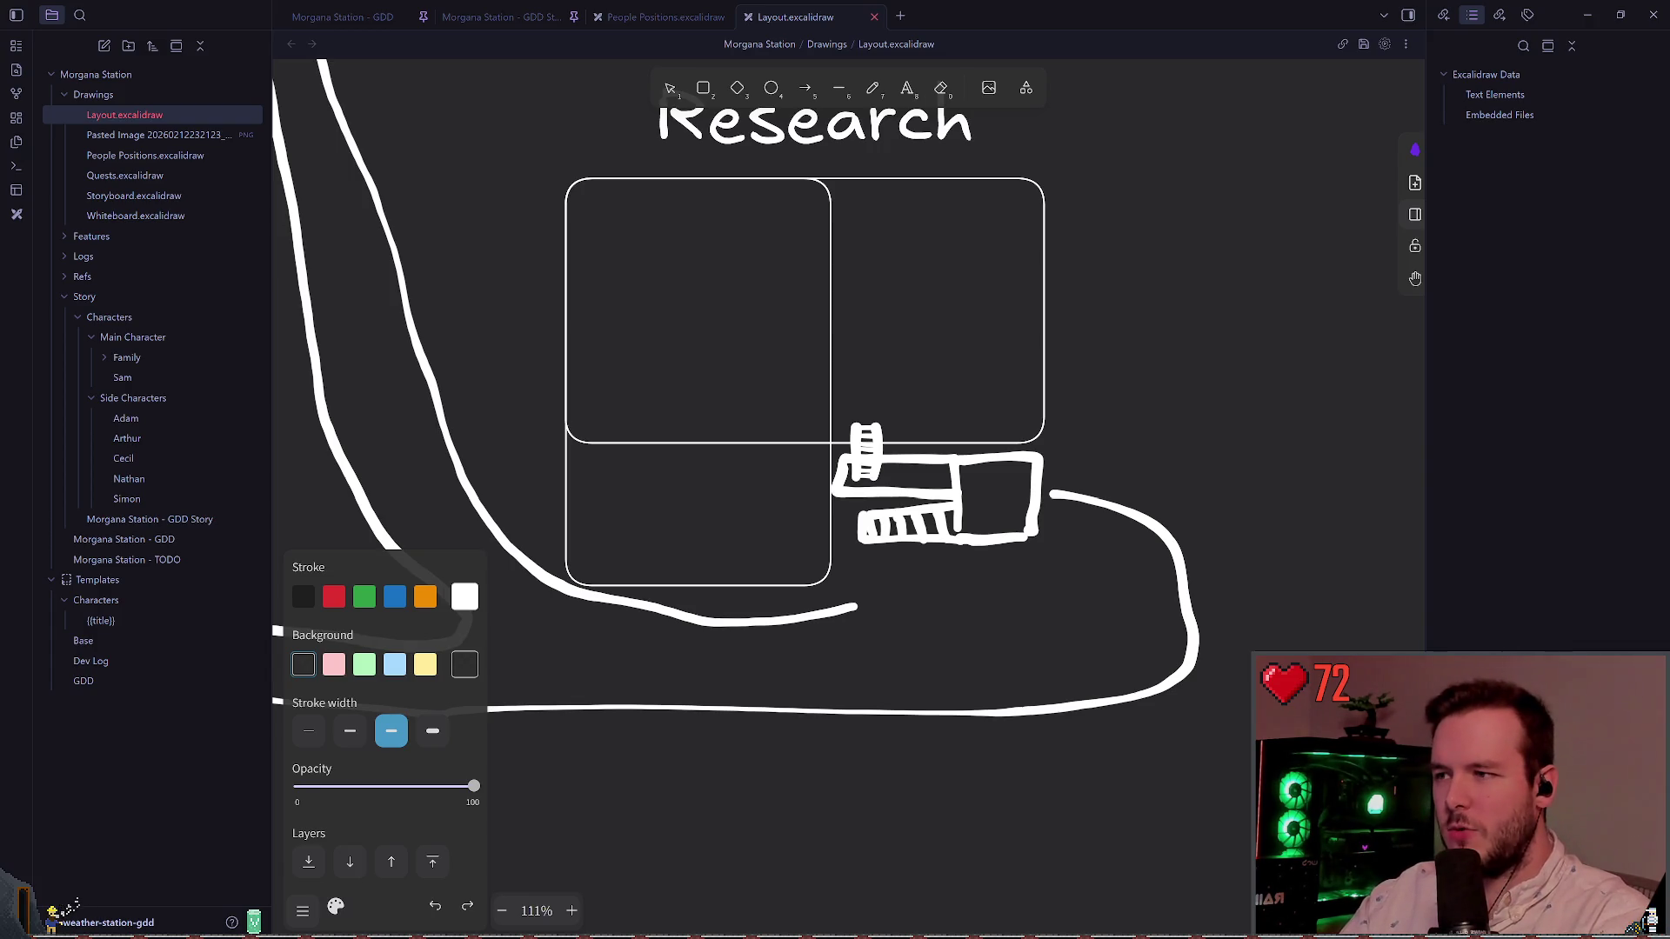
Step: Zoom out on the Layout.excalidraw drawing
scroll(922, 383, down, 3)
key(p)
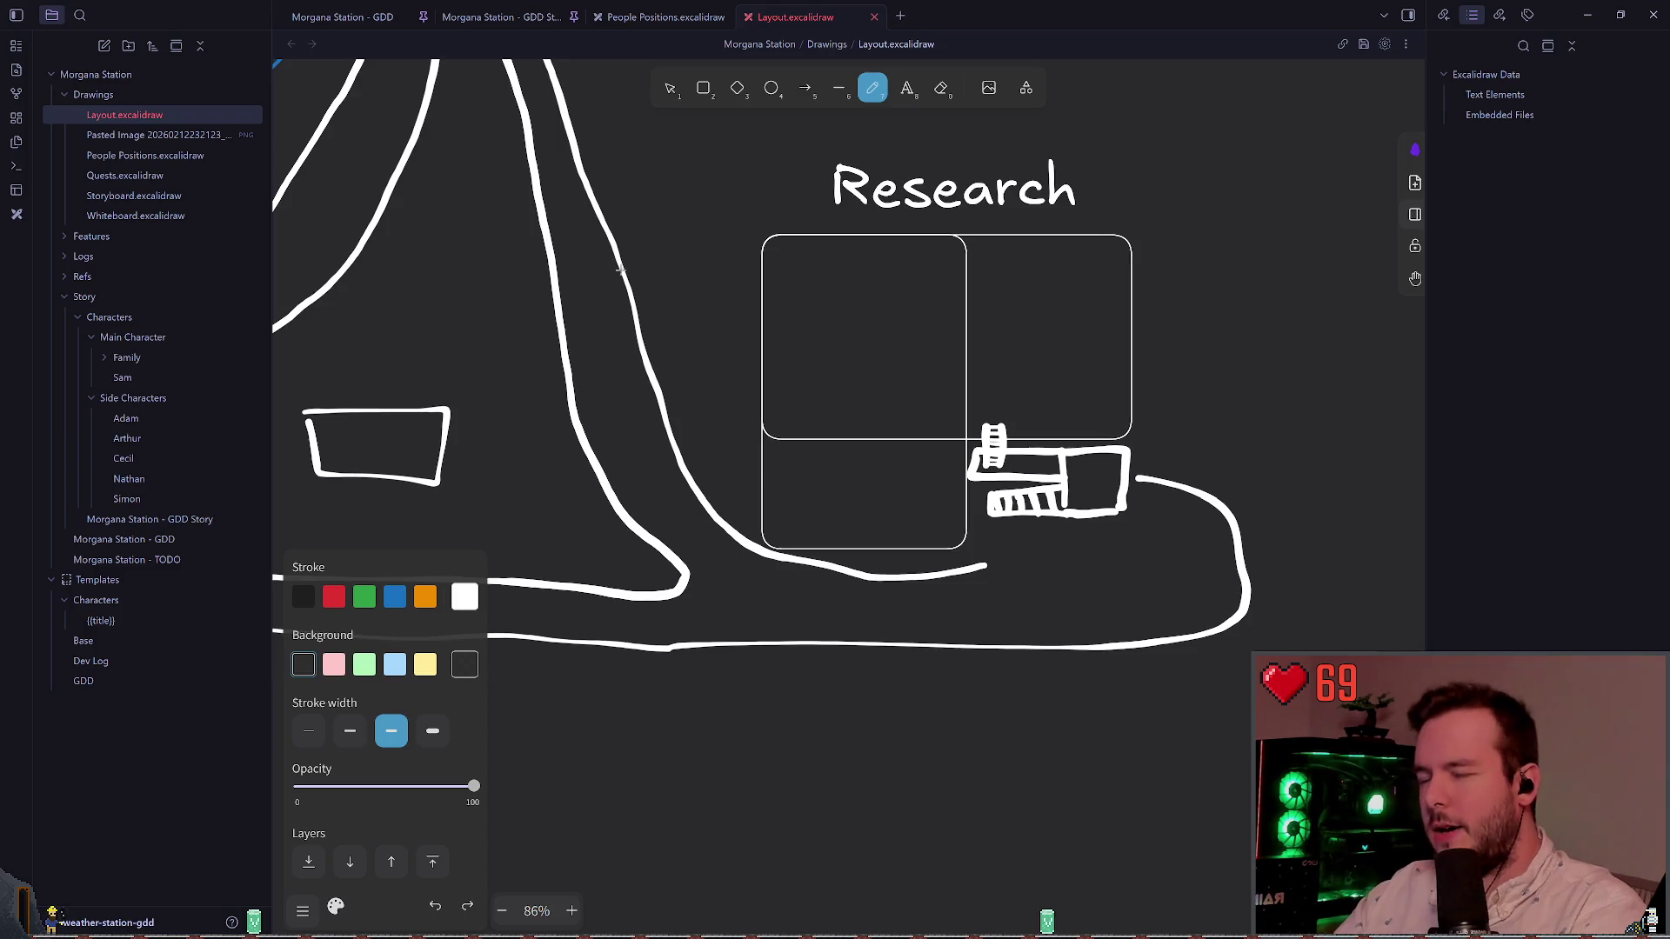
scroll(783, 299, down, 5)
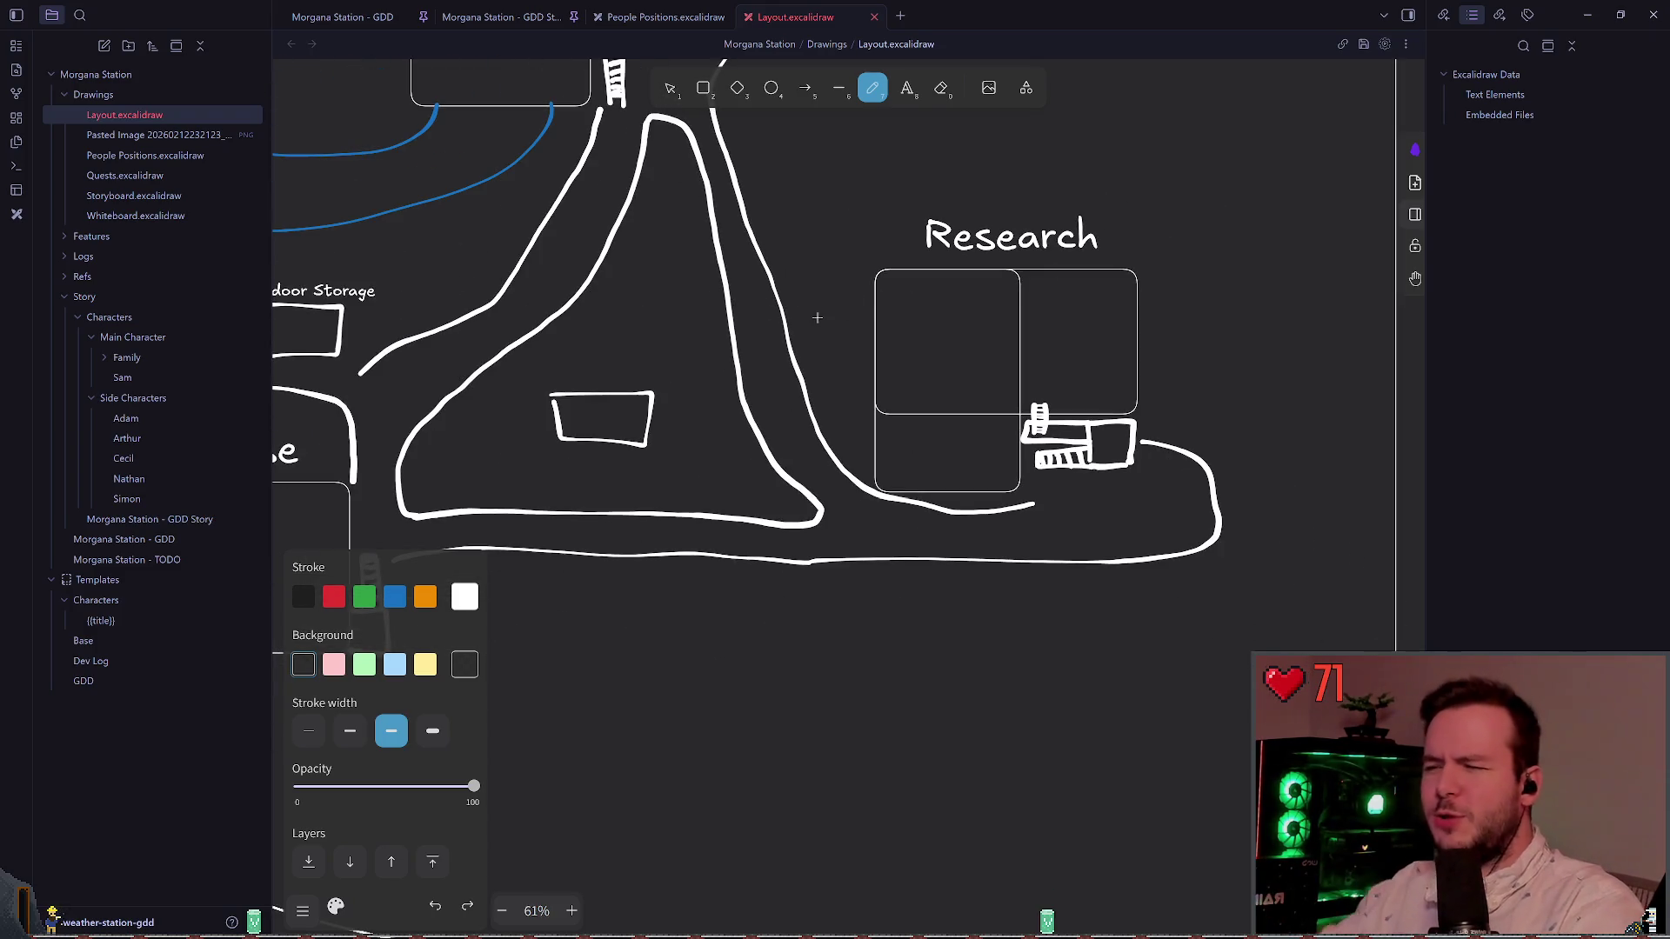
scroll(843, 300, left, 3)
scroll(704, 160, up, 2)
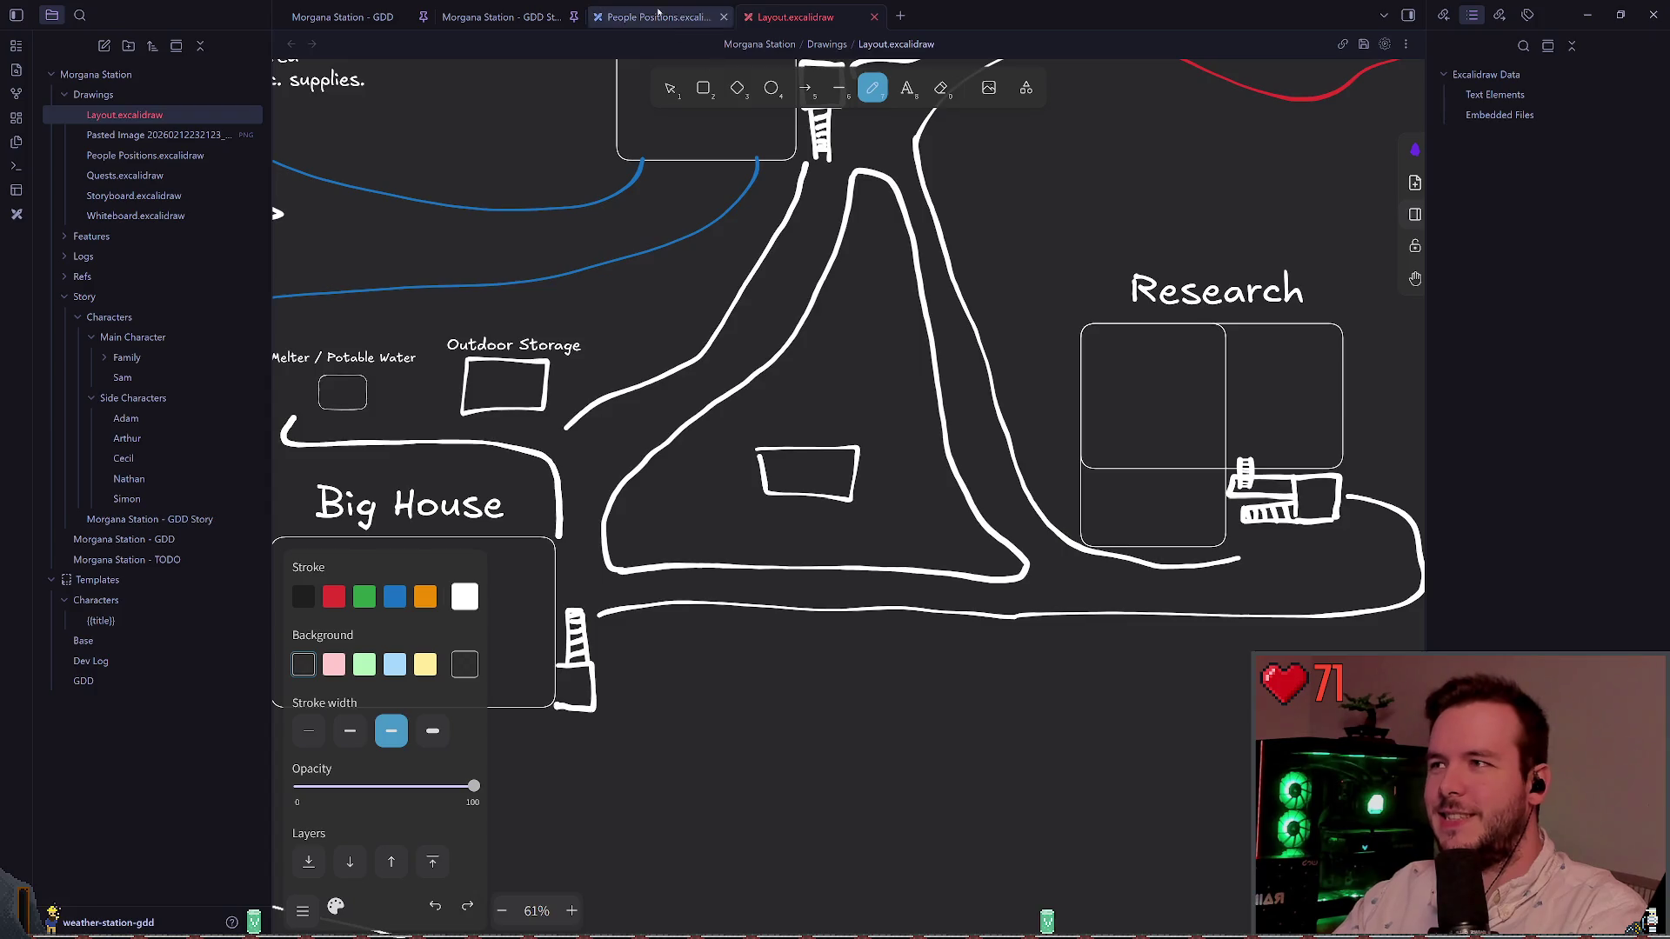
Step: Switch to People Positions.excalidraw and zoom out to see the whole station map
click(658, 16)
scroll(679, 316, down, 3)
scroll(907, 400, left, 3)
scroll(907, 400, up, 5)
scroll(907, 400, right, 1)
click(670, 88)
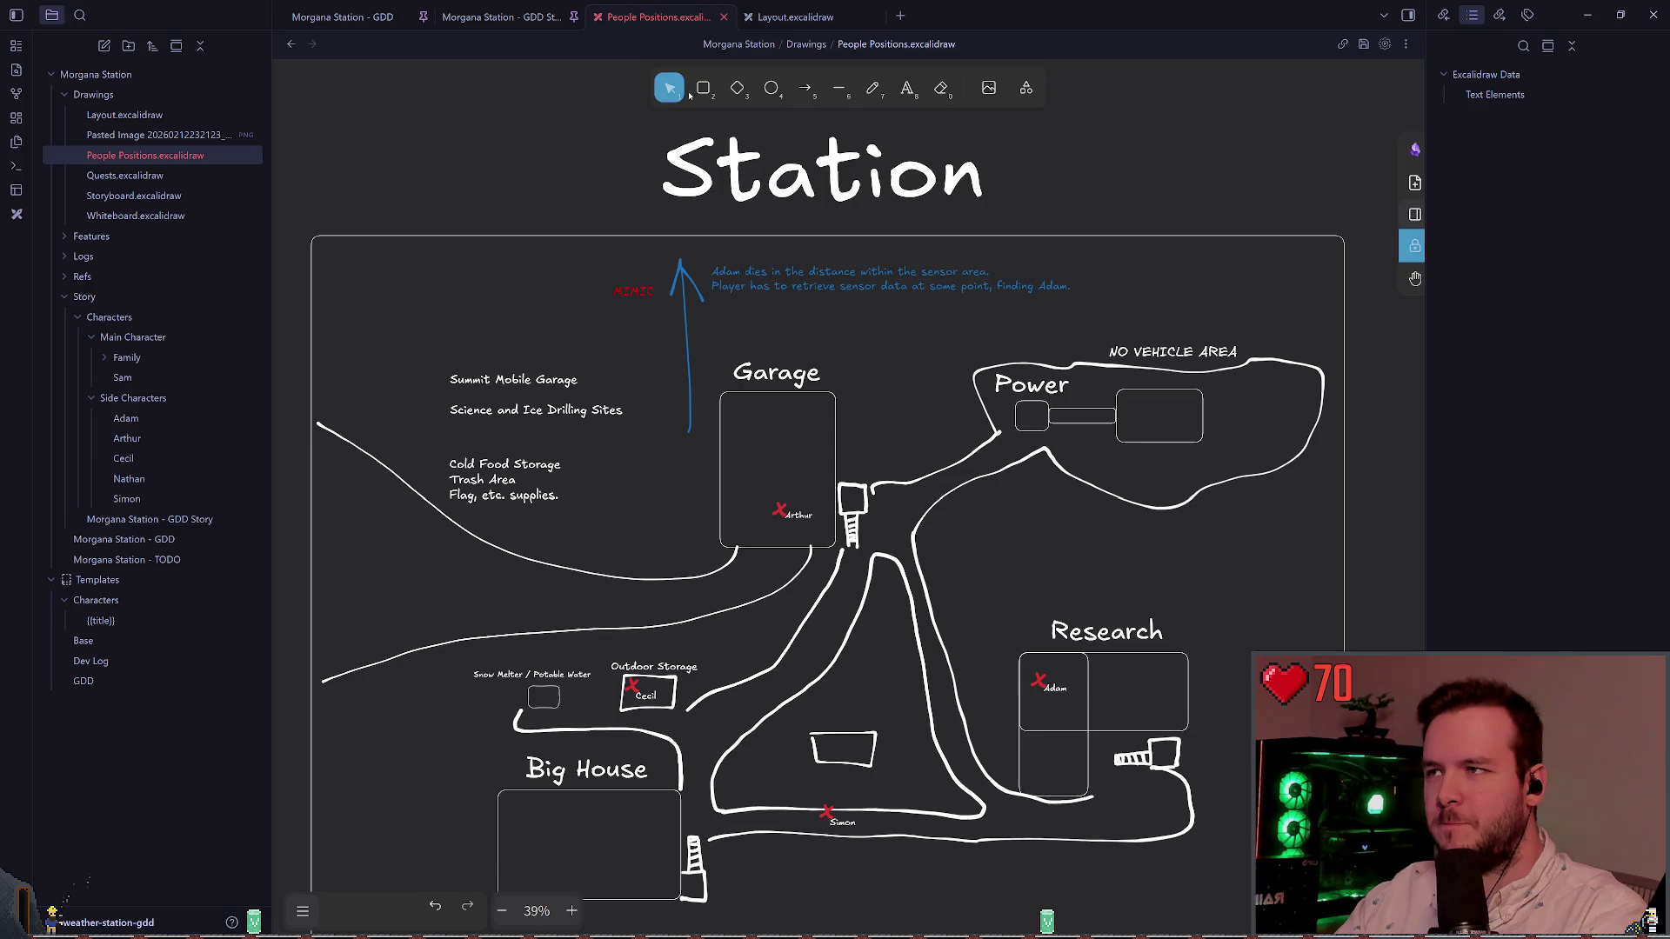
Step: Delete the blue 'Adam dies…' note and its arrow from the People Positions map
click(896, 283)
key(Delete)
key(Delete)
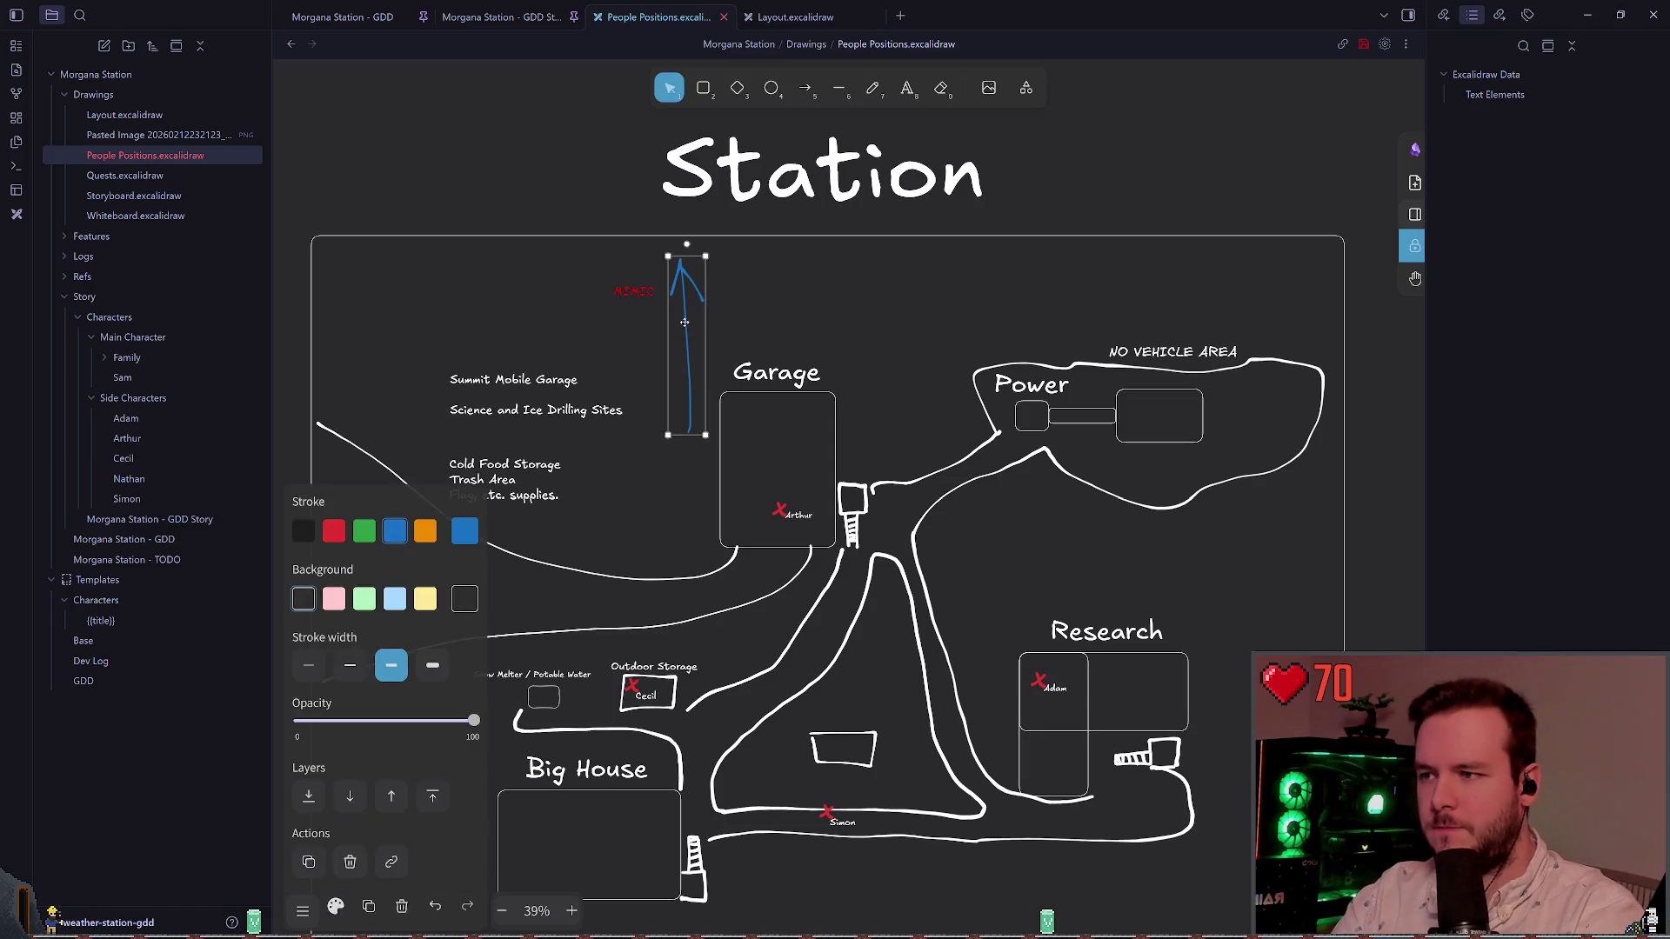
scroll(796, 382, down, 2)
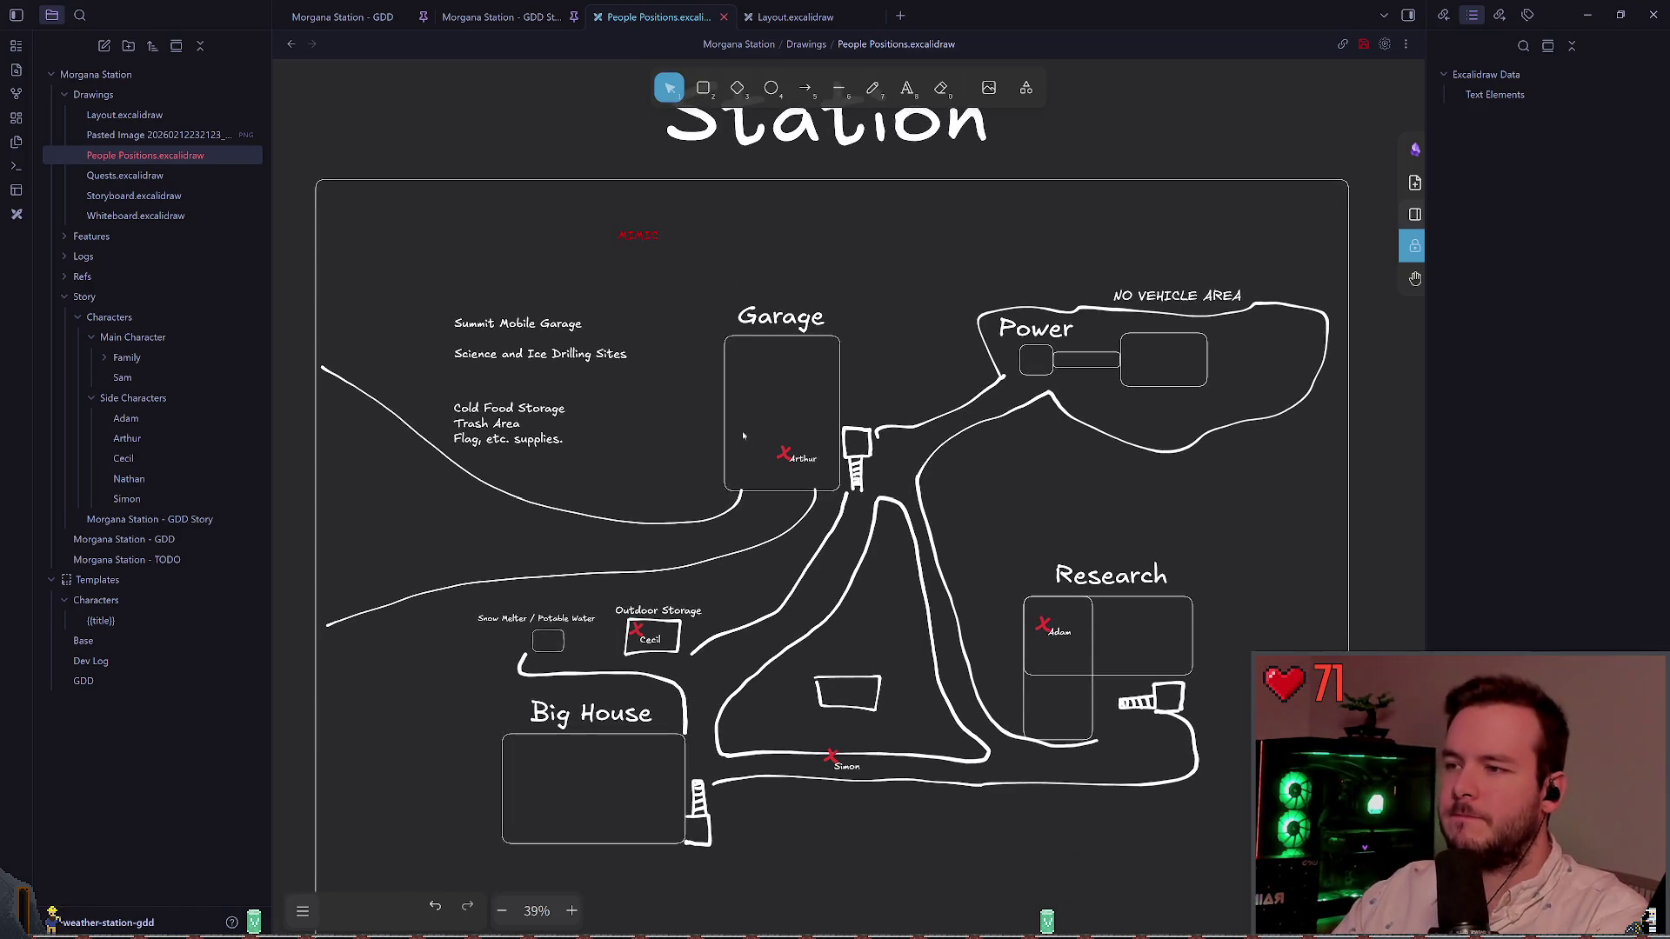
scroll(835, 358, down, 3)
scroll(835, 357, right, 1)
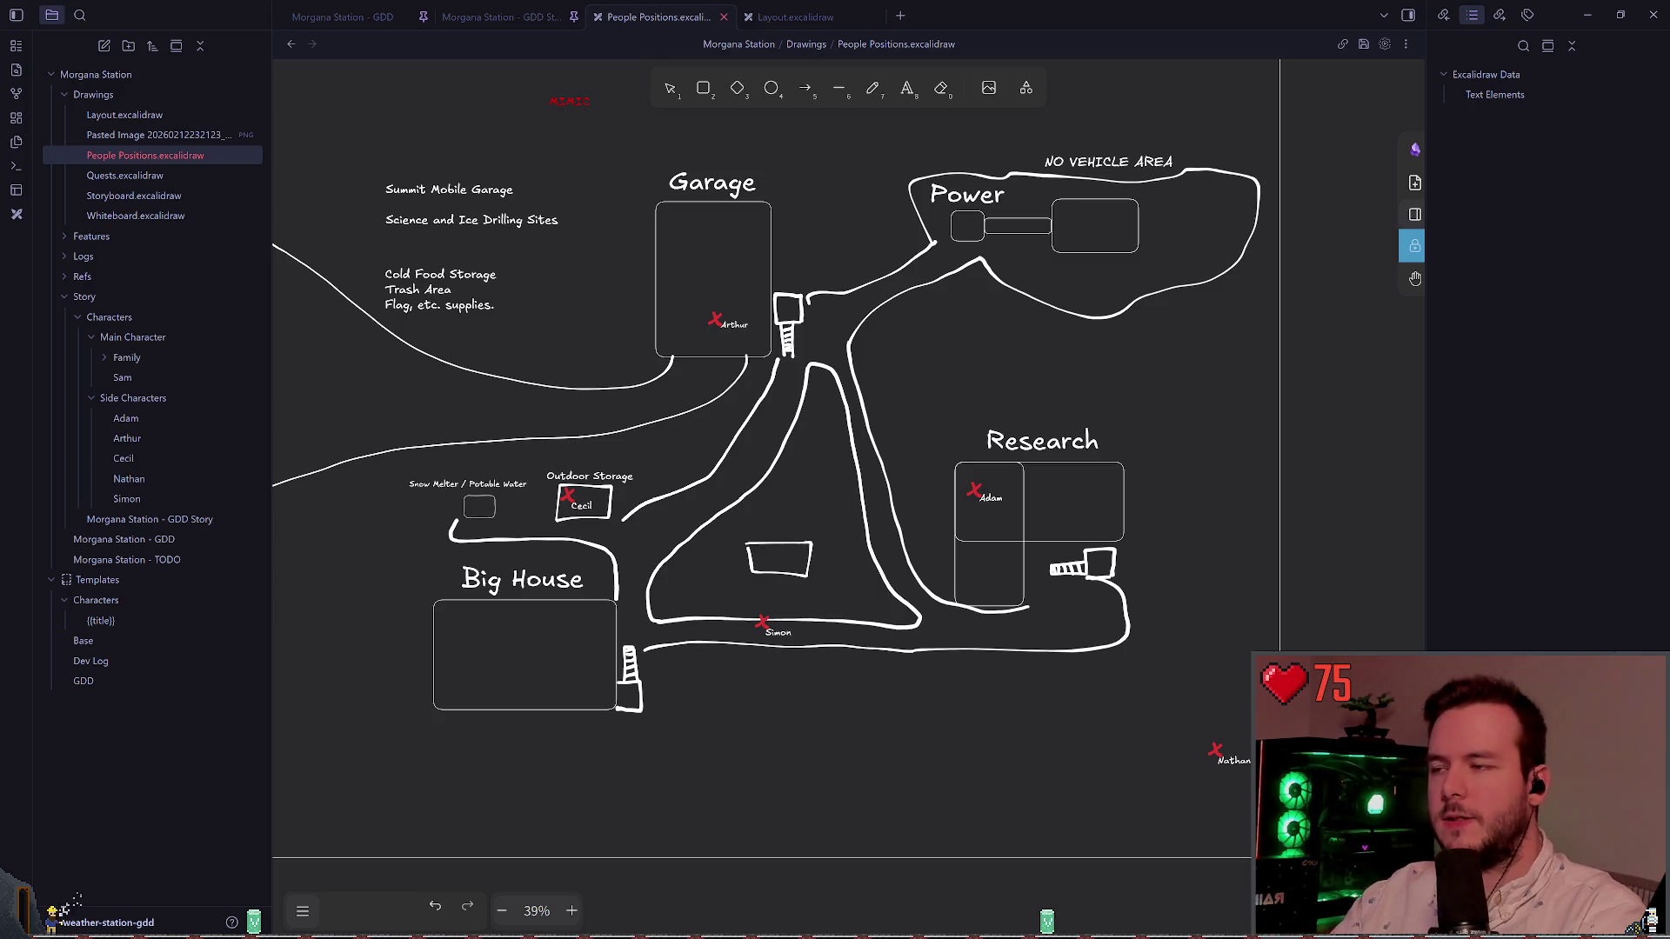
click(842, 360)
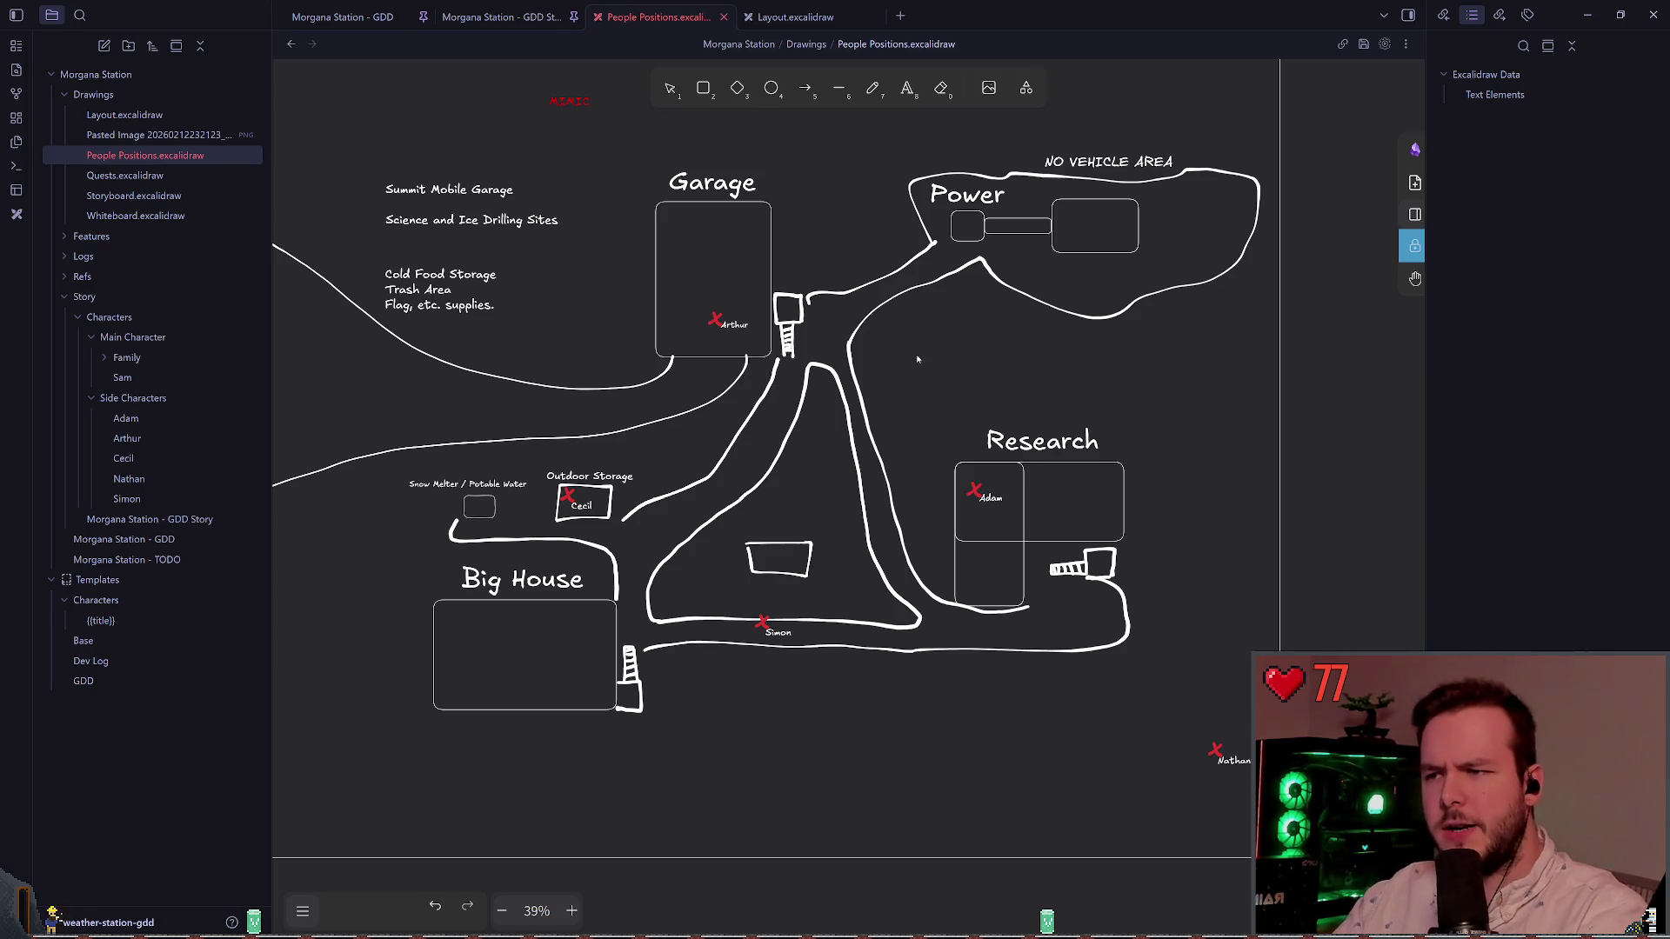
Step: Drag the red MIMIC label down from the top of the map toward the road
scroll(918, 359, up, 2)
scroll(971, 374, down, 1)
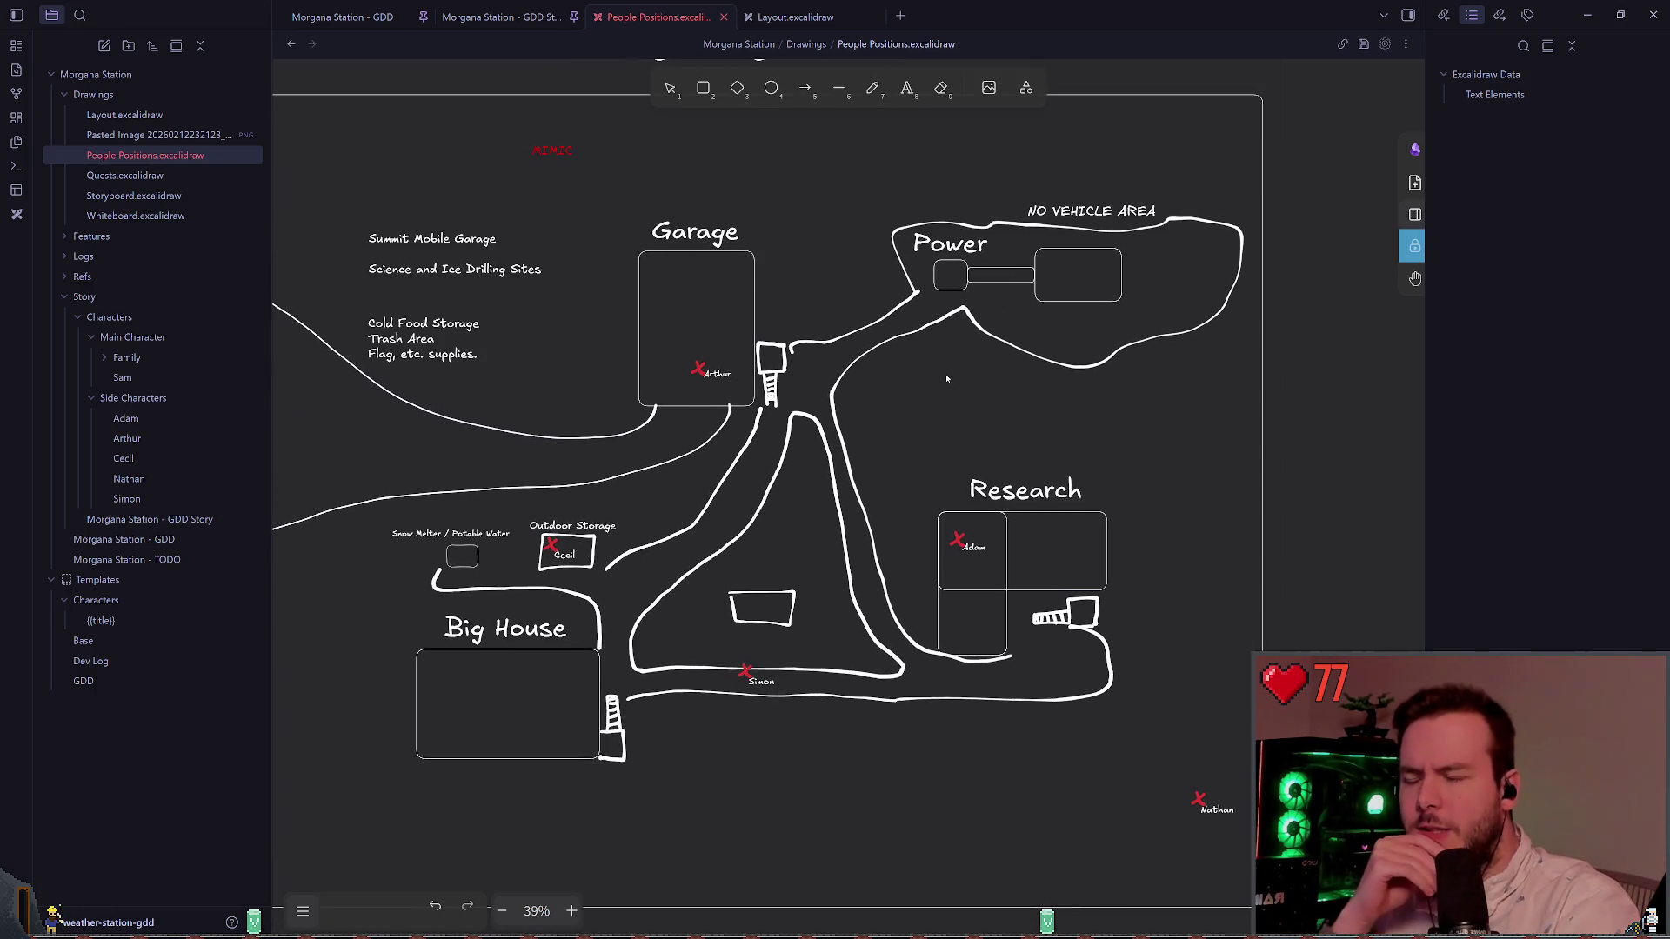
scroll(883, 399, down, 1)
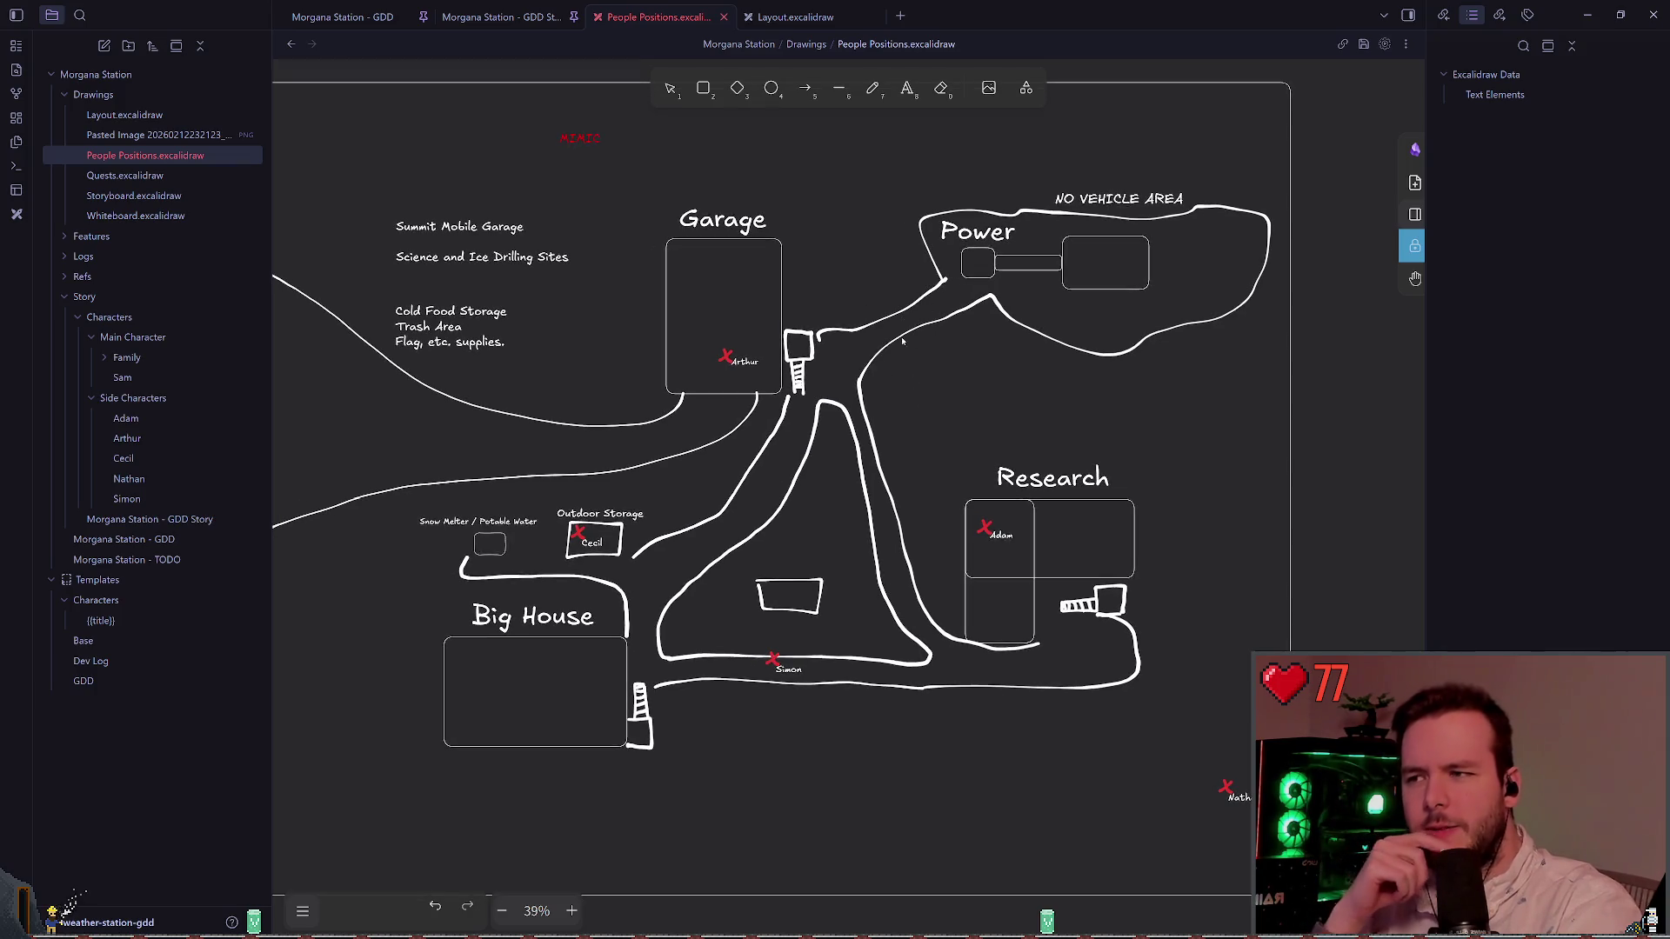
scroll(913, 402, left, 1)
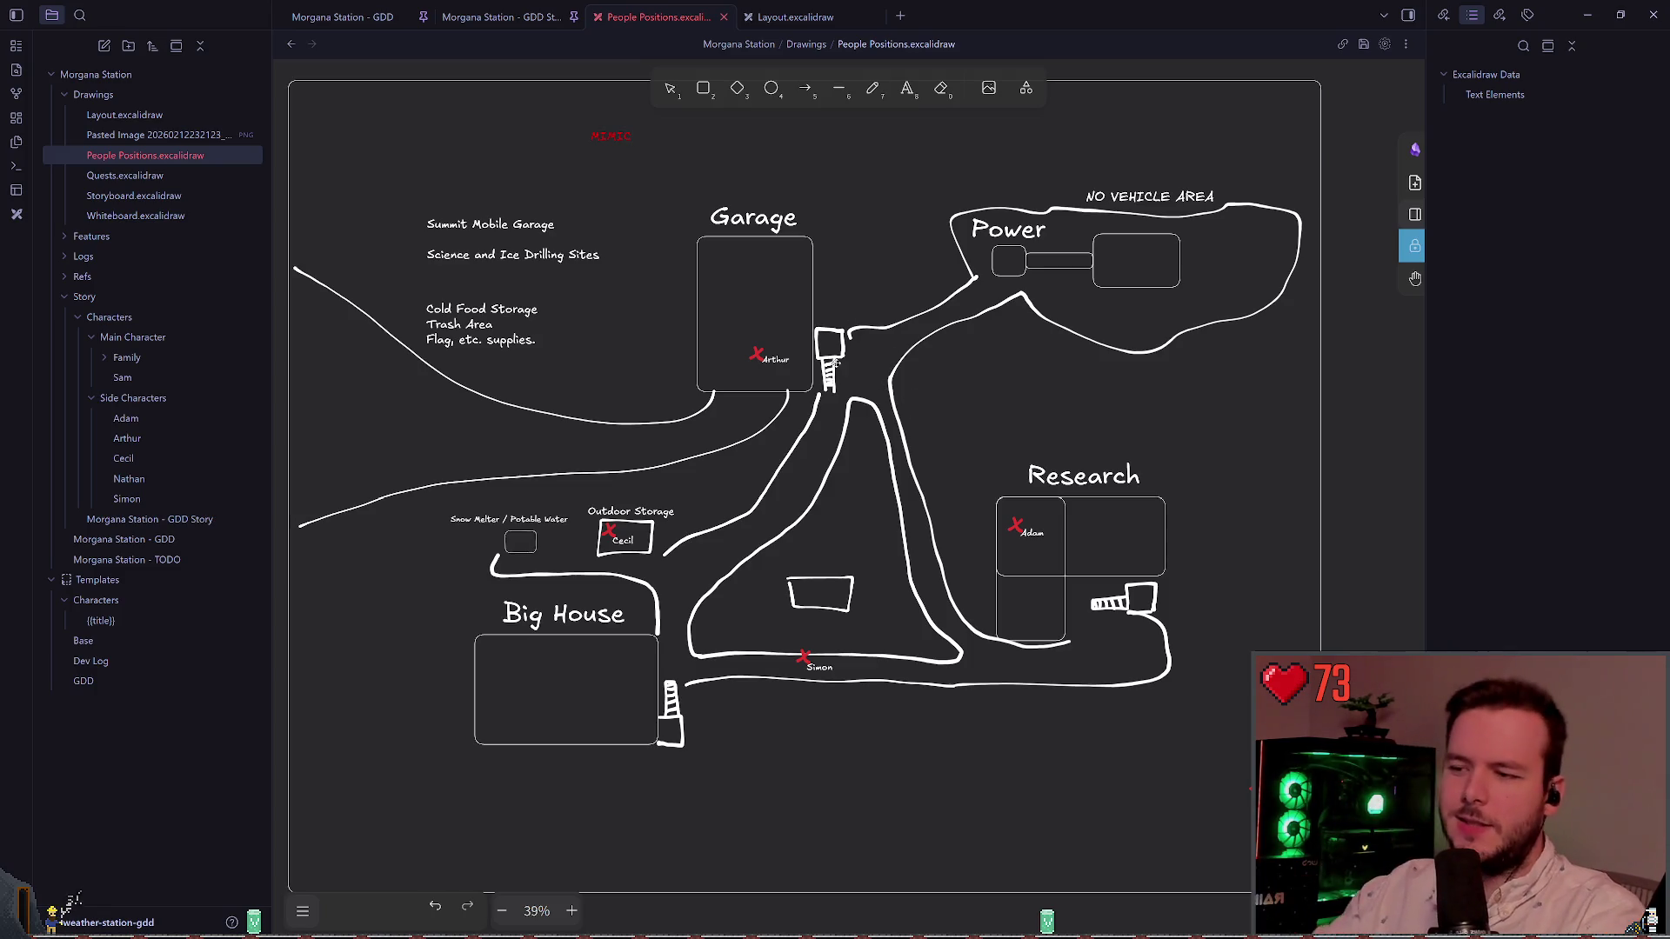
scroll(741, 386, up, 3)
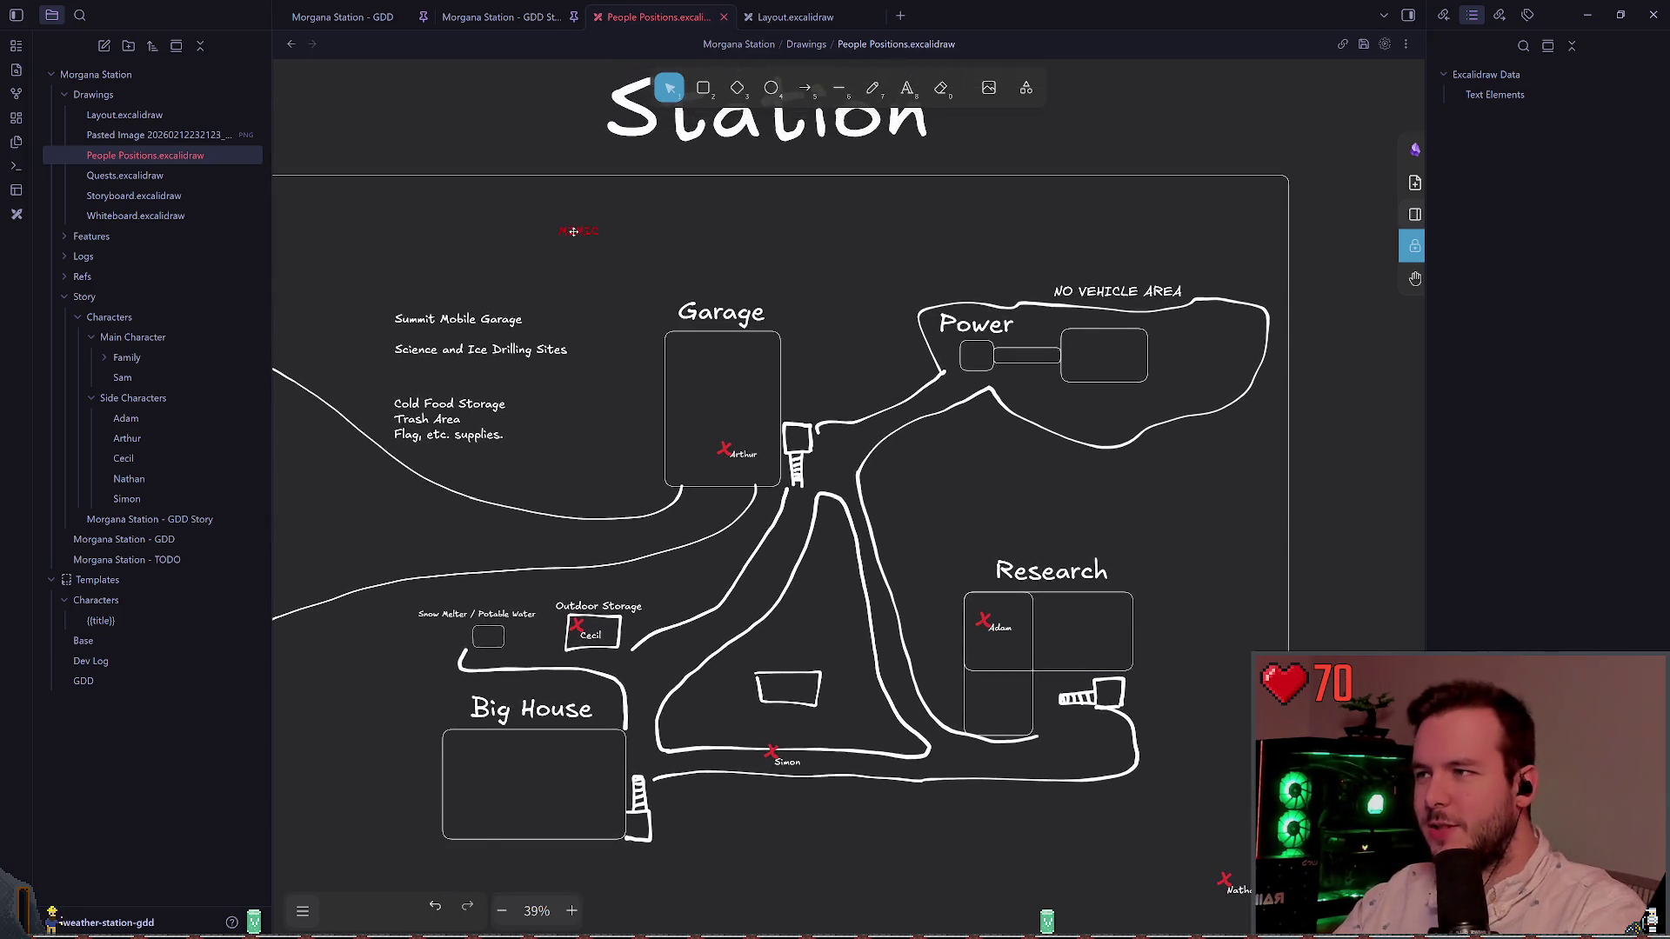
drag(578, 226, 921, 526)
Step: Place the MIMIC label just above Nathan's marker southeast of the station
scroll(958, 519, down, 3)
scroll(958, 520, right, 2)
mouse_move(747, 251)
mouse_down()
mouse_move(721, 323)
mouse_move(959, 303)
mouse_move(1000, 397)
mouse_move(926, 307)
mouse_move(824, 518)
mouse_up()
scroll(953, 476, up, 2)
scroll(953, 476, left, 3)
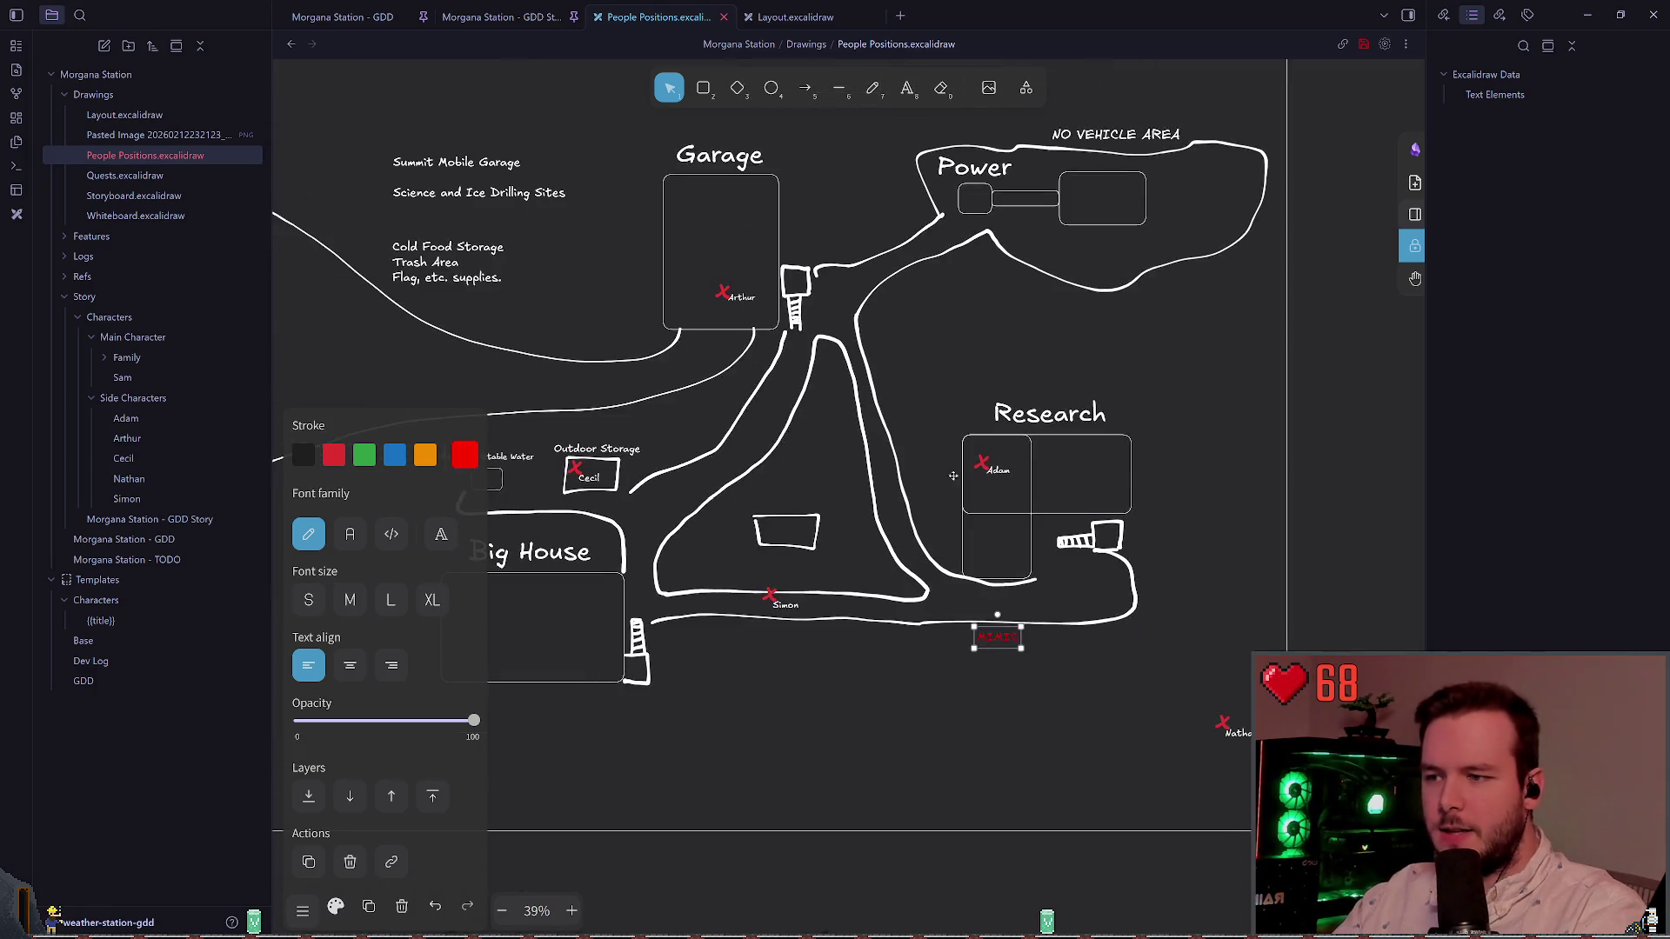
drag(986, 628, 1214, 686)
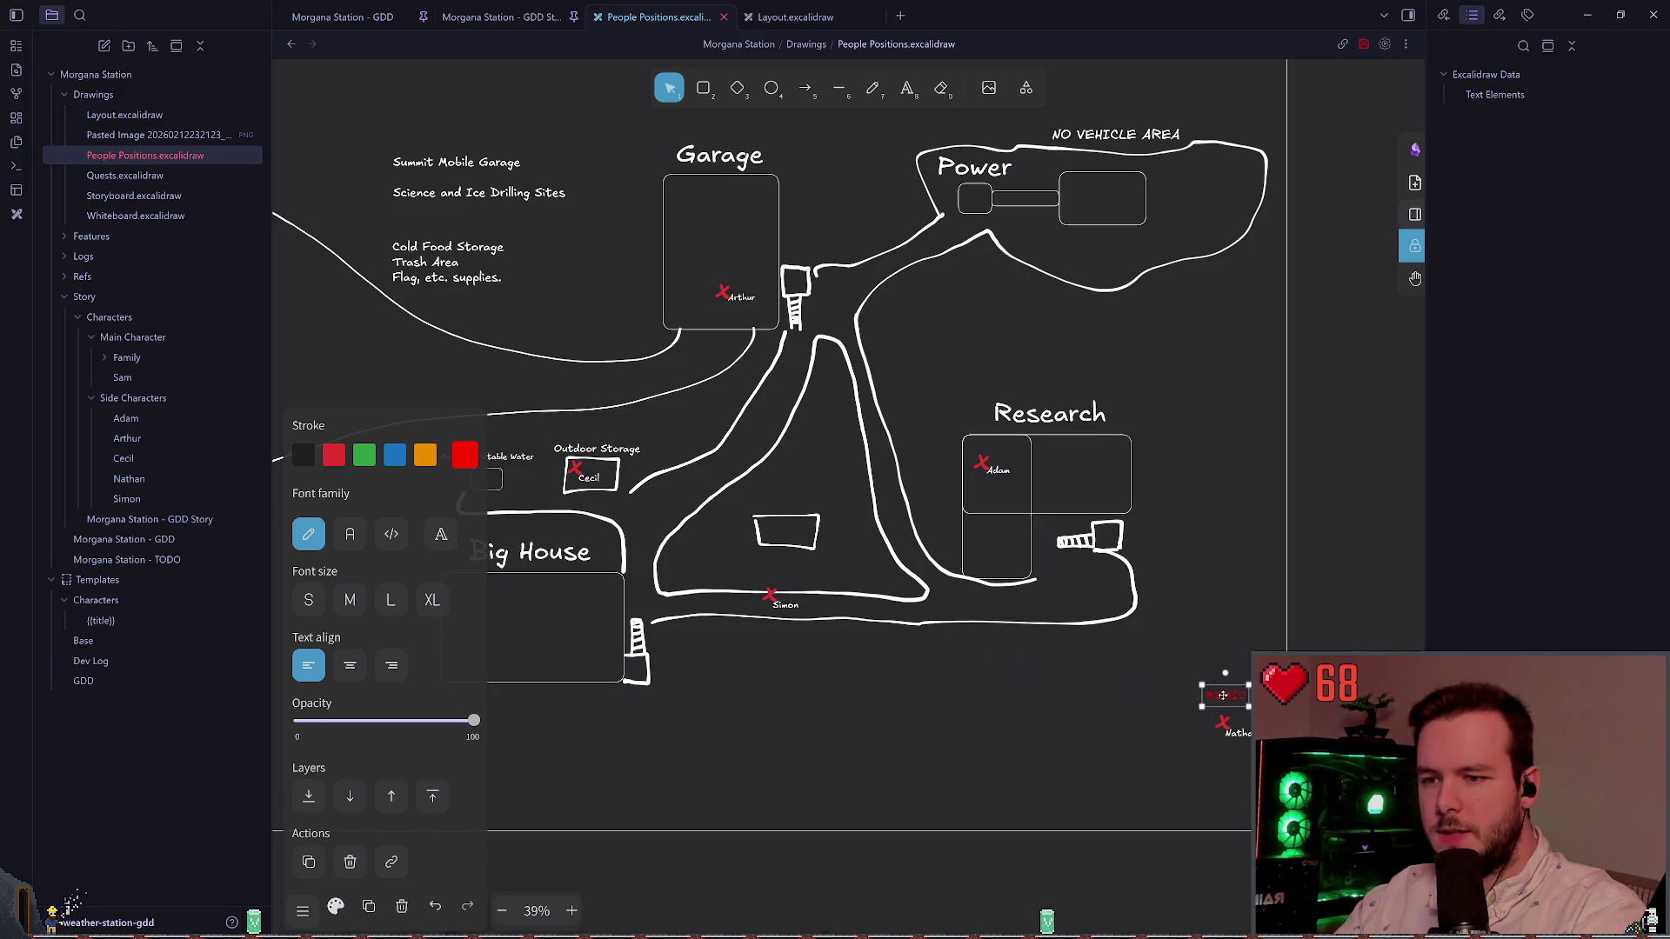
click(1137, 647)
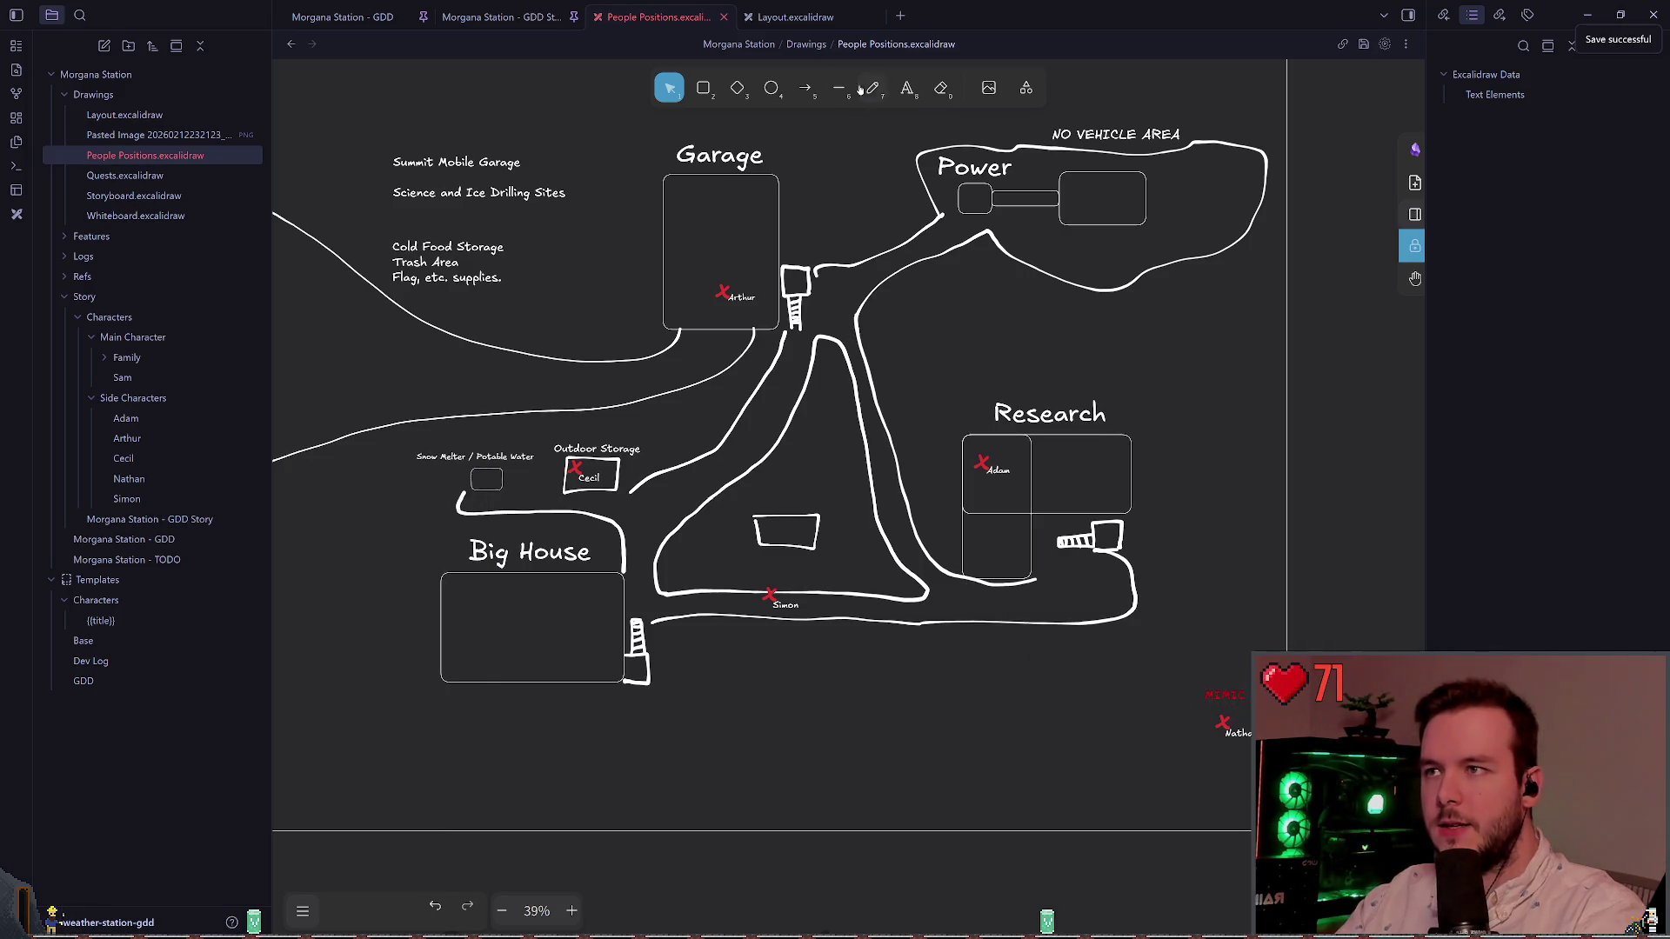
key(t)
scroll(1252, 782, up, 5)
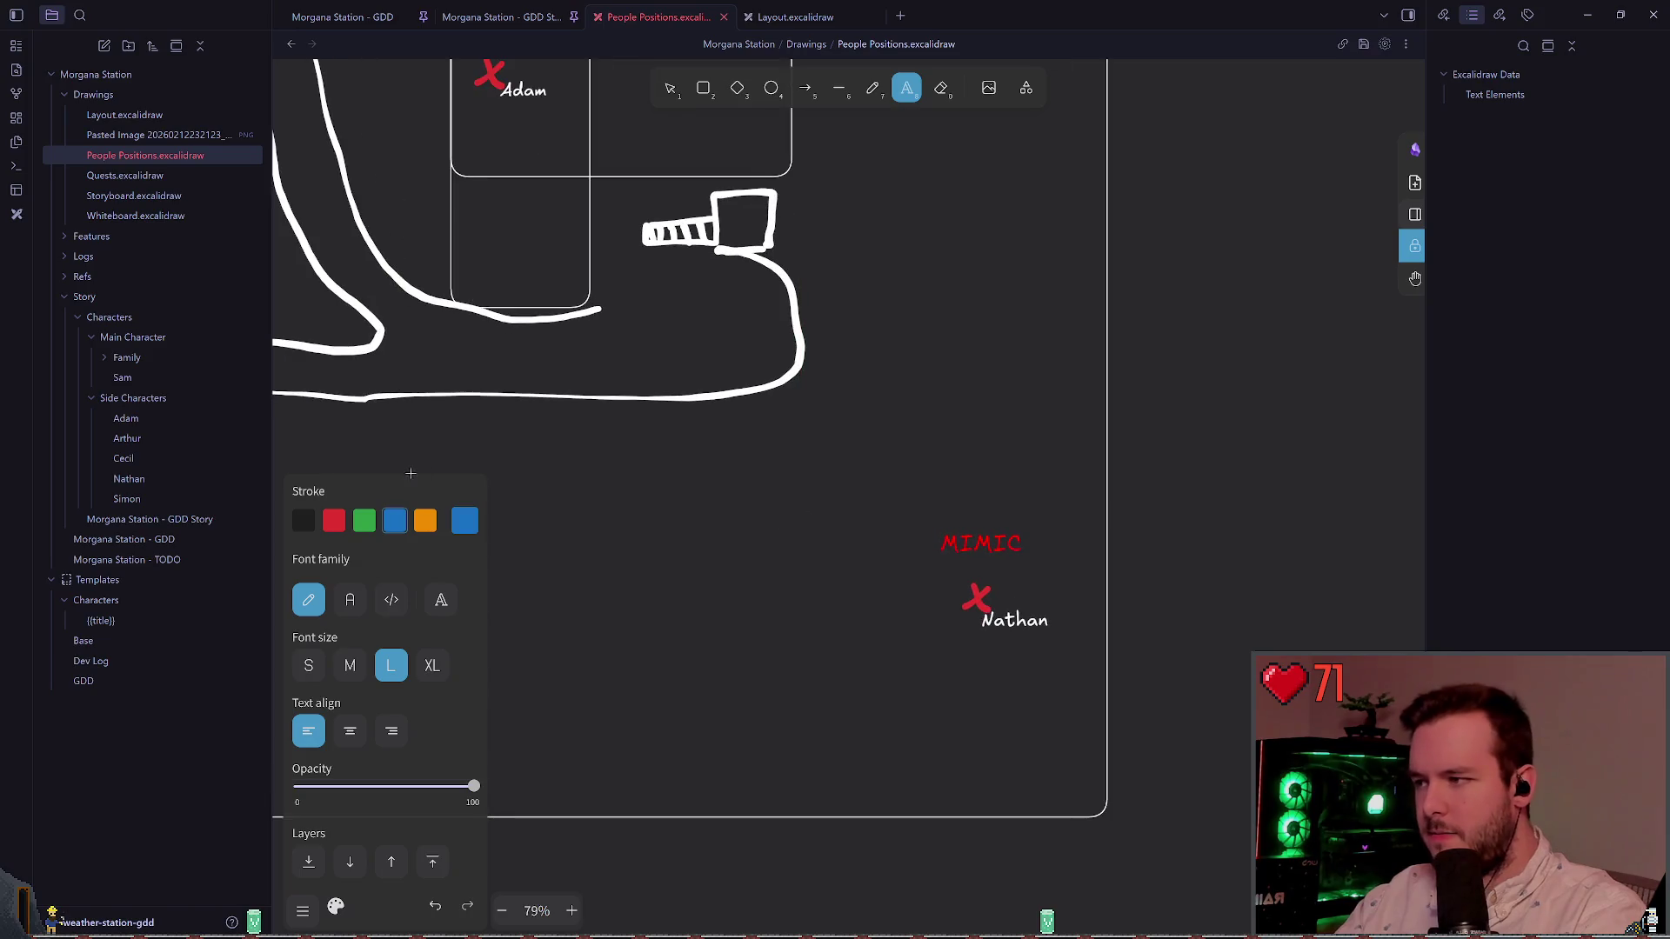
Step: Add a white text note reading 'Mimic kills Nathan, and toys with'
click(328, 521)
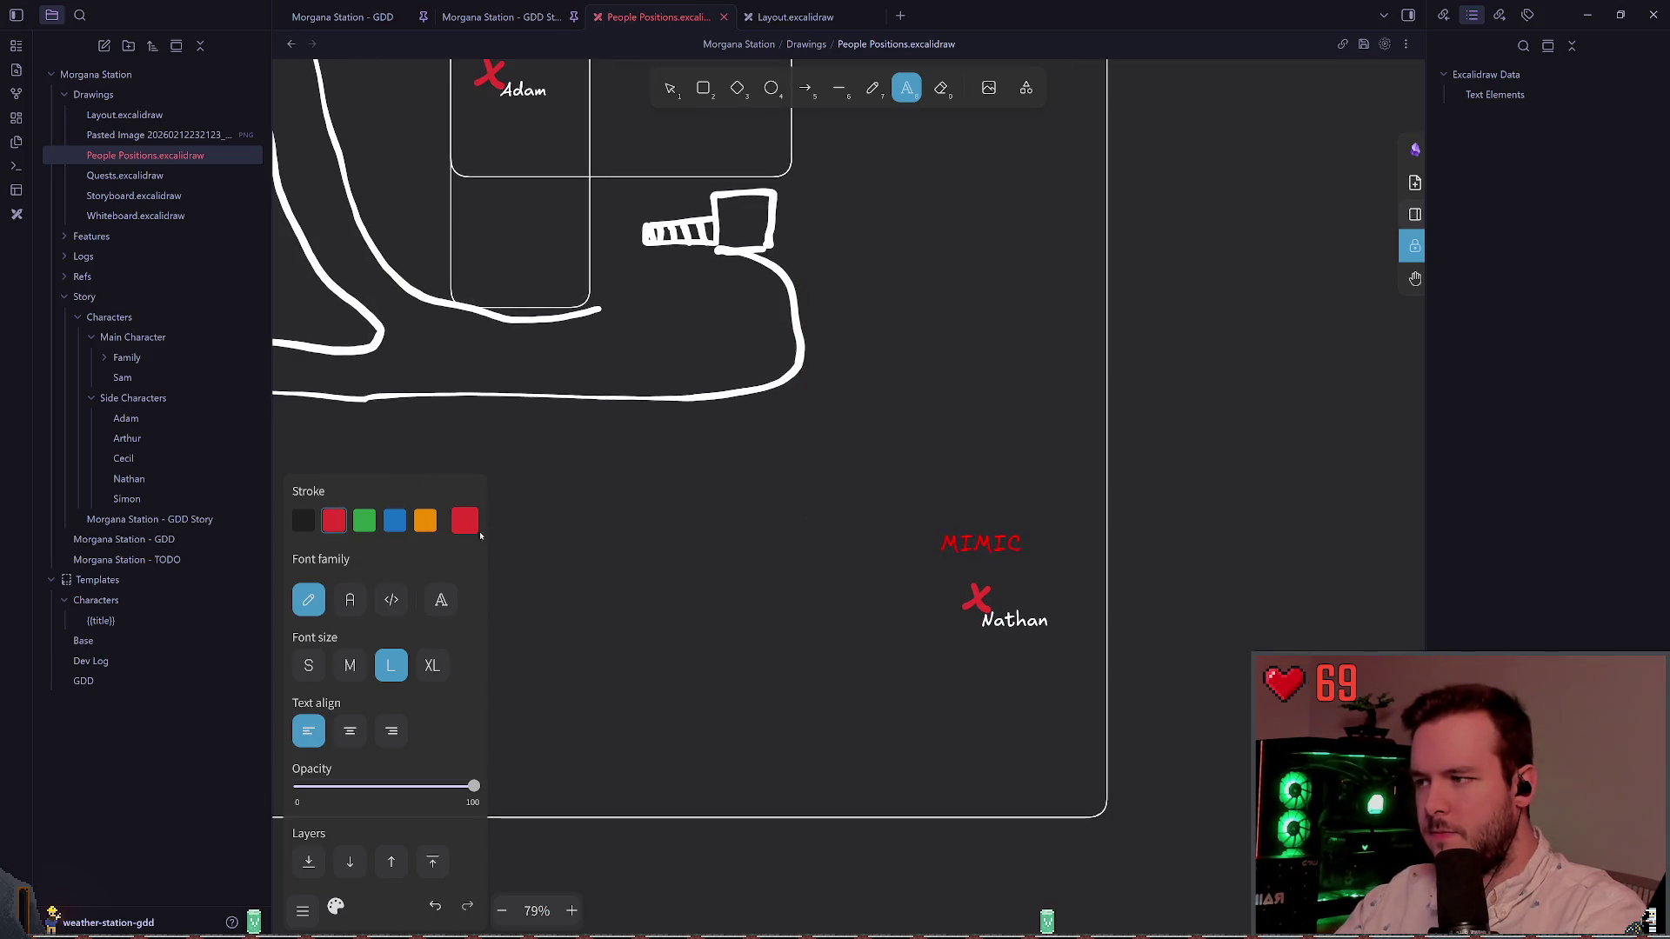
click(464, 520)
click(573, 622)
scroll(787, 478, left, 2)
scroll(787, 479, down, 1)
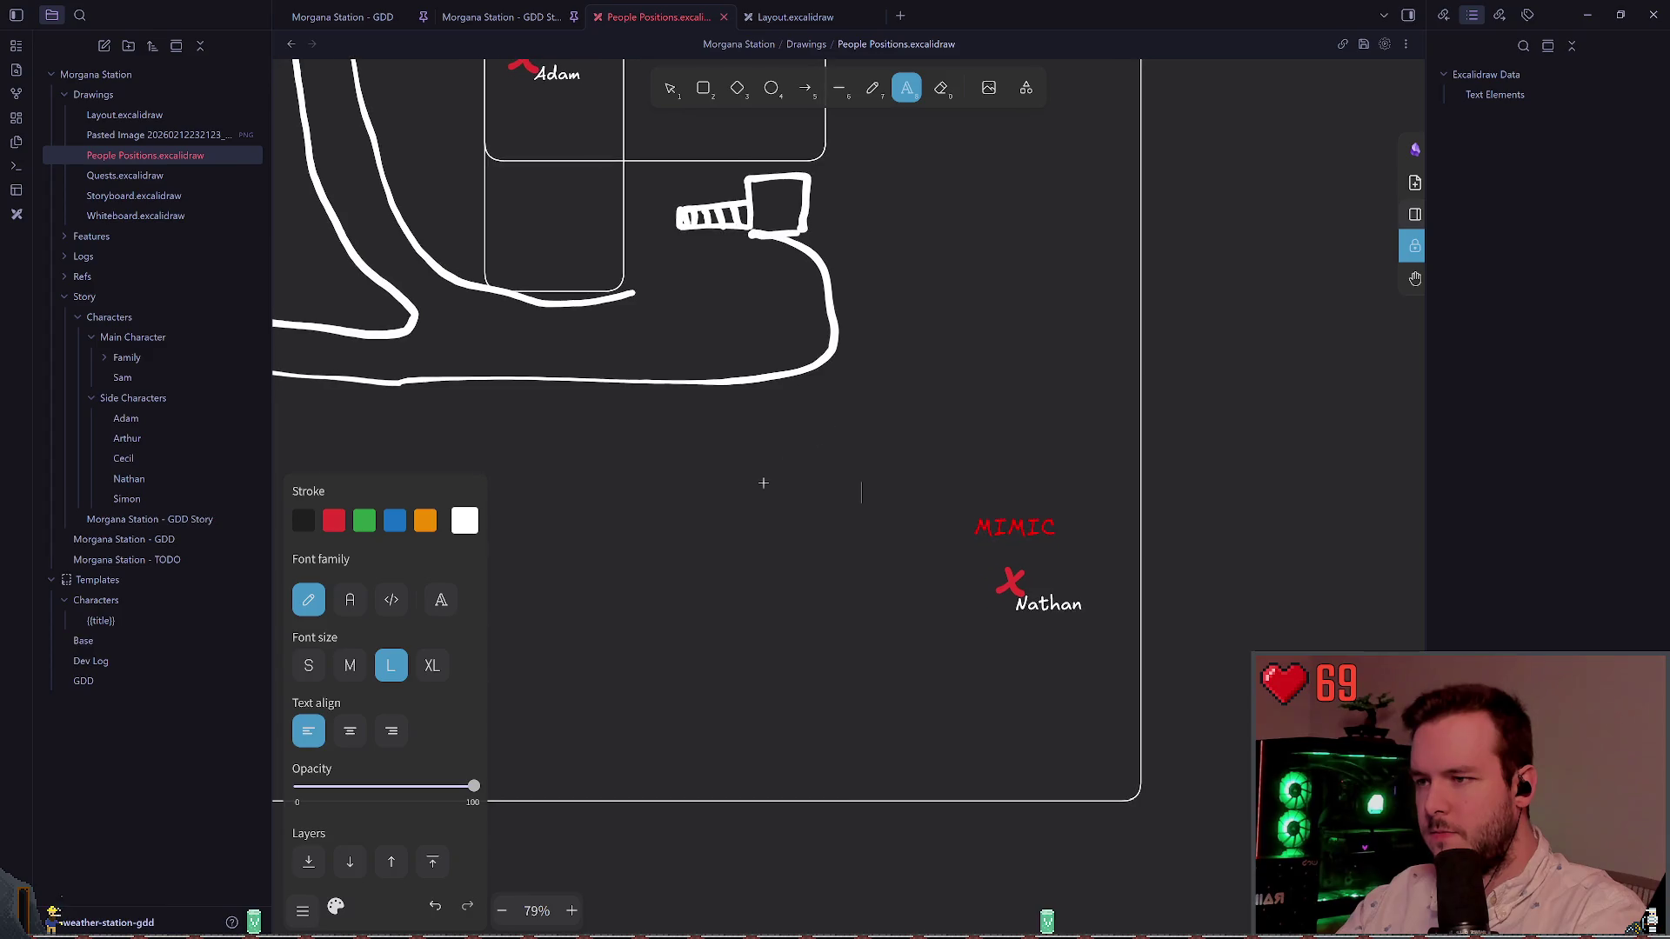
text(Mimic kill)
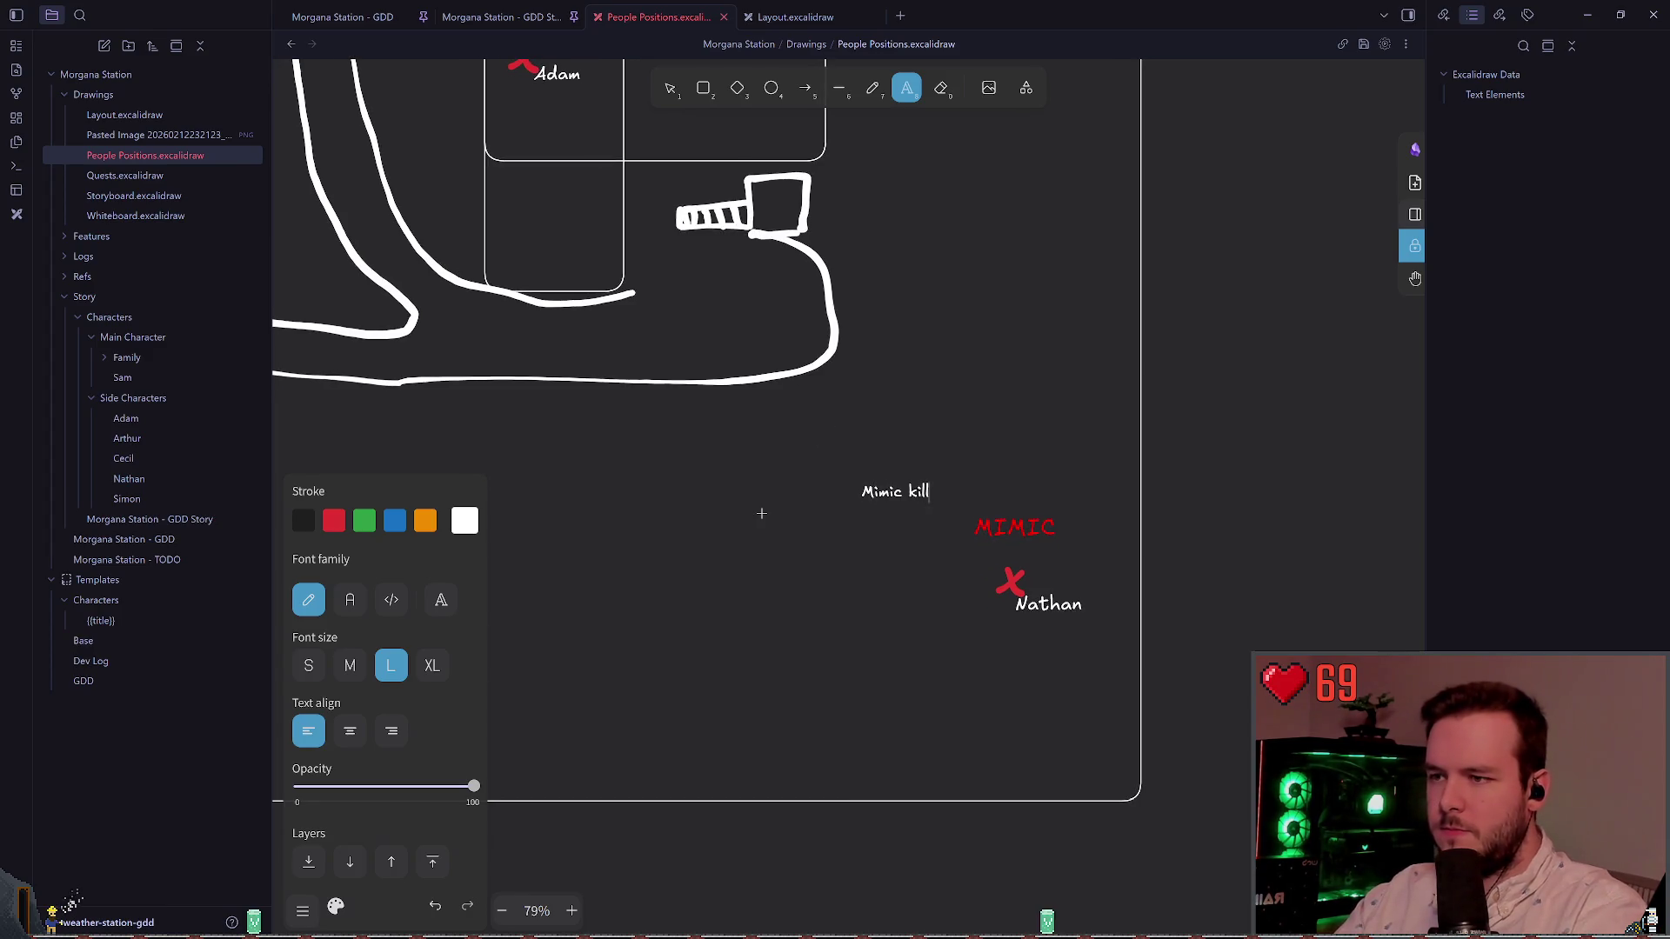
text(s Nathan, and)
key(BackSpace)
key(BackSpace)
key(BackSpace)
text(and toys with)
key(BackSpace)
key(BackSpace)
key(BackSpace)
text(with)
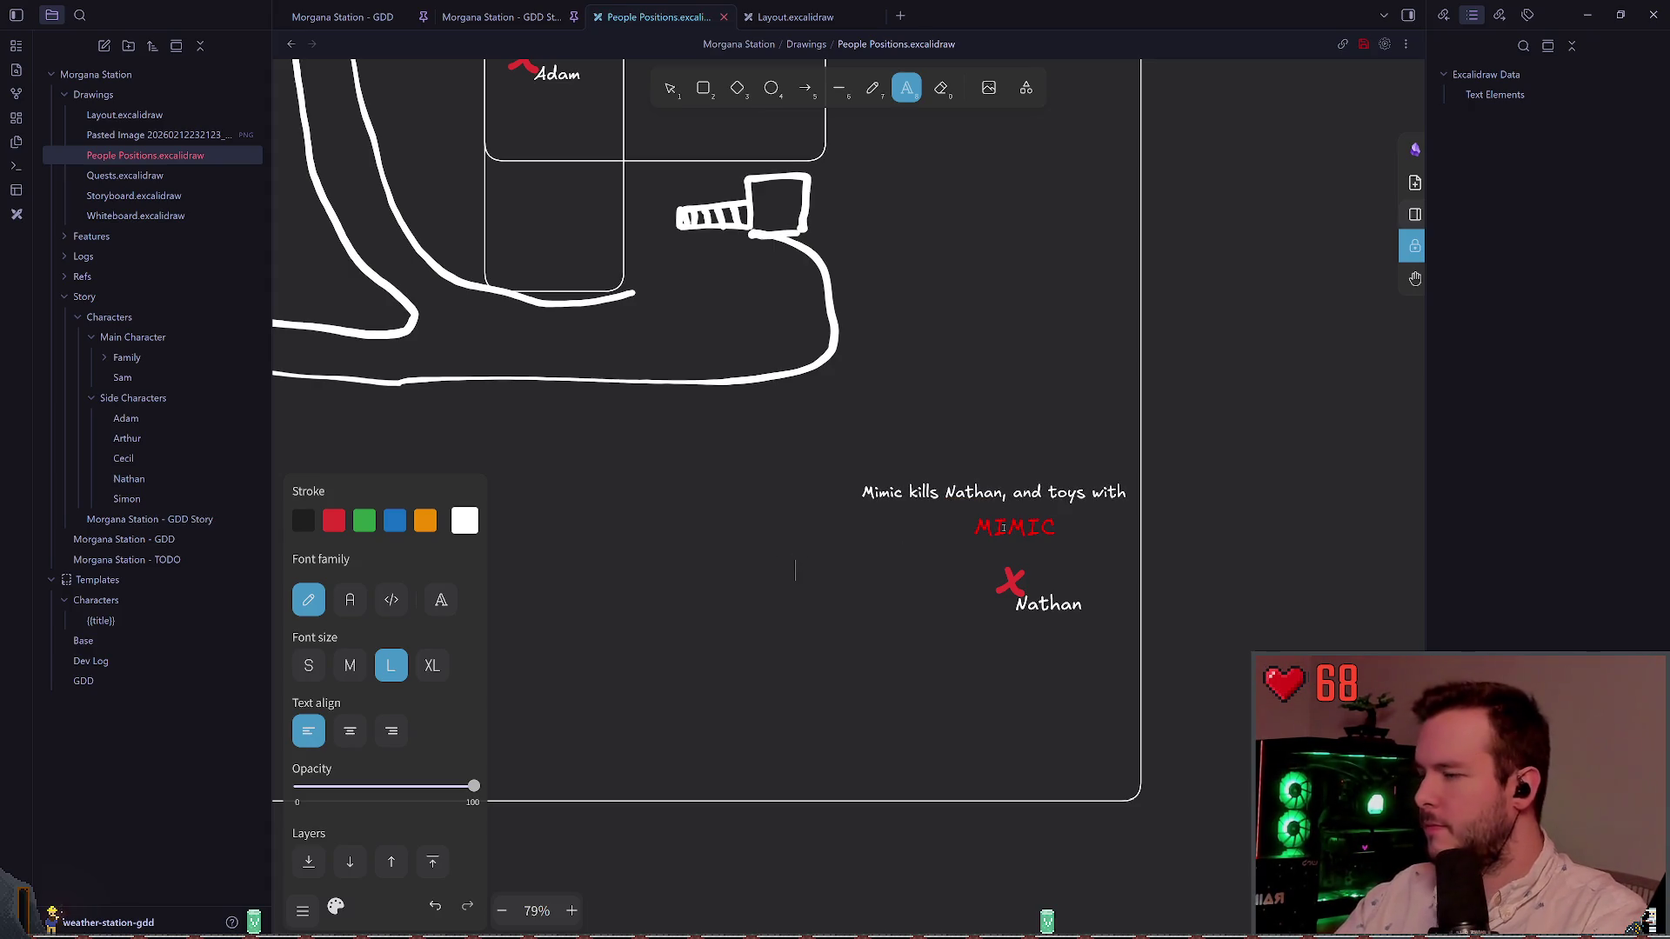
Step: Position the Mimic note above the MIMIC label and undo the accidental duplicate notes
triple_click(1047, 496)
drag(1047, 496, 1198, 507)
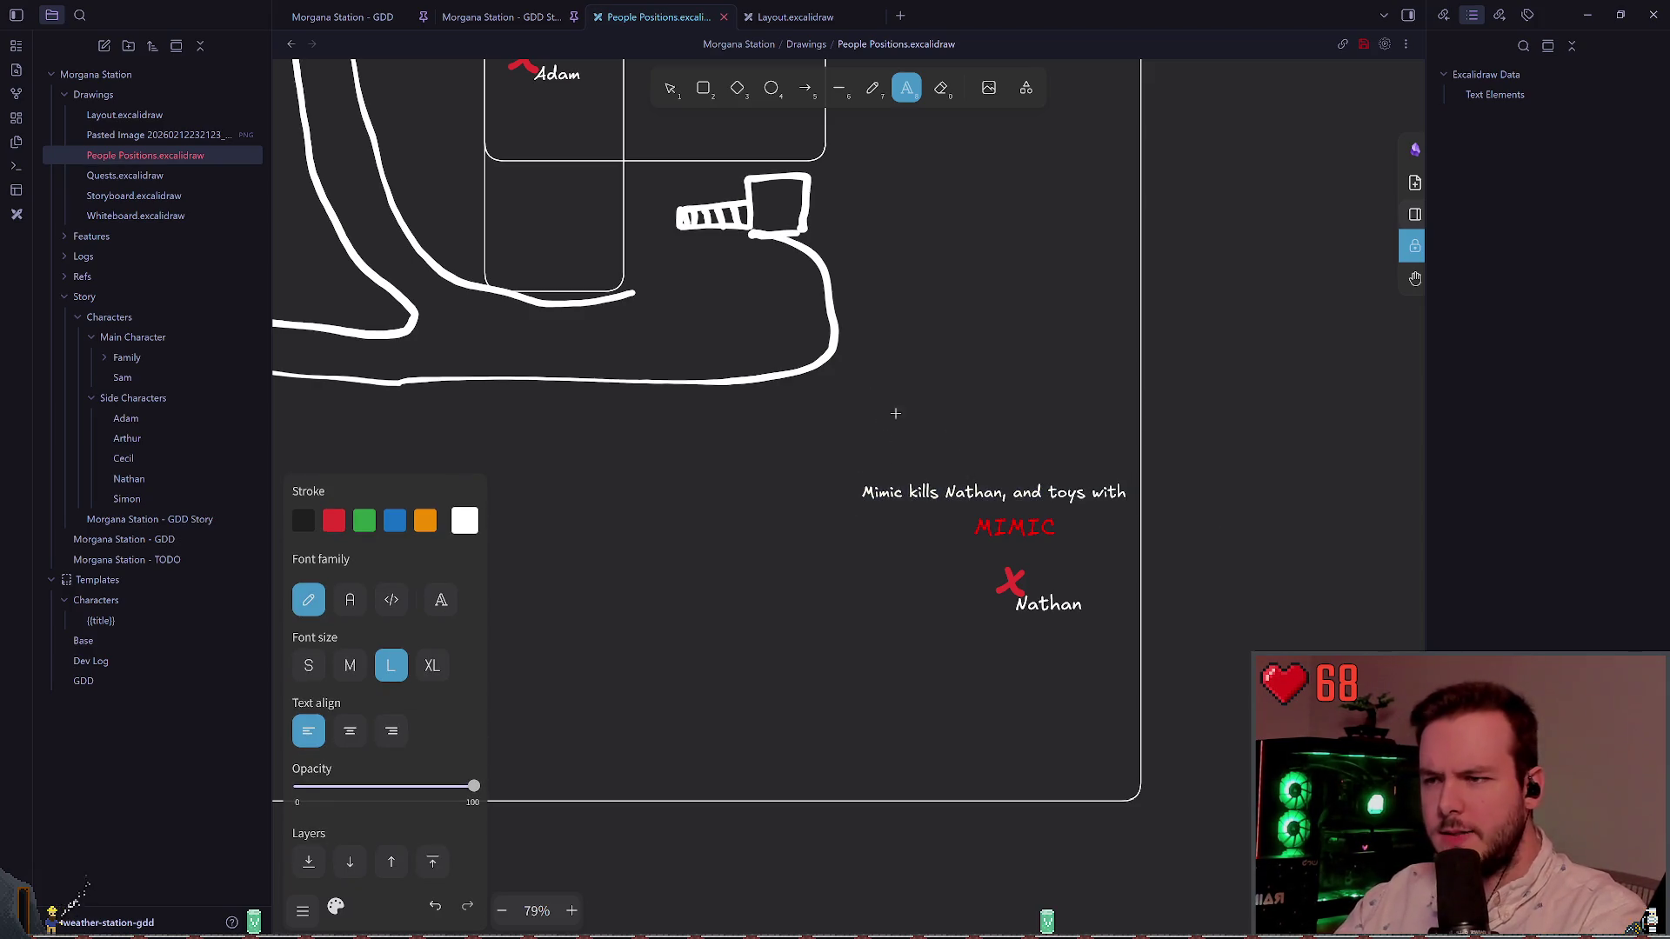
key(Escape)
drag(864, 362, 1163, 559)
drag(956, 492, 864, 464)
key(Escape)
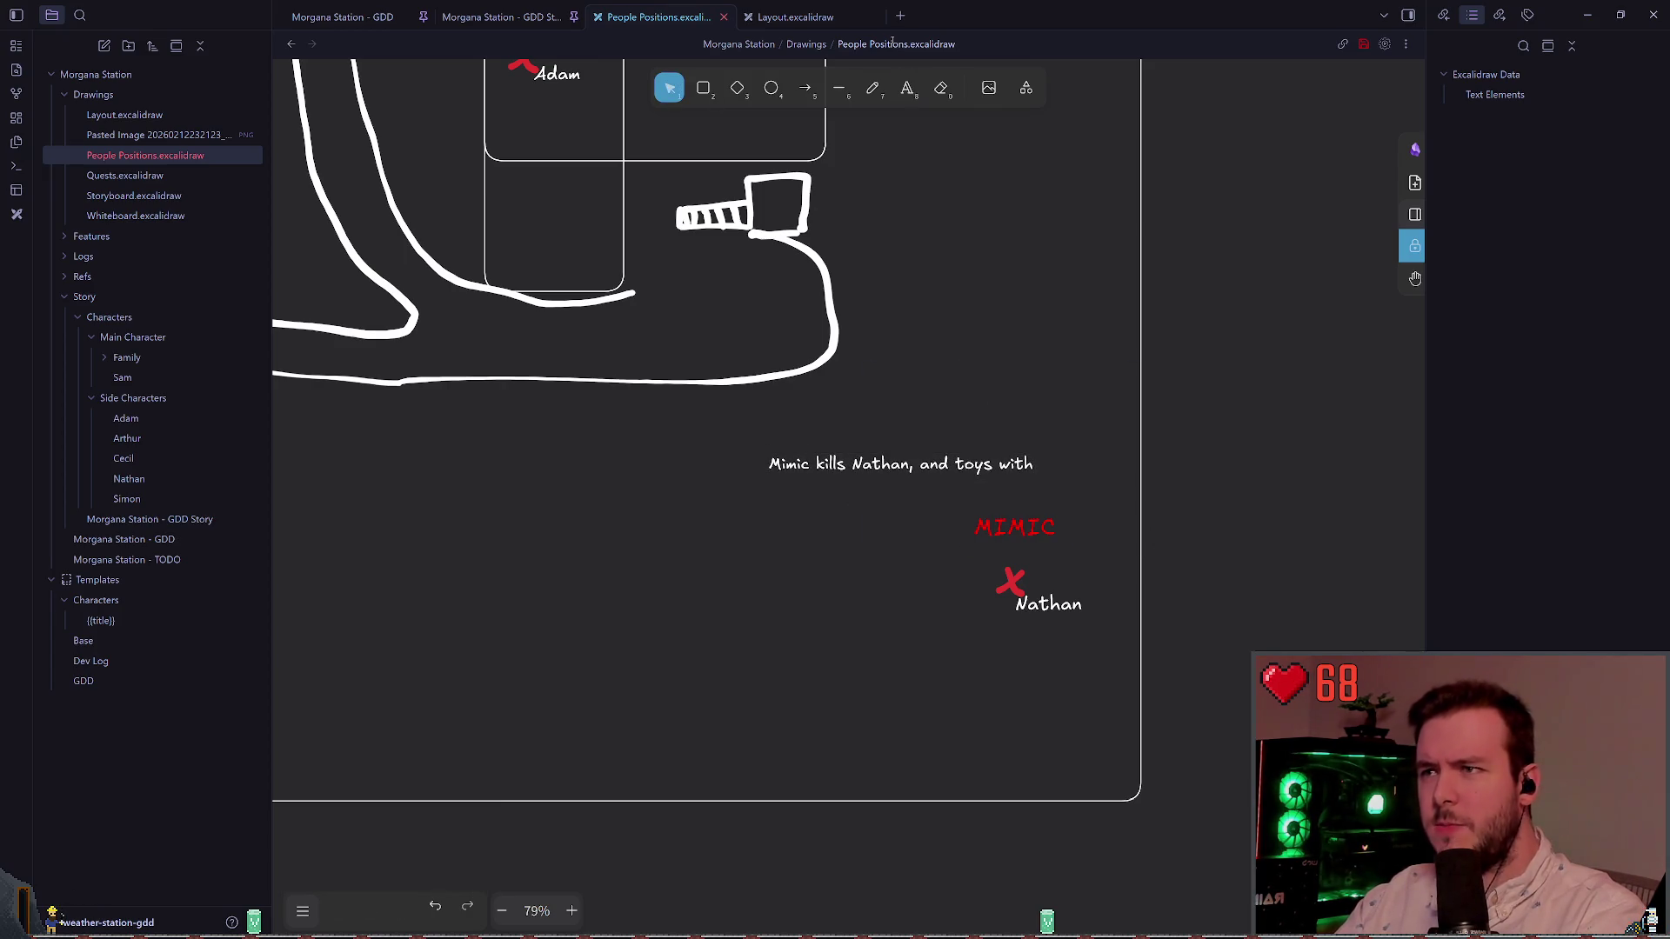
click(905, 88)
click(870, 463)
mouse_move(869, 464)
mouse_down()
mouse_move(745, 421)
mouse_move(718, 577)
mouse_move(766, 518)
mouse_up()
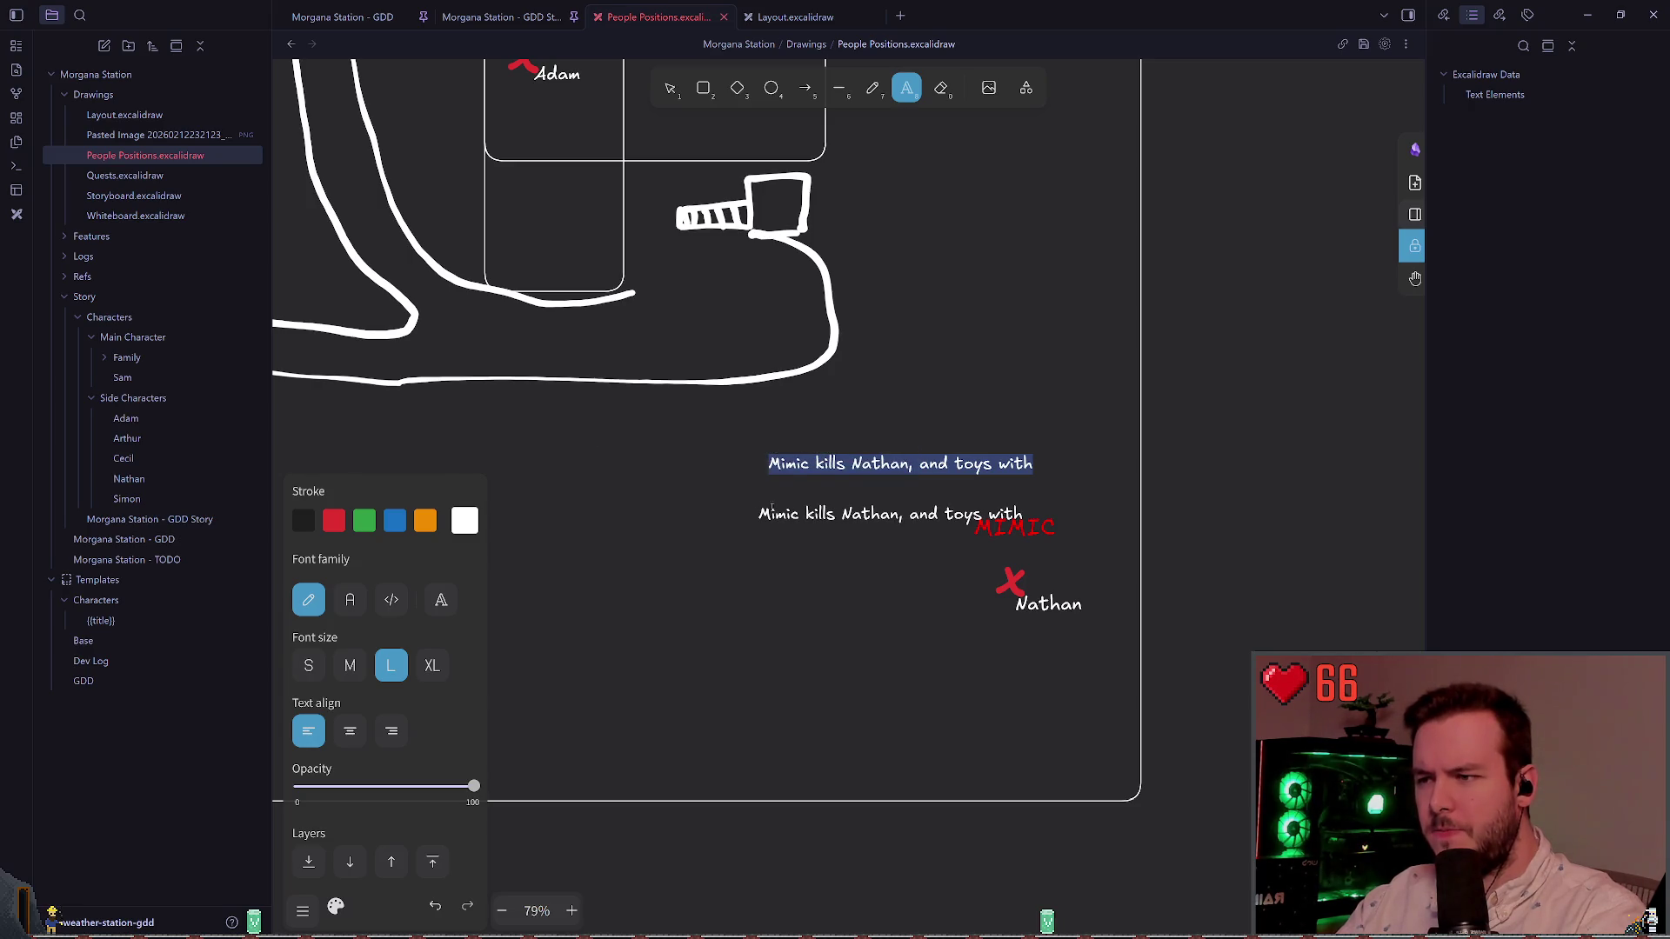
drag(870, 513, 636, 478)
mouse_move(769, 464)
mouse_down()
mouse_move(1032, 464)
mouse_move(975, 326)
mouse_move(1134, 281)
mouse_up()
key(Escape)
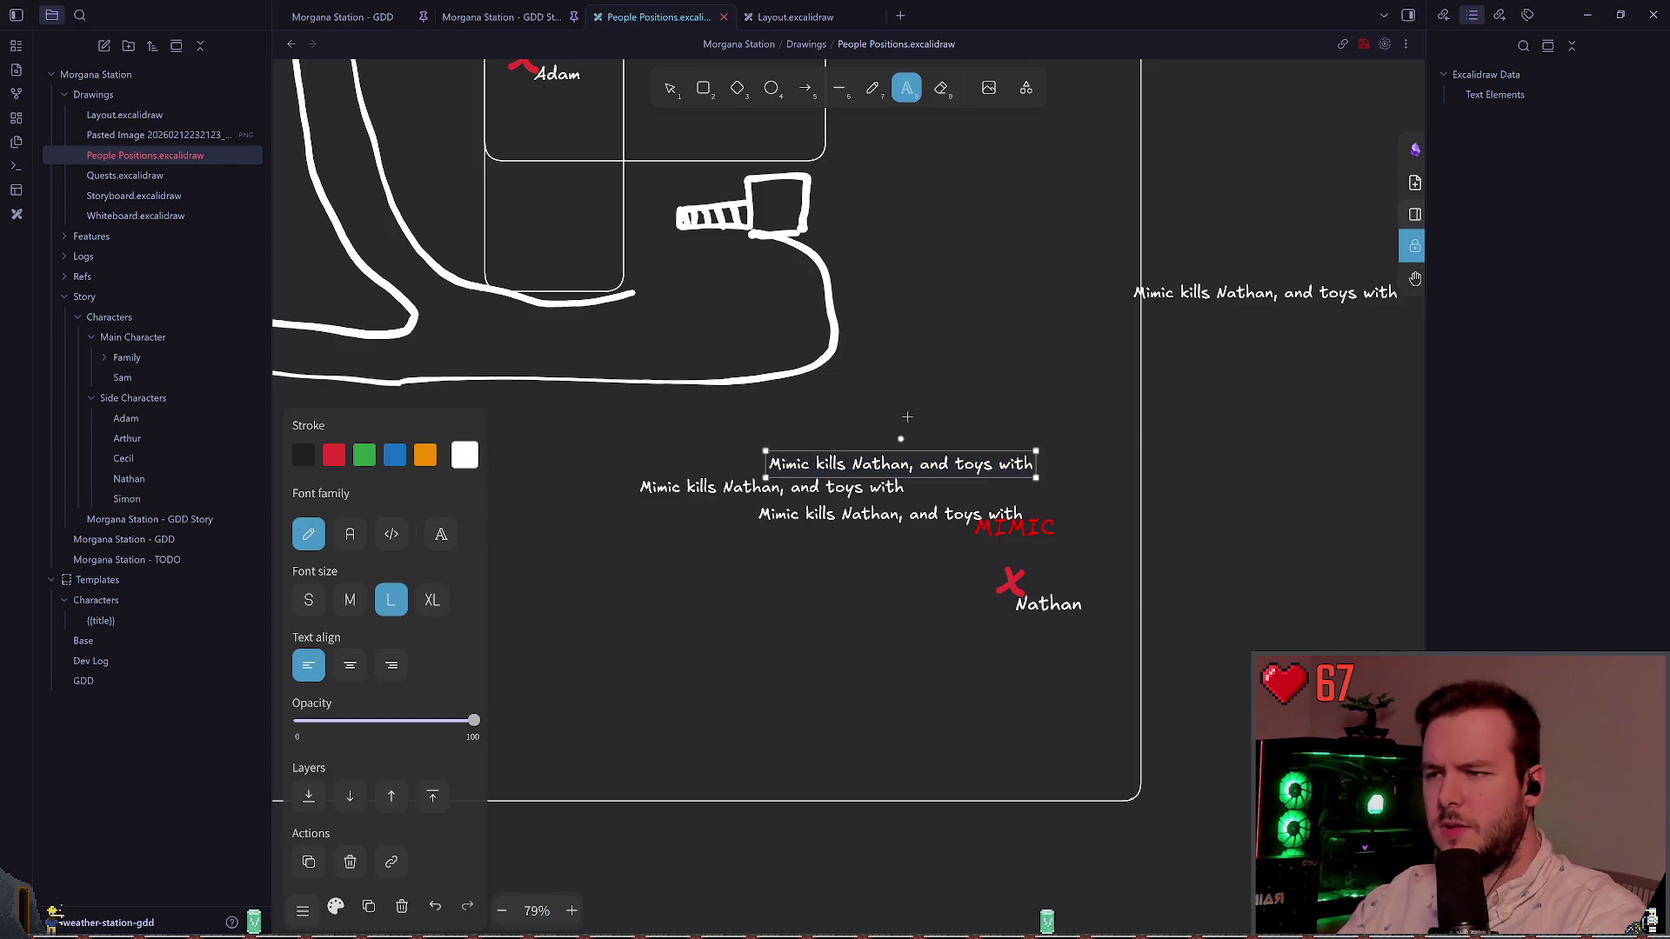
key(ctrl+z)
key(ctrl+z)
key(ctrl+z)
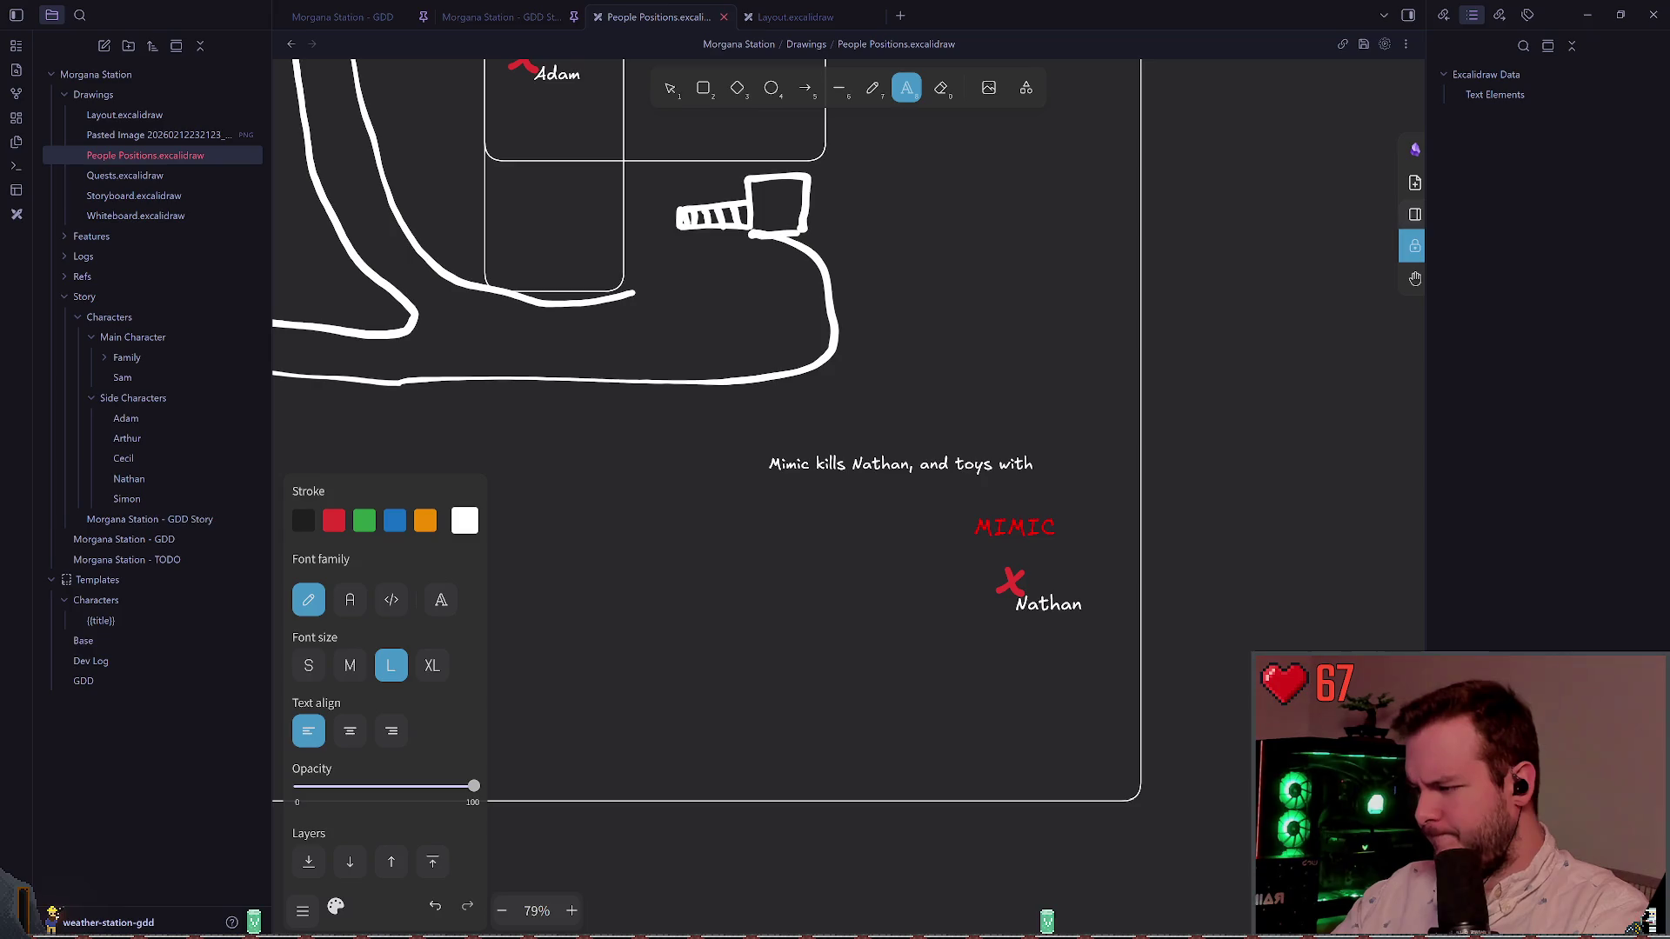
ctrl+scroll(760, 136, down, 3)
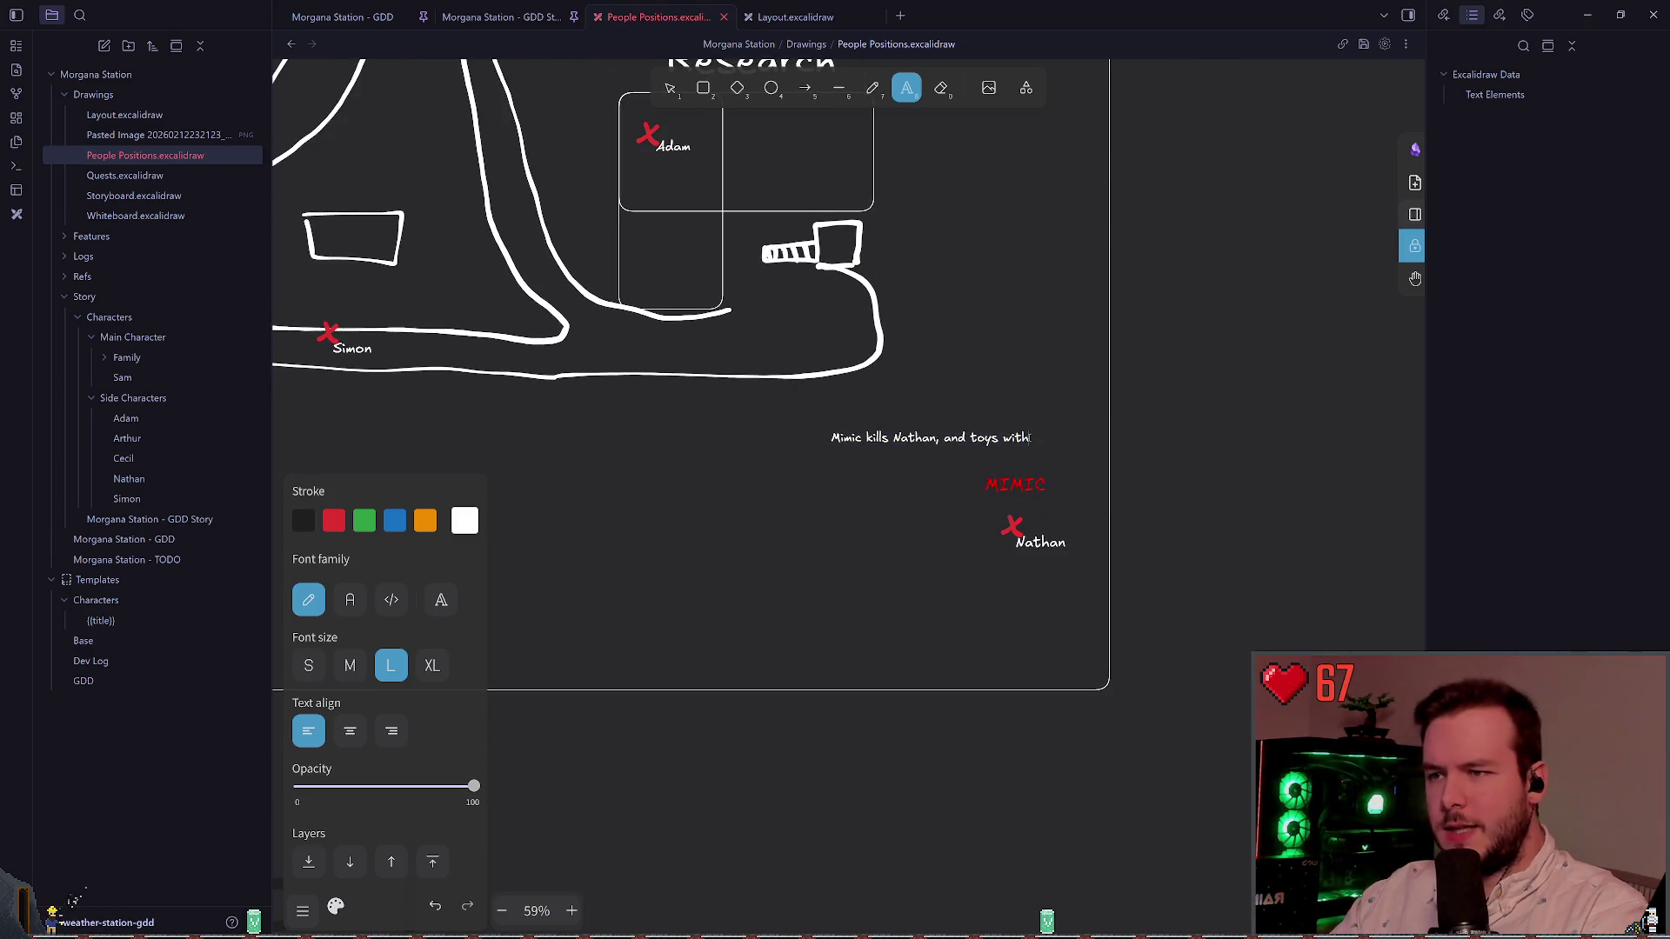
Step: Finish the note's first line as 'Mimic kills Nathan, and toys with Adam'
text(him)
key(BackSpace)
key(BackSpace)
key(BackSpace)
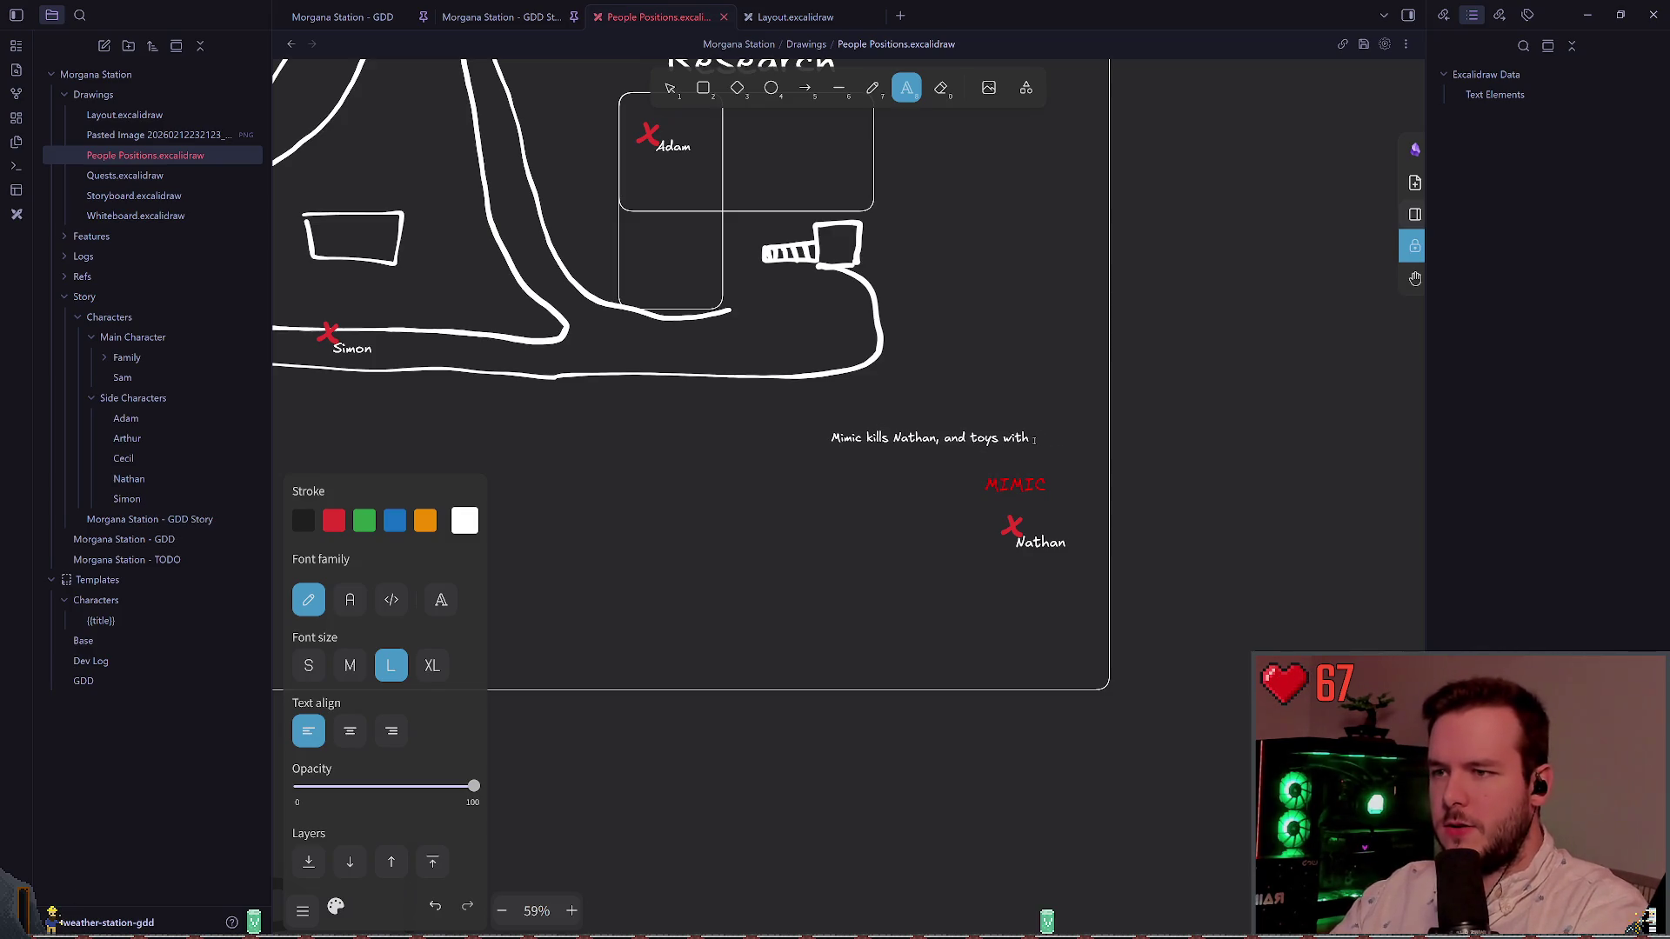
text(Adam)
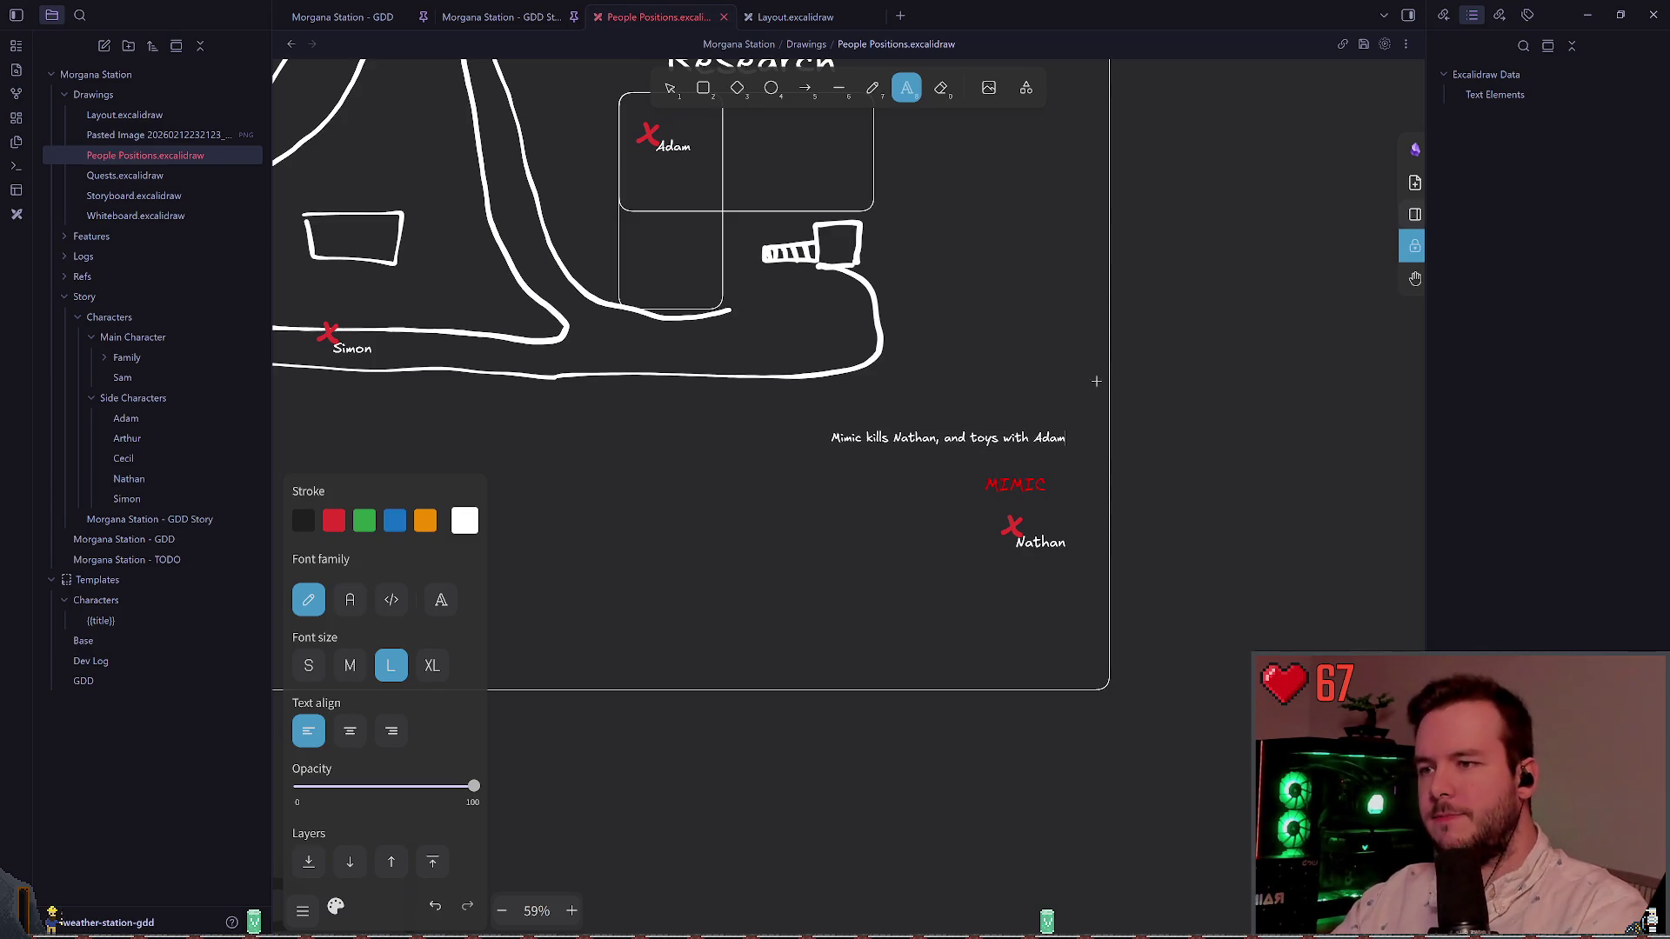
click(1215, 434)
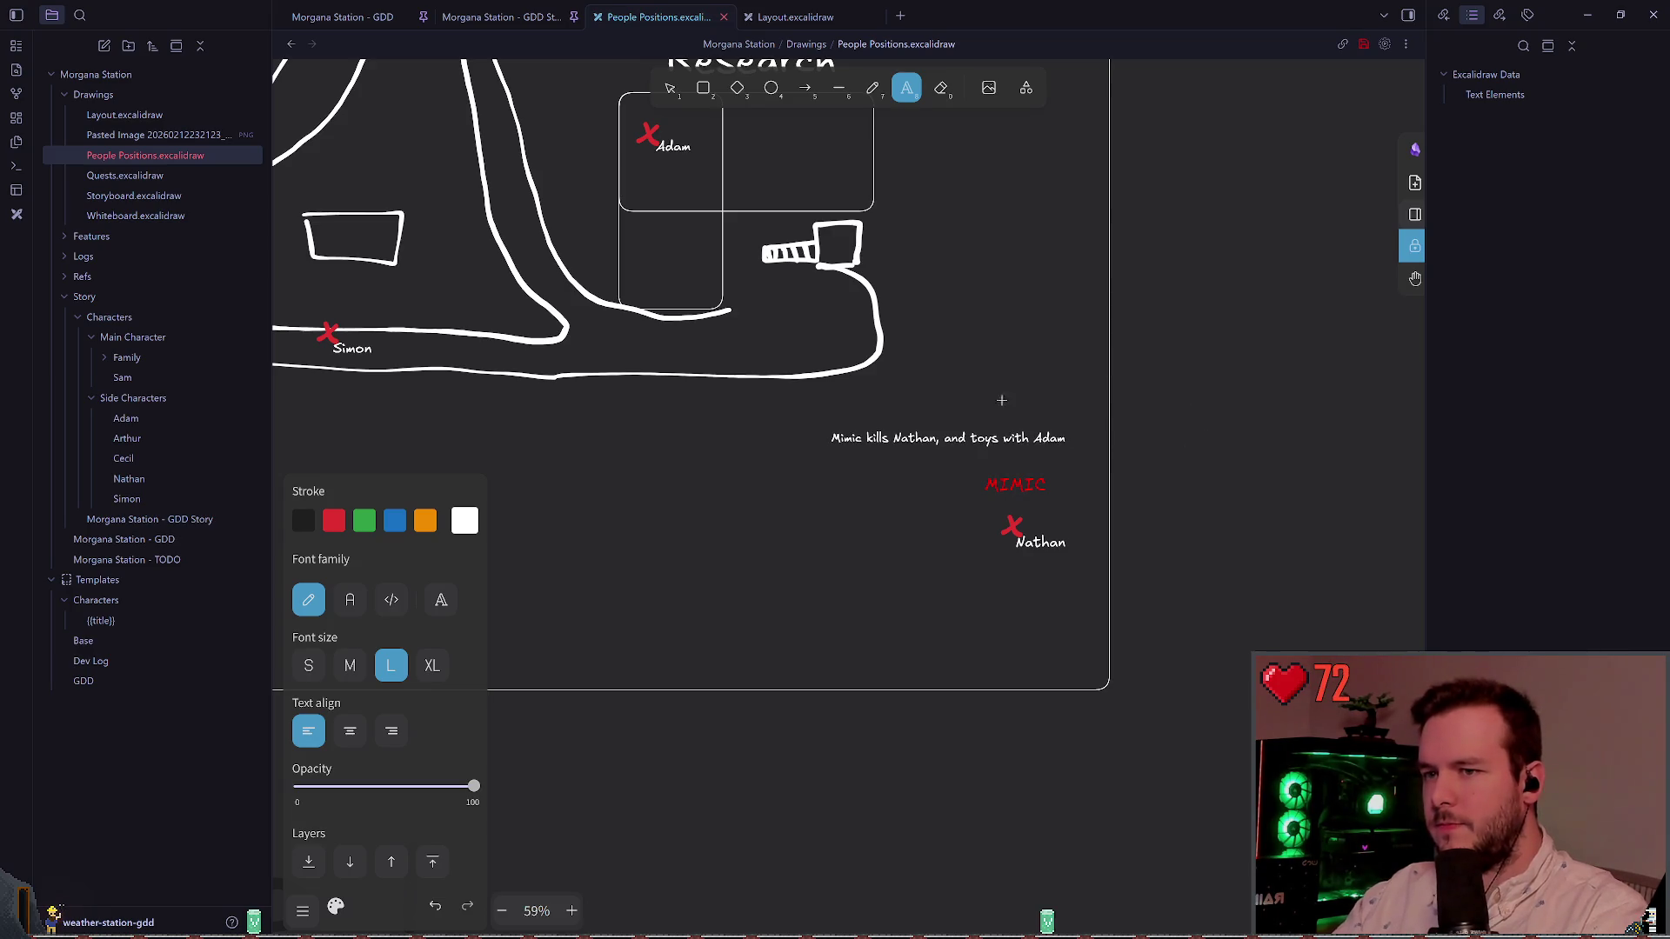
Step: Add a second line: 'It transforms back into an Elk stays within the area.'
click(948, 438)
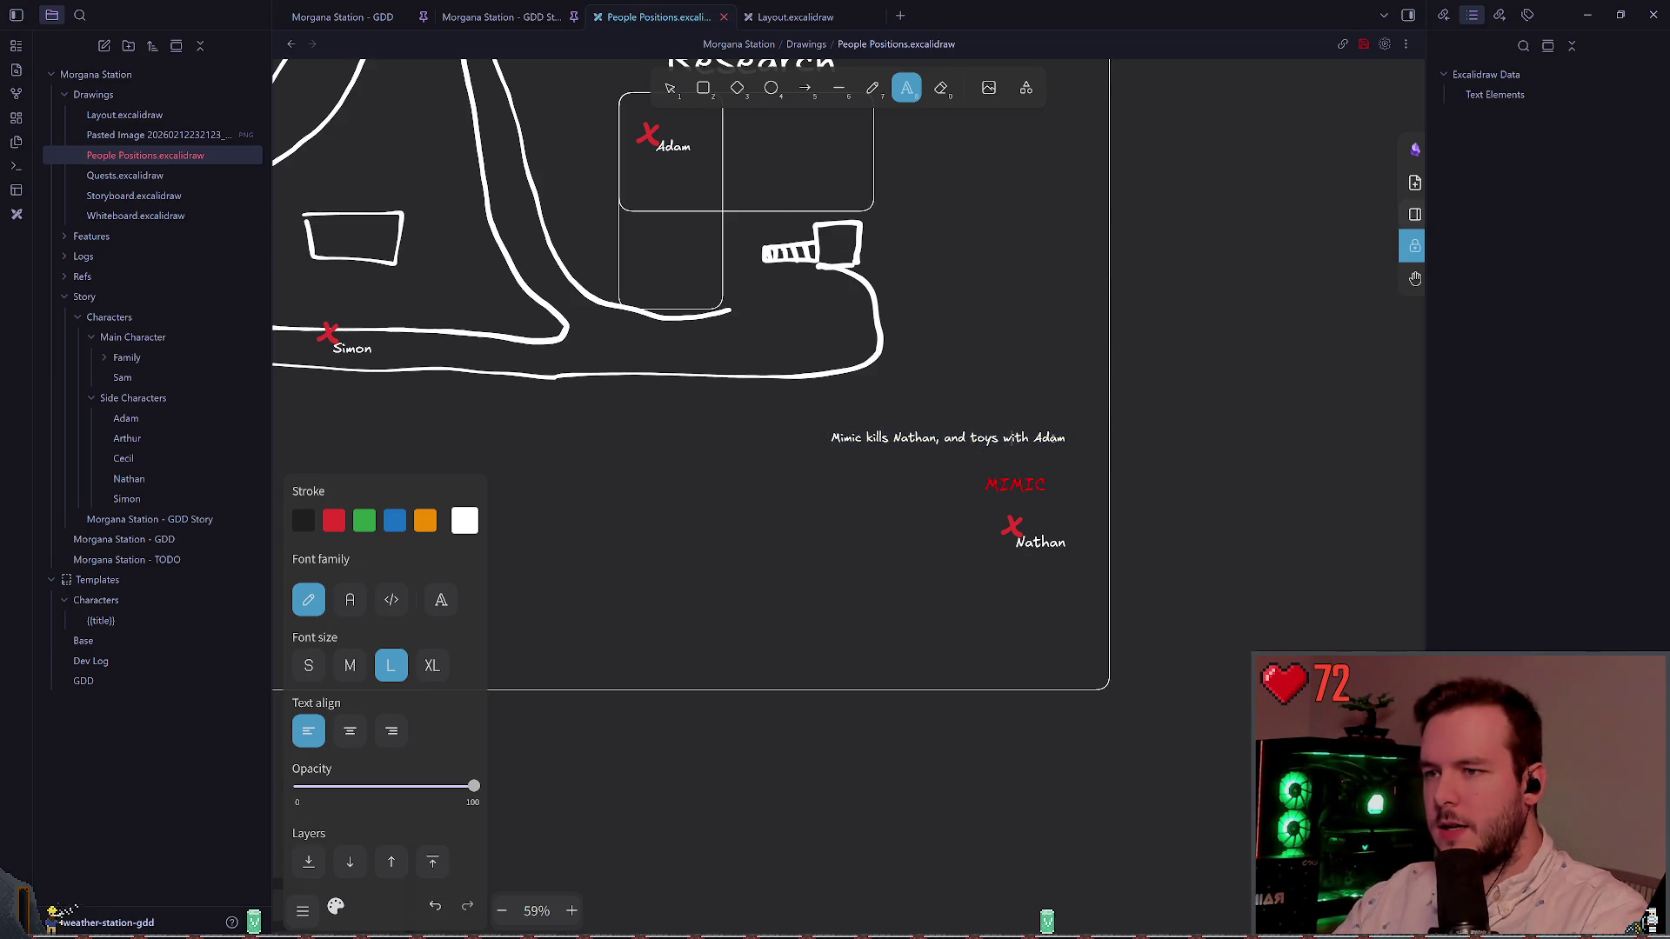
text(.)
key(Return)
text(It)
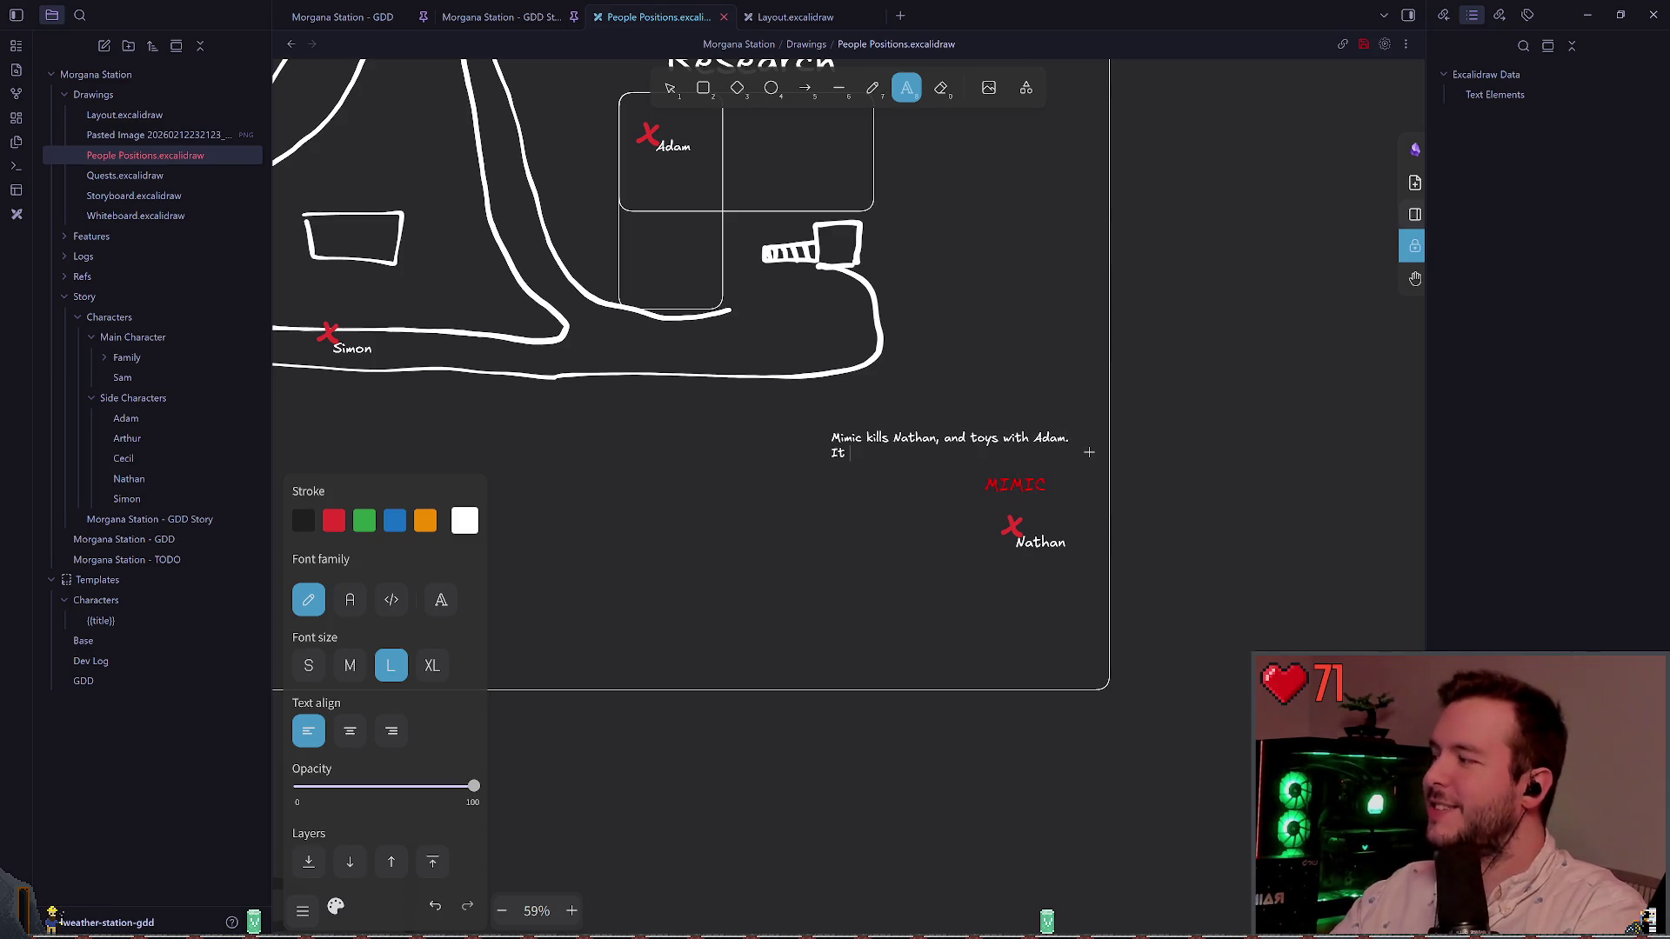
text( transforms)
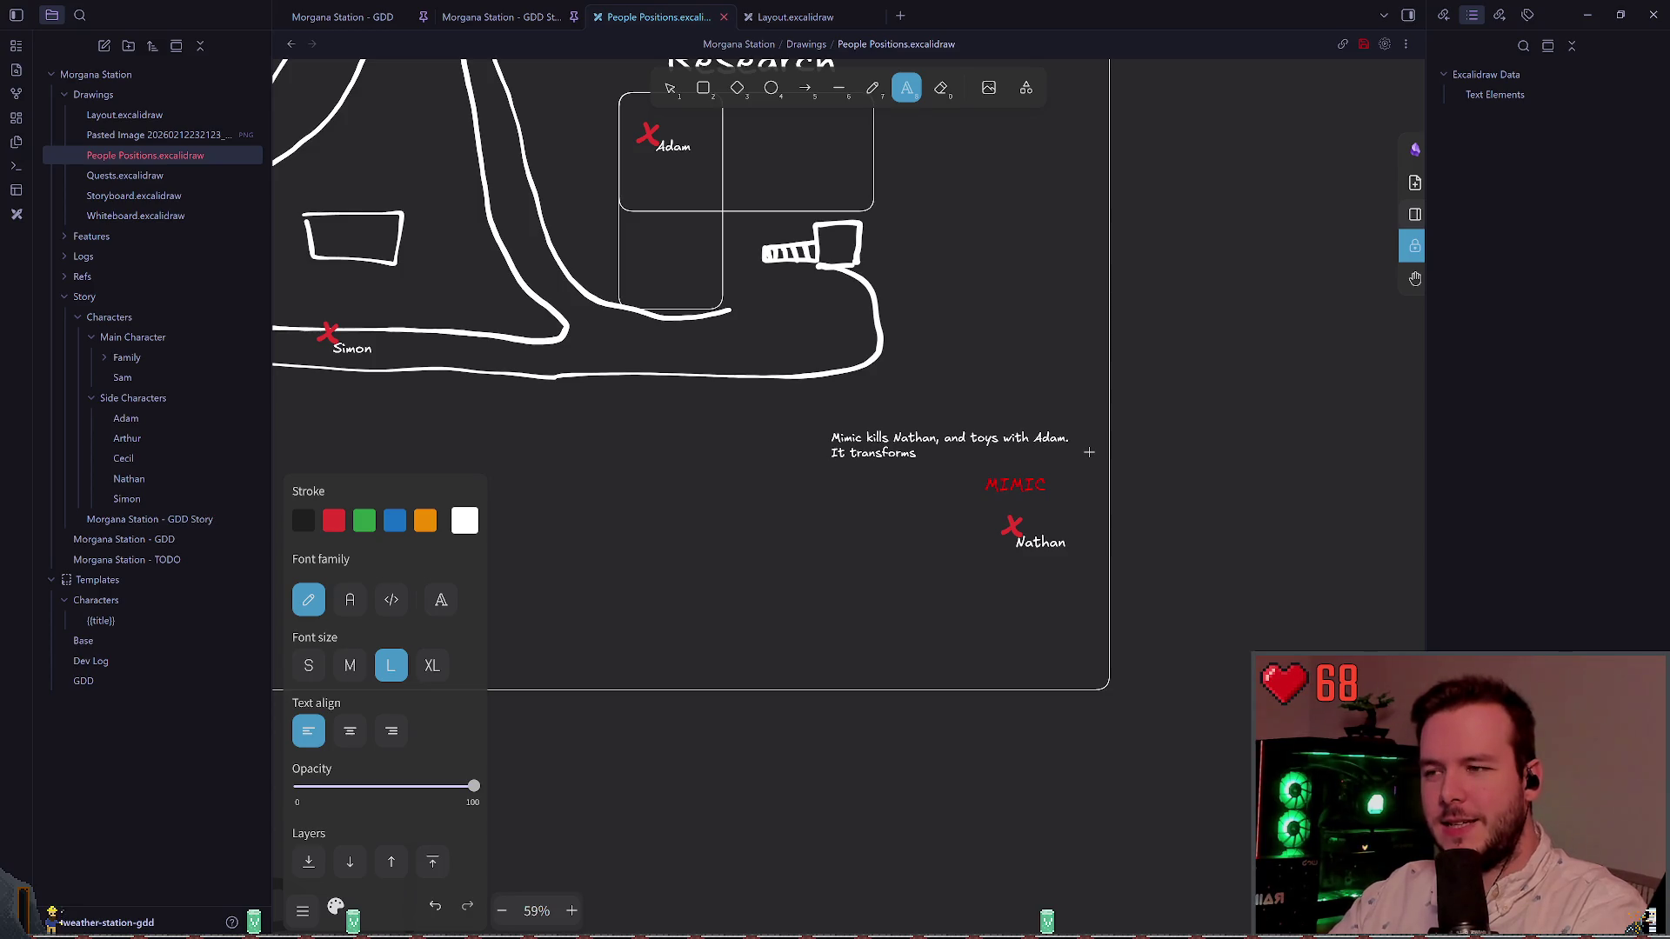
text( back into an Ellk)
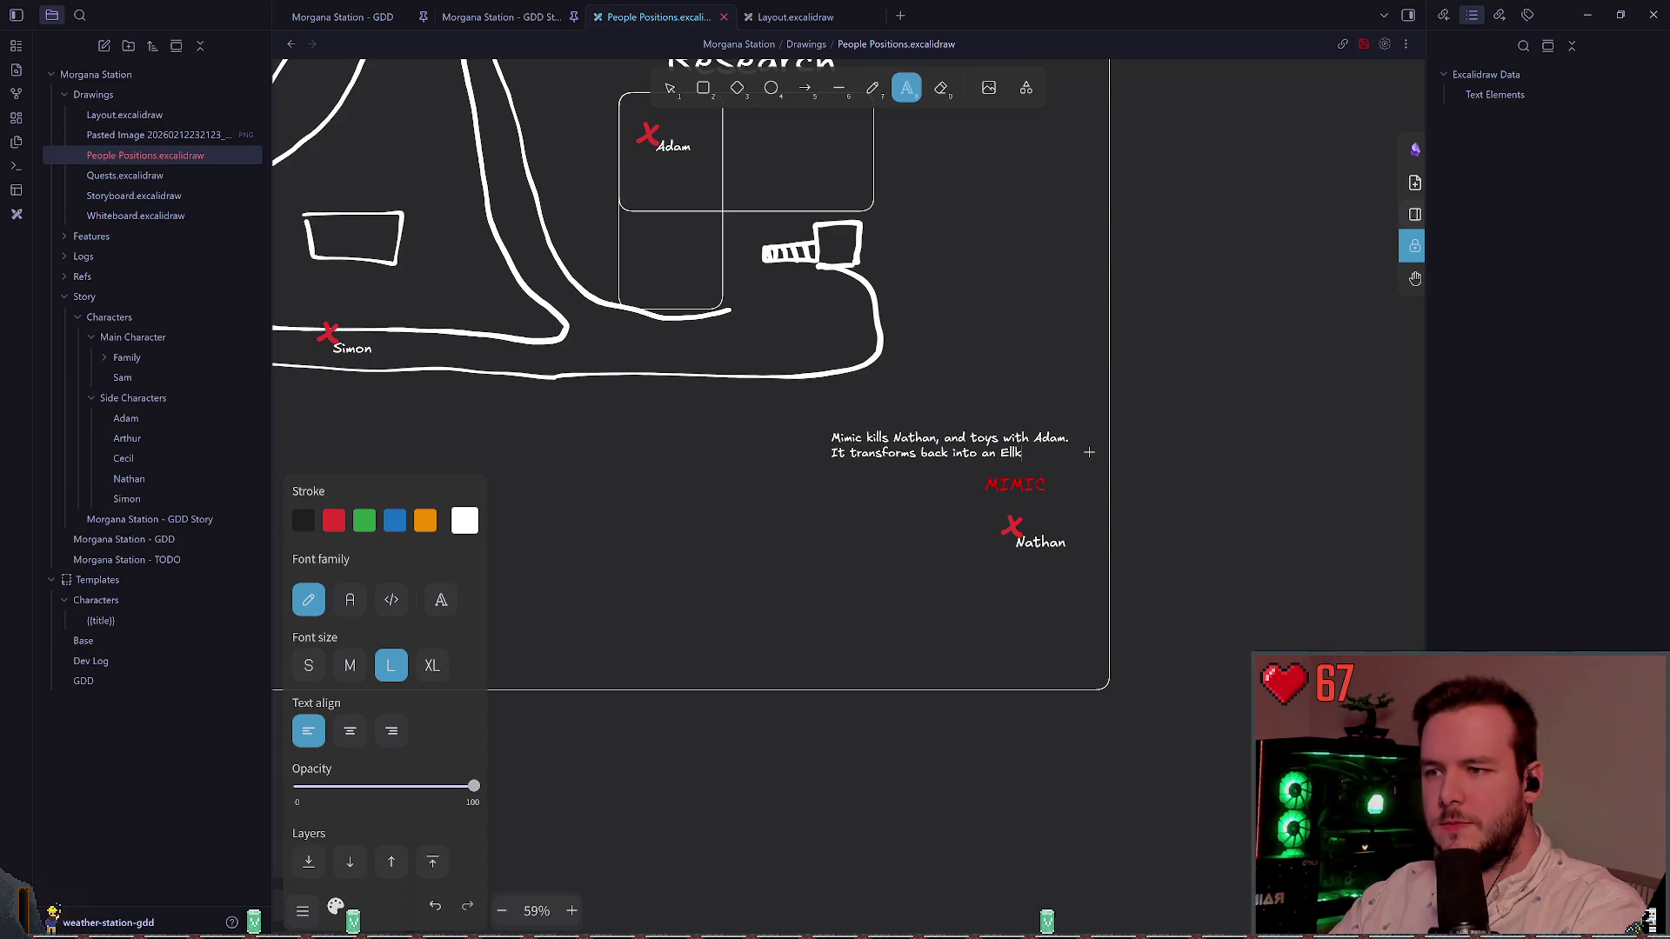
key(BackSpace)
key(BackSpace)
text(k and begin)
text(s)
key(BackSpace)
key(BackSpace)
key(BackSpace)
text(leaves)
key(BackSpace)
key(BackSpace)
key(BackSpace)
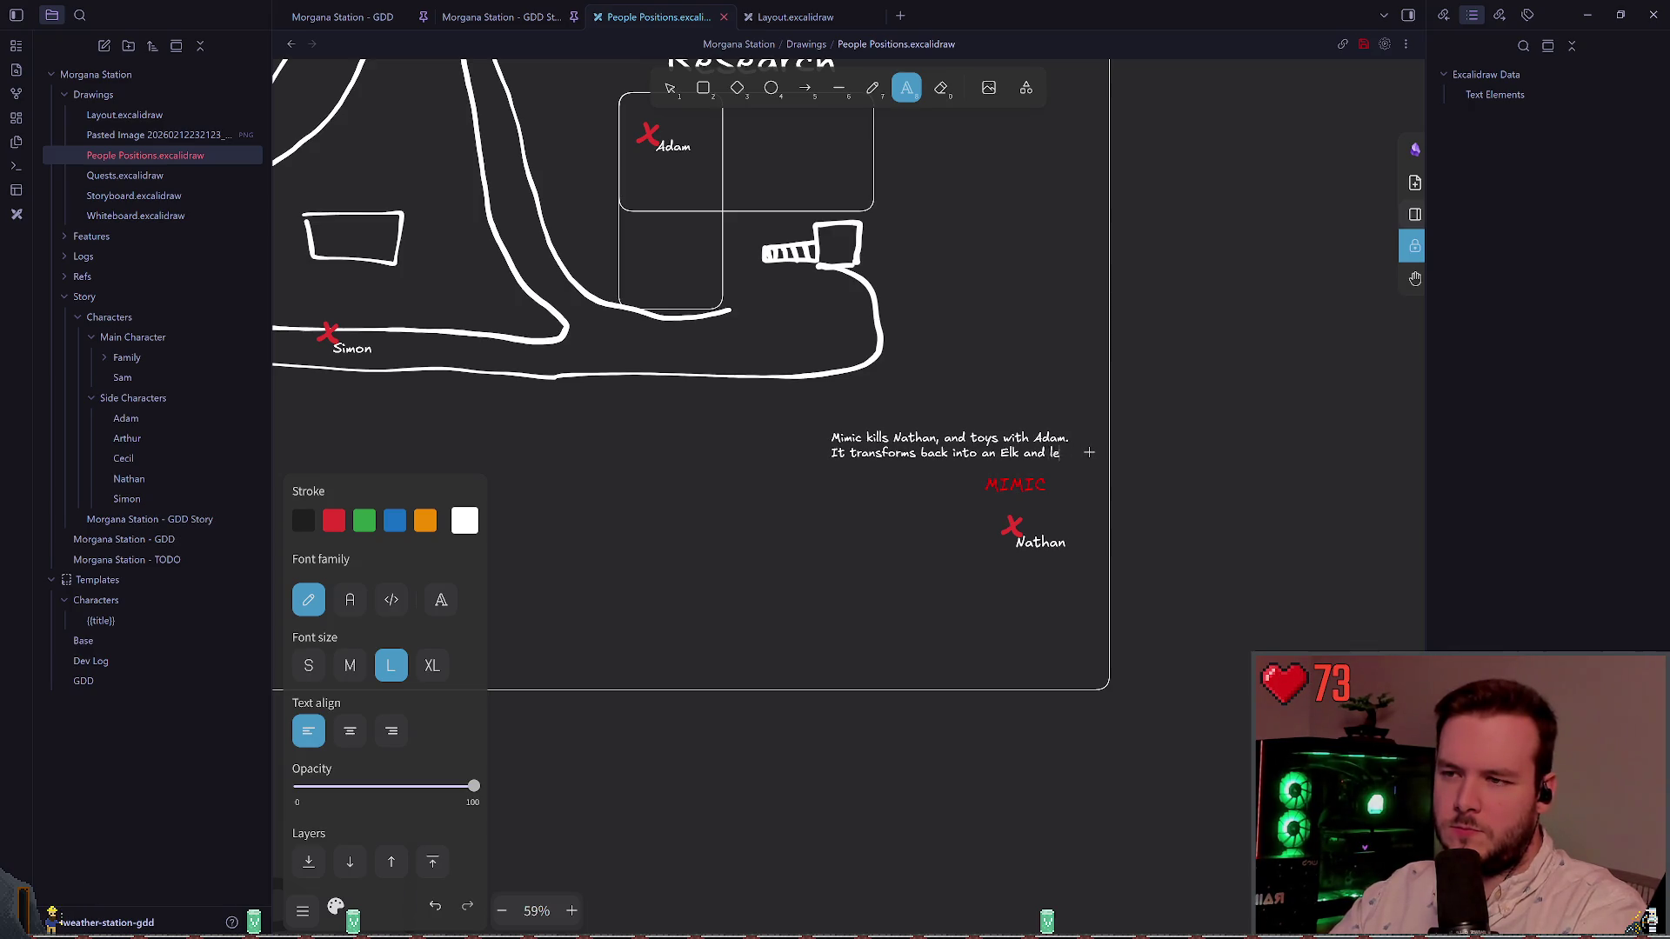
text(stays within the area.)
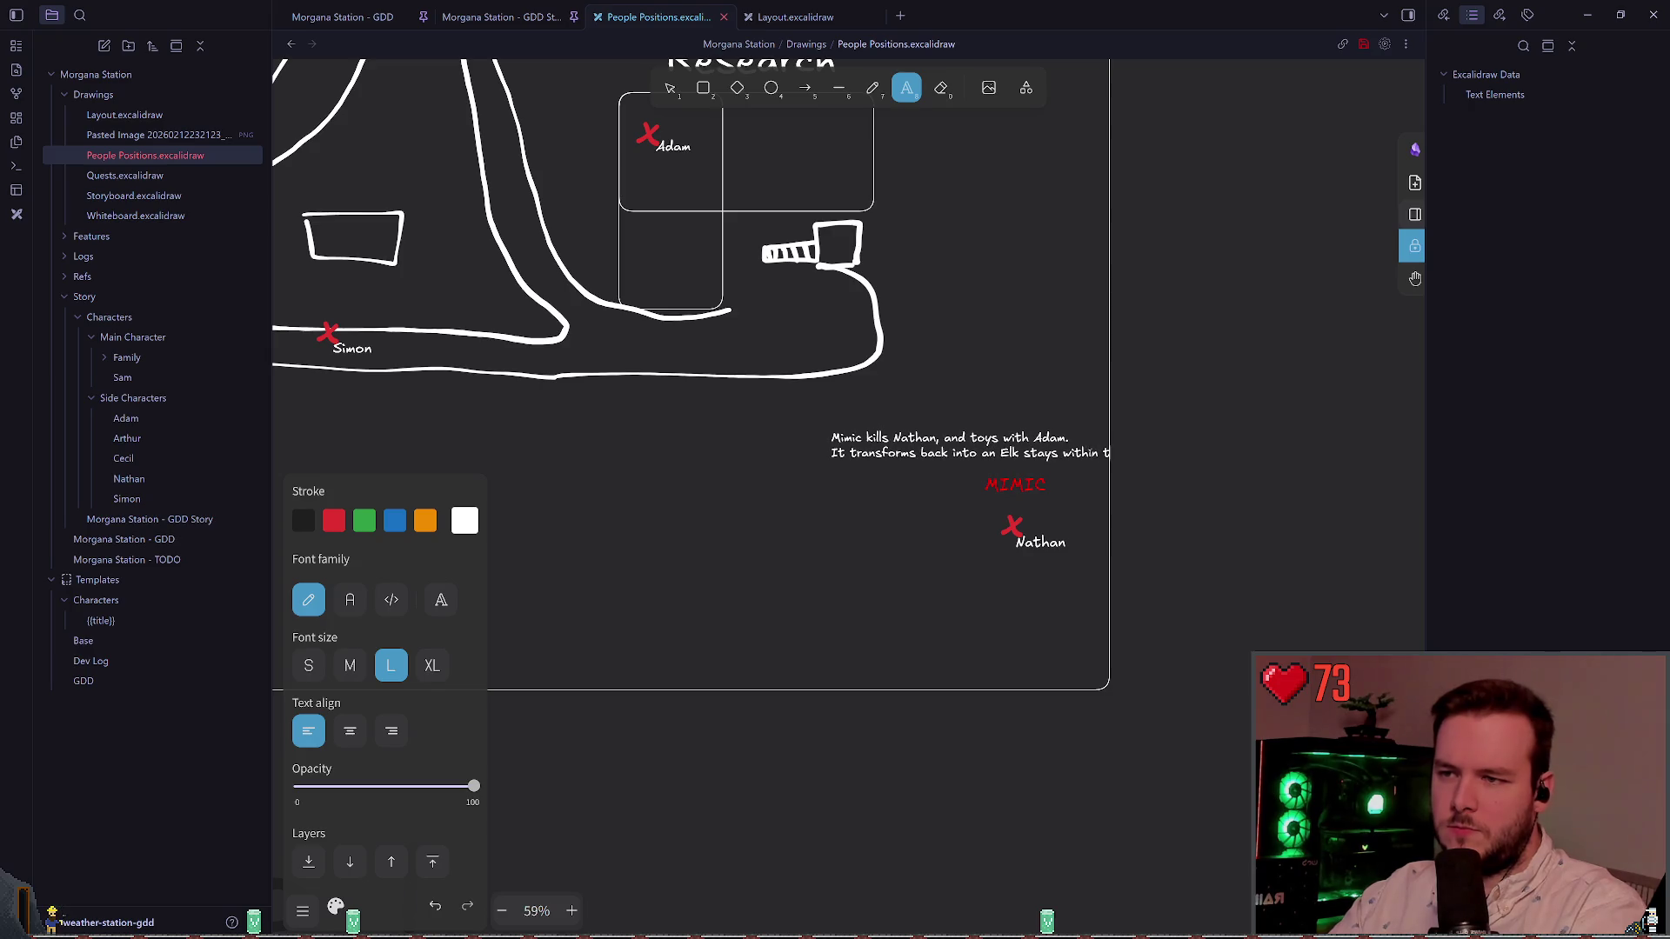
key(Escape)
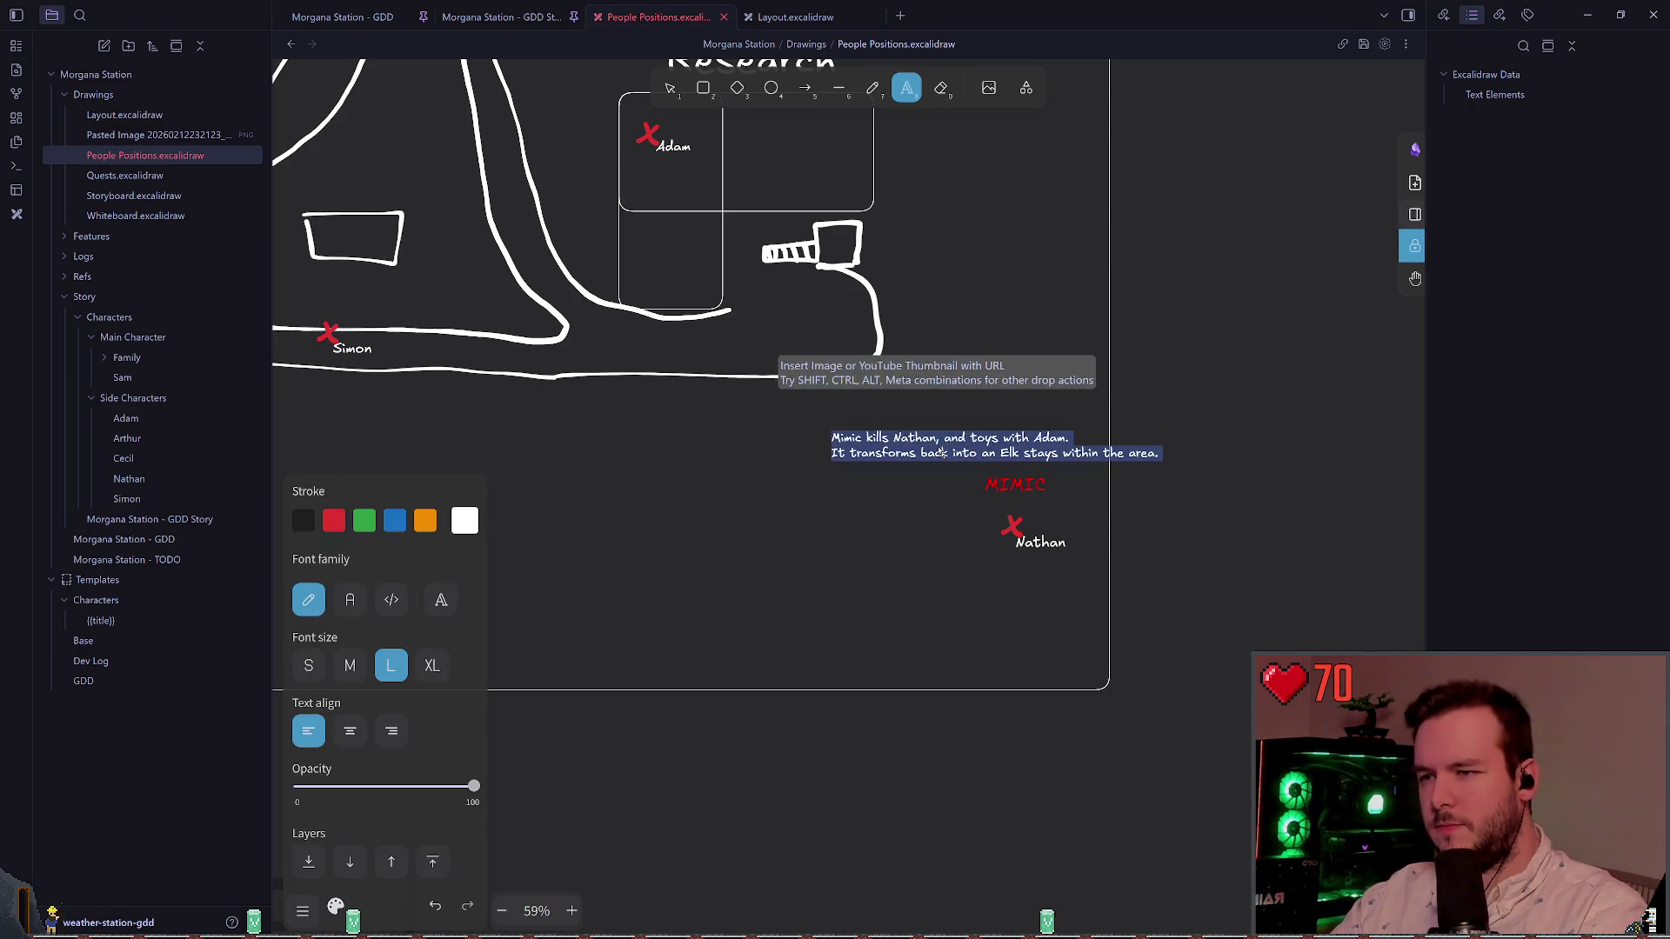
Step: Shift the Mimic note lower-left and nudge the red MIMIC label slightly down
click(669, 88)
drag(957, 452, 885, 460)
click(842, 547)
drag(1015, 485, 1015, 491)
click(1010, 369)
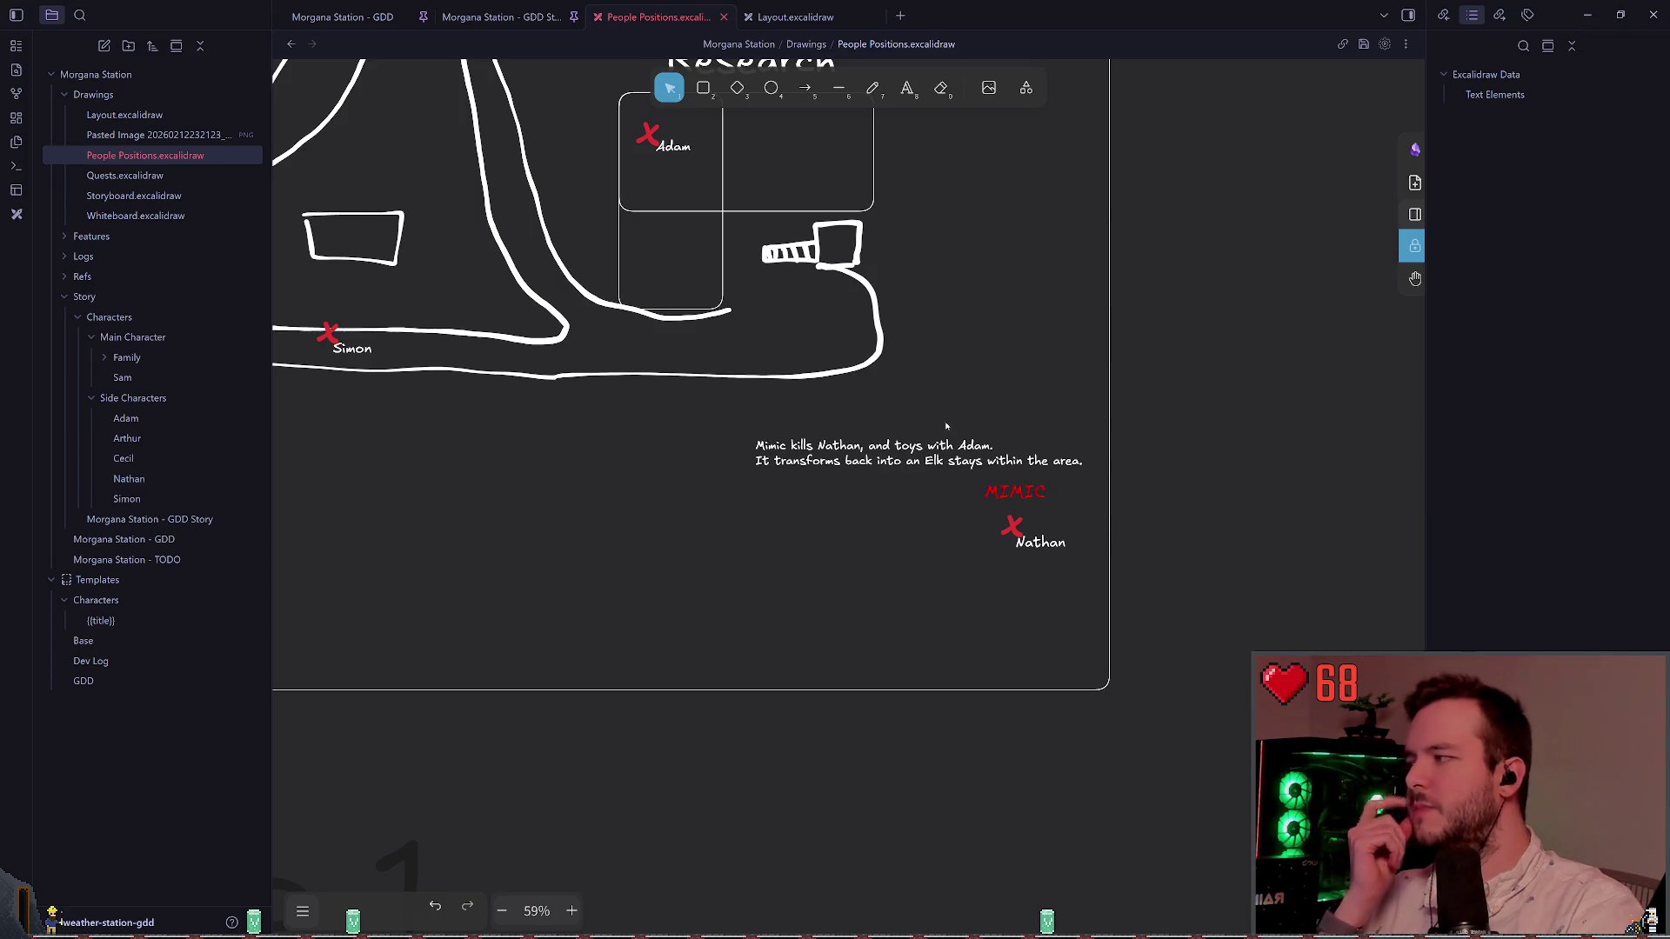
ctrl+scroll(983, 365, down, 5)
Step: Delete the entire Scenario 1 map
scroll(799, 311, up, 2)
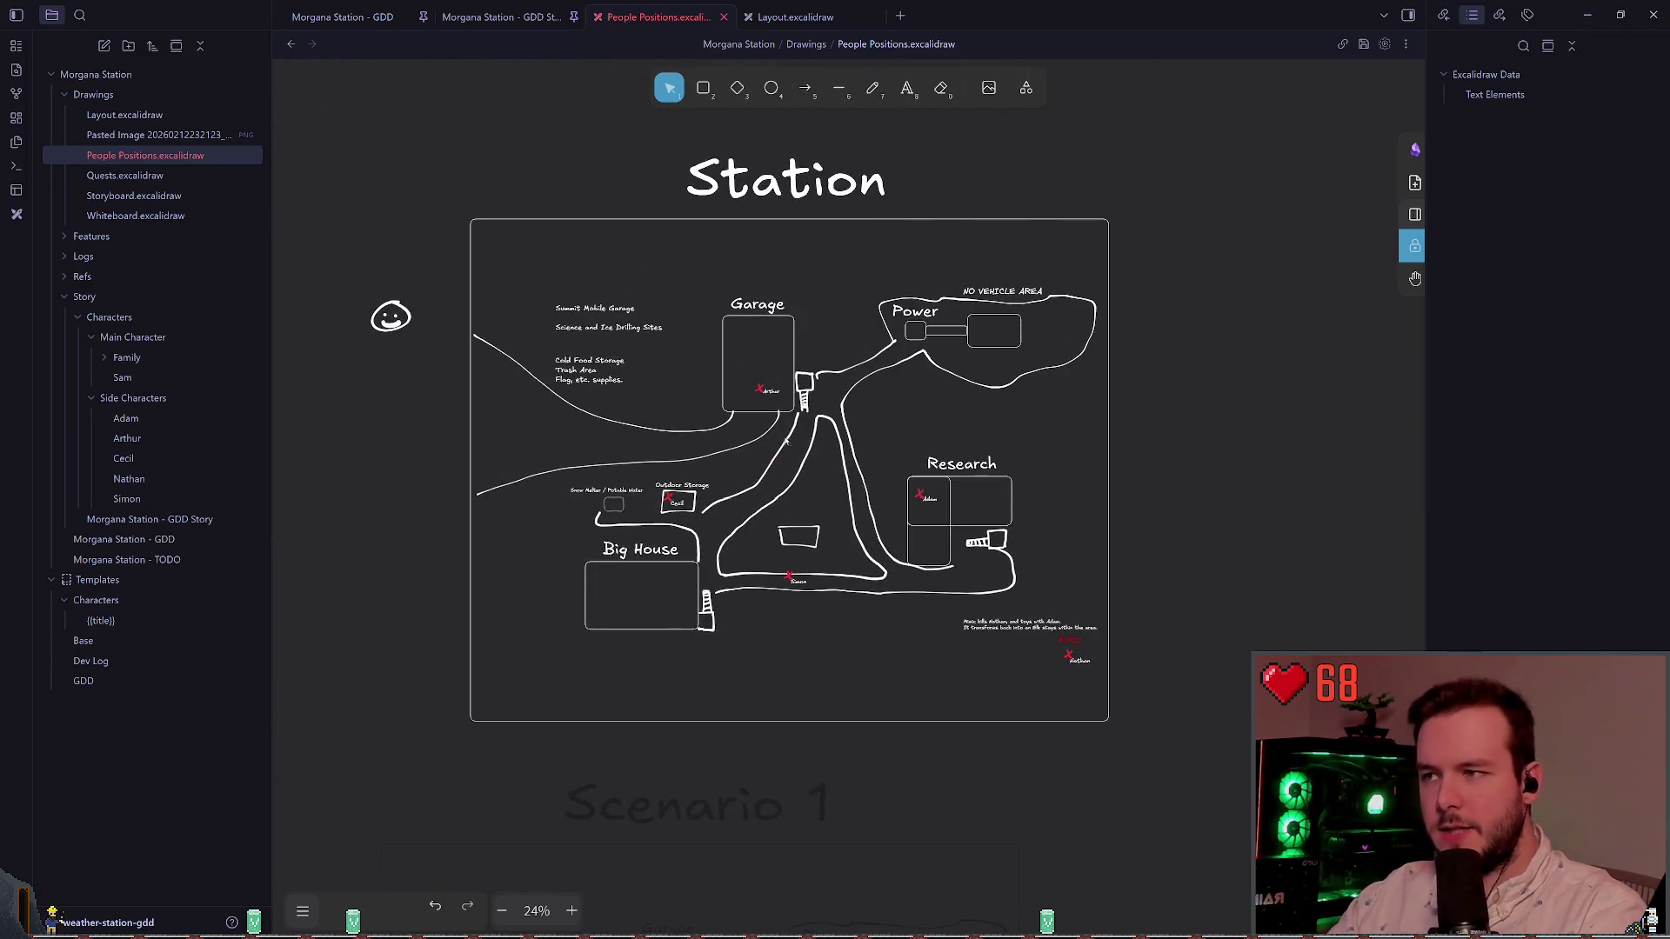
ctrl+scroll(807, 537, down, 5)
ctrl+scroll(808, 537, up, 4)
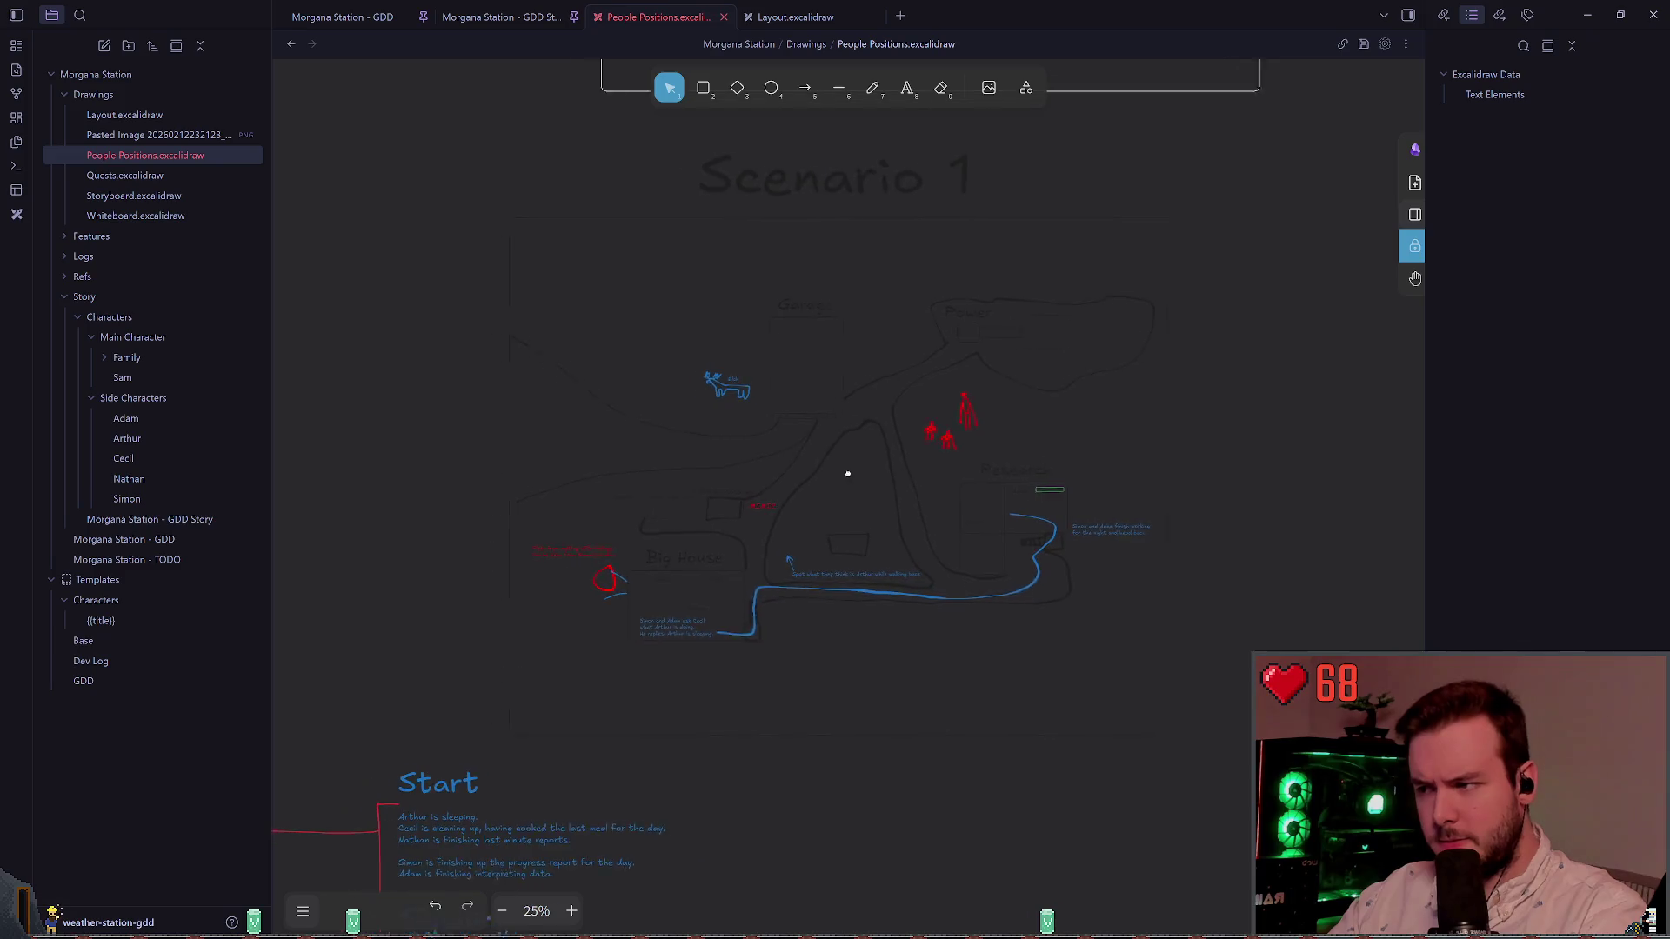
ctrl+scroll(839, 473, down, 1)
drag(538, 206, 1208, 708)
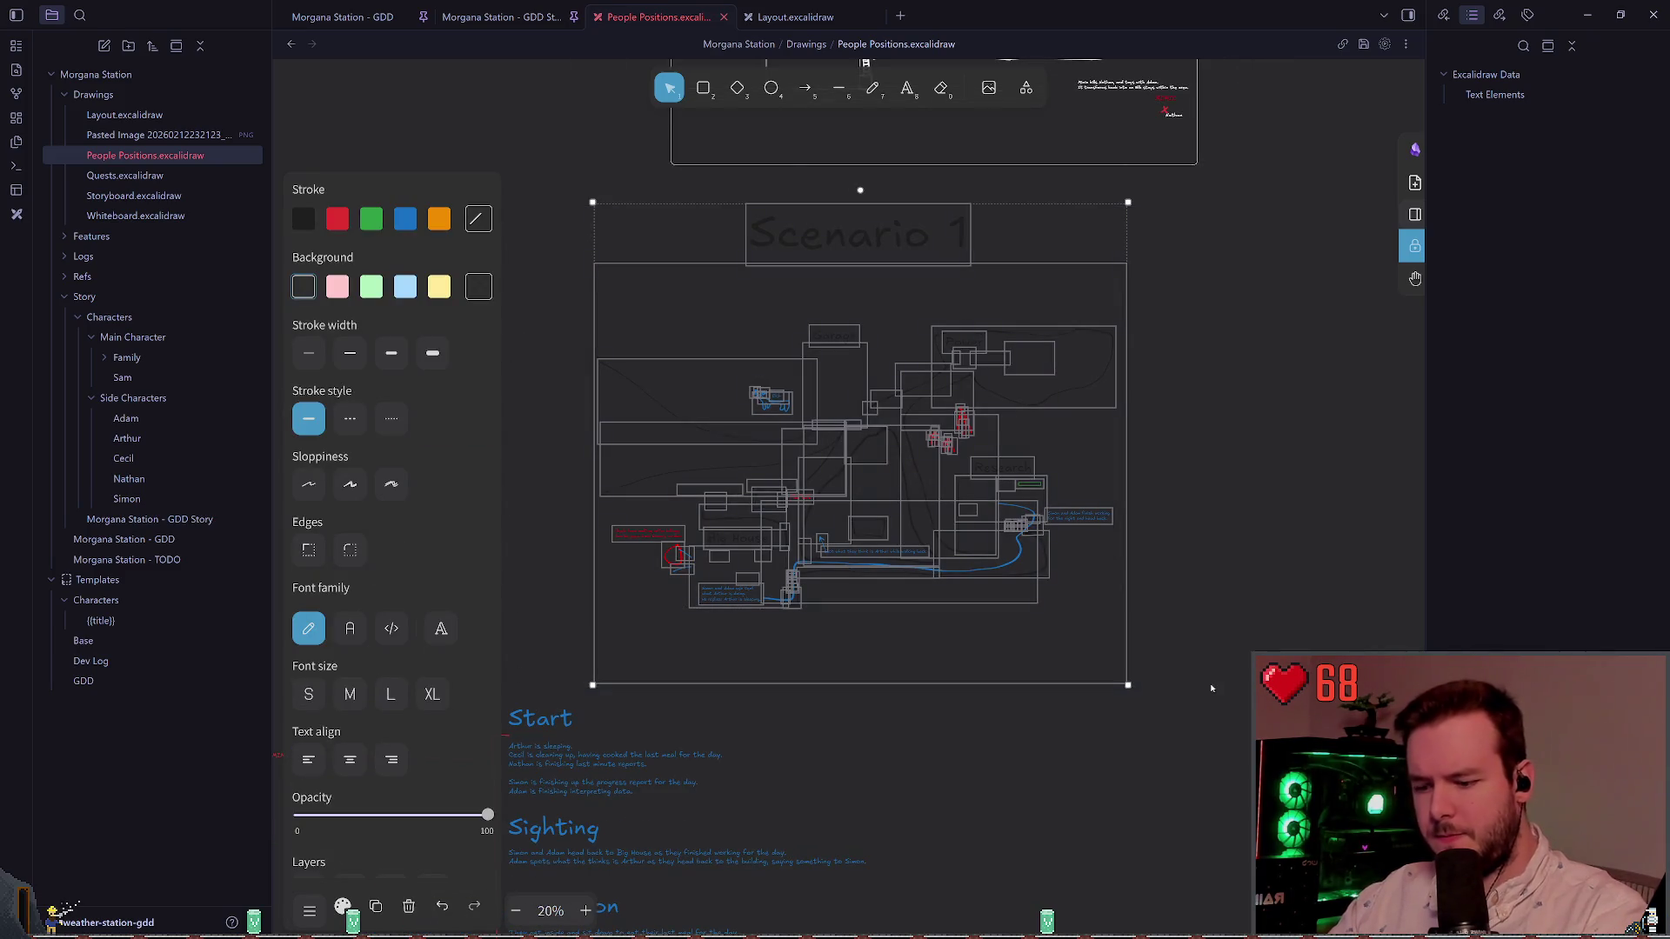
key(Delete)
Step: Move the Start, Sighting and Confusion notes to just below the Station map
scroll(1144, 666, down, 3)
scroll(1144, 666, left, 2)
ctrl+scroll(723, 584, up, 3)
scroll(723, 583, down, 2)
ctrl+scroll(785, 397, down, 1)
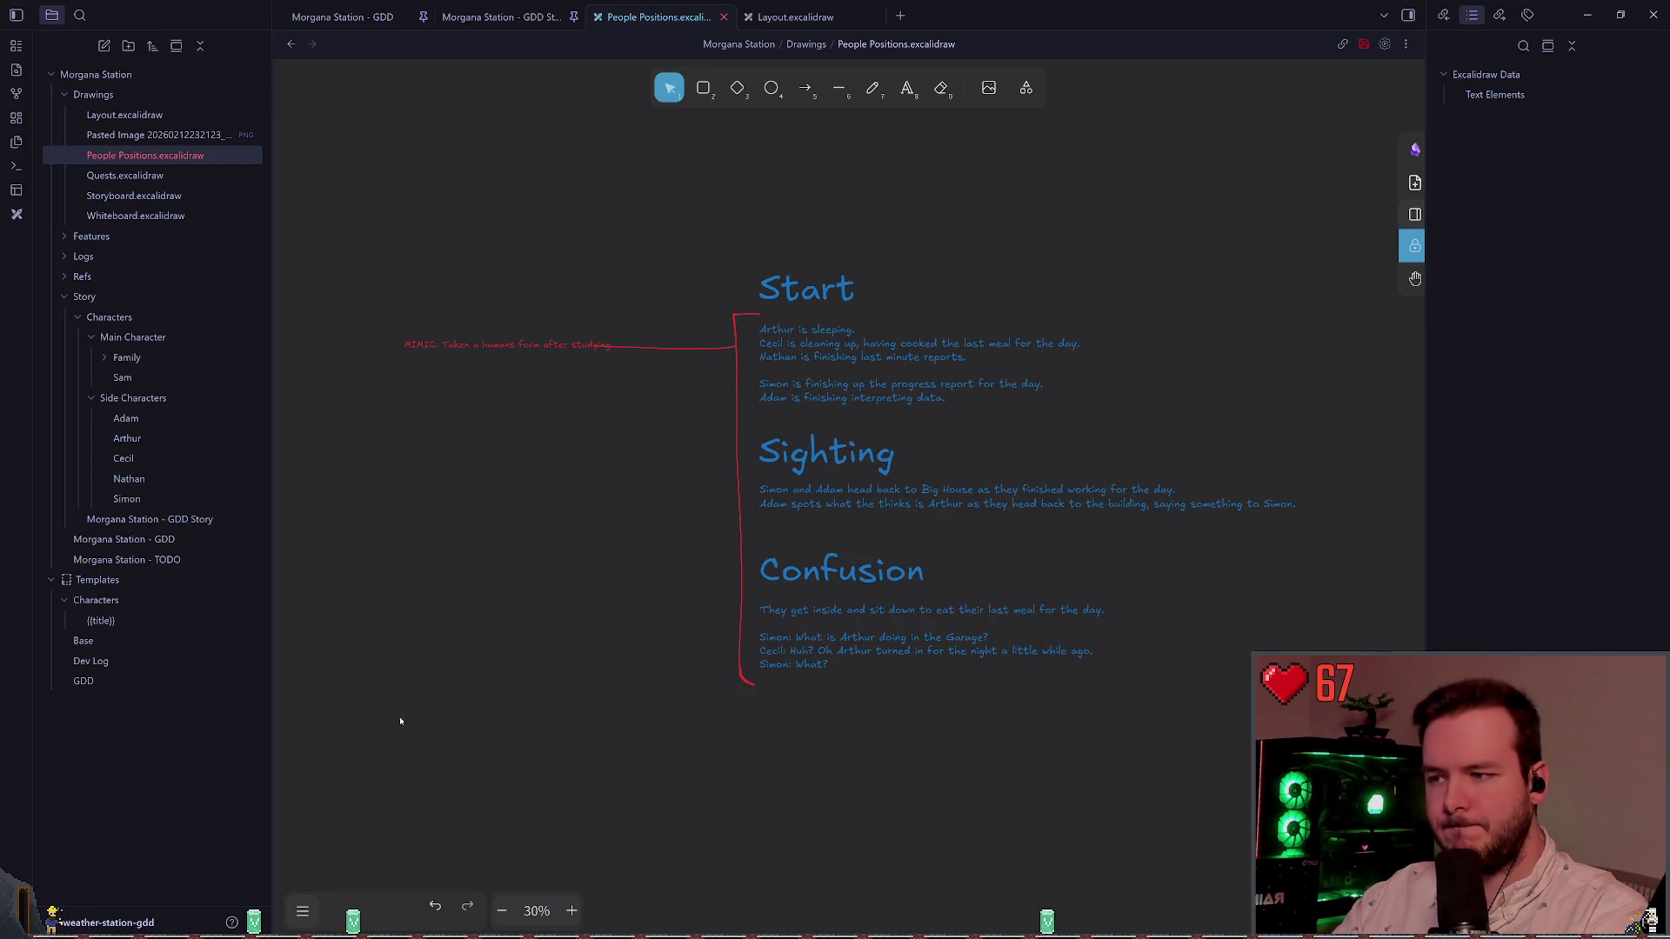
drag(359, 769, 1300, 225)
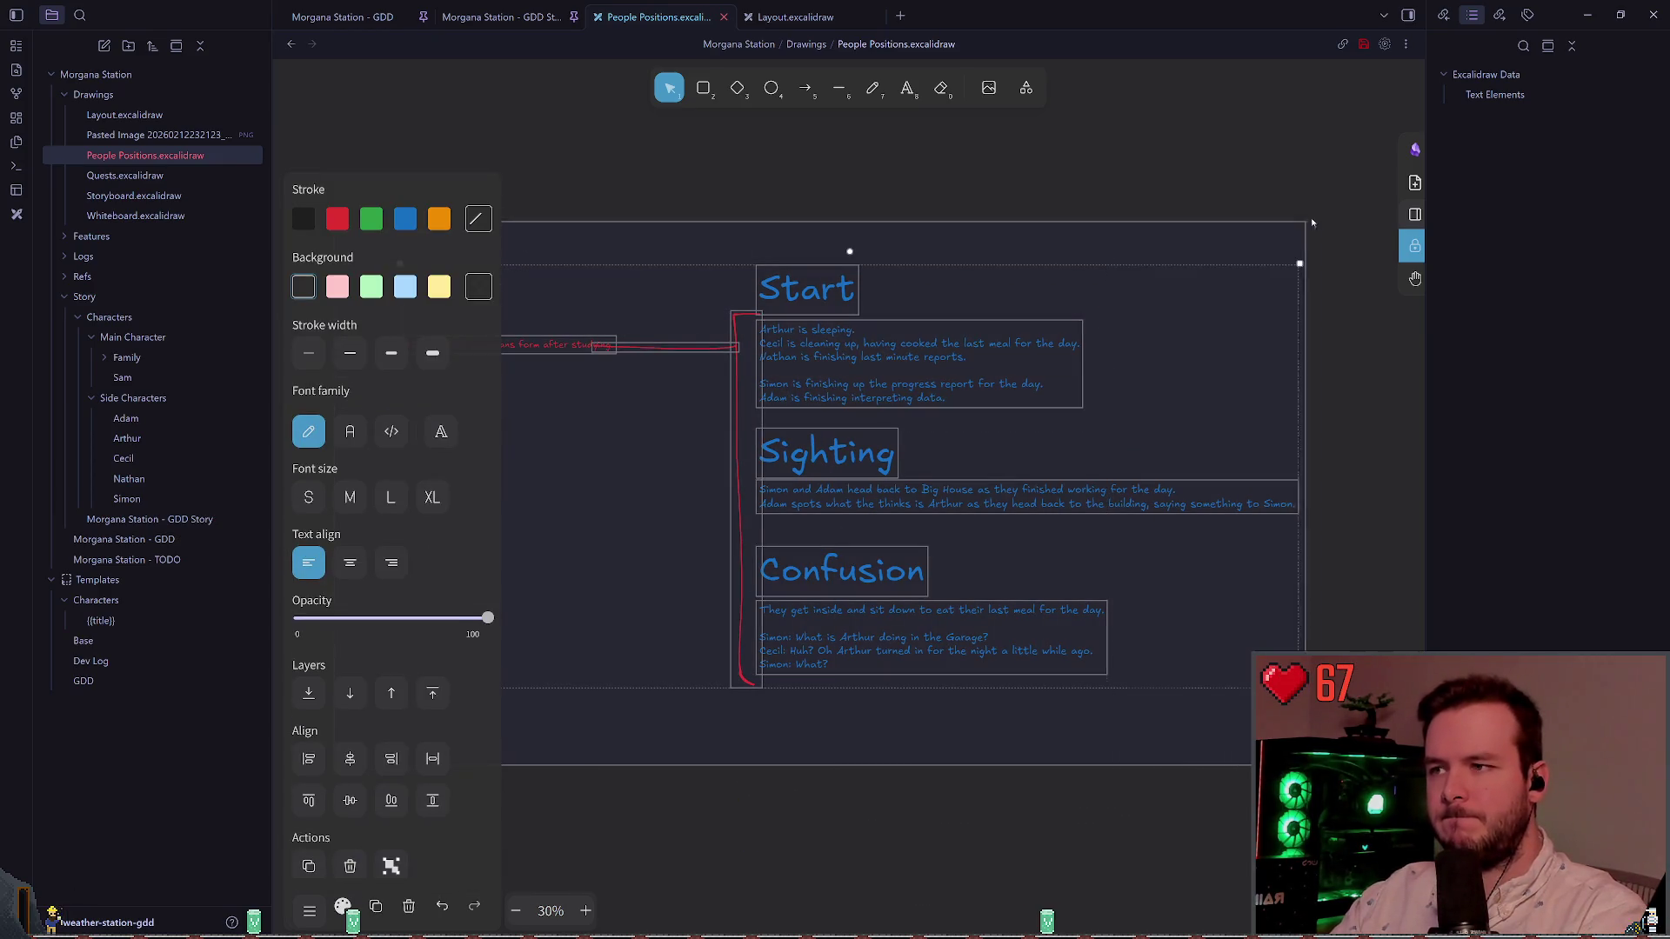
scroll(931, 397, down, 3)
ctrl+scroll(931, 396, down, 3)
mouse_move(930, 397)
mouse_down()
mouse_move(697, 618)
mouse_move(858, 365)
mouse_up()
Step: Nudge the smiley face left of the map slightly right and down
scroll(858, 365, up, 3)
scroll(1017, 548, up, 1)
ctrl+scroll(717, 435, up, 3)
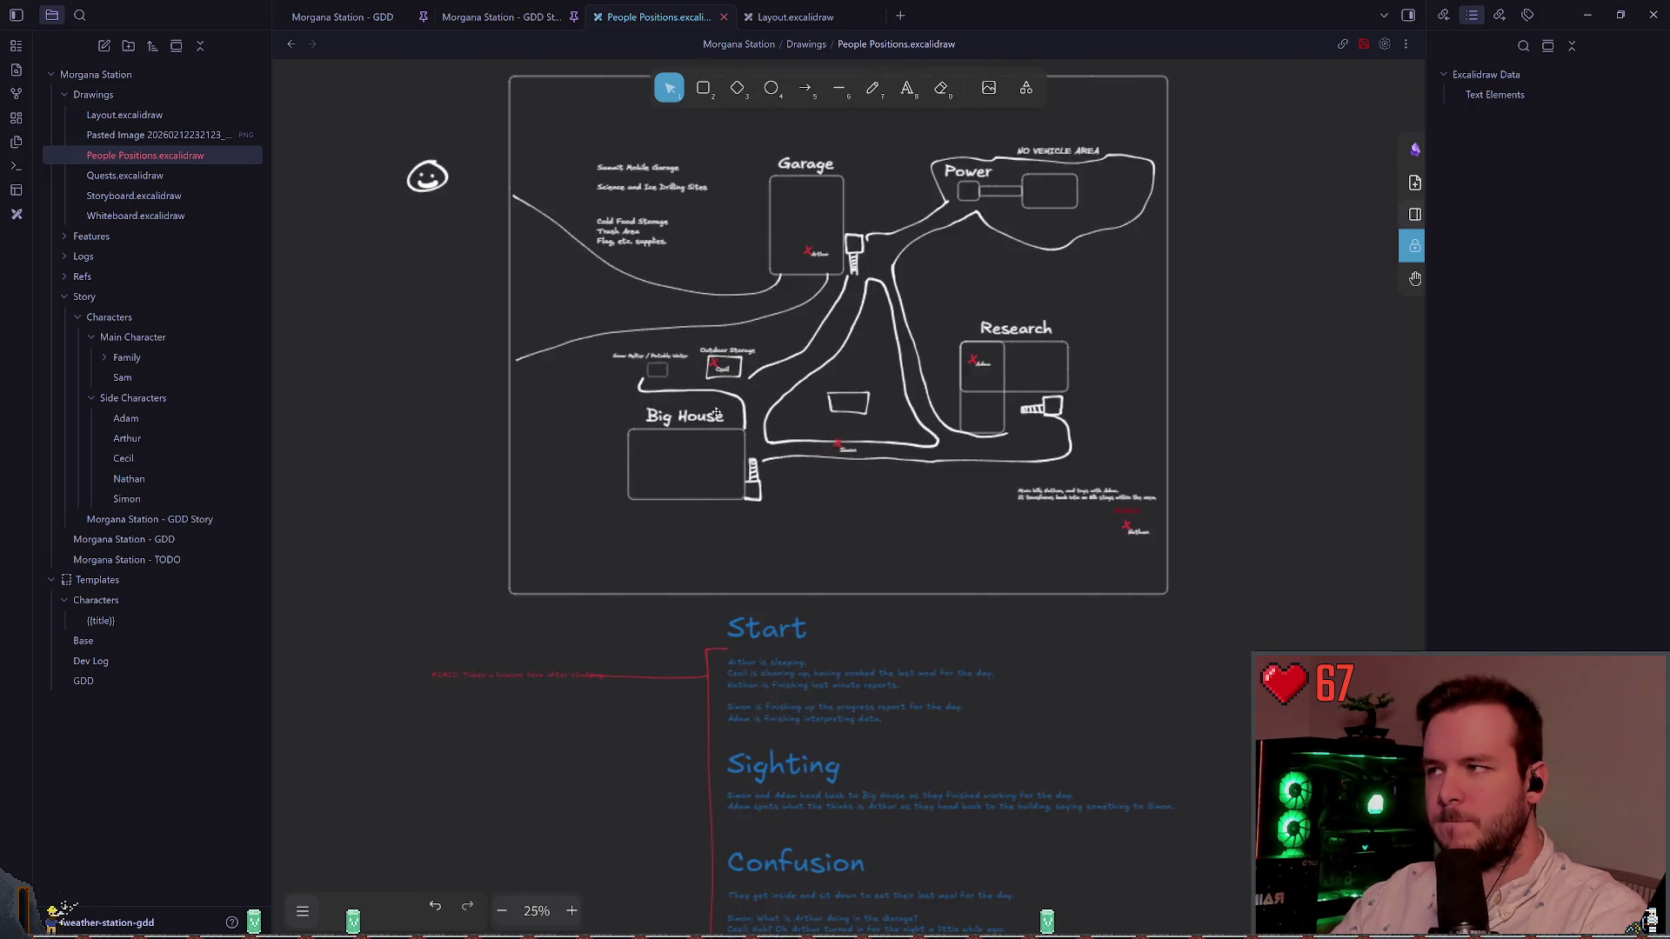
scroll(717, 435, up, 1)
click(437, 242)
drag(459, 250, 483, 256)
click(480, 217)
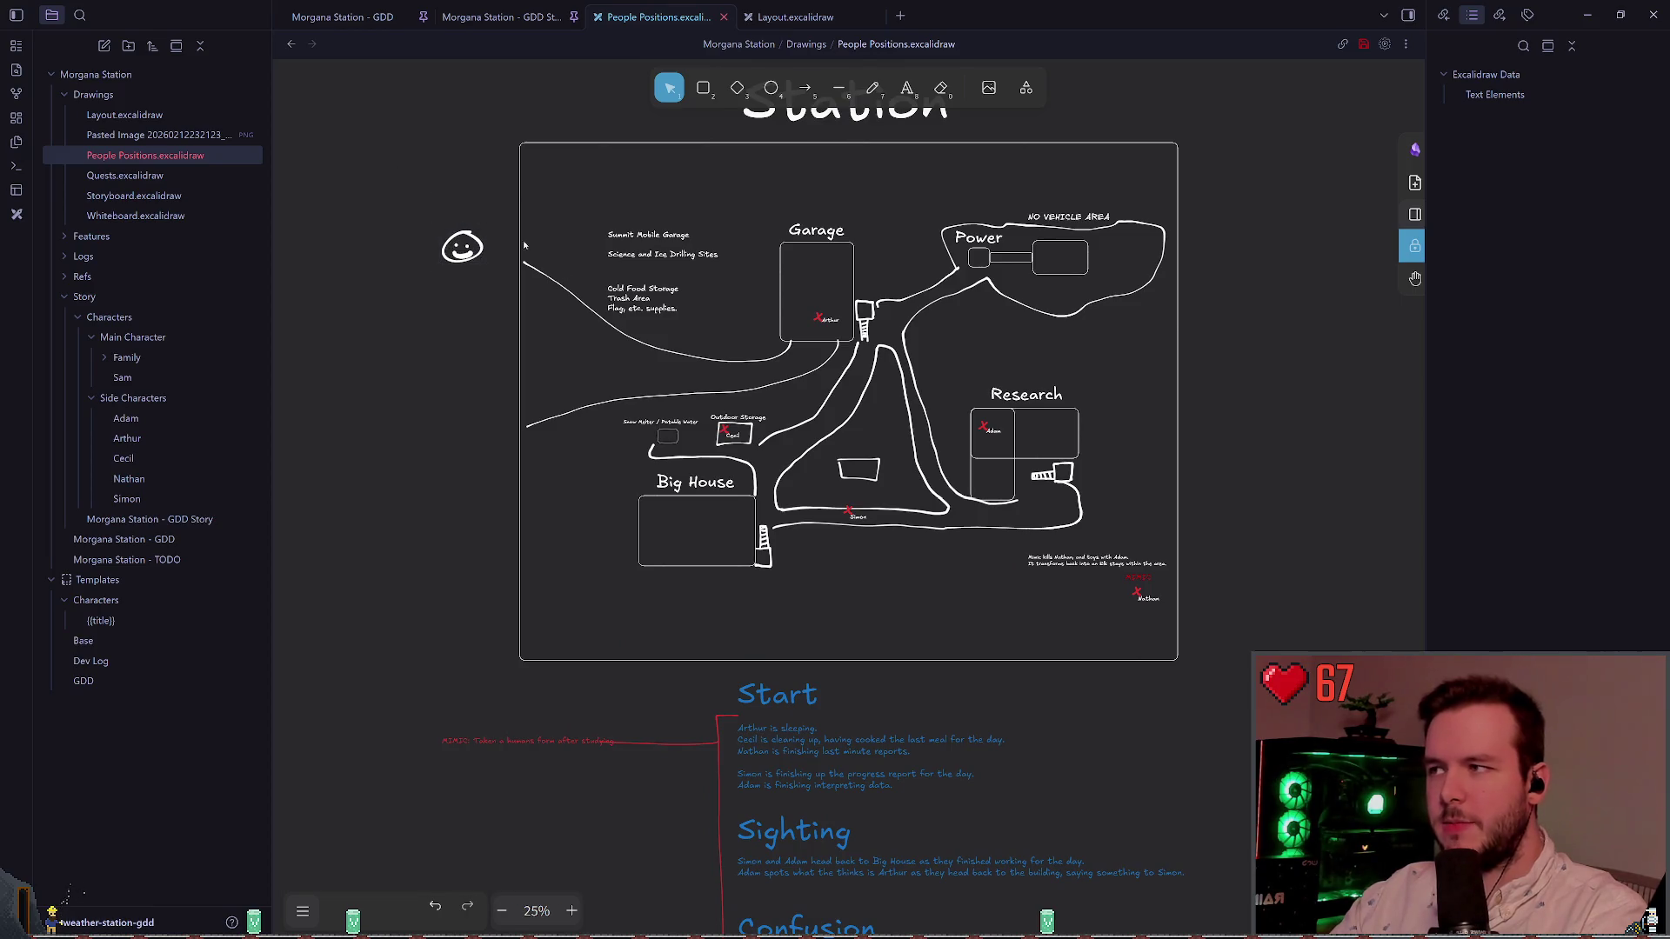
scroll(780, 391, up, 1)
click(420, 276)
click(383, 208)
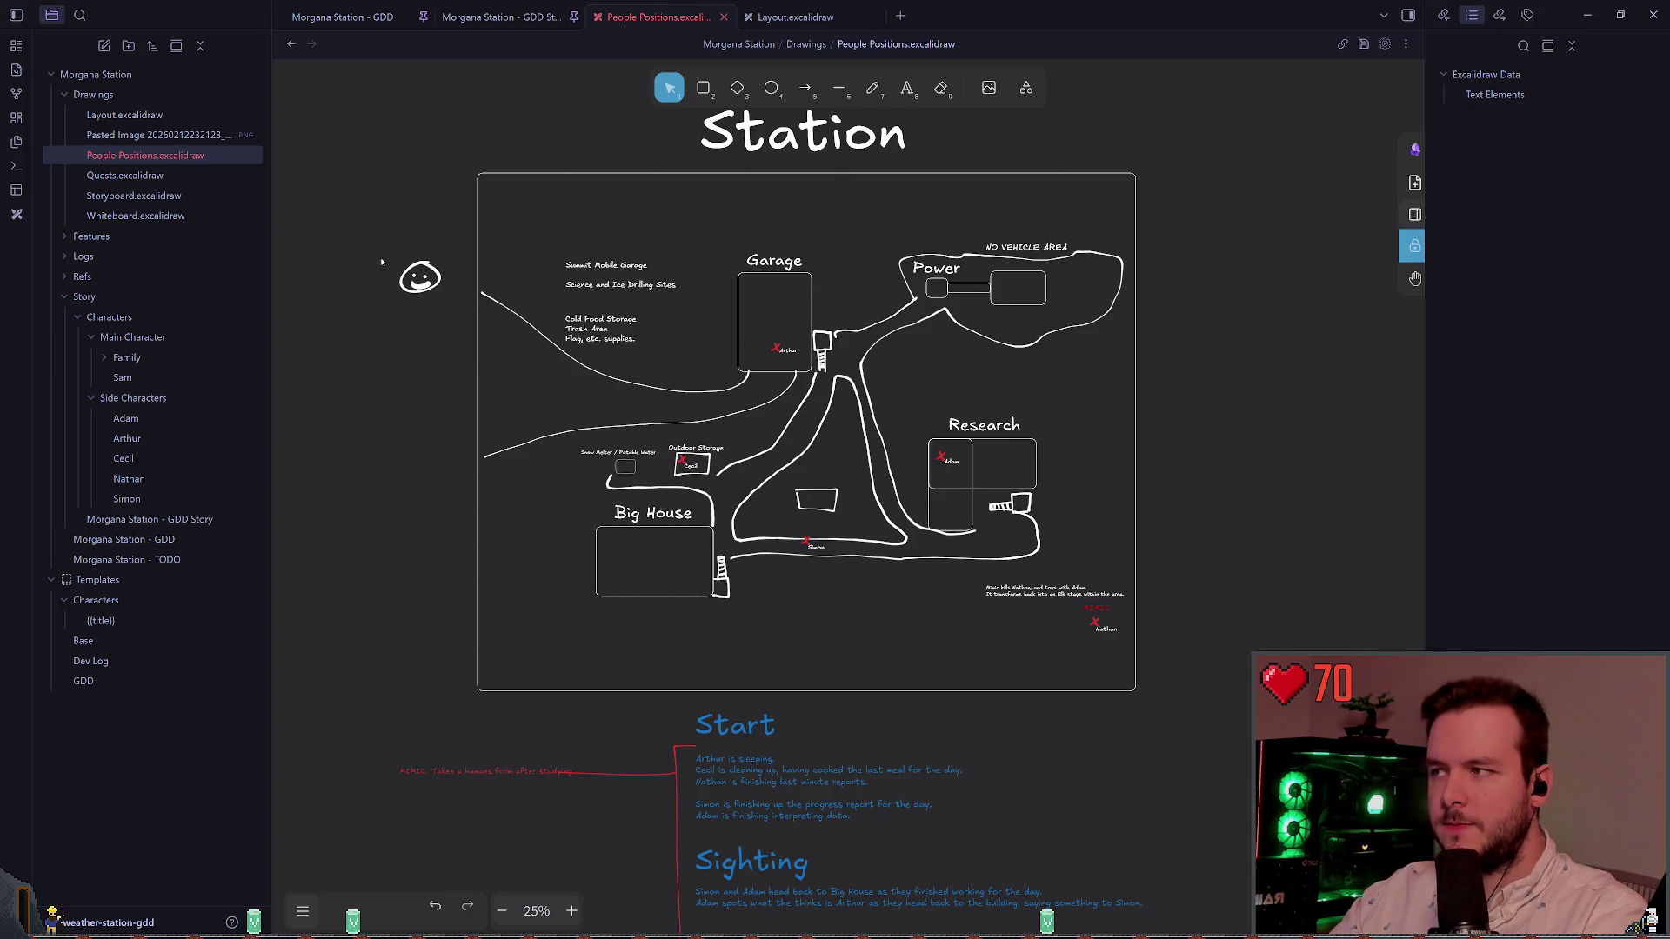
Step: Change the No Vehicle Area outline around Power to orange
click(1121, 292)
click(333, 531)
click(1076, 439)
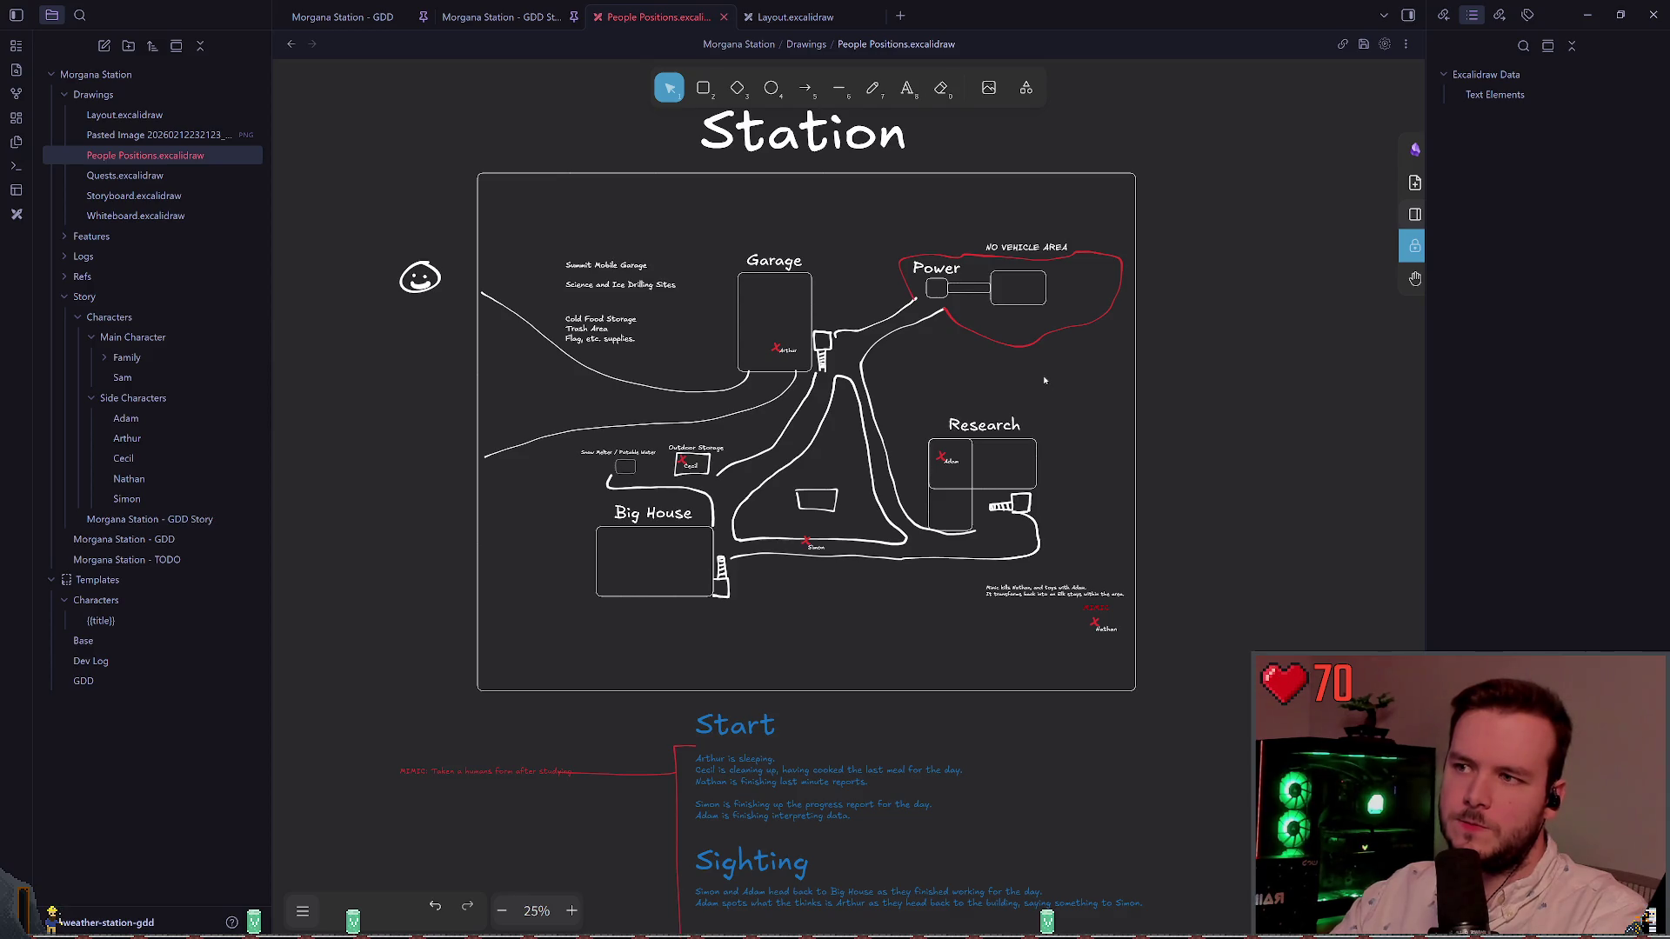
click(1010, 345)
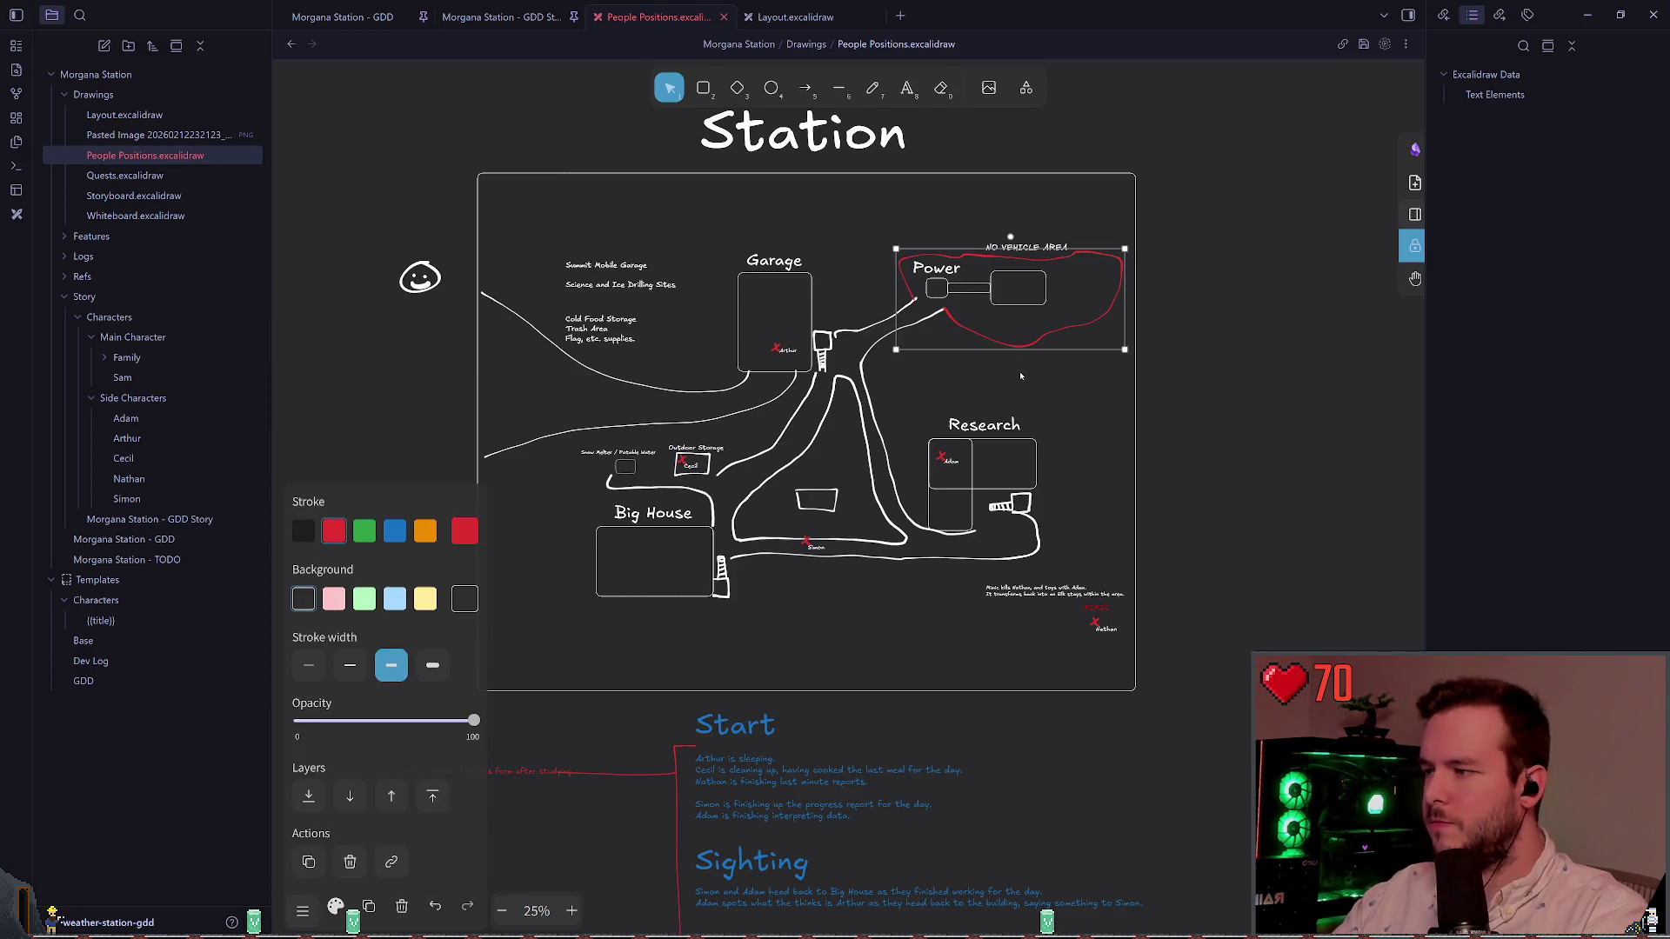
click(425, 531)
click(577, 383)
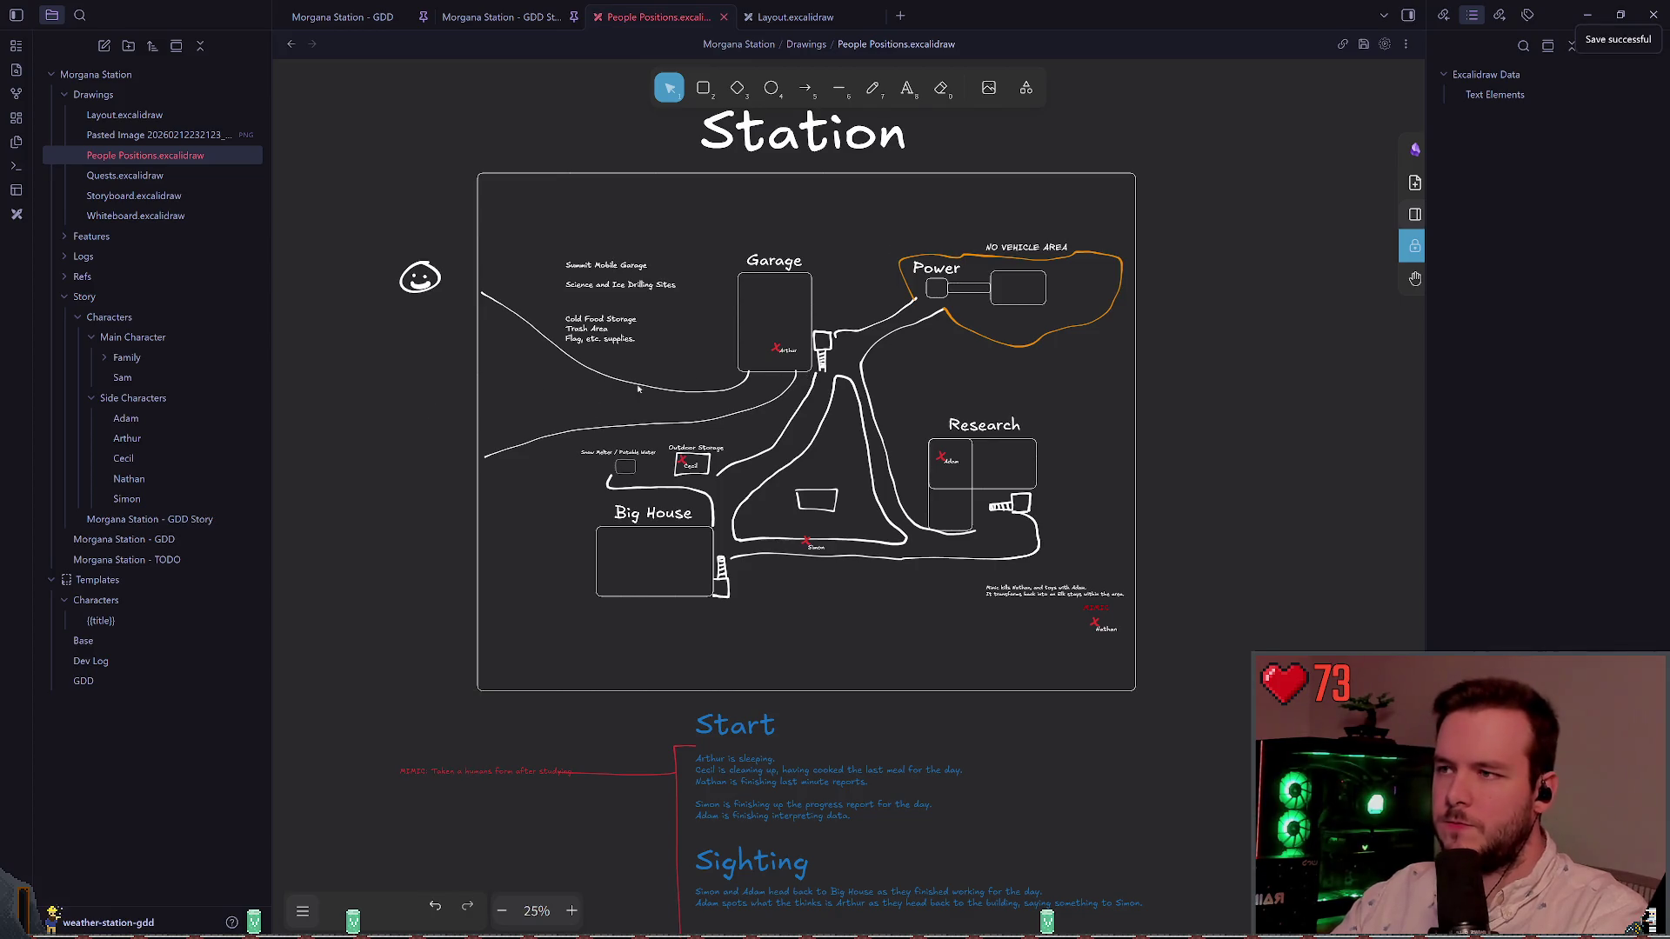
Step: Switch to the GDD Story note and briefly expand then collapse its OLD section
scroll(577, 383, down, 1)
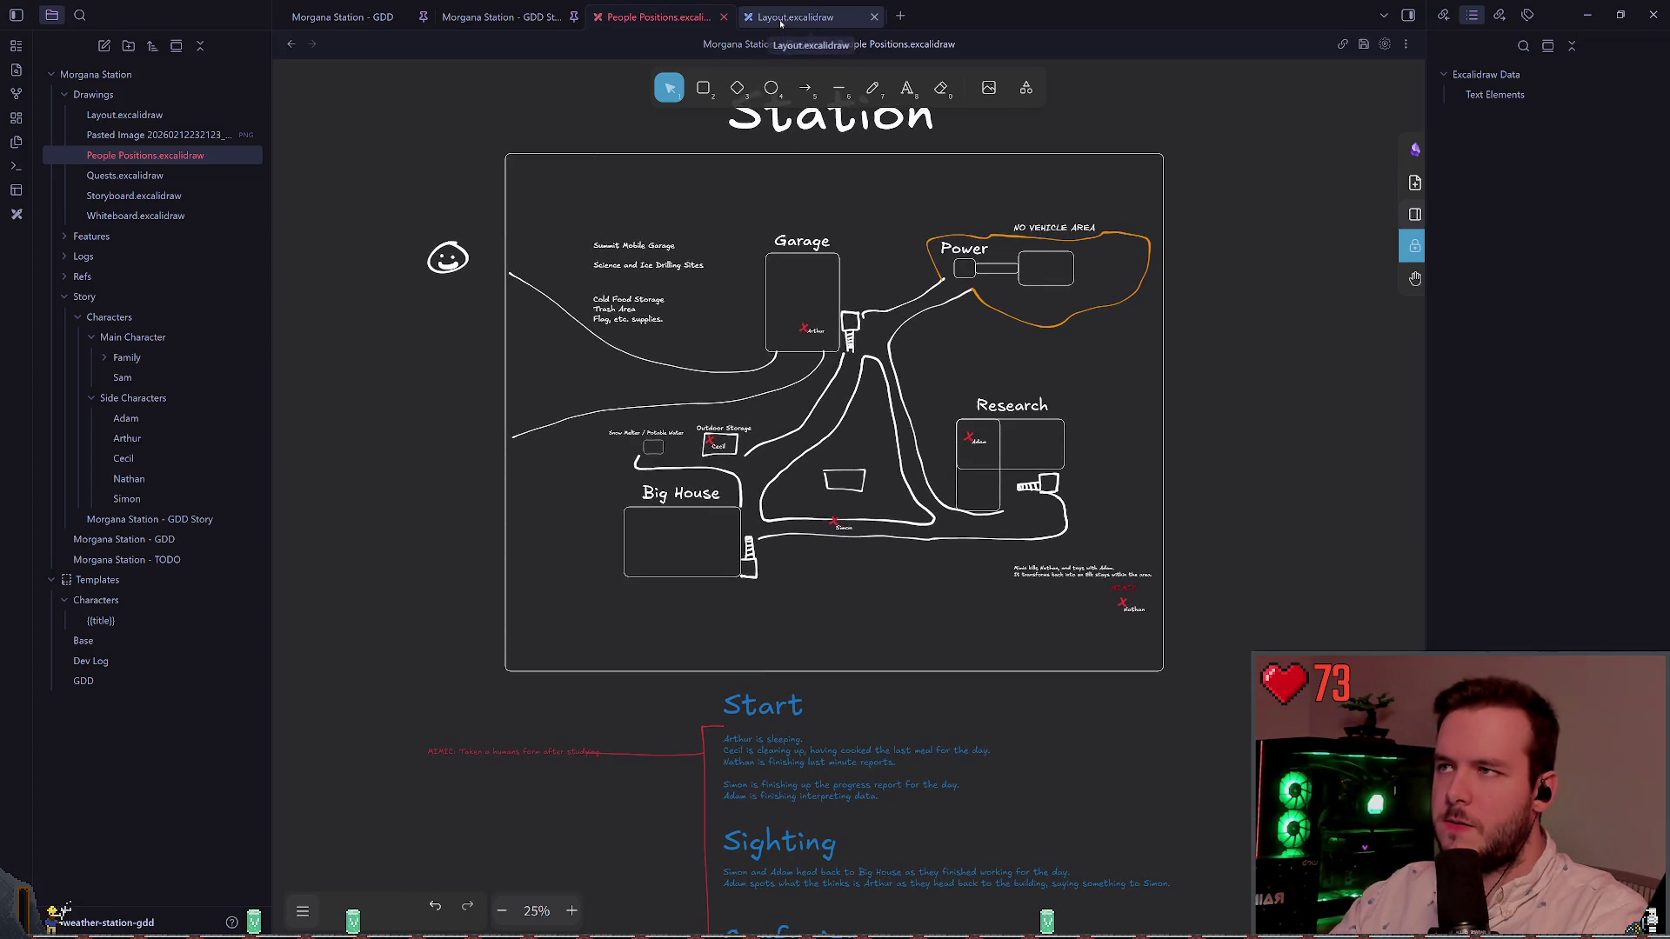
click(500, 16)
scroll(580, 588, down, 3)
click(579, 585)
click(578, 586)
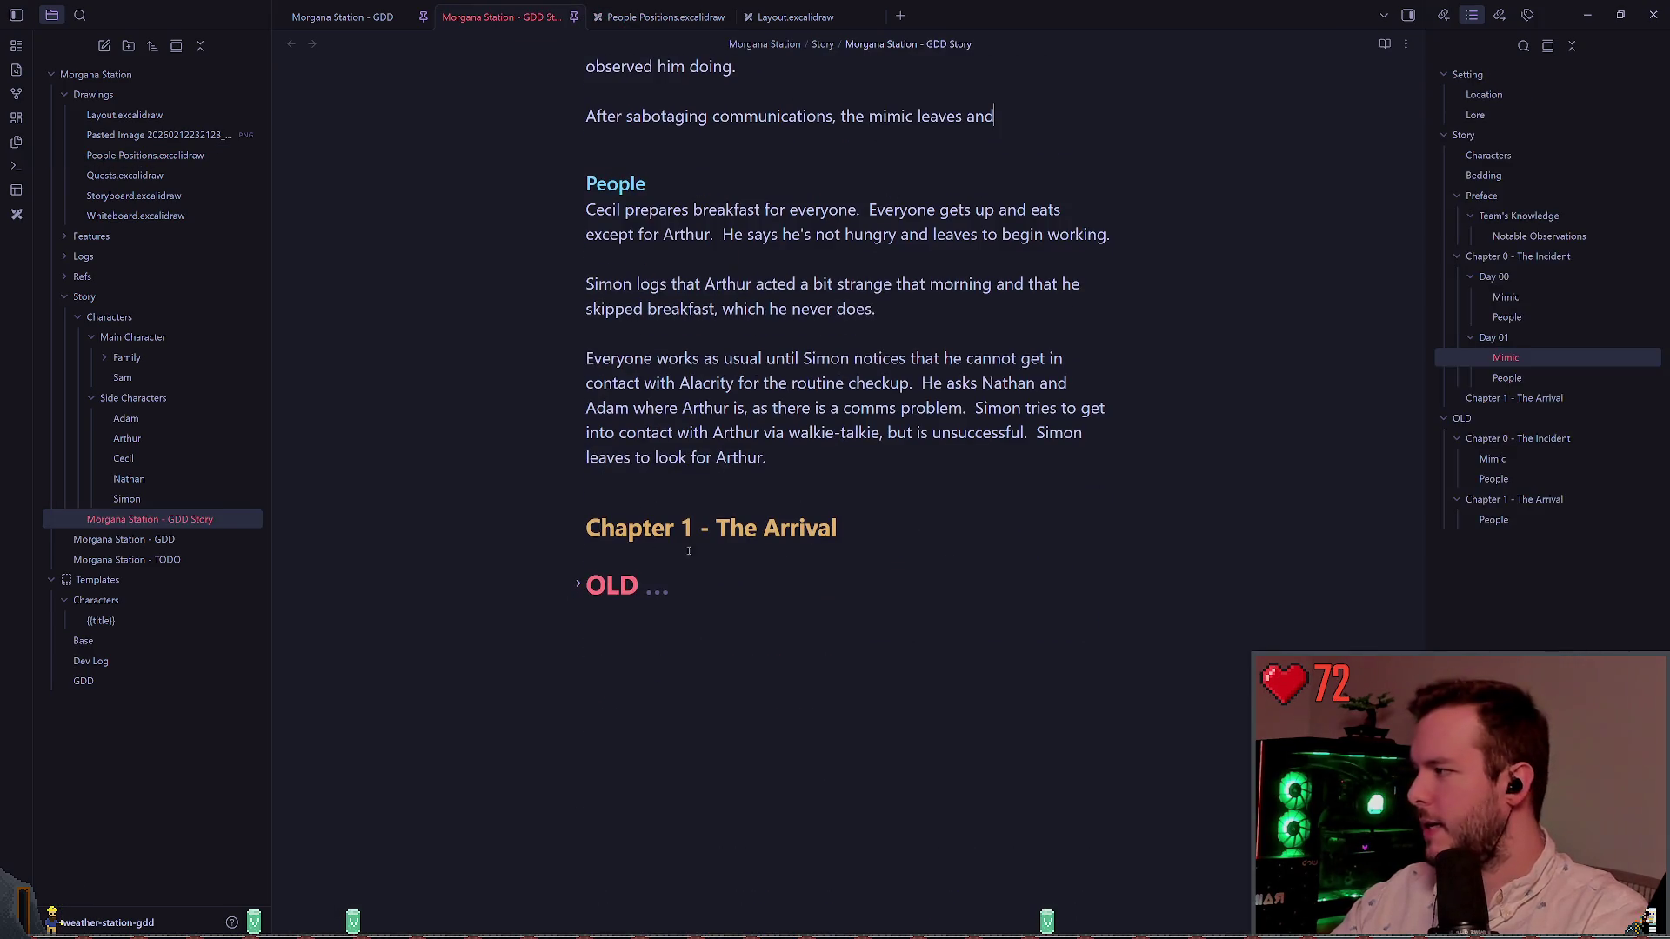
Step: After 'leaves and' in the Day 01 Mimic sentence, type 'waits for Cecil to get supplies from the'
click(741, 491)
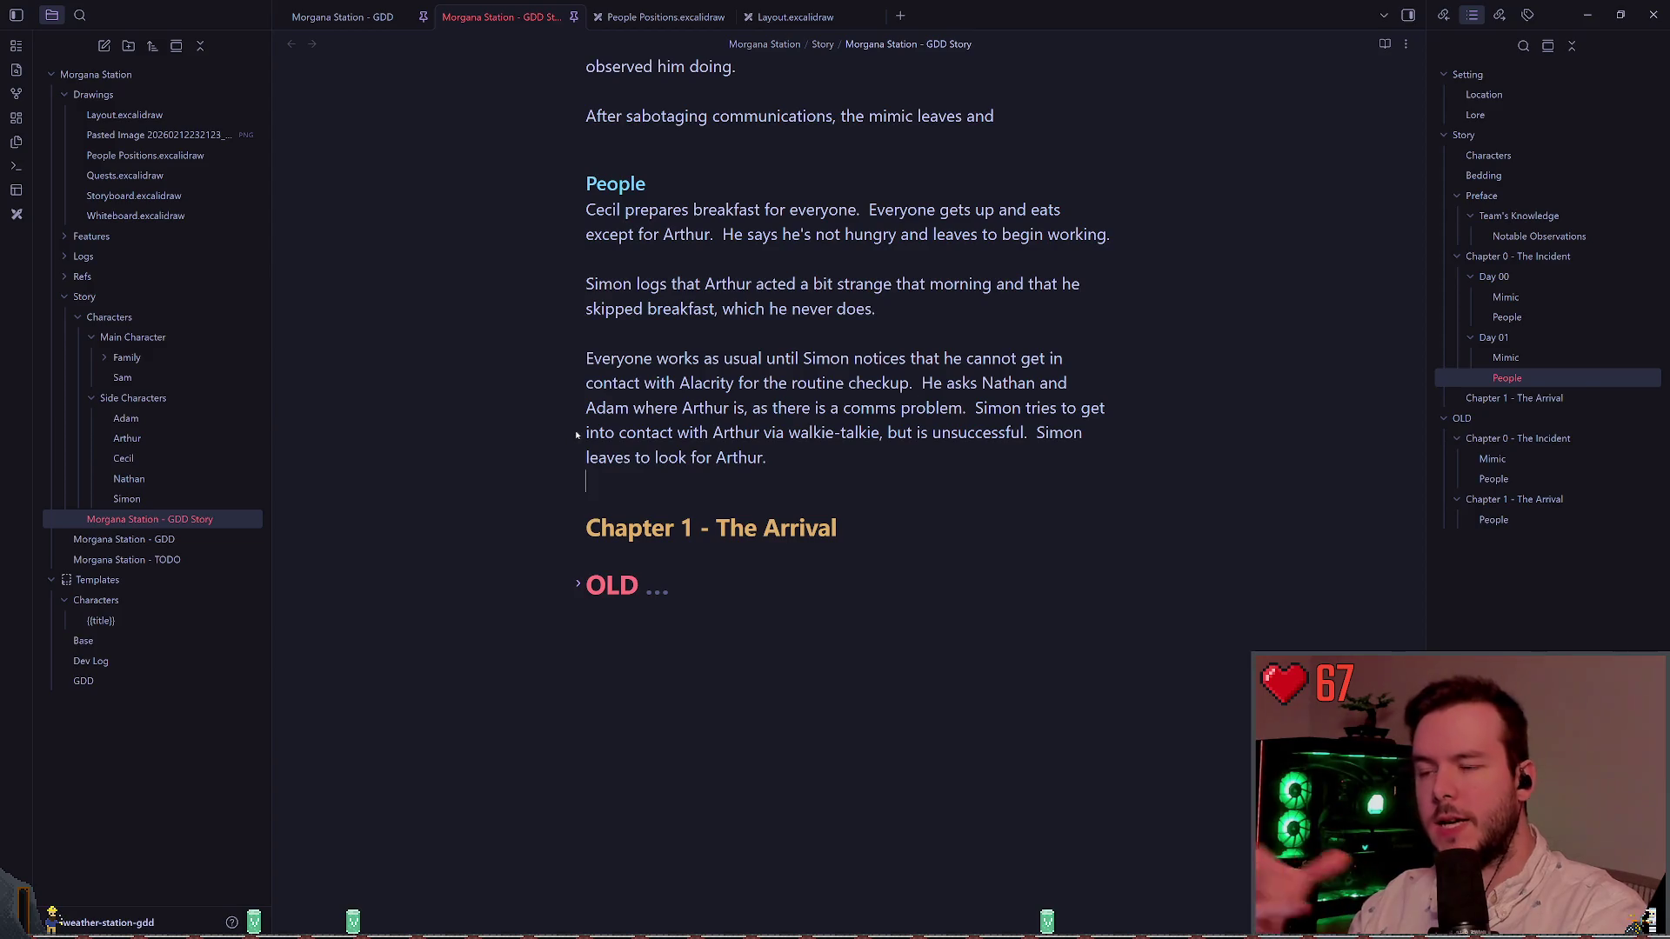
scroll(717, 443, up, 3)
scroll(717, 443, up, 5)
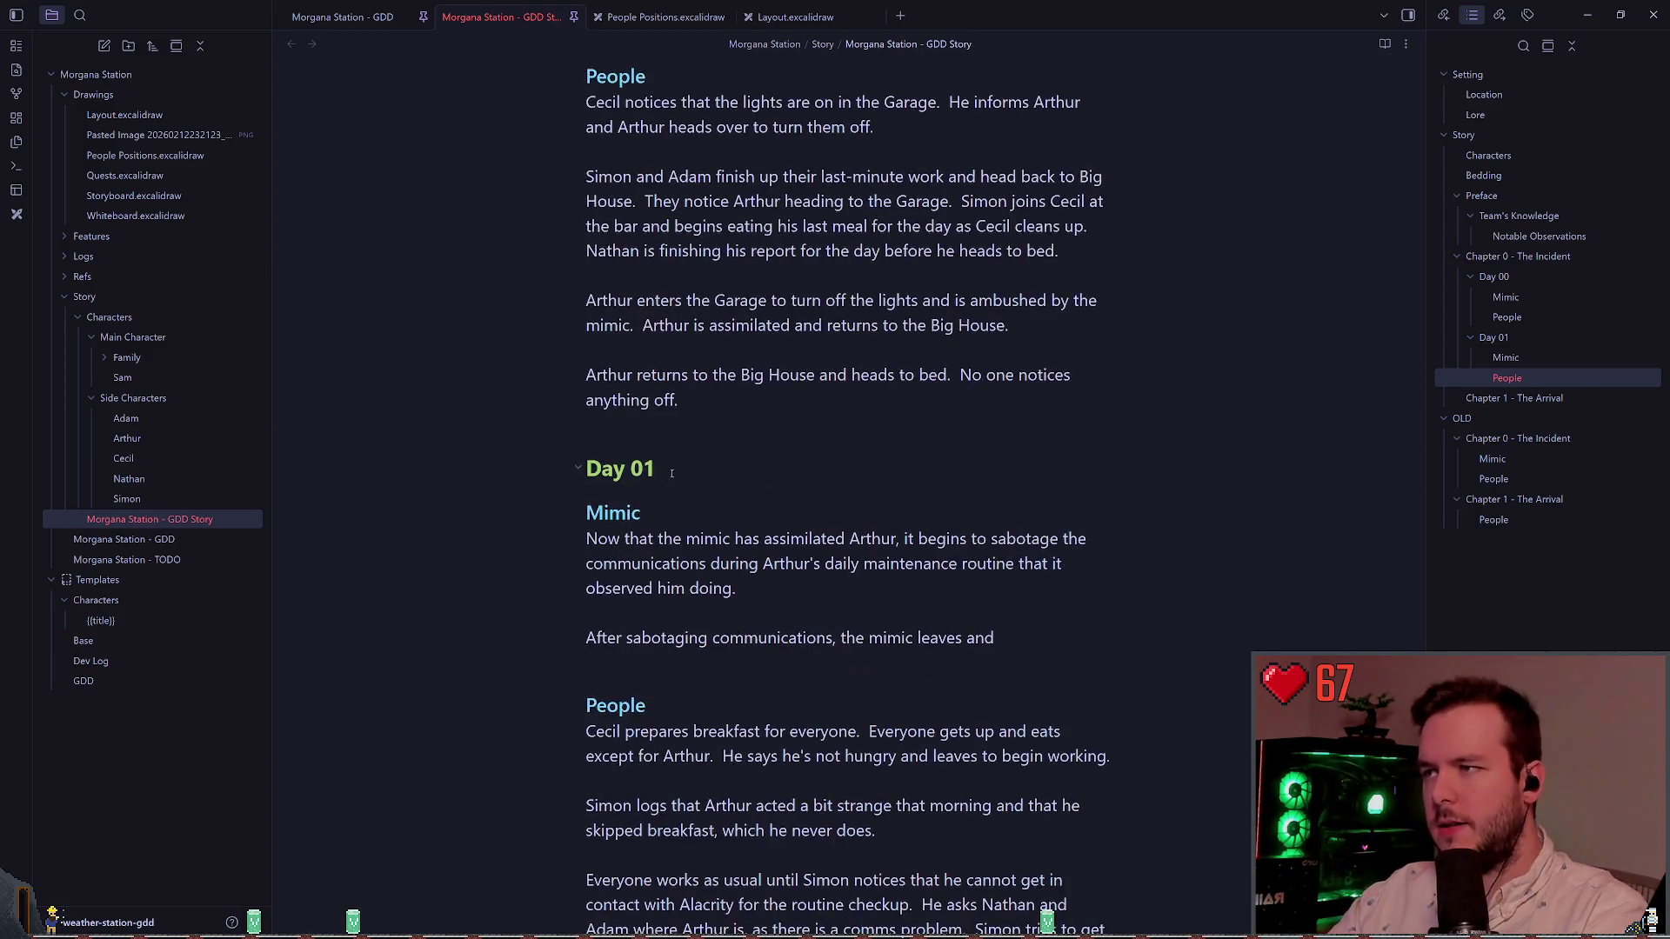
scroll(676, 448, down, 4)
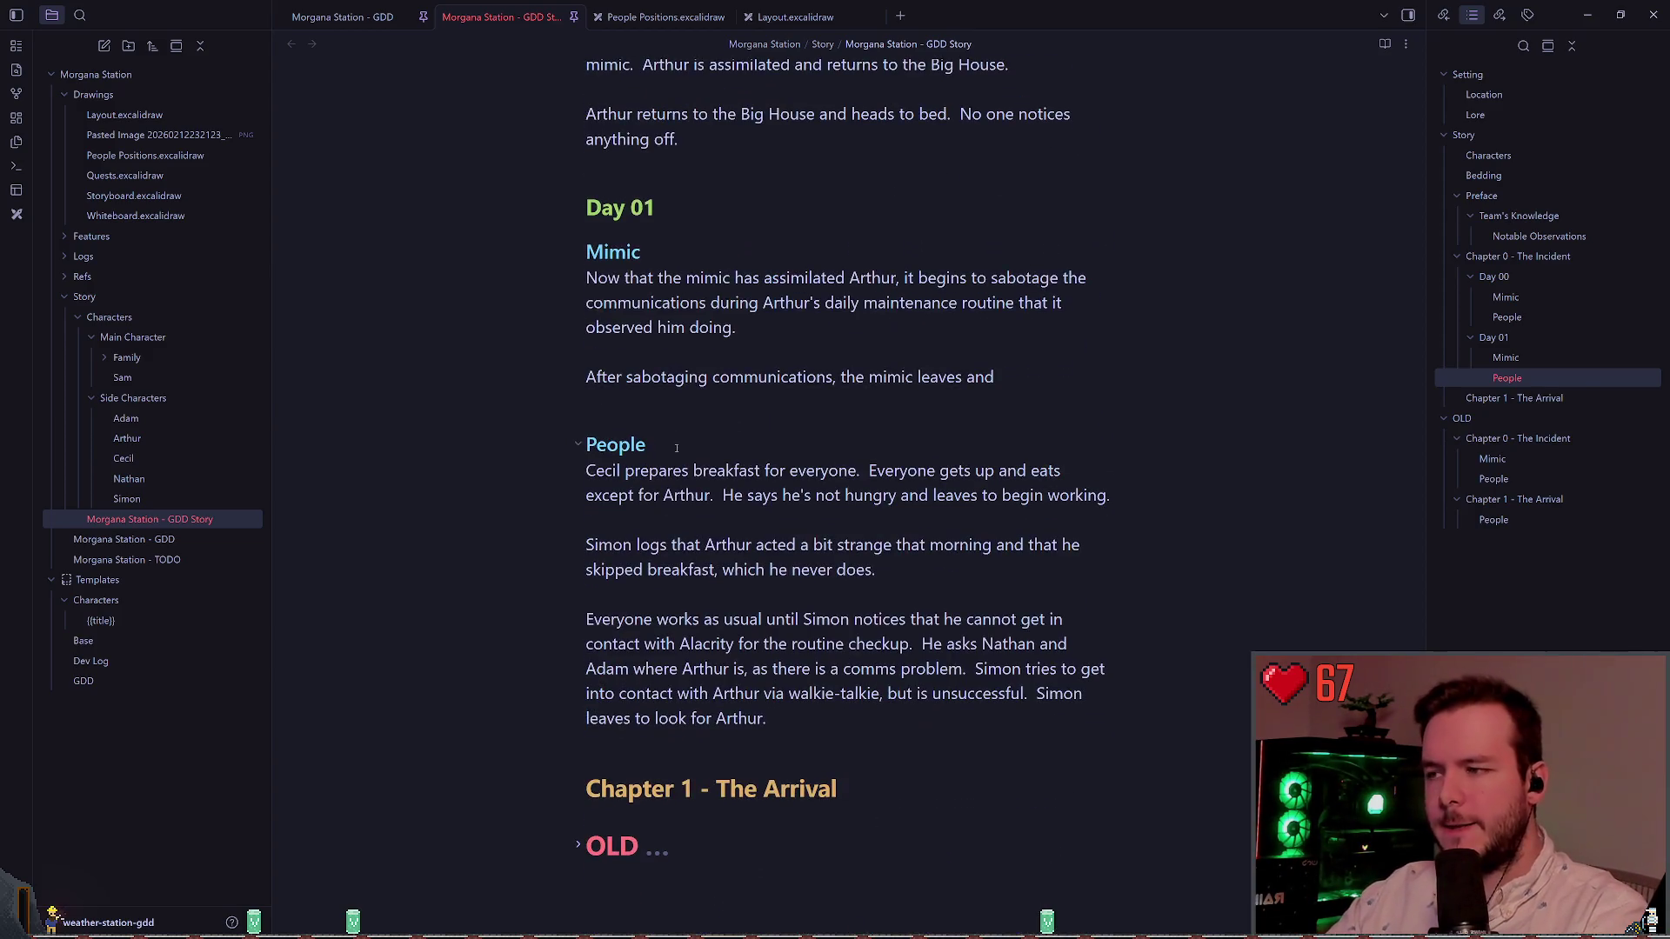
click(1055, 379)
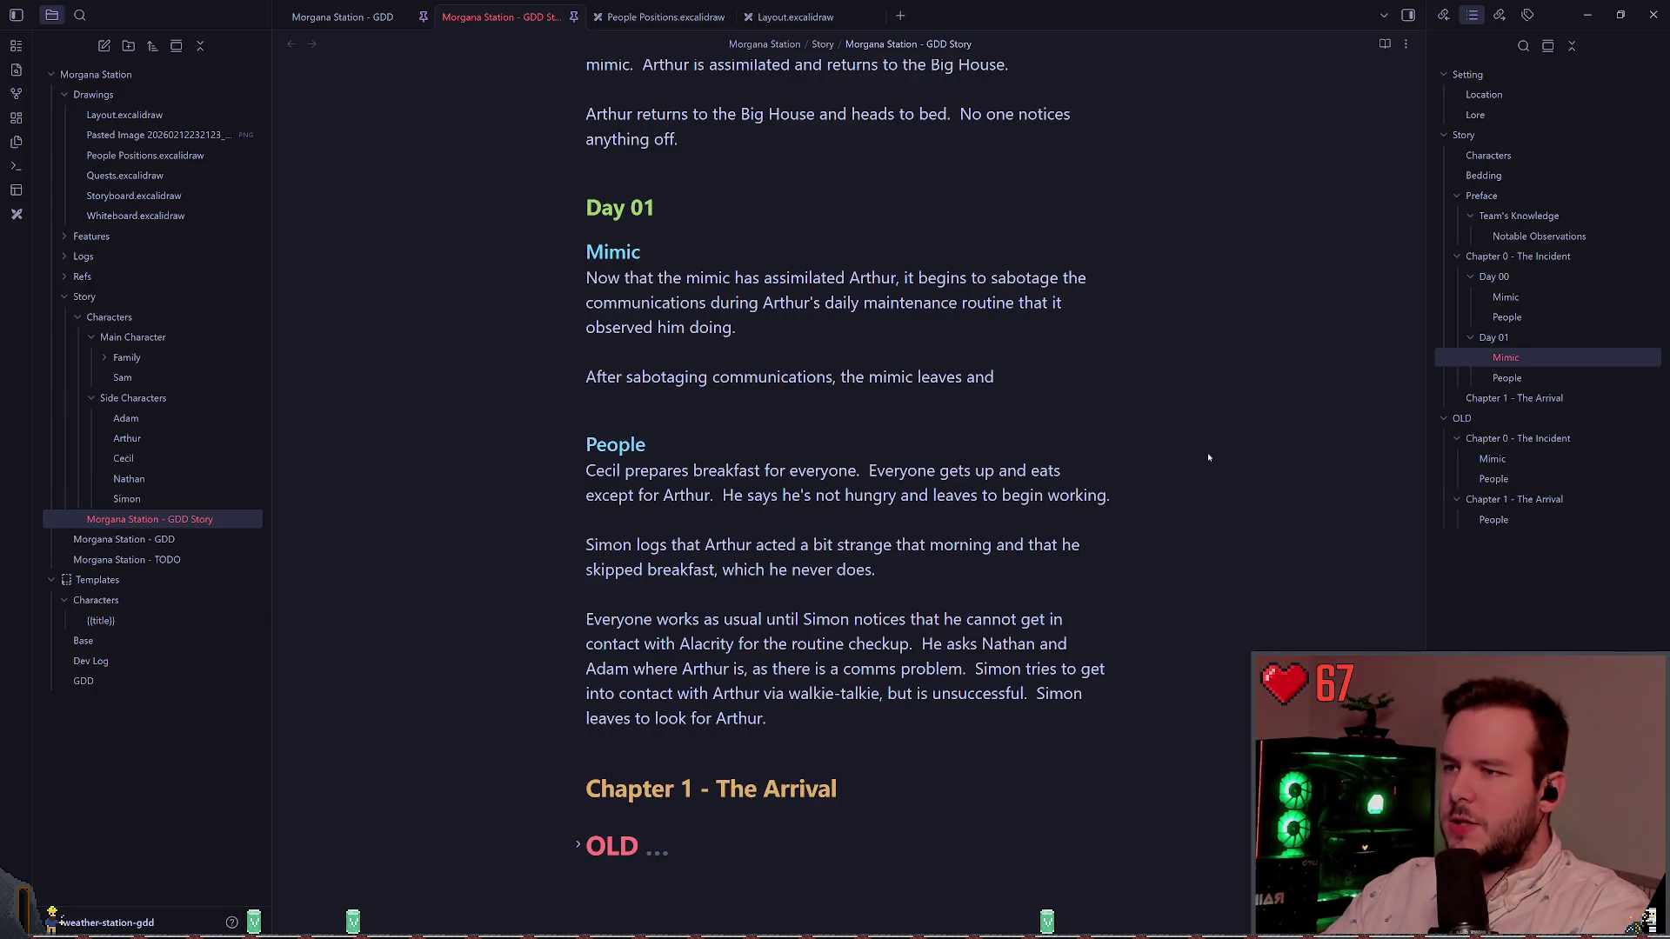
text(waits )
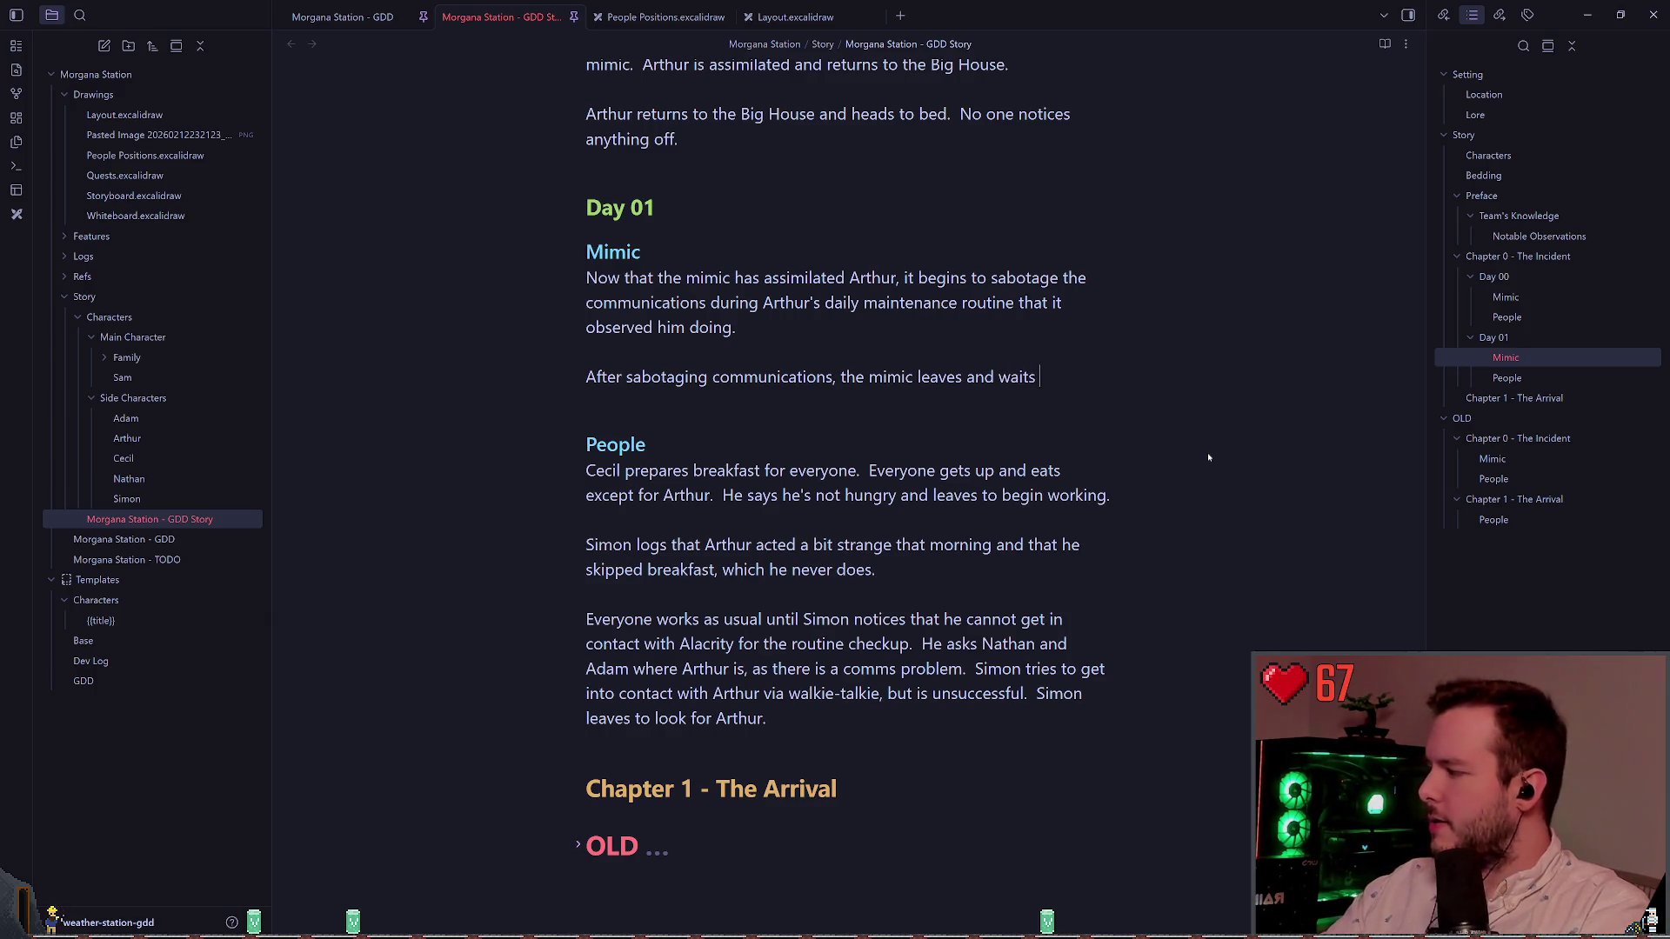
text(for Cecil to )
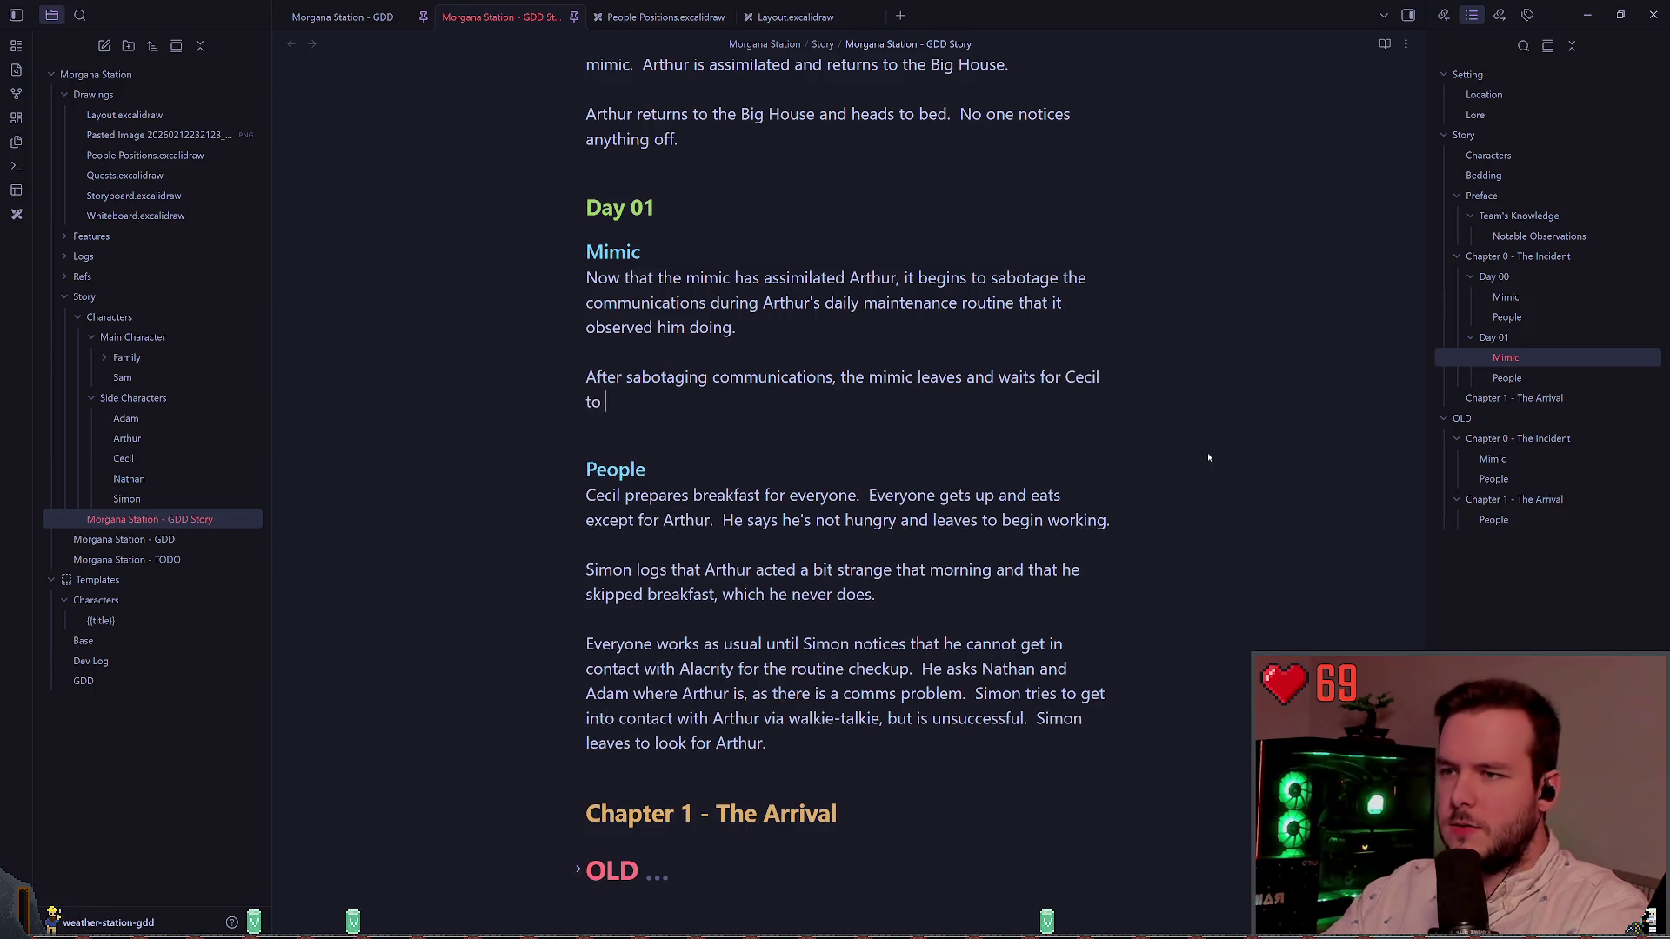
text(get supplies from the)
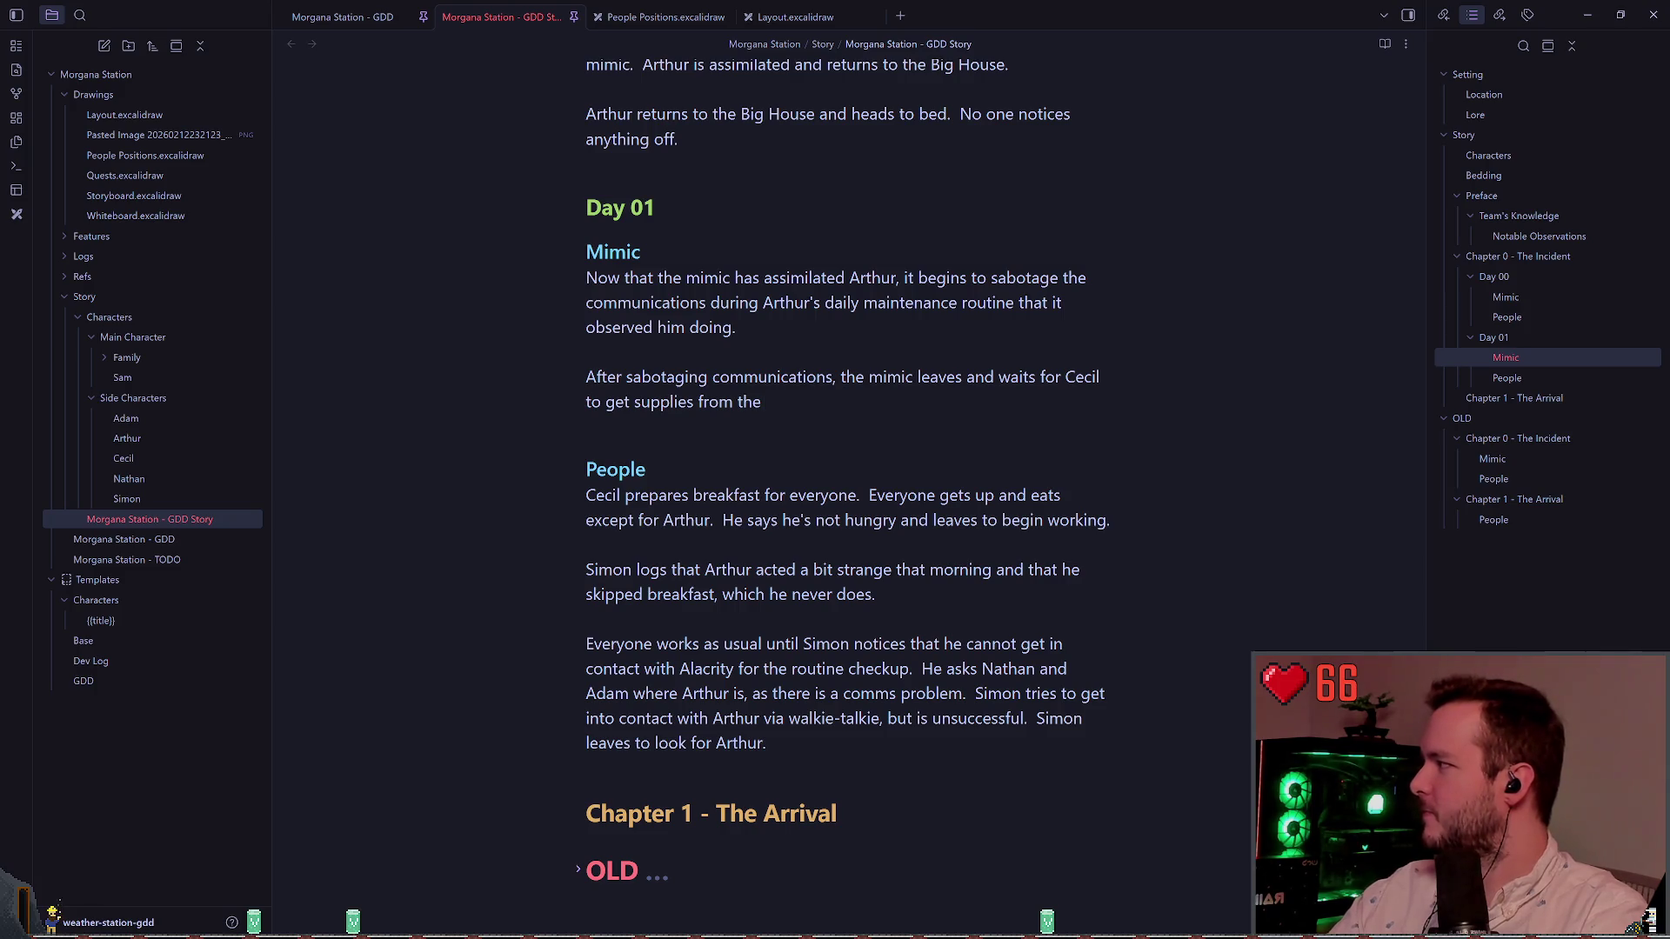
Step: End the sentence with 'from the outside storage.' and start a new line below it
key(alt+Tab)
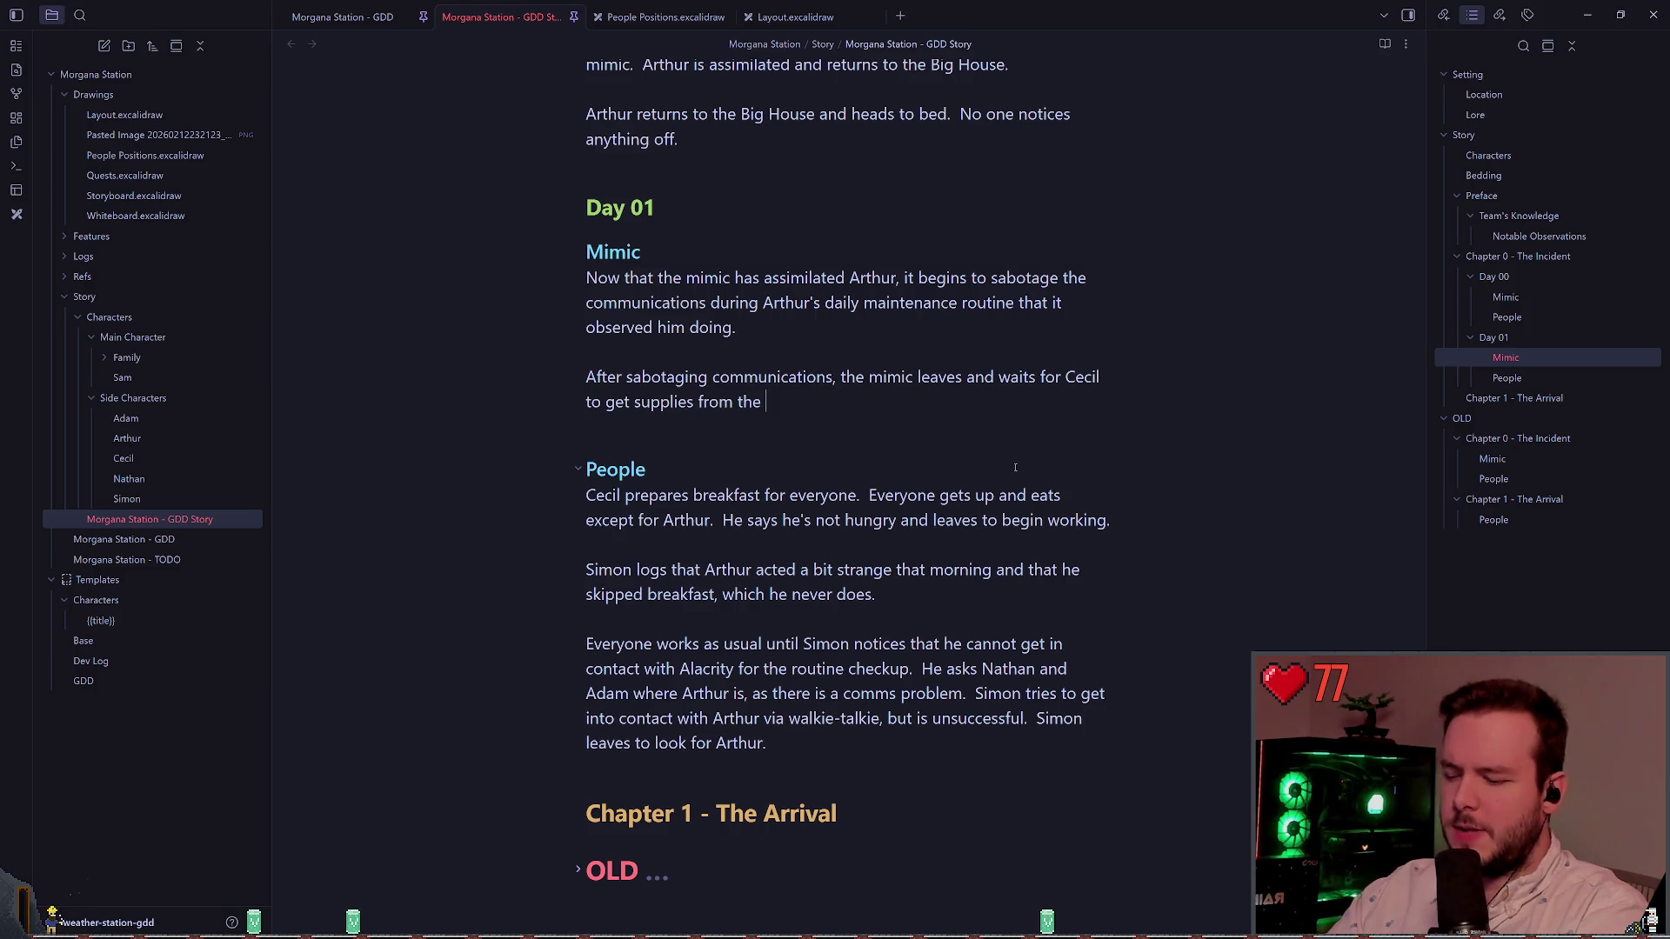
text(from th)
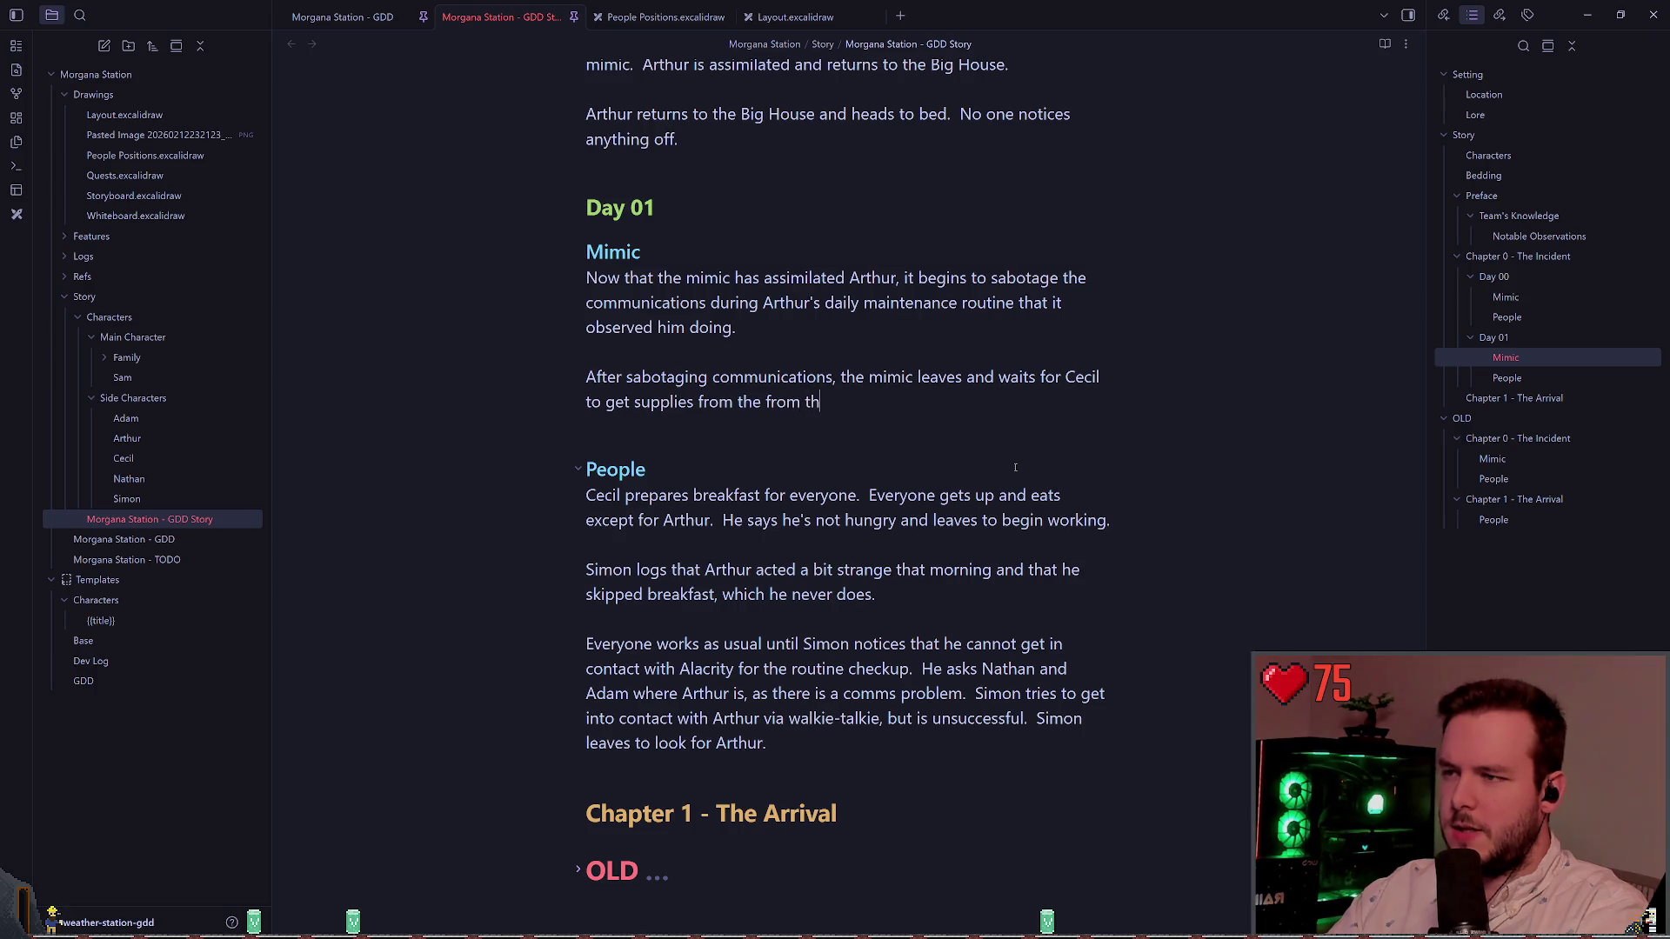
text(e out)
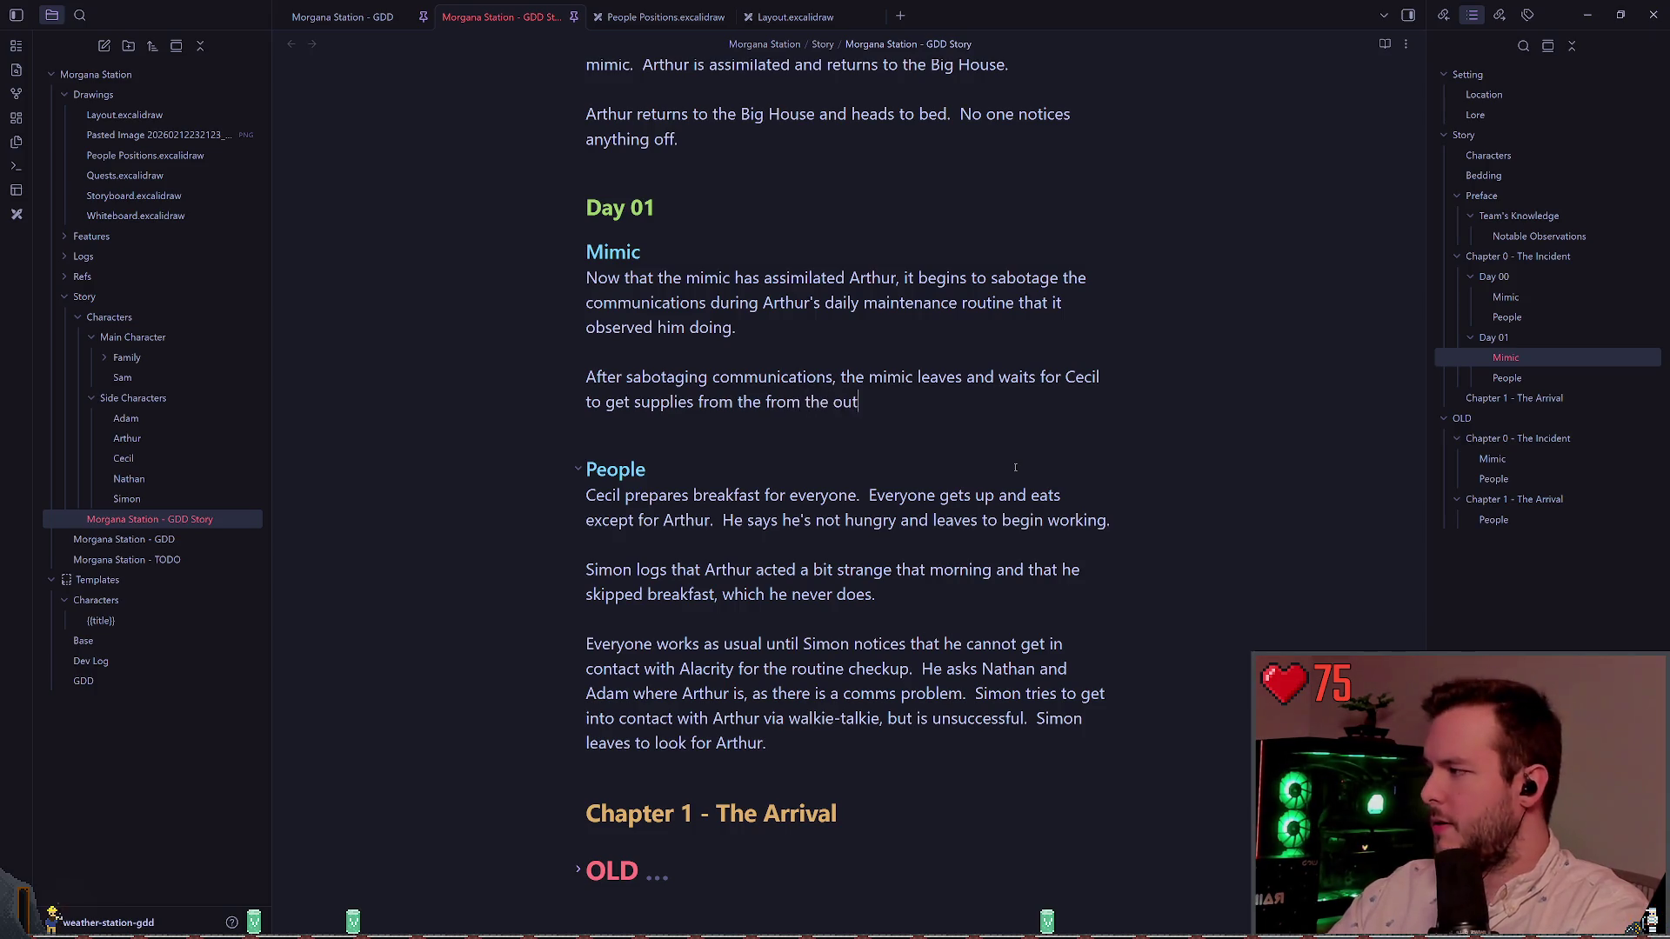
text(side storage.)
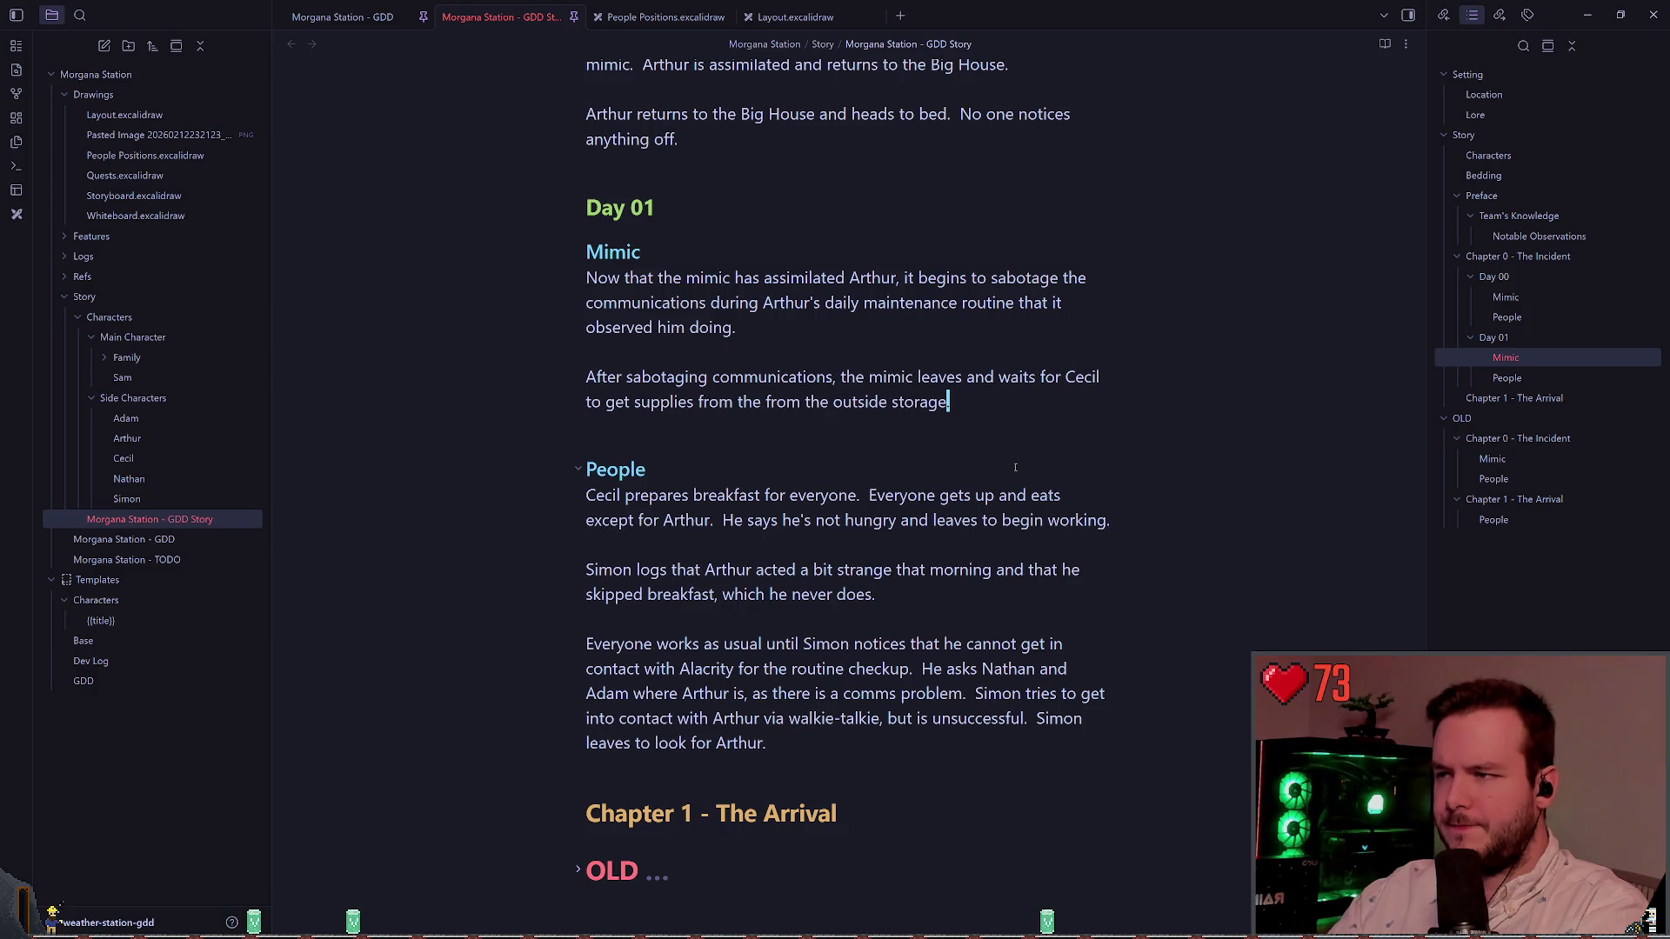
key(Up)
key(Up)
key(Down)
key(Down)
key(Down)
key(Return)
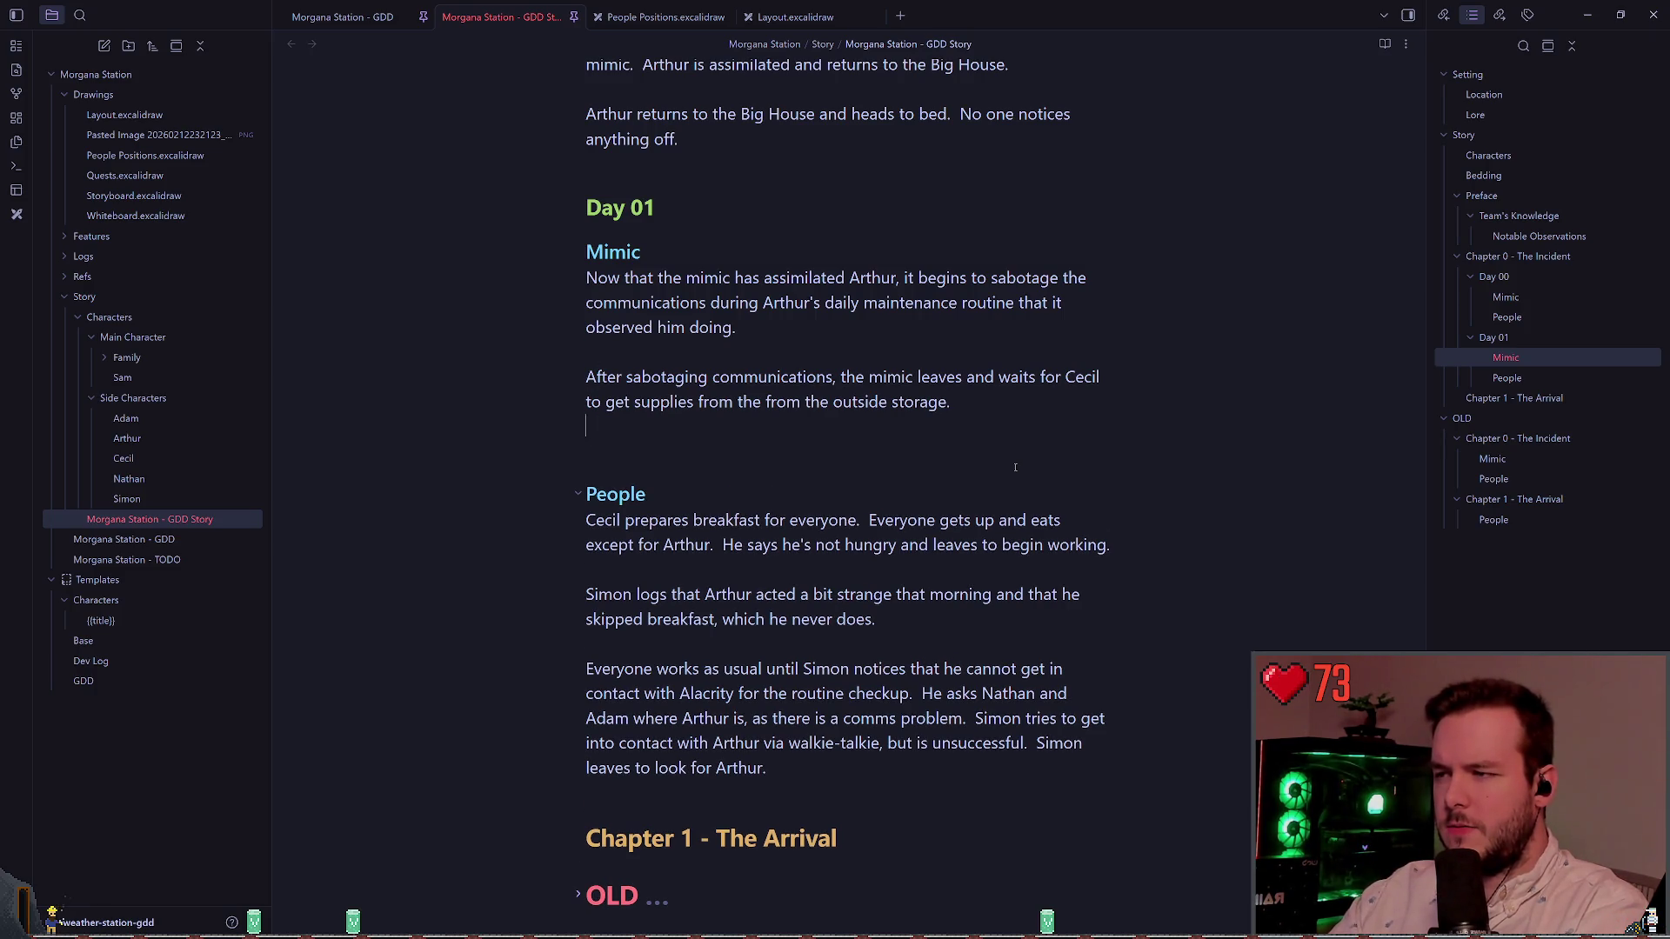
Step: Write that the mimic kills Cecil, but Simon hears it and alerts Nathan and Adam
key(Return)
text(Mi)
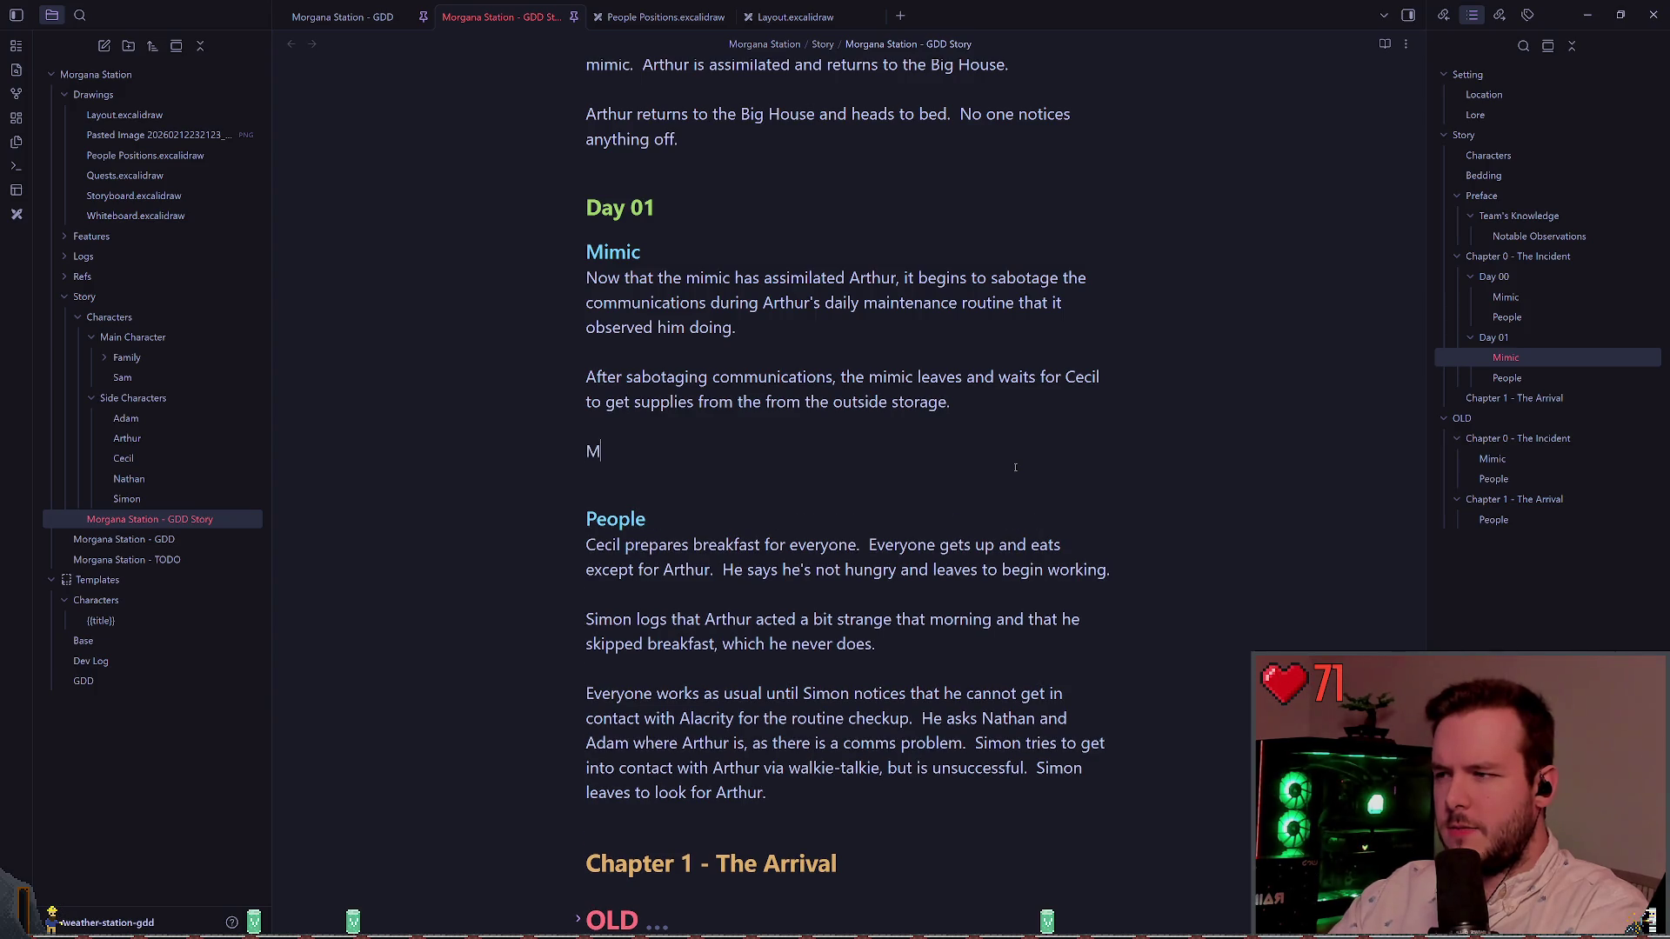
key(BackSpace)
key(BackSpace)
key(BackSpace)
text(ills Cecil while )
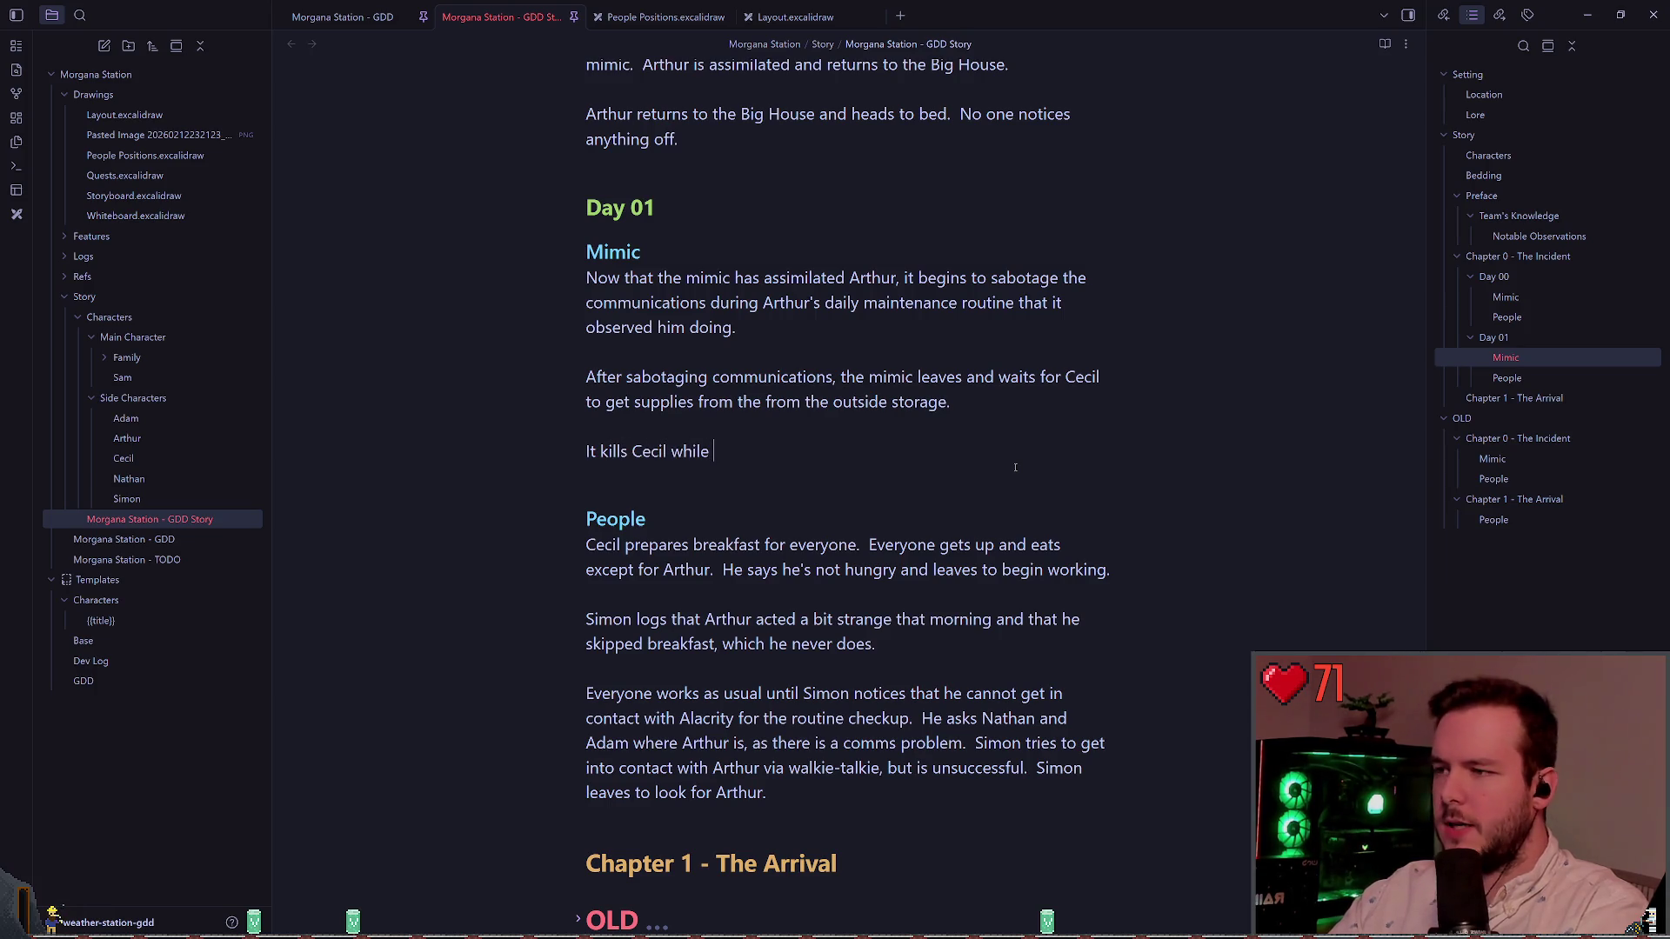
text(he)
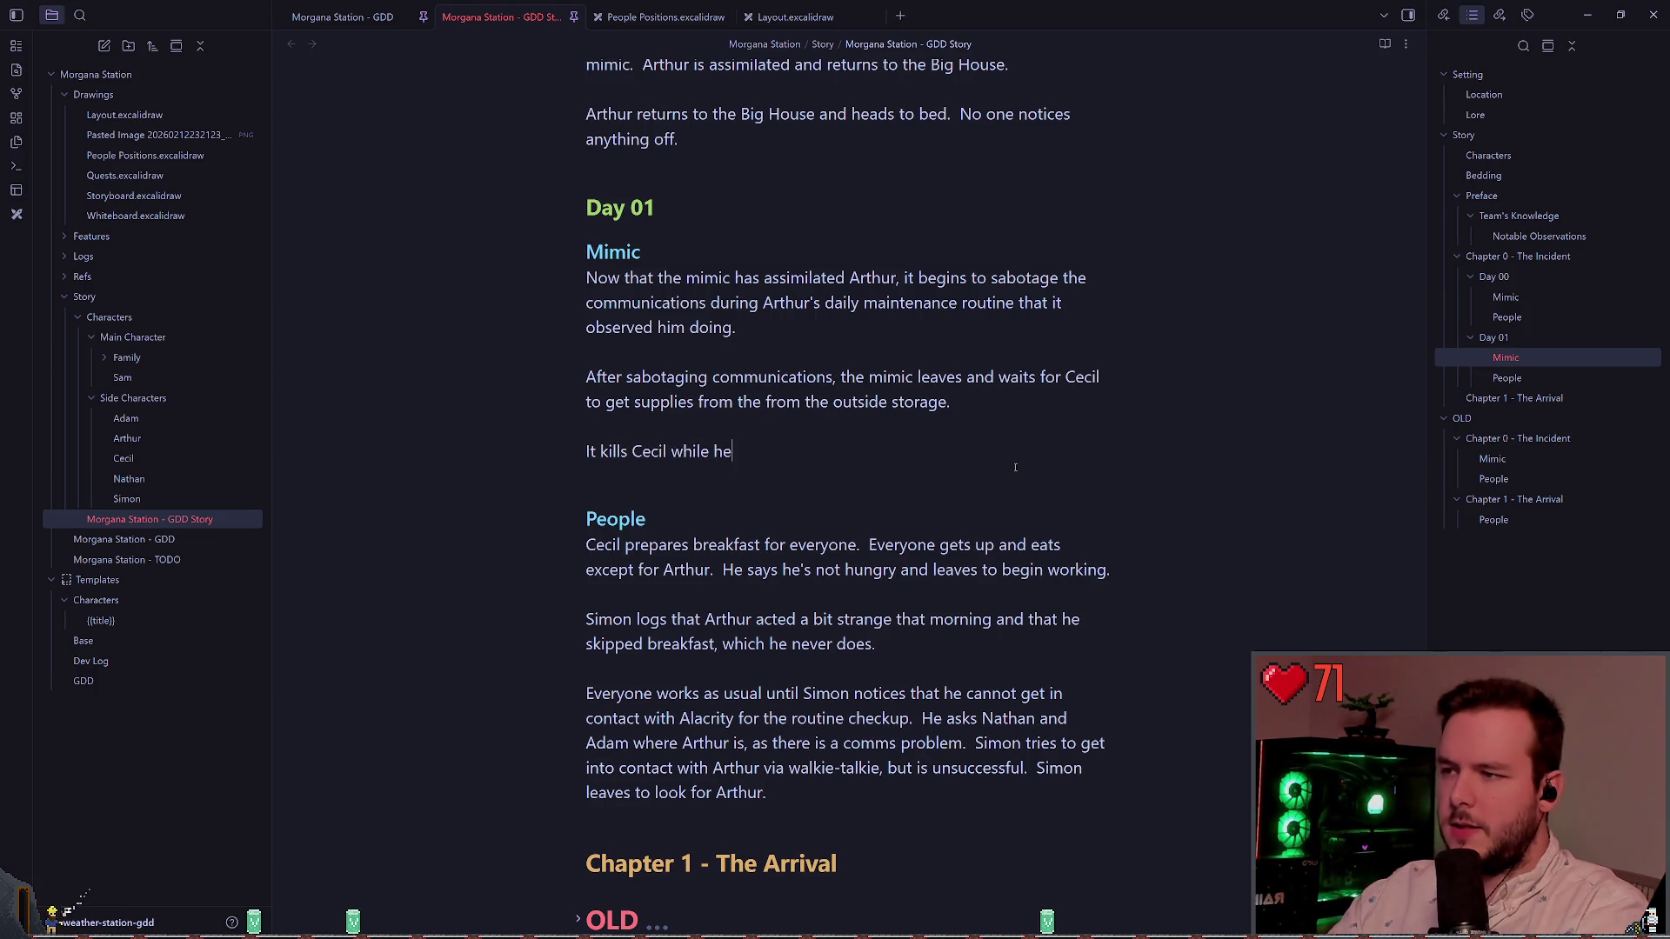
text( is doing)
key(BackSpace)
key(BackSpace)
key(BackSpace)
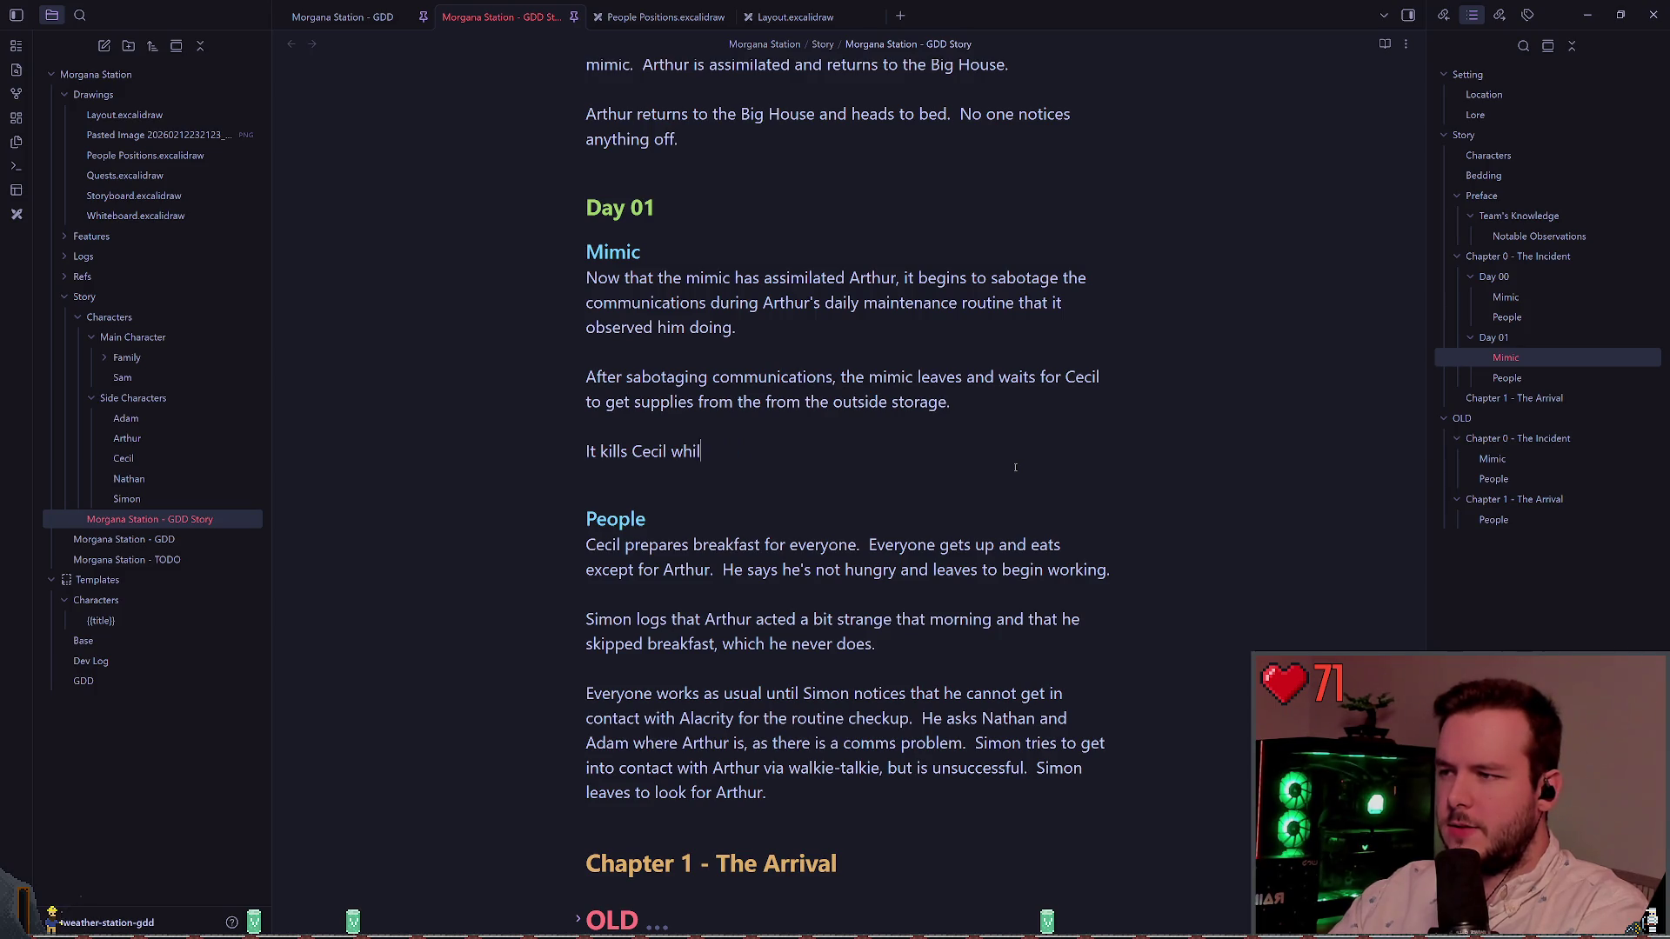
text(, but Simon )
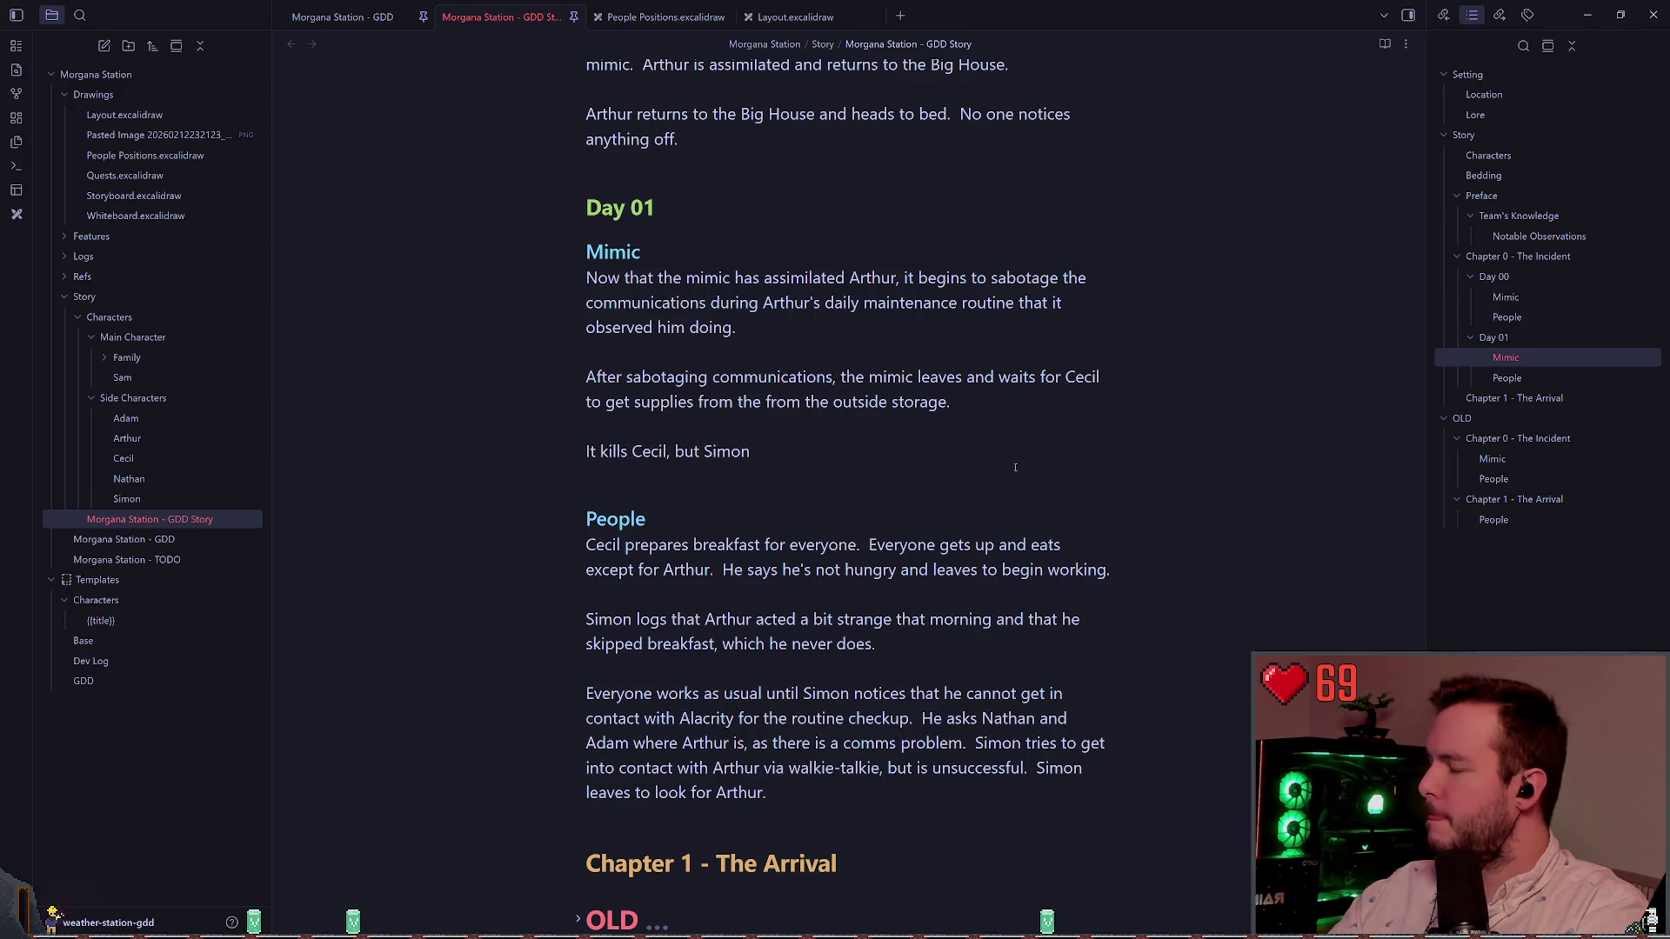
text(hears)
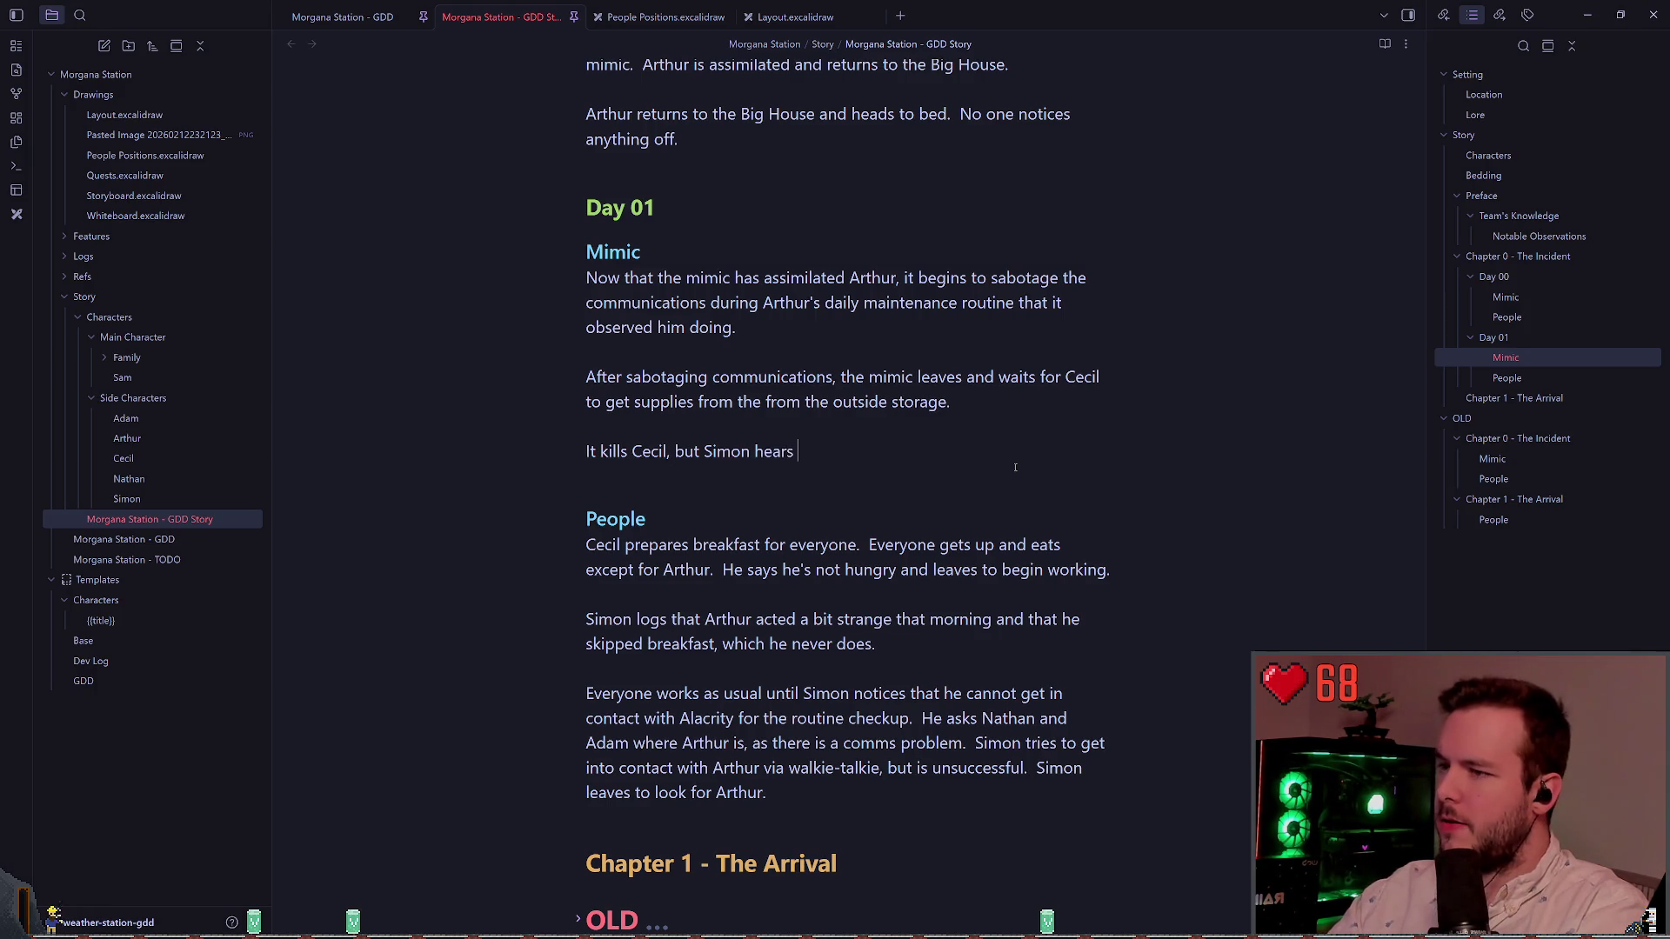
text(it)
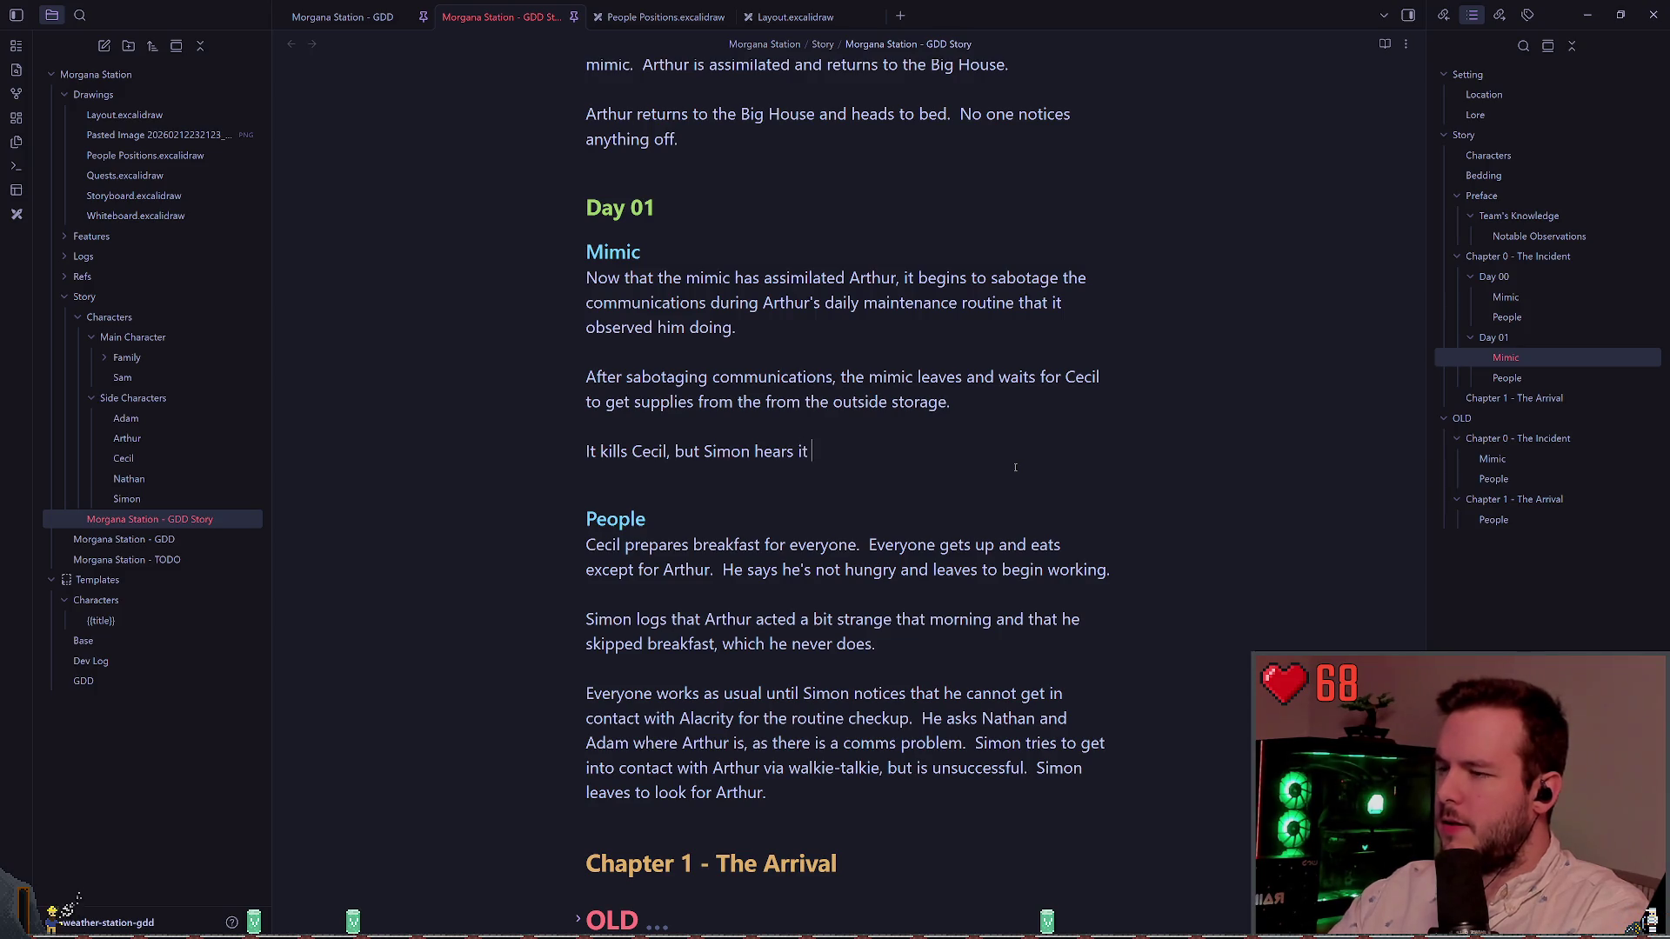
text(and notic)
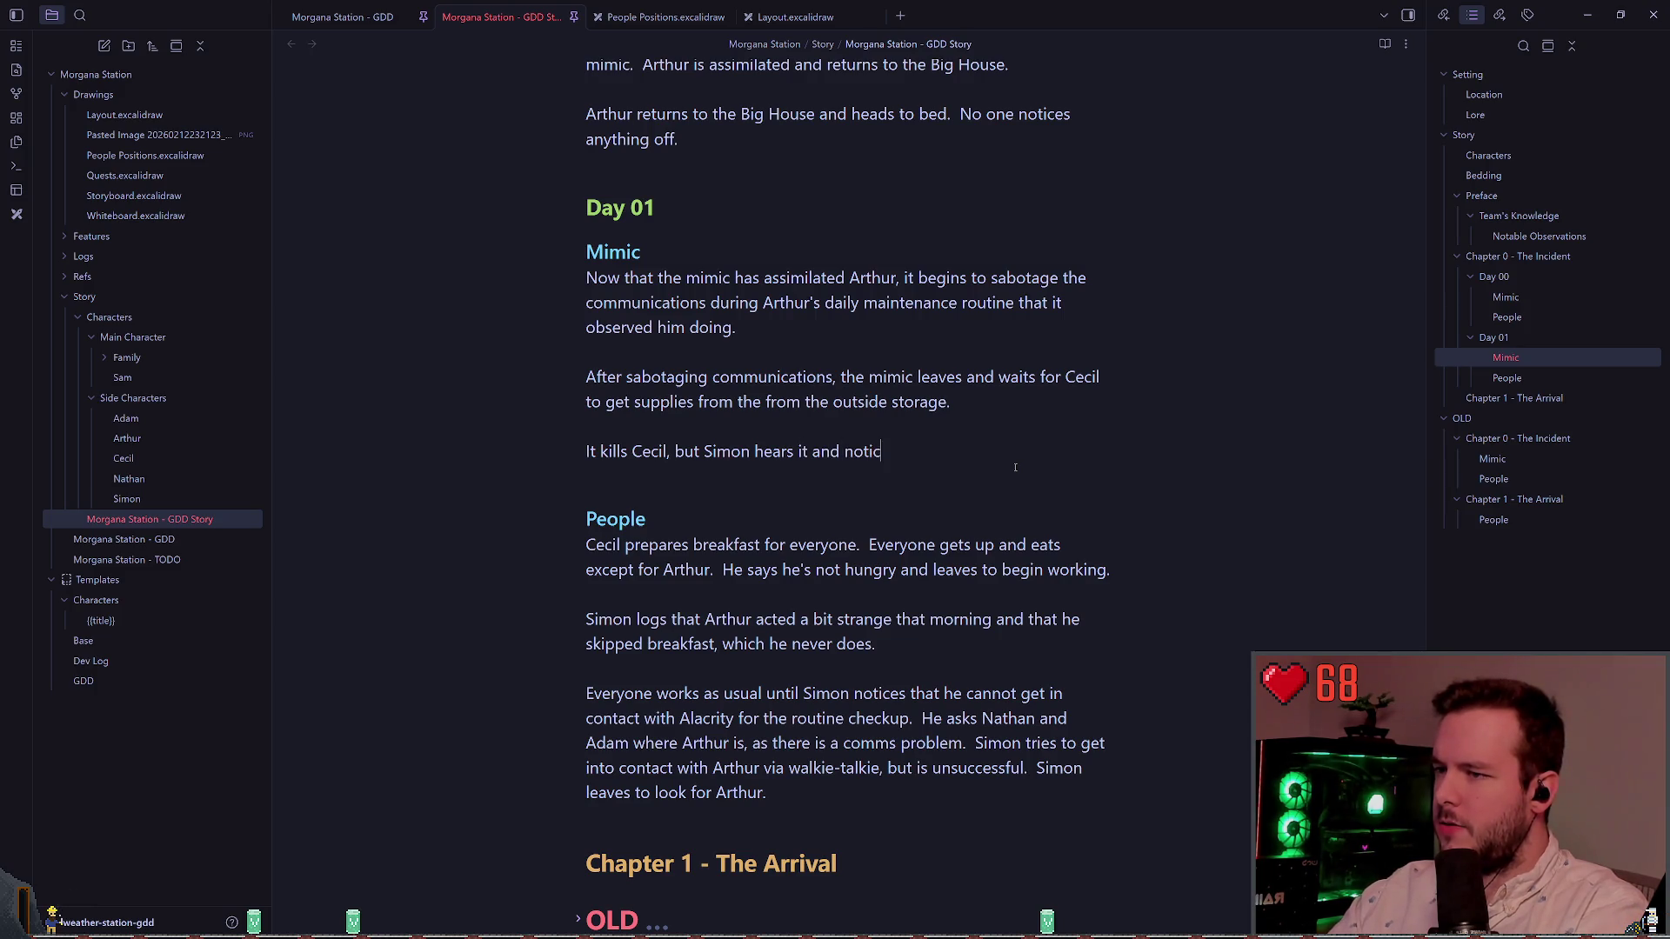
text(es, whic)
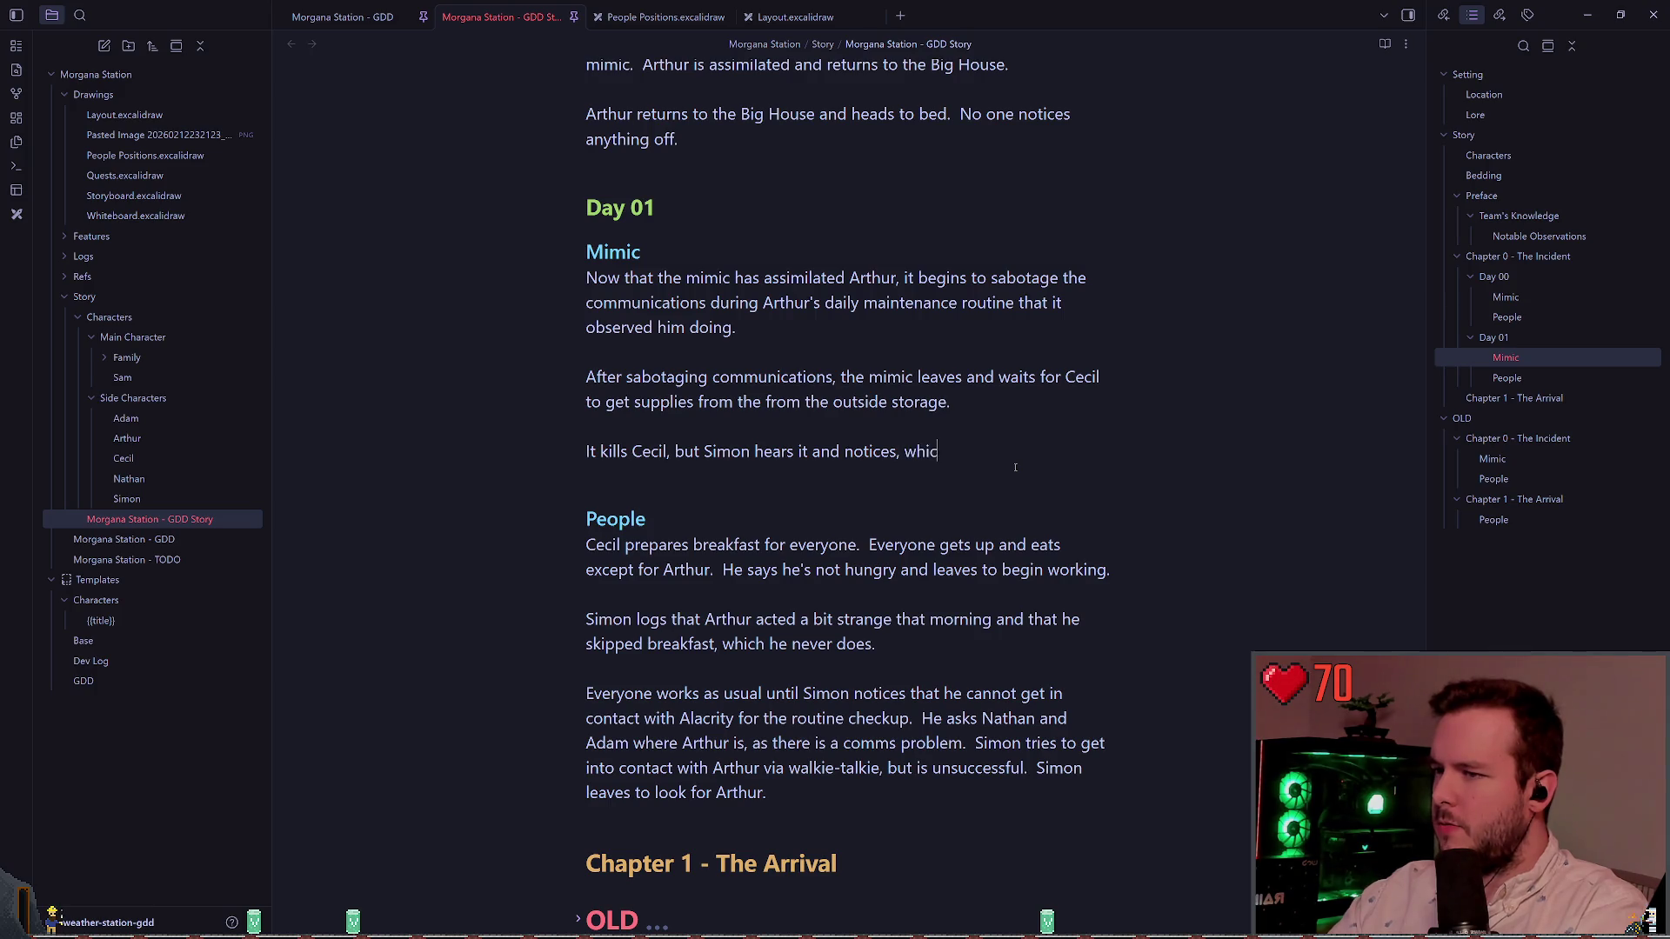
text(h )
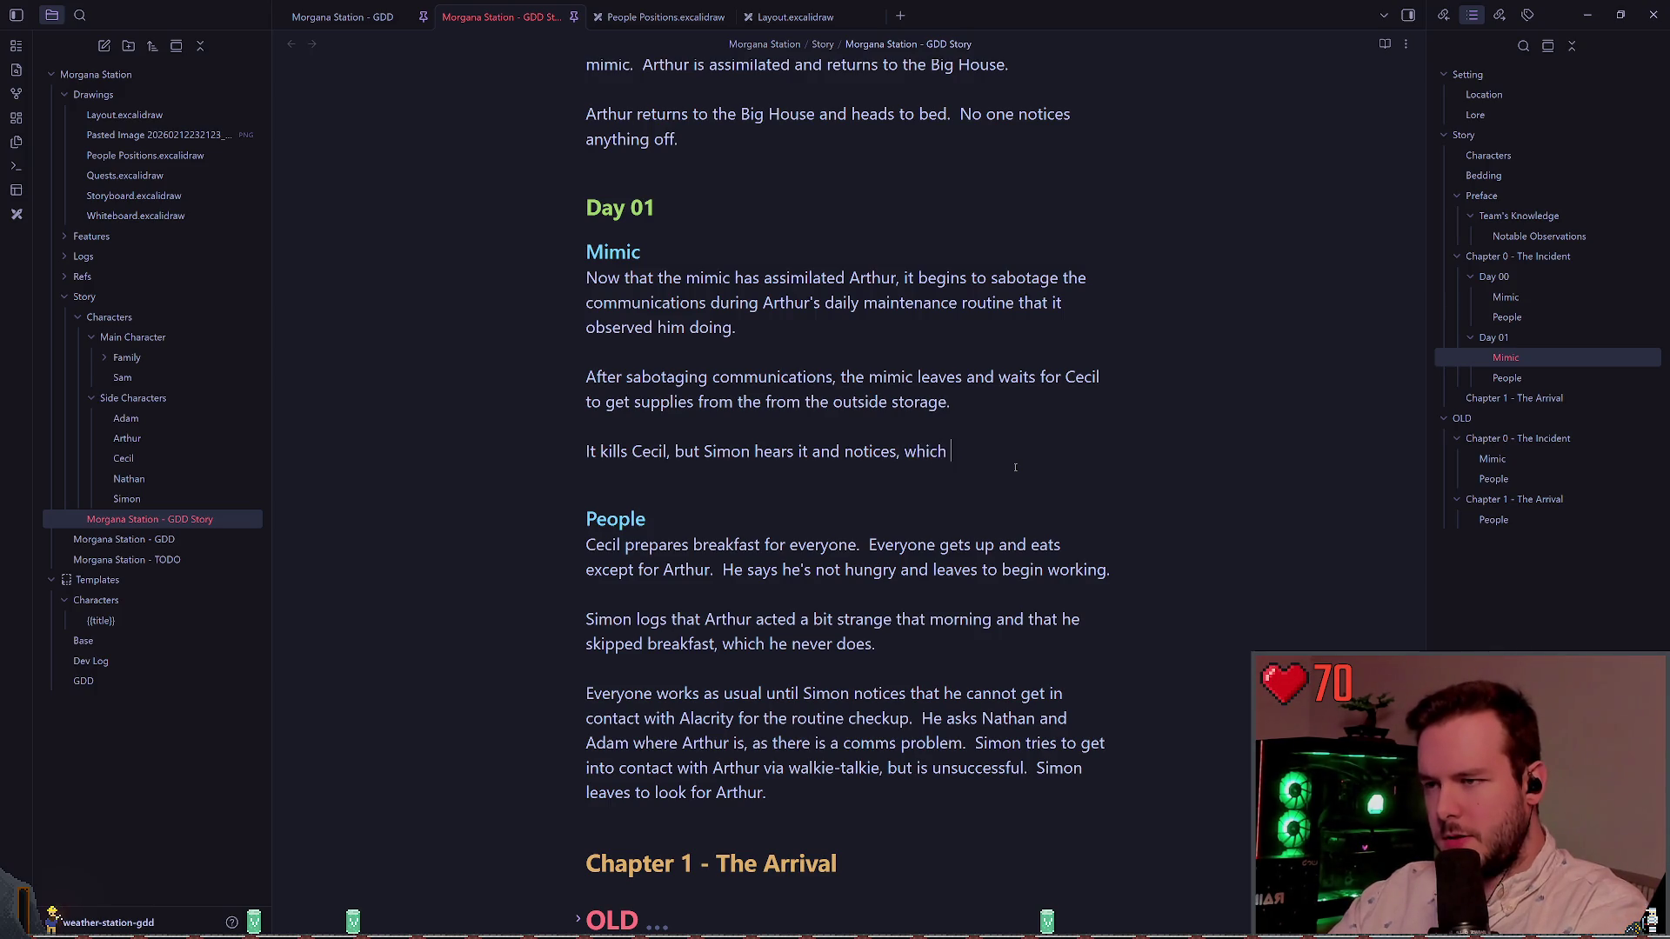
text(causes him to alert Natah an)
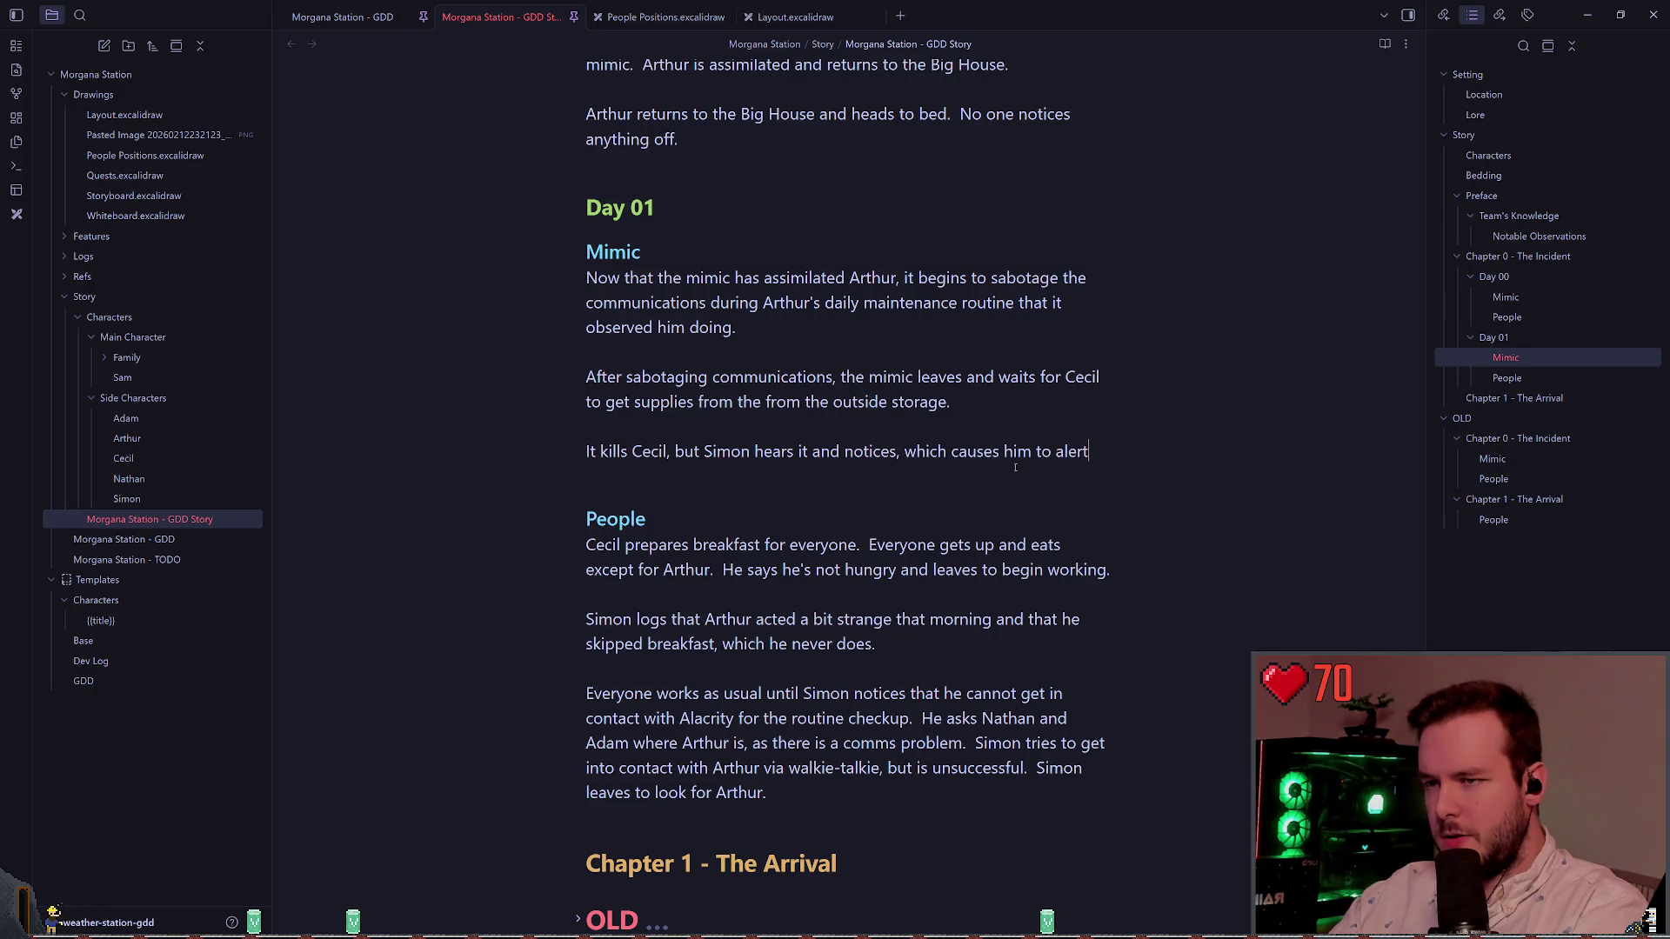
key(BackSpace)
key(BackSpace)
key(BackSpace)
text(han and Adam.)
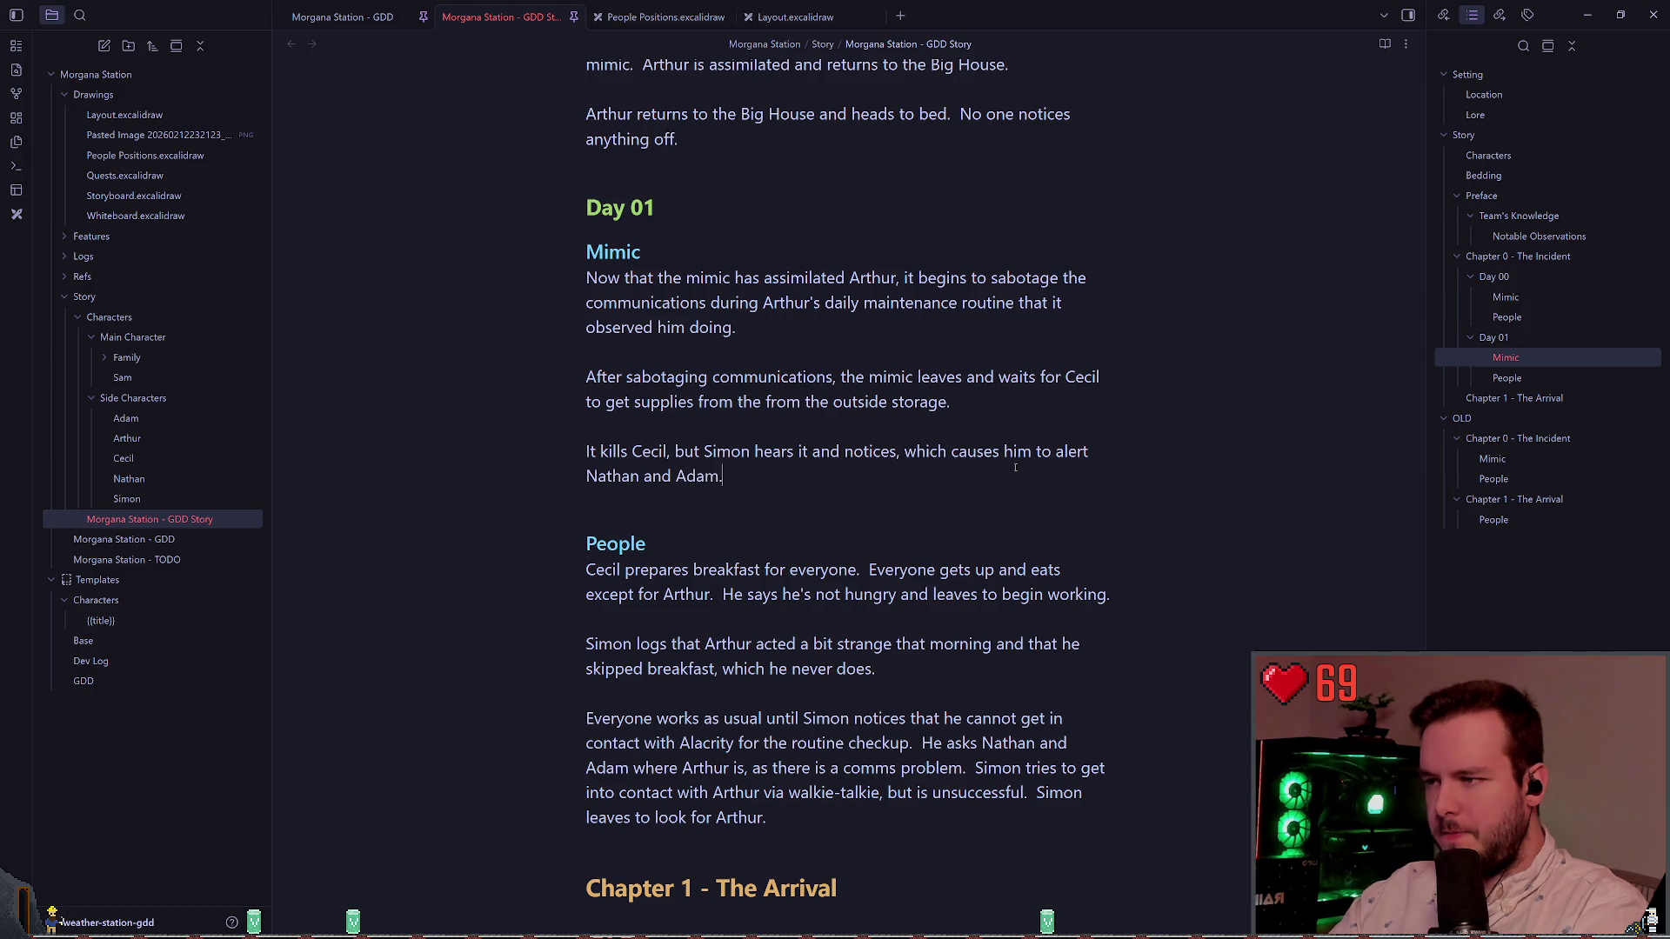
key(Return)
Step: Add that the mimic transforms back into its natural form and kills Simon, joined to that paragraph
text(Th)
key(BackSpace)
key(BackSpace)
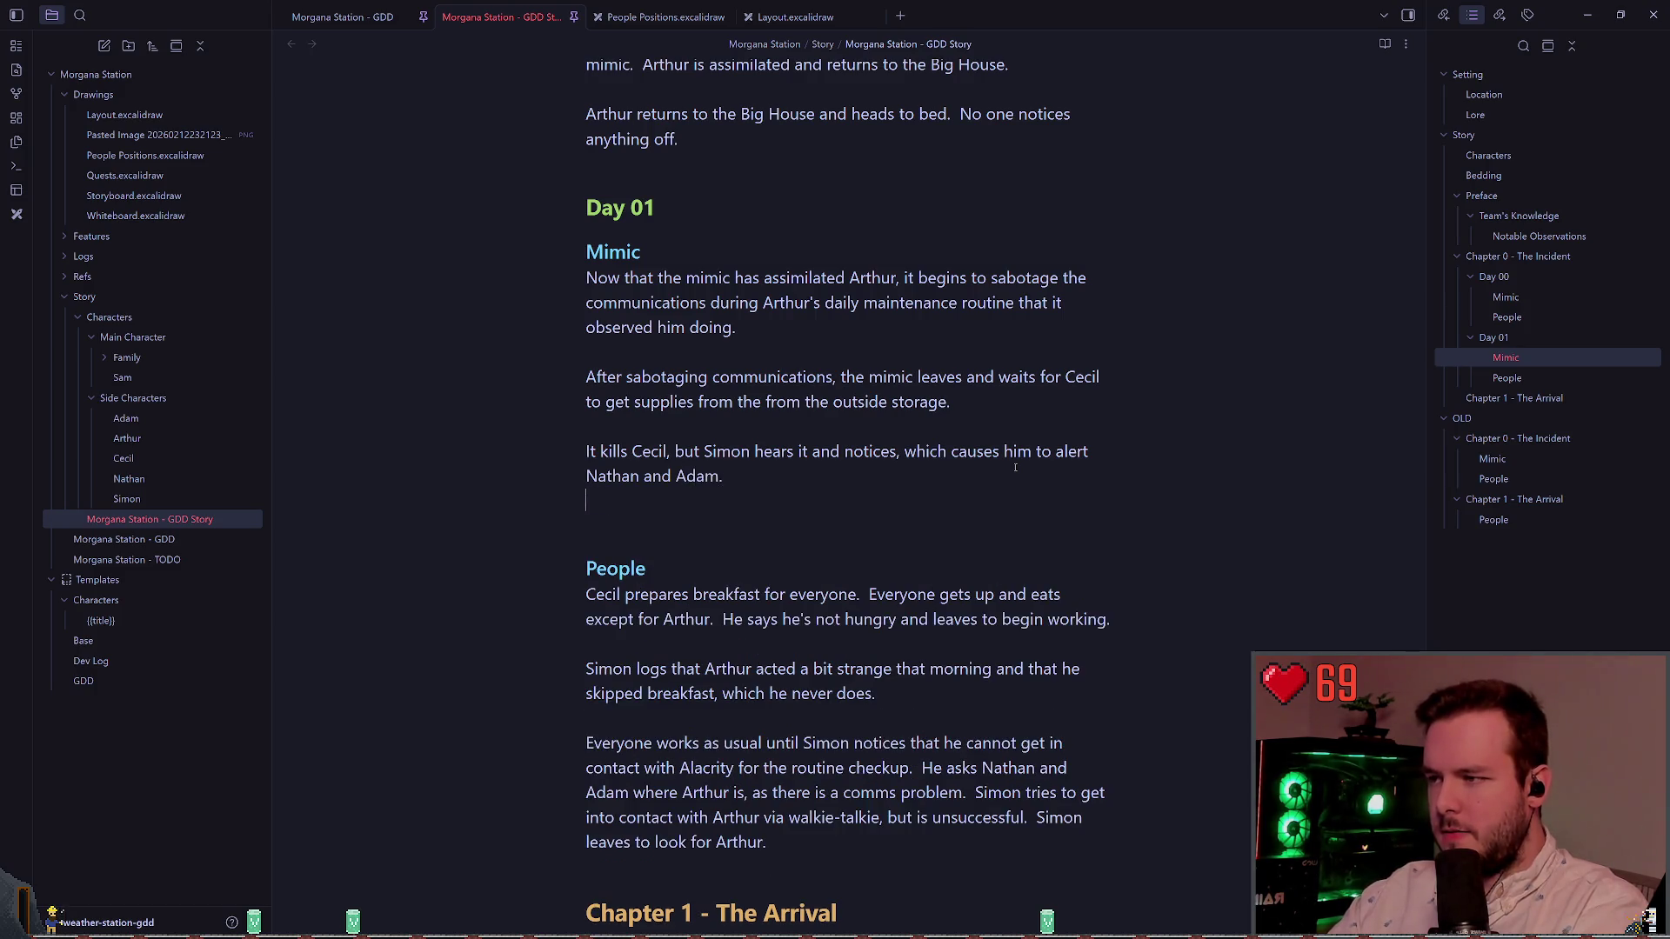
key(Return)
text(The mimi)
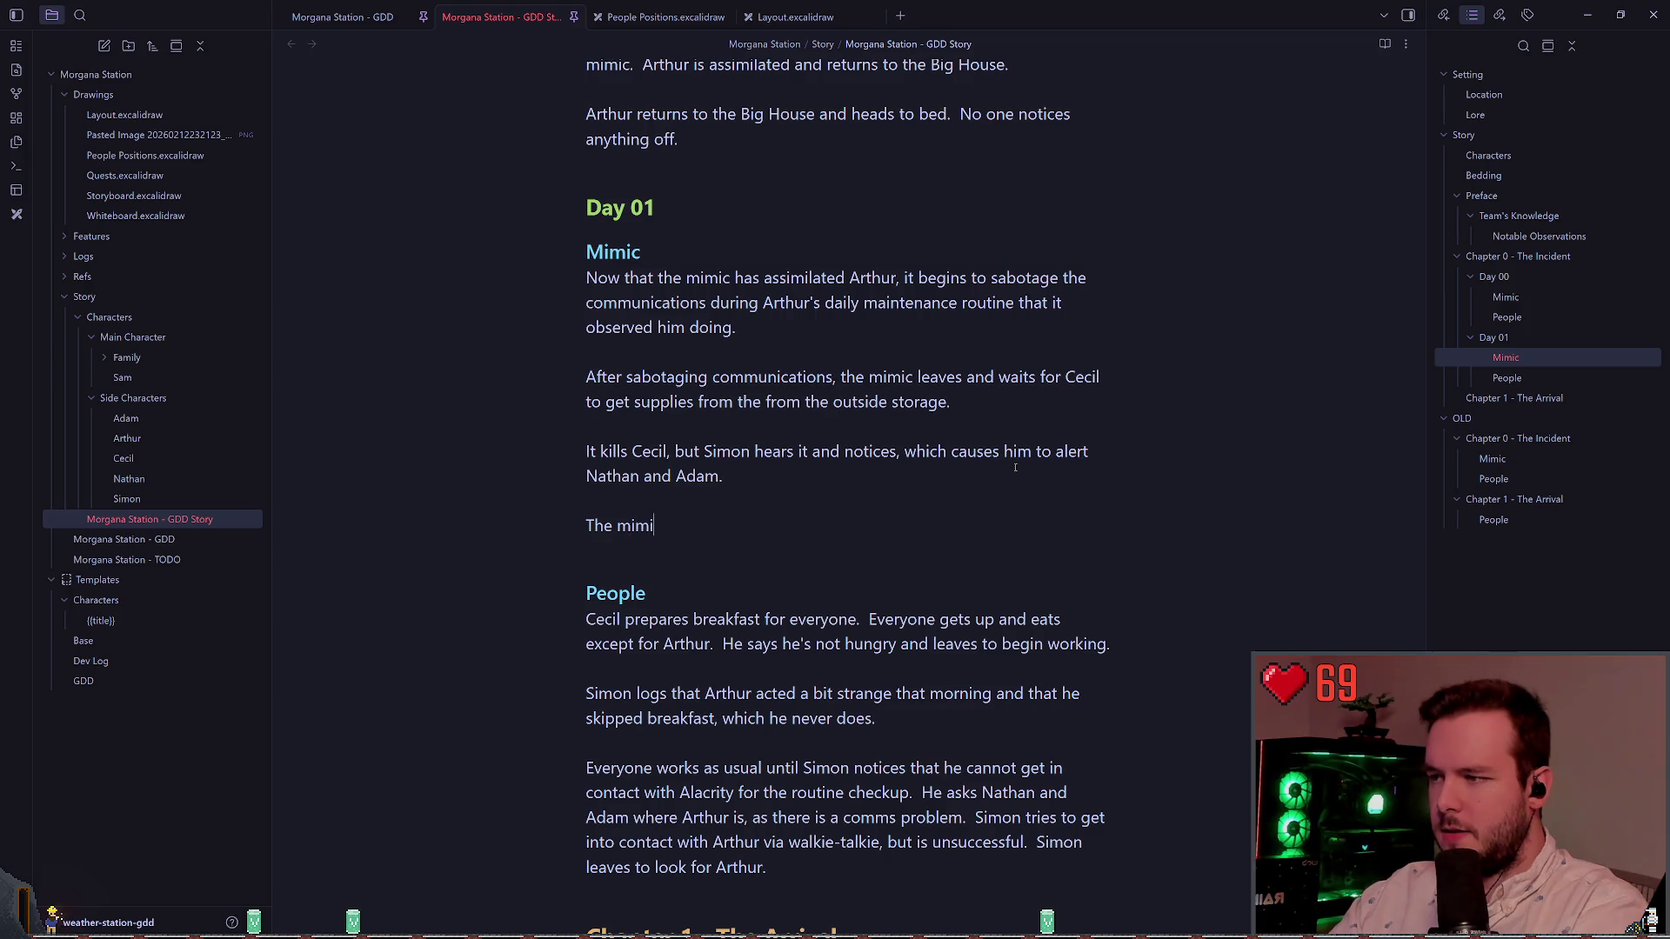
text(c)
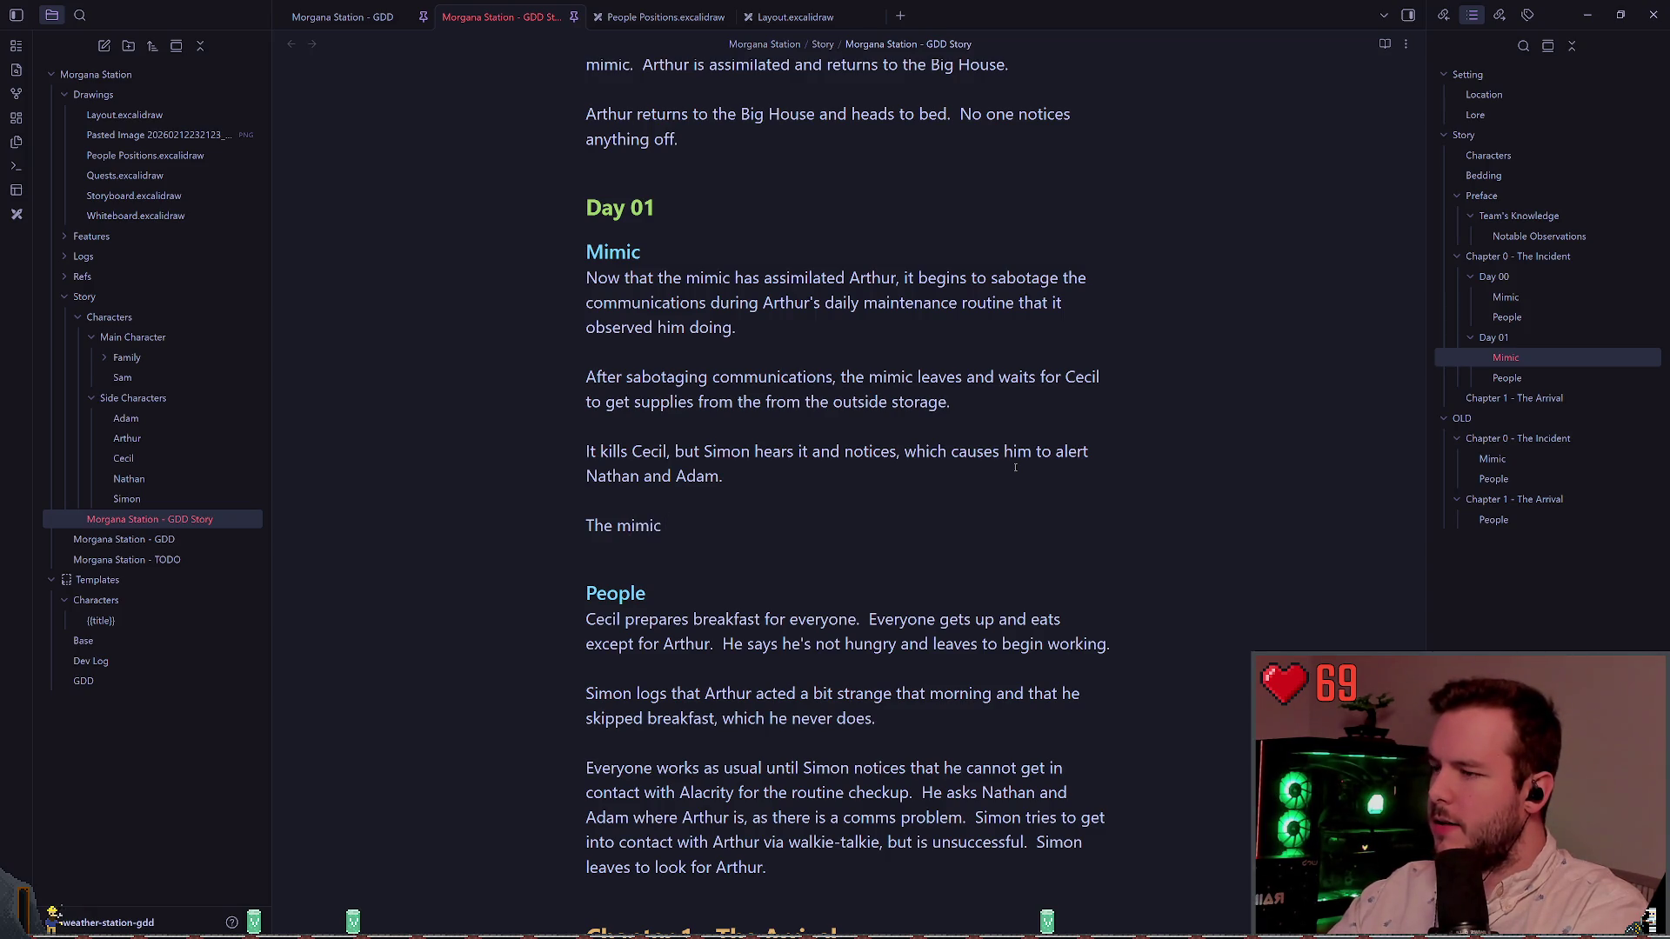
text( chases)
key(BackSpace)
key(BackSpace)
key(BackSpace)
text(transforms for spee)
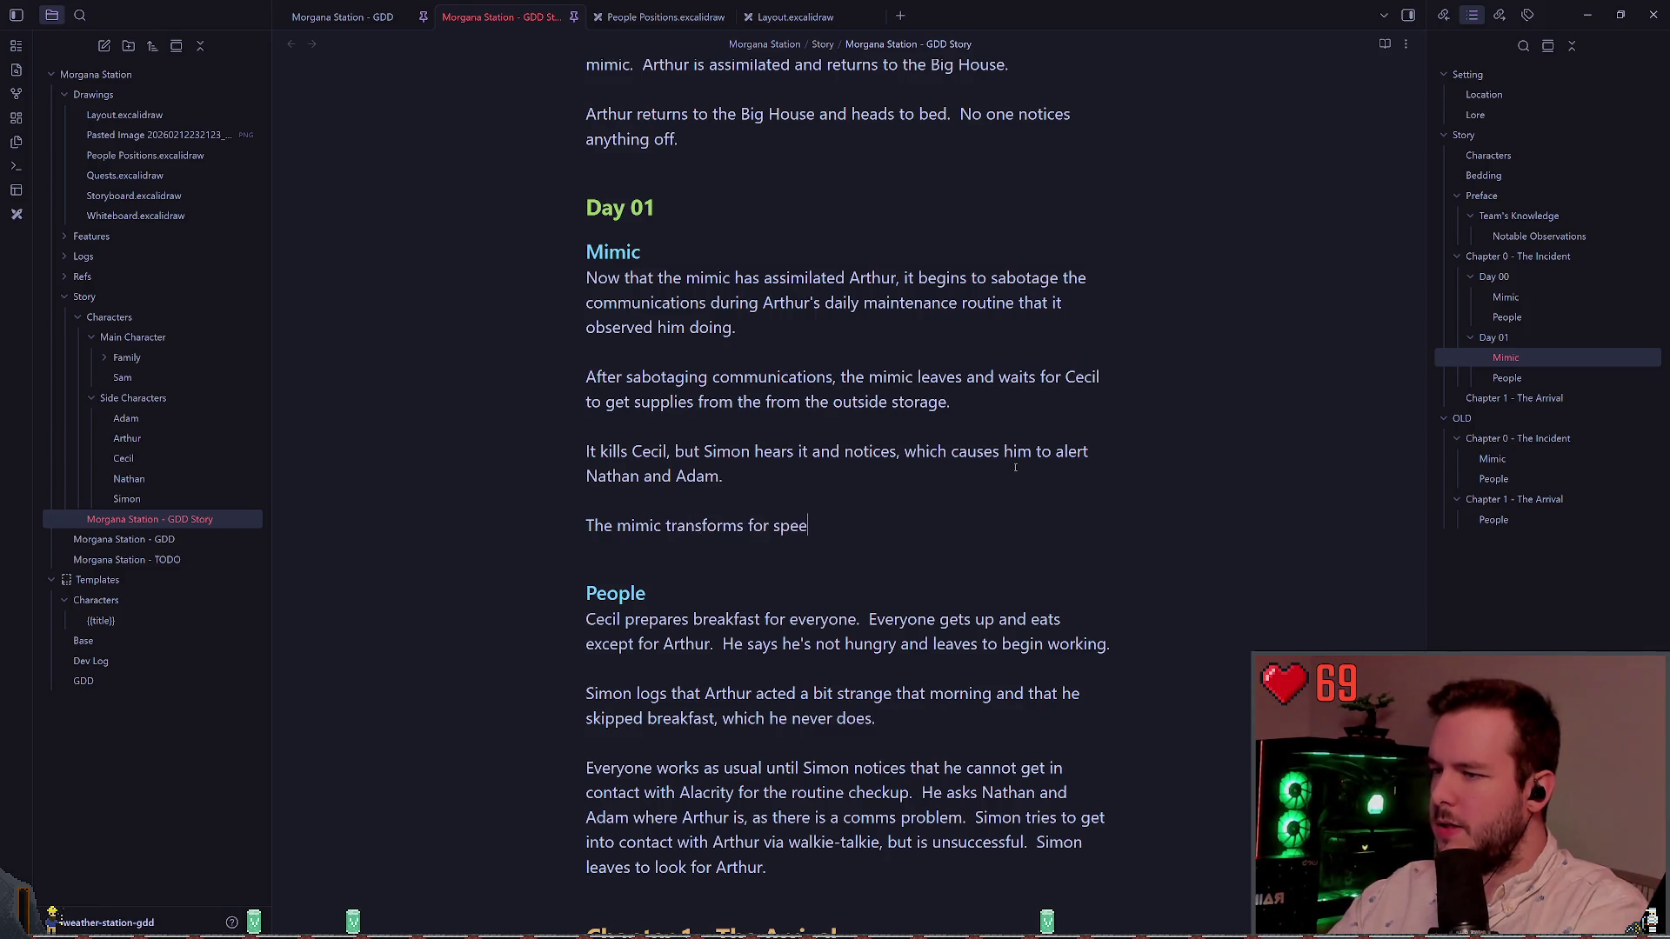
text(d and)
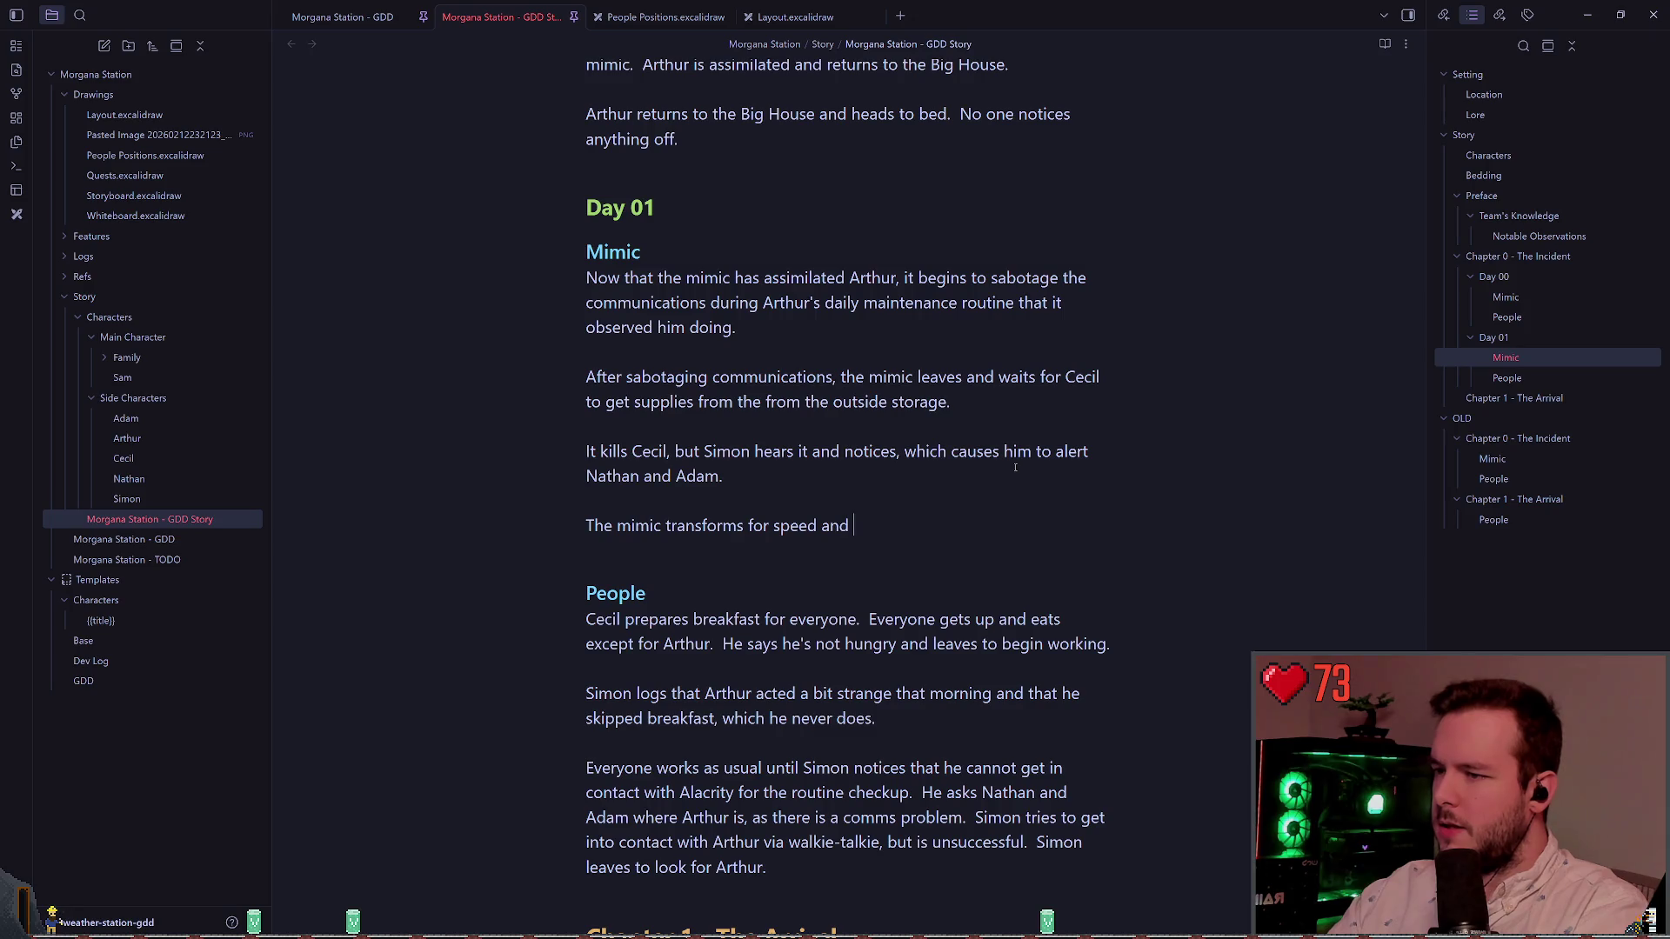
key(BackSpace)
key(BackSpace)
key(BackSpace)
text(back into its natural form, and )
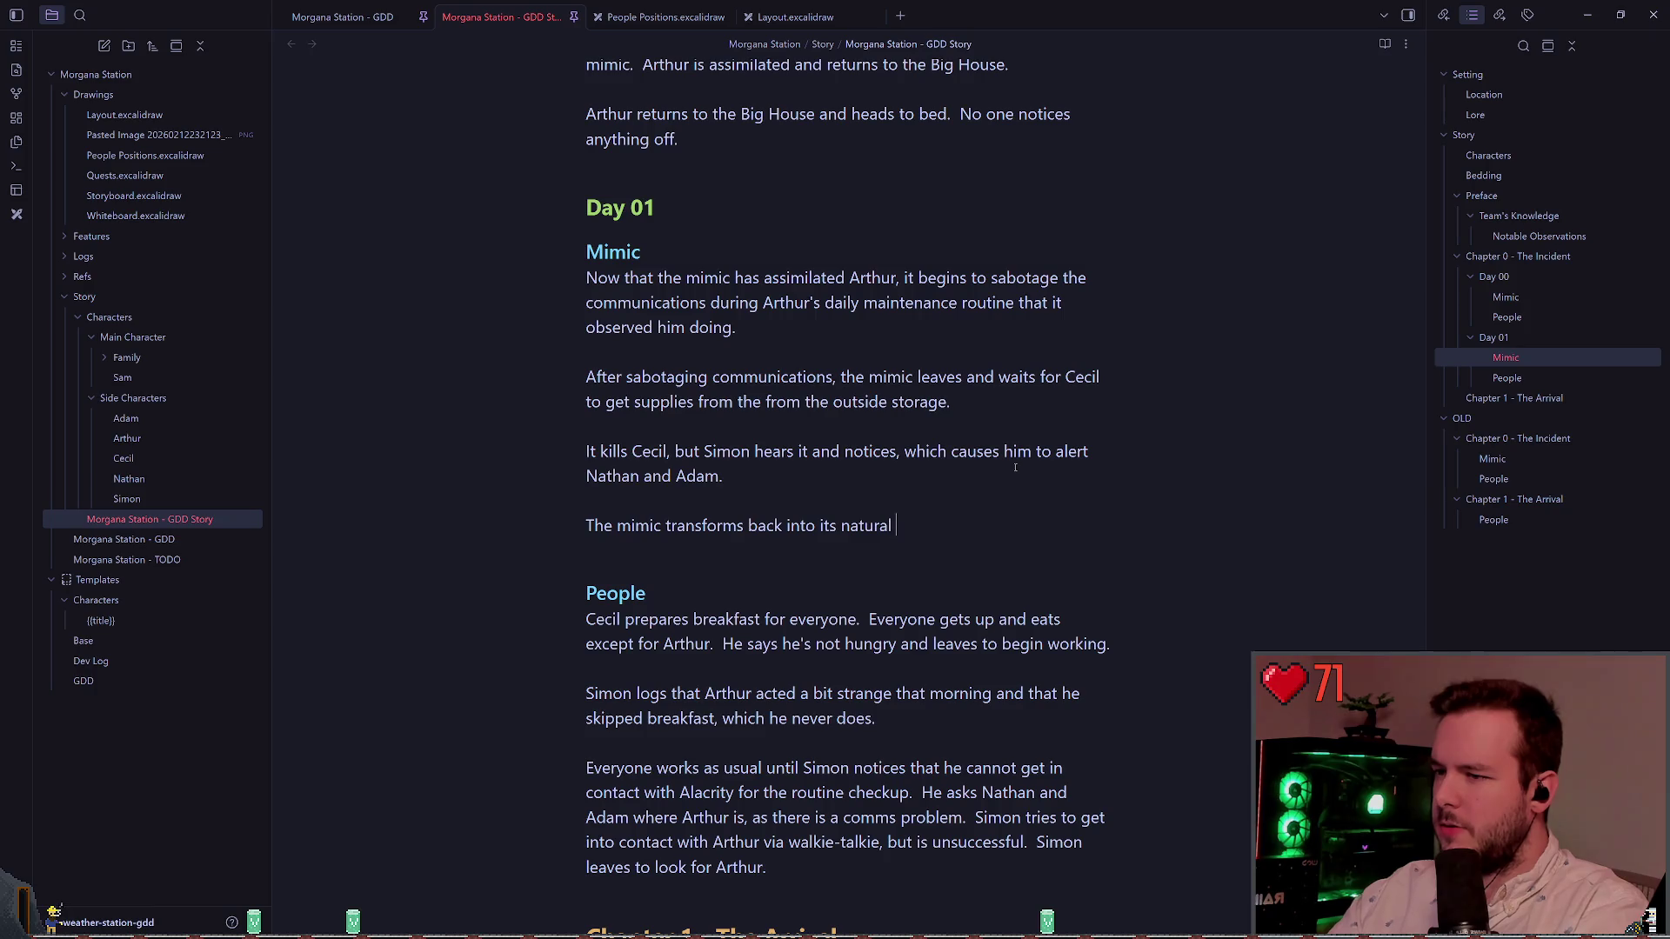
text(kills Simon.)
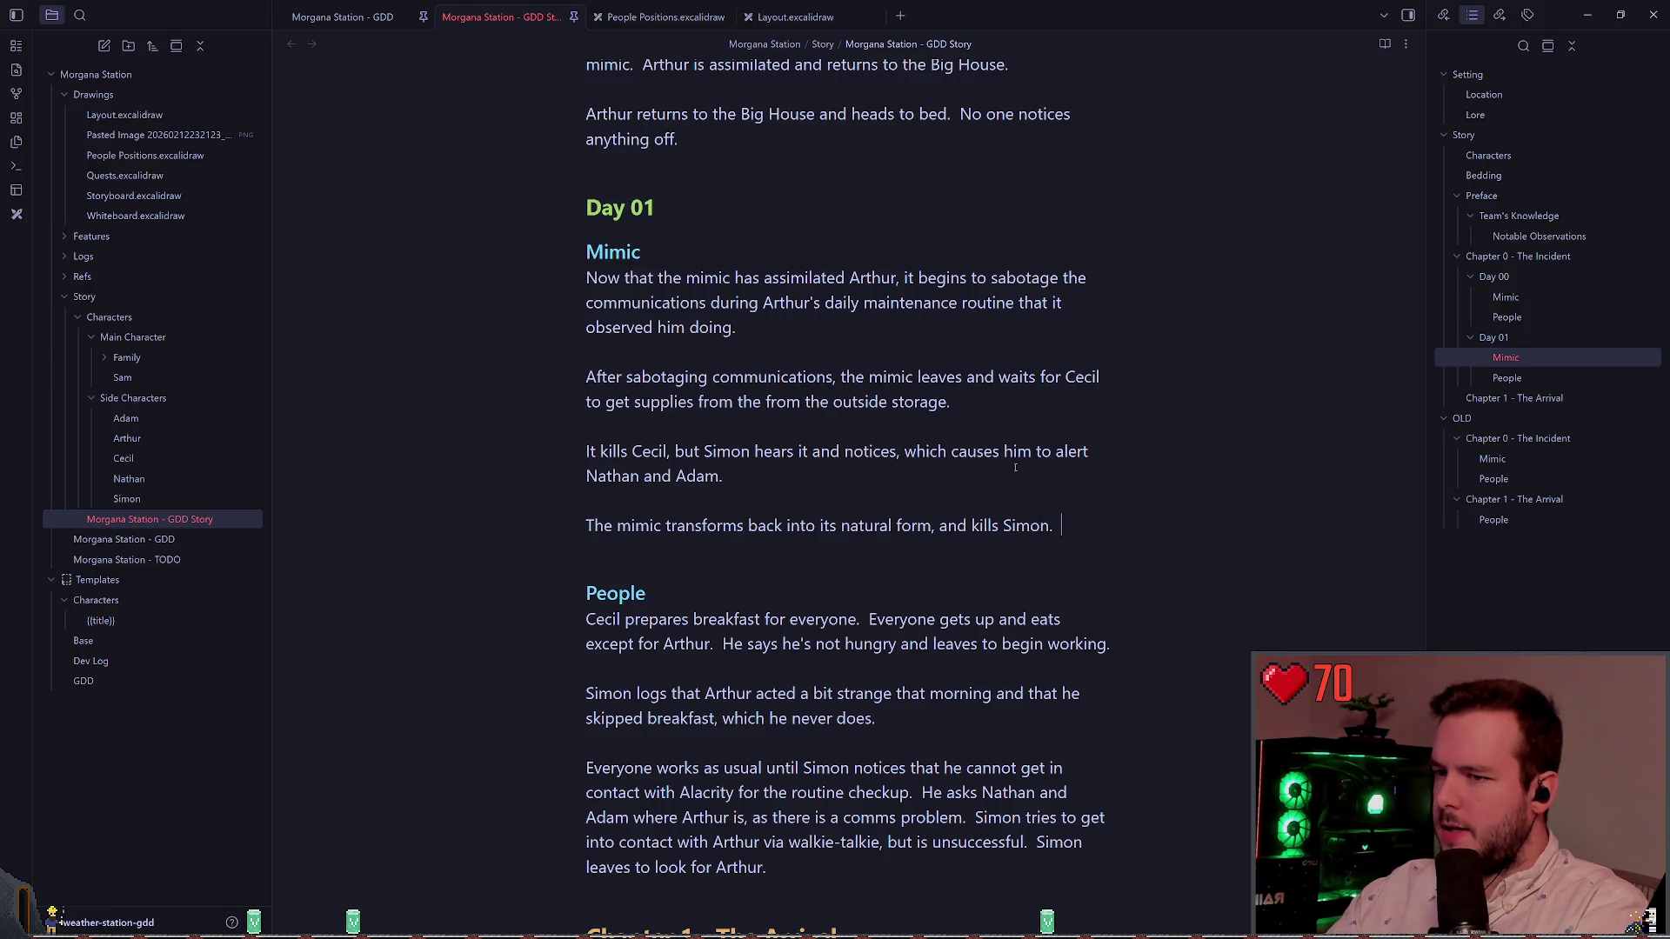
key(Up)
key(Up)
key(Up)
key(Delete)
key(Delete)
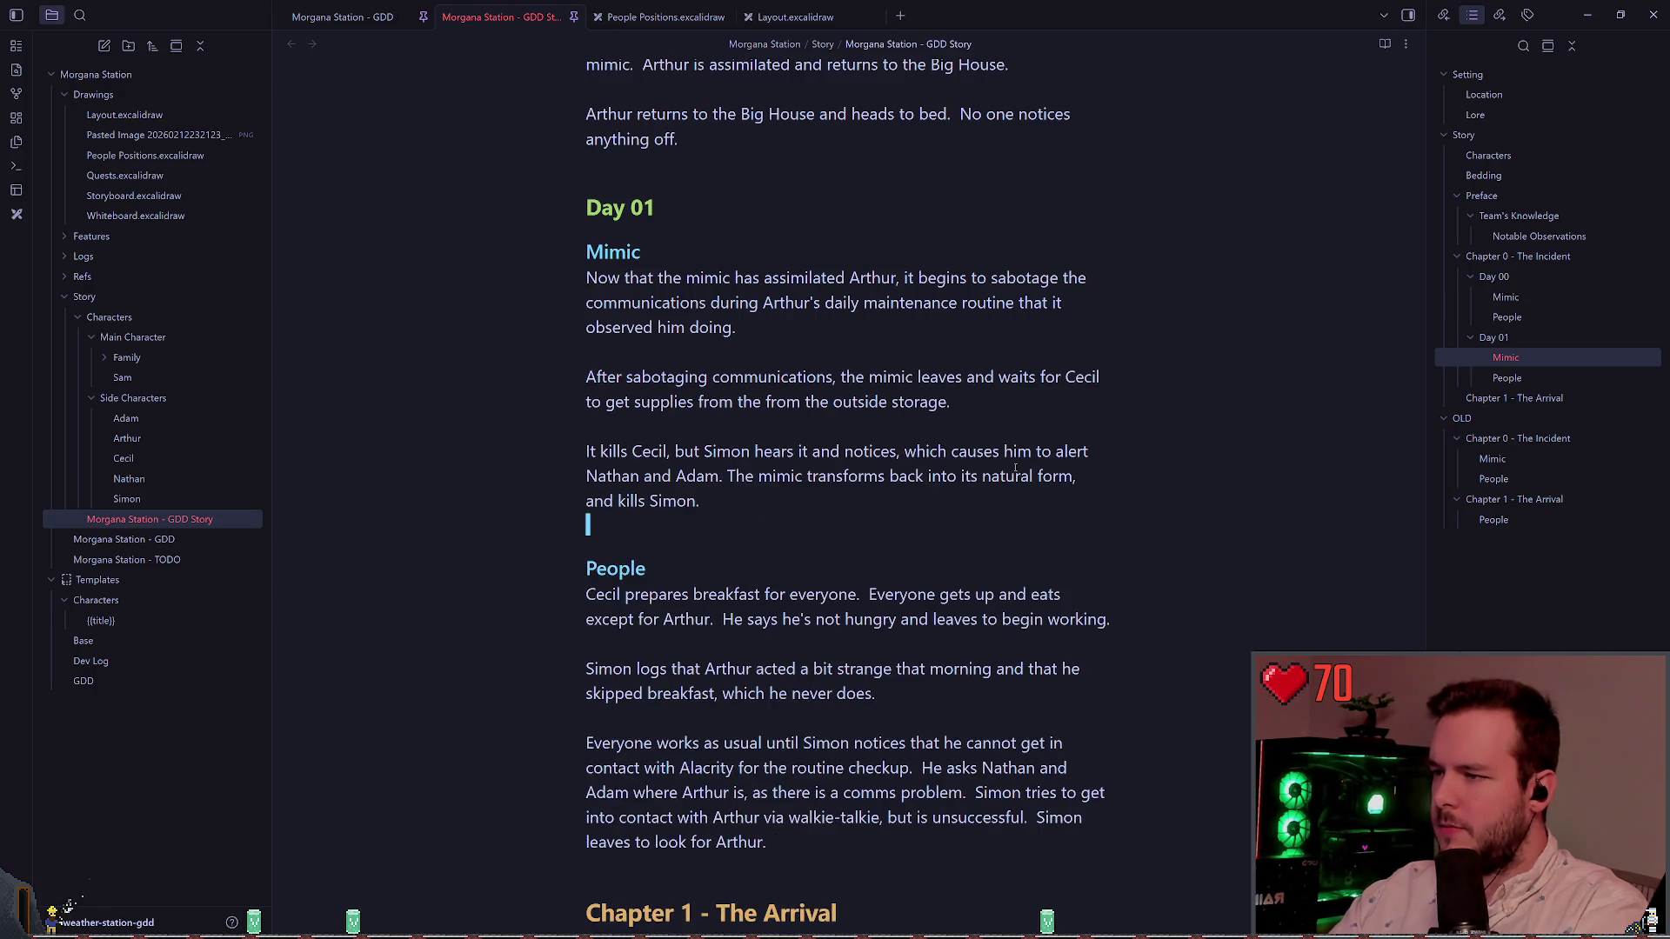
key(Return)
Step: Write that Nathan and Adam leave the Research building and witness Simon being assimilated
text(Nathan )
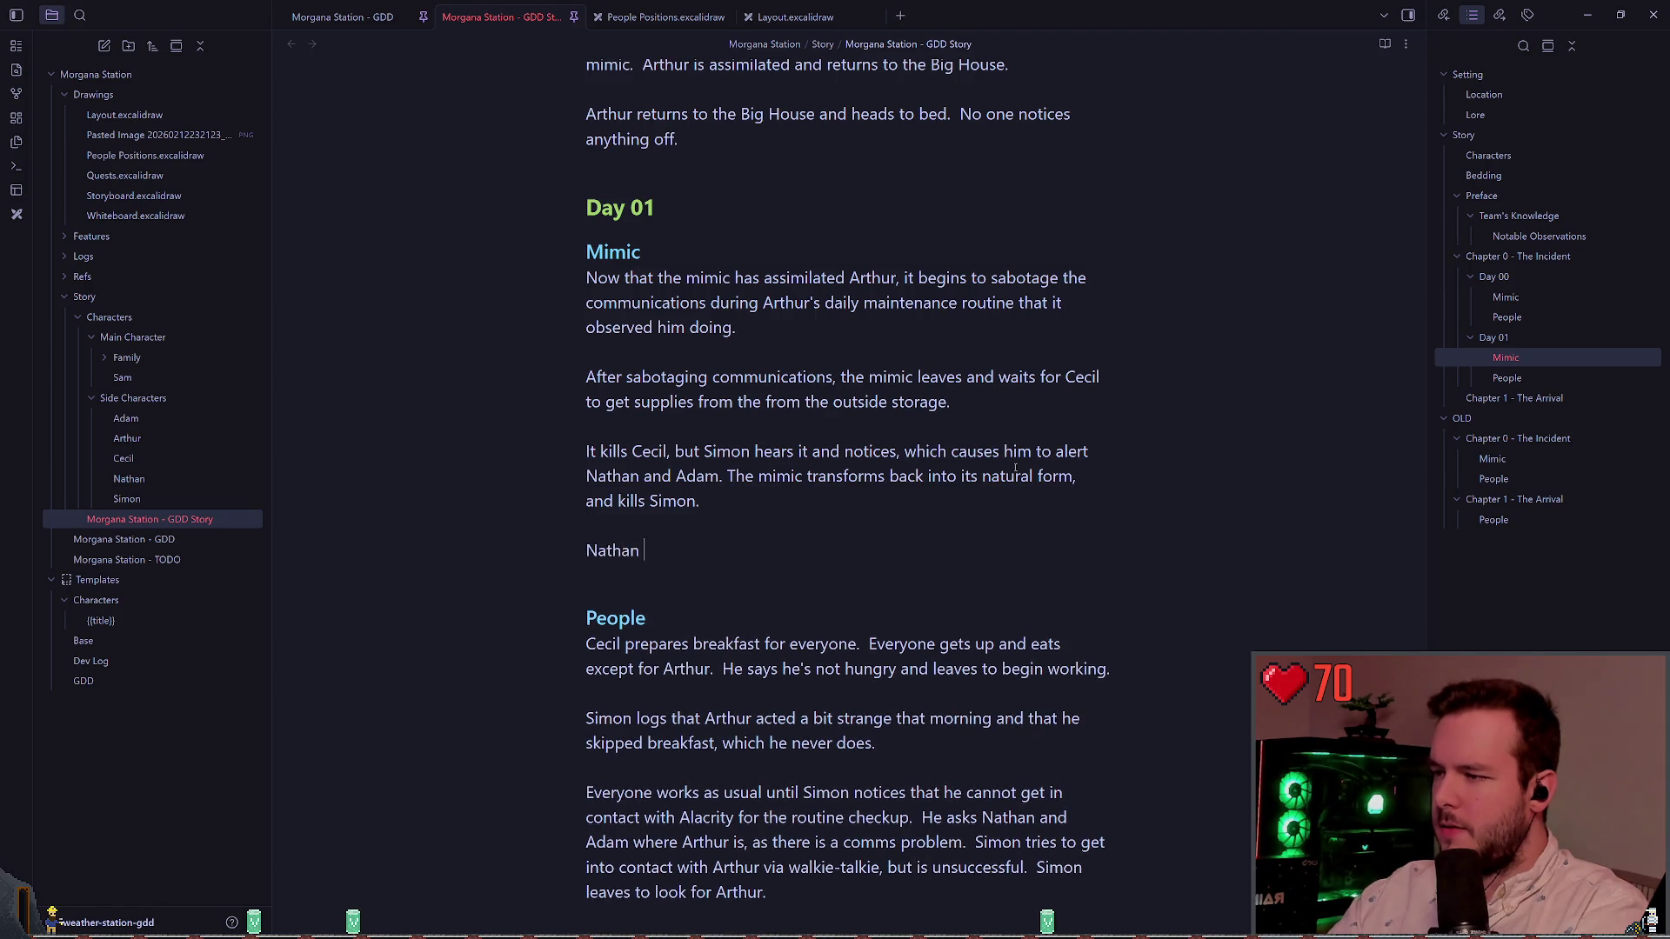
text(and Adam )
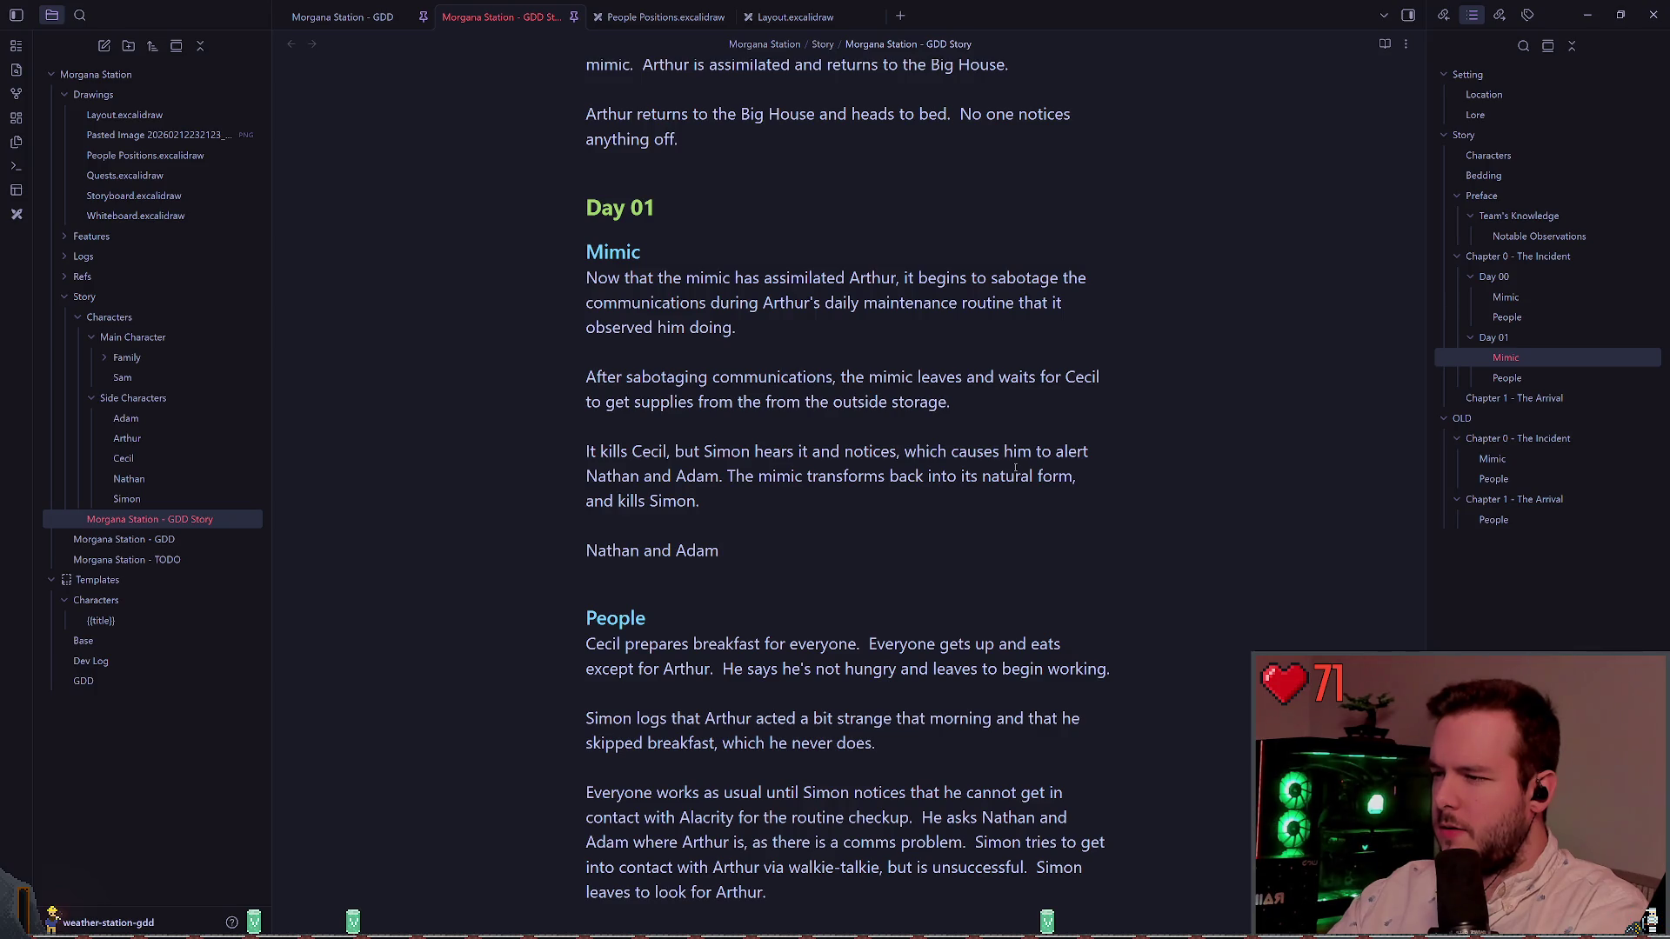
text(leave the Re)
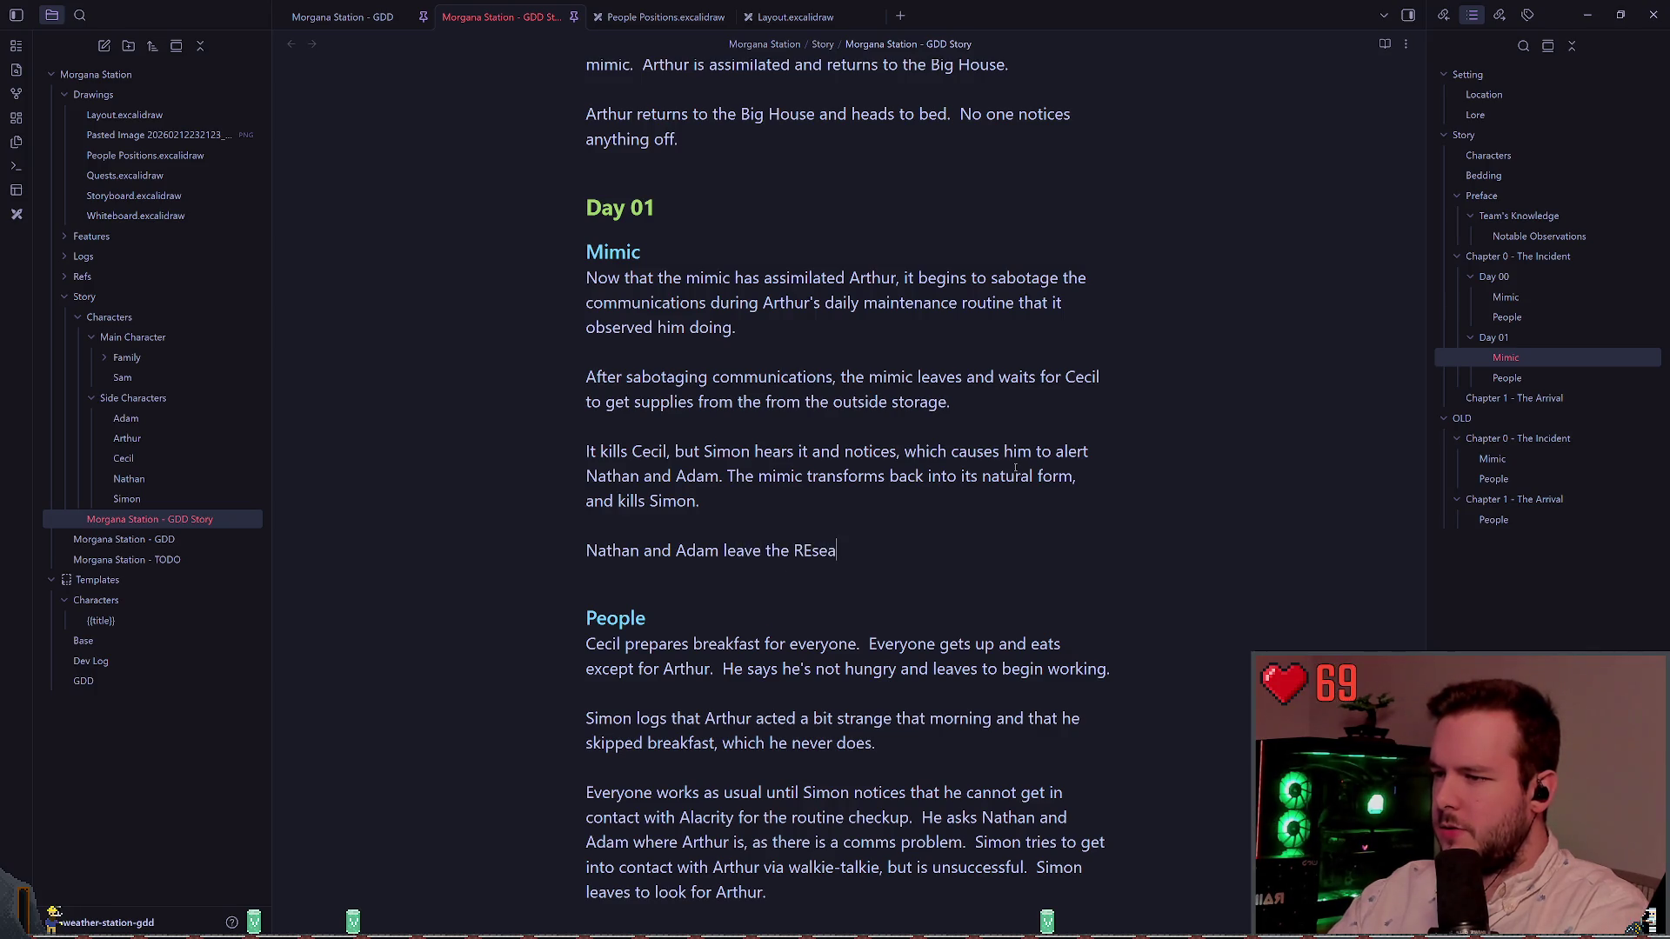
text(search bu)
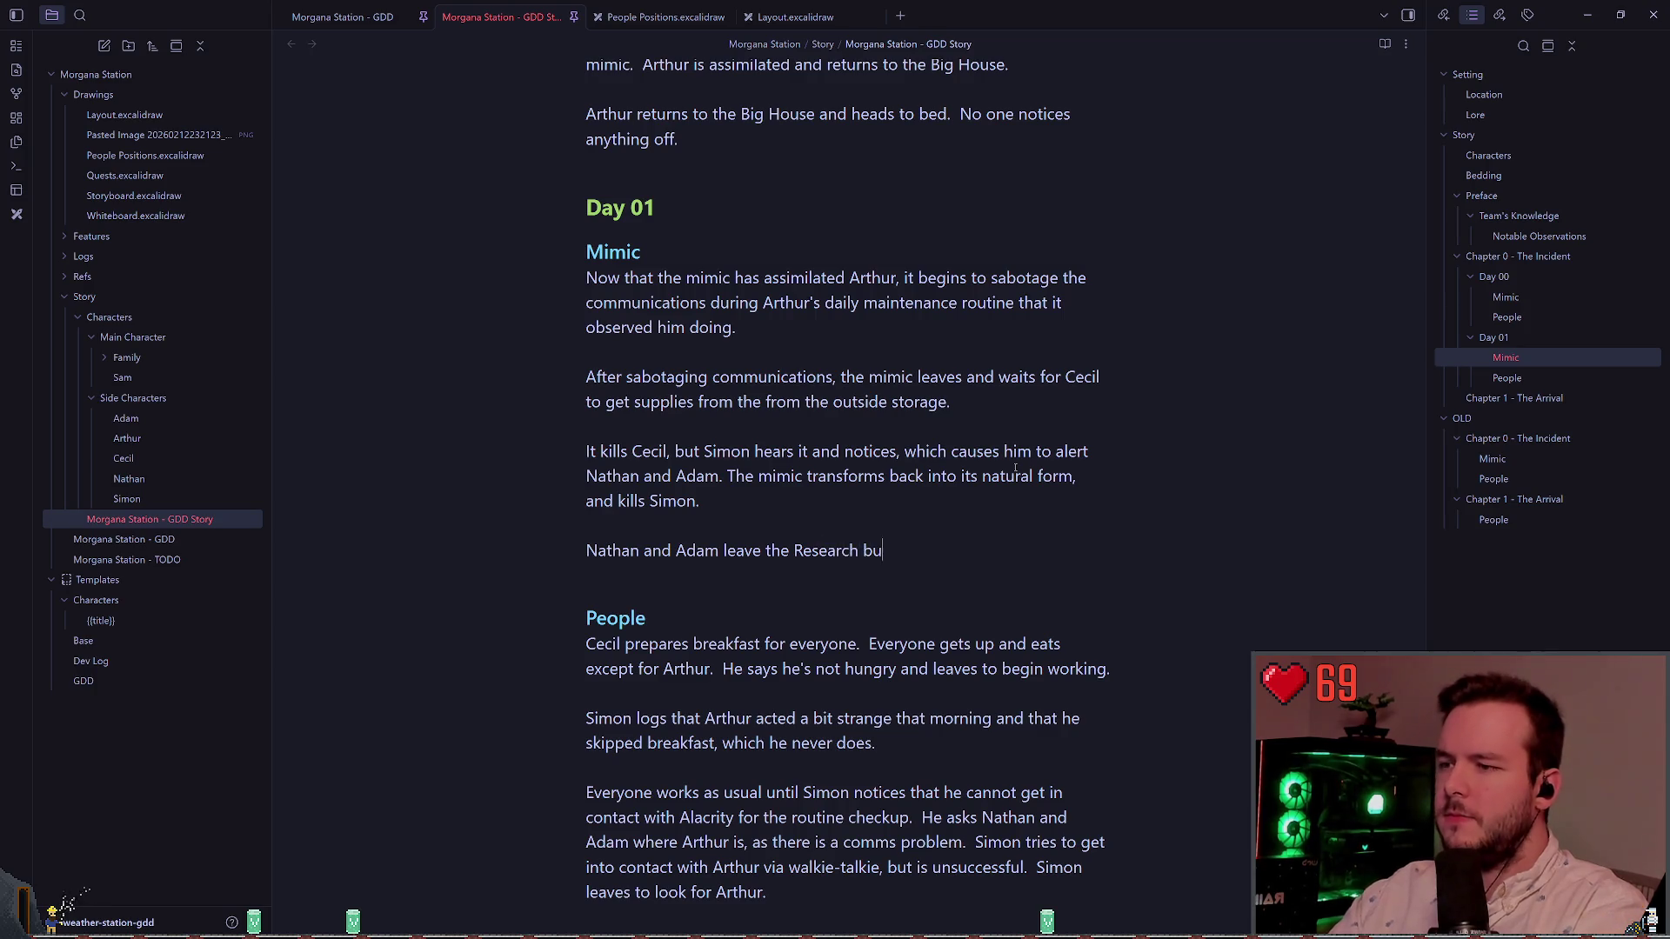
text(ilding and wi)
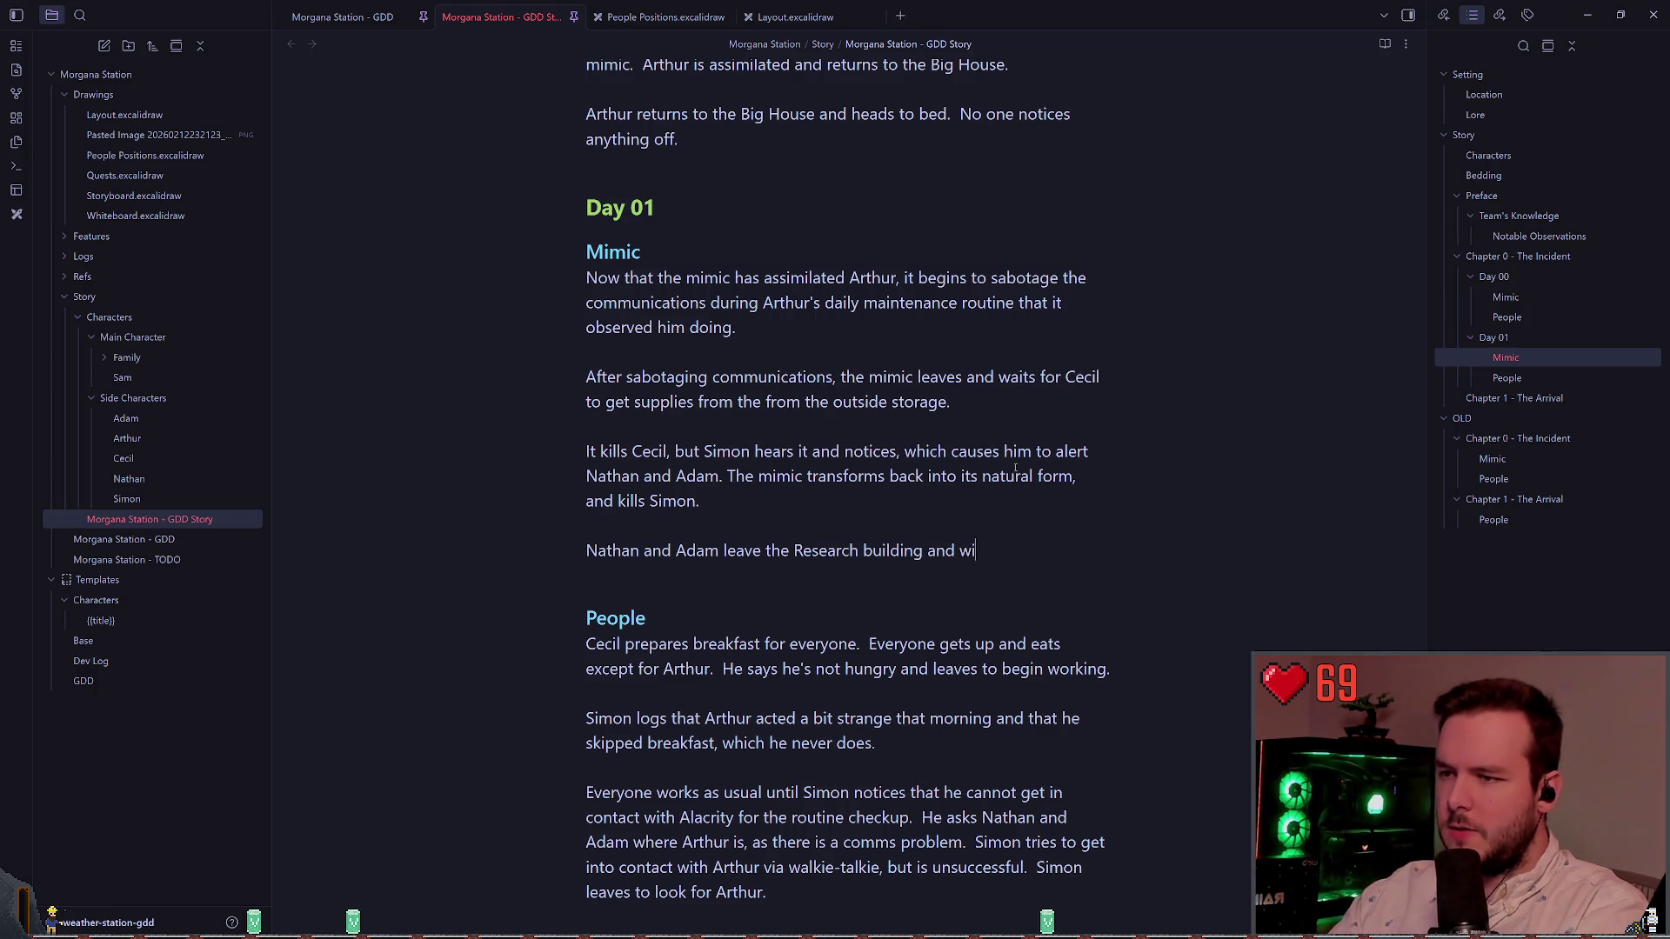
text(tness Simon being)
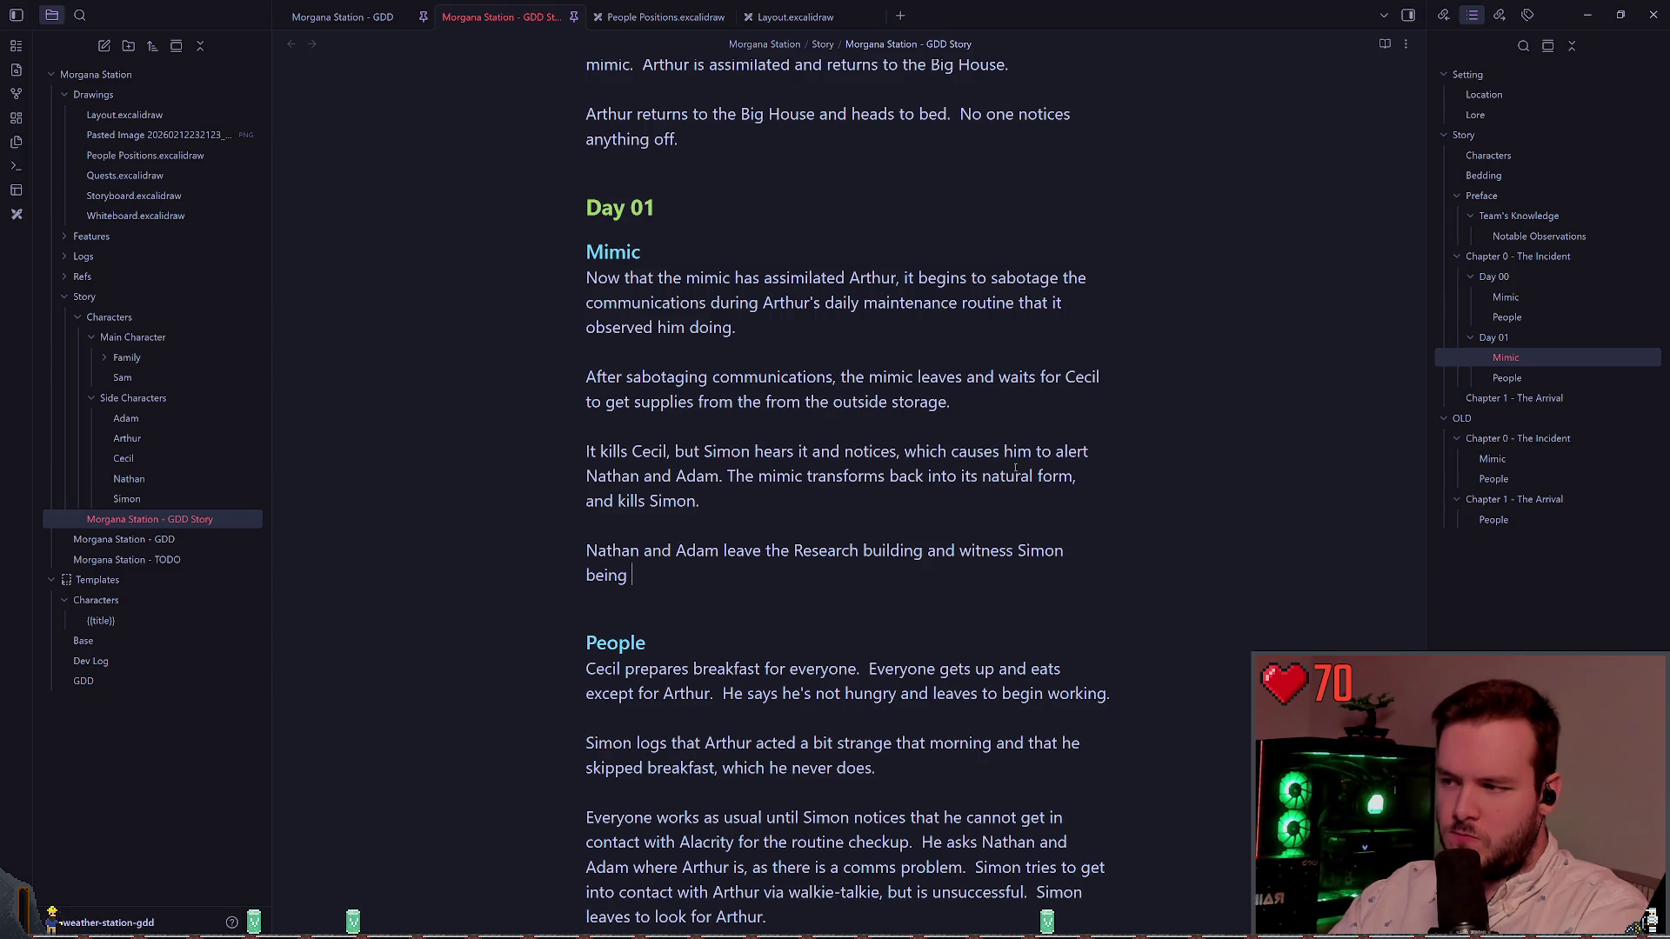
text(assimilated,)
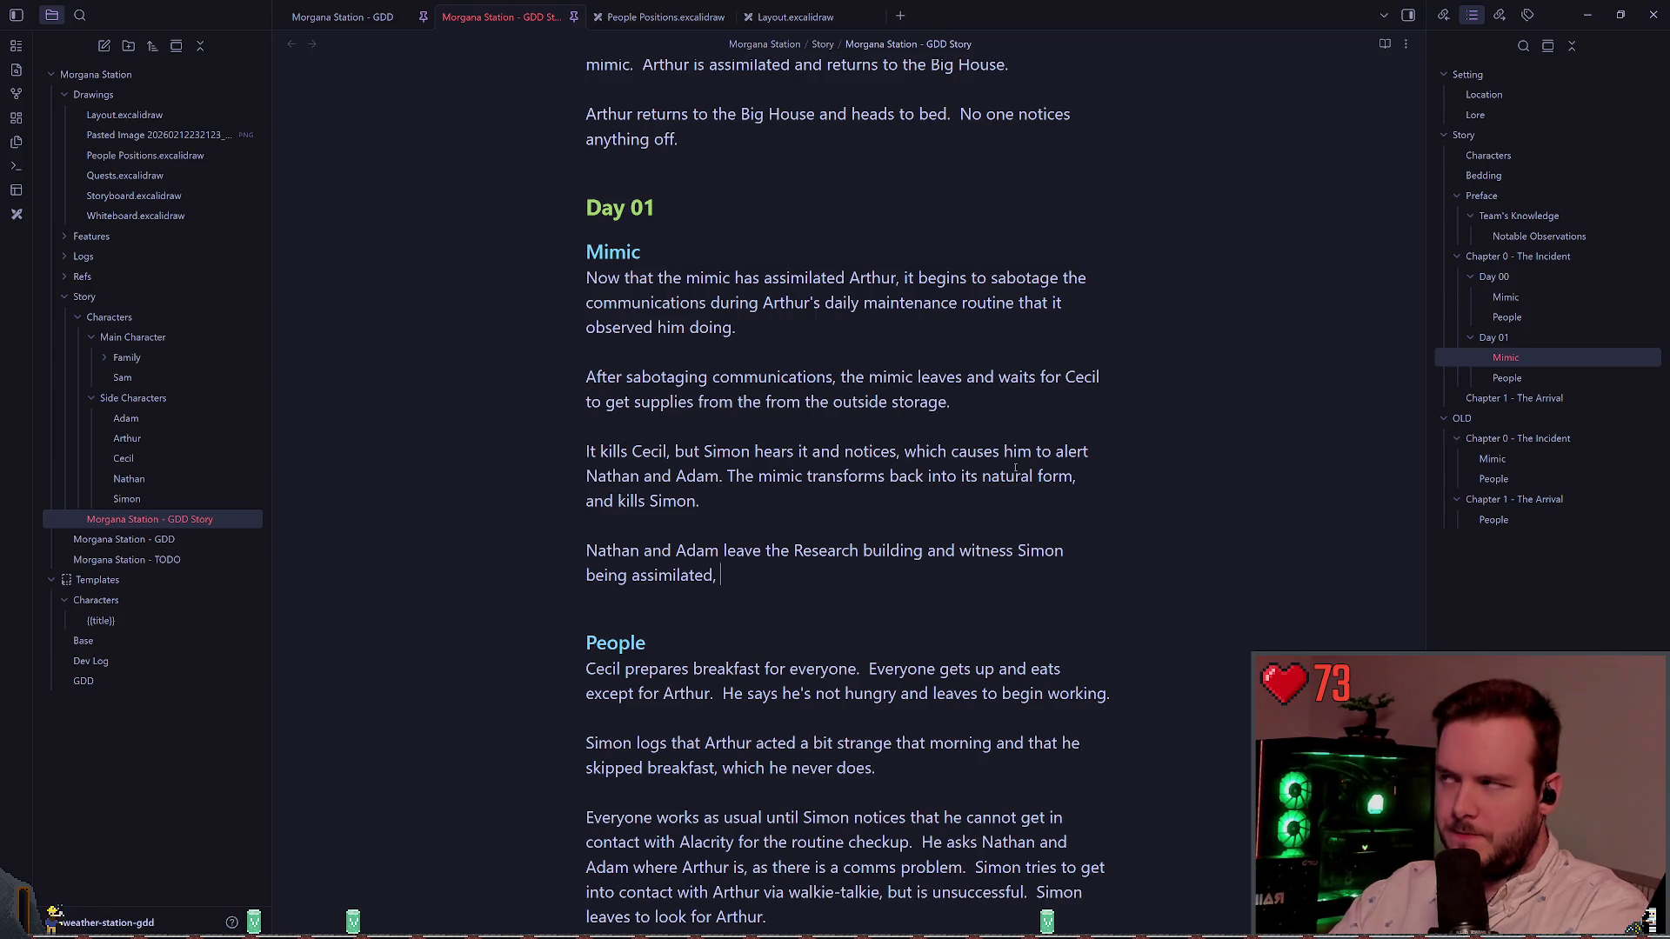
text(which prompts the mto ru)
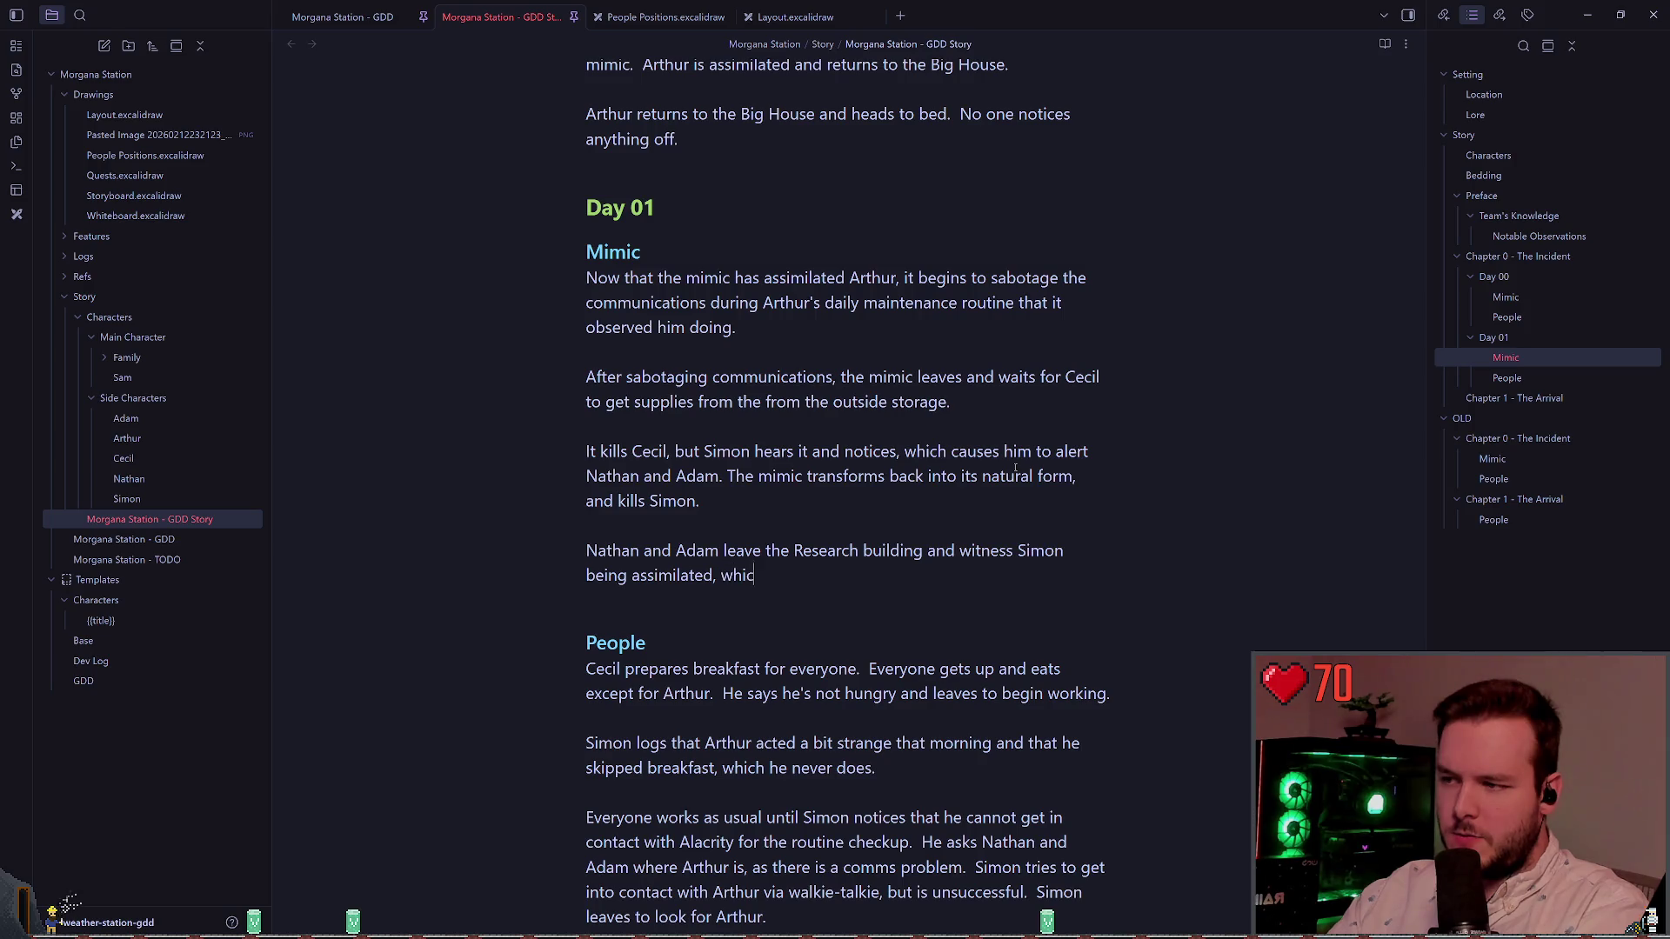
key(BackSpace)
key(BackSpace)
key(BackSpace)
Step: Add that they run: Nathan into the snow, Adam up the ladder to the Research building roof
text(m to run.  )
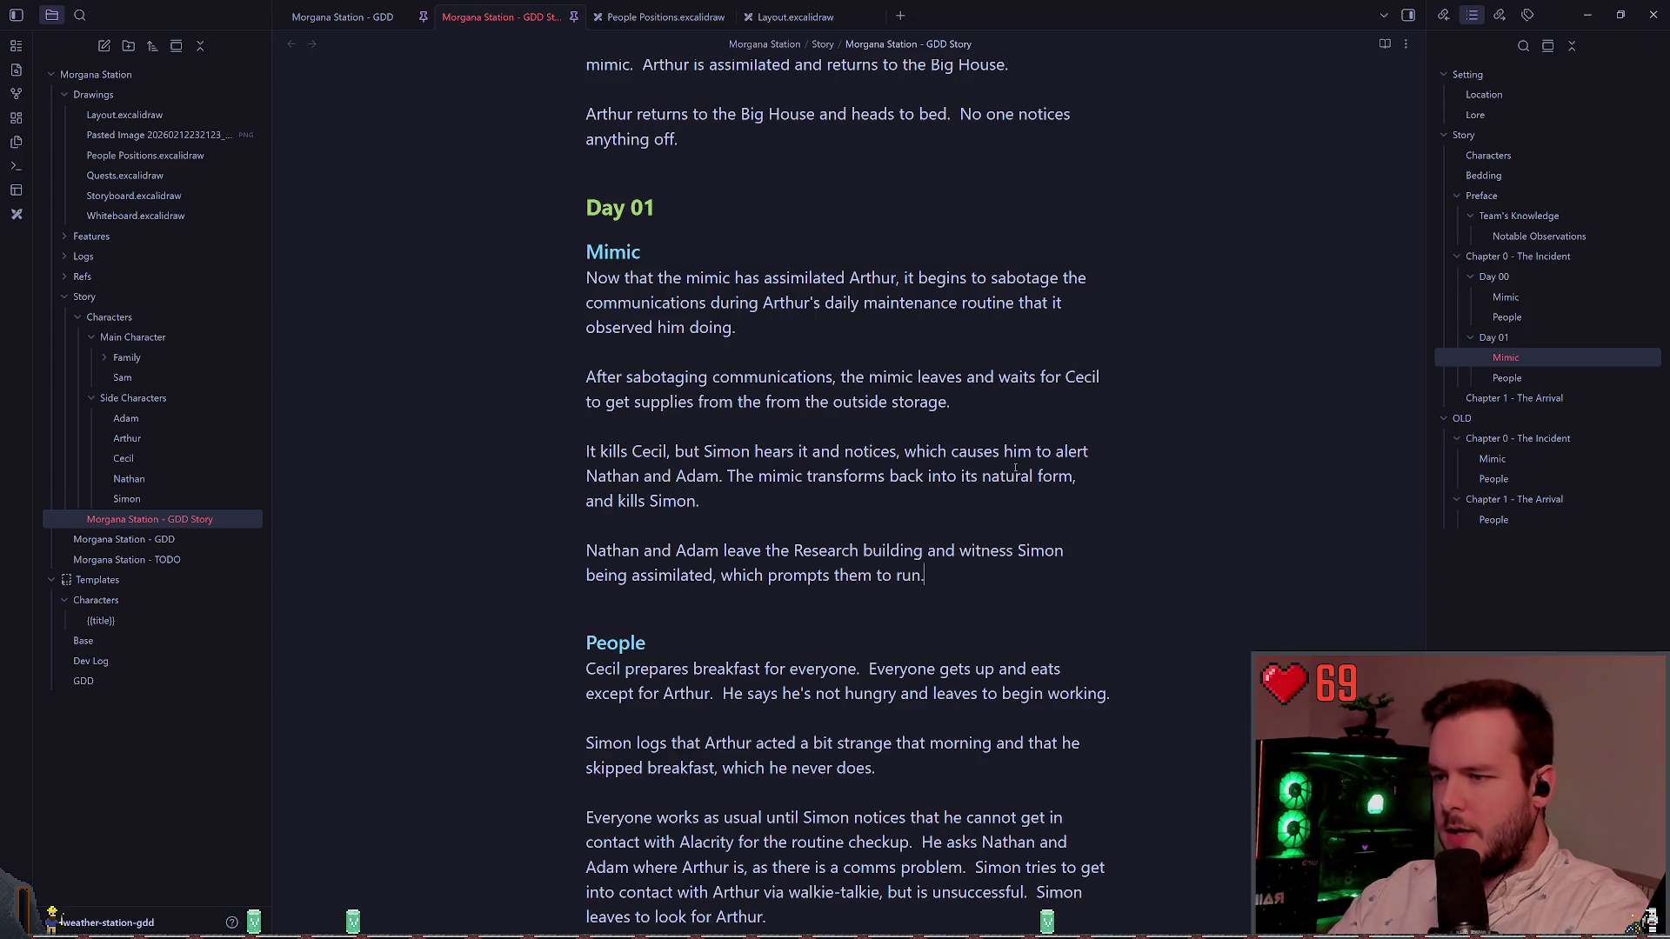
text(Nathan runs away into )
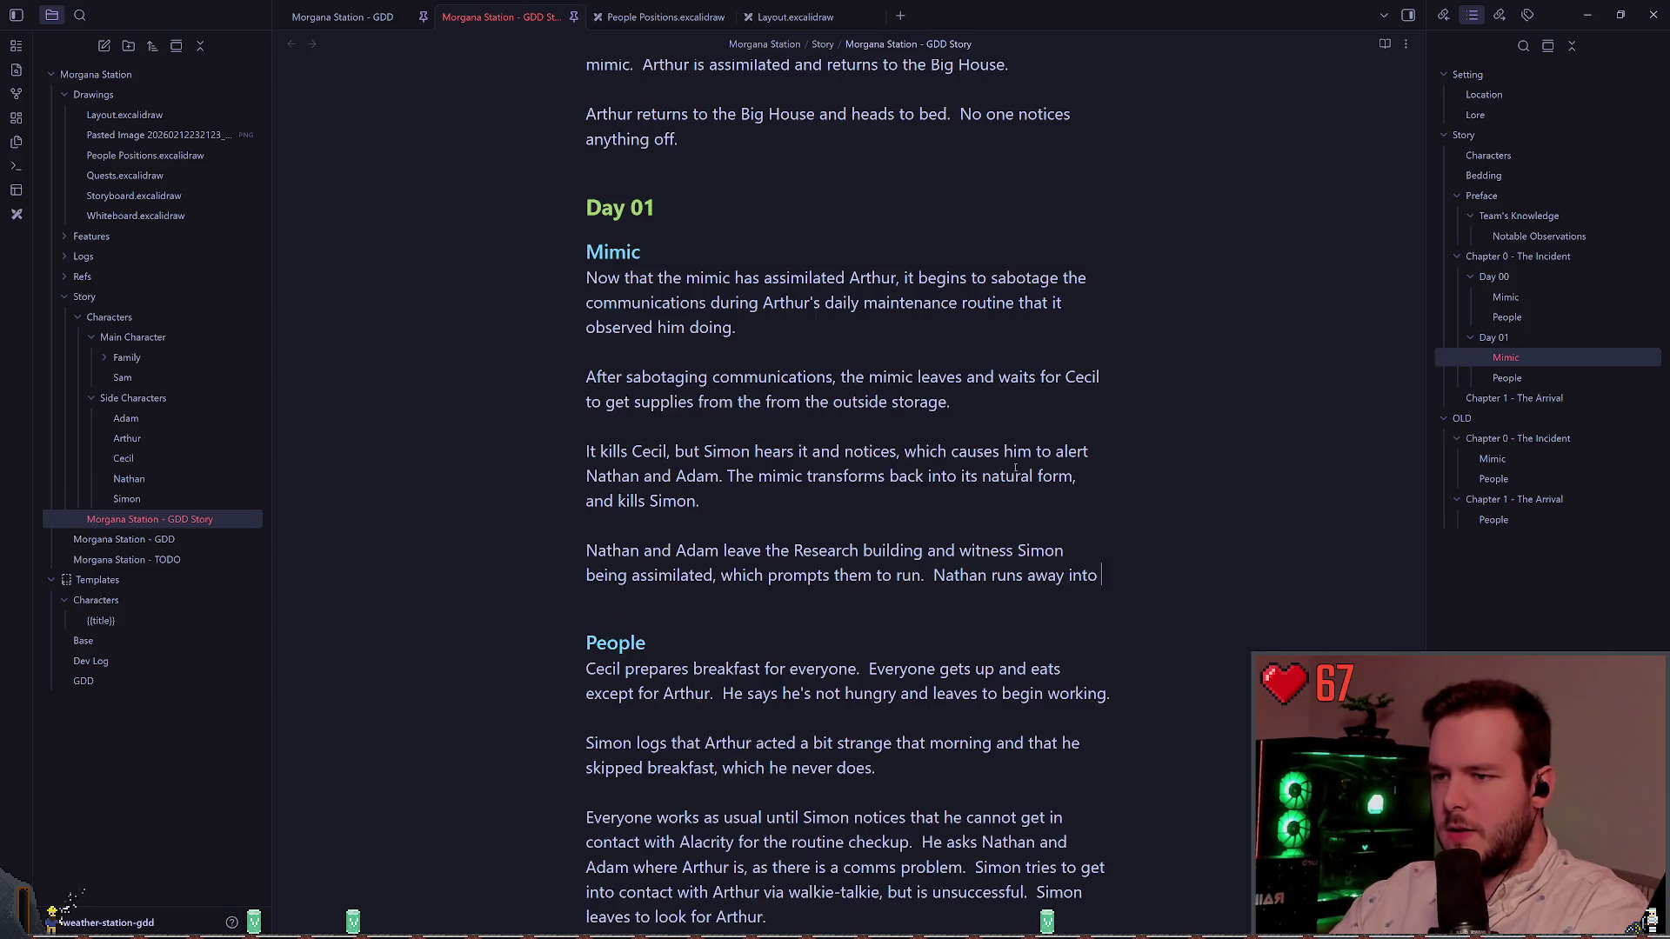
text(the snow)
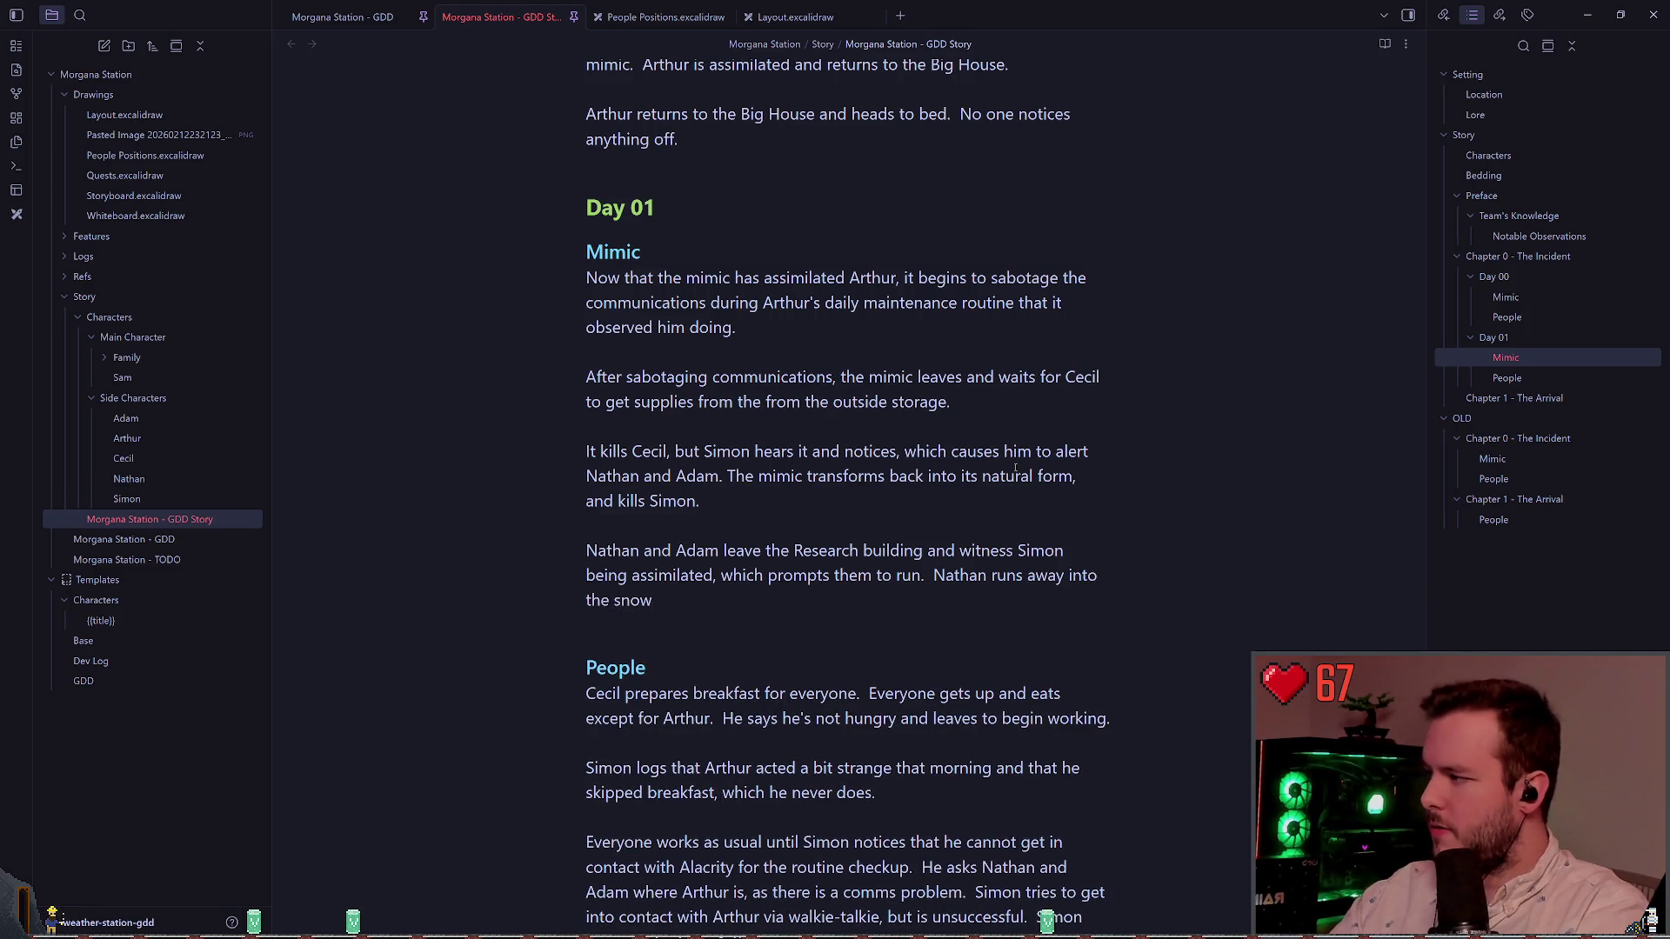
text(.  Adam runs up the ladder )
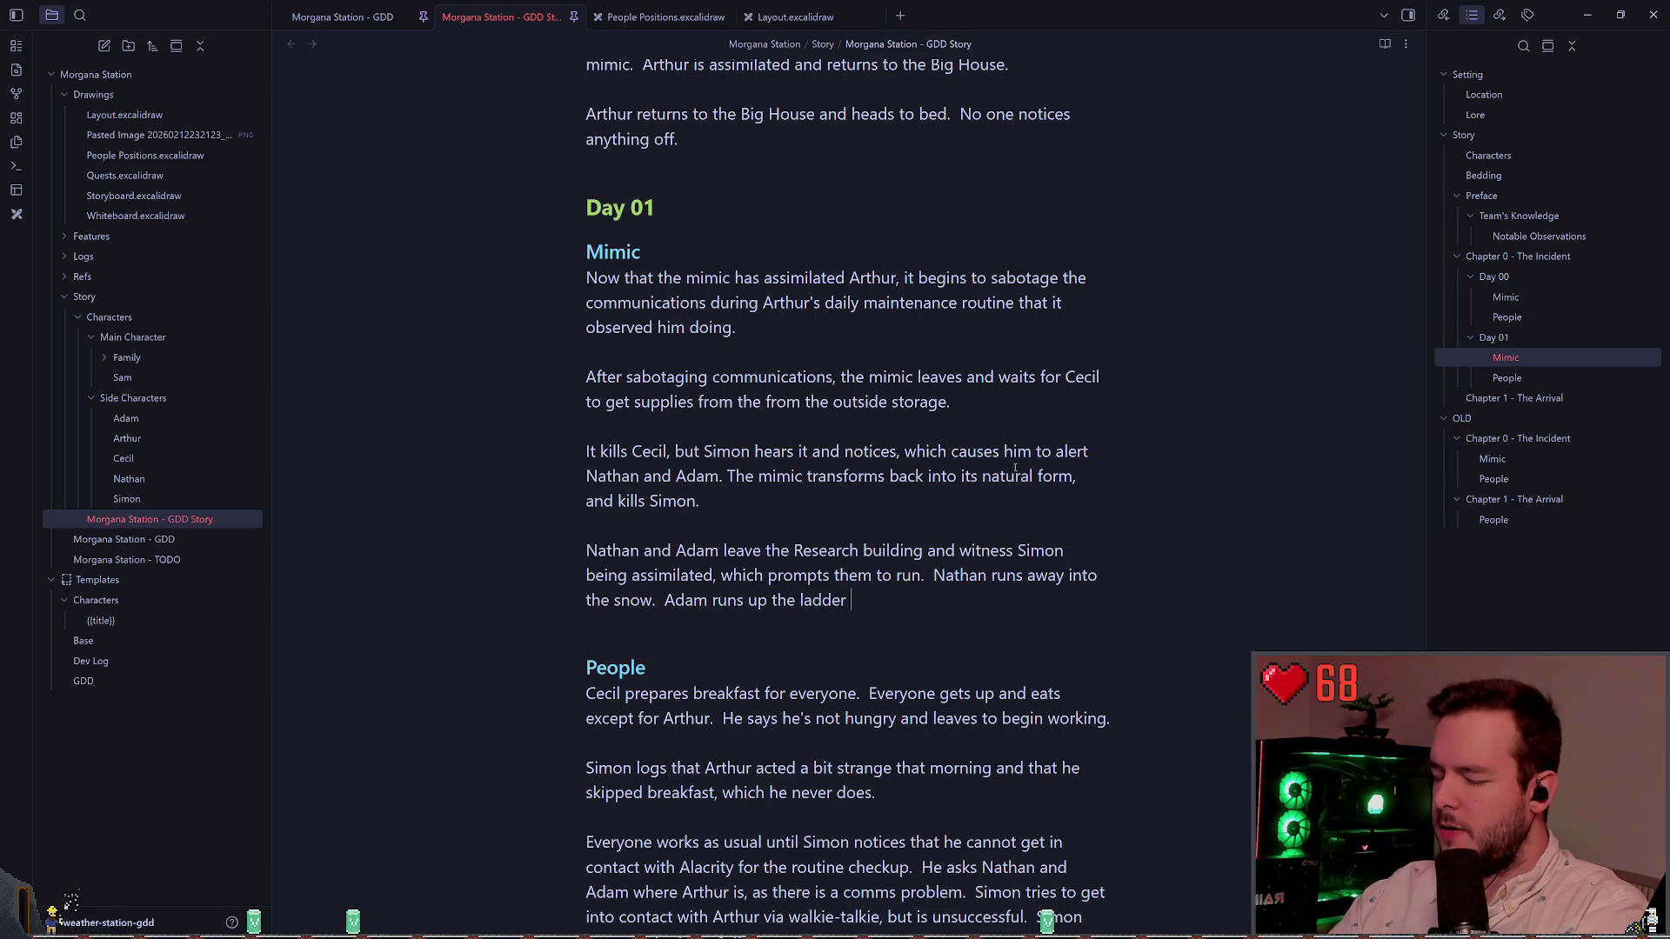
text(to the second floor o)
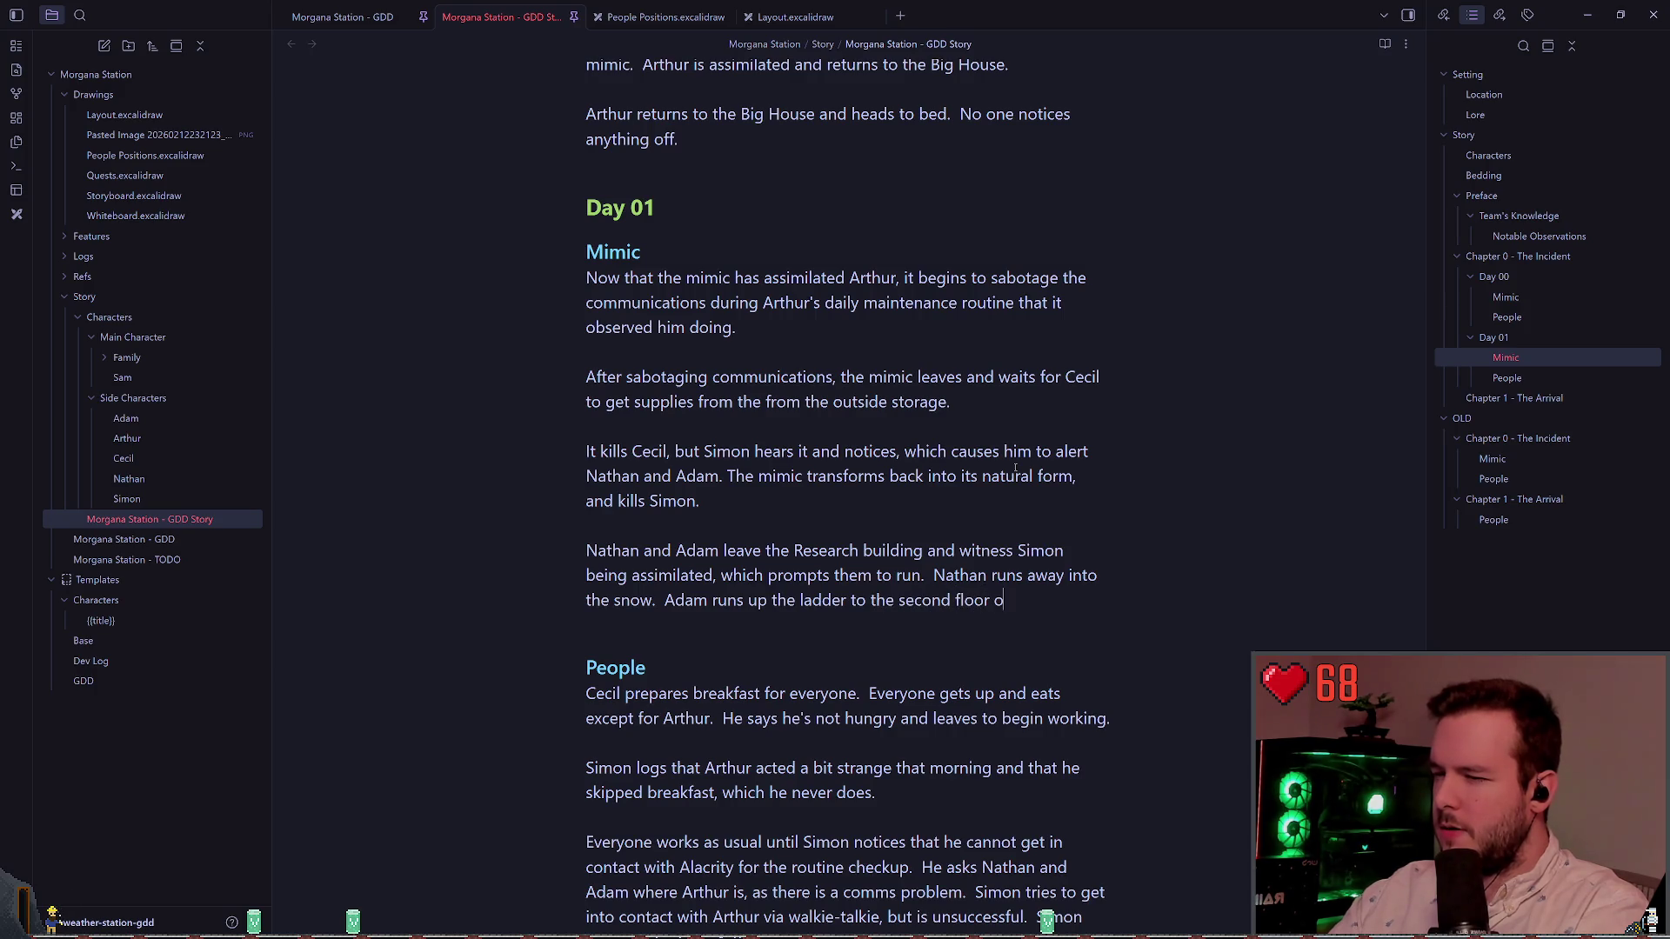
key(BackSpace)
key(BackSpace)
key(BackSpace)
text(roof )
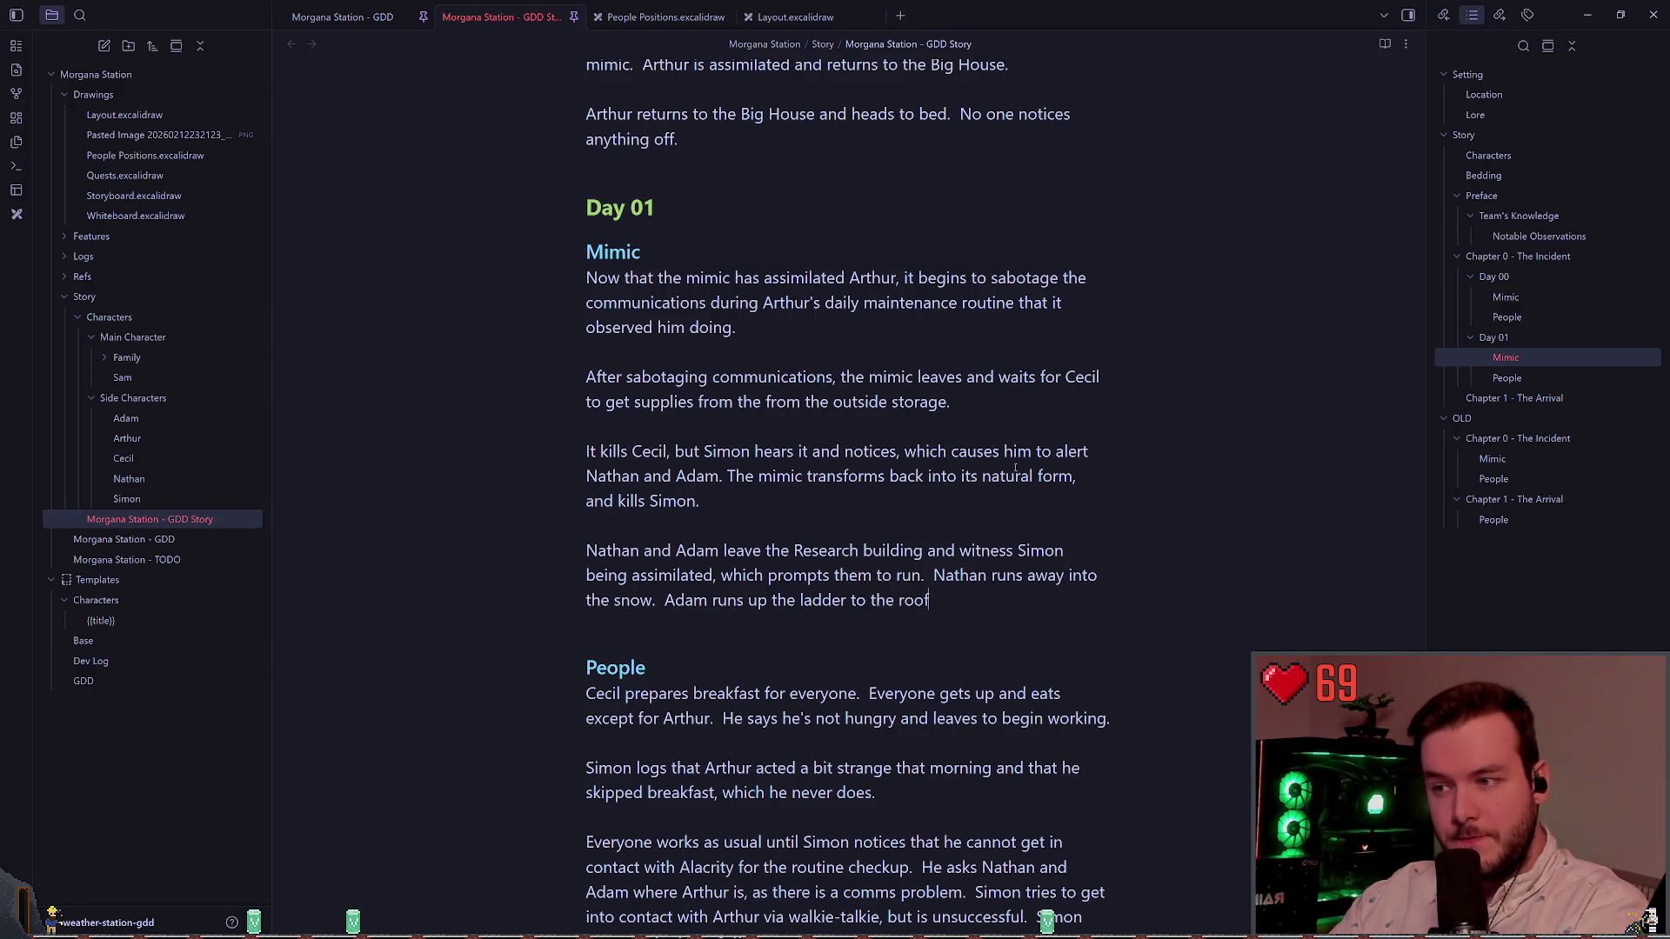
text(of the)
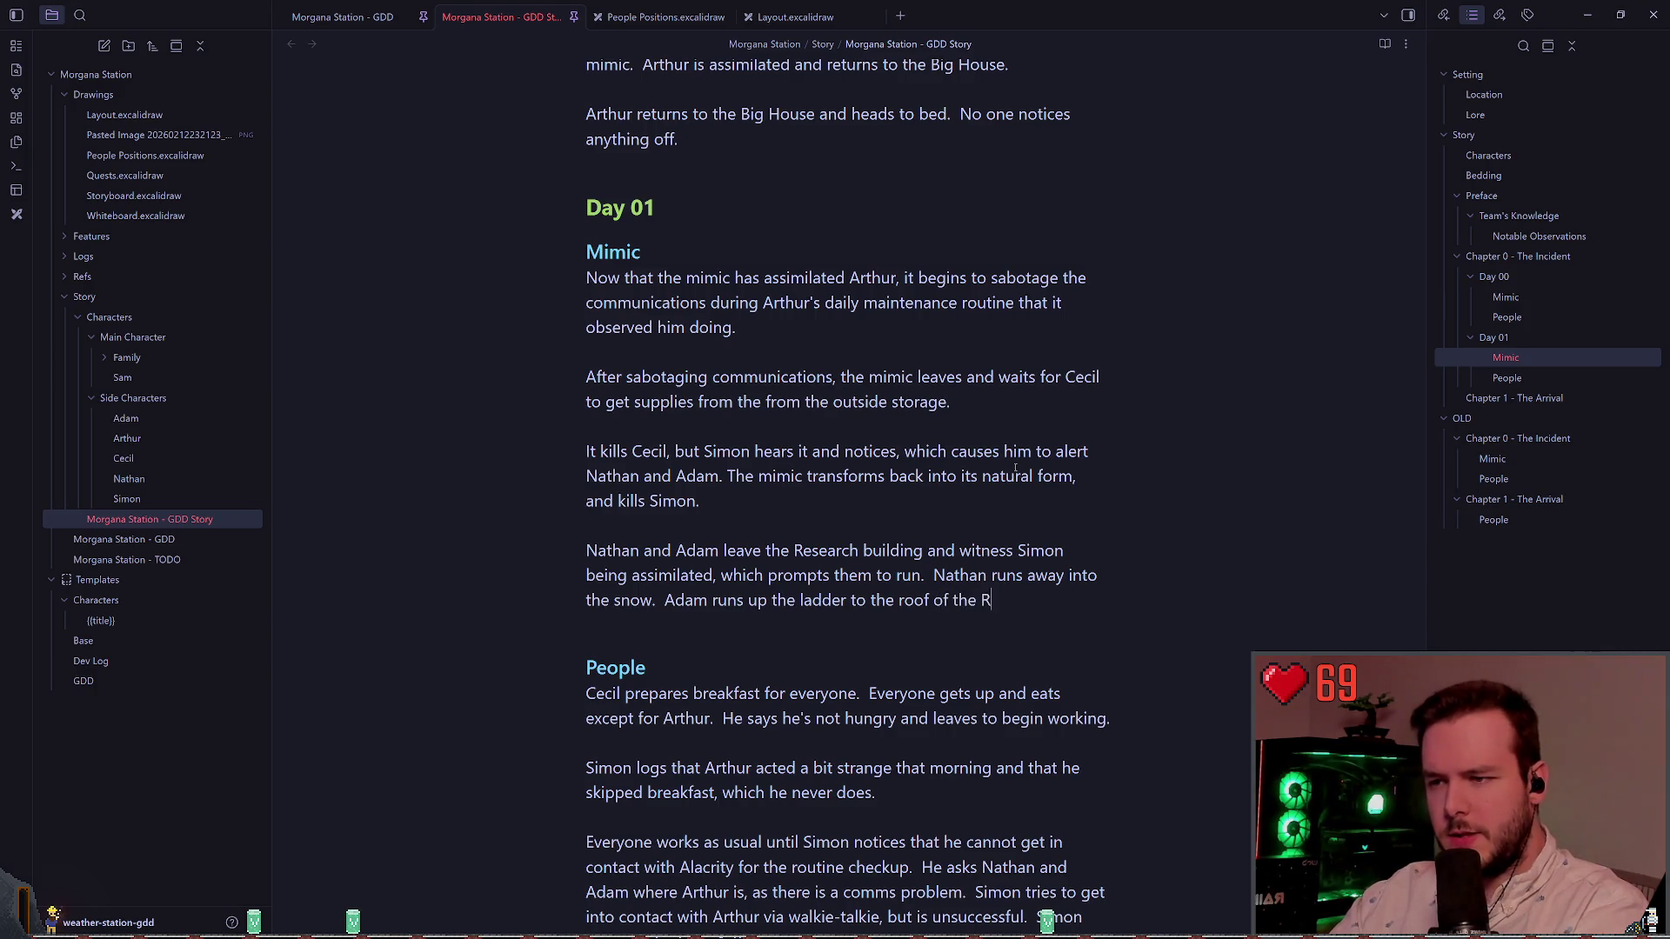
text(Research Build)
key(BackSpace)
key(BackSpace)
key(BackSpace)
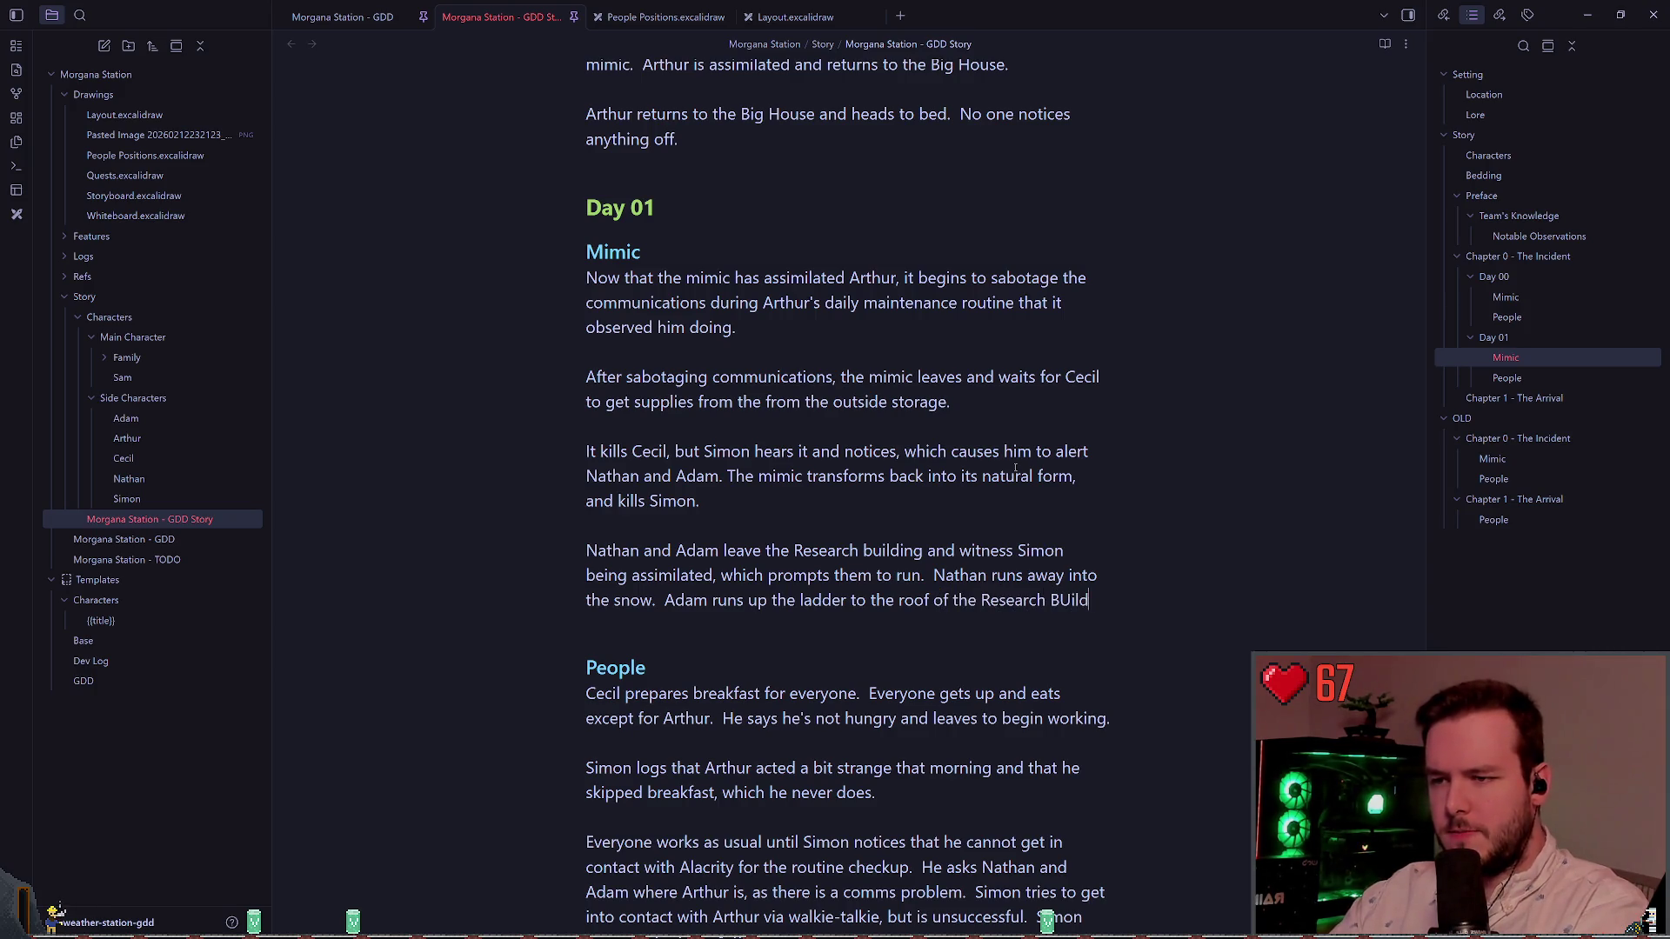
text(building and )
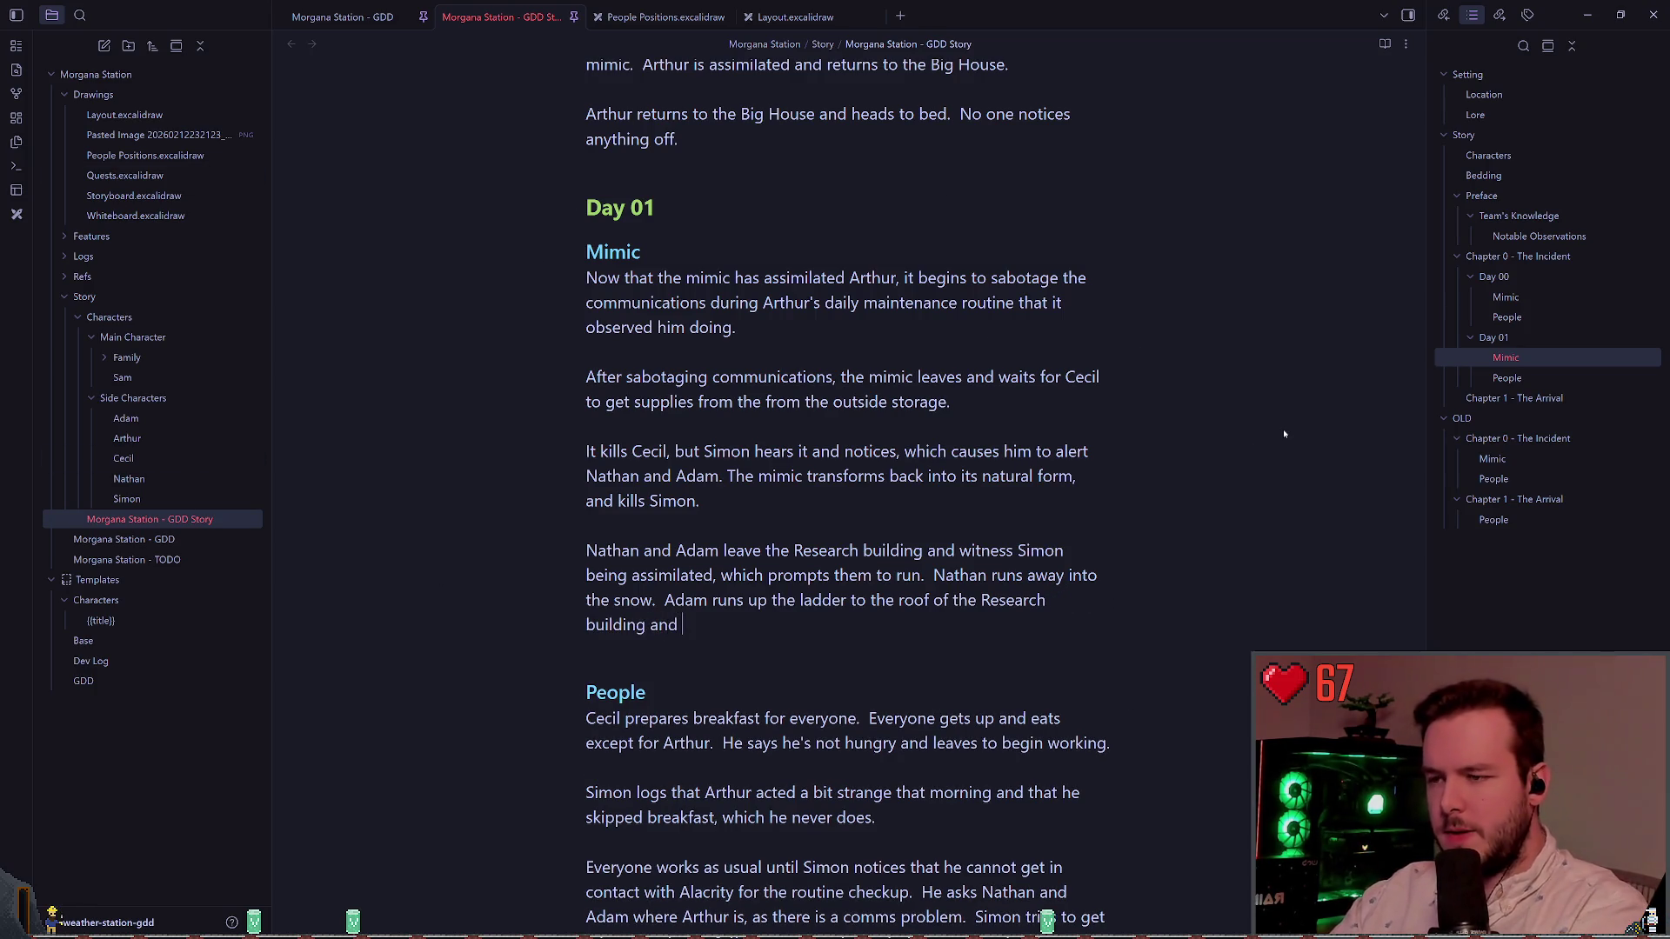
text(stays w)
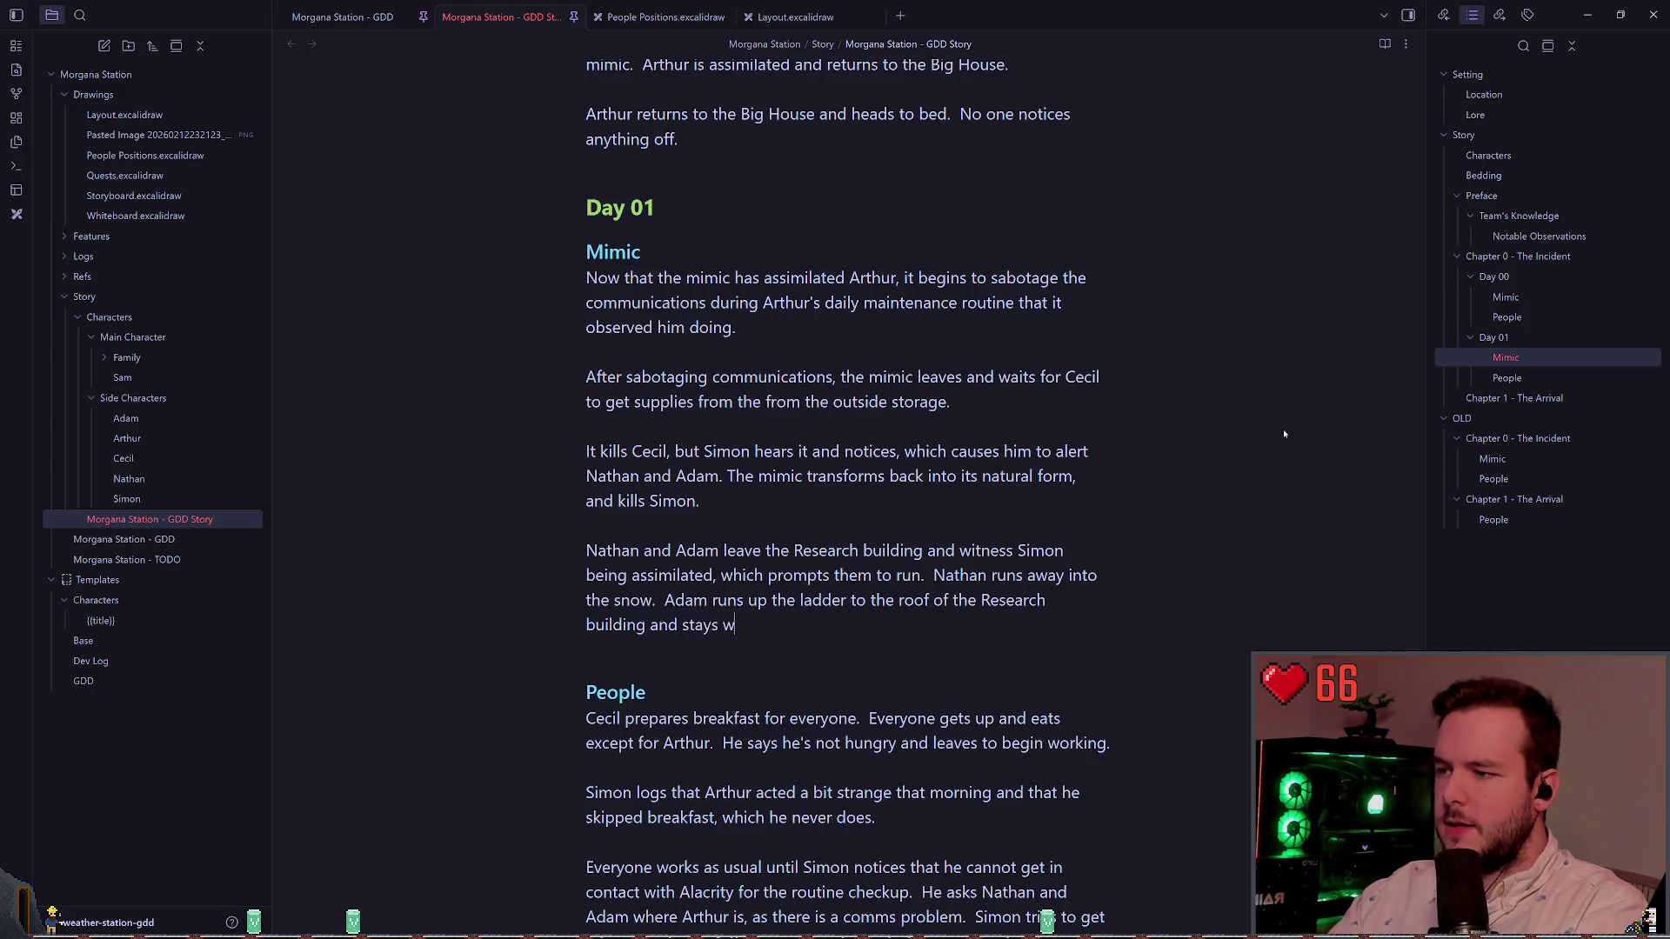
key(BackSpace)
key(BackSpace)
key(BackSpace)
text(.)
key(Return)
key(Return)
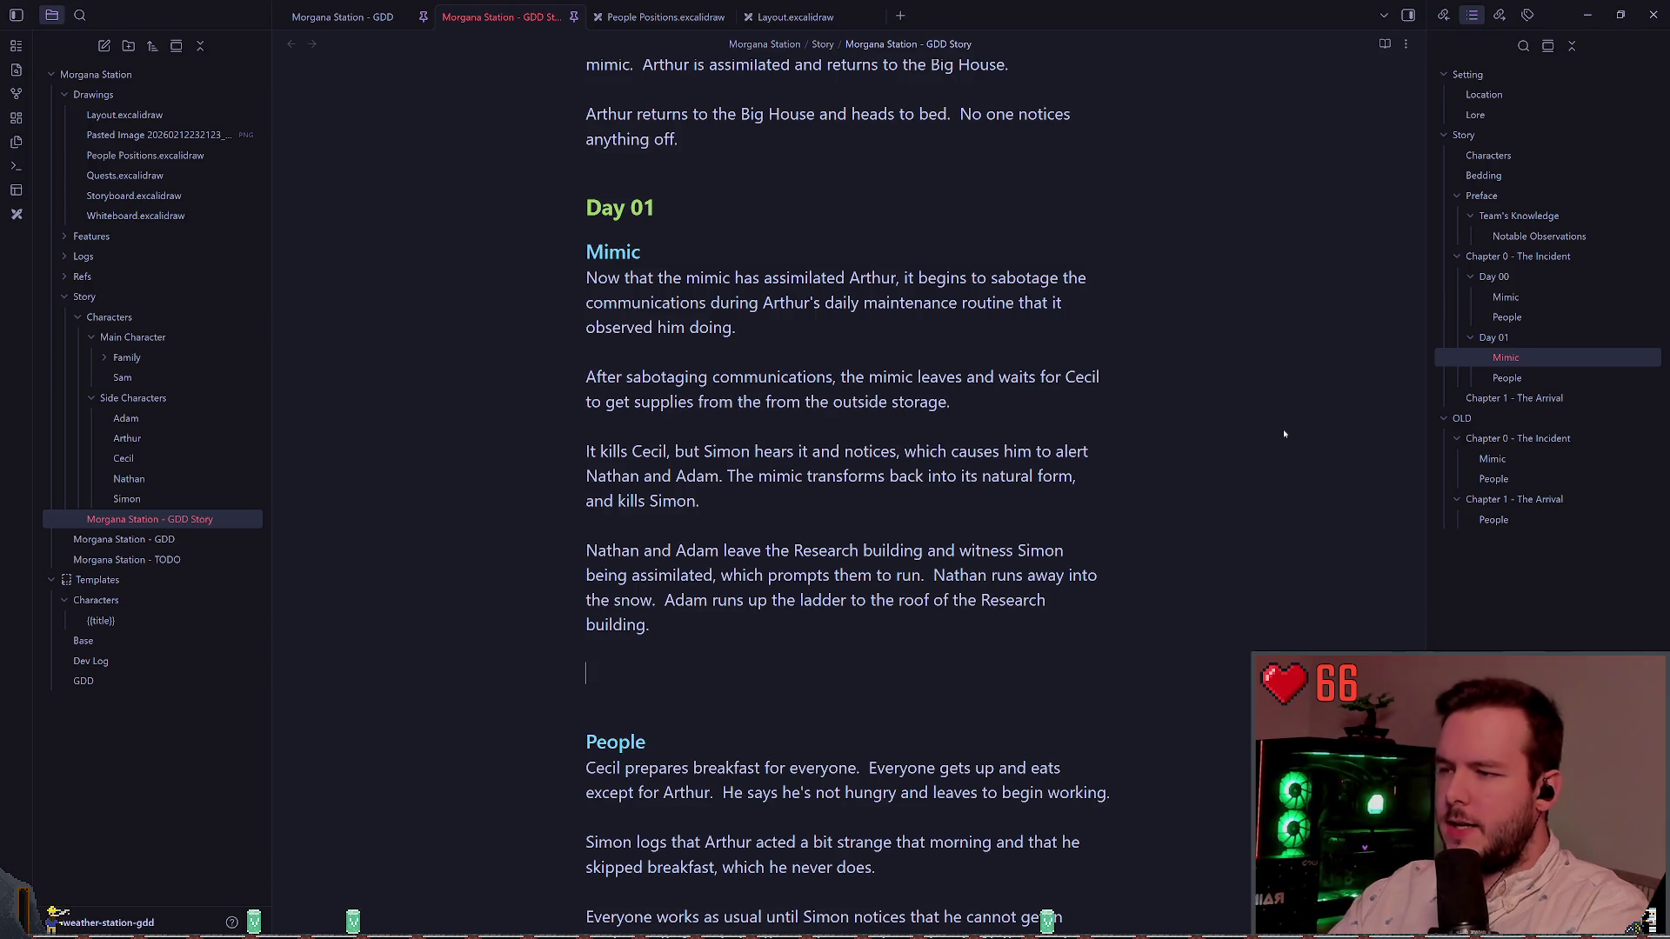
text(The m)
key(BackSpace)
key(BackSpace)
key(BackSpace)
Step: Write that the mimic consumes Nathan while Adam, watched on the roof, freezes, leaving notes to find
text(The mimic chases )
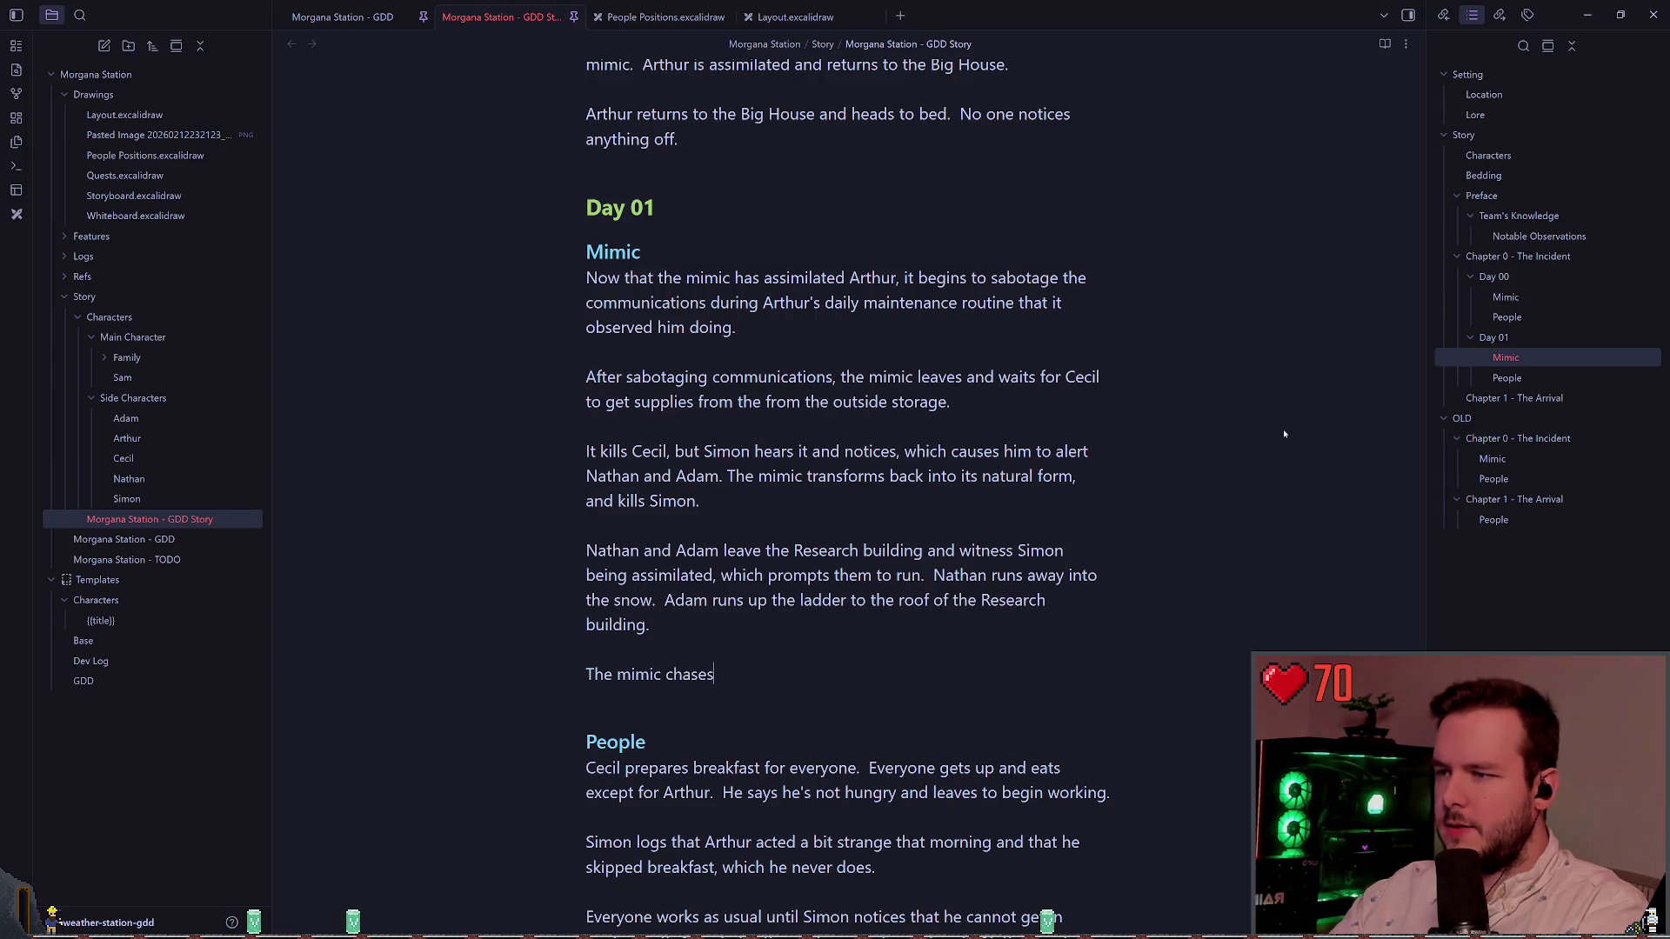
text(Nathan down and )
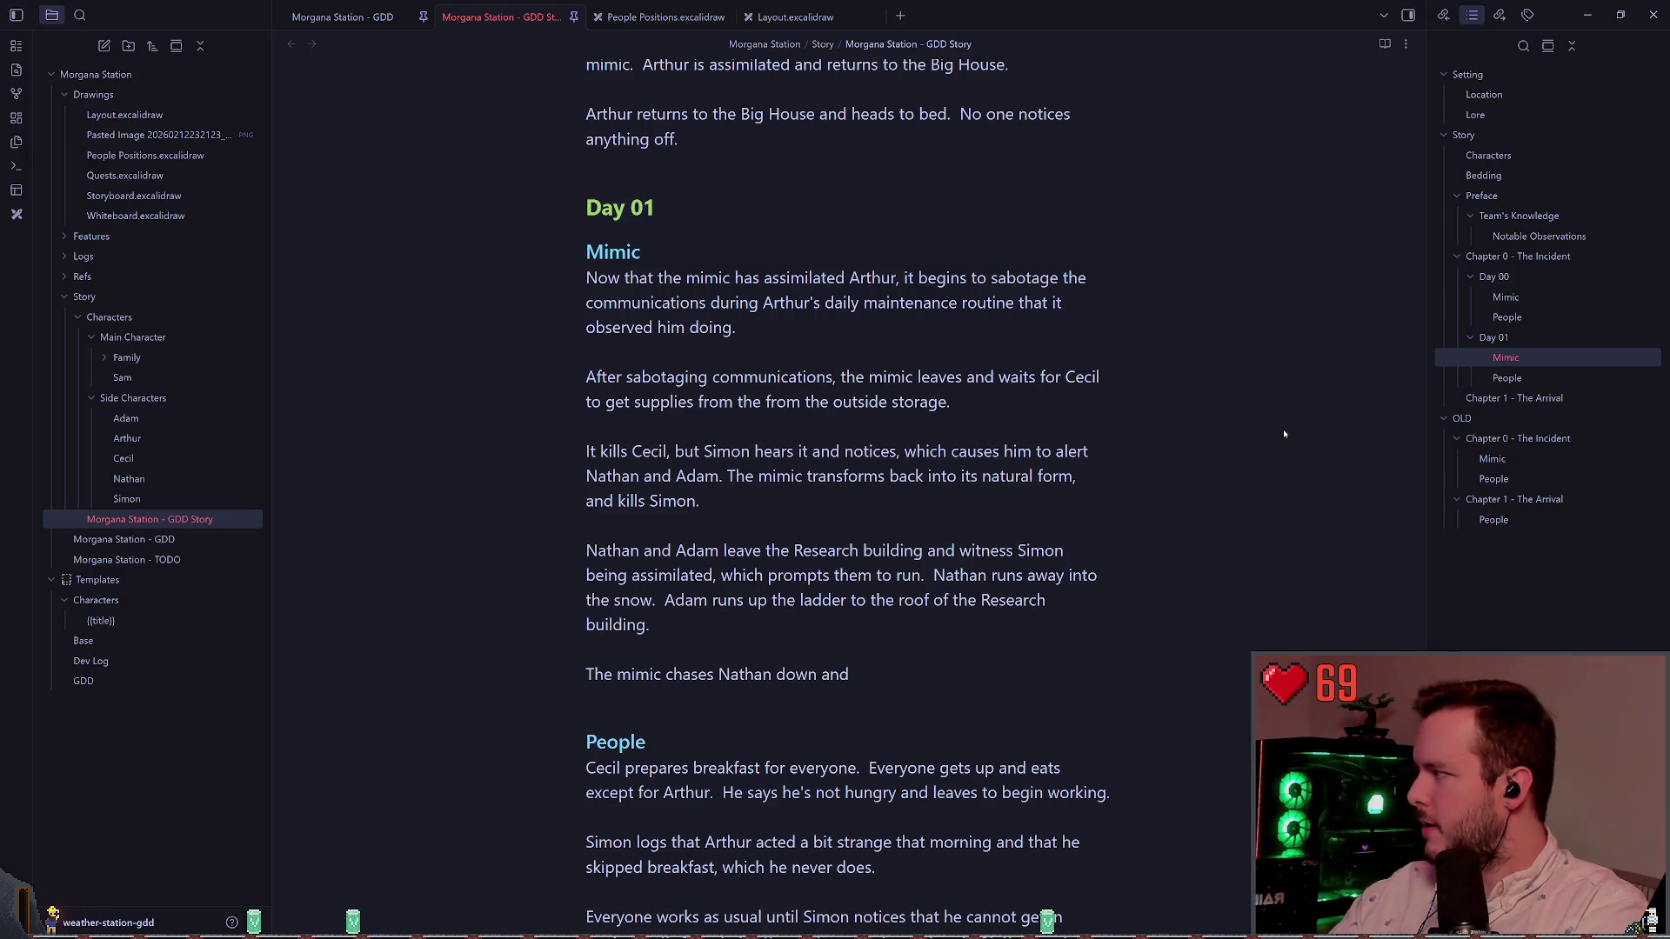
text(consumes him while )
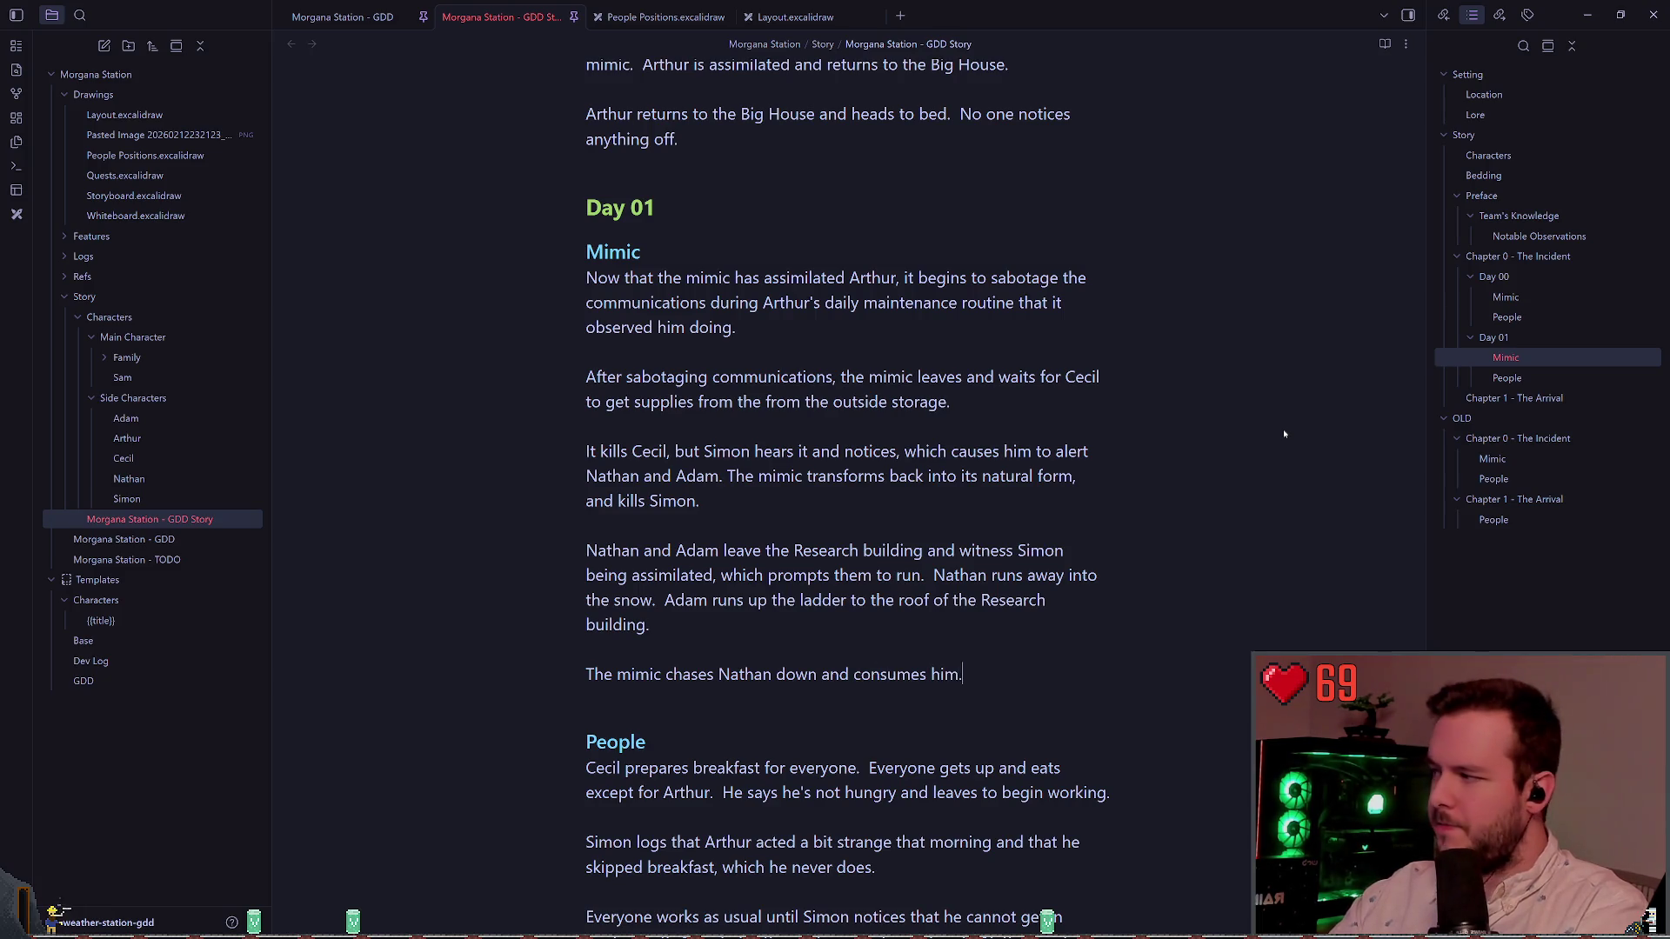
text(Adam watches.)
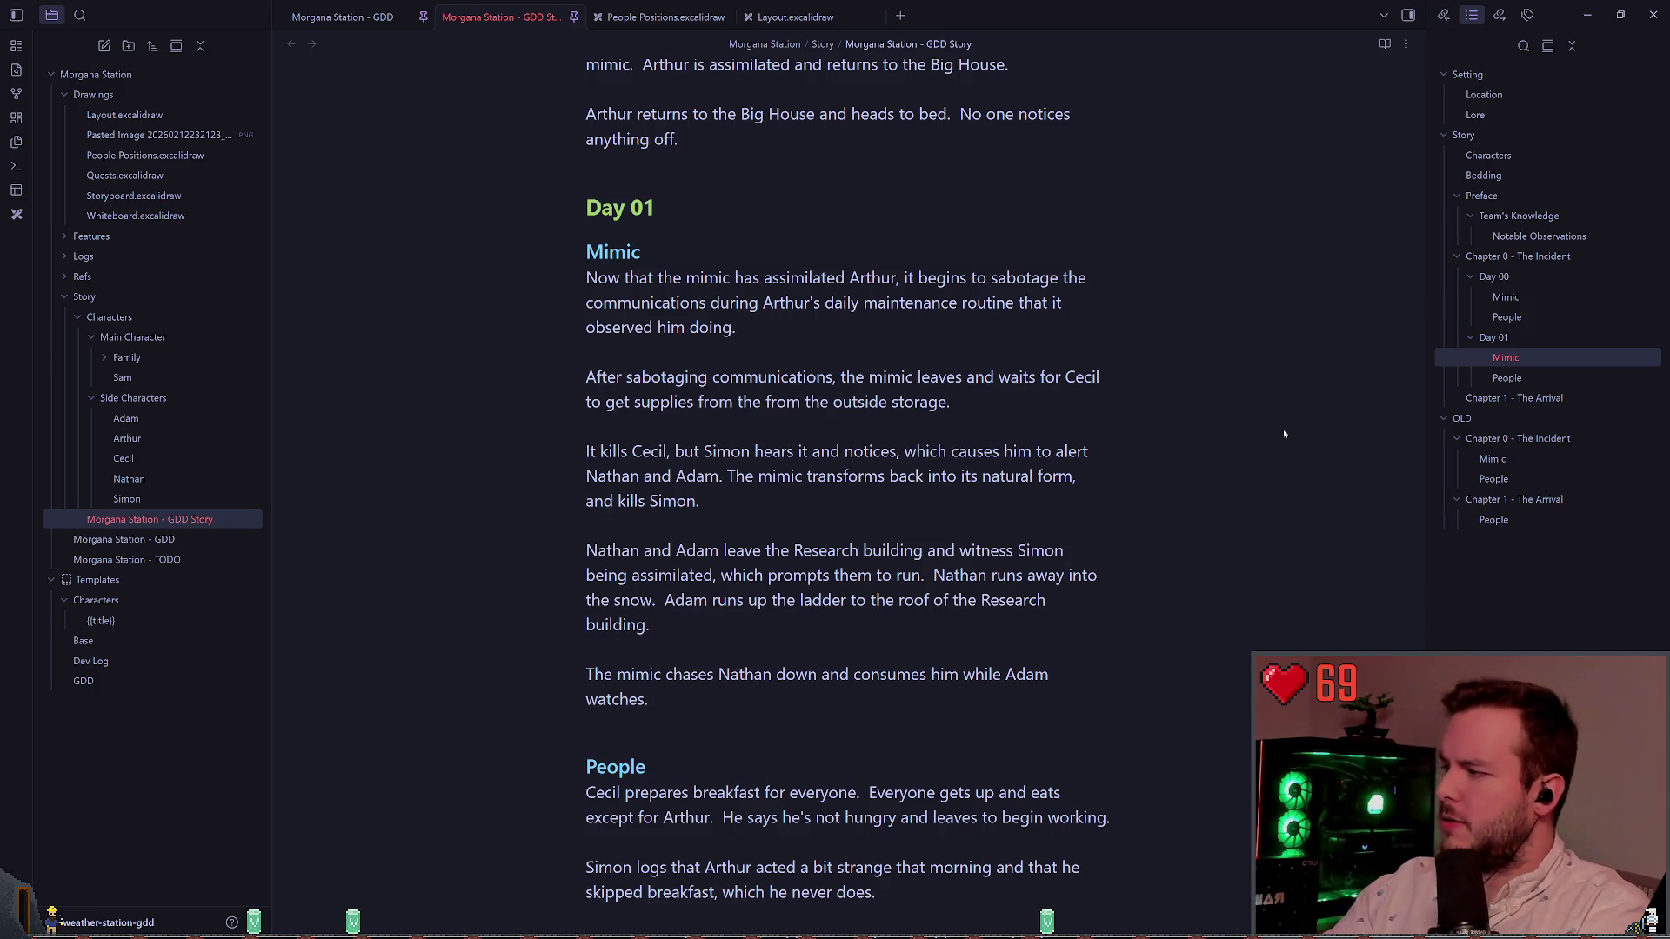
text( Adam)
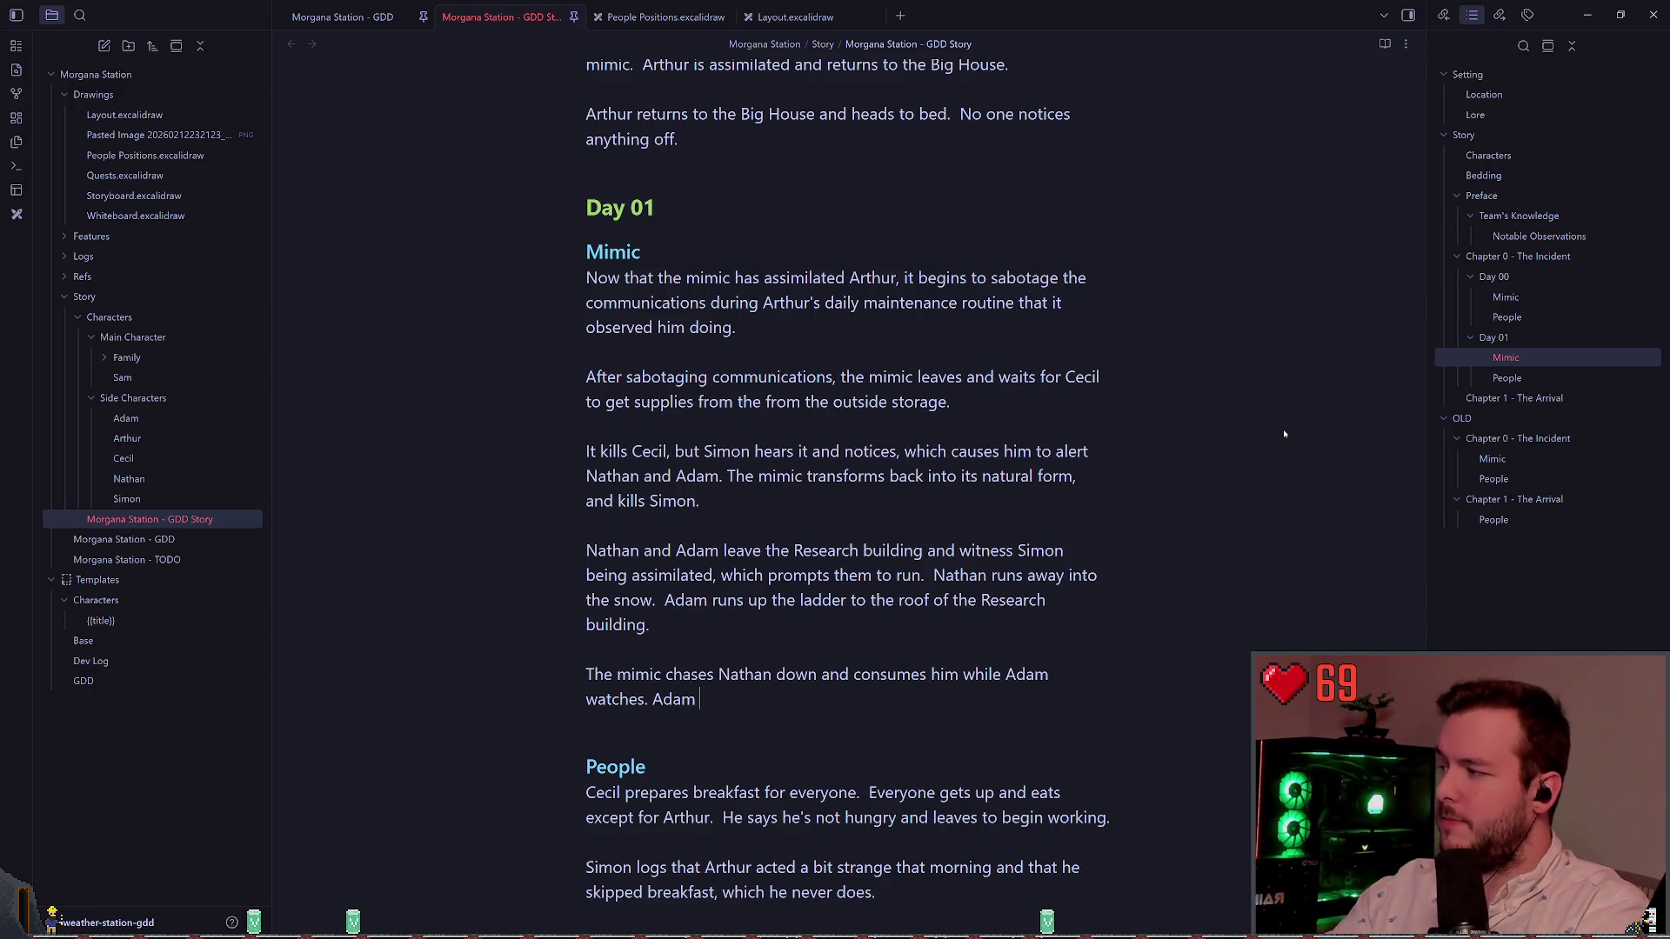
key(BackSpace)
key(BackSpace)
key(BackSpace)
text(Adam proc)
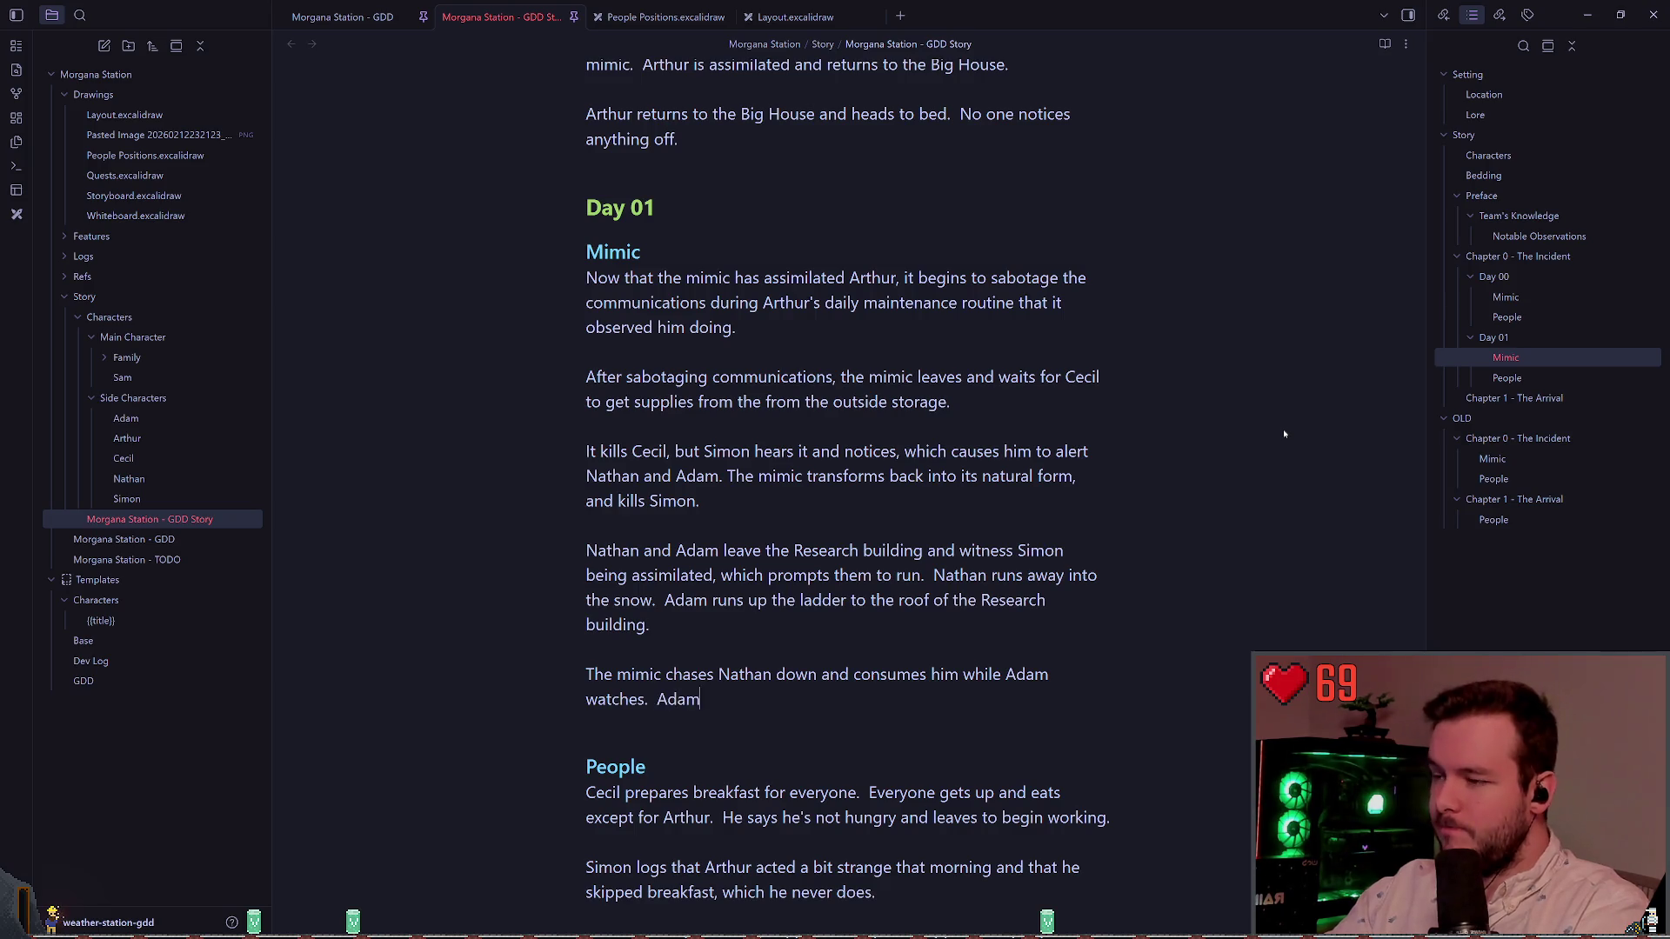
key(BackSpace)
key(BackSpace)
key(BackSpace)
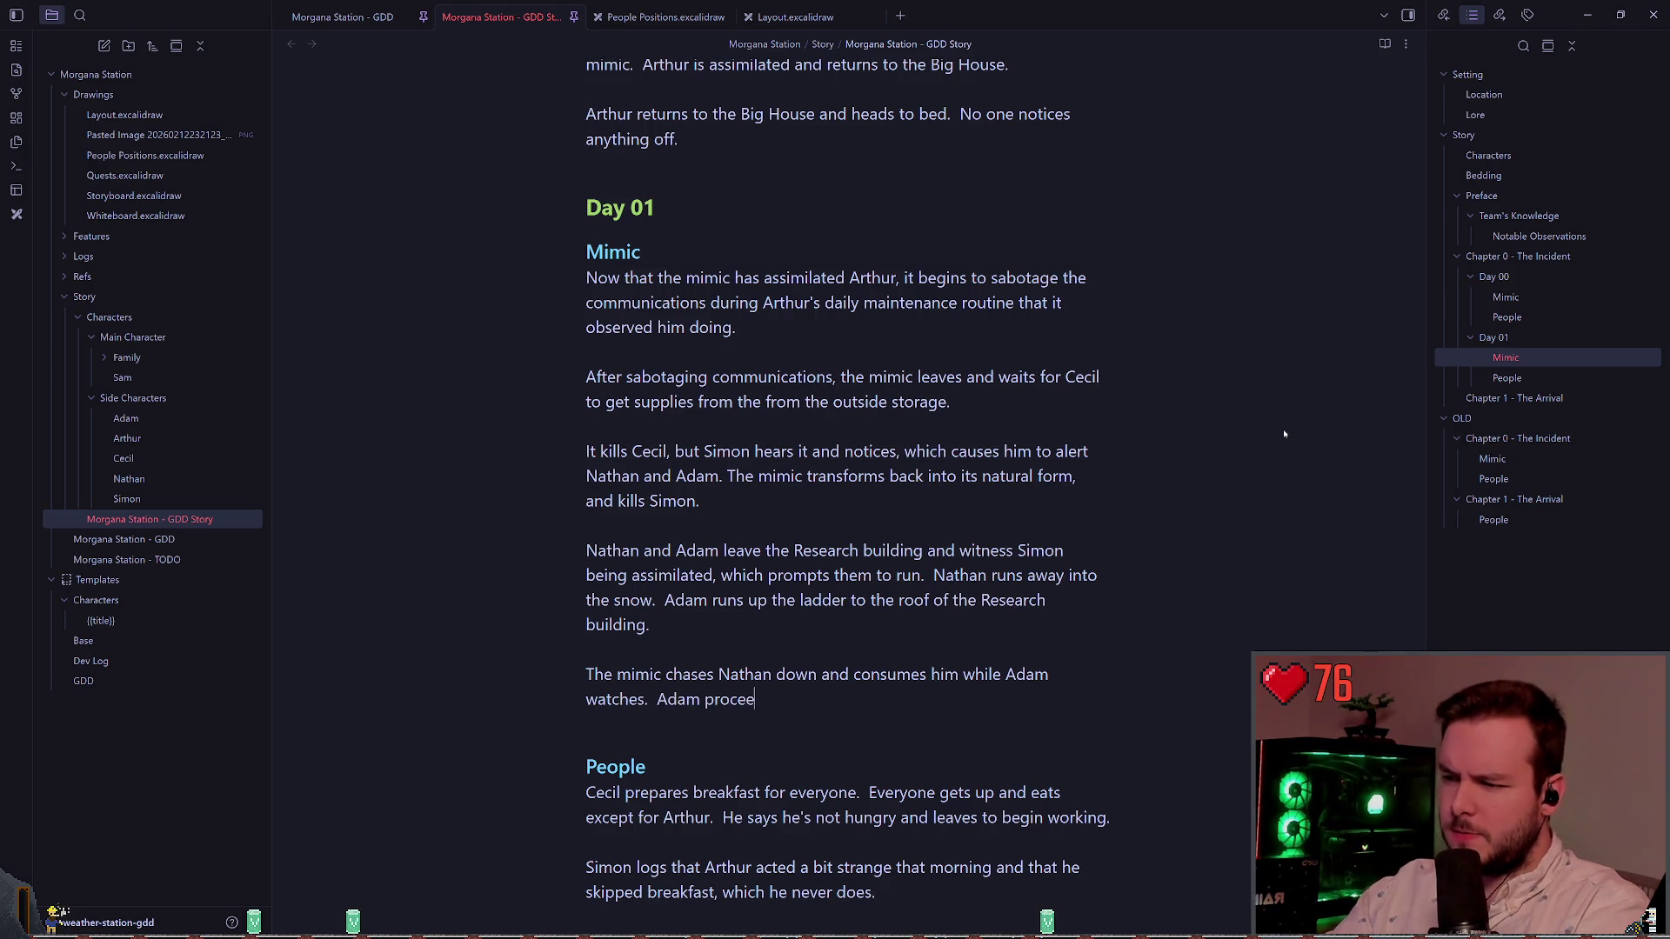
key(BackSpace)
key(BackSpace)
text(stays on top of the roof)
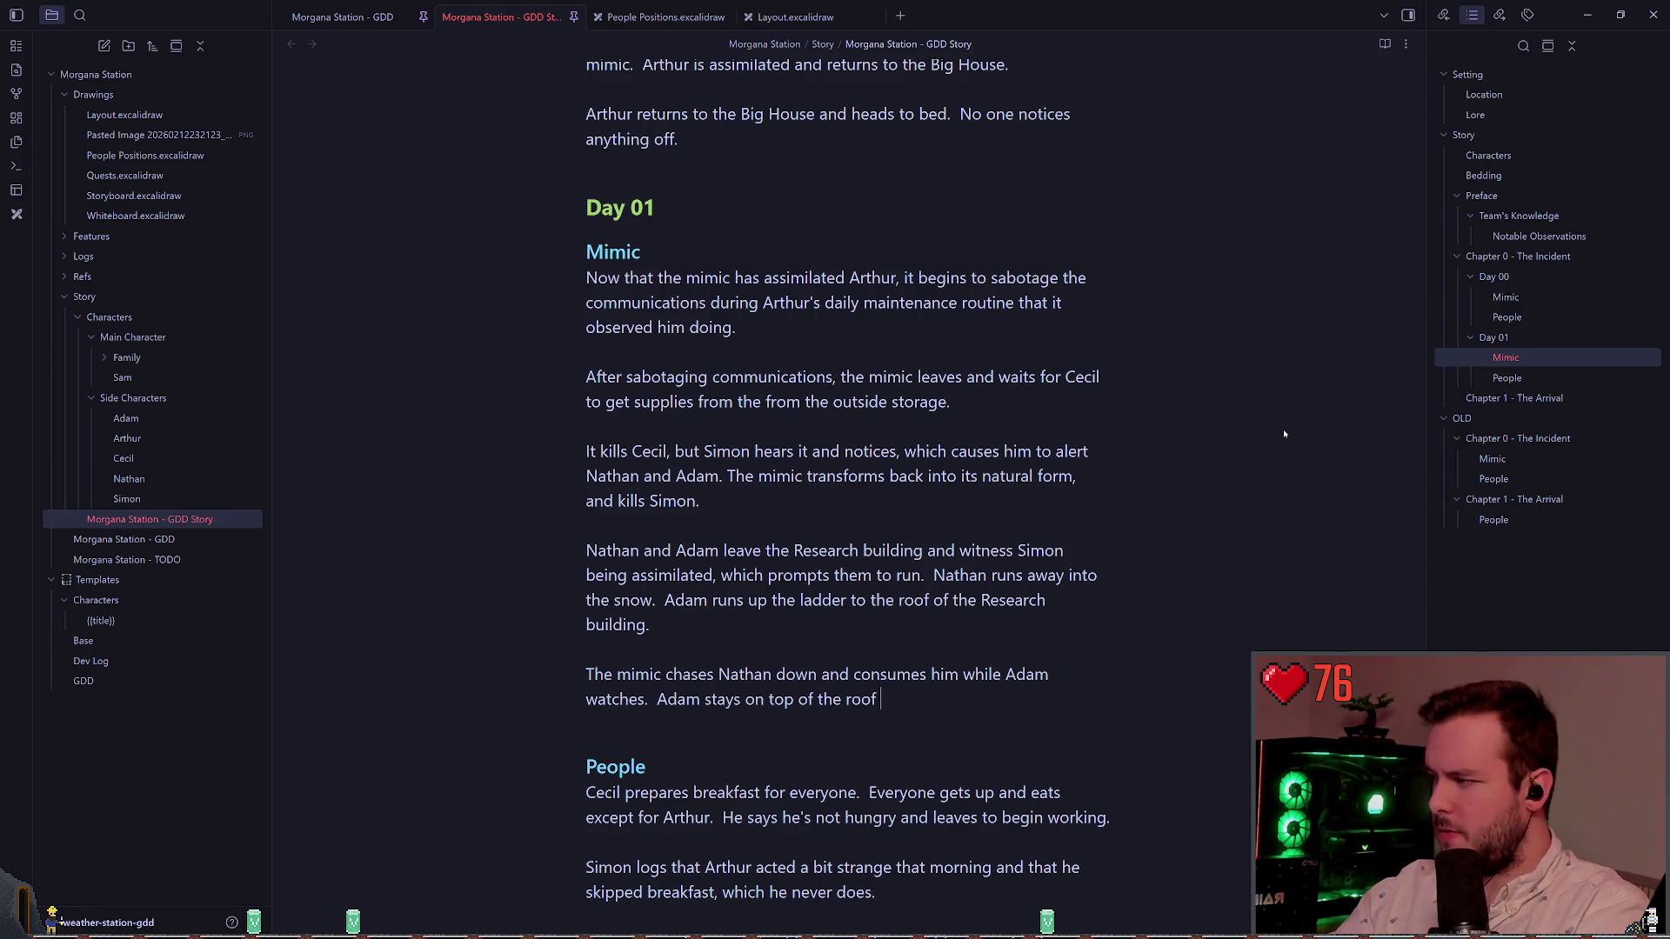
text( while being )
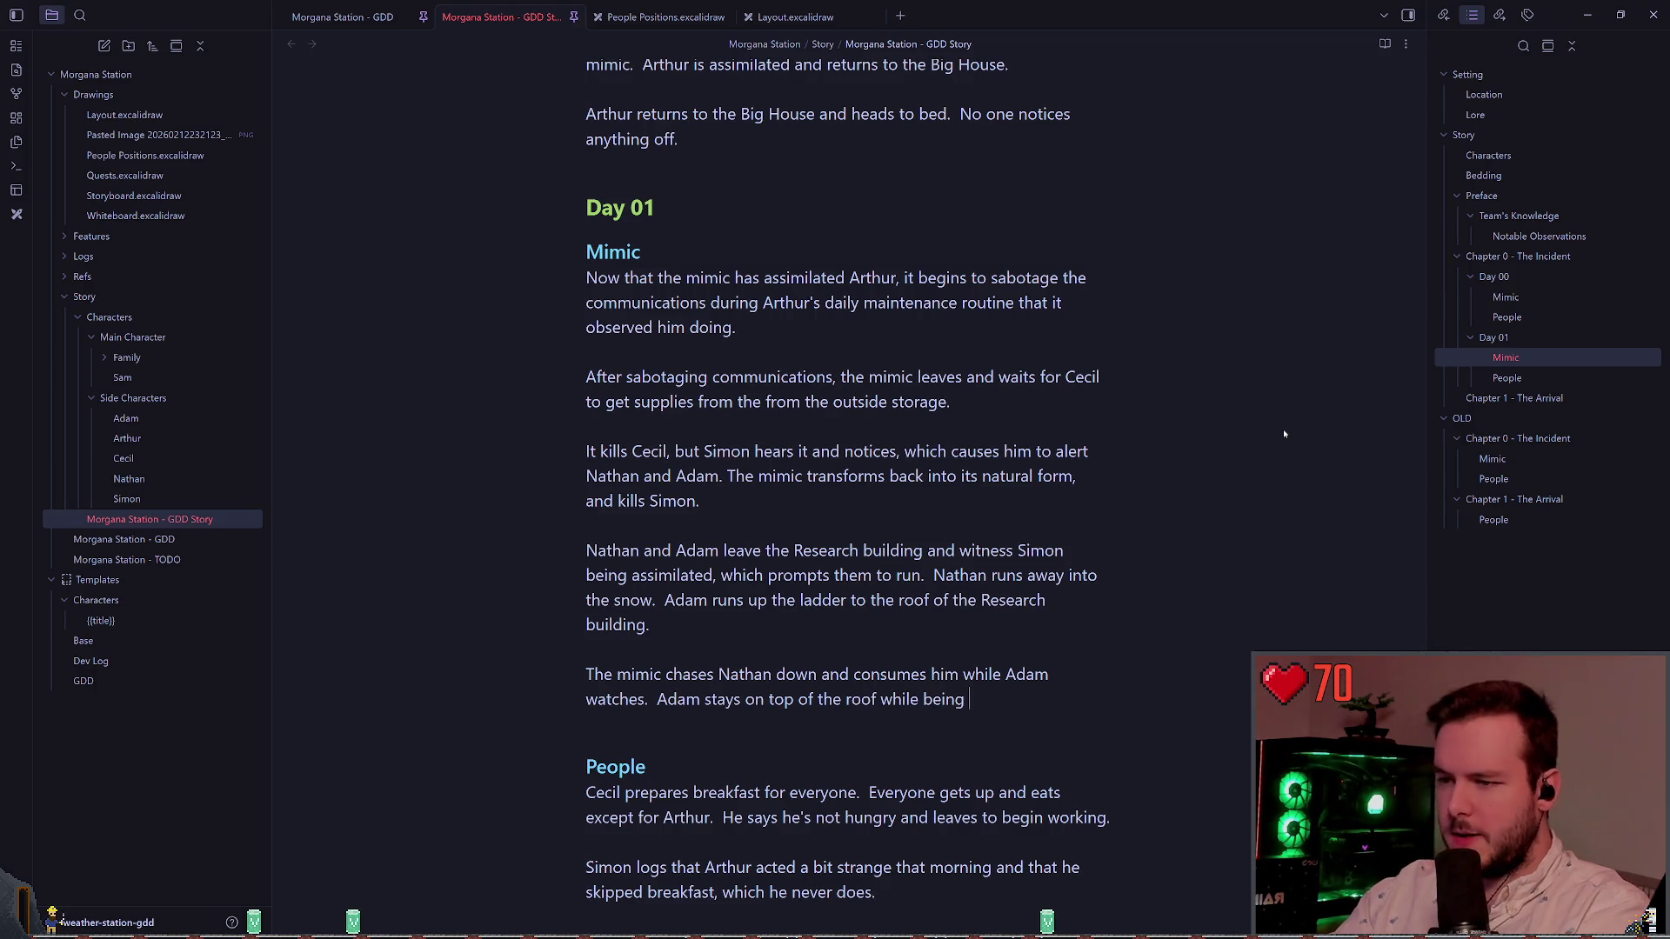
text(watched by th)
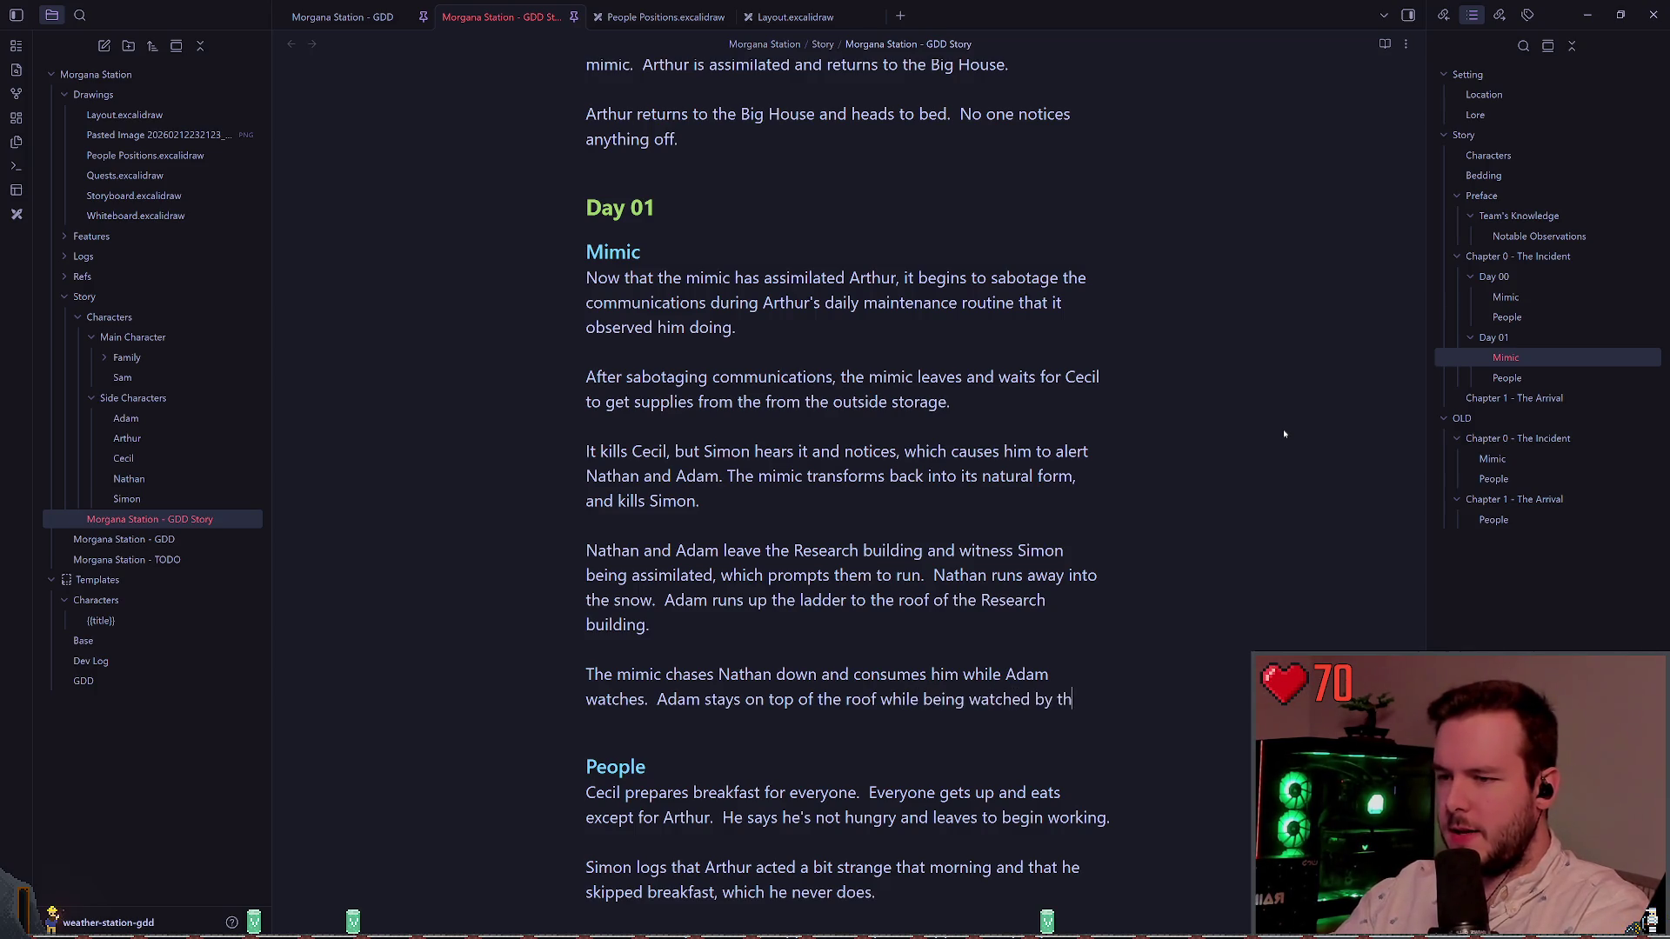
text(e imic u)
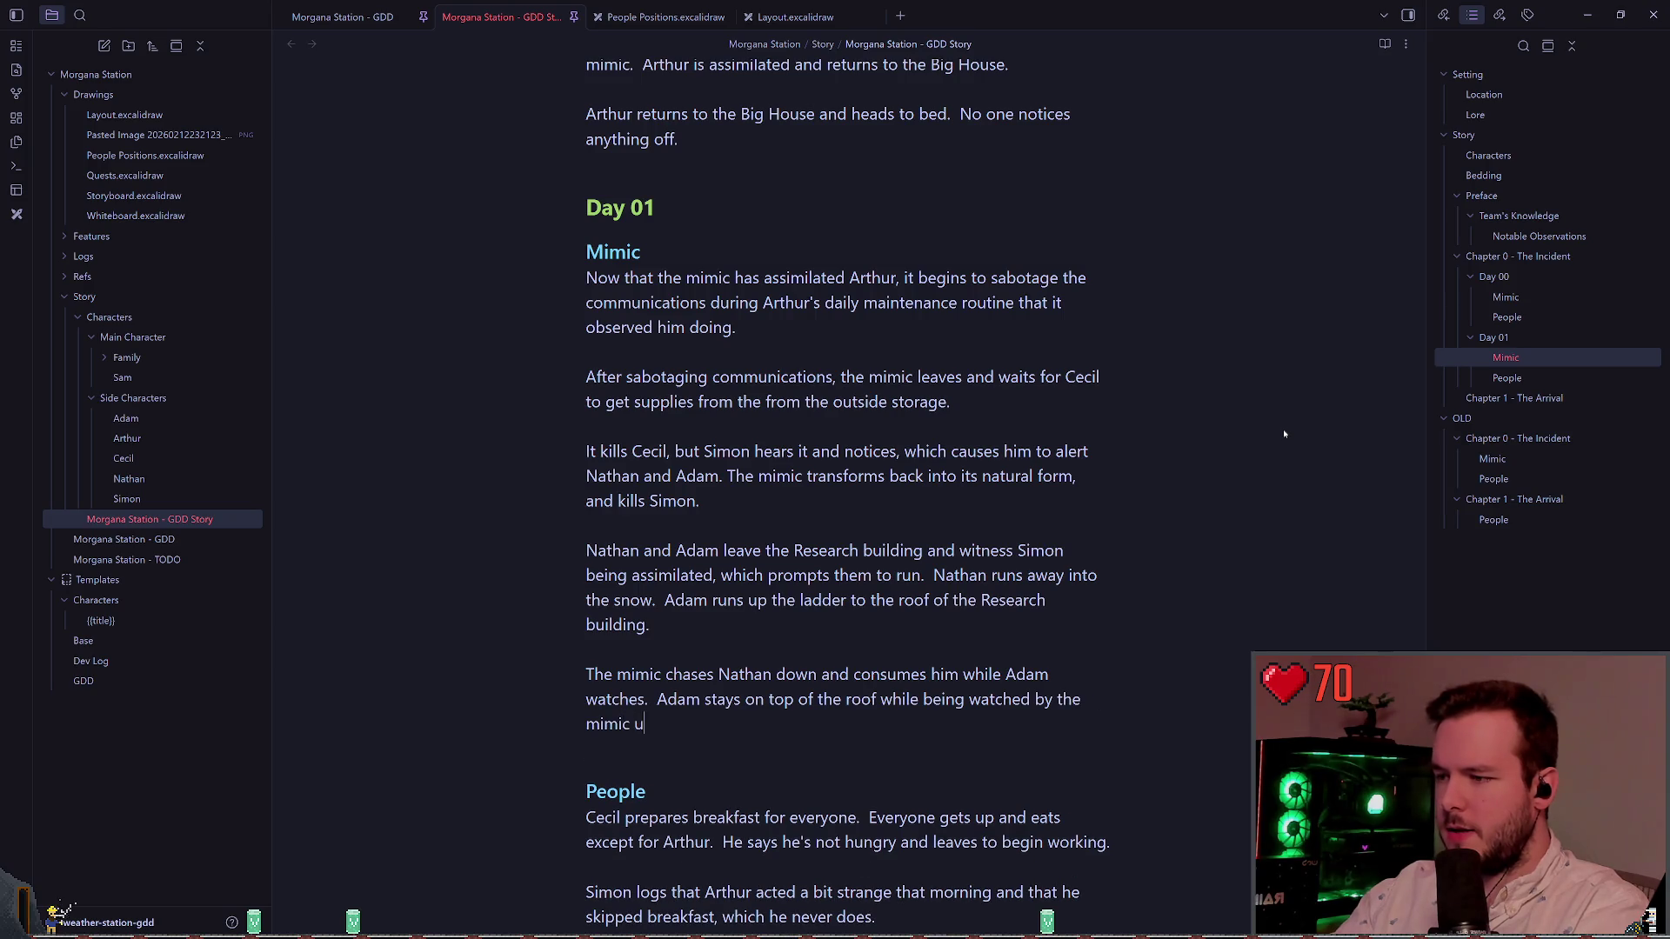
text(ntil he freezes t)
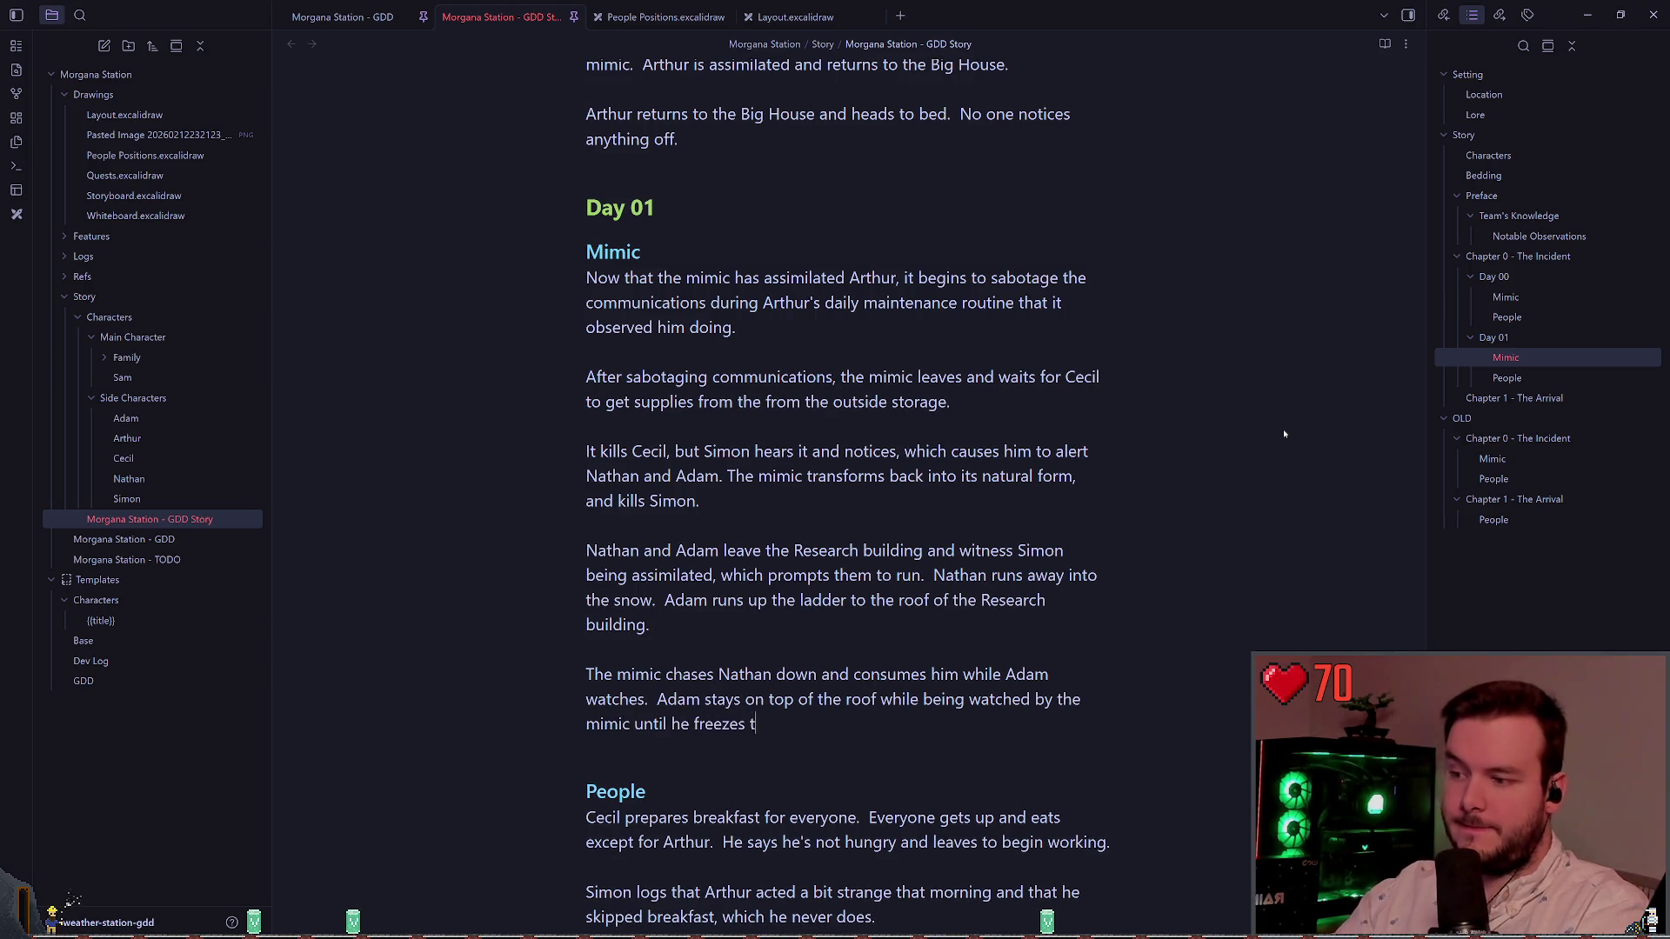
text(o death. He leaves noti)
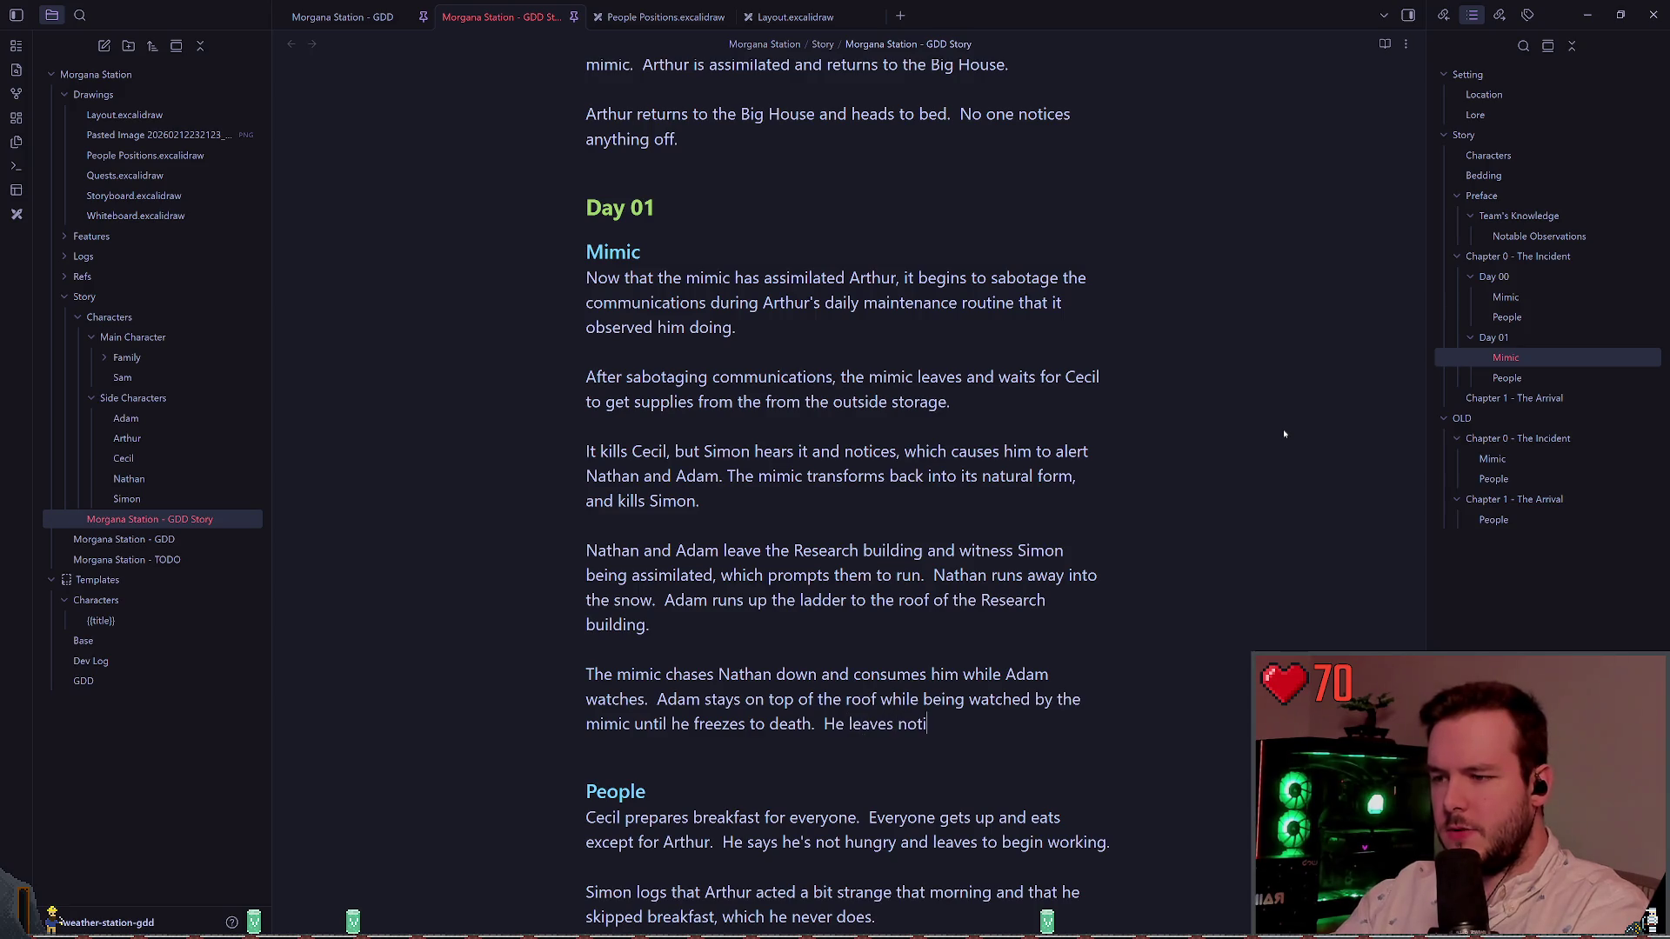
text(es and things behind for the)
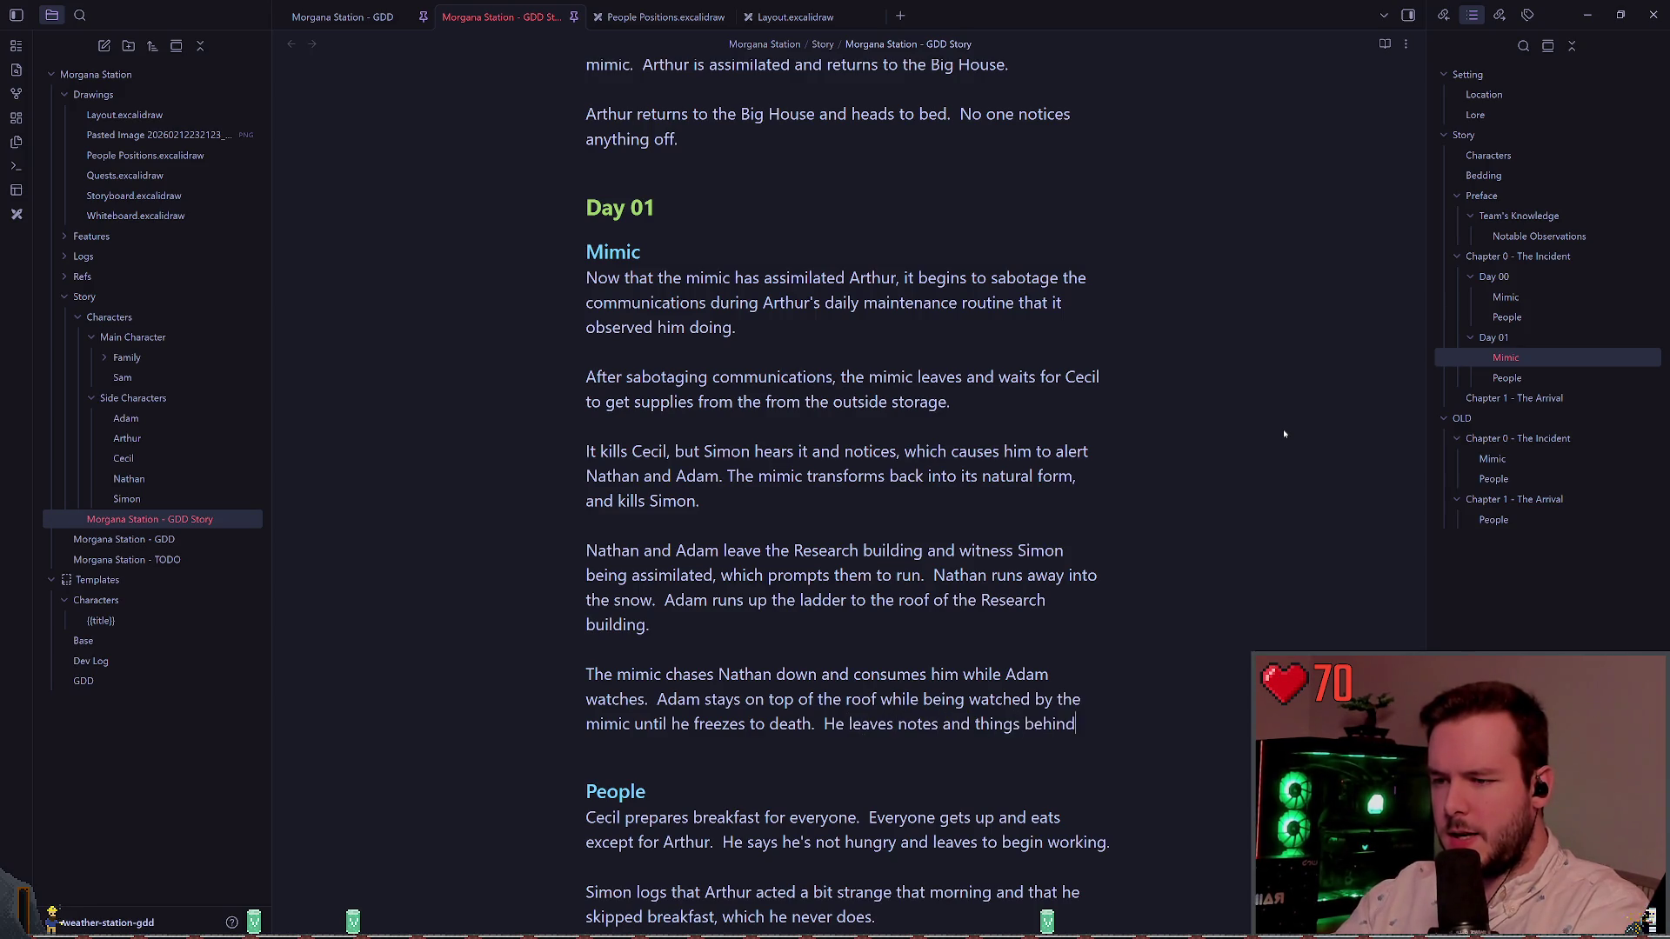
text(find)
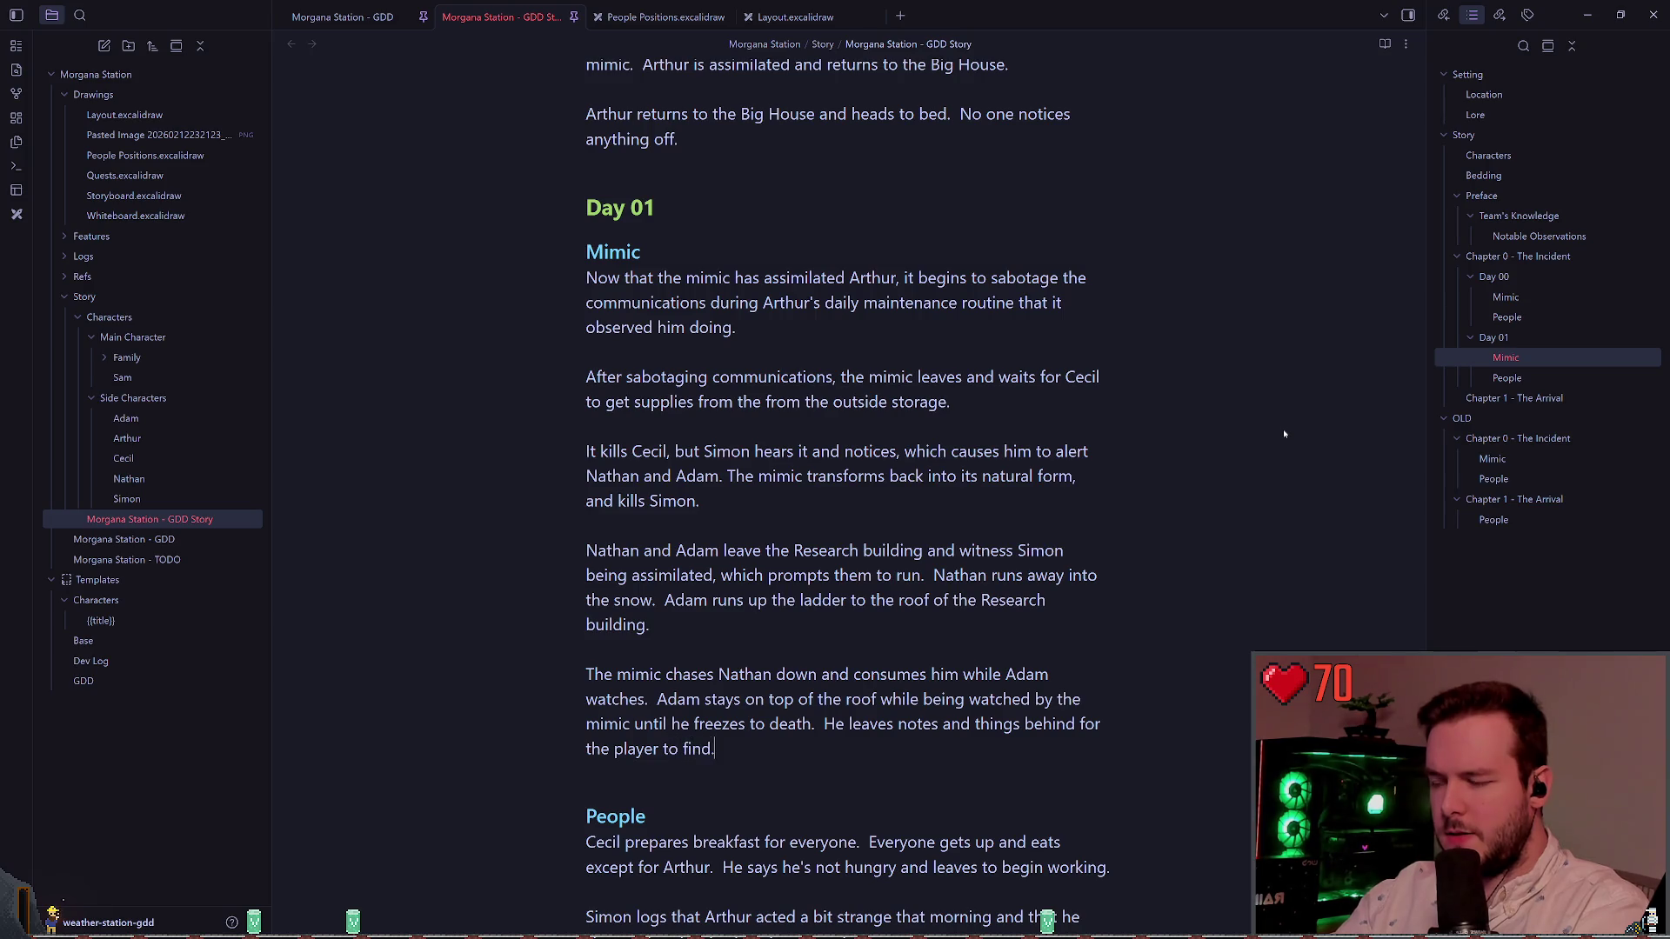
text(.)
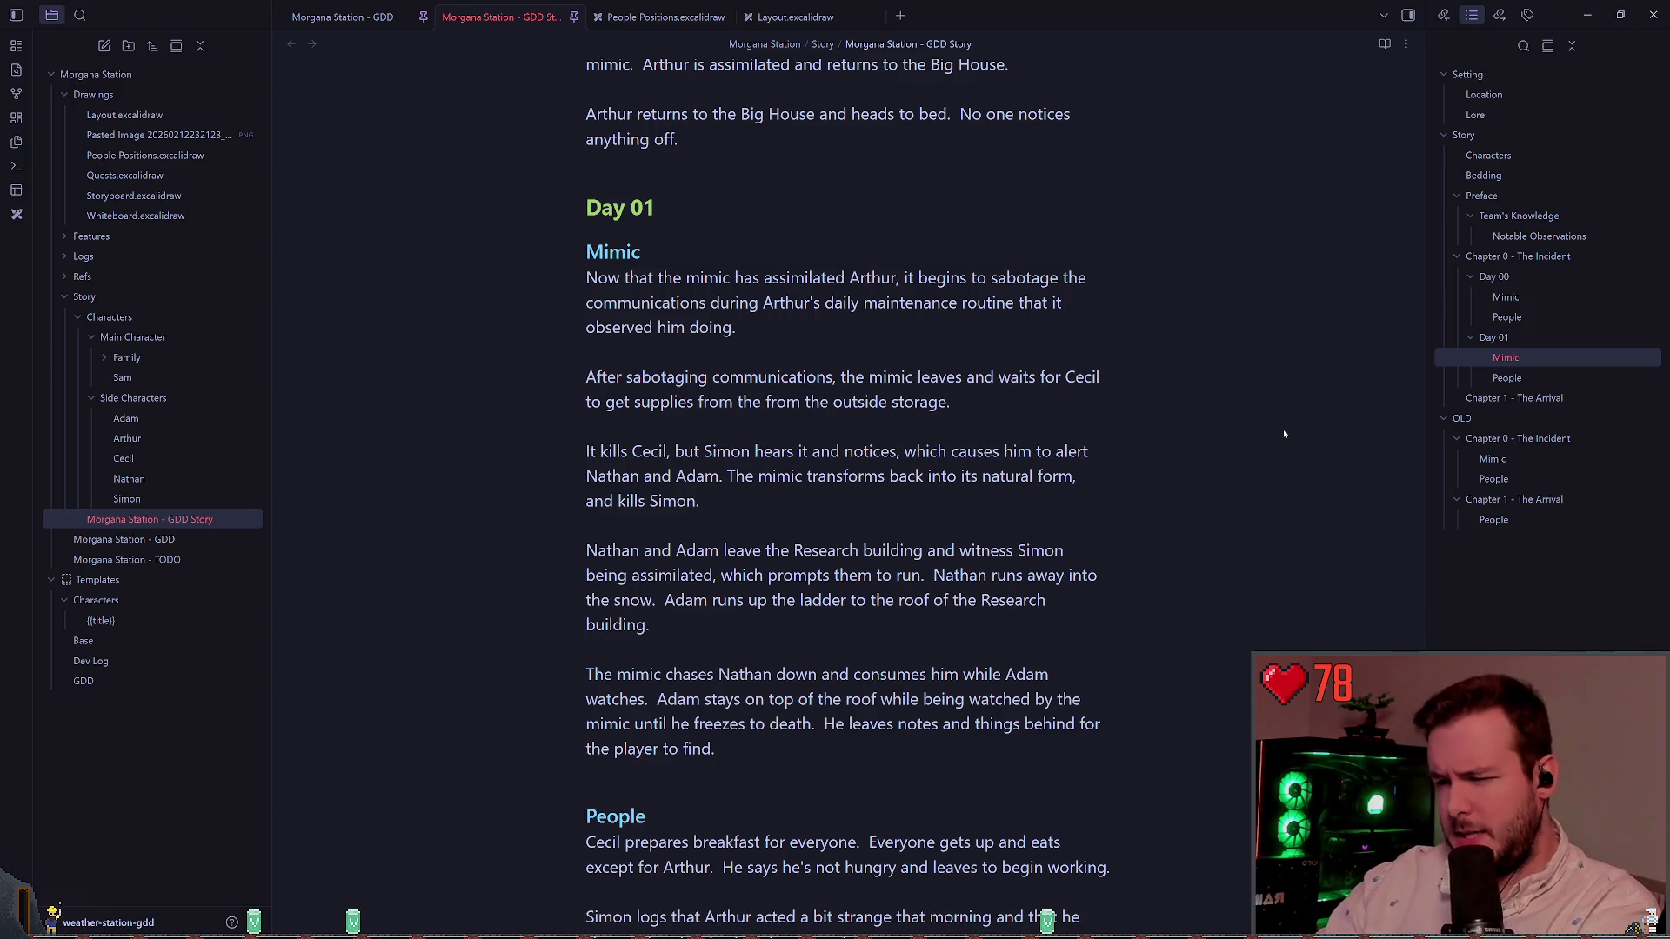
Step: Select the paragraphs from 'Nathan and Adam leave…' through '…the player to find.'
scroll(1235, 468, down, 5)
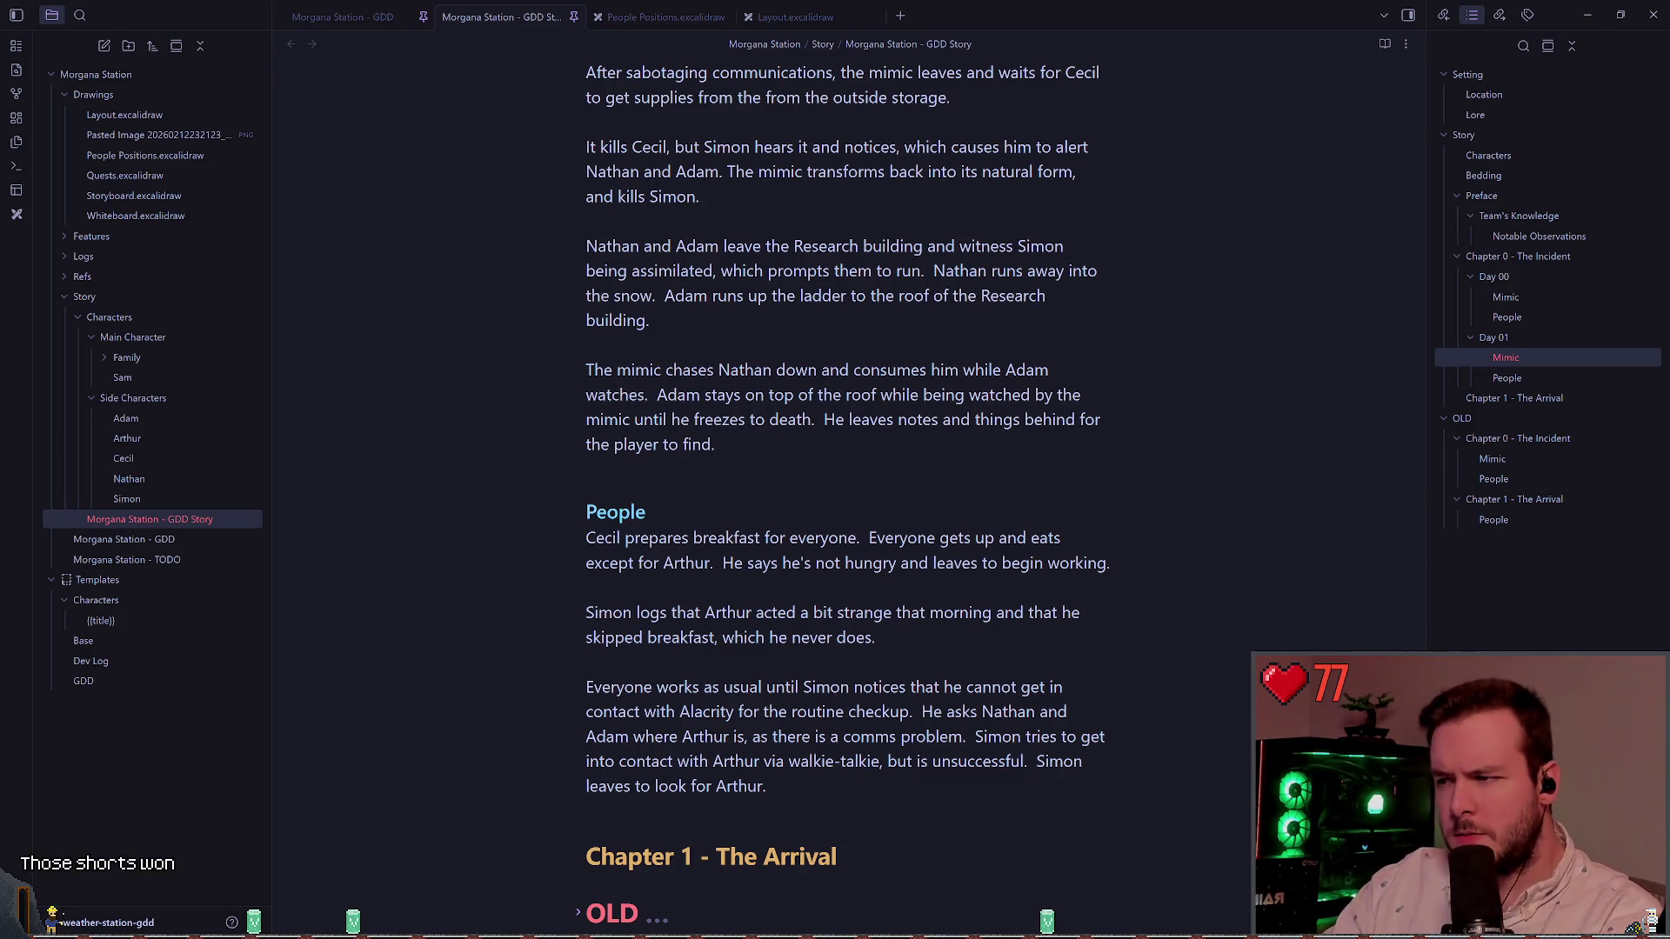
scroll(835, 435, down, 2)
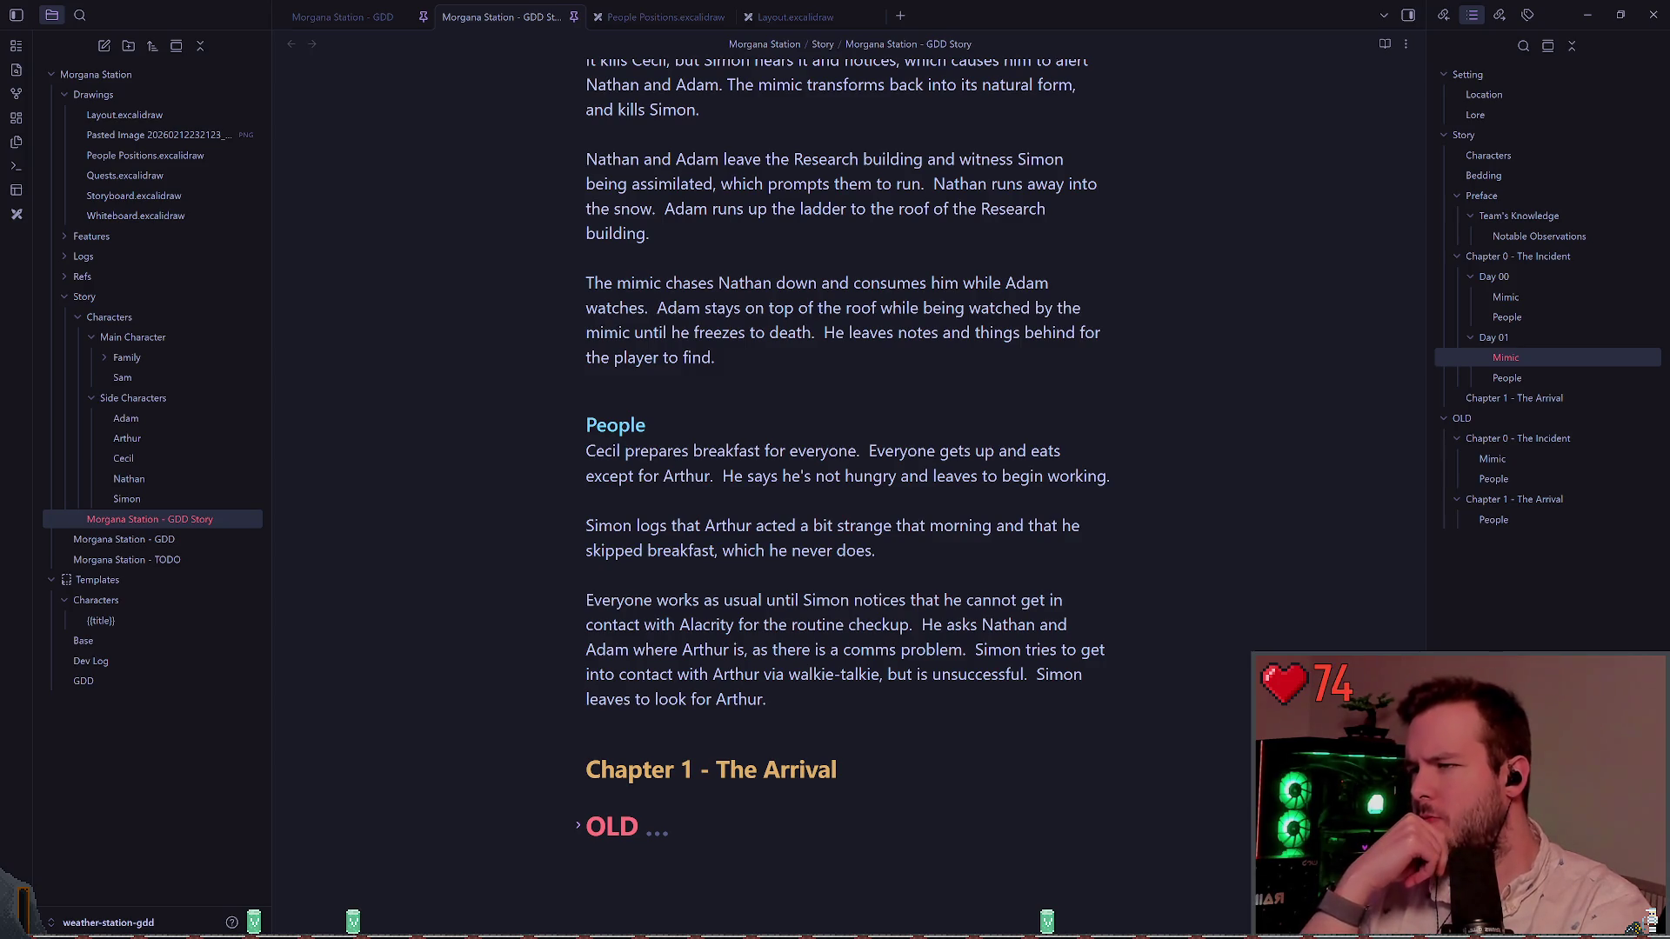
scroll(848, 487, up, 2)
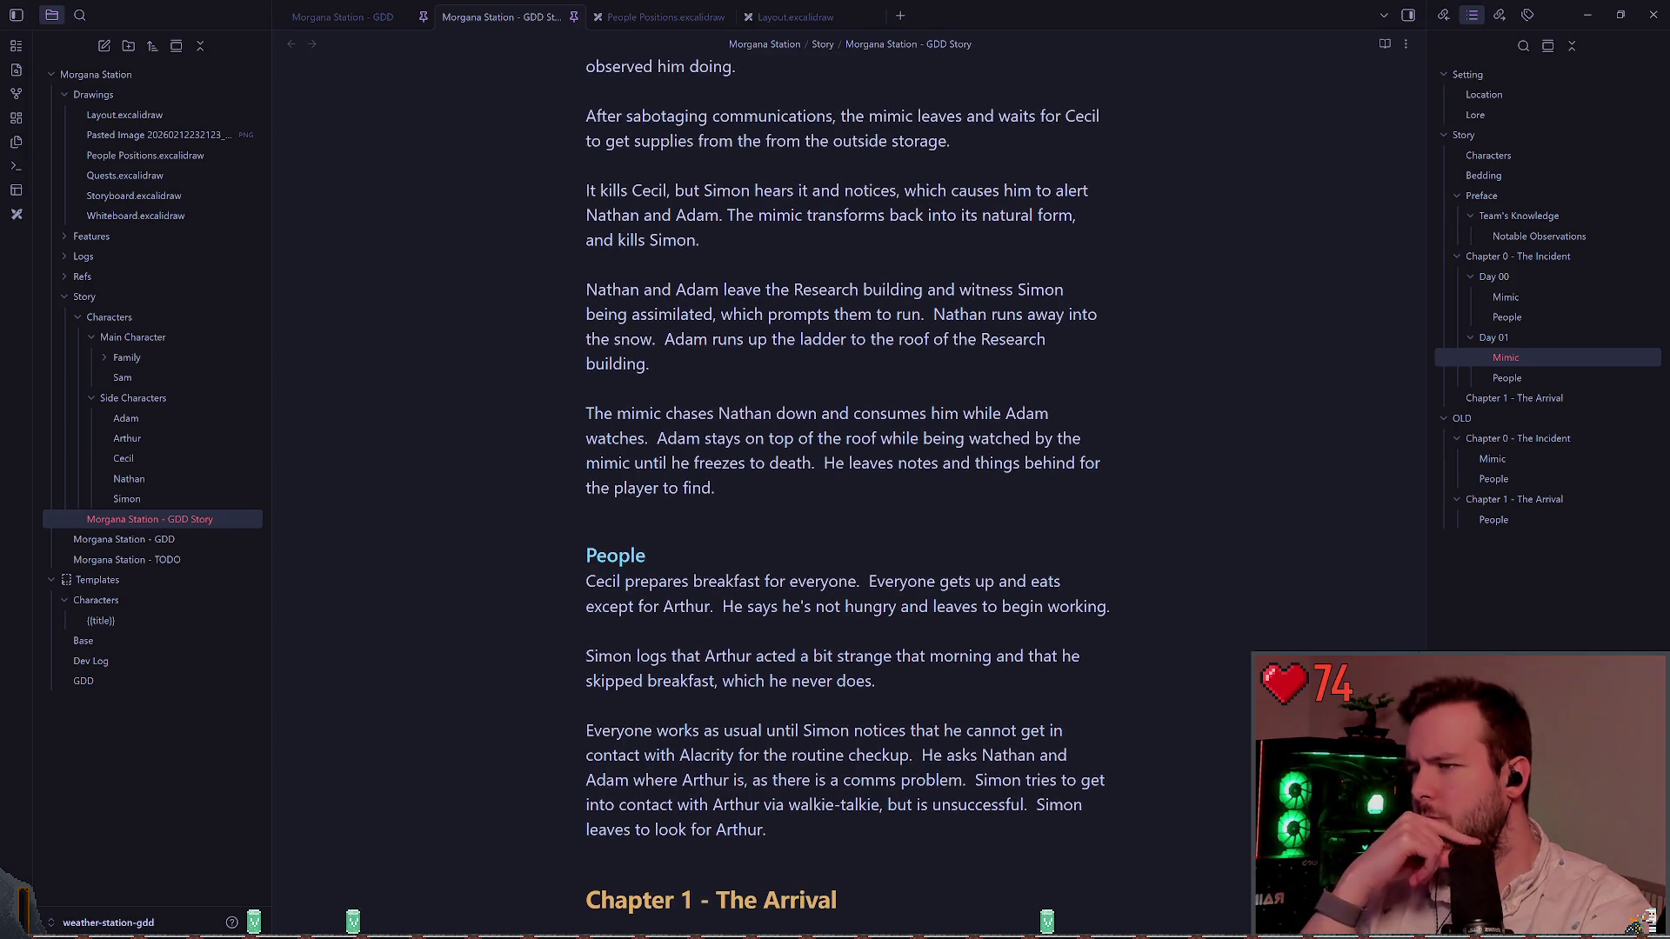
scroll(848, 487, up, 2)
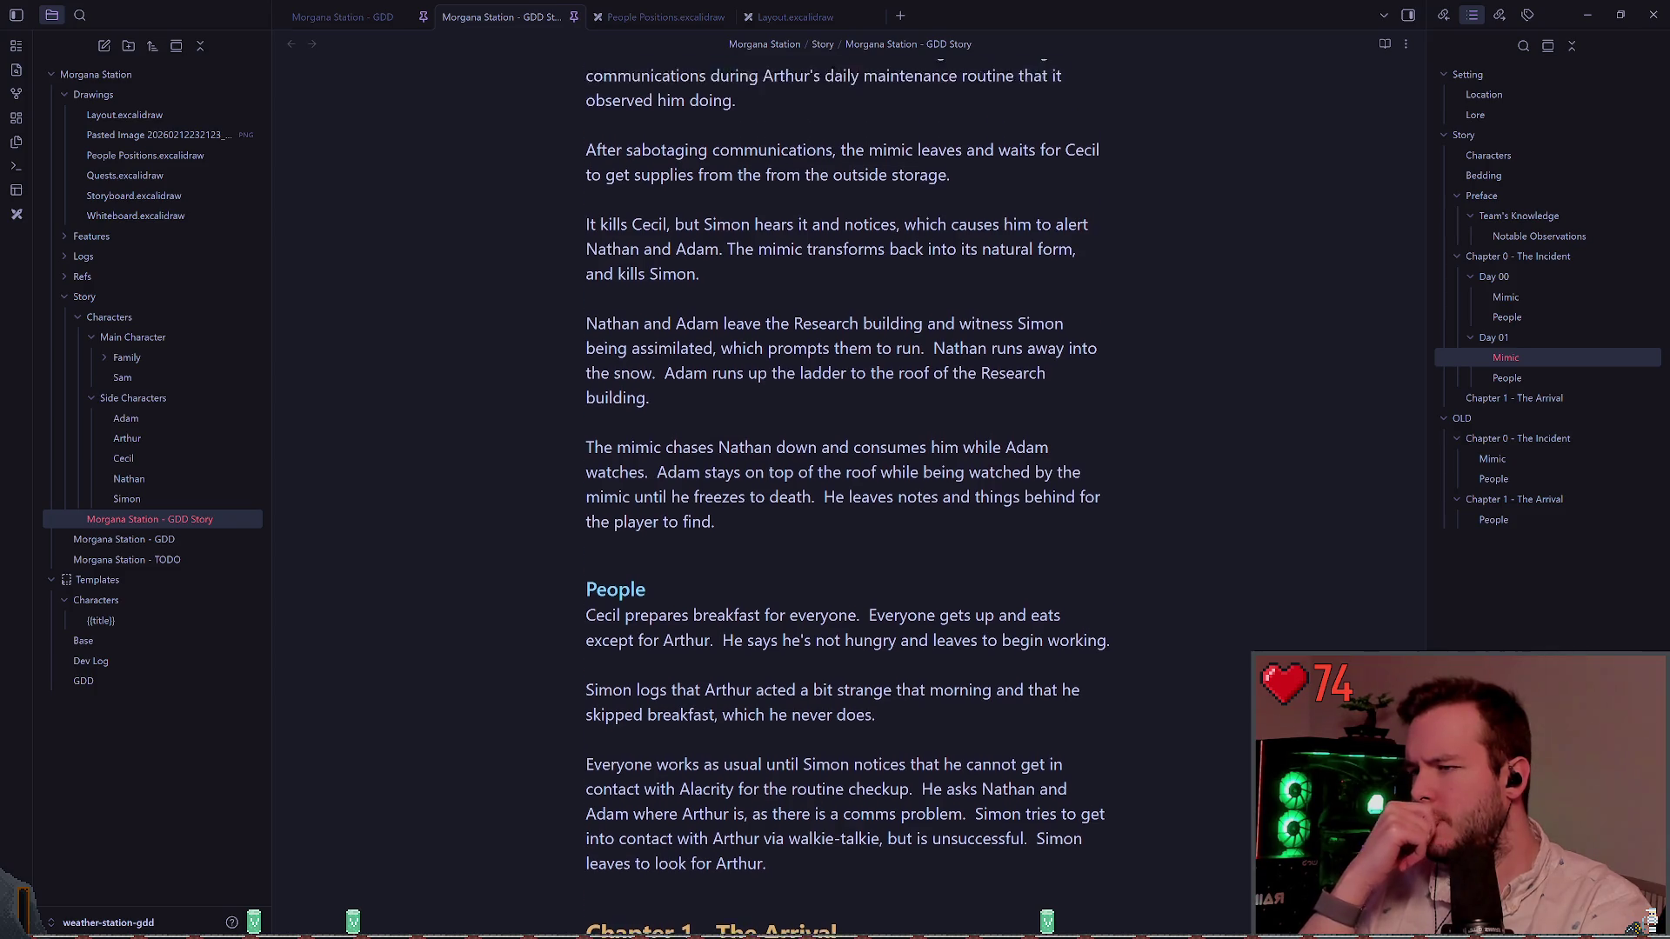
mouse_move(715, 574)
mouse_down()
mouse_move(601, 401)
mouse_move(465, 379)
mouse_move(557, 435)
mouse_move(587, 500)
mouse_move(588, 475)
mouse_up()
shift+click(587, 376)
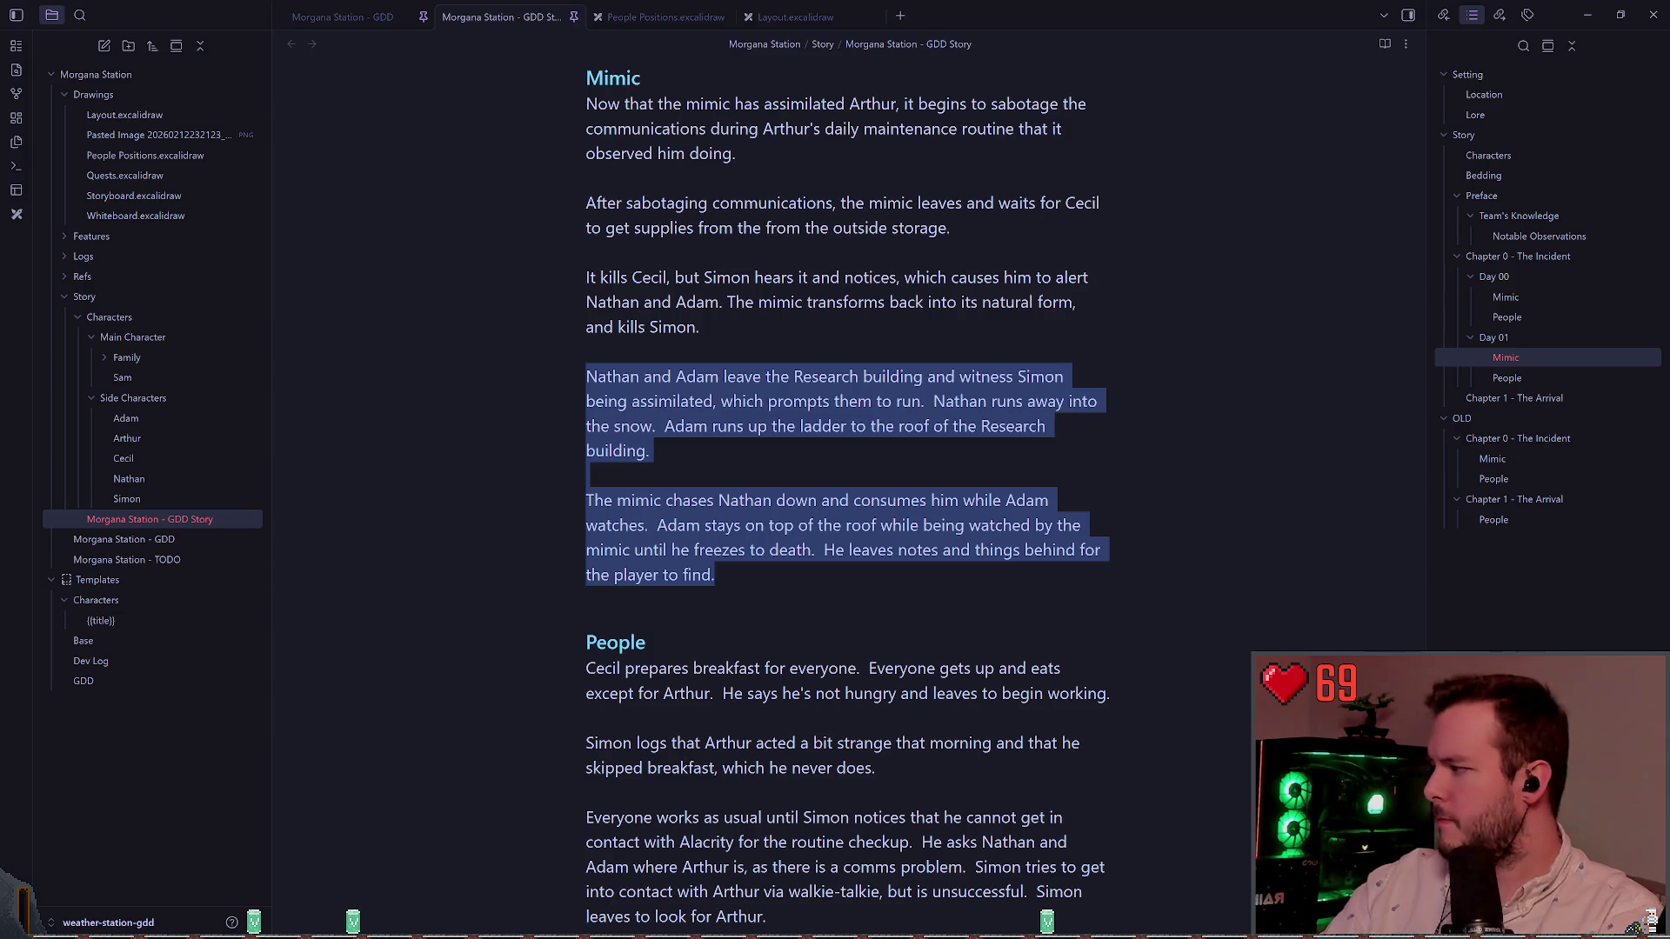
Step: Cut the three paragraphs from 'It kills Cecil' to 'find.' out of the Mimic section
click(699, 448)
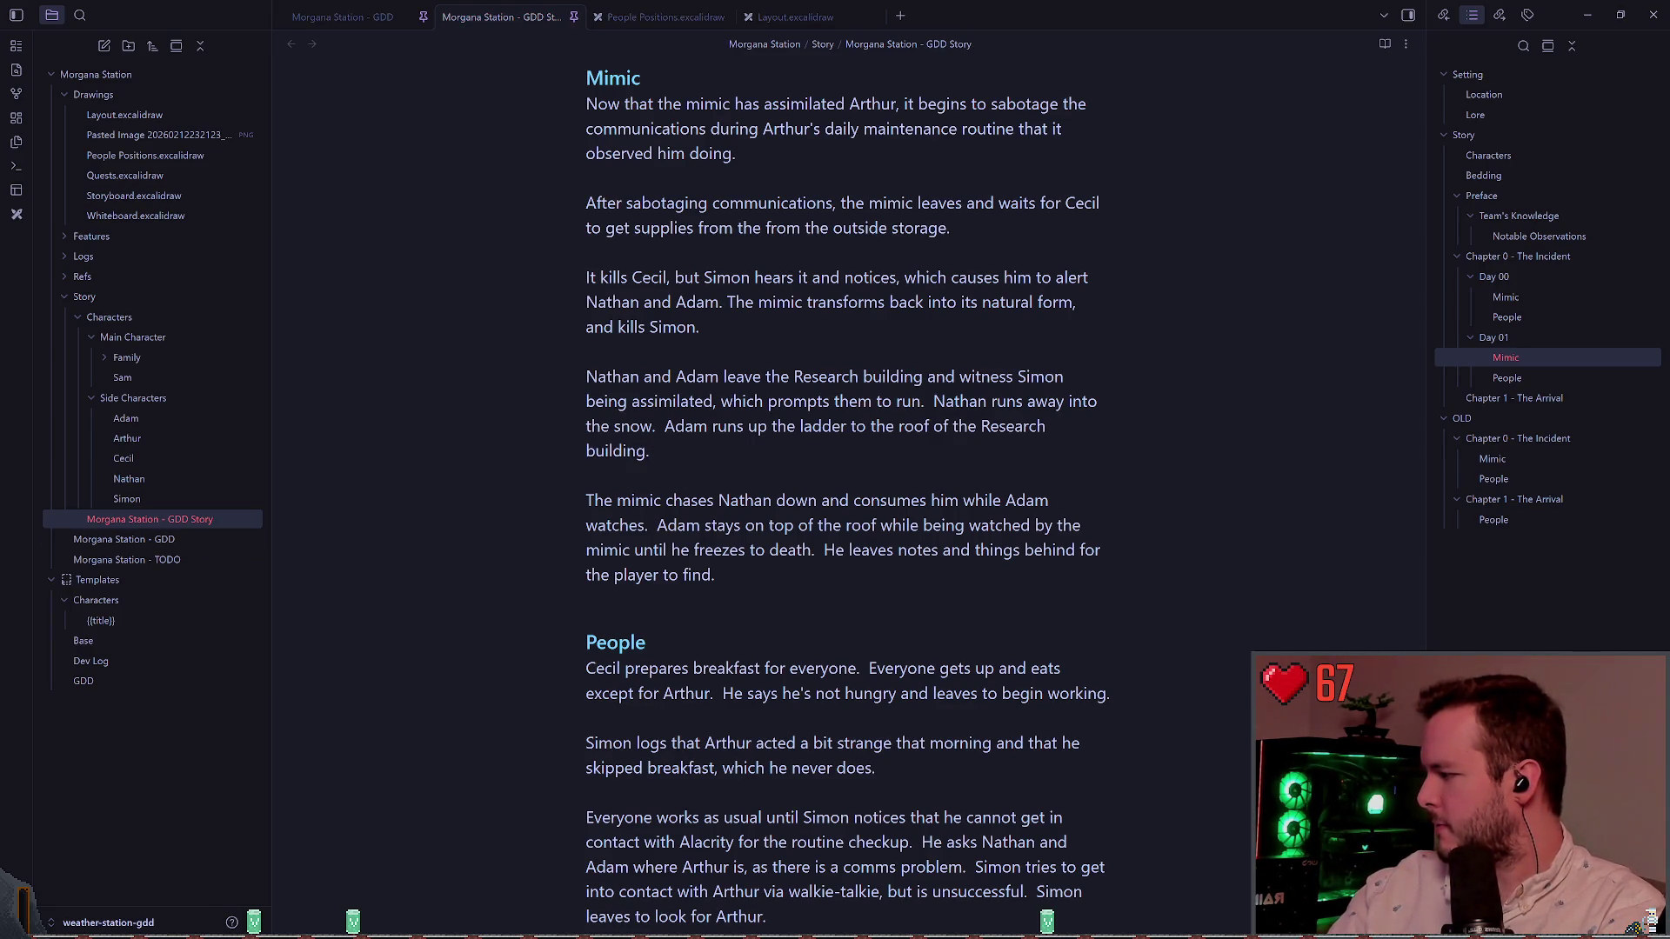
click(756, 447)
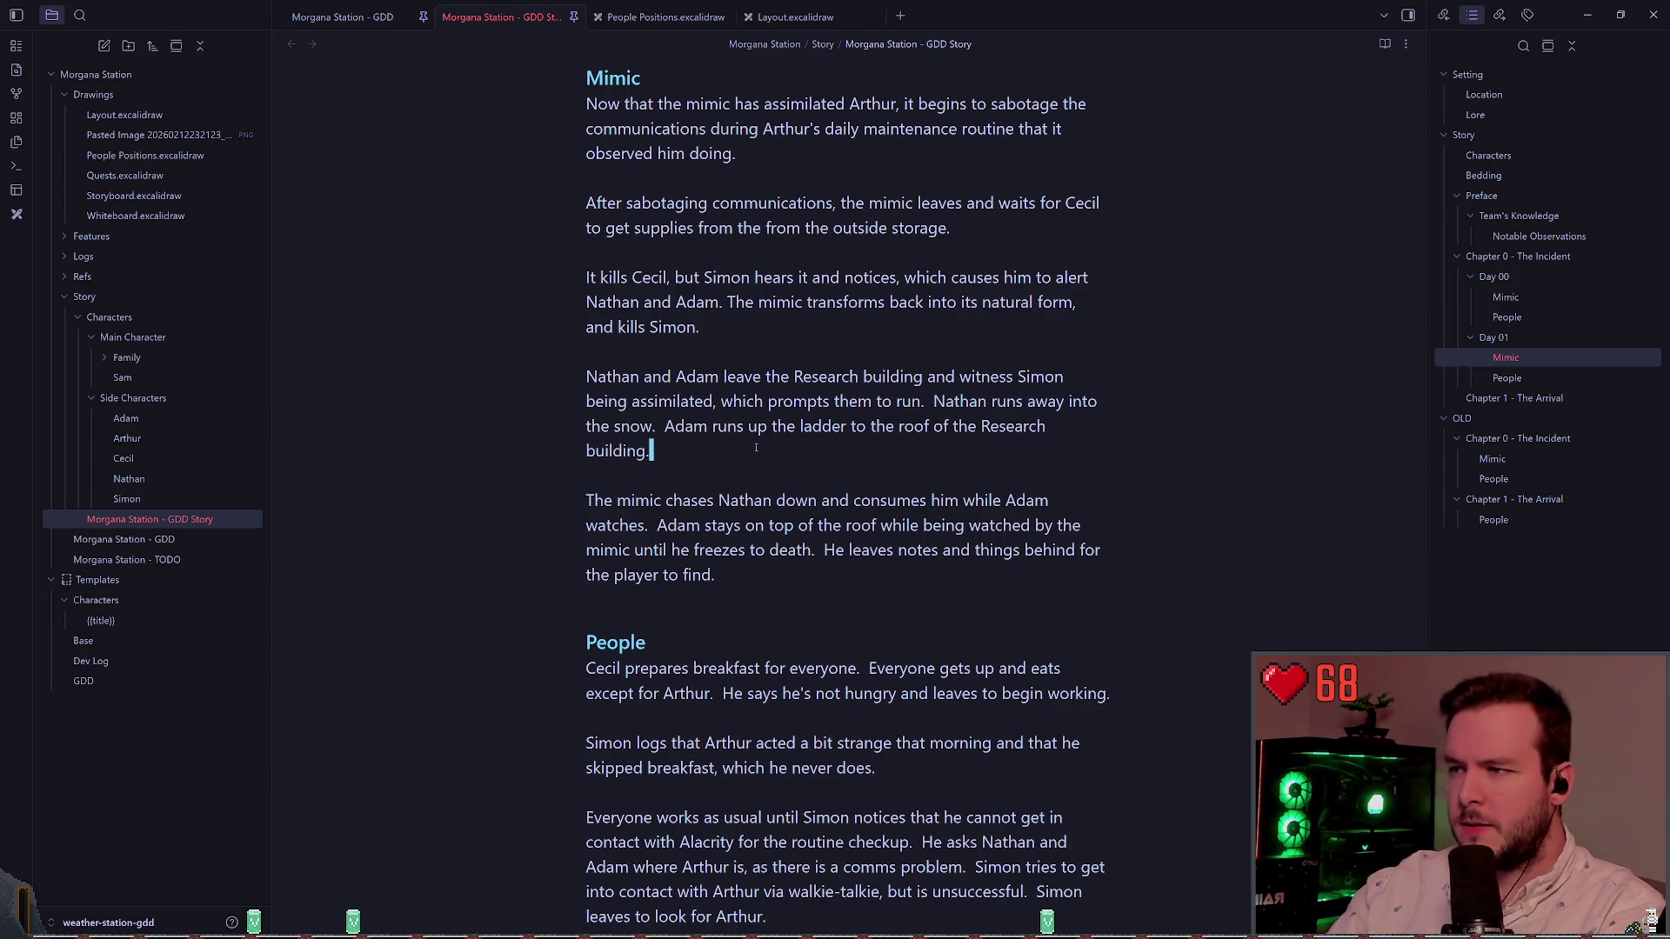
key(Down)
key(Down)
key(Down)
key(End)
key(shift+Up)
key(shift+Up)
key(shift+Up)
key(shift+Home)
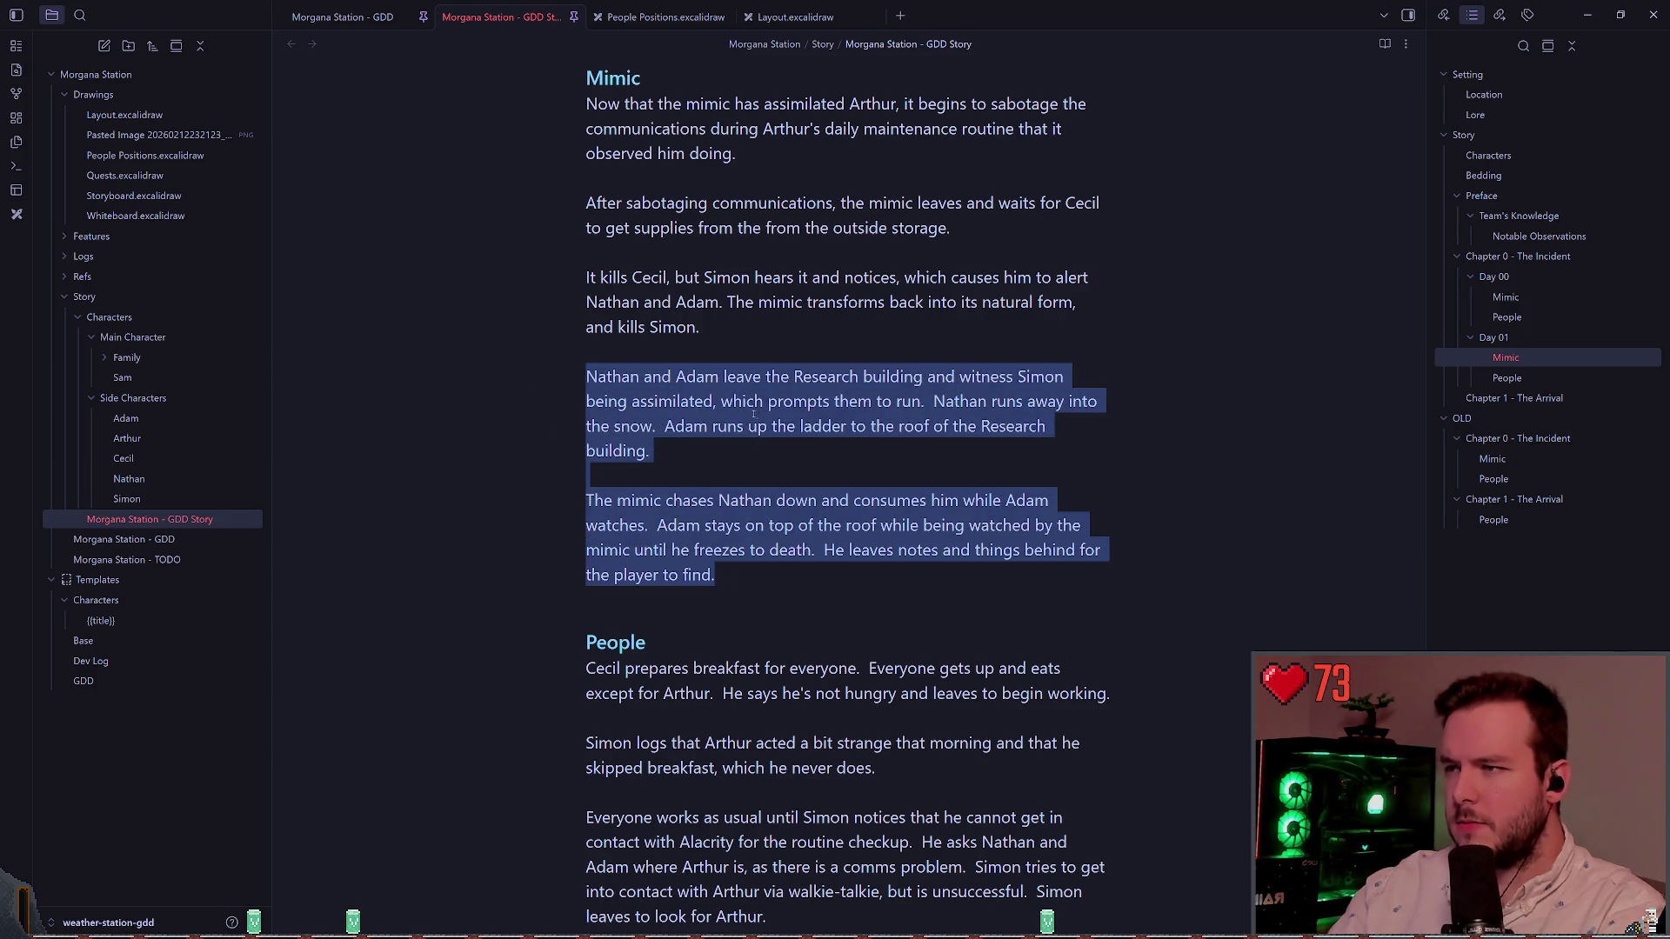
click(596, 476)
mouse_move(714, 575)
mouse_down()
mouse_move(661, 526)
mouse_move(539, 231)
mouse_move(522, 279)
mouse_up()
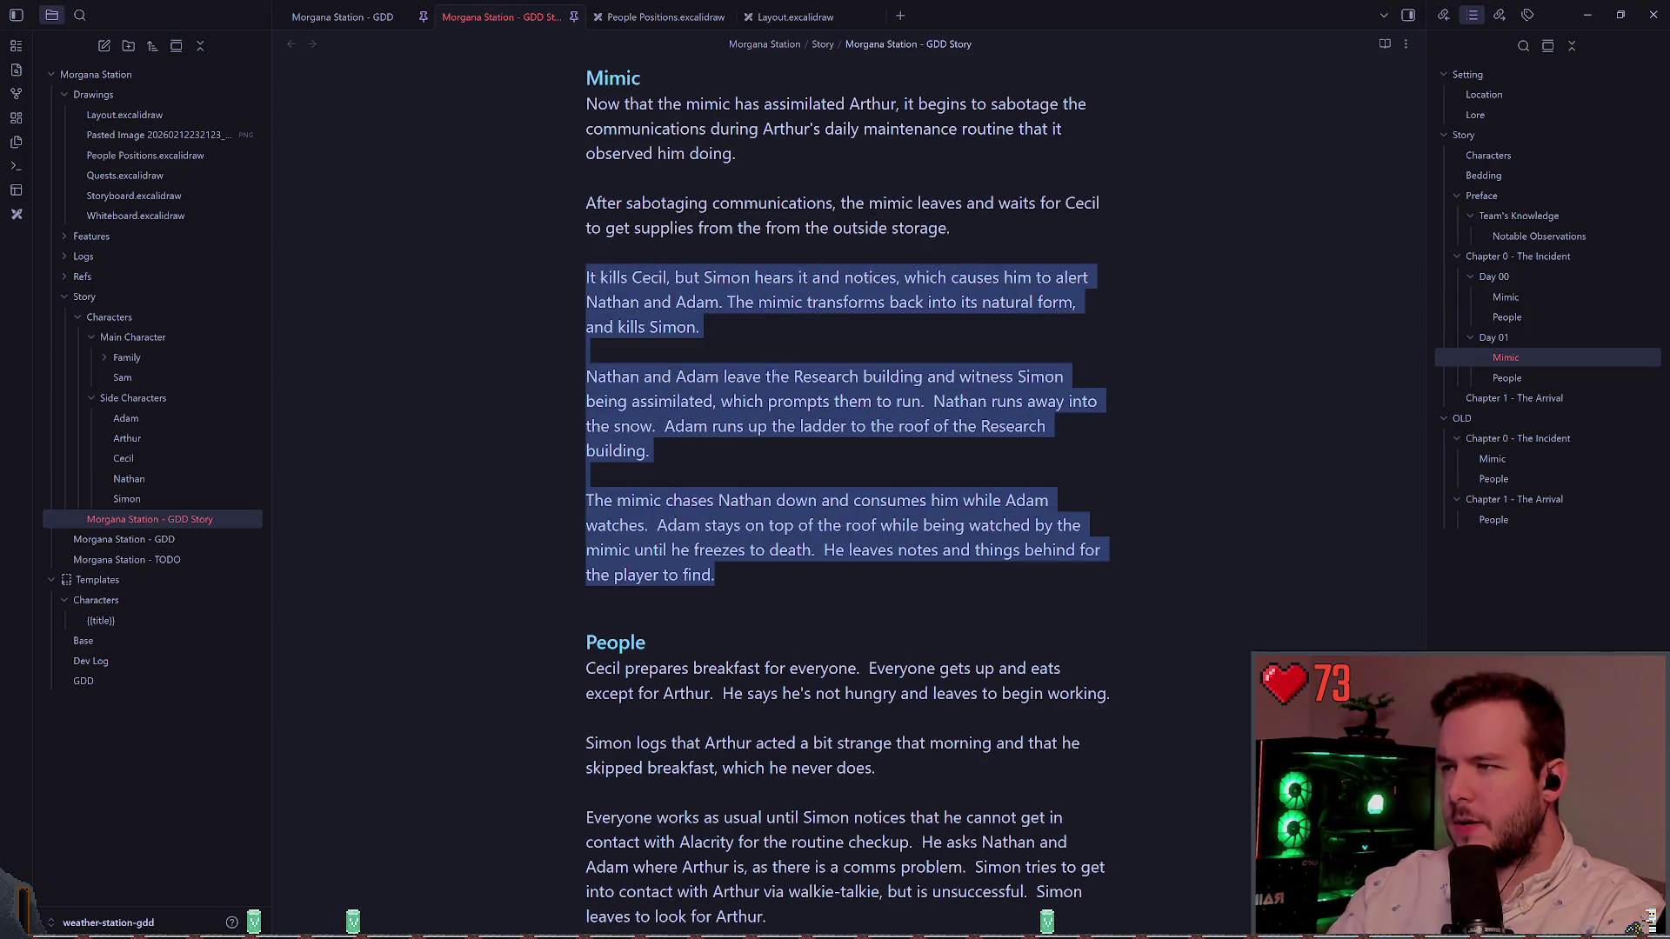
click(696, 276)
click(740, 581)
drag(740, 581, 530, 274)
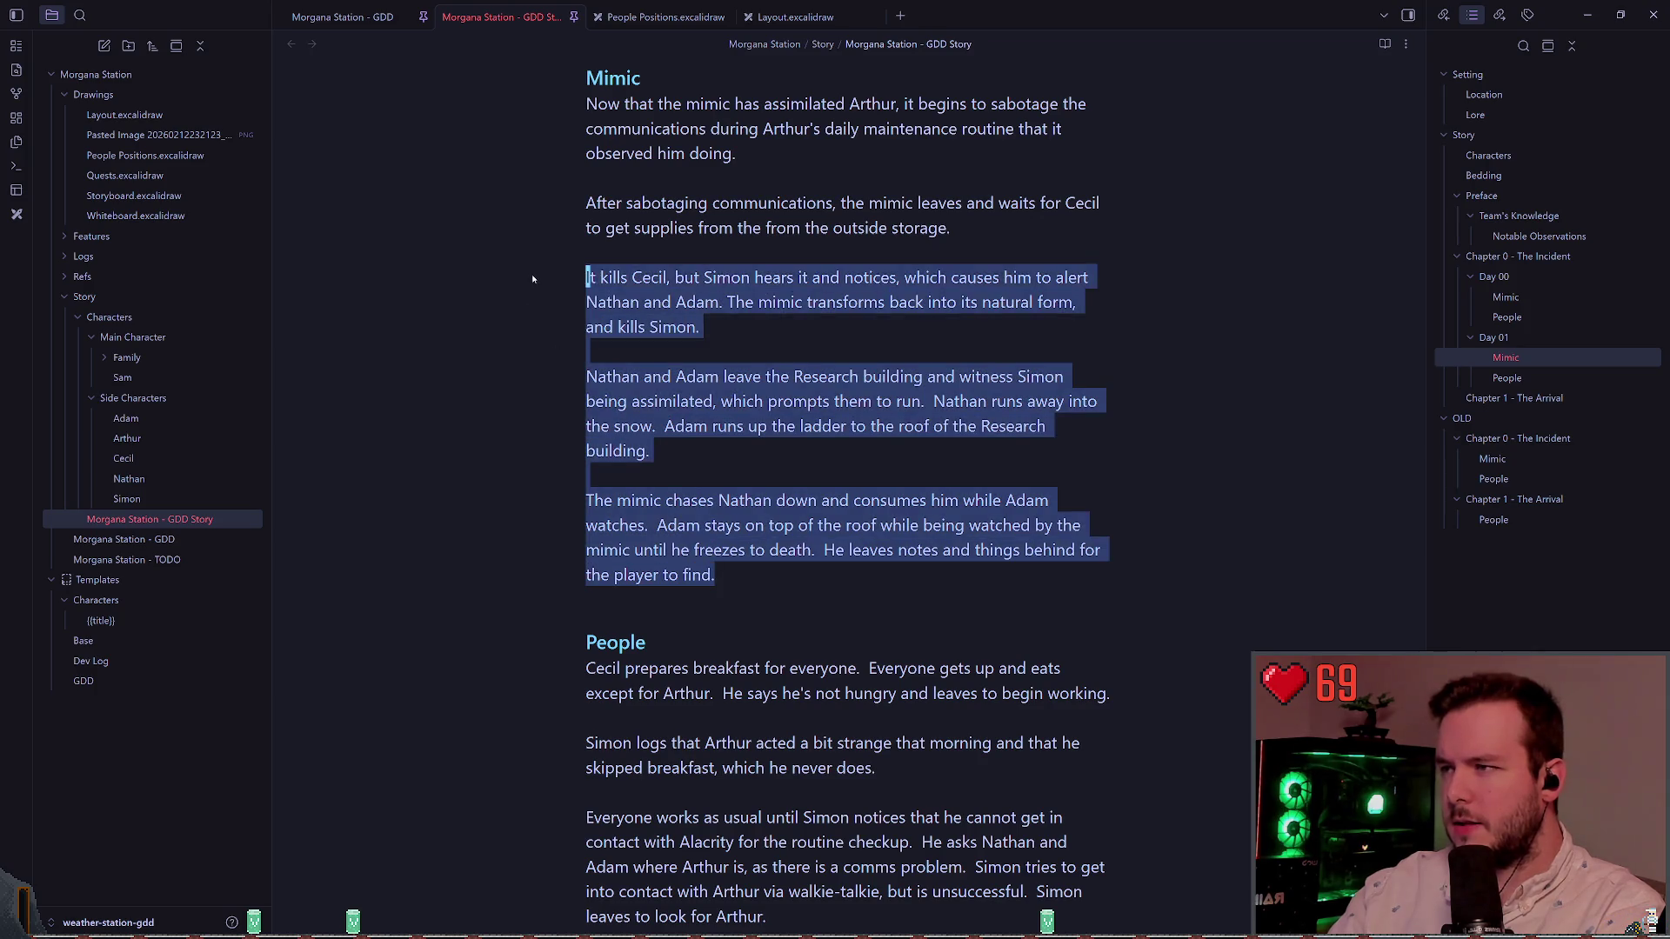
click(532, 276)
key(shift+Down)
key(shift+Down)
key(shift+Down)
key(shift+Down)
key(shift+Down)
key(shift+Down)
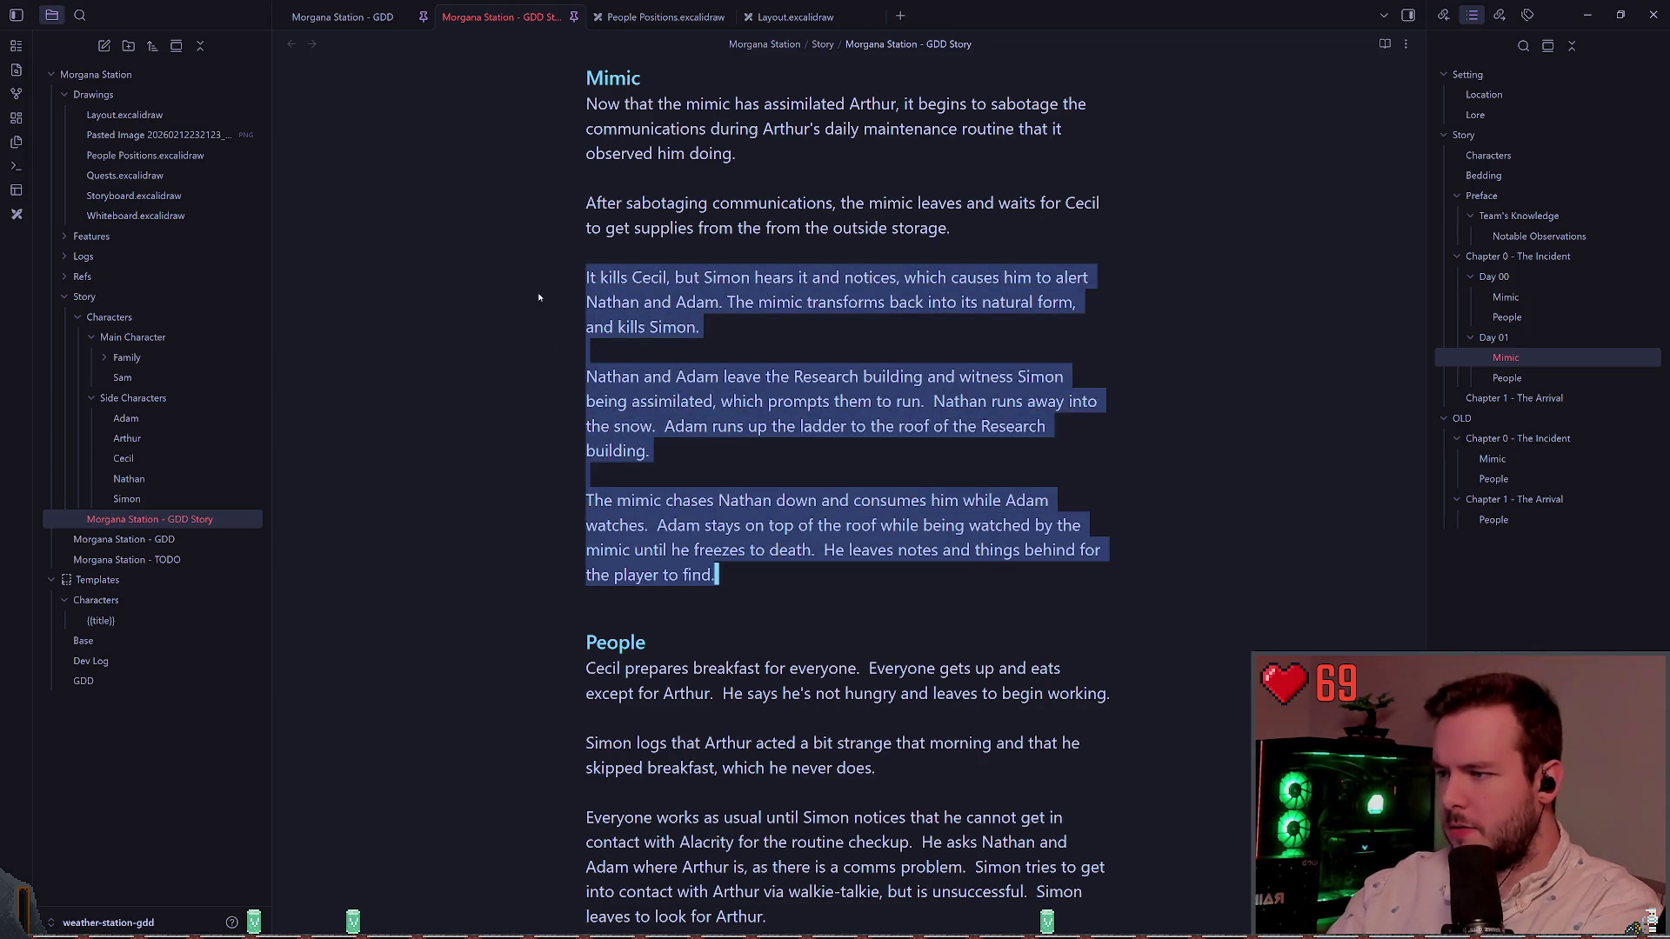
key(BackSpace)
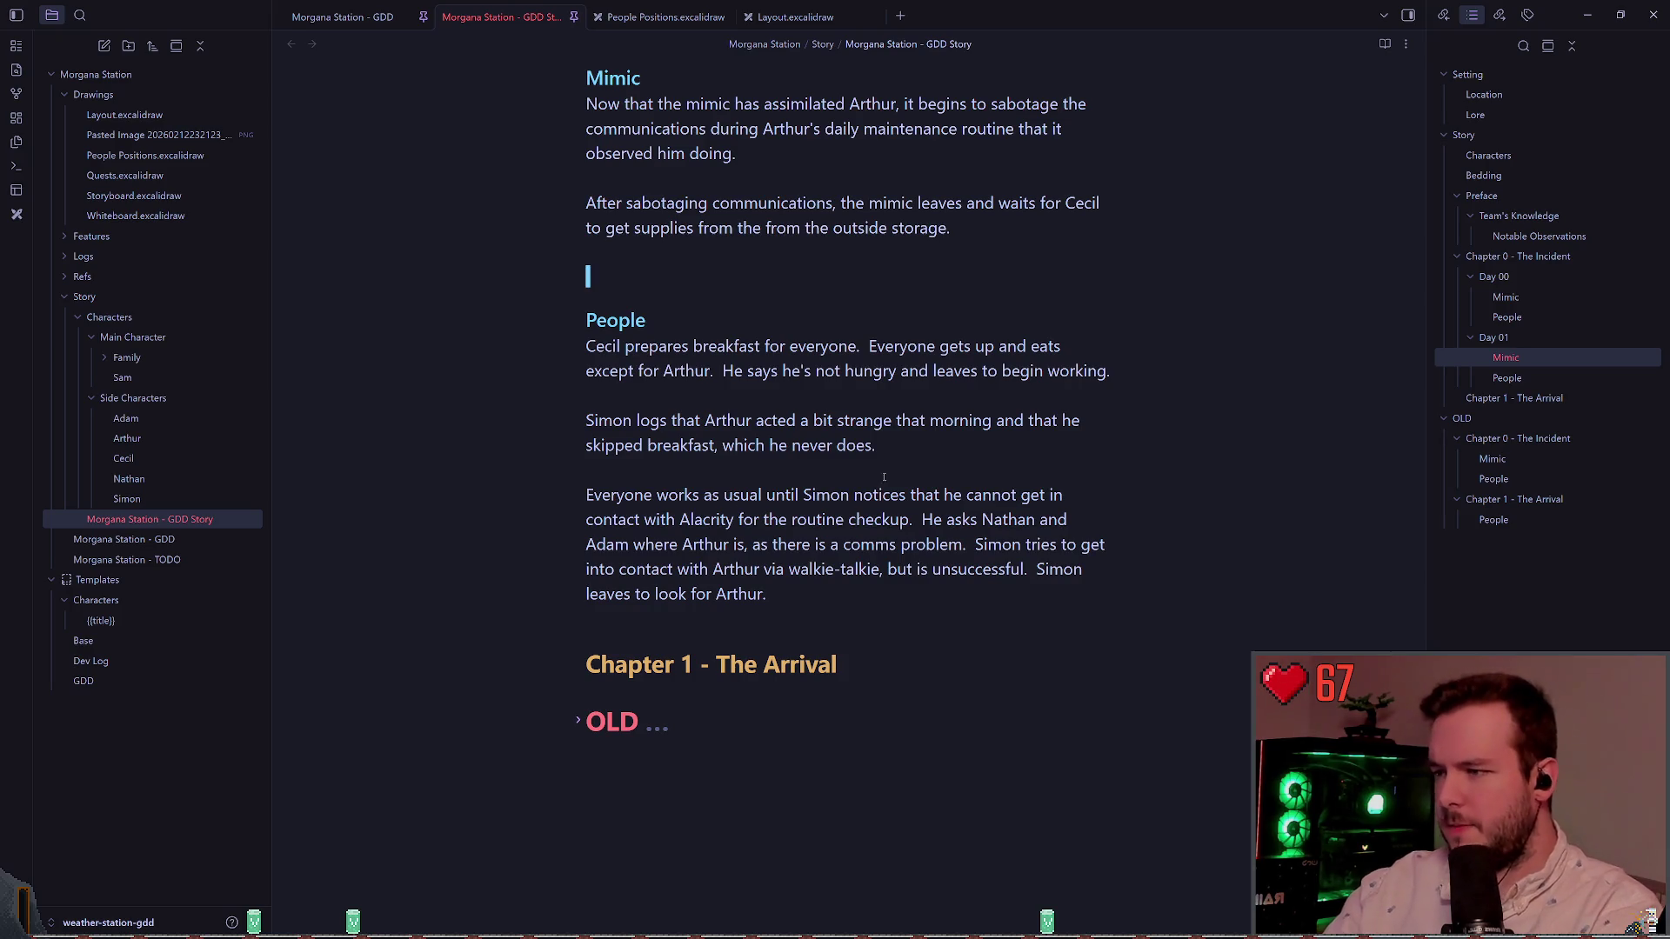
Step: Start a new line after 'Arthur.' at the end of the People section
click(878, 570)
click(895, 604)
key(Return)
key(Return)
text(Arthur)
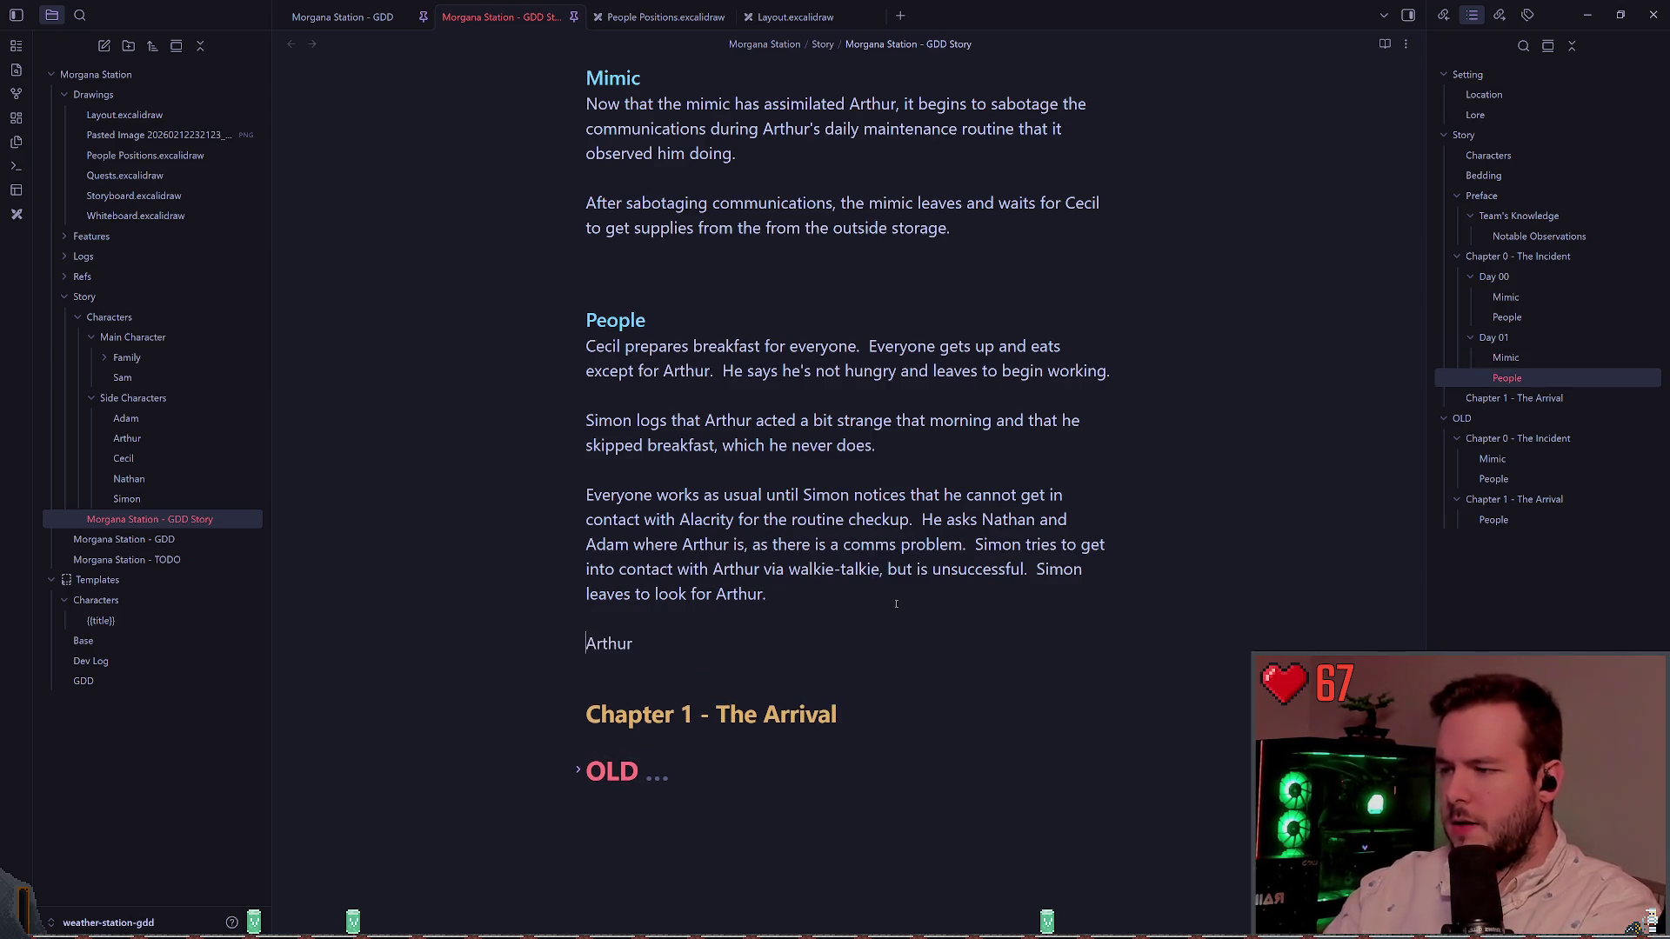
Step: Paste the Cecil, flight and roof paragraphs after 'Arthur.' and delete the leftover 'Arthur' line
key(ctrl+z)
key(ctrl+z)
key(ctrl+z)
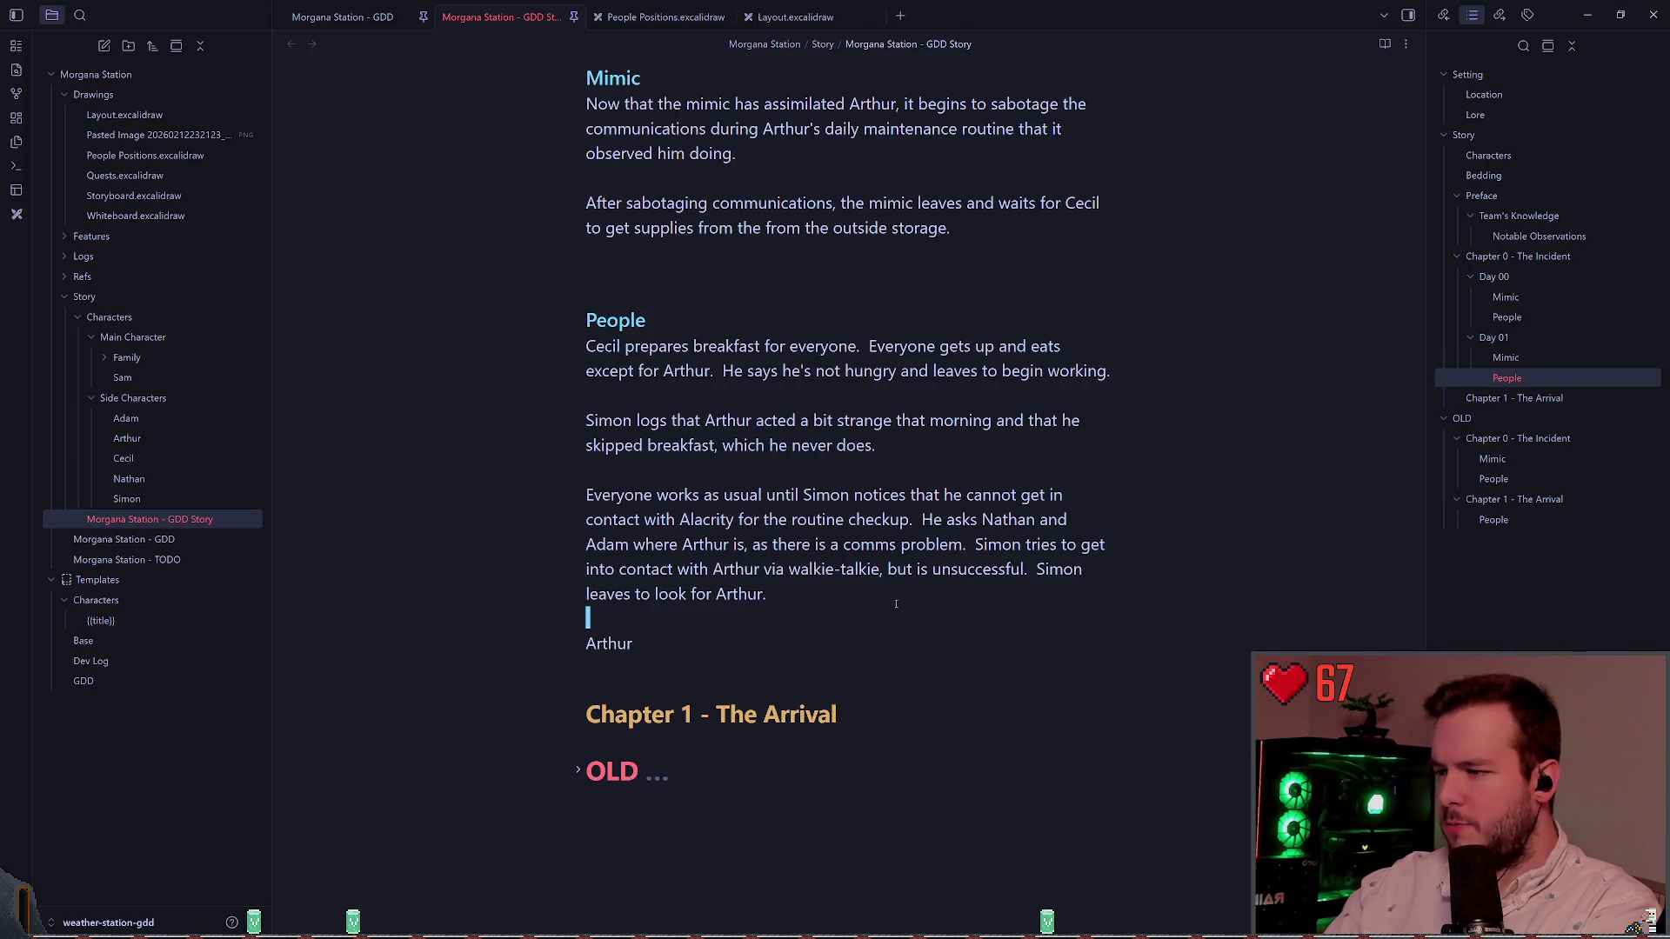
scroll(835, 613, down, 3)
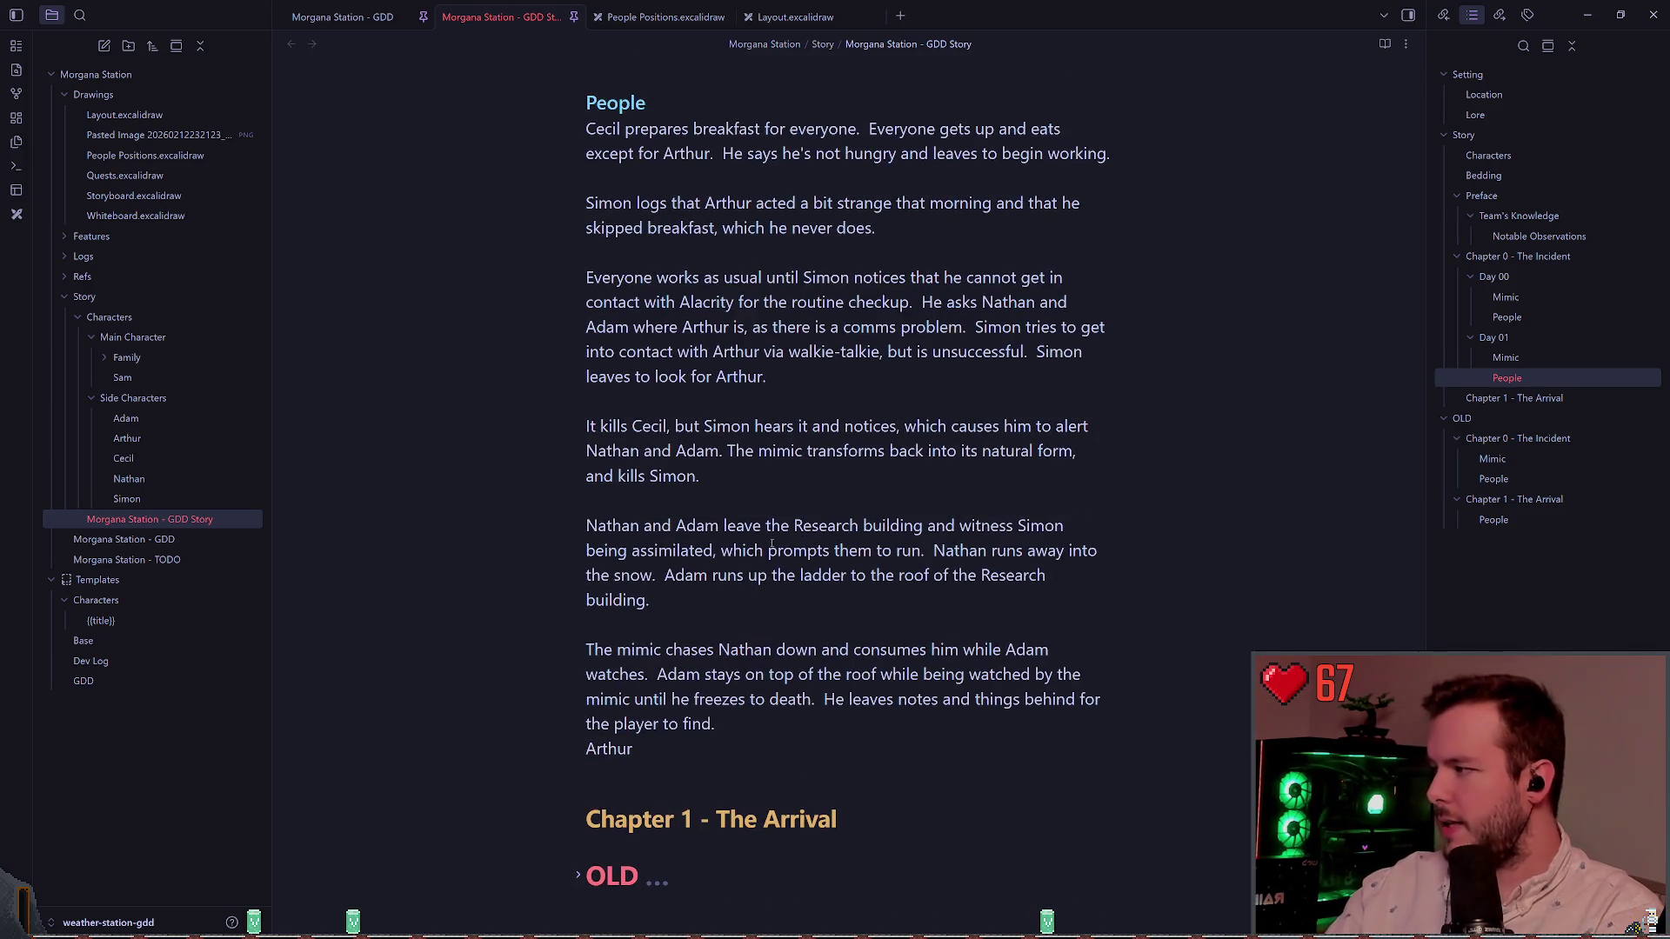
scroll(780, 623, down, 1)
click(721, 658)
key(BackSpace)
key(BackSpace)
key(BackSpace)
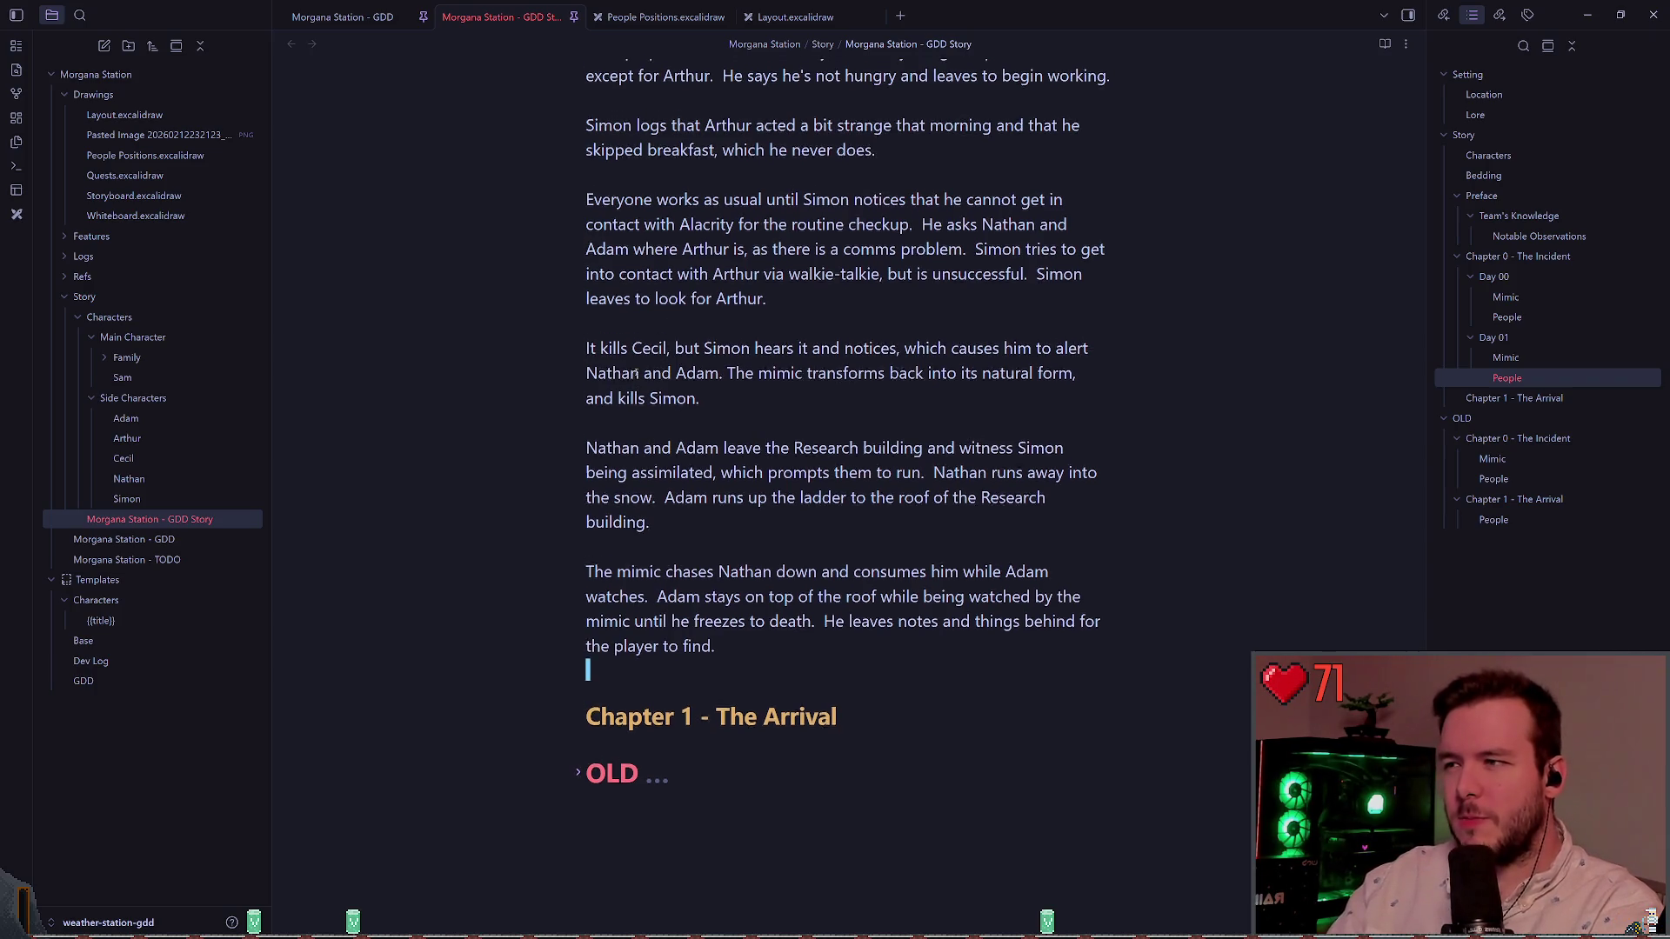
scroll(673, 323, up, 1)
scroll(687, 372, up, 1)
scroll(687, 370, up, 1)
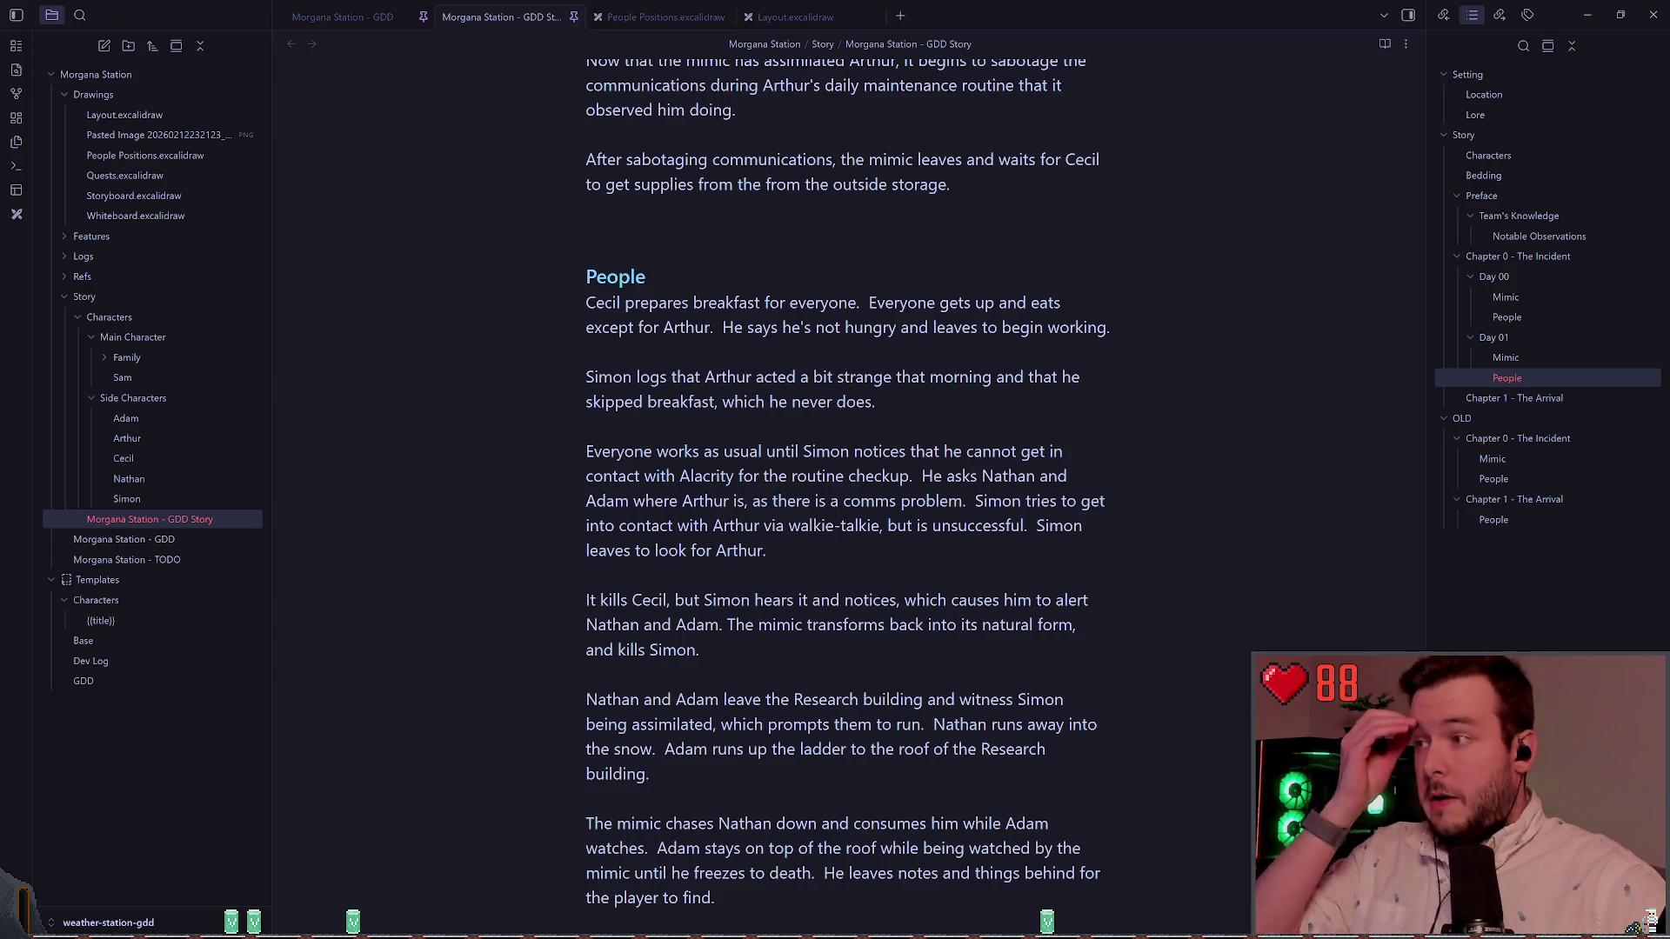
Step: Remove the extra blank line above the Day 01 '#### People' heading
click(587, 476)
scroll(587, 476, down, 3)
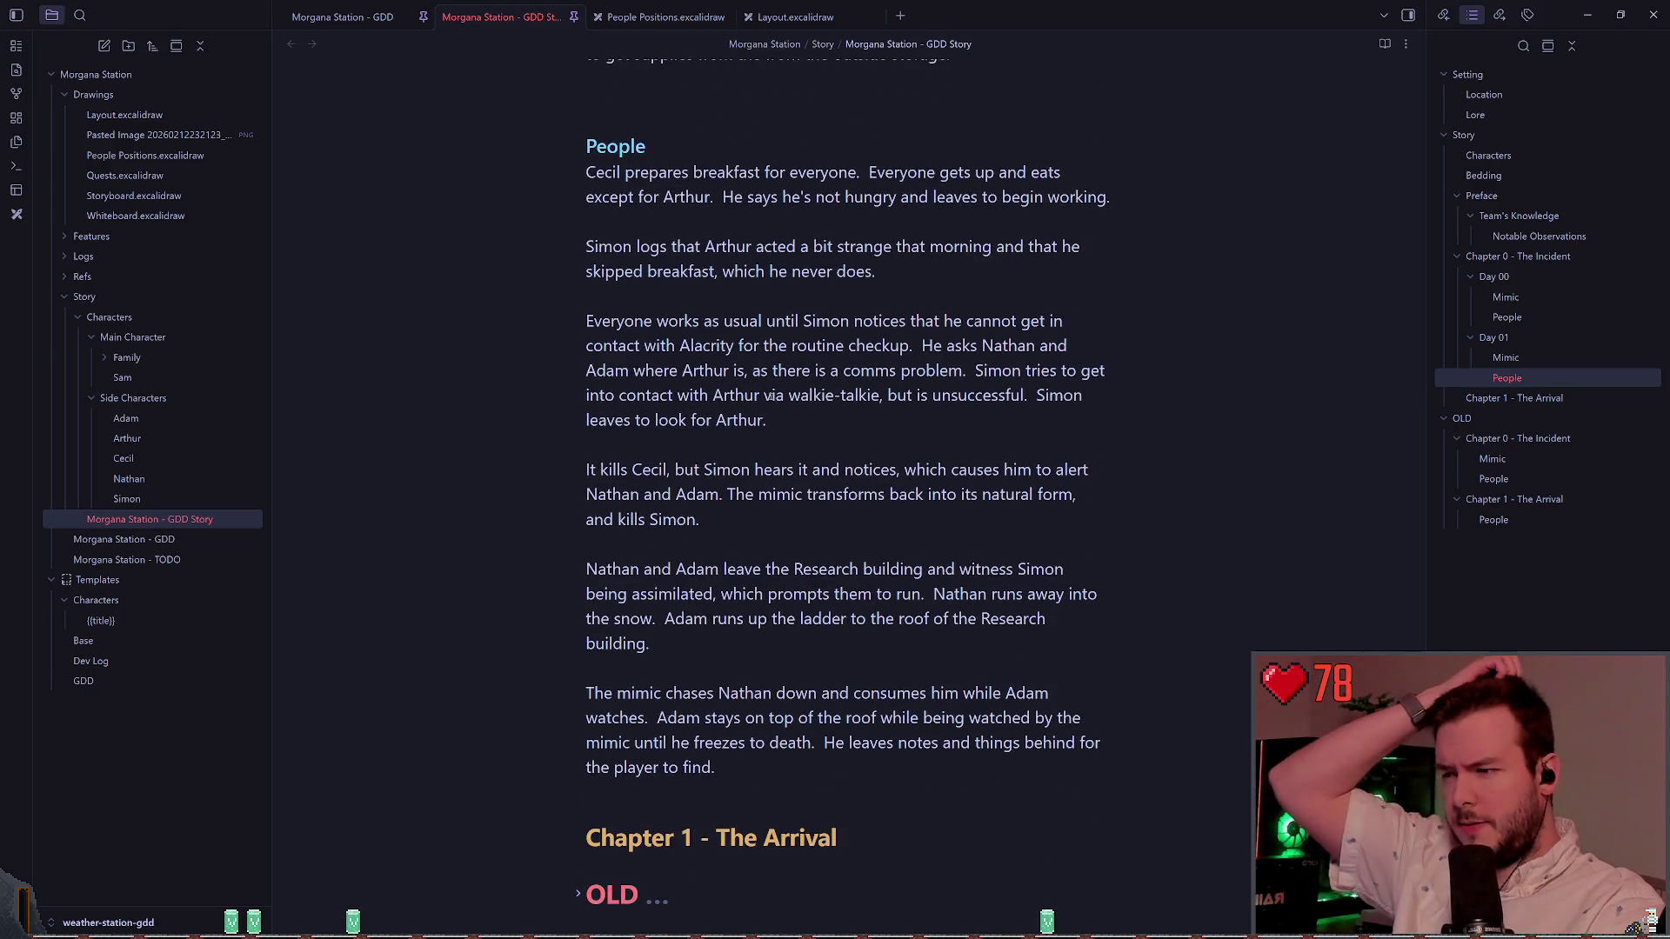
scroll(823, 367, down, 3)
scroll(823, 366, up, 4)
scroll(905, 416, up, 10)
scroll(745, 426, up, 10)
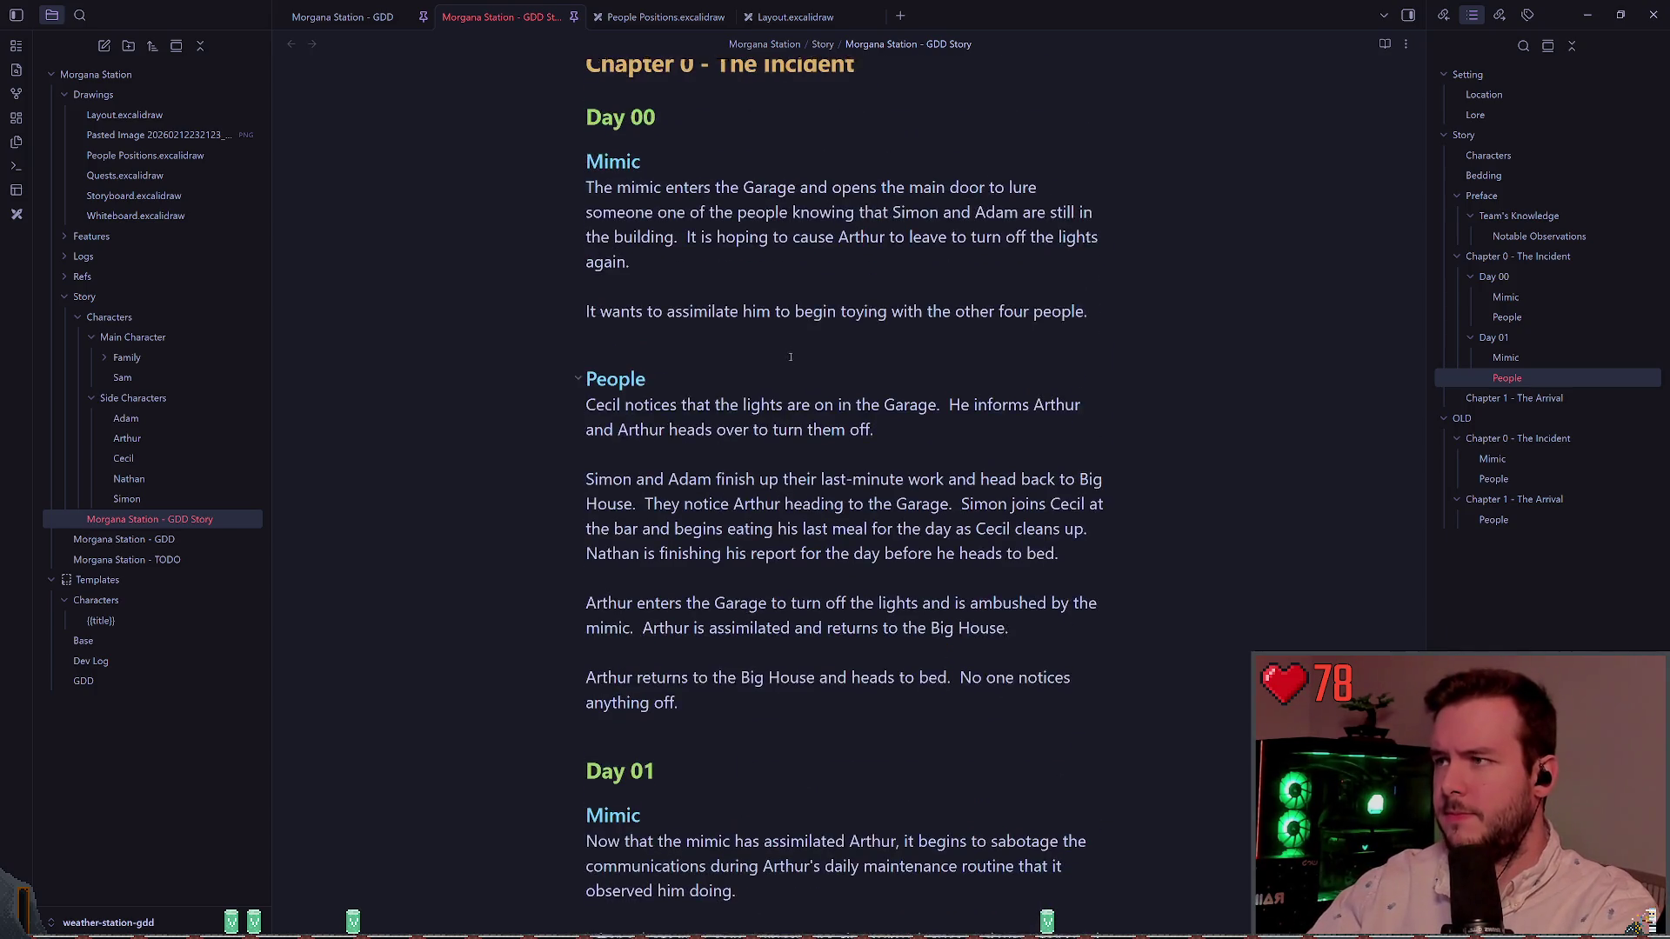
scroll(635, 298, down, 2)
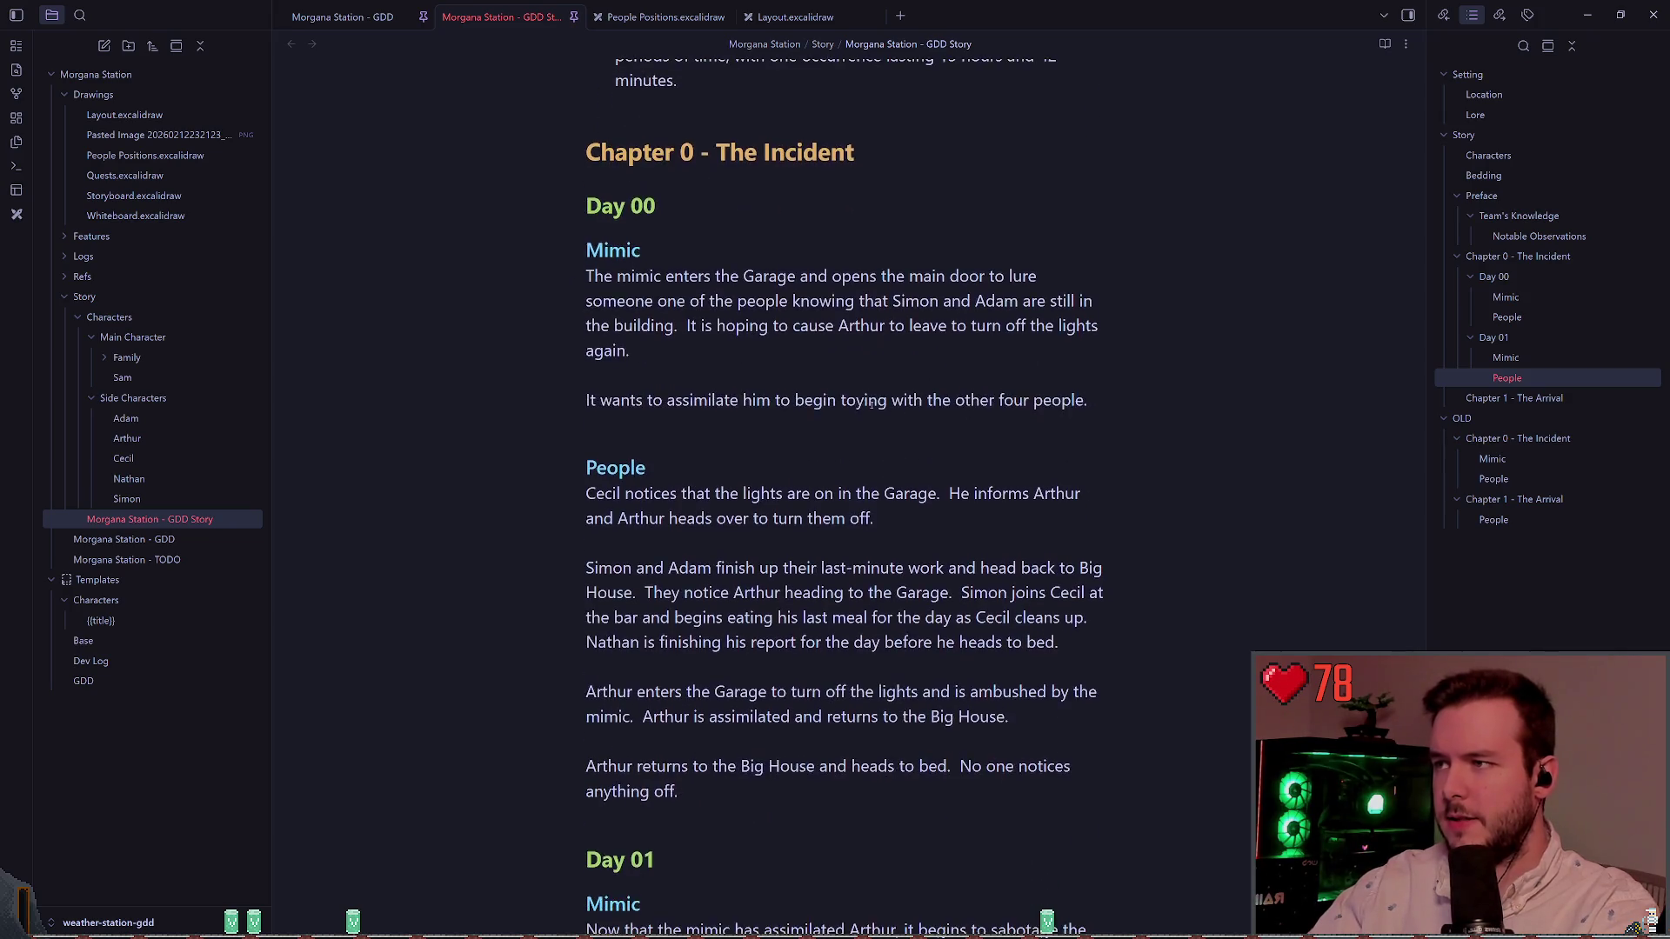
scroll(602, 351, up, 3)
click(576, 327)
click(576, 328)
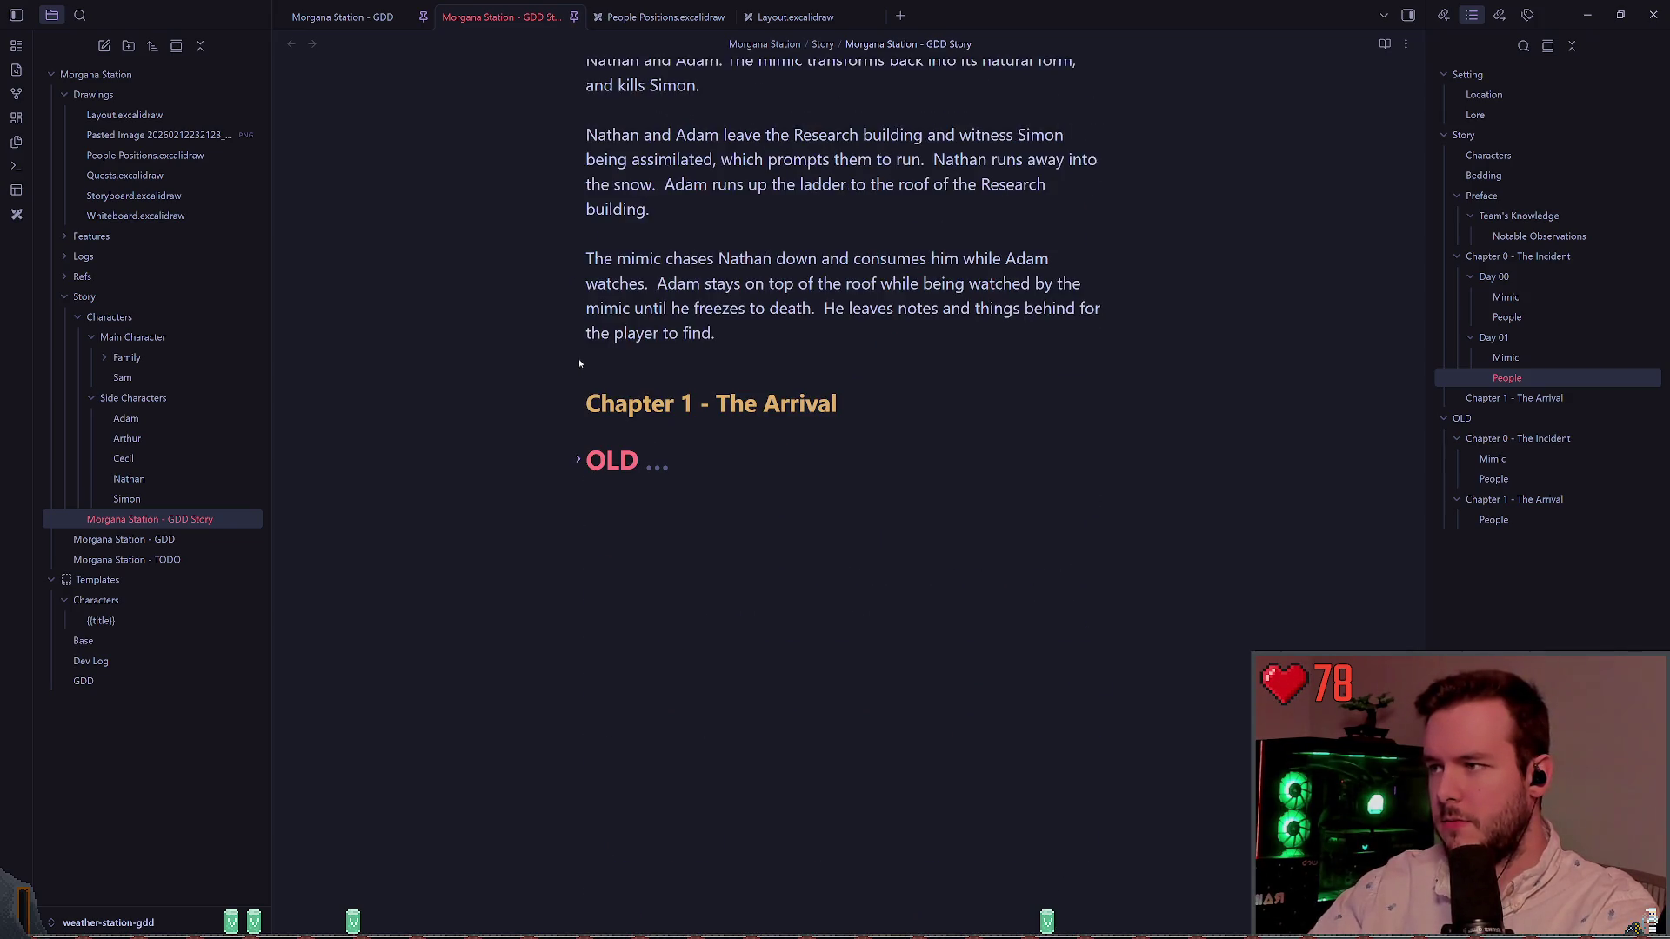
scroll(762, 404, up, 10)
scroll(761, 405, up, 7)
scroll(715, 333, down, 6)
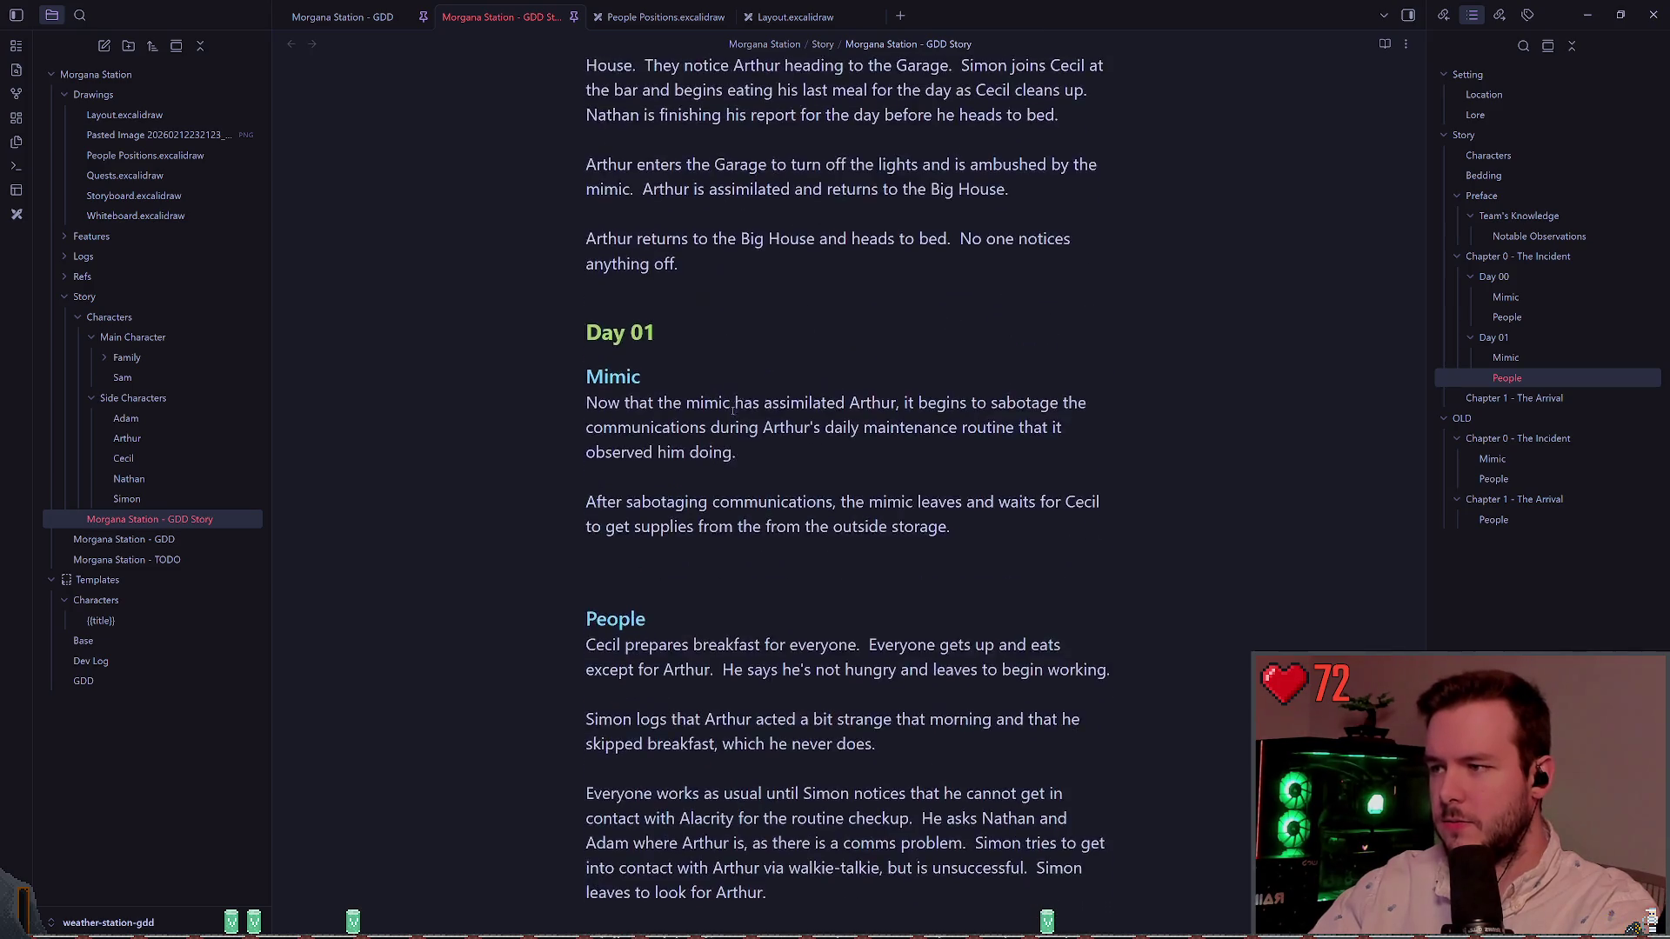
click(697, 363)
click(751, 348)
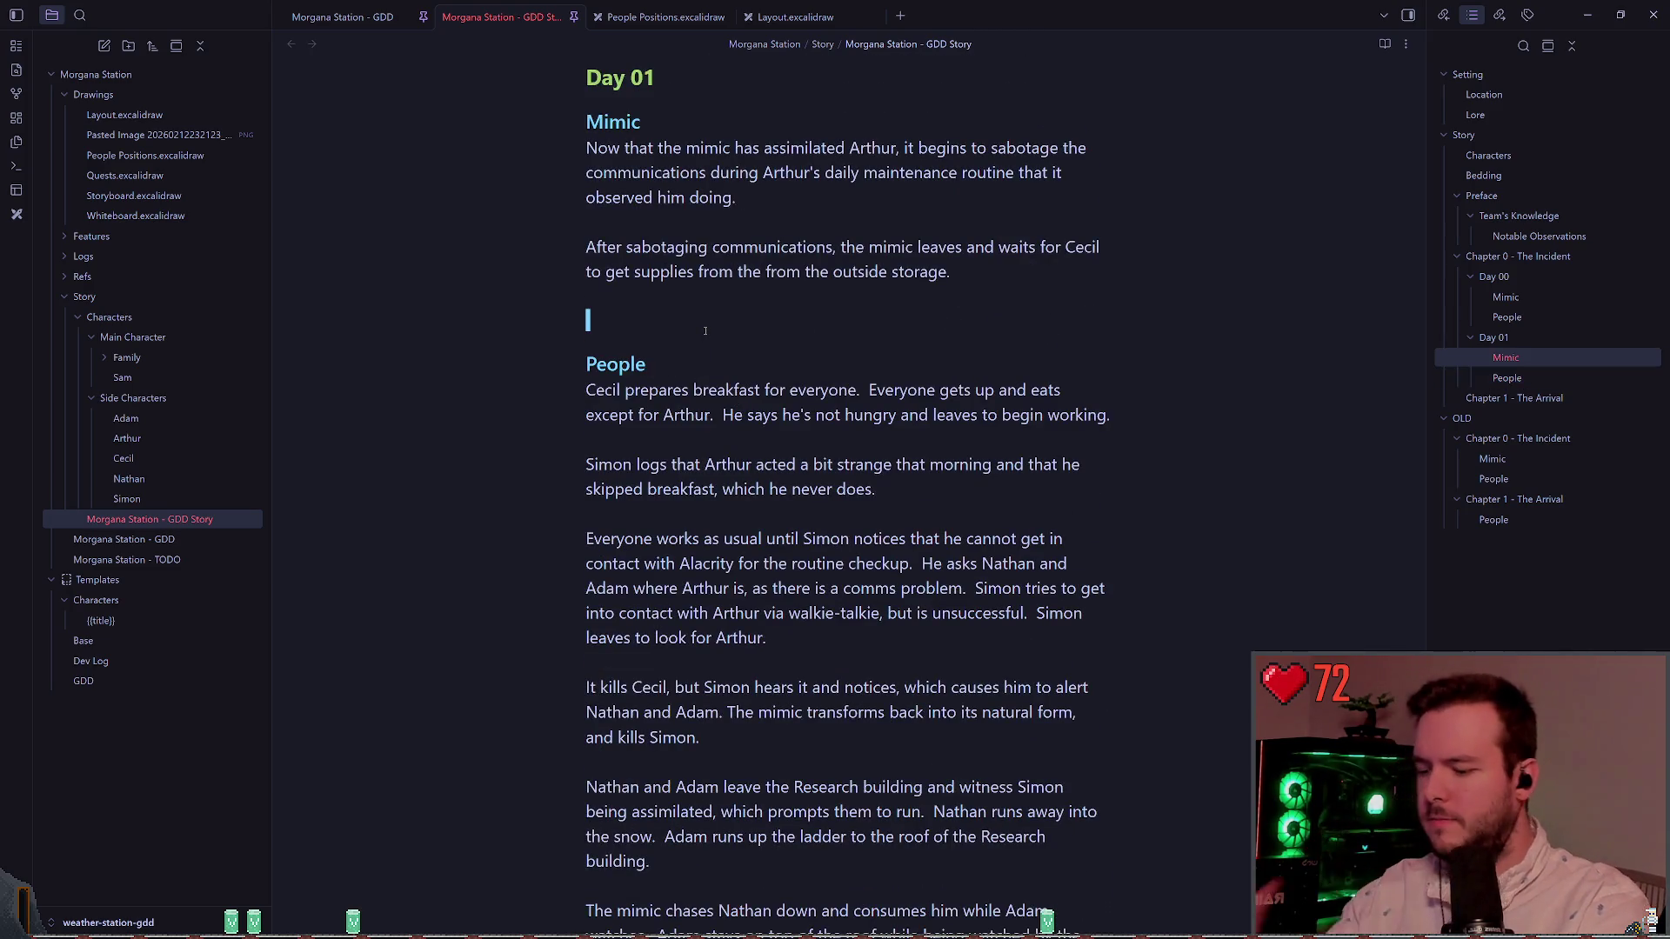
key(Delete)
Step: Scroll through the note reviewing Characters, Bedding, Preface, Chapter 0, Chapter 1 and OLD
scroll(750, 350, up, 2)
scroll(715, 358, down, 6)
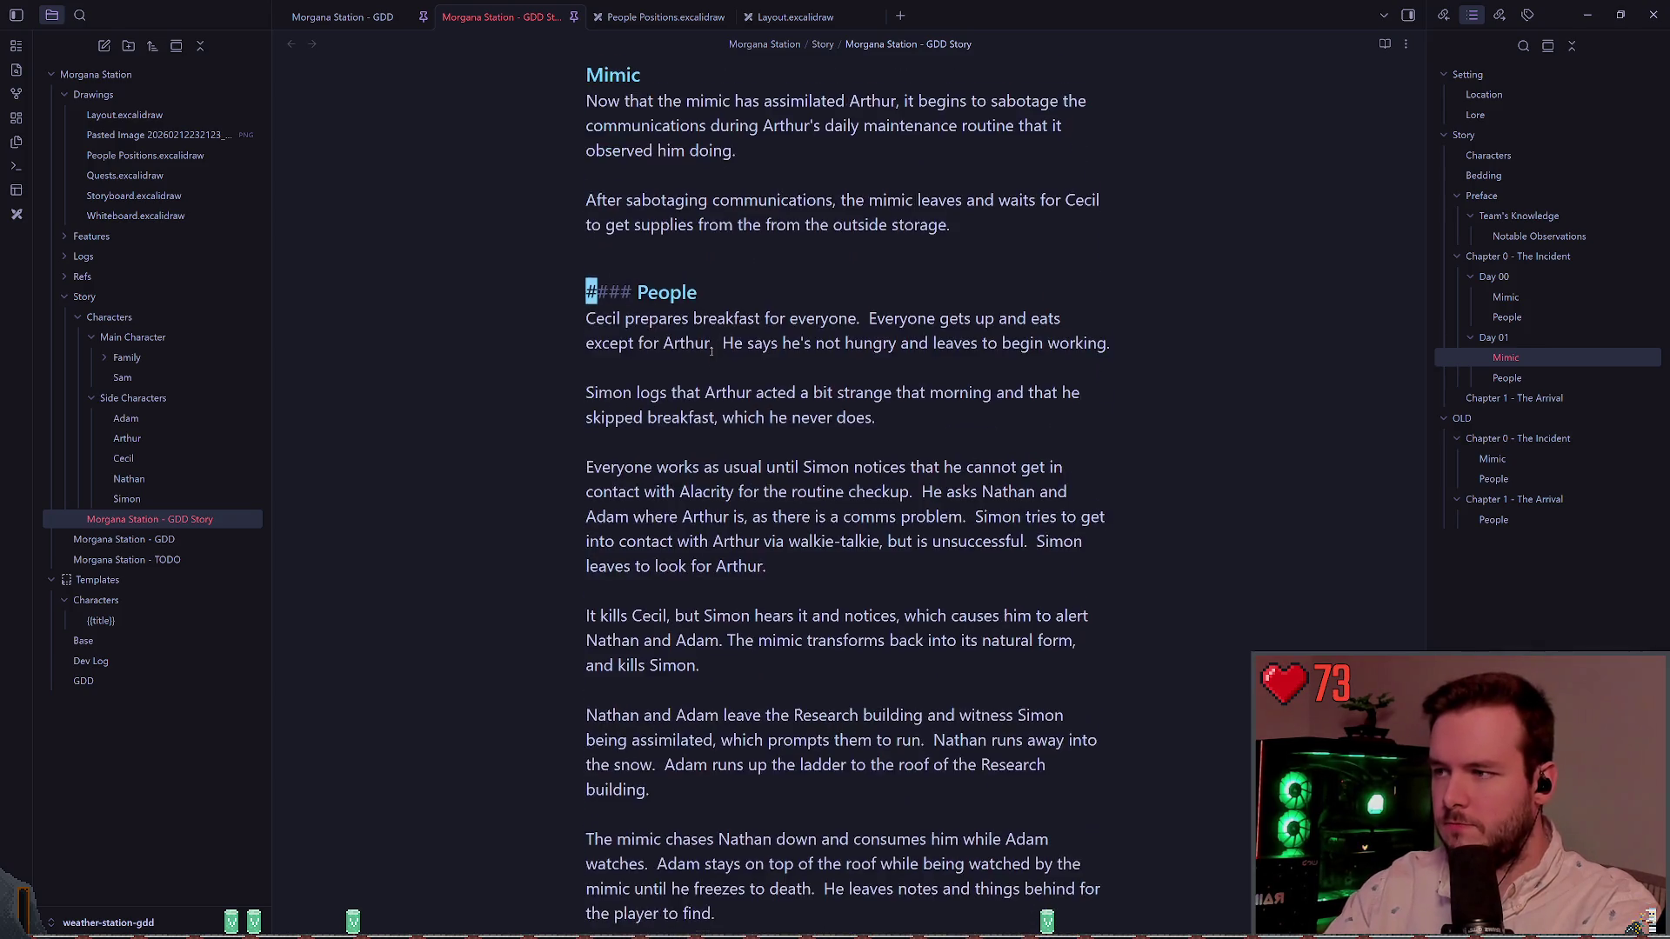
scroll(714, 358, up, 10)
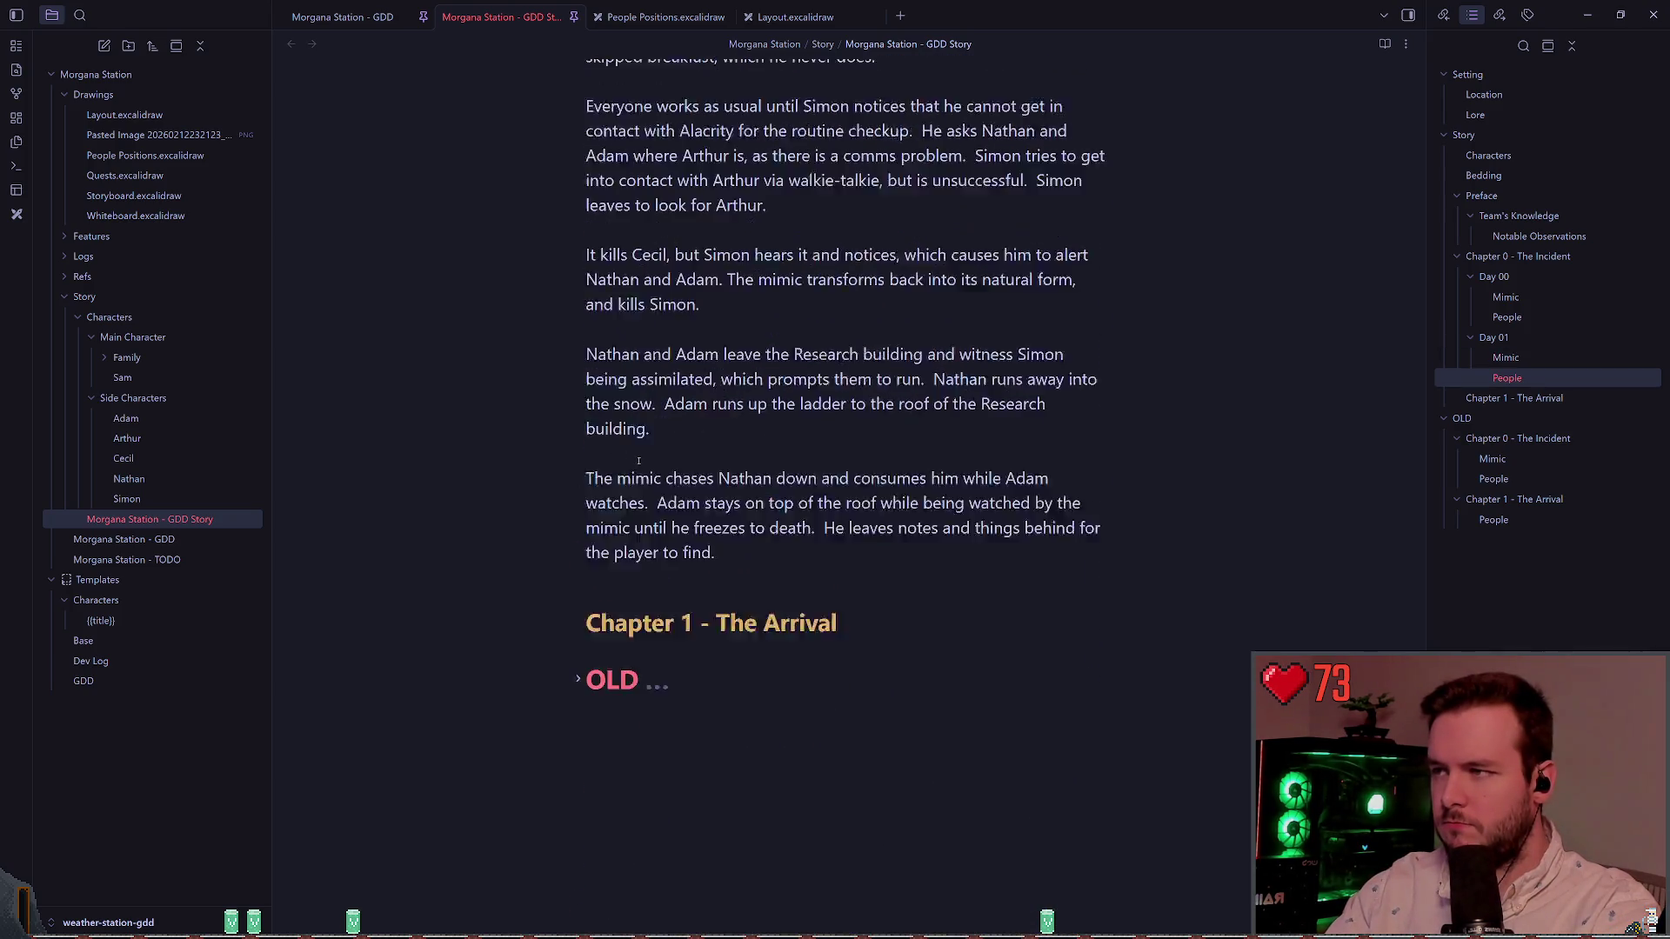
scroll(806, 475, up, 6)
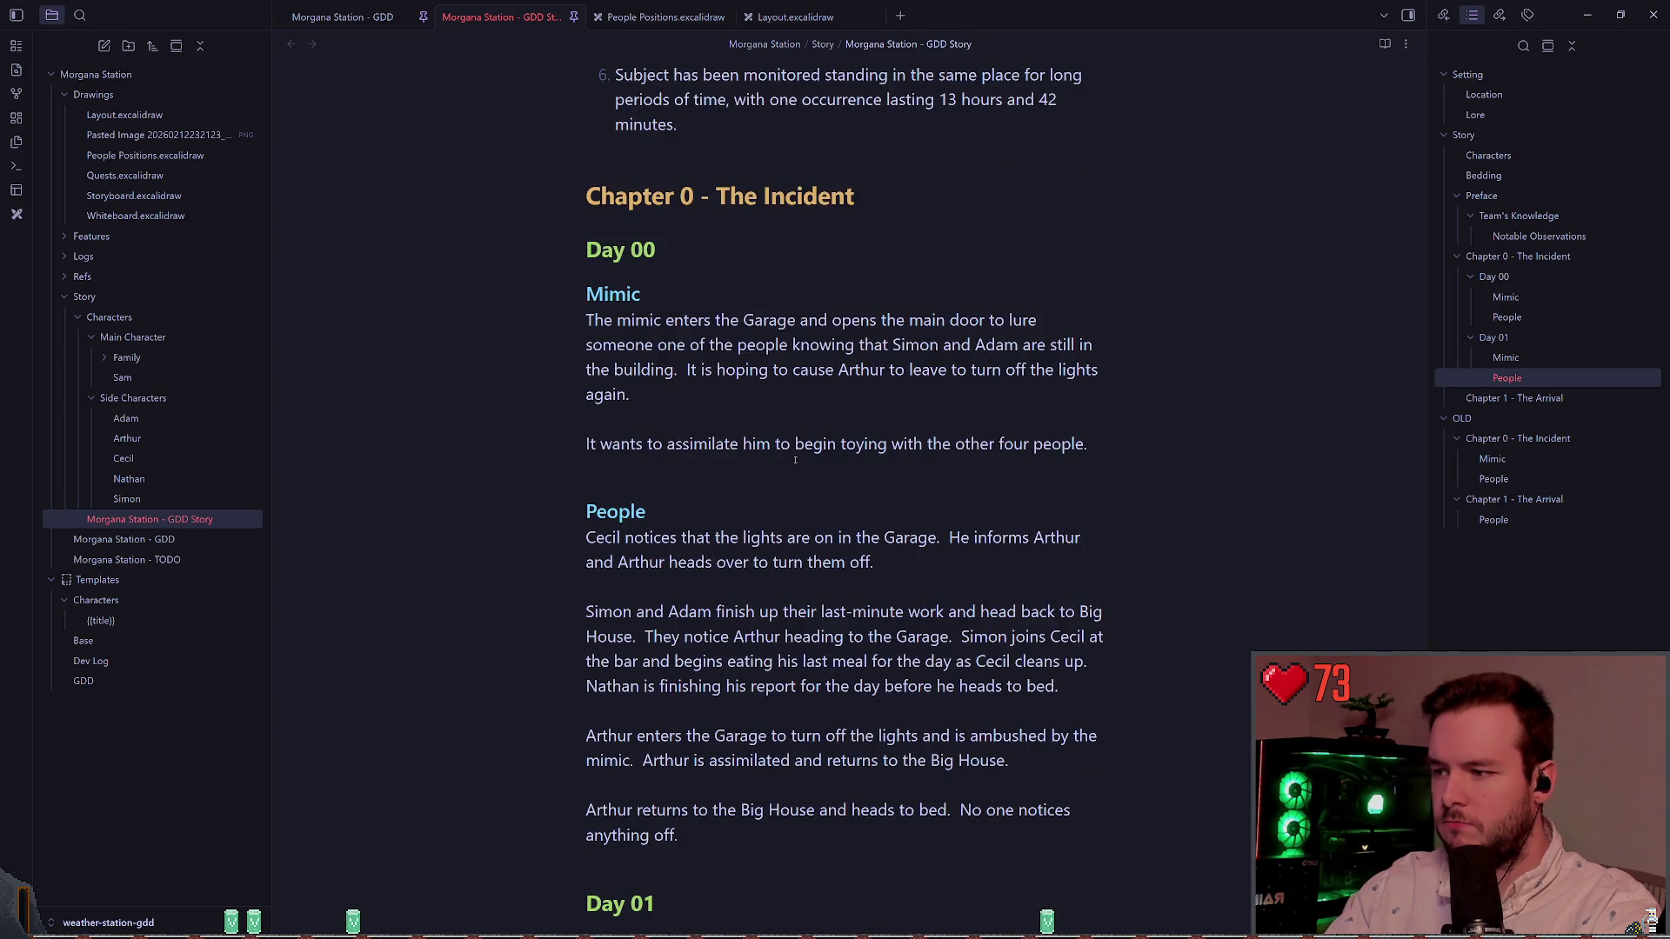
scroll(1034, 564, down, 2)
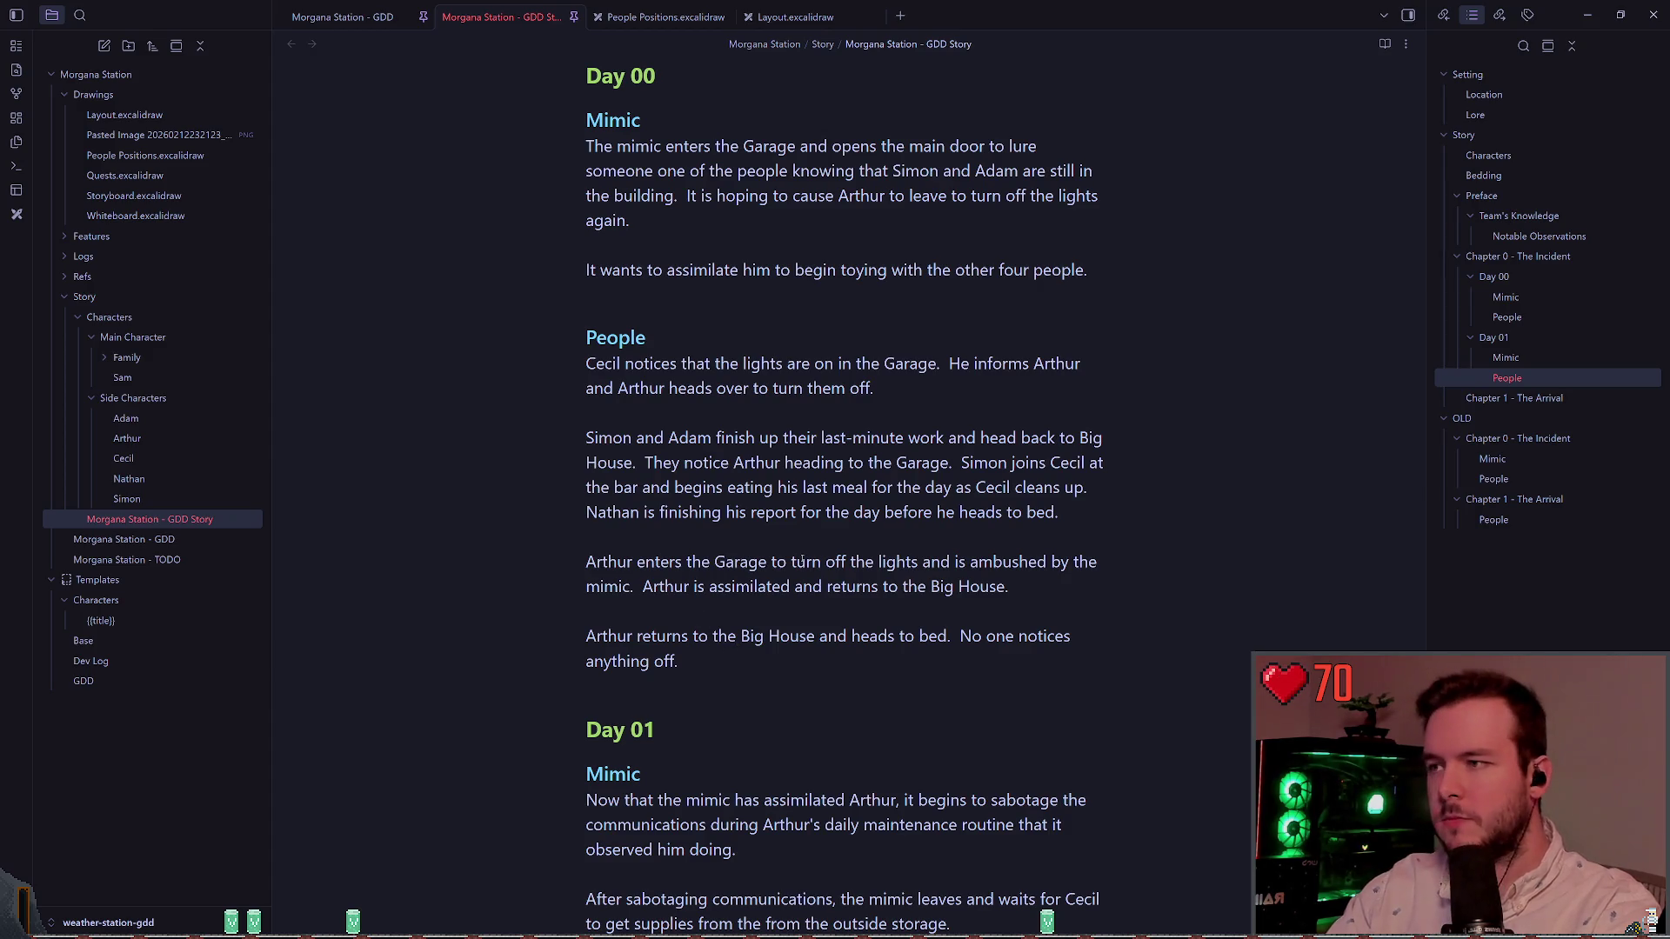
scroll(738, 646, up, 2)
scroll(758, 513, up, 6)
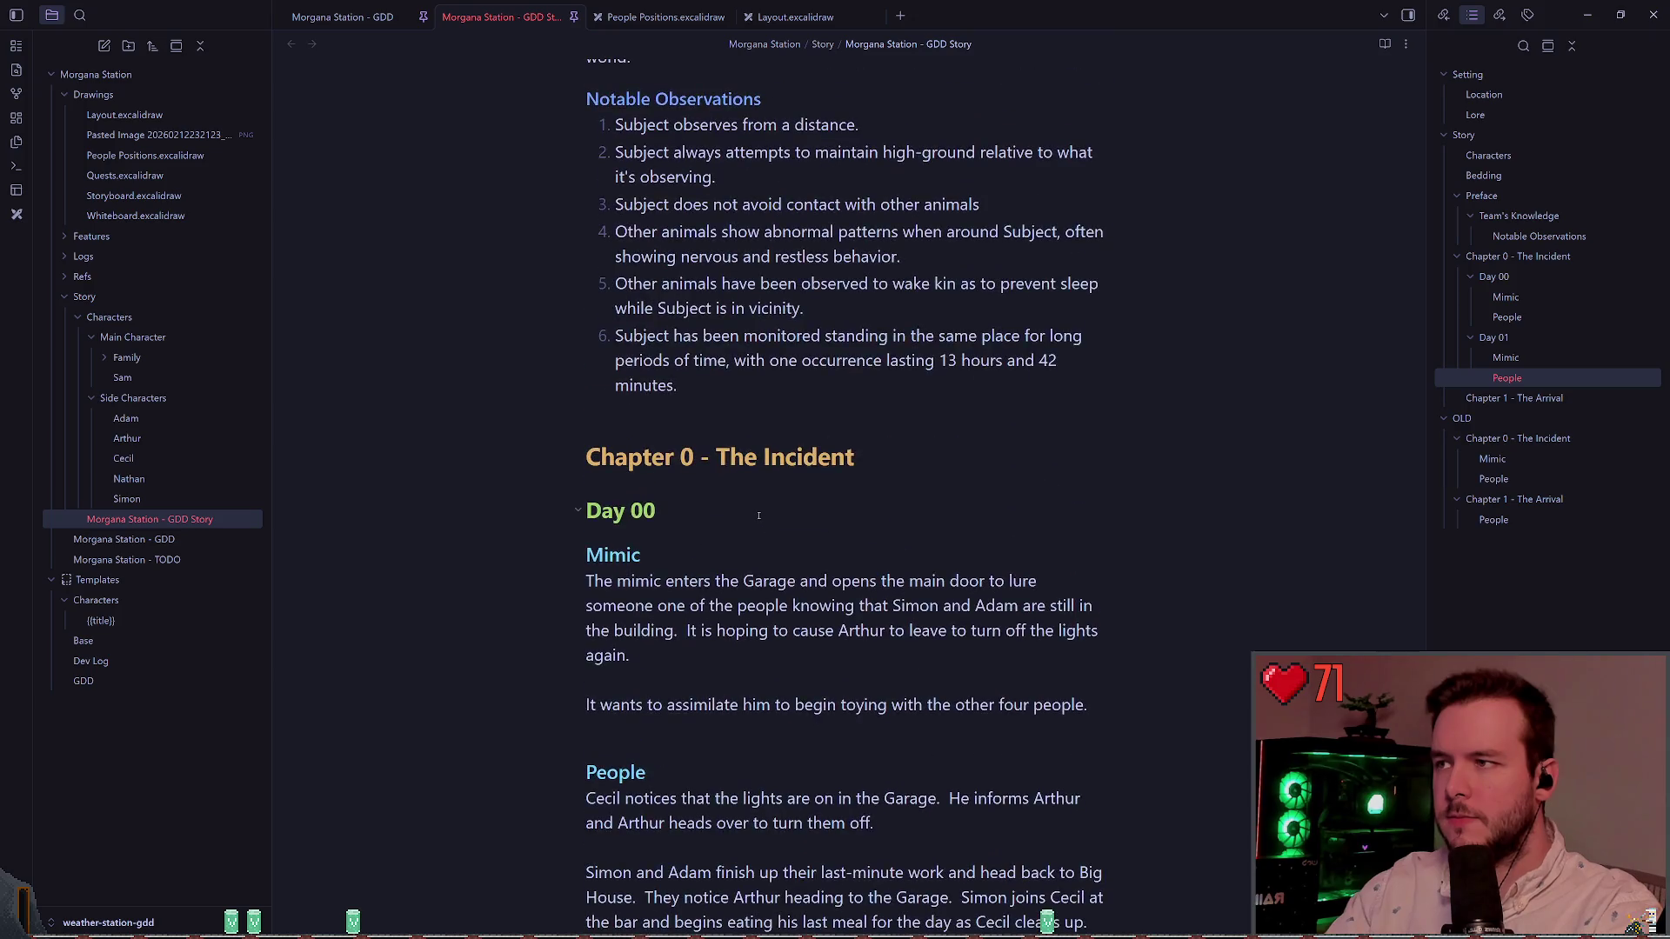
scroll(758, 513, up, 3)
scroll(755, 511, up, 9)
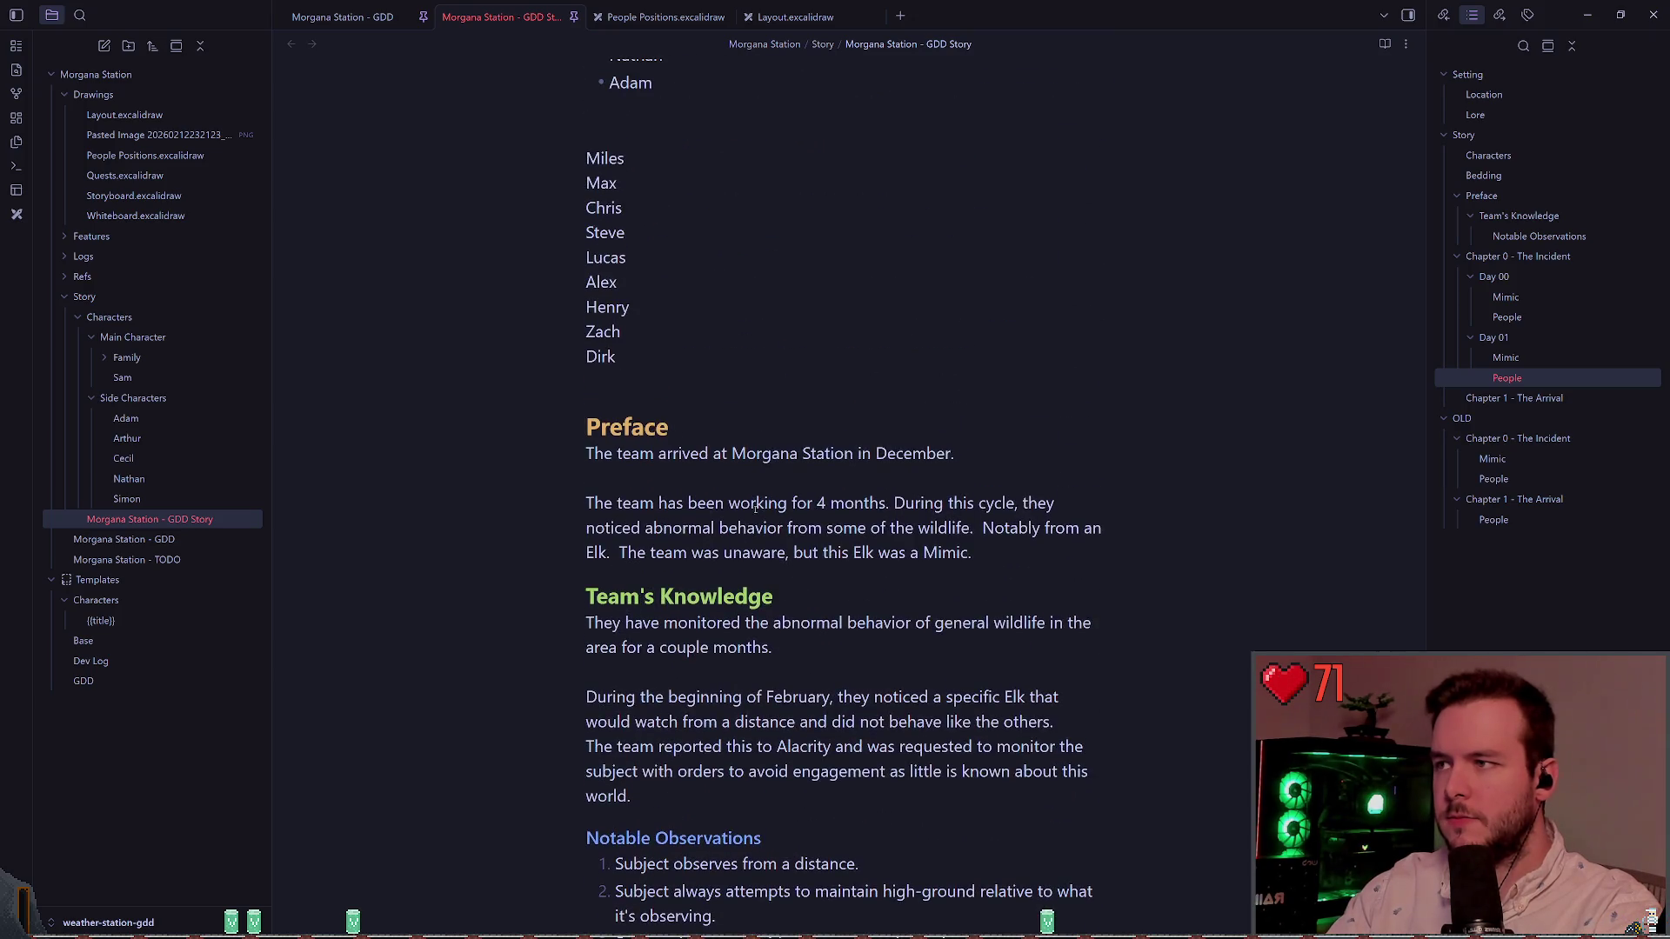
scroll(747, 498, up, 2)
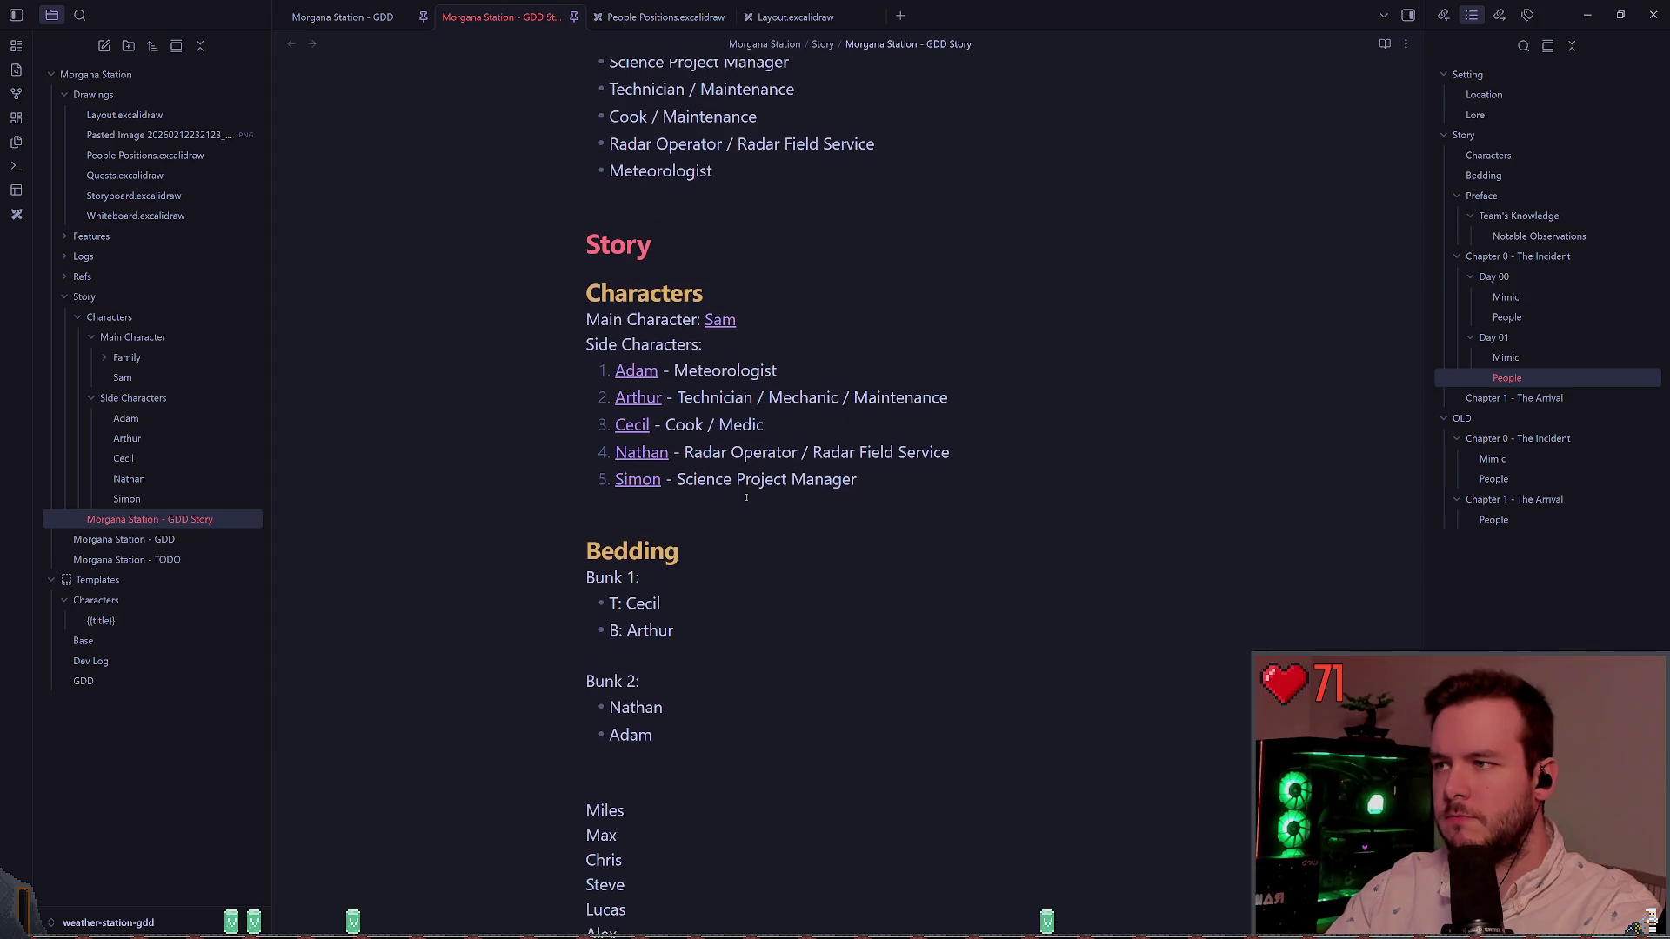
scroll(743, 494, up, 2)
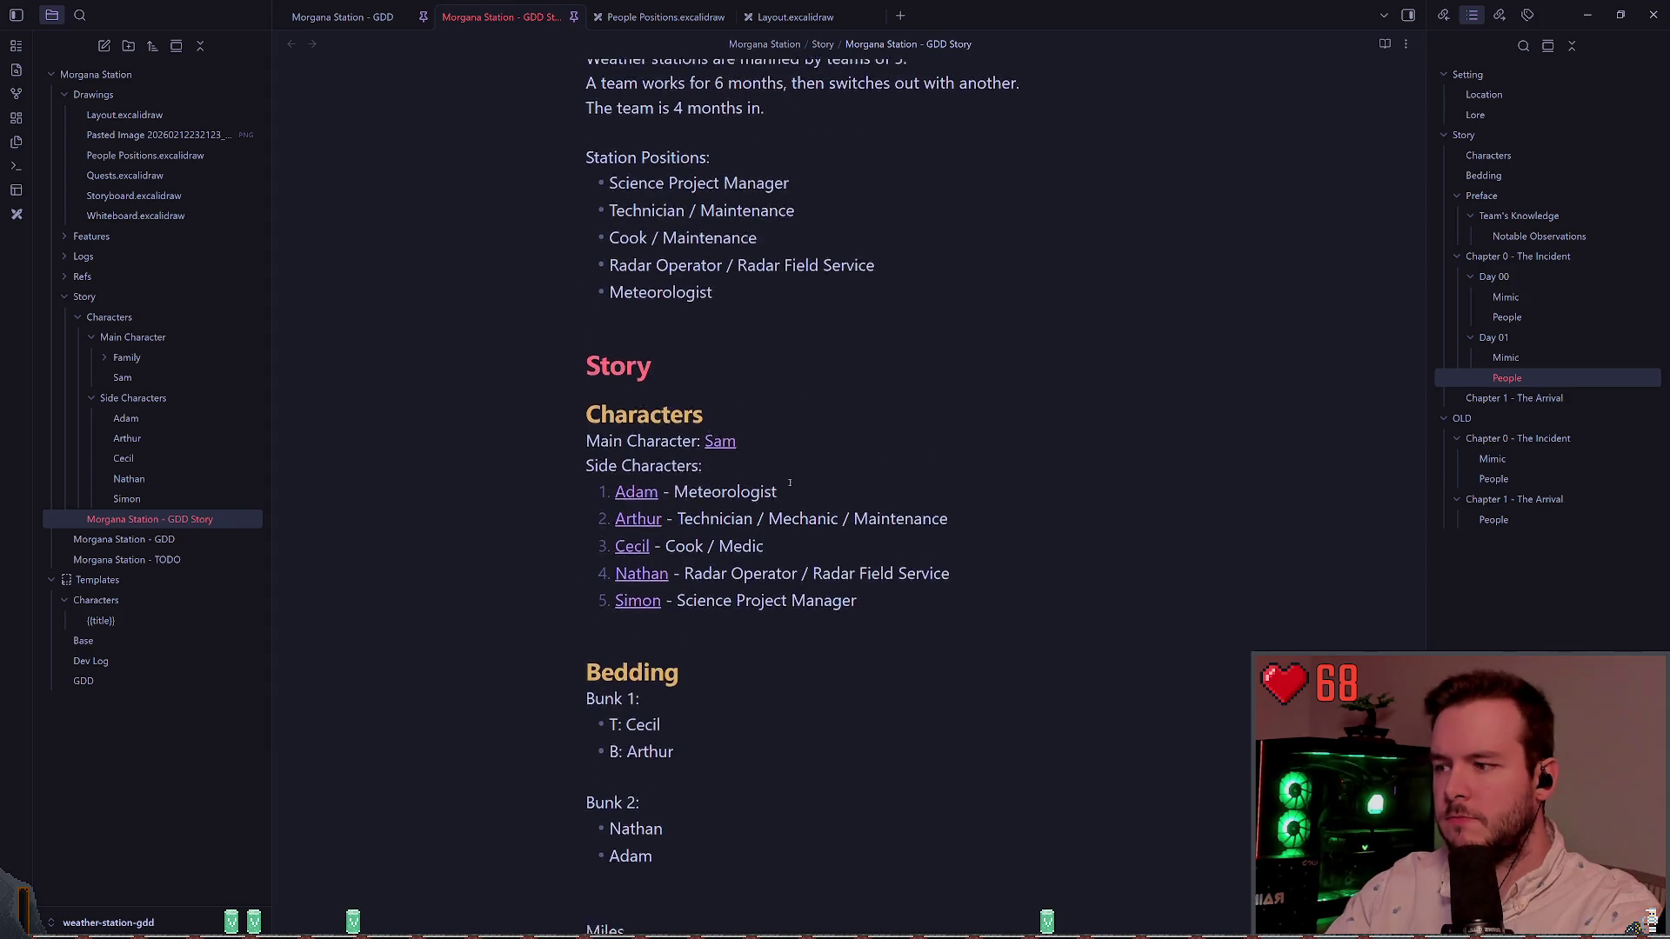
scroll(782, 478, down, 3)
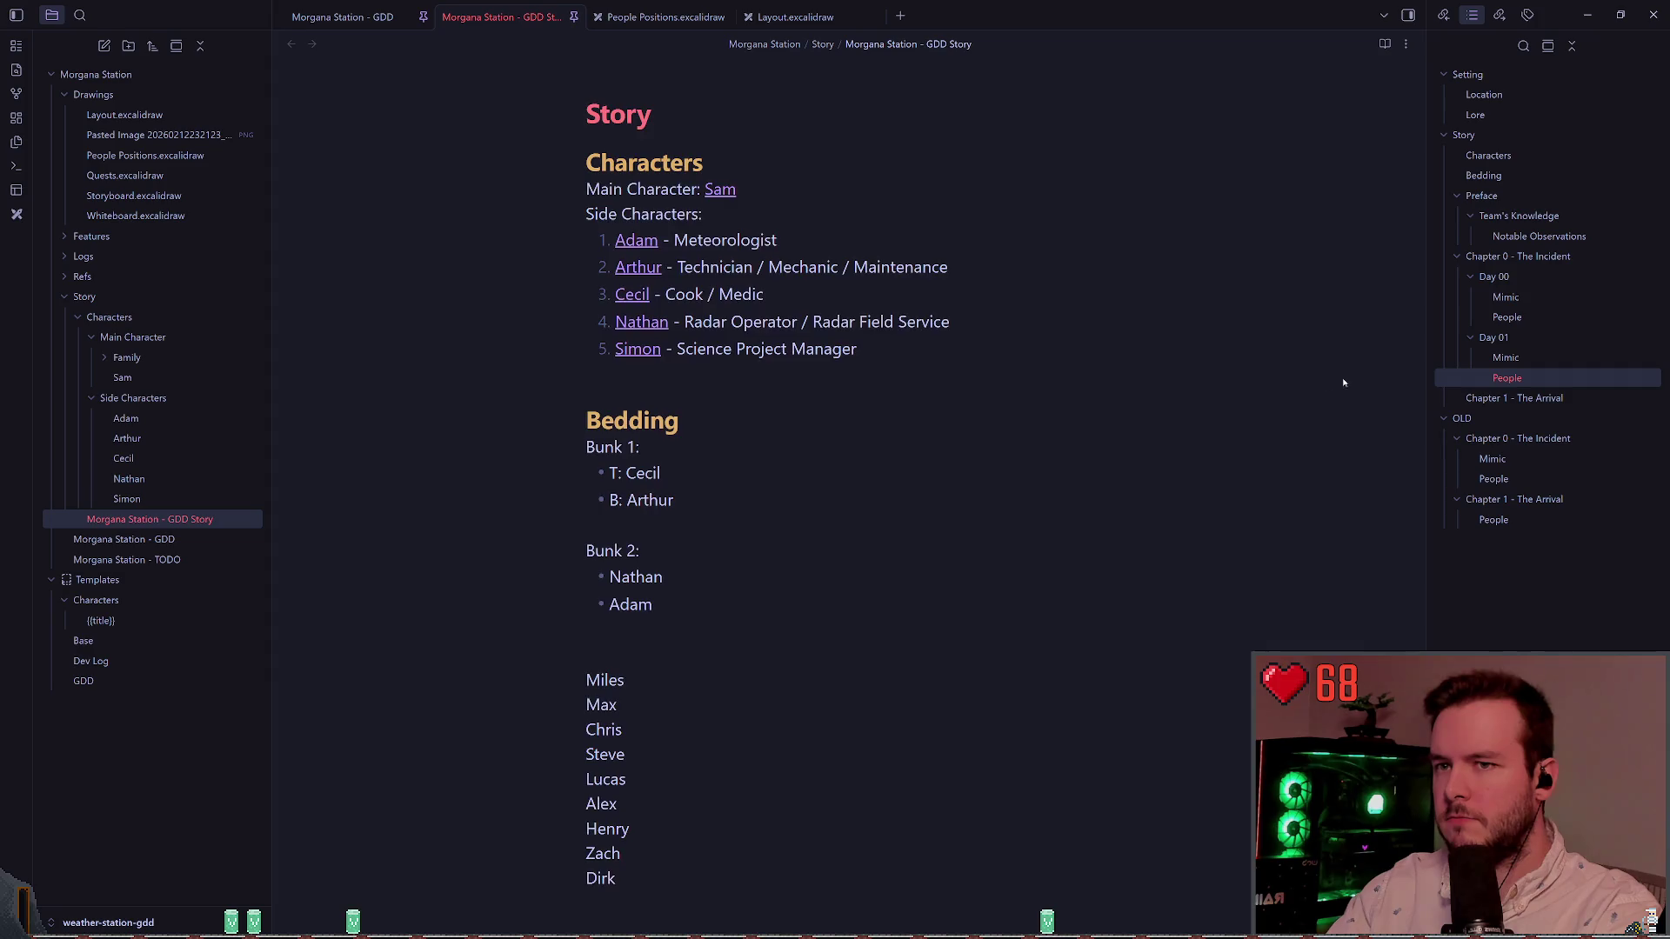
scroll(1343, 382, down, 5)
scroll(1259, 556, down, 15)
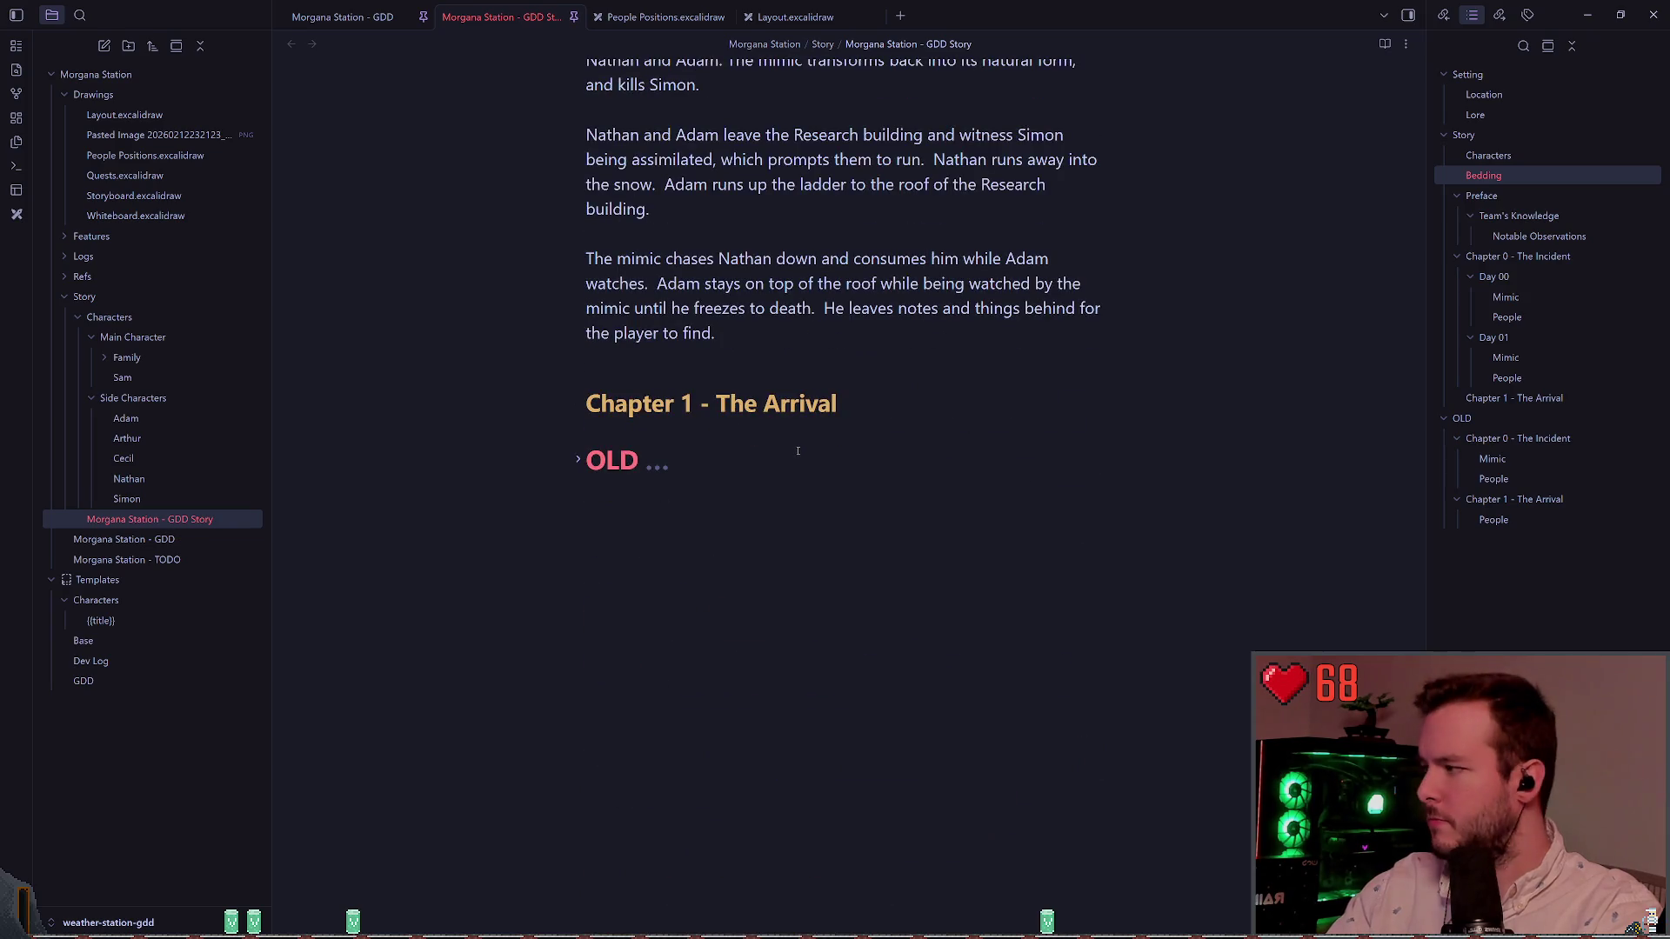
Step: Expand the OLD heading and delete everything from it to the end of the note
click(577, 460)
scroll(601, 443, up, 10)
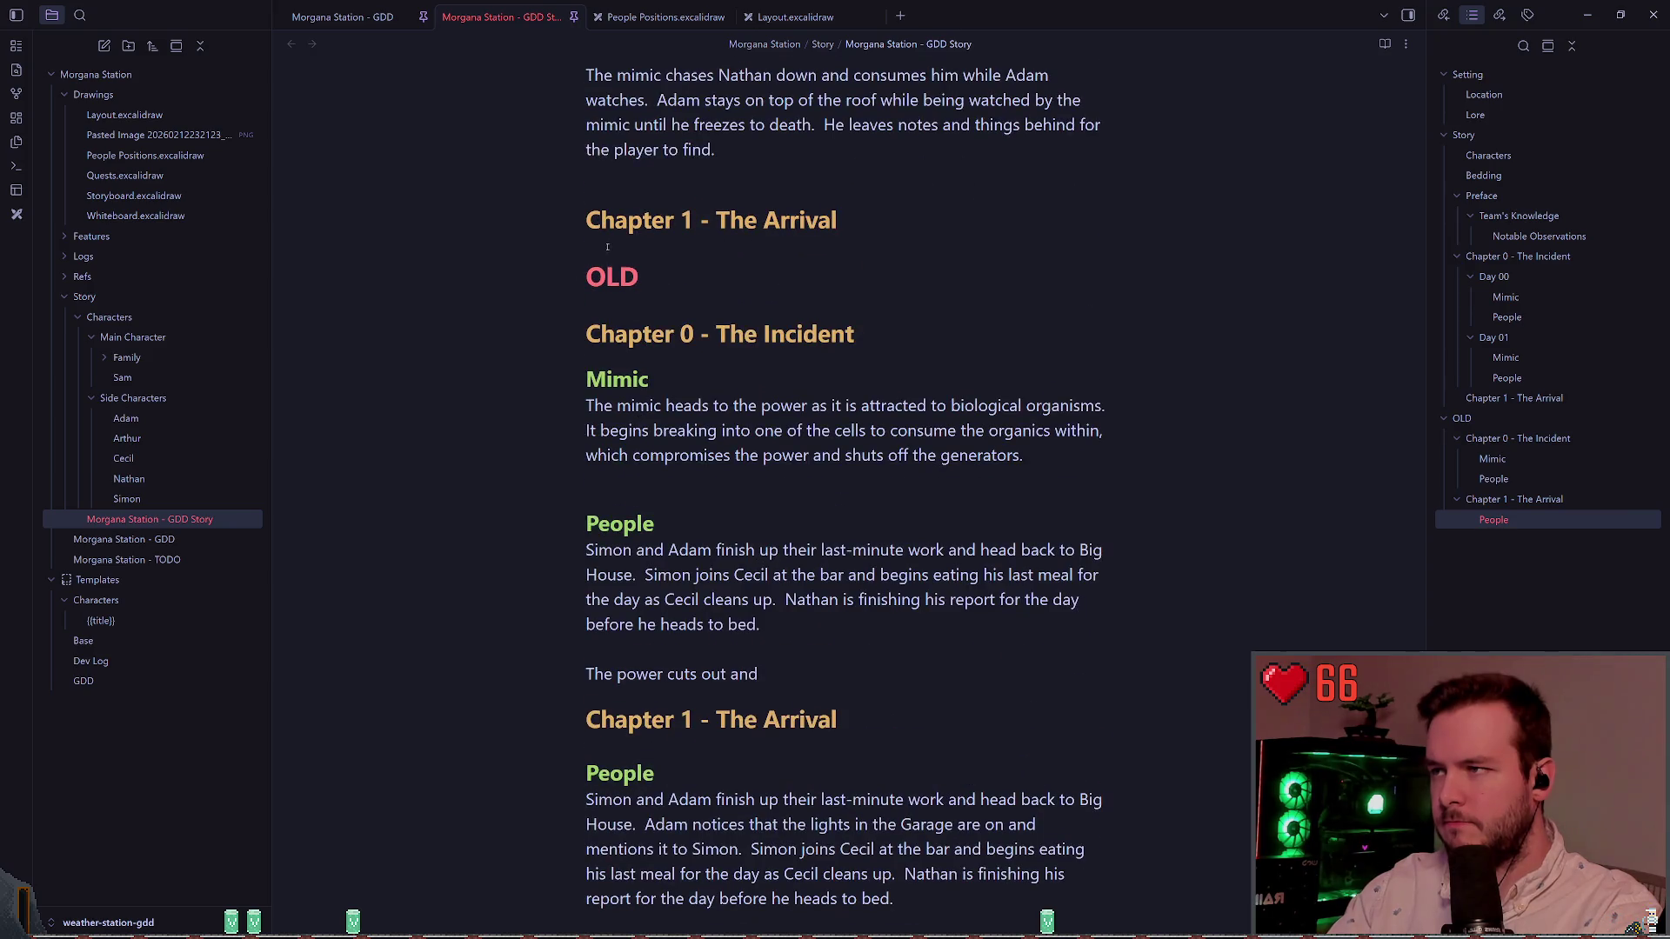
click(578, 278)
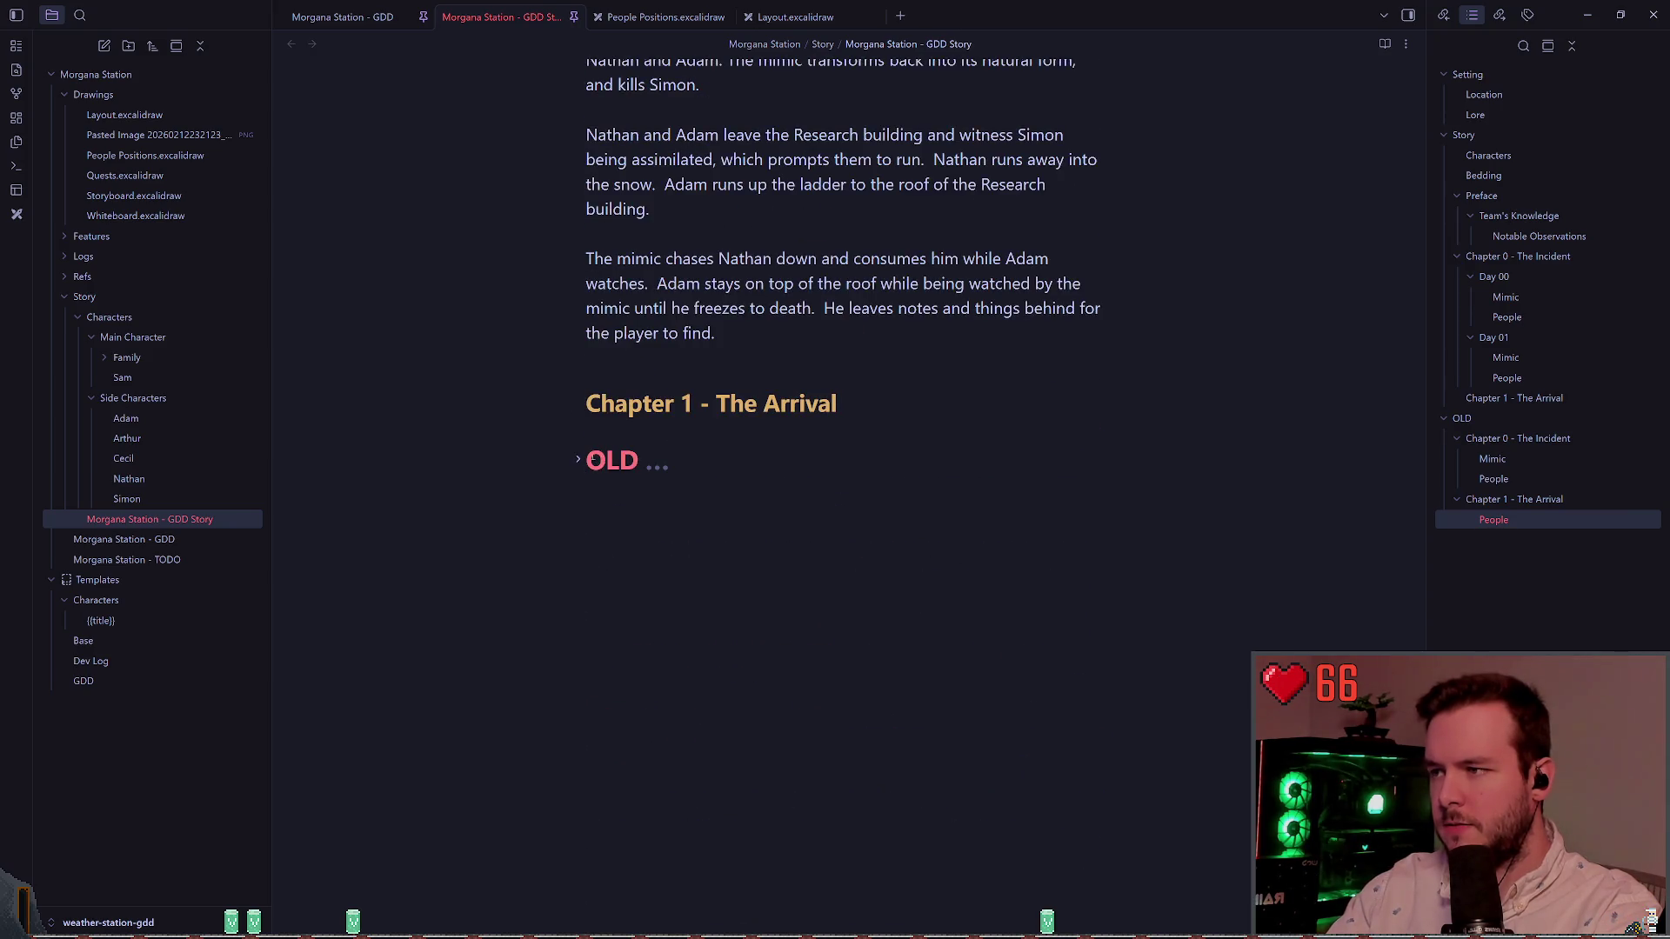
click(593, 459)
click(577, 459)
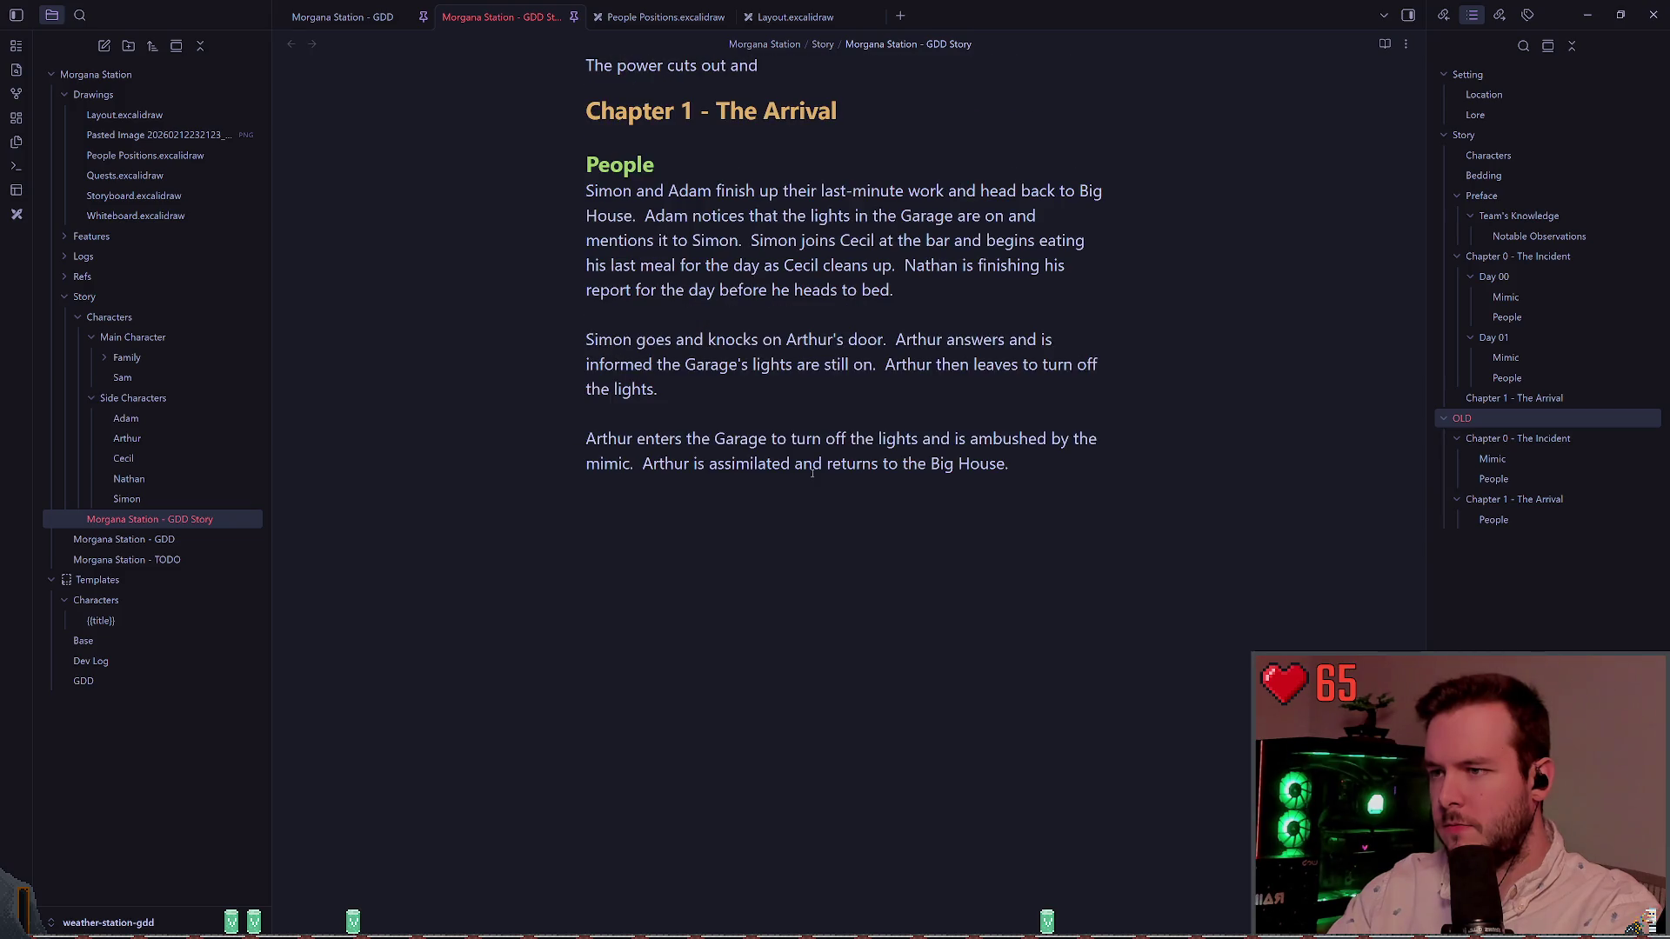
scroll(812, 472, up, 7)
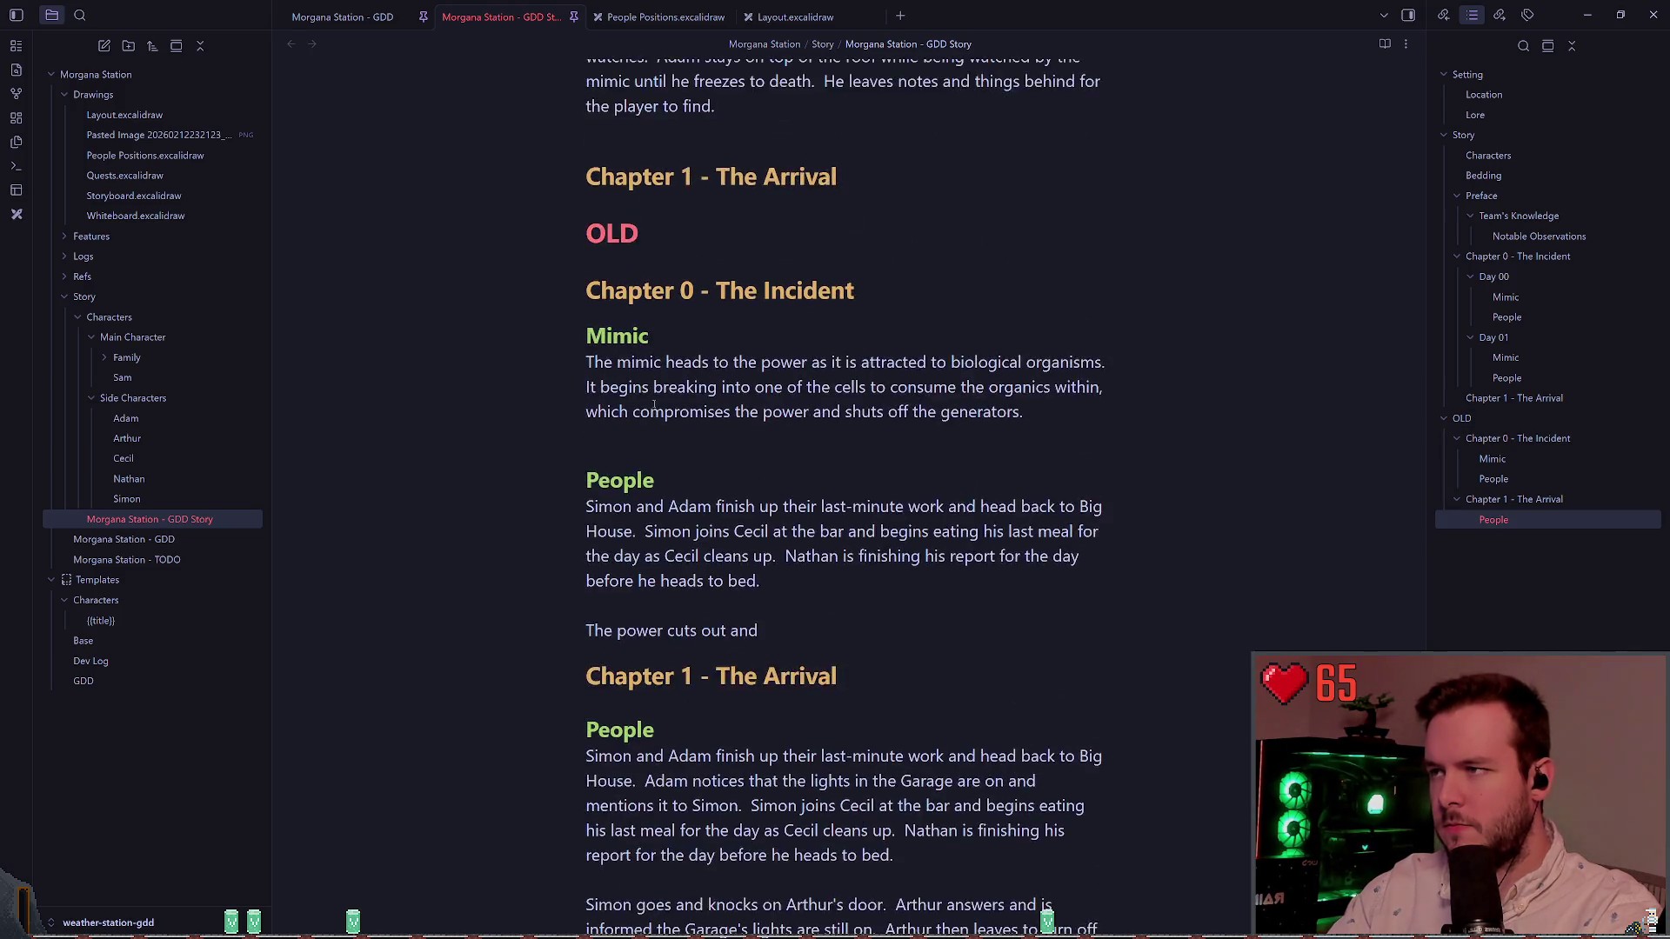
scroll(651, 399, up, 1)
shift+click(632, 320)
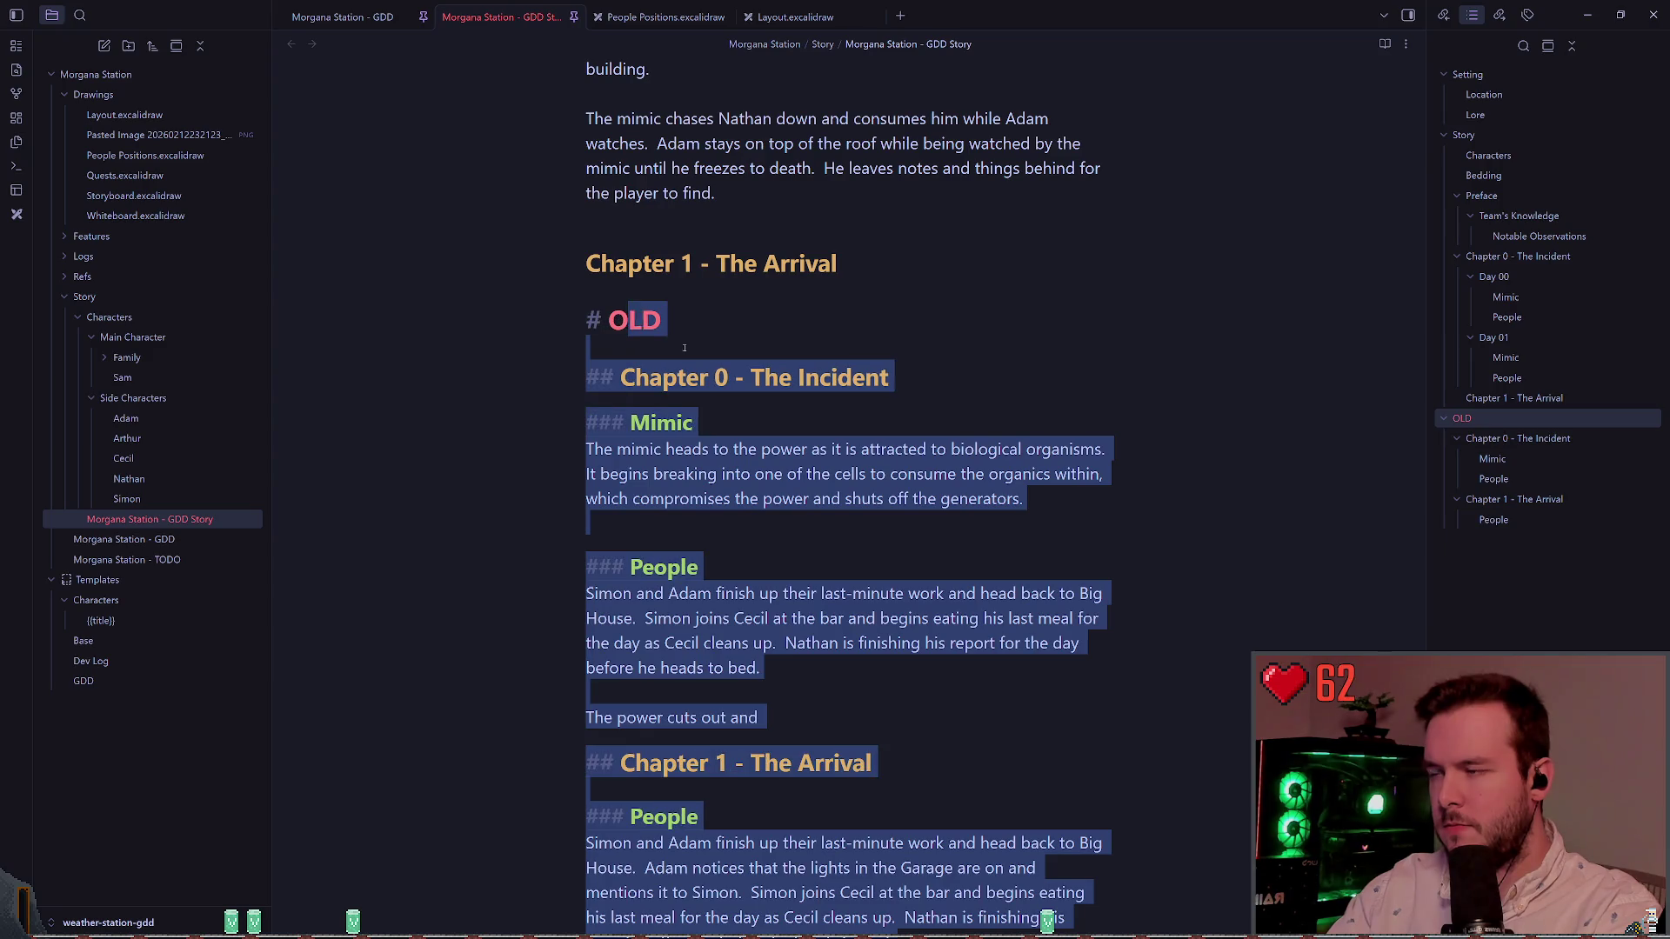
key(BackSpace)
key(BackSpace)
key(BackSpace)
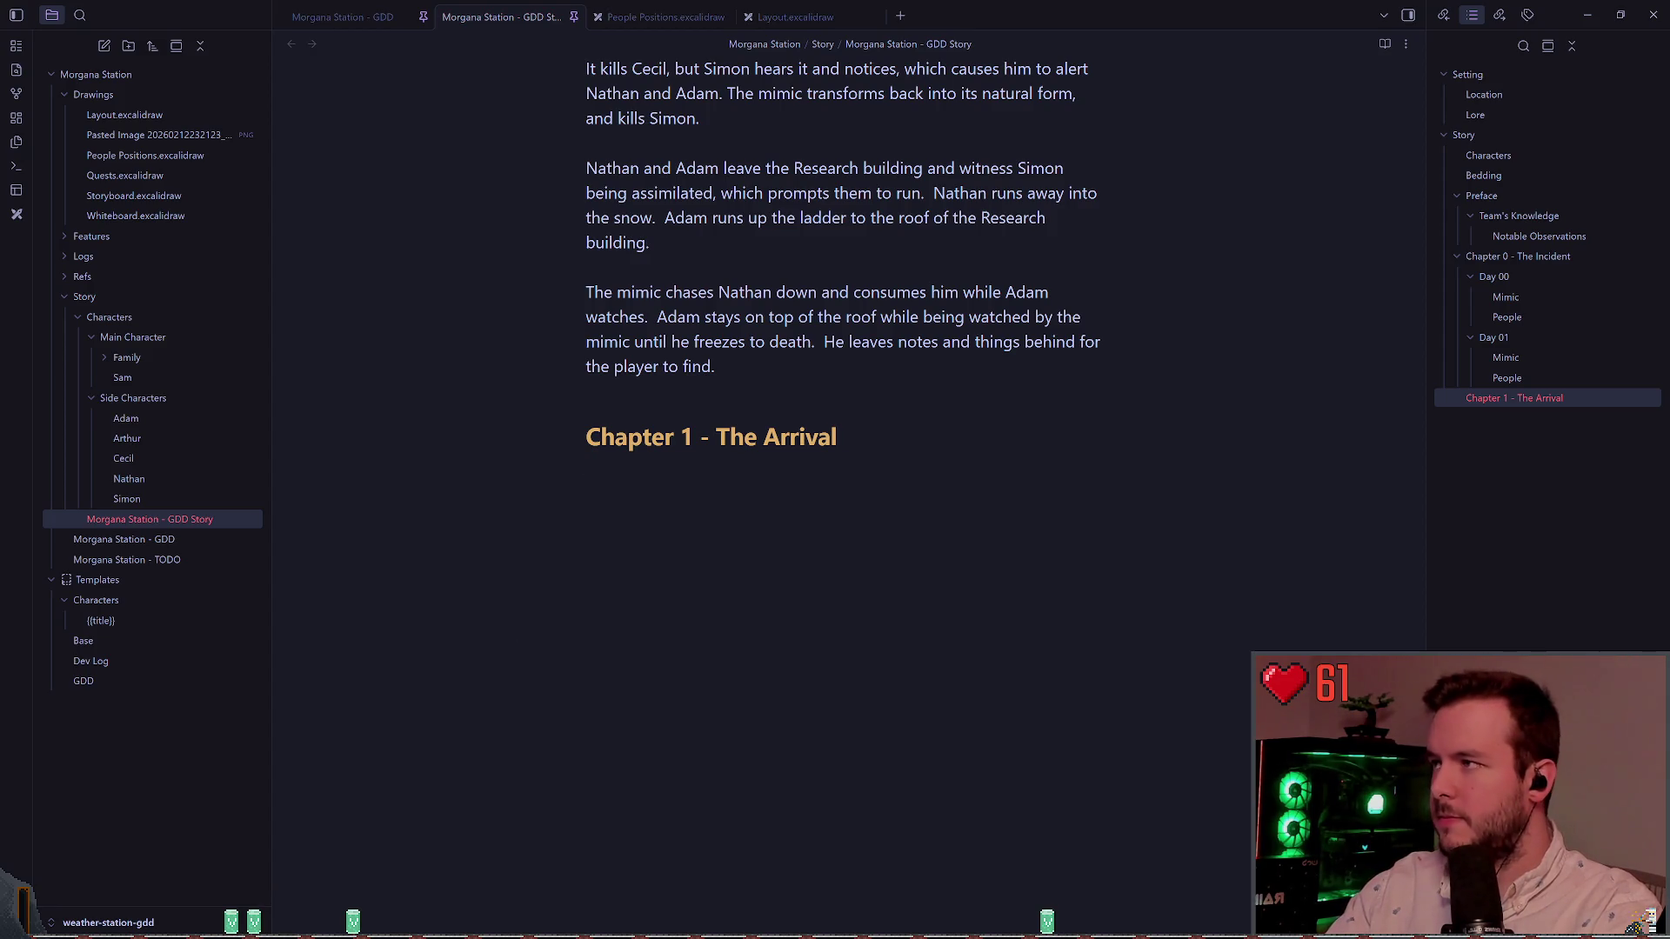
key(alt+Tab)
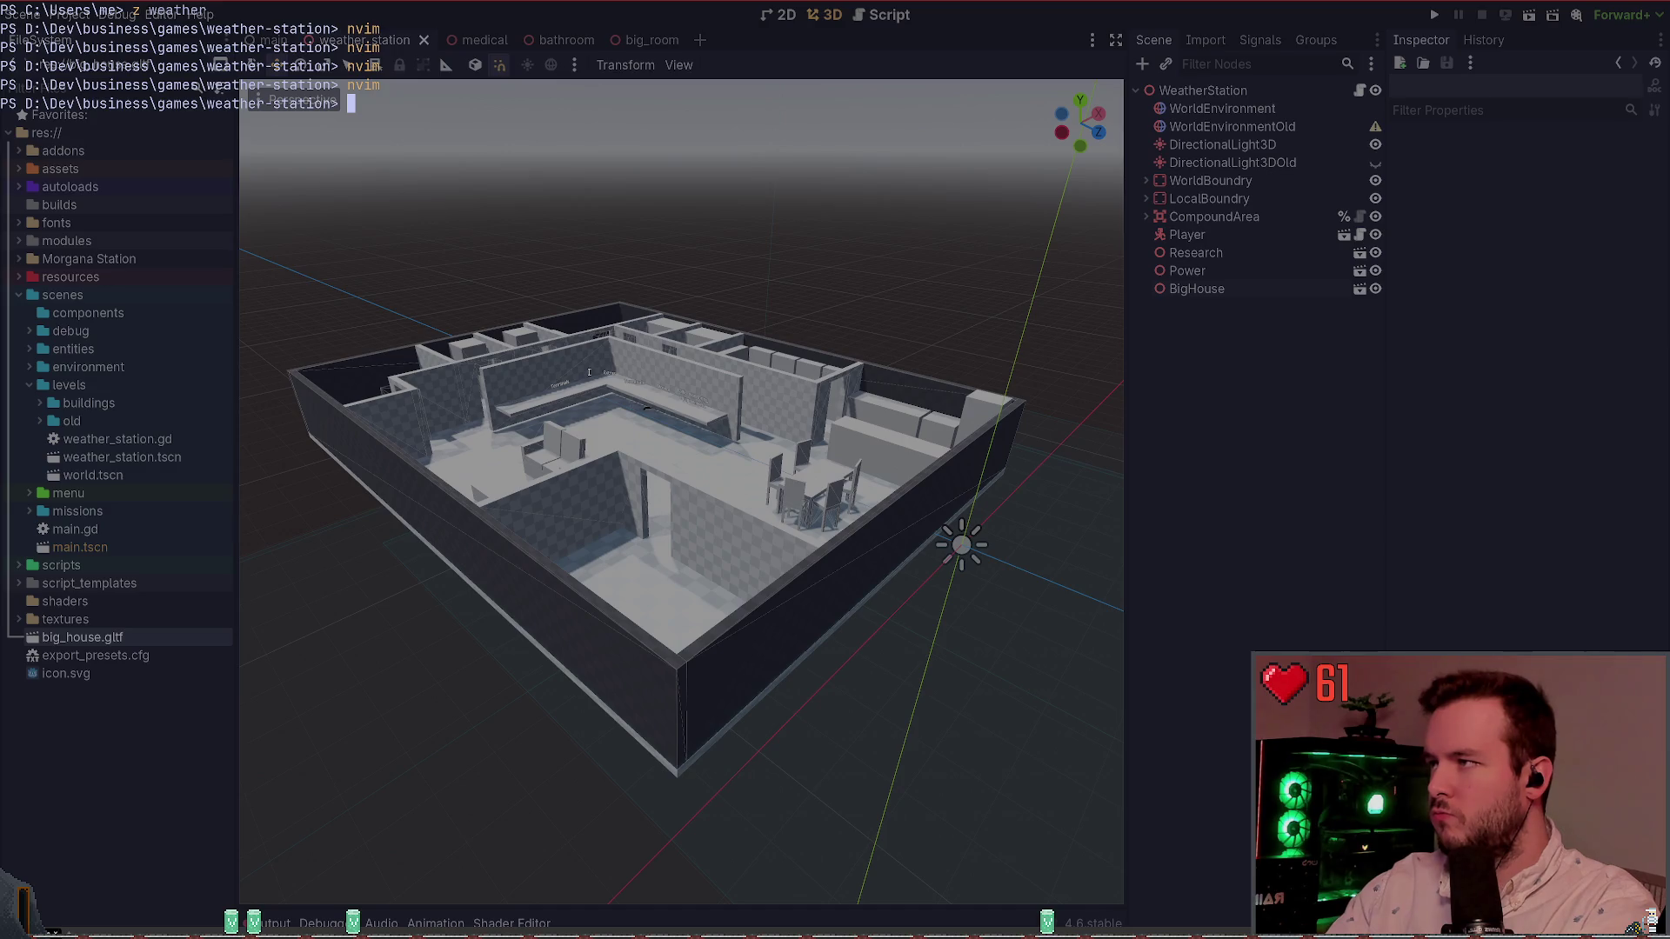
Step: Clear the terminal and use z to move into the ..\weather-station-gdd vault folder
key(ctrl+l)
text(z wea)
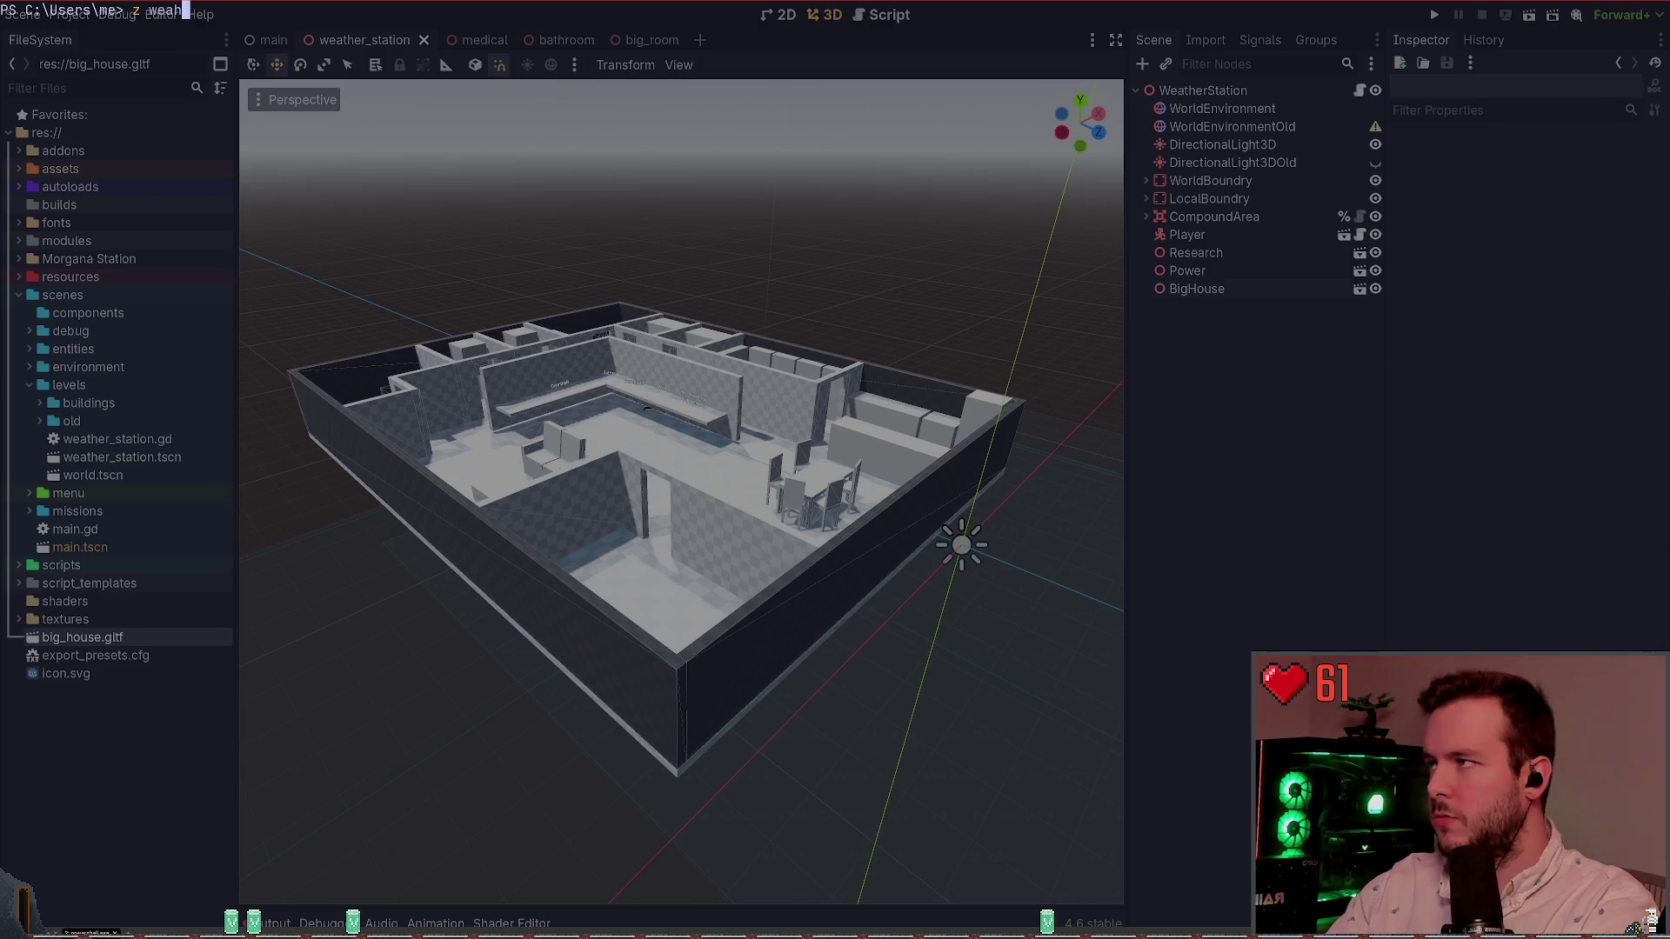
text(her-)
text(station-gdd)
key(Return)
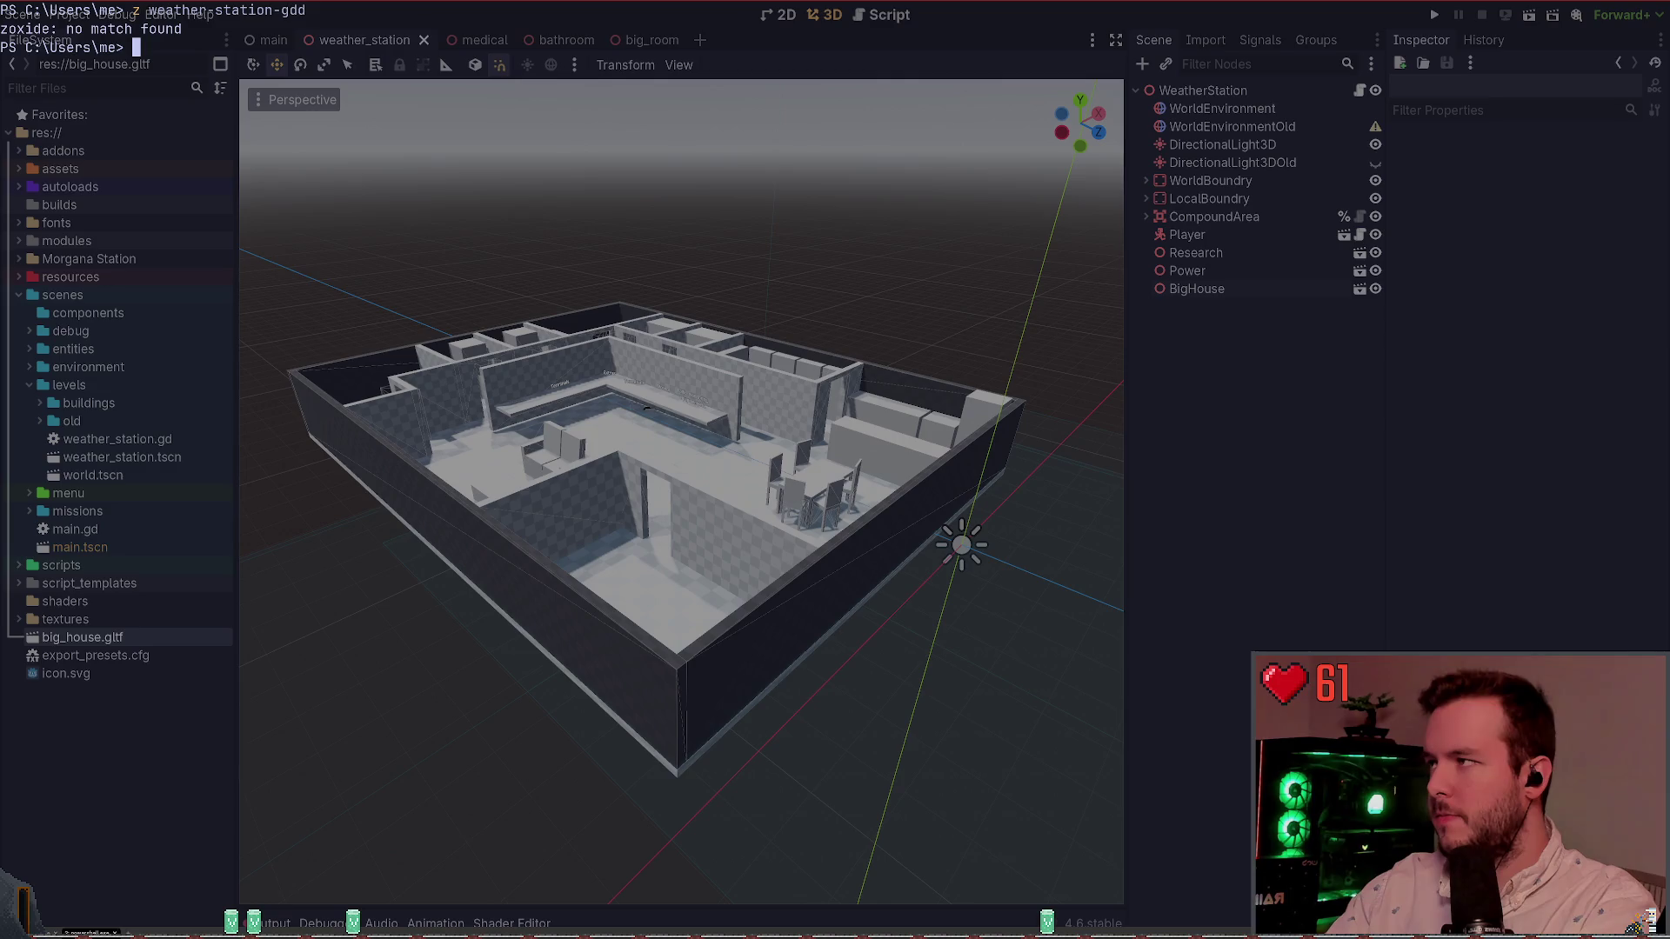
text(z weather-)
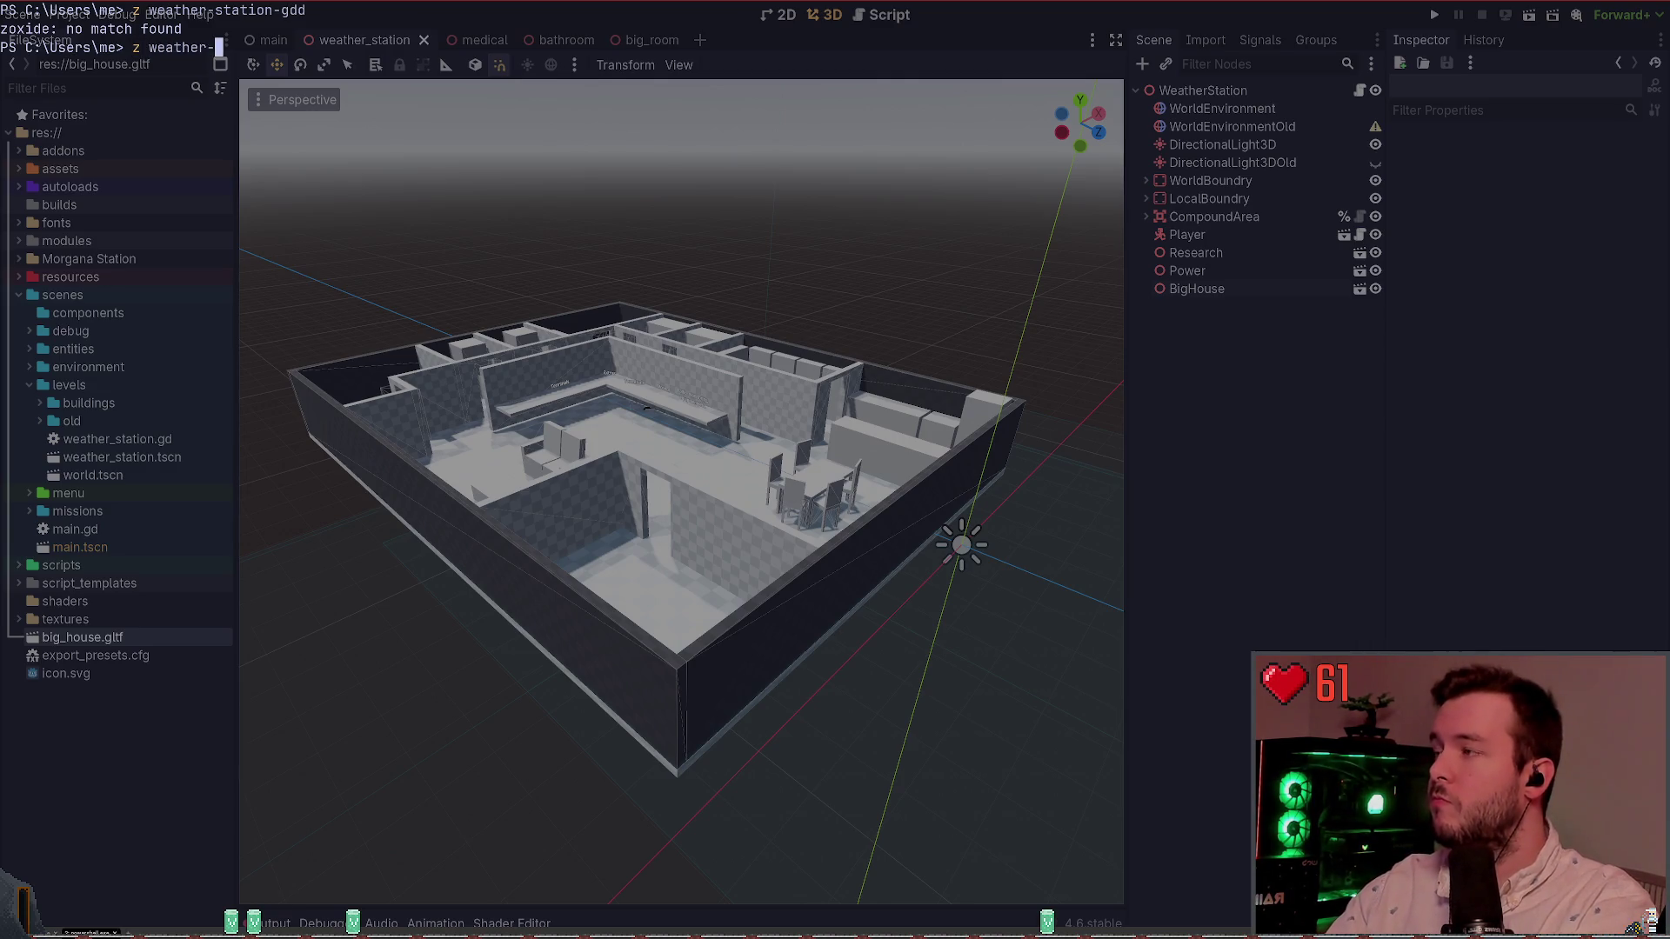
key(BackSpace)
key(BackSpace)
key(BackSpace)
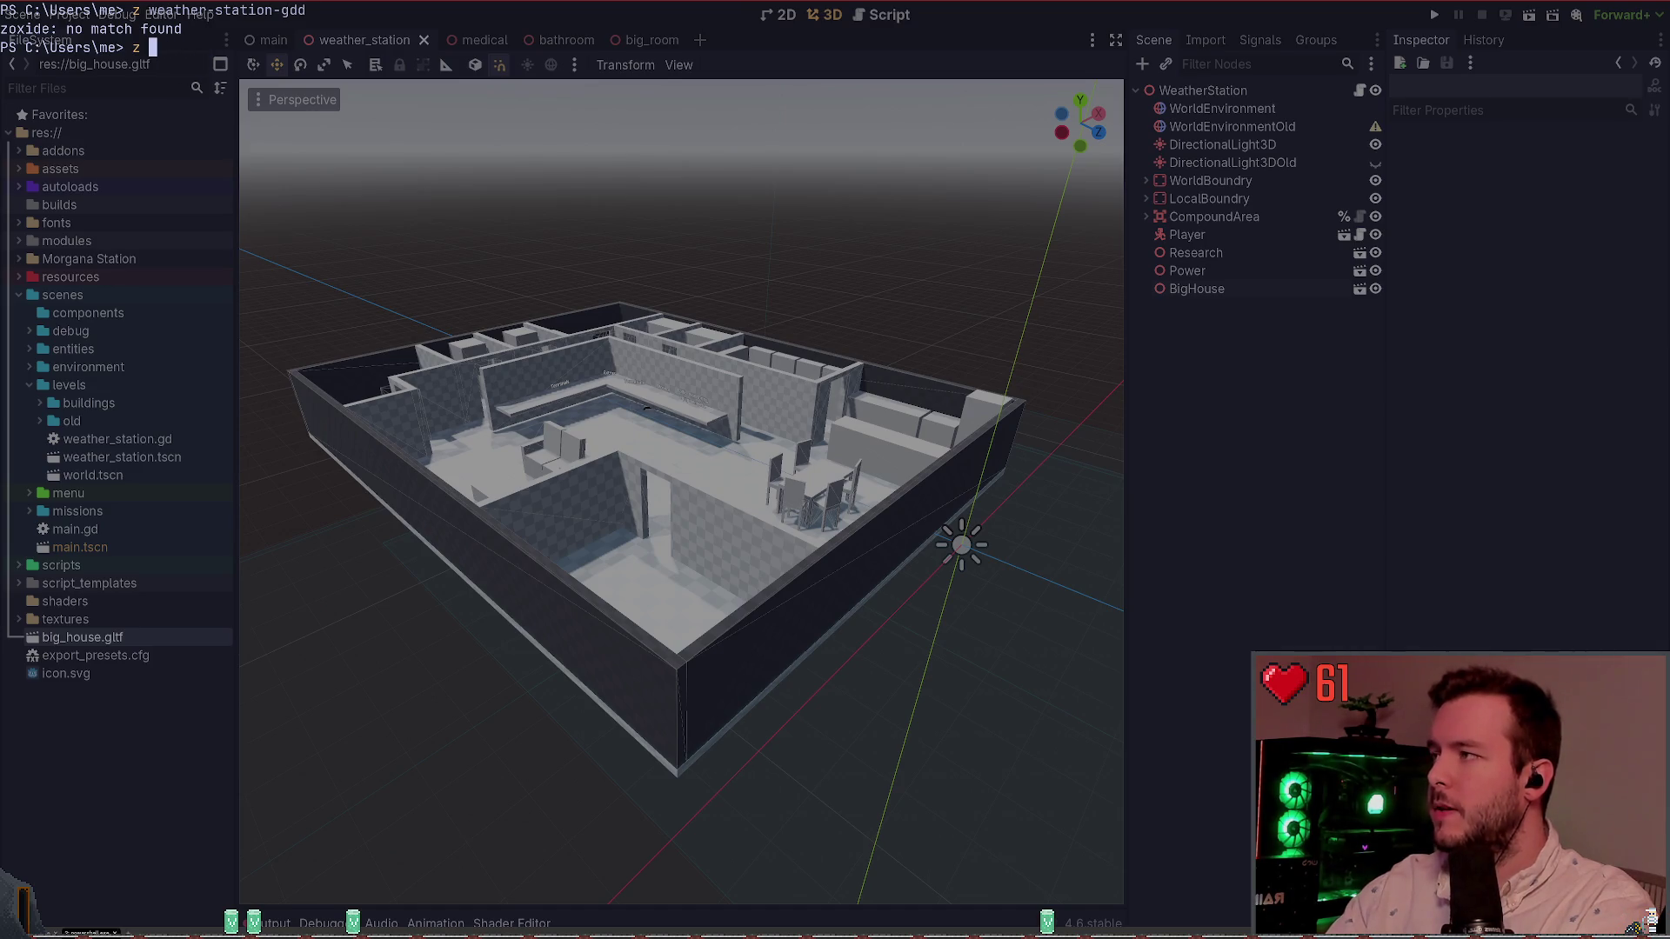
key(ctrl+c)
text(z weather)
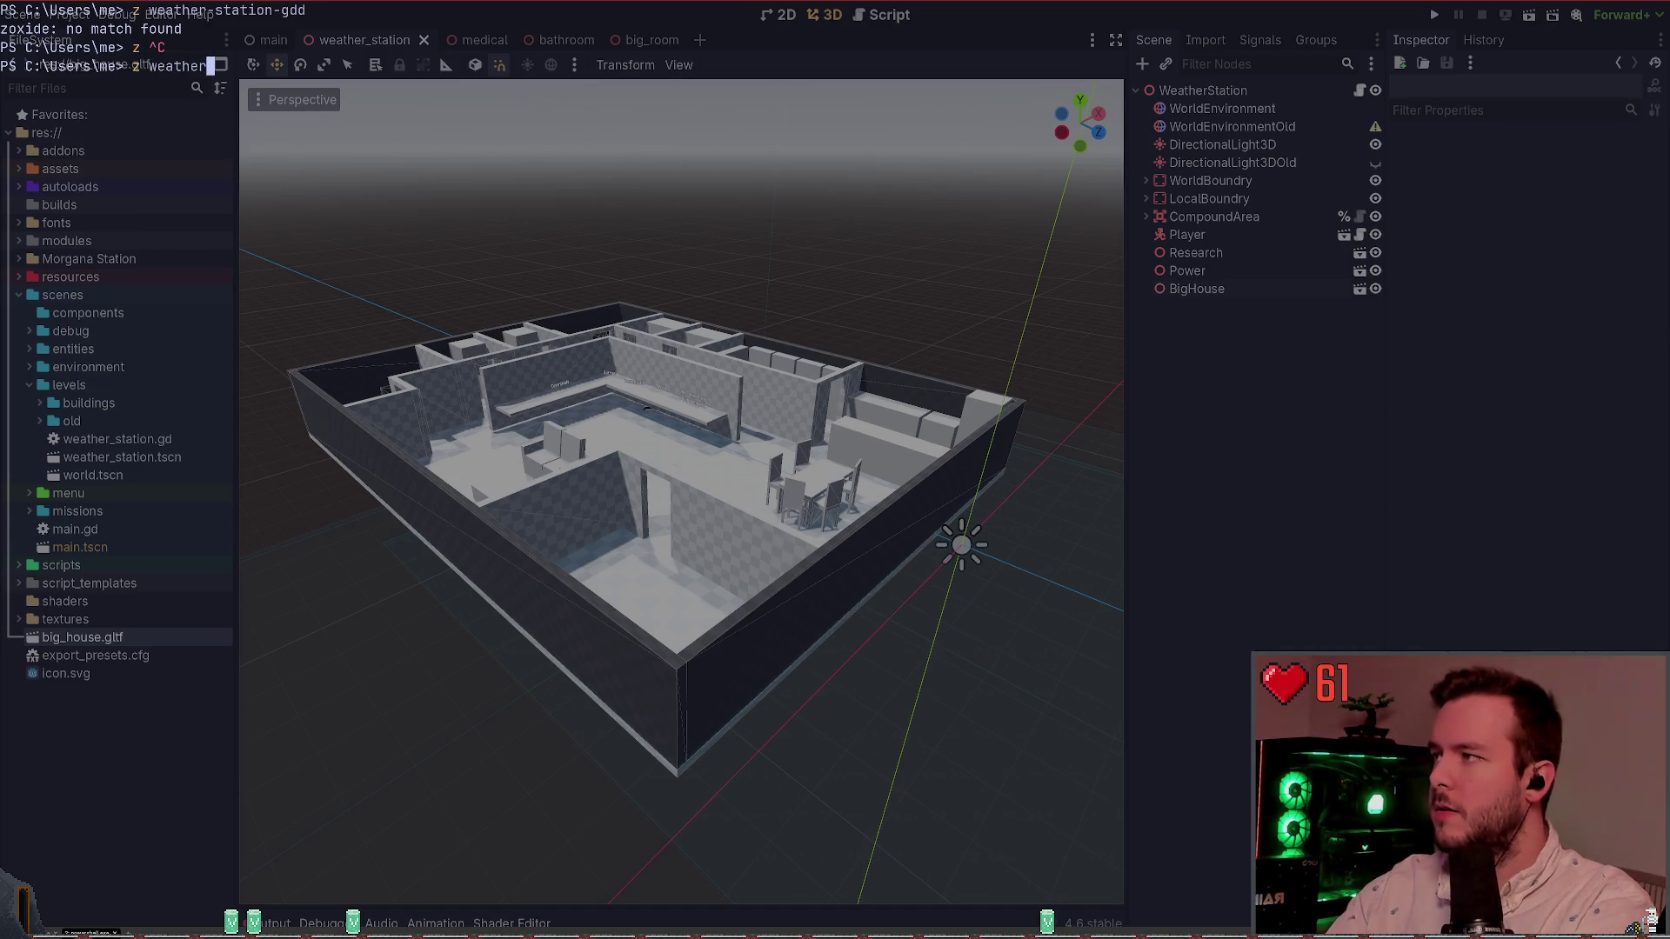
key(Return)
text(z )
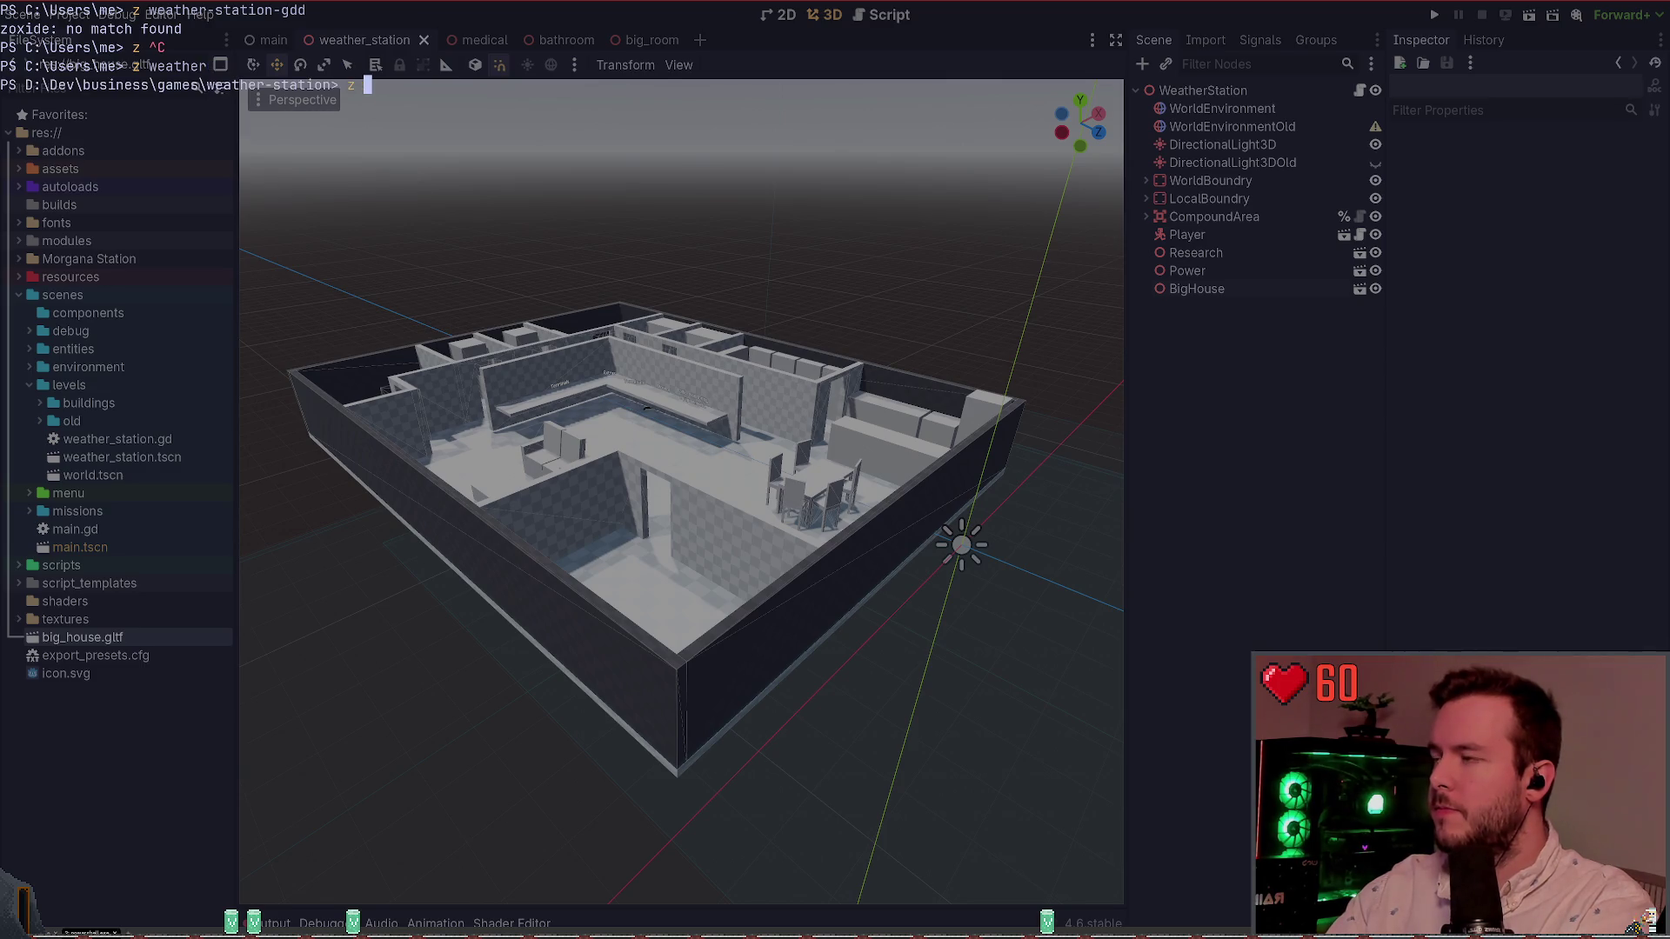
text(../weathers)
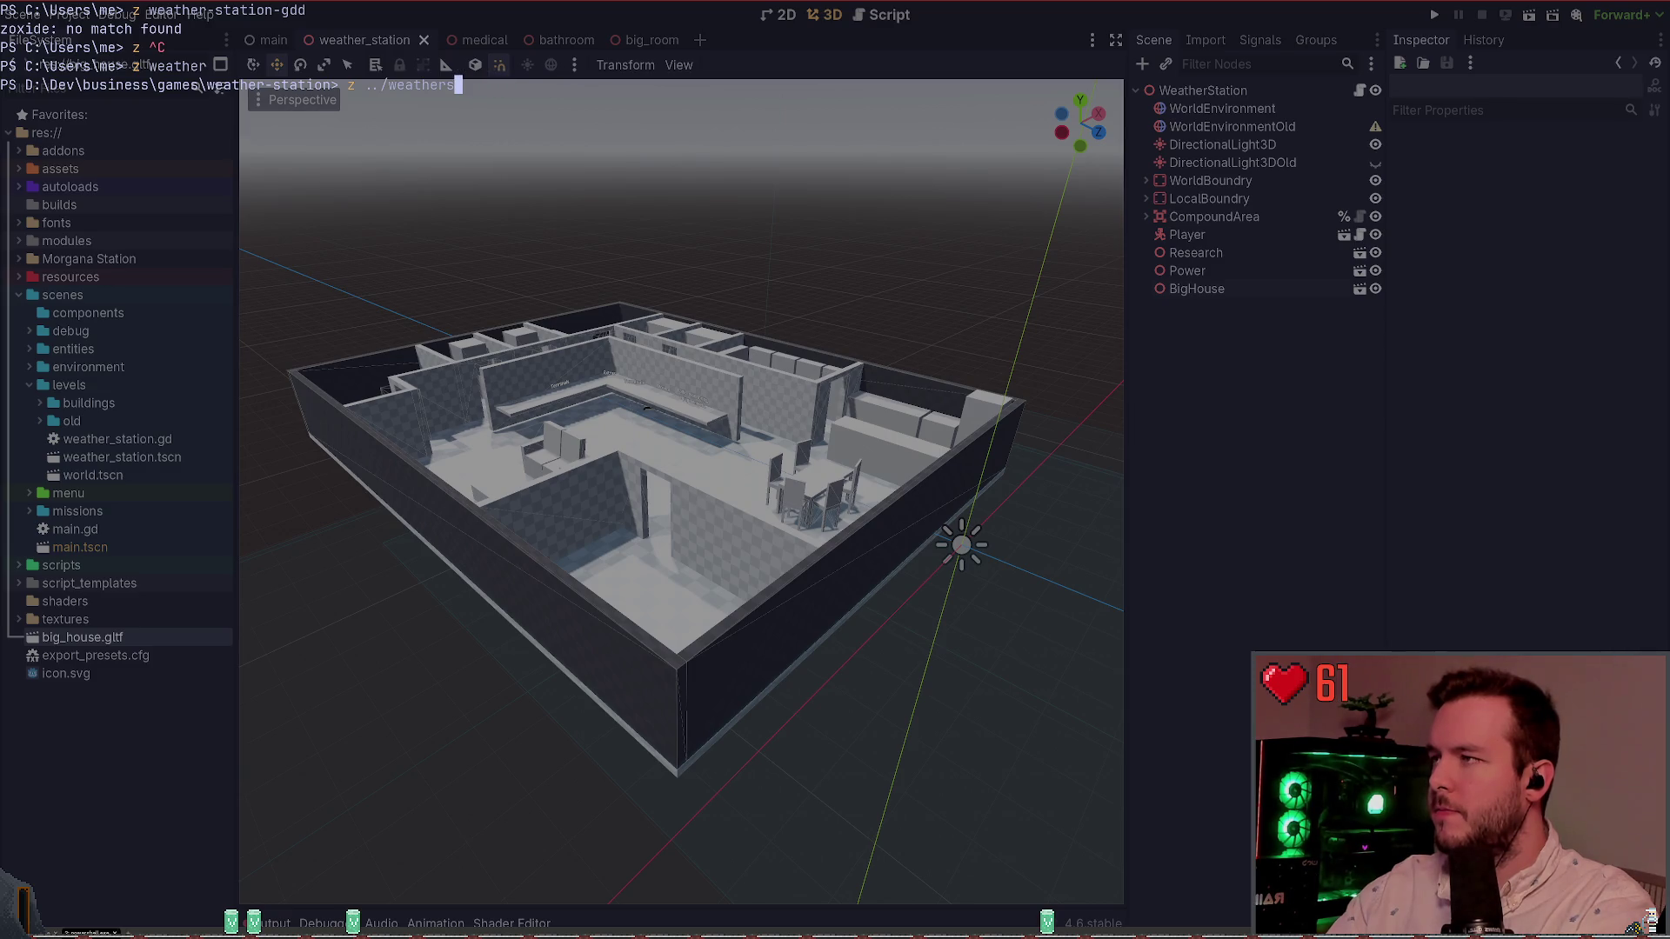
key(BackSpace)
text(-station\)
key(Tab)
key(Return)
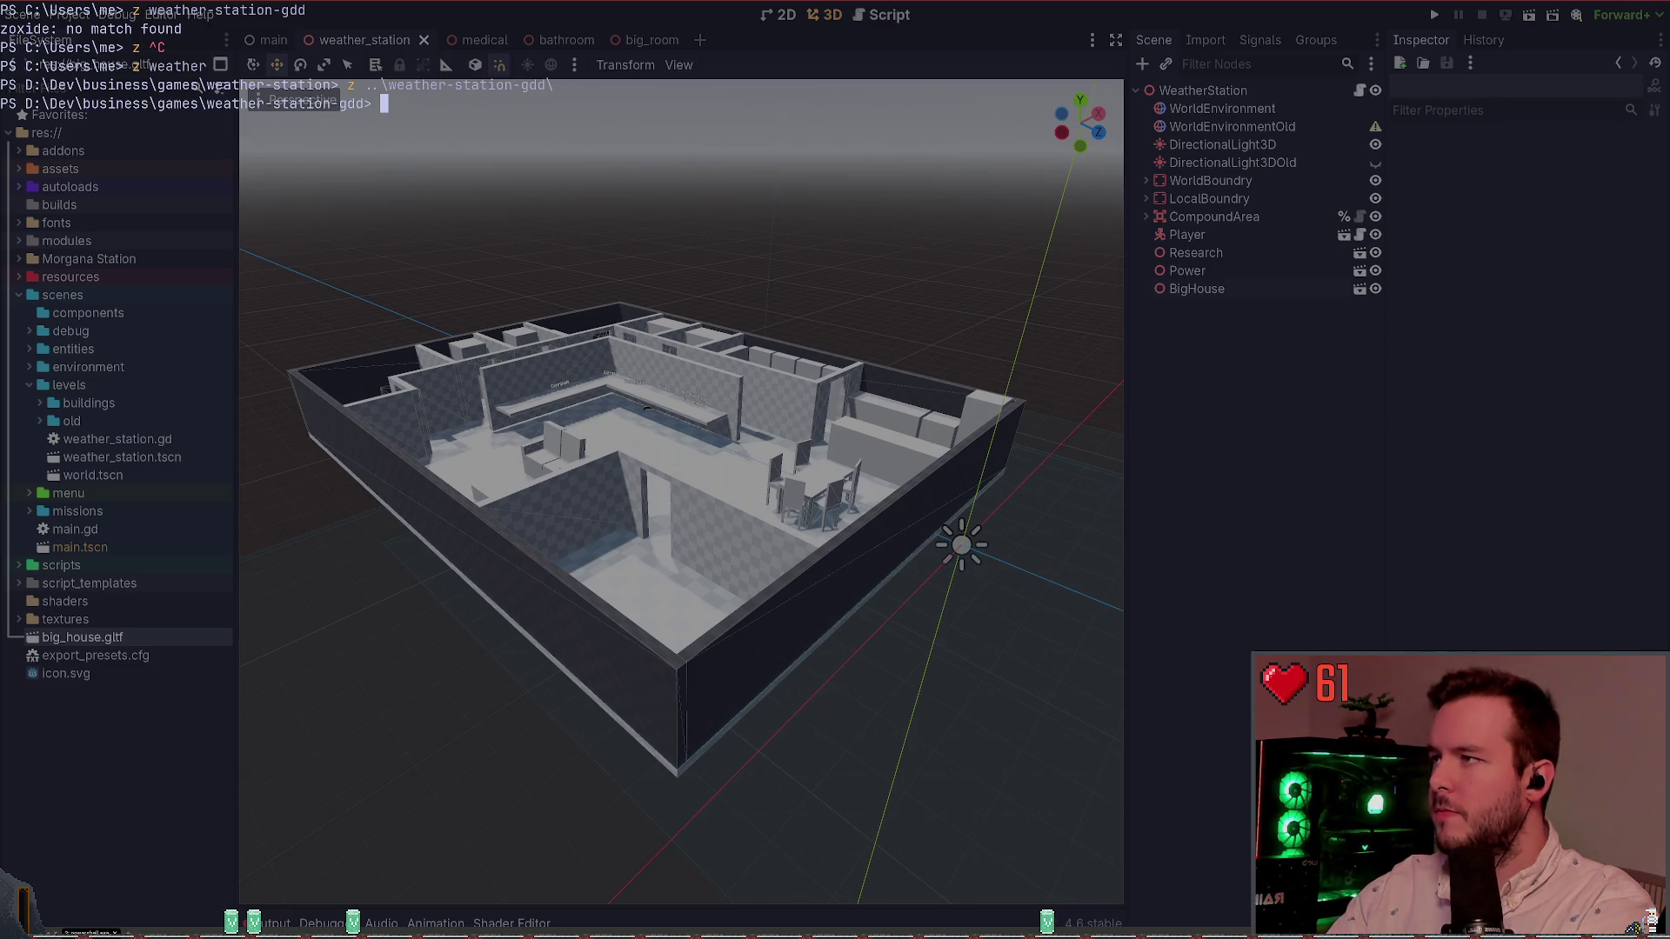
Step: Run git status to list the vault's modified notes and untracked pasted images
text(sttaus)
key(BackSpace)
text(atus)
key(Return)
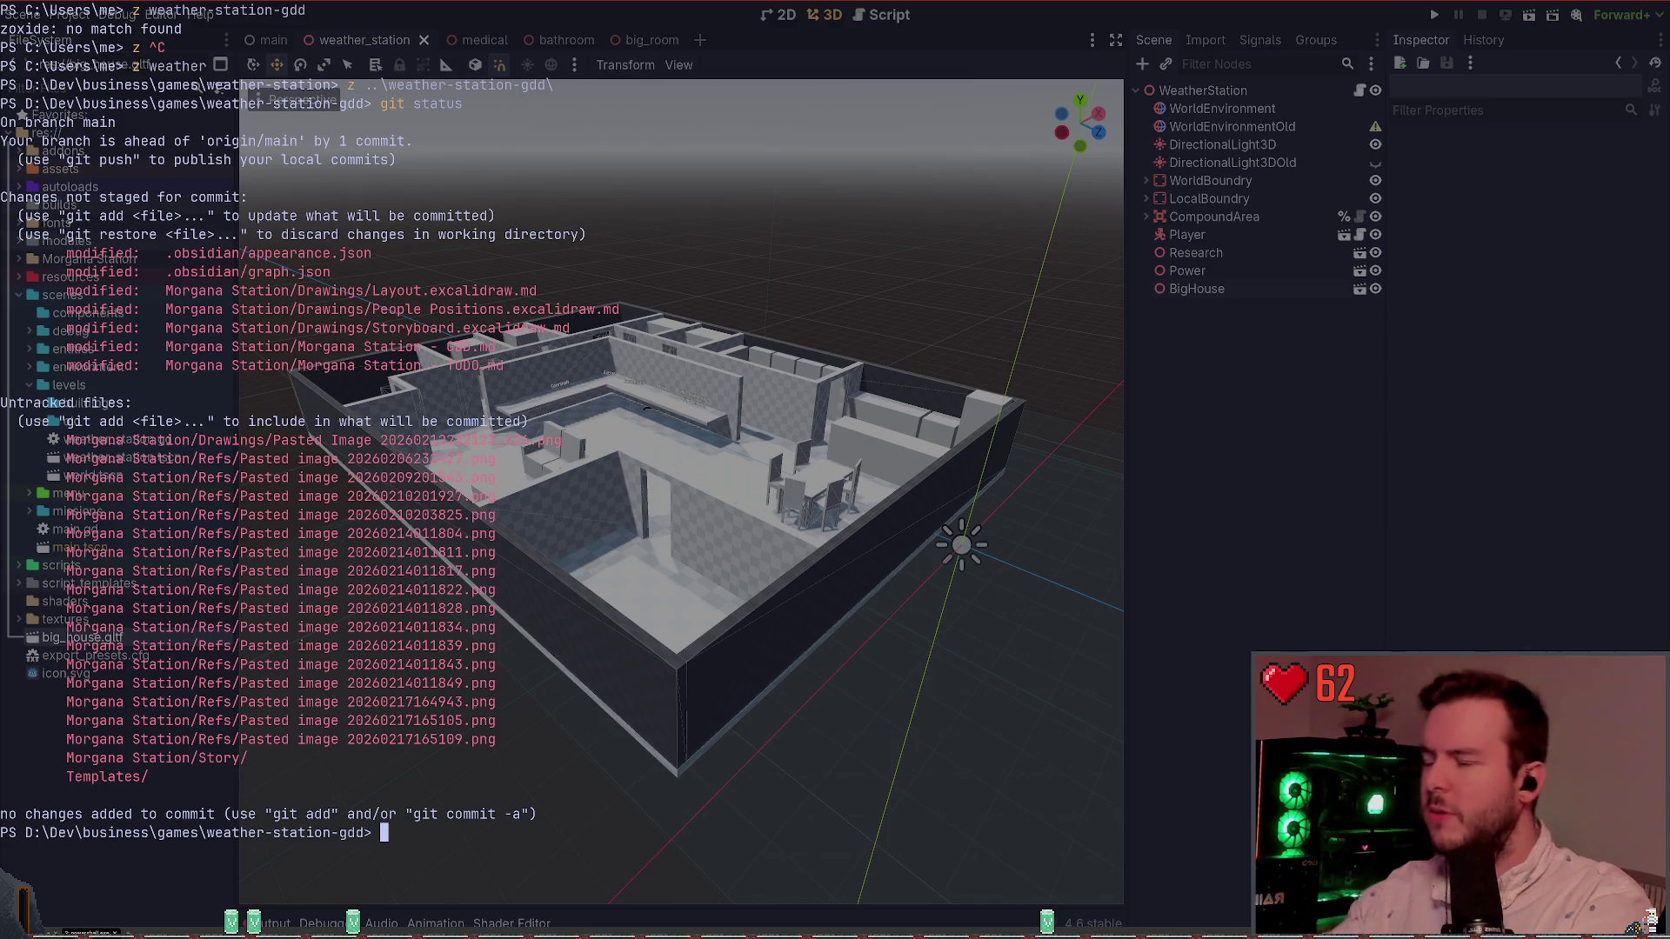
Step: Show git diff of .obsidian (baseFontSize 24 to 22, graph scale) and rerun git status
text(git diff)
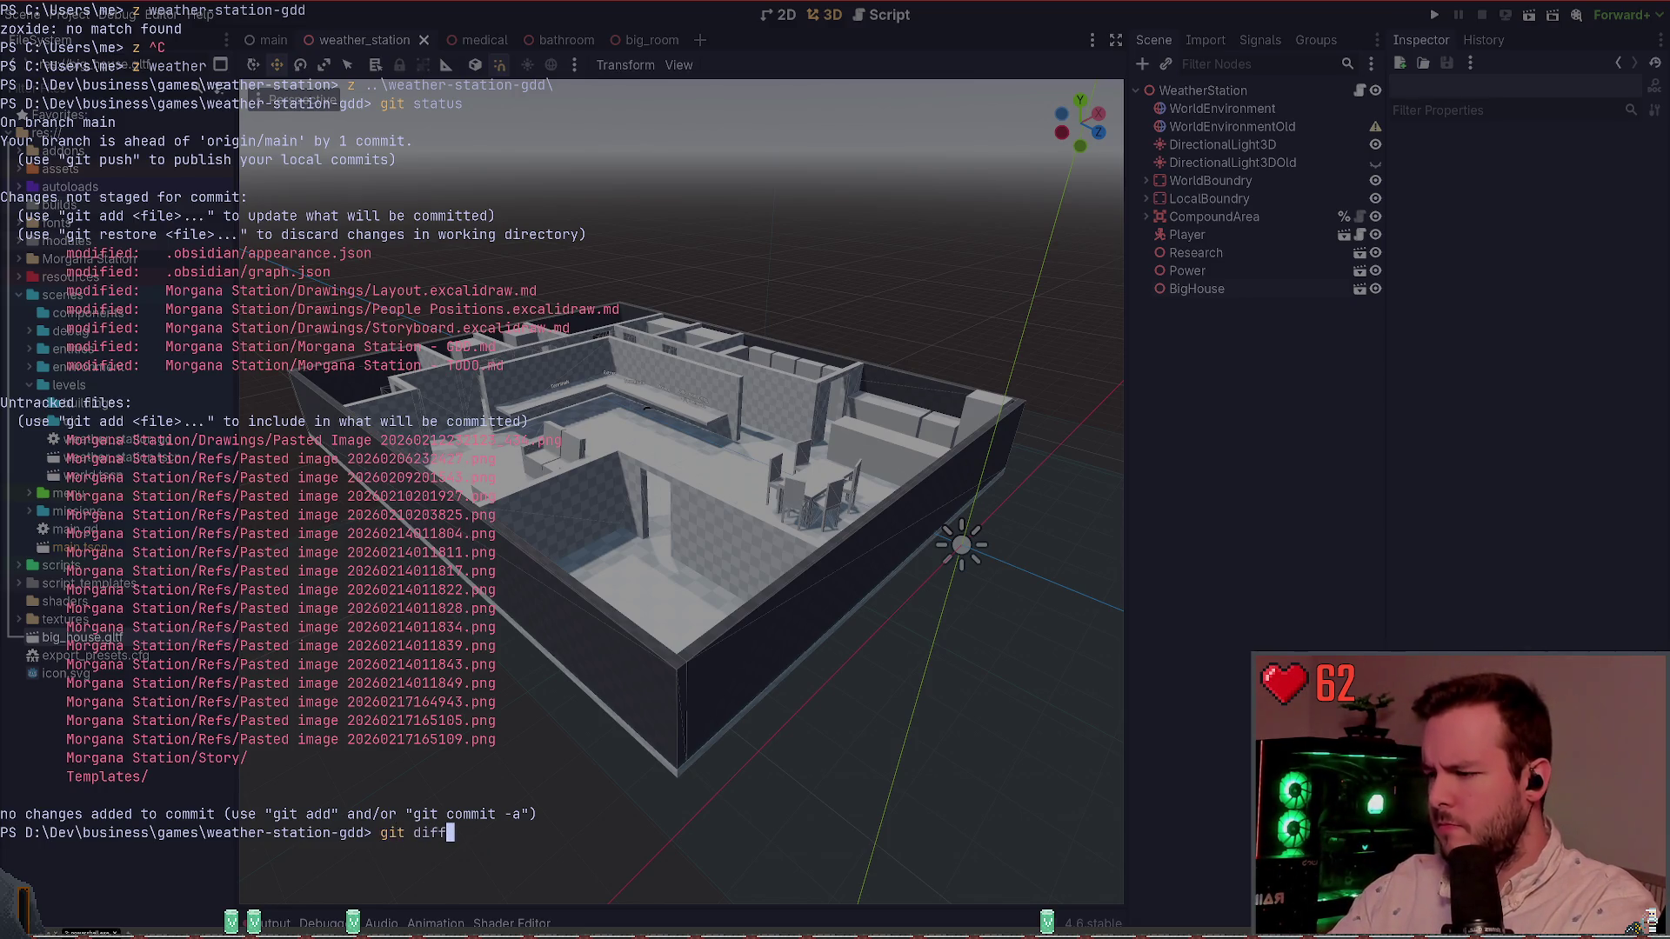
text( .boob)
key(Tab)
key(Return)
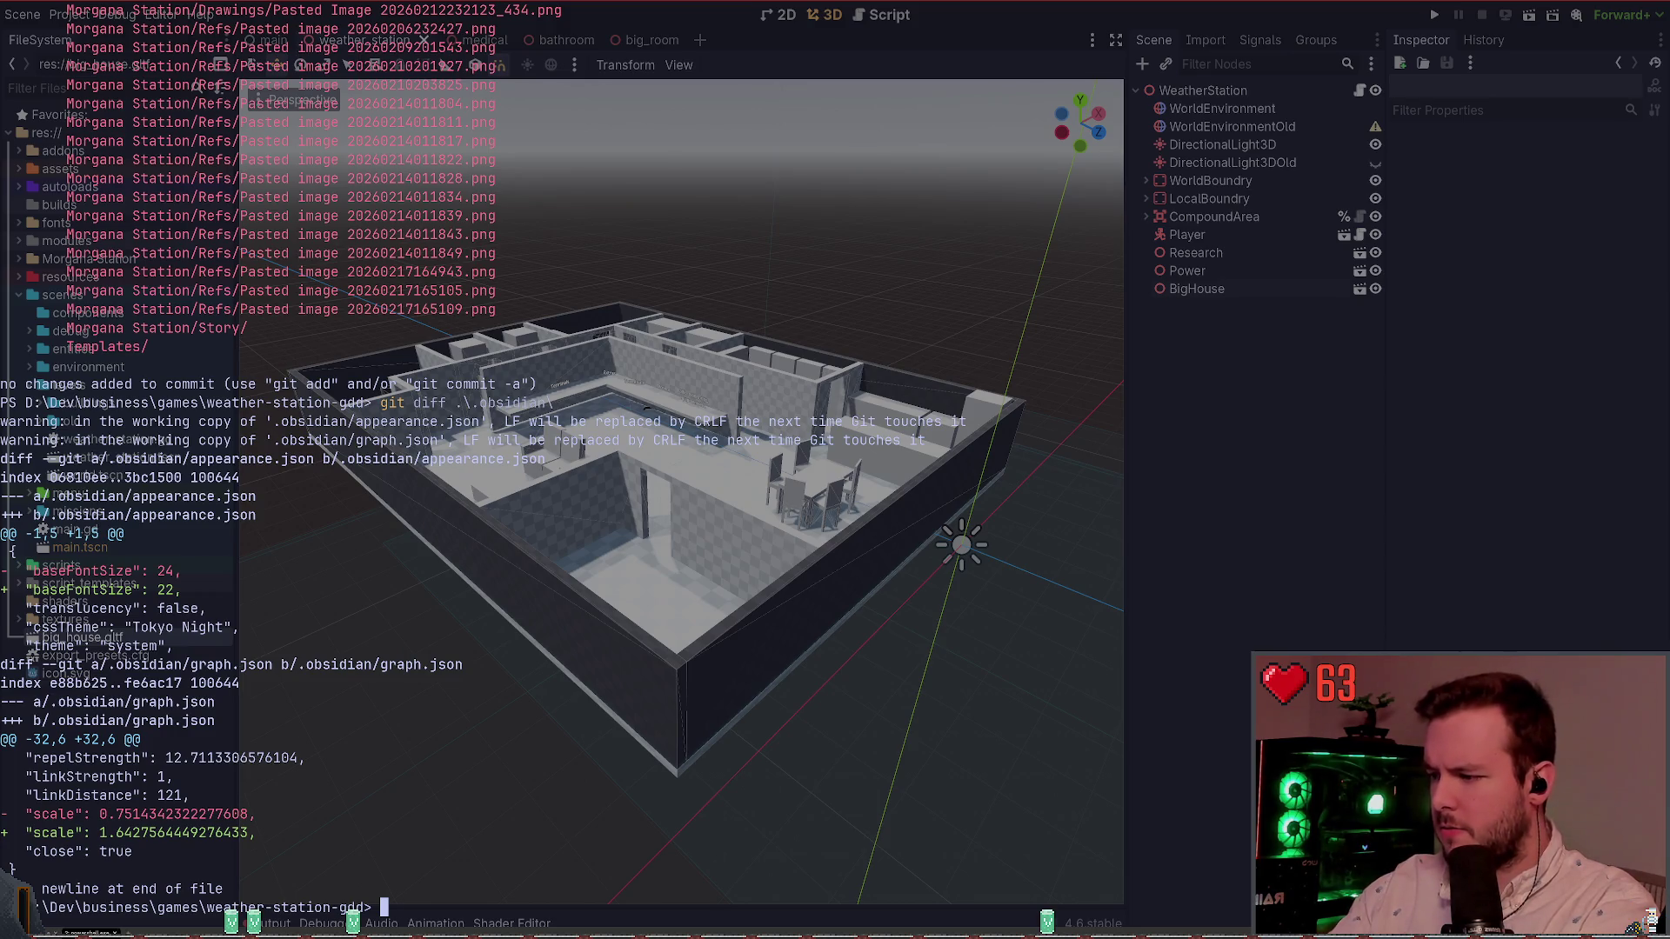
key(BackSpace)
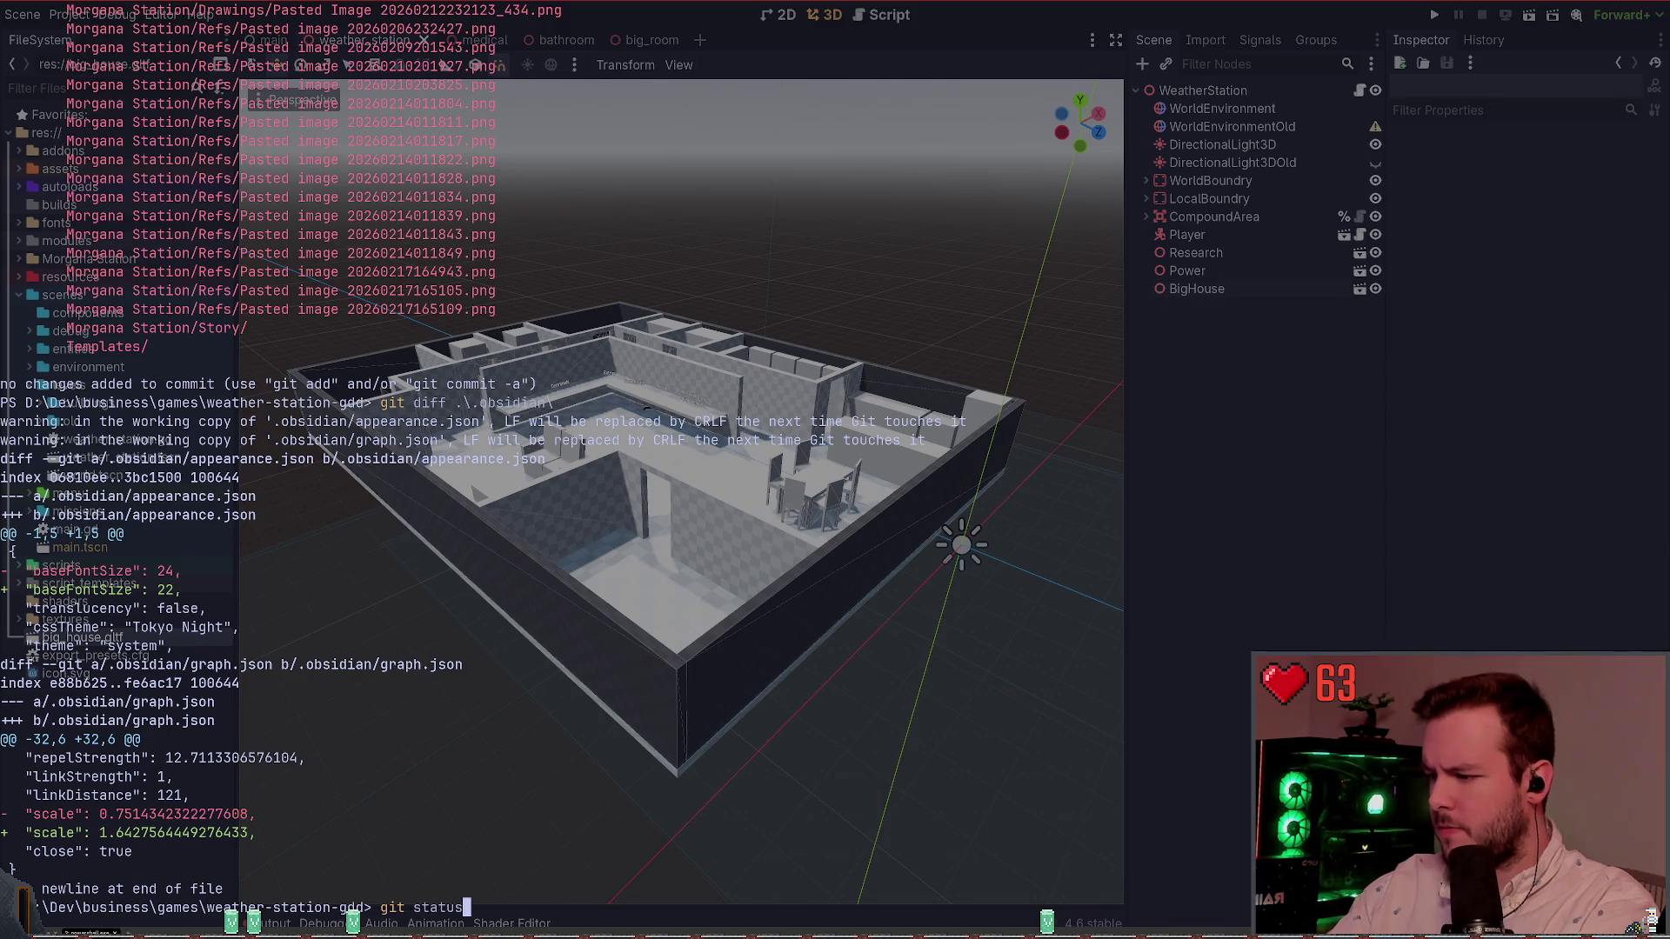
key(Return)
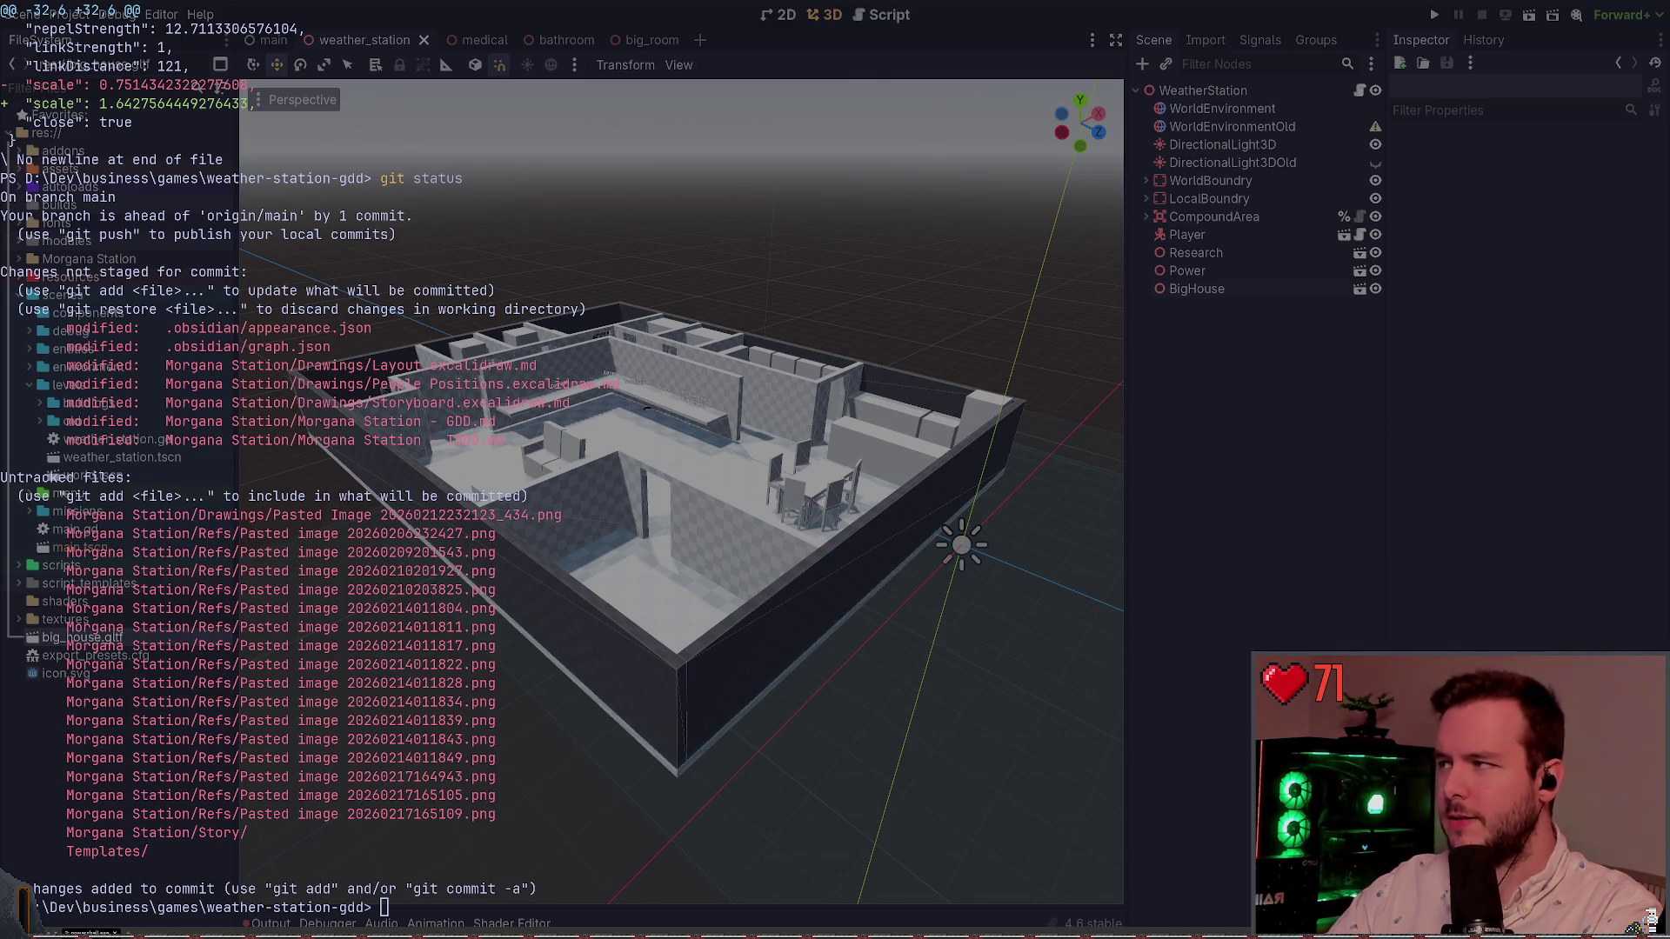
click(624, 703)
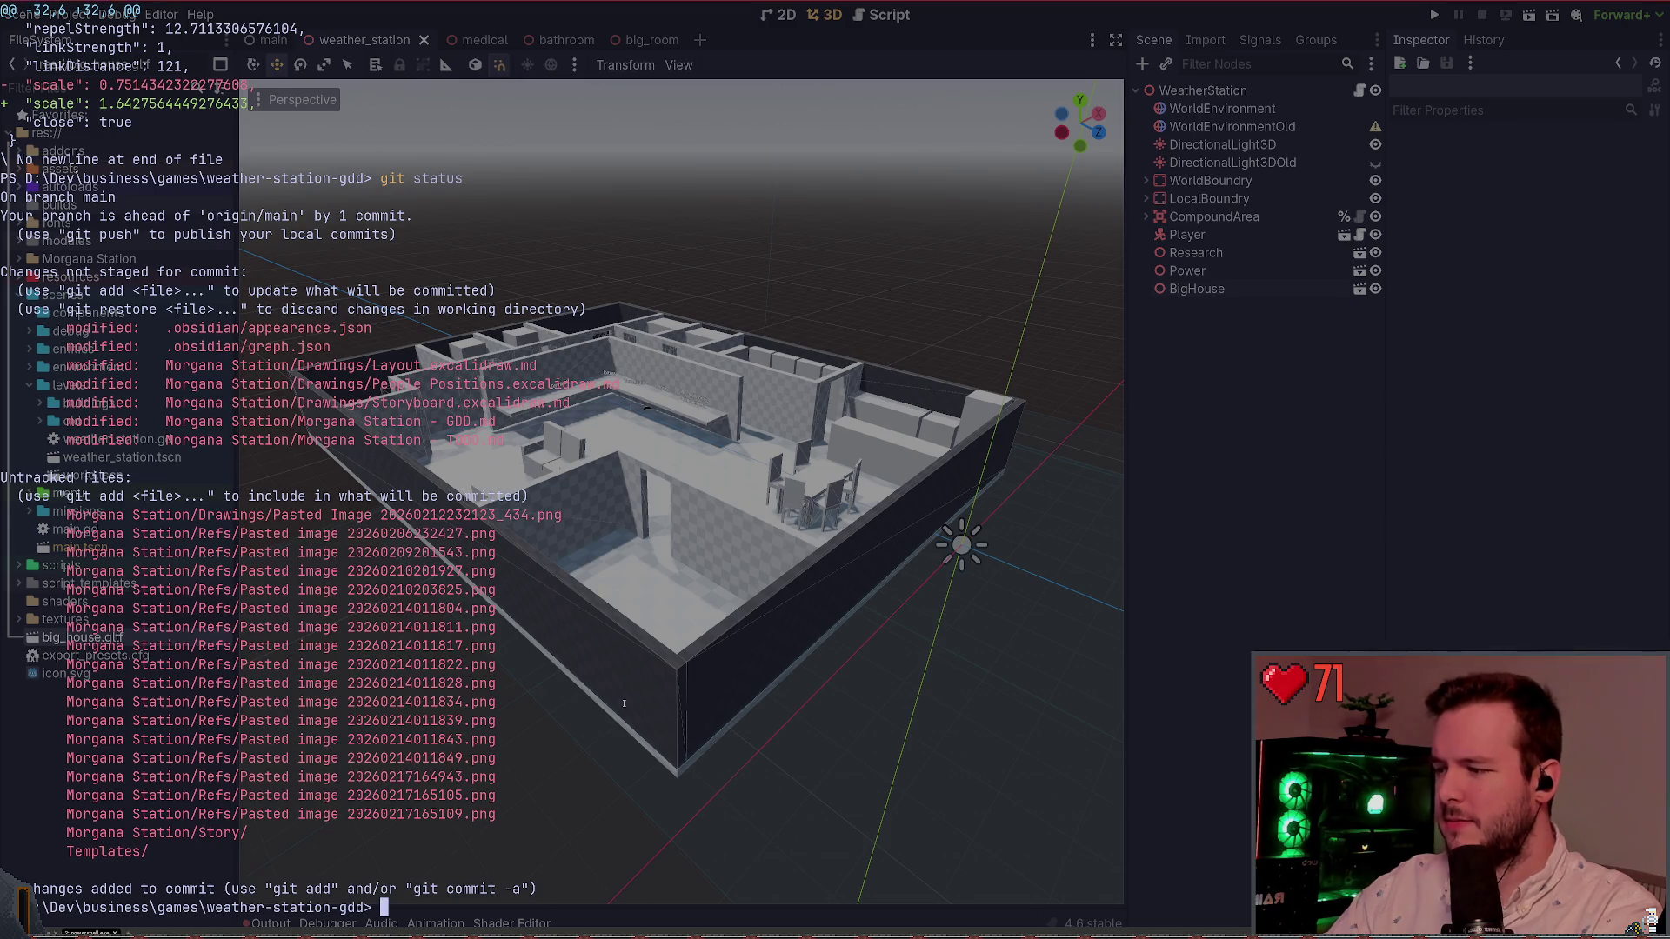
Step: Try staging the Morgana Station folder with git add and check git status
text(g)
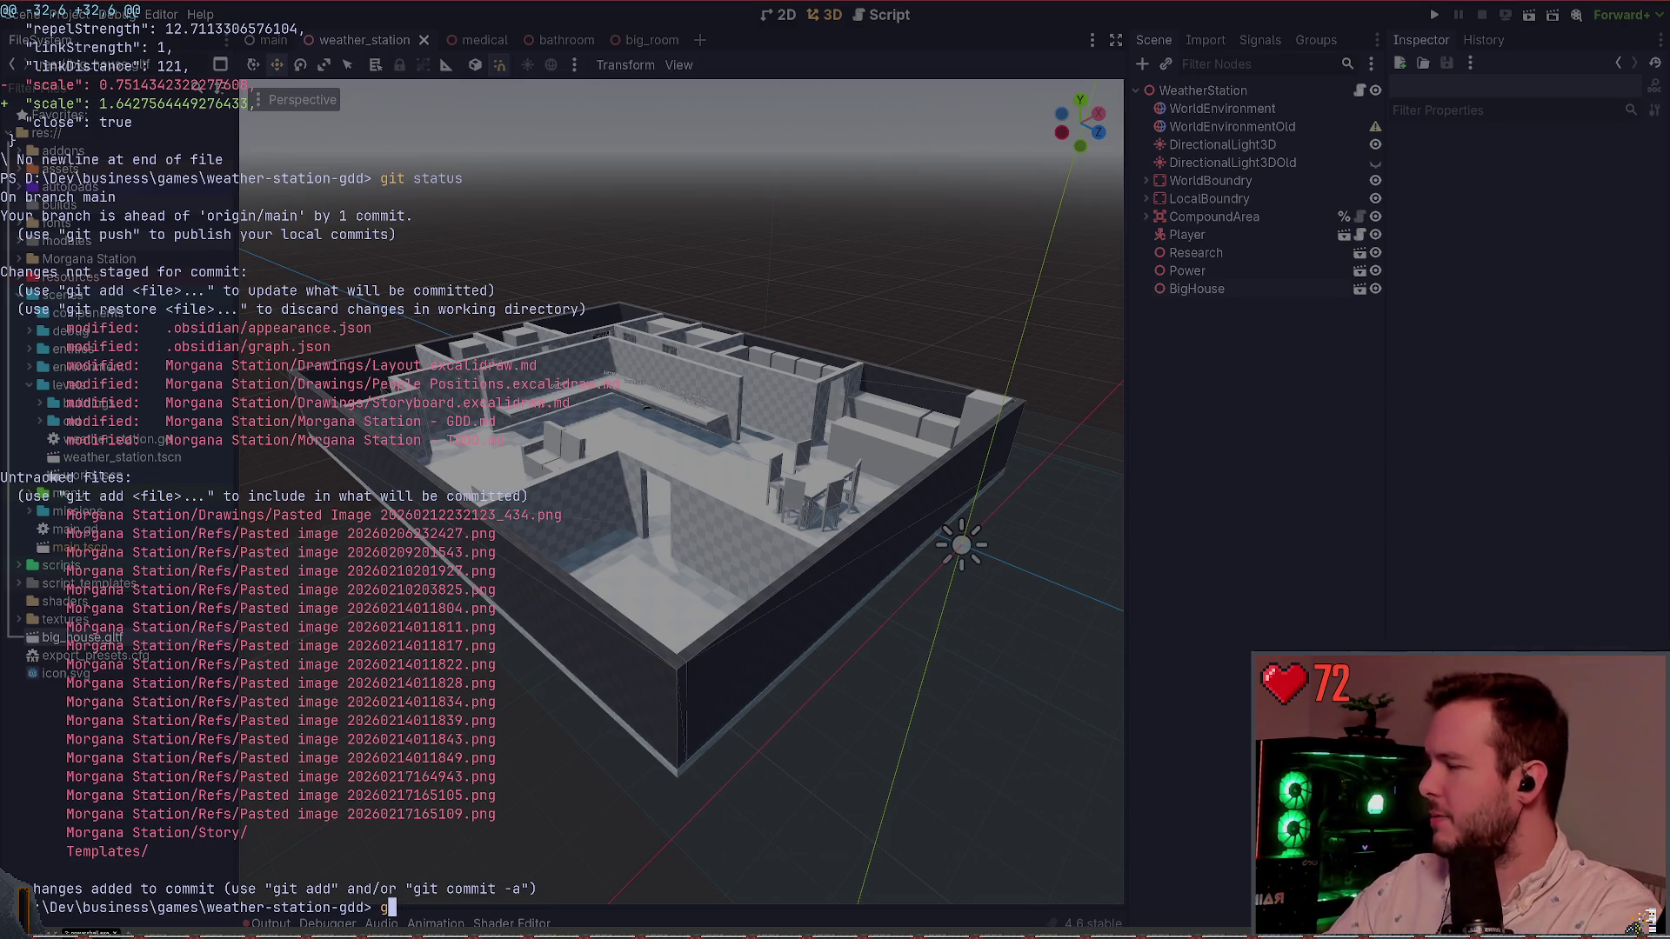
text(it add '.\Mor)
key(Tab)
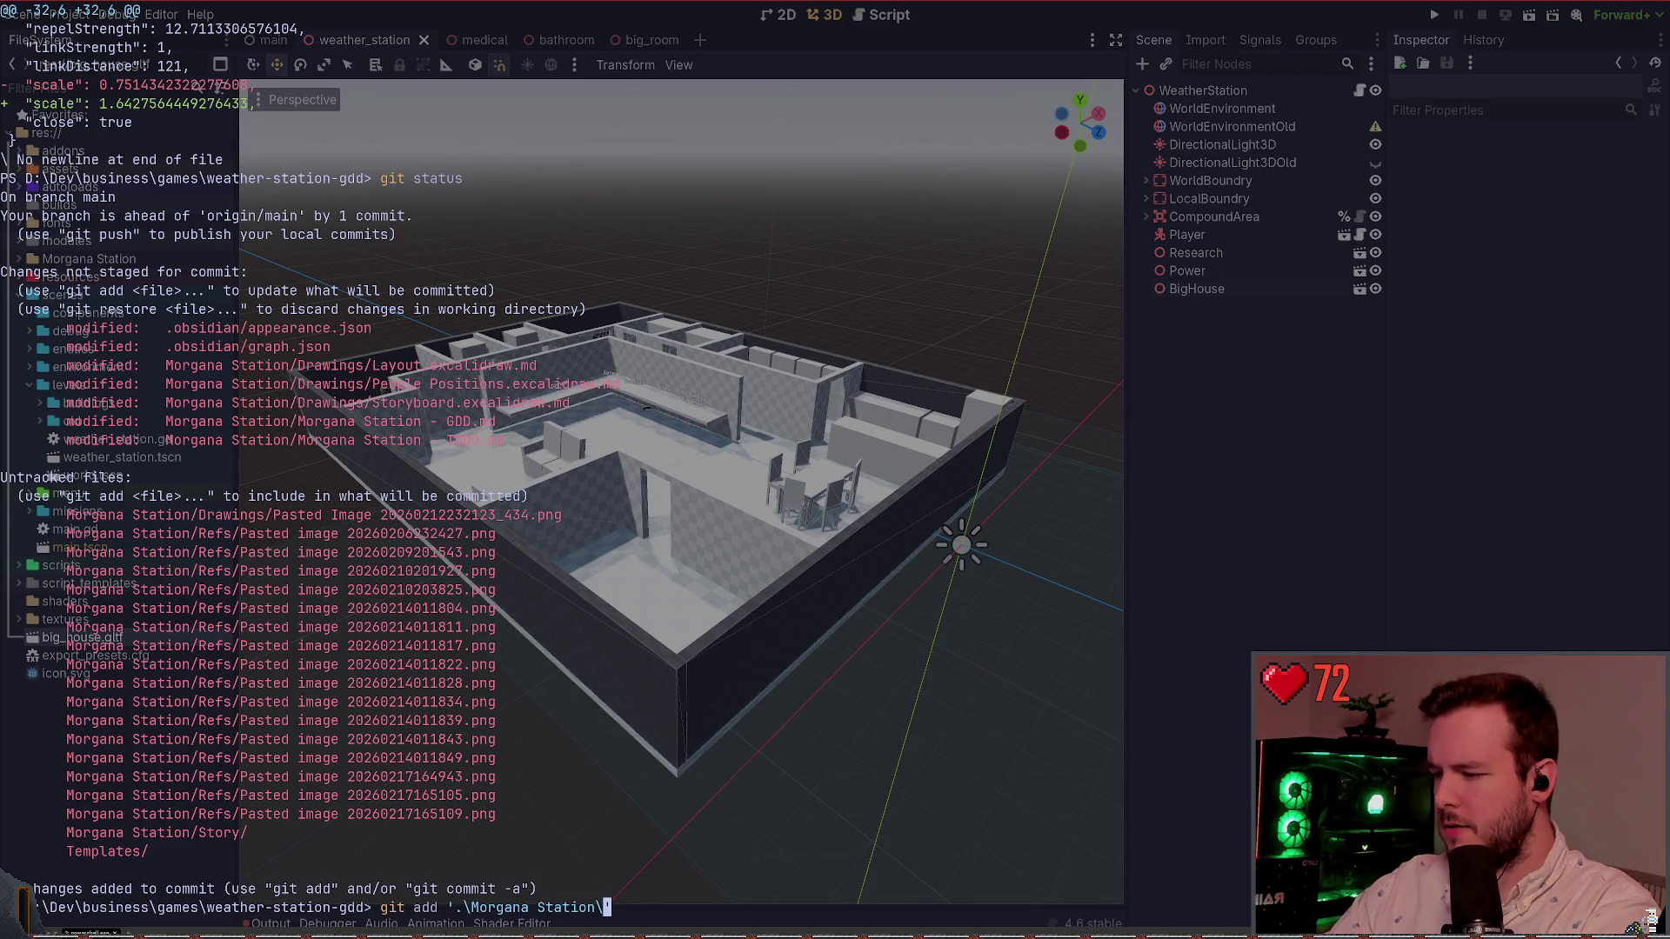
key(Return)
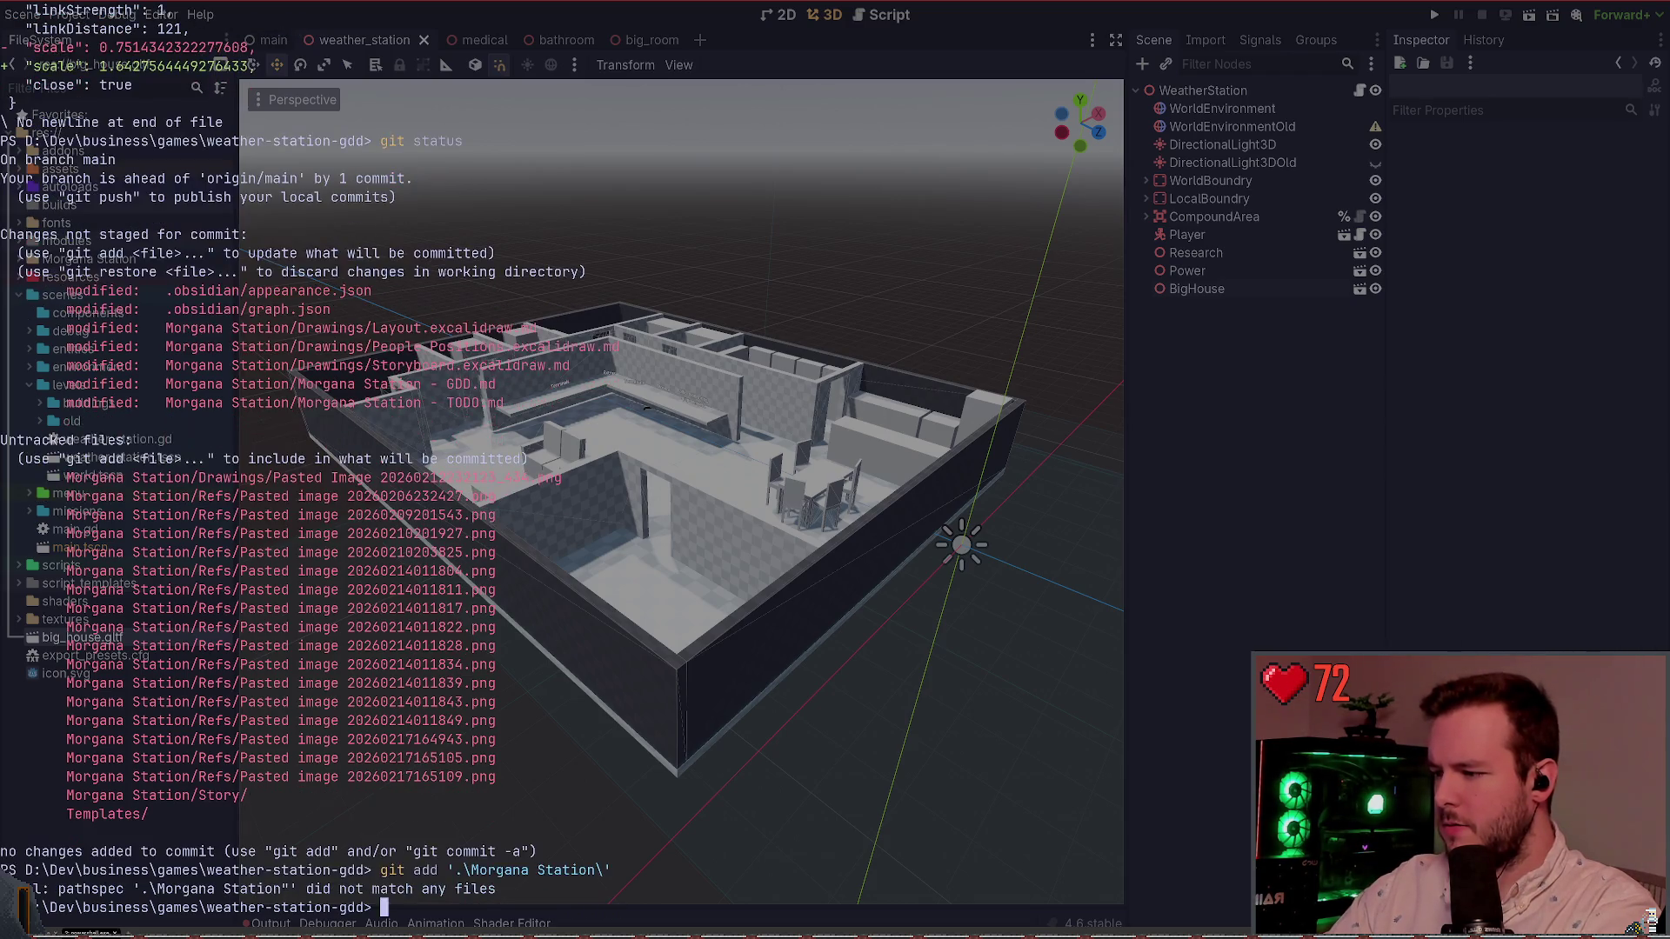
text(git status)
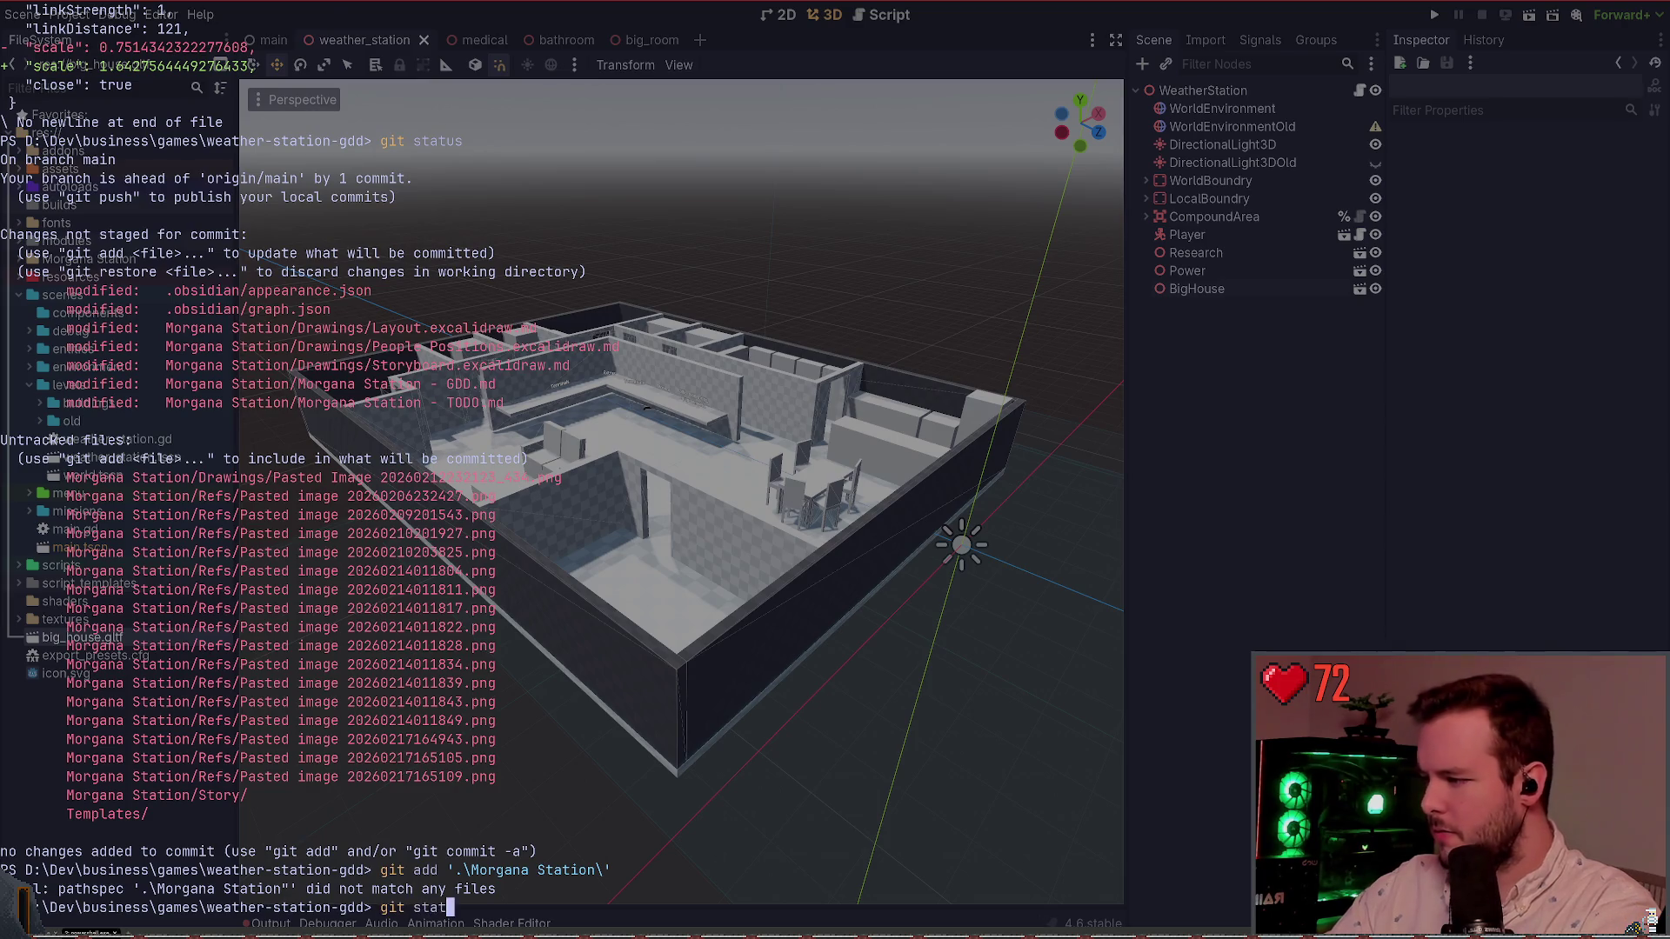
key(Return)
Step: Retry staging the Morgana Station folder, then list the vault folder contents with dir
text(git add '.\Mor)
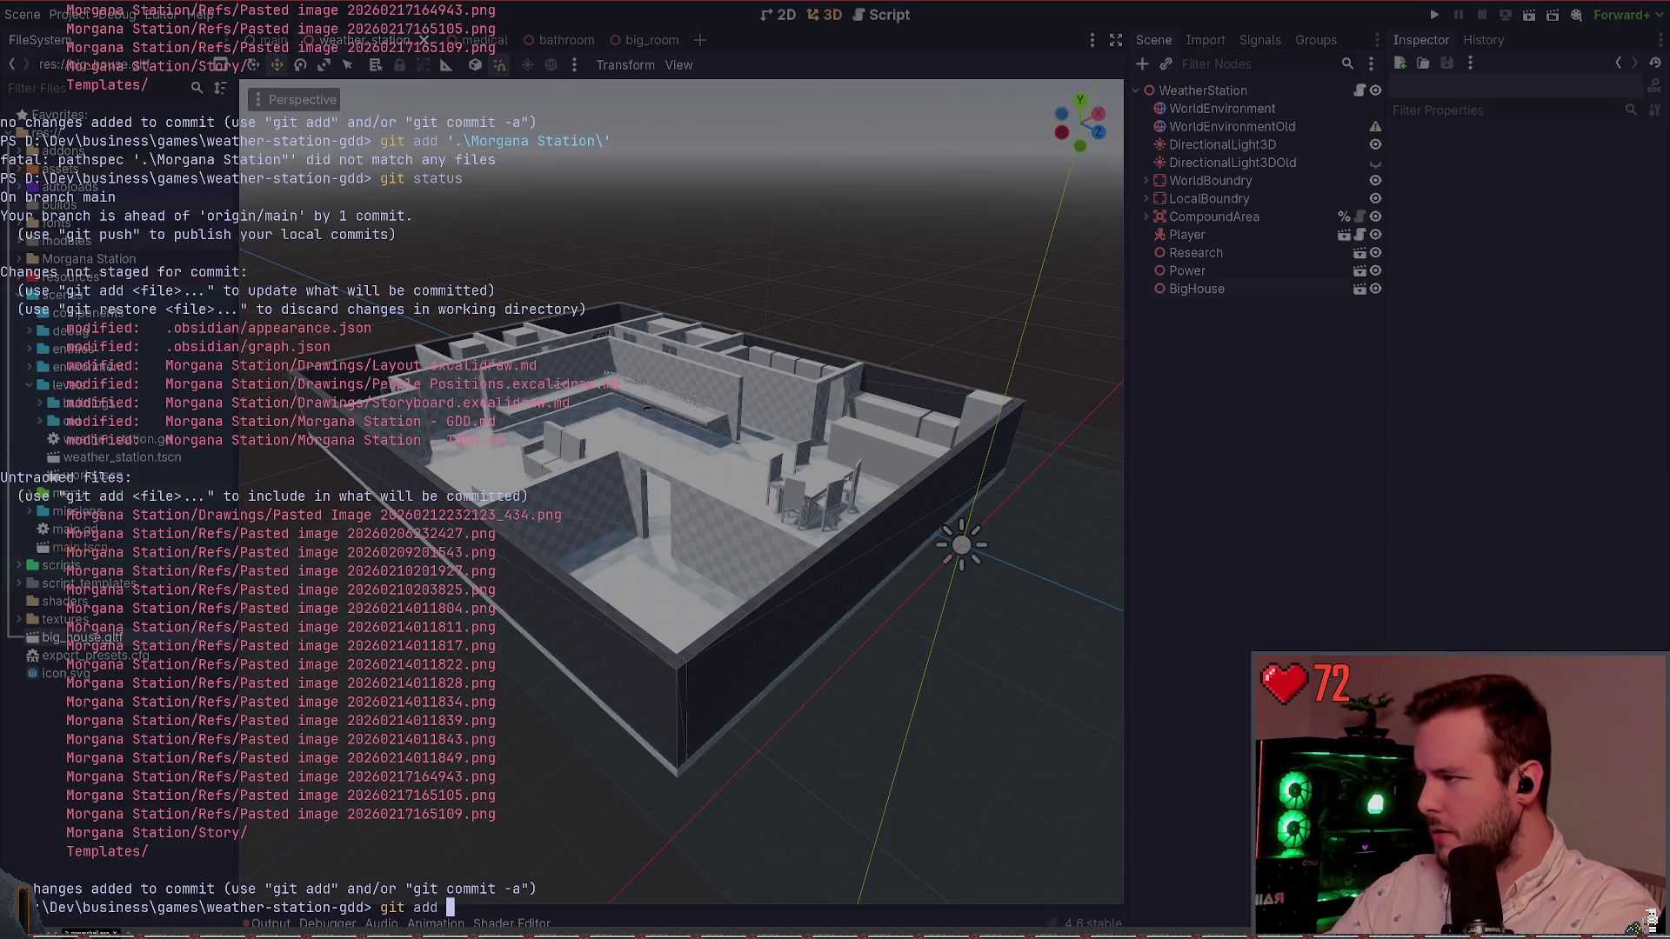
key(Tab)
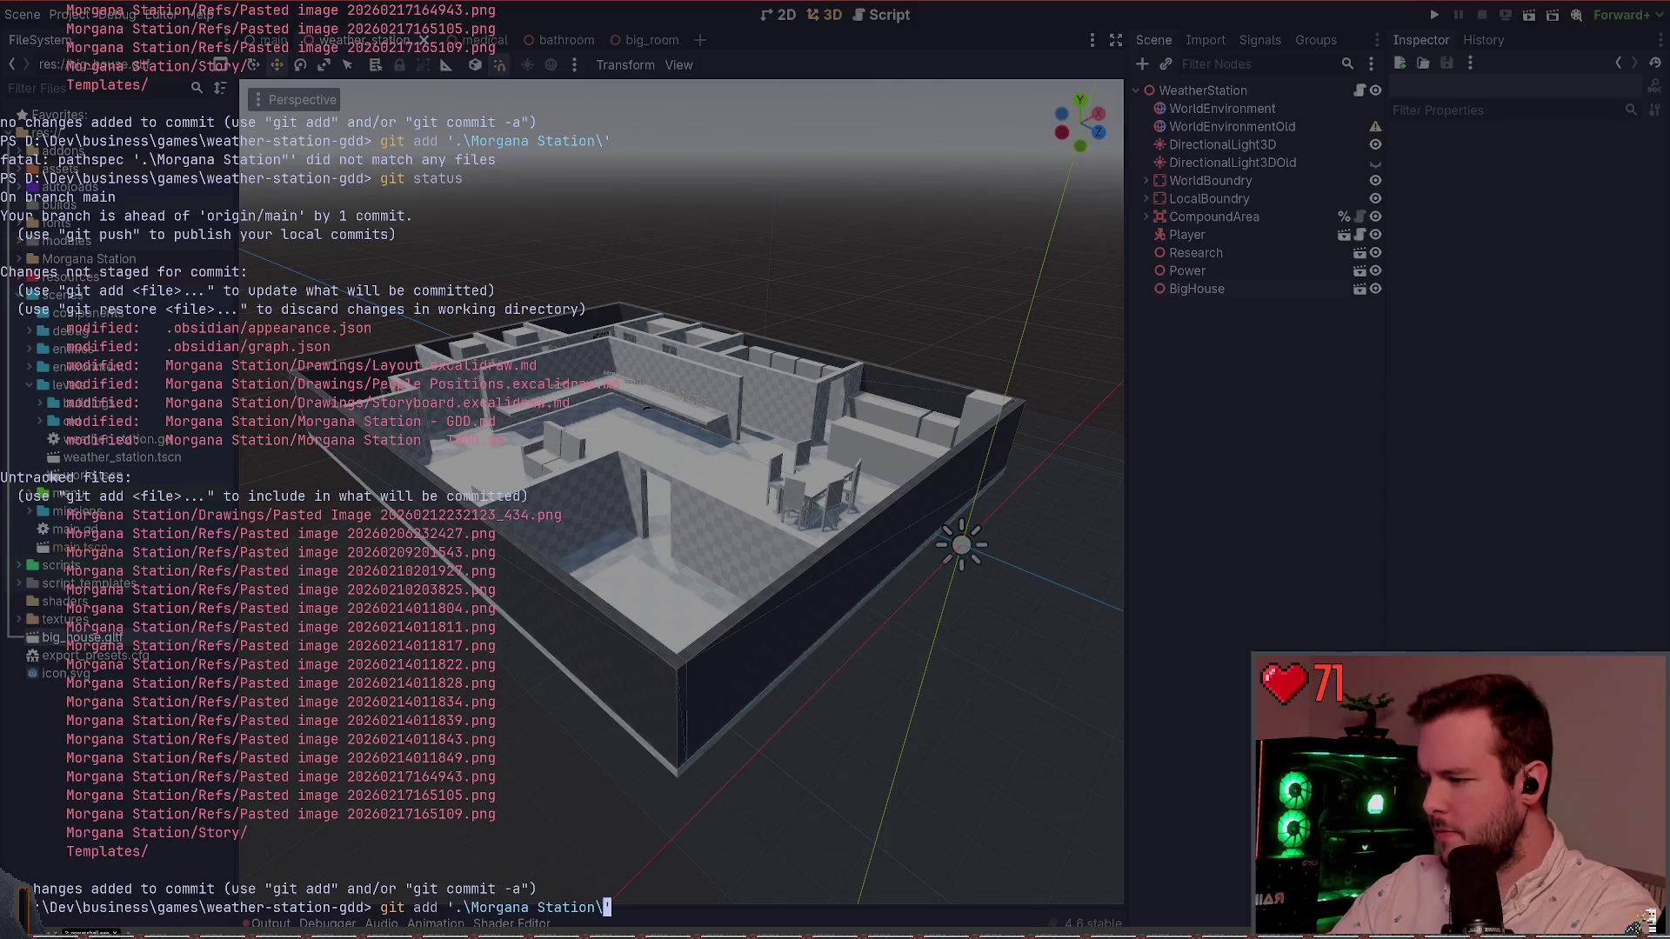
key(Return)
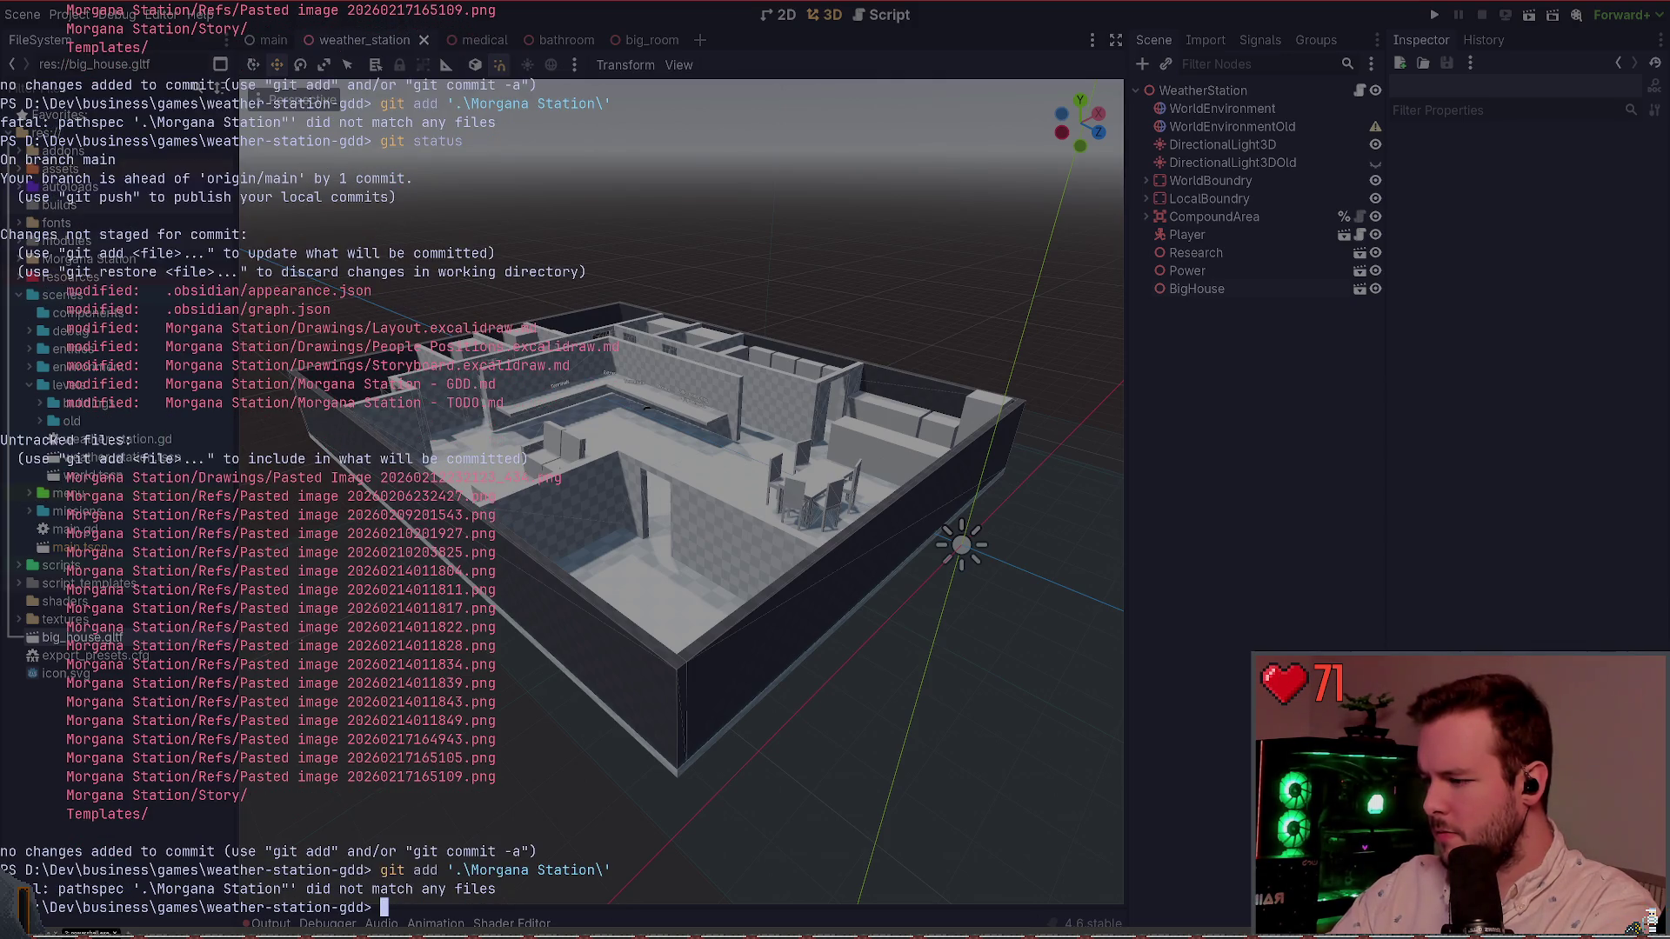
text(git status)
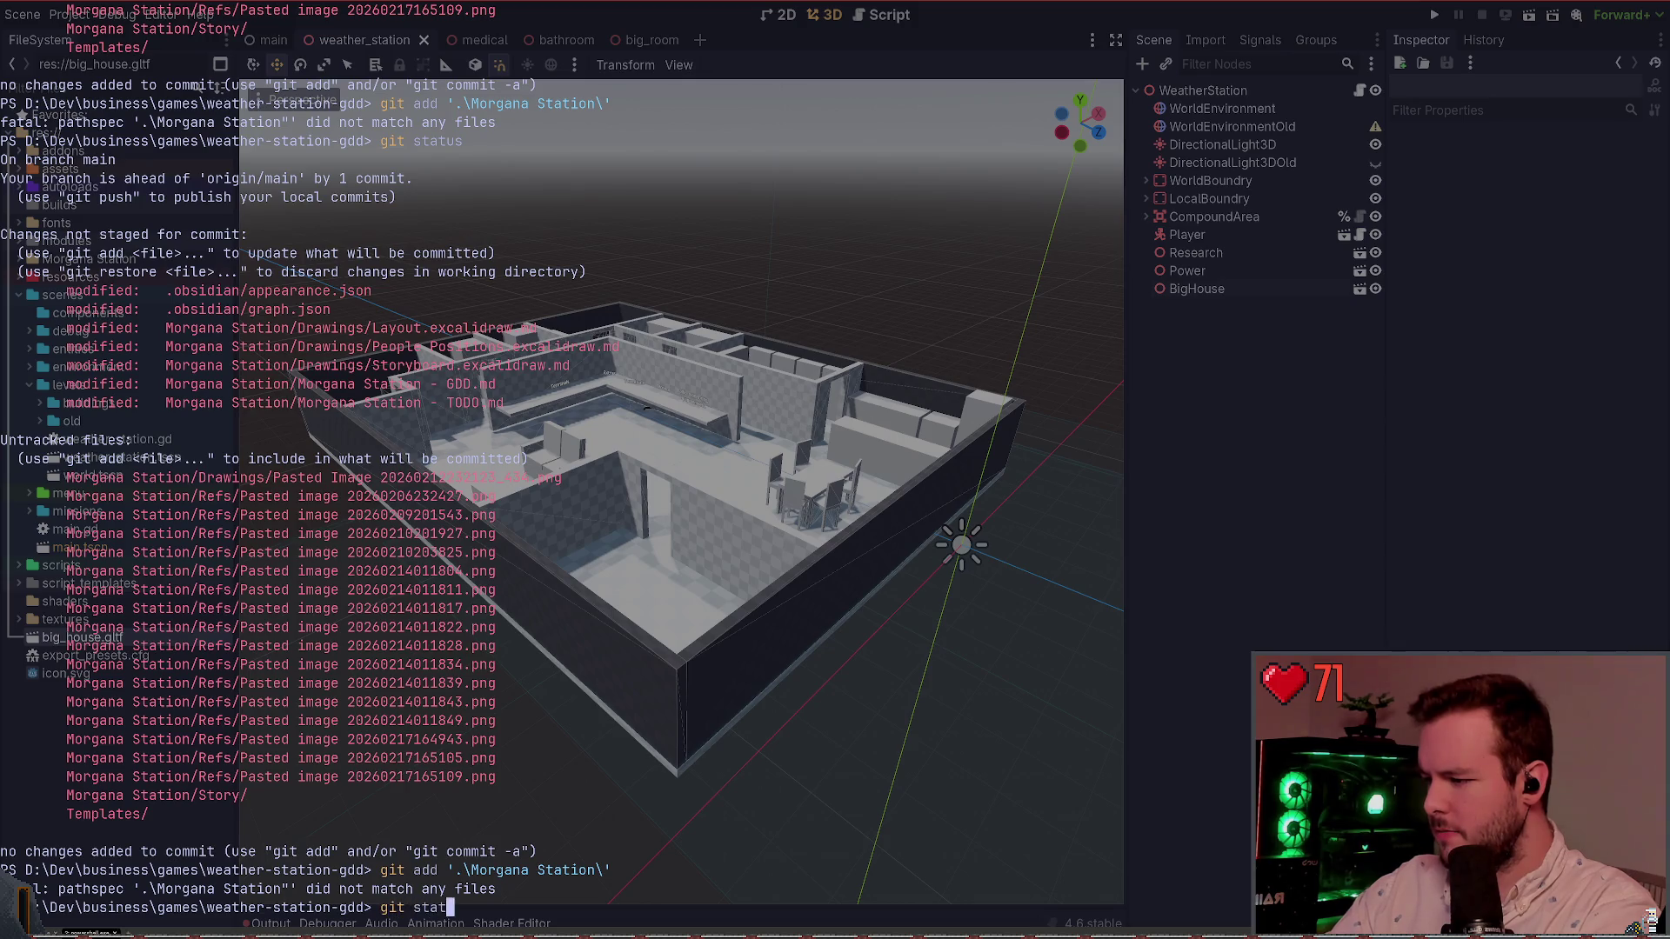
key(Escape)
text(dir)
key(Return)
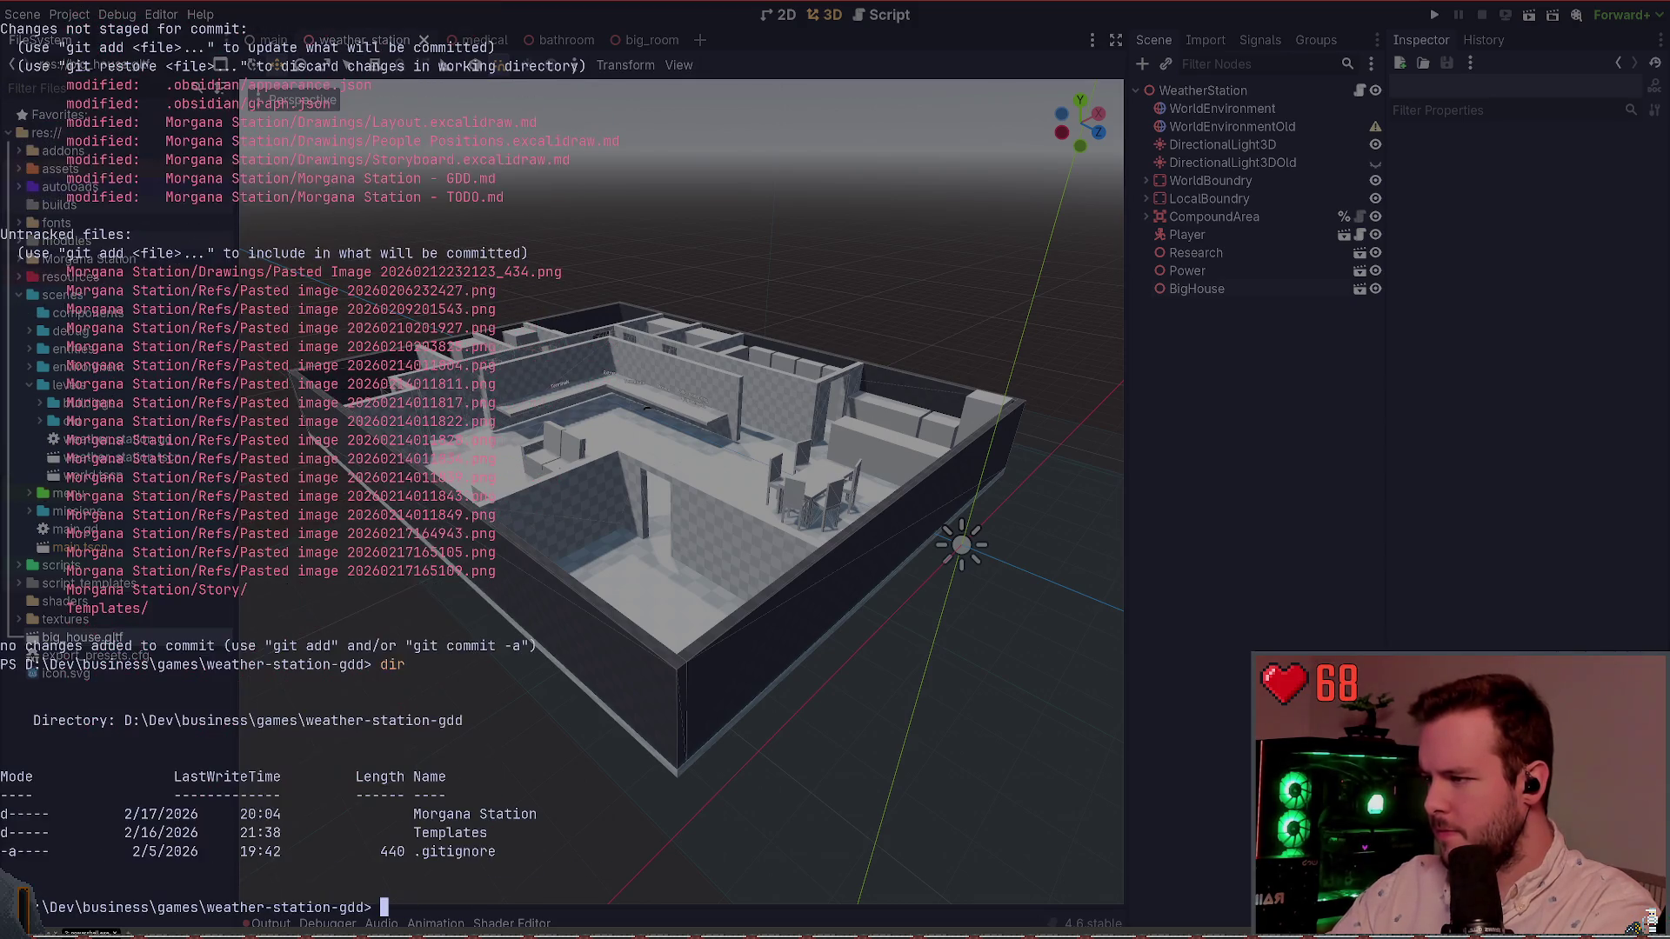
Step: Attempt staging a Morgana Station Features path, then cancel the failed command
text(git add Mo)
key(Tab)
key(Tab)
key(Tab)
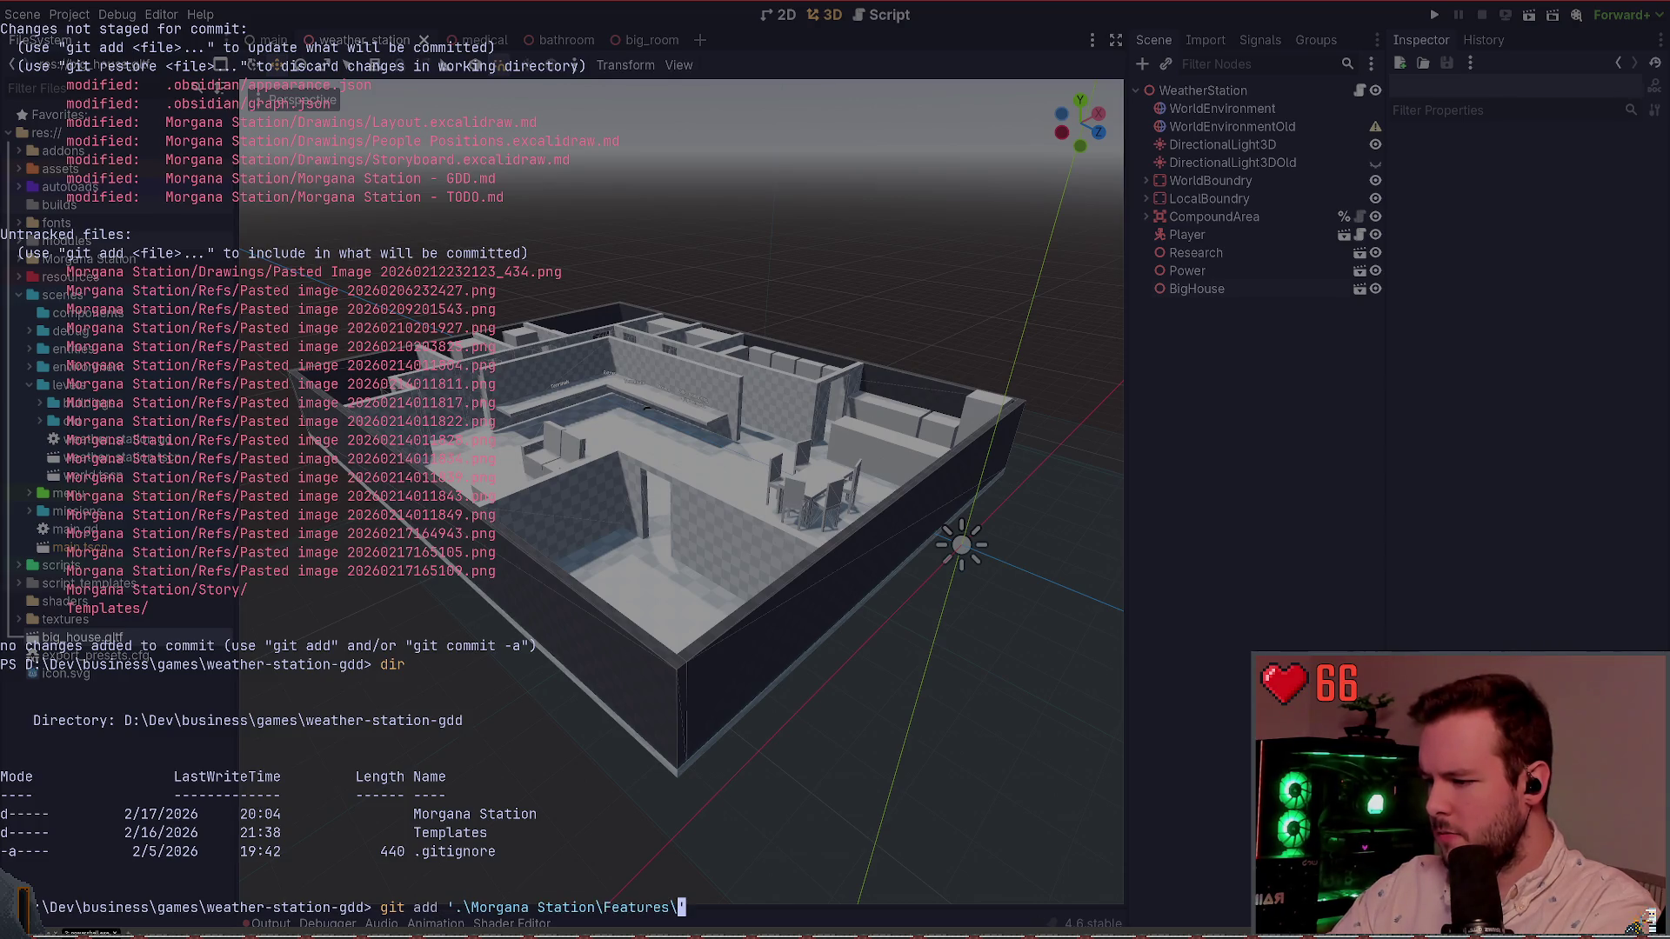
key(Return)
key(Up)
key(BackSpace)
key(BackSpace)
key(BackSpace)
key(BackSpace)
key(BackSpace)
key(BackSpace)
key(ctrl+c)
text(dir)
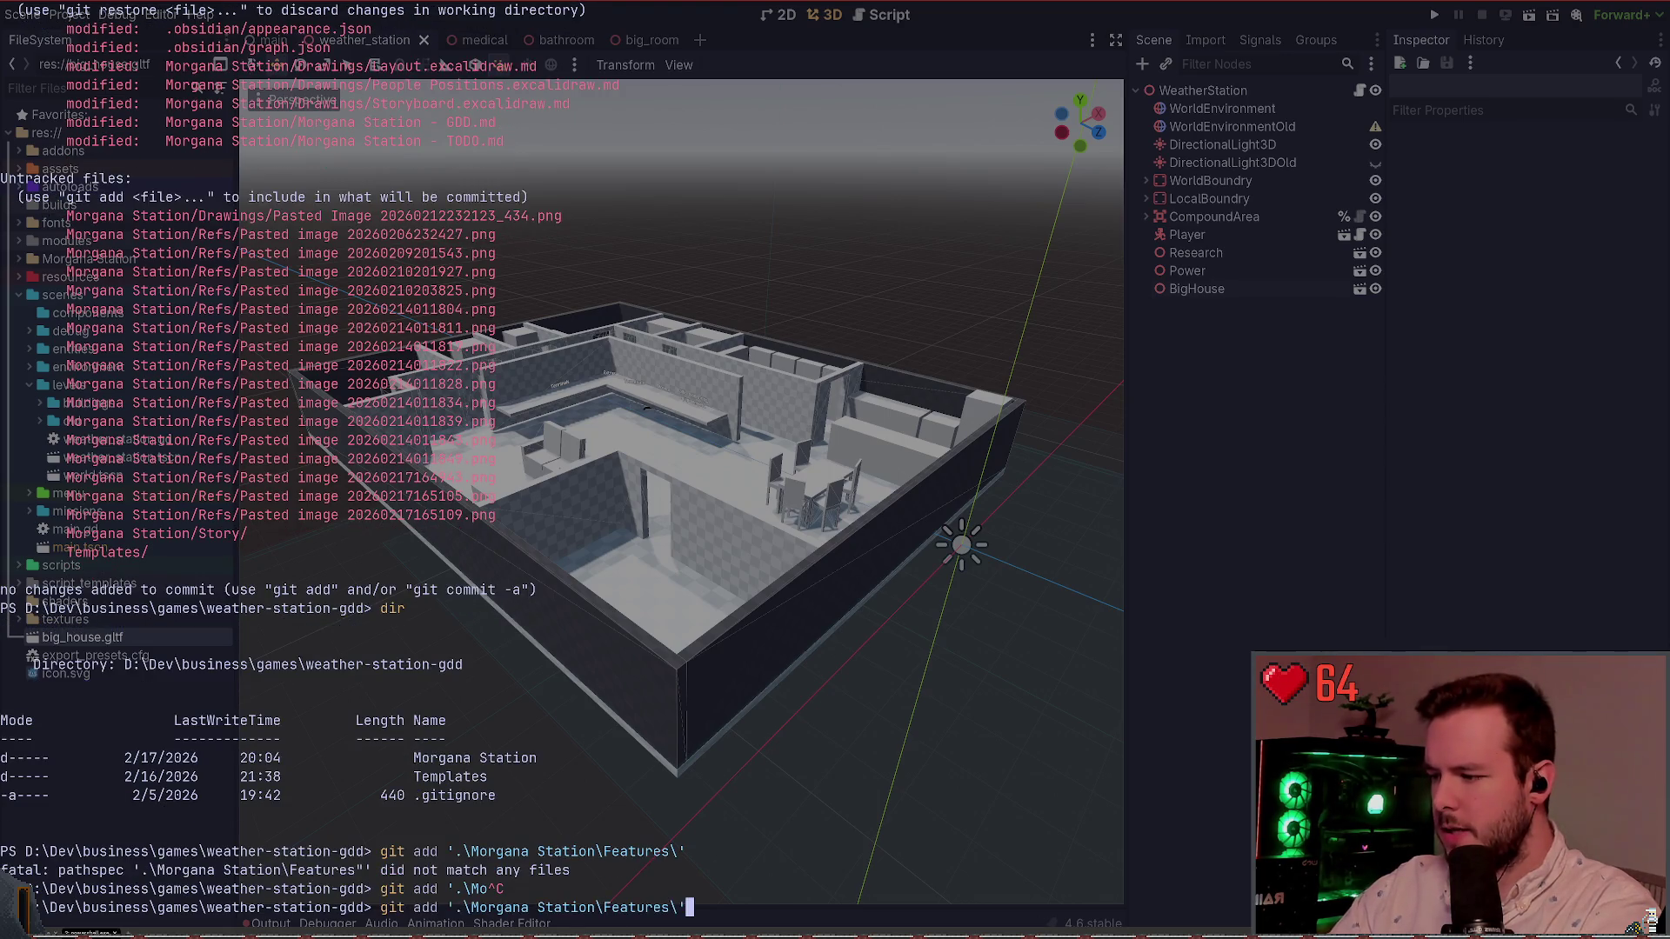
key(BackSpace)
key(BackSpace)
key(BackSpace)
Step: Stage everything with git add '.\Morgana Station\*' and review the staged files with git status
text(git add '.\Mo)
key(Tab)
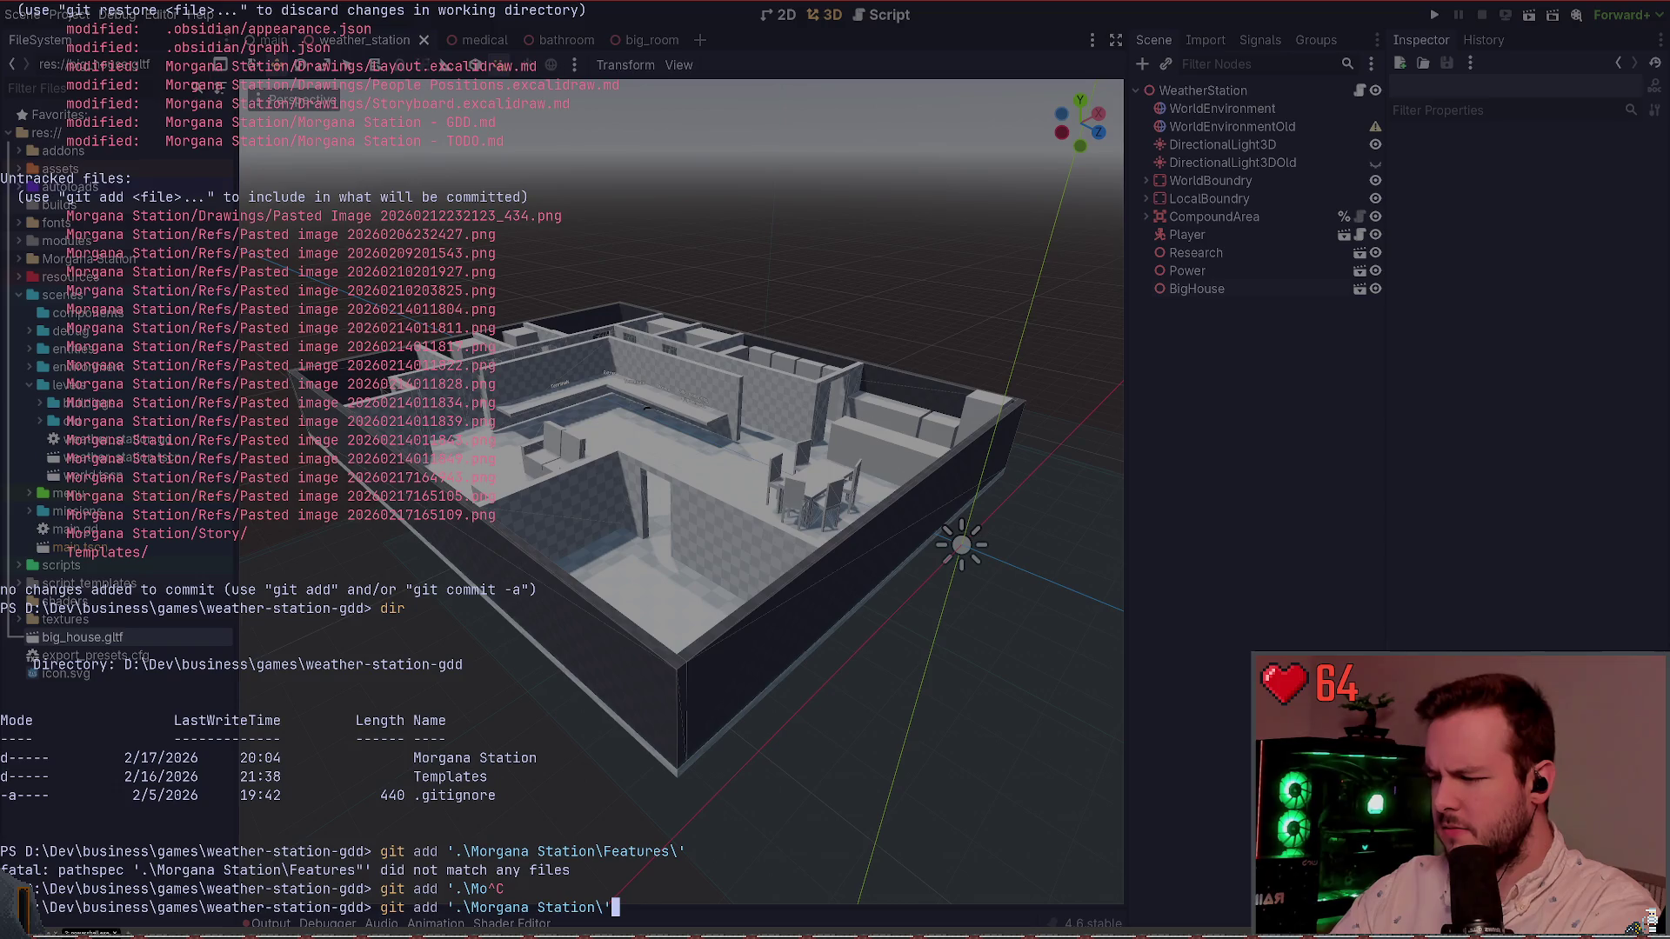
key(Left)
text(*)
key(Return)
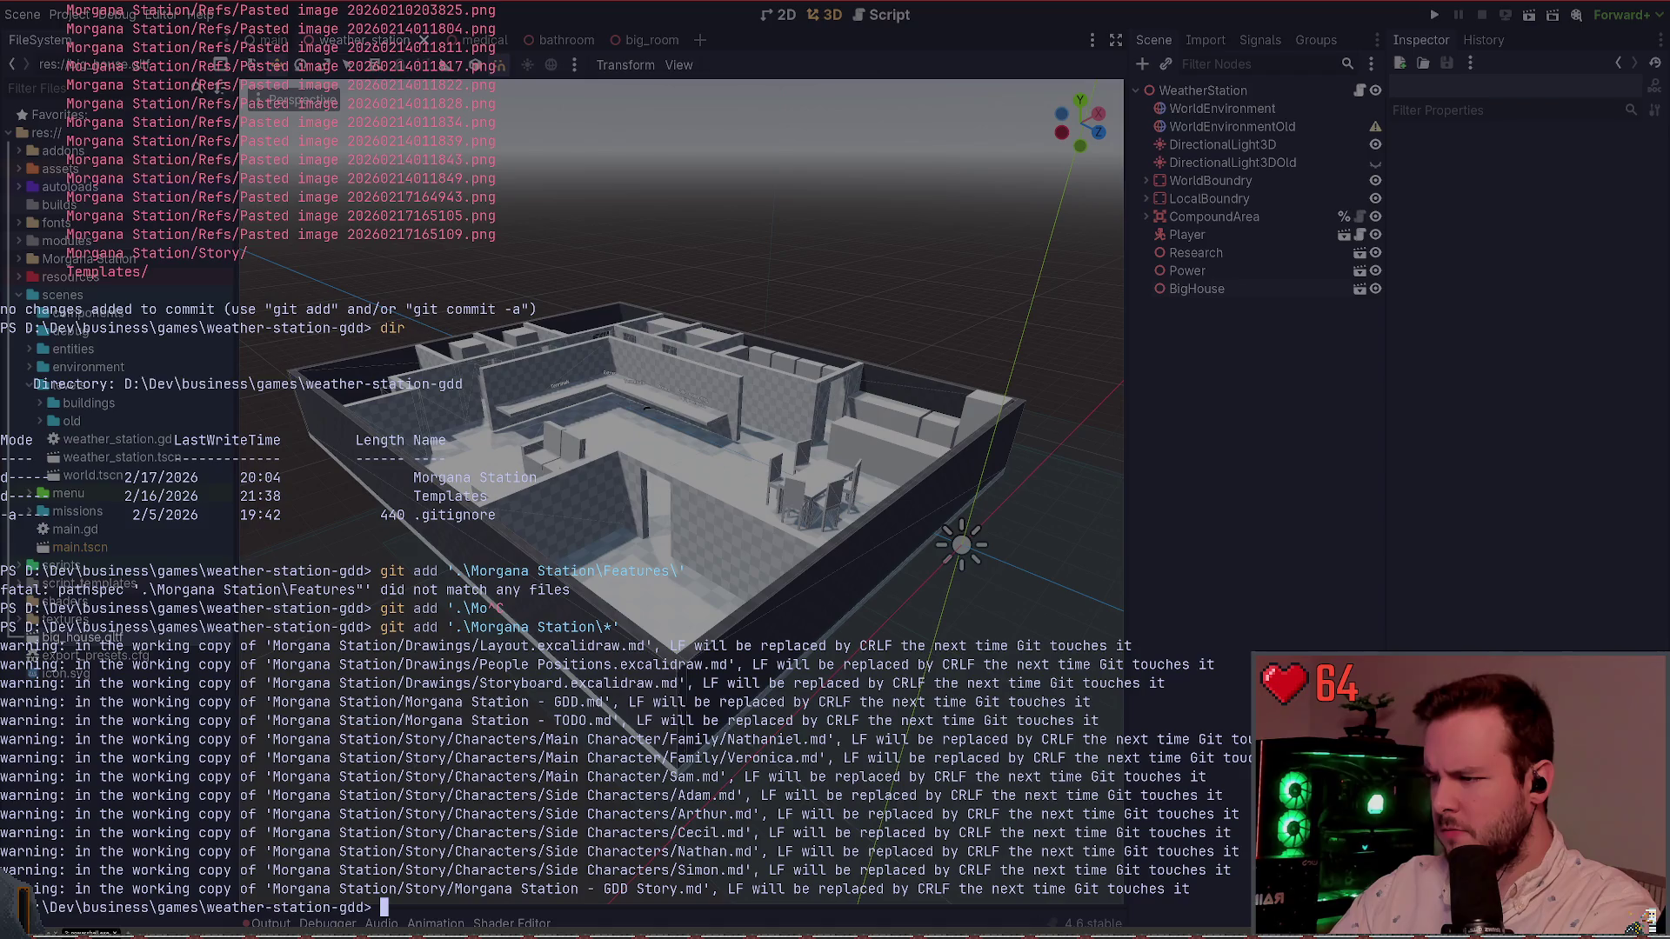
text(git status)
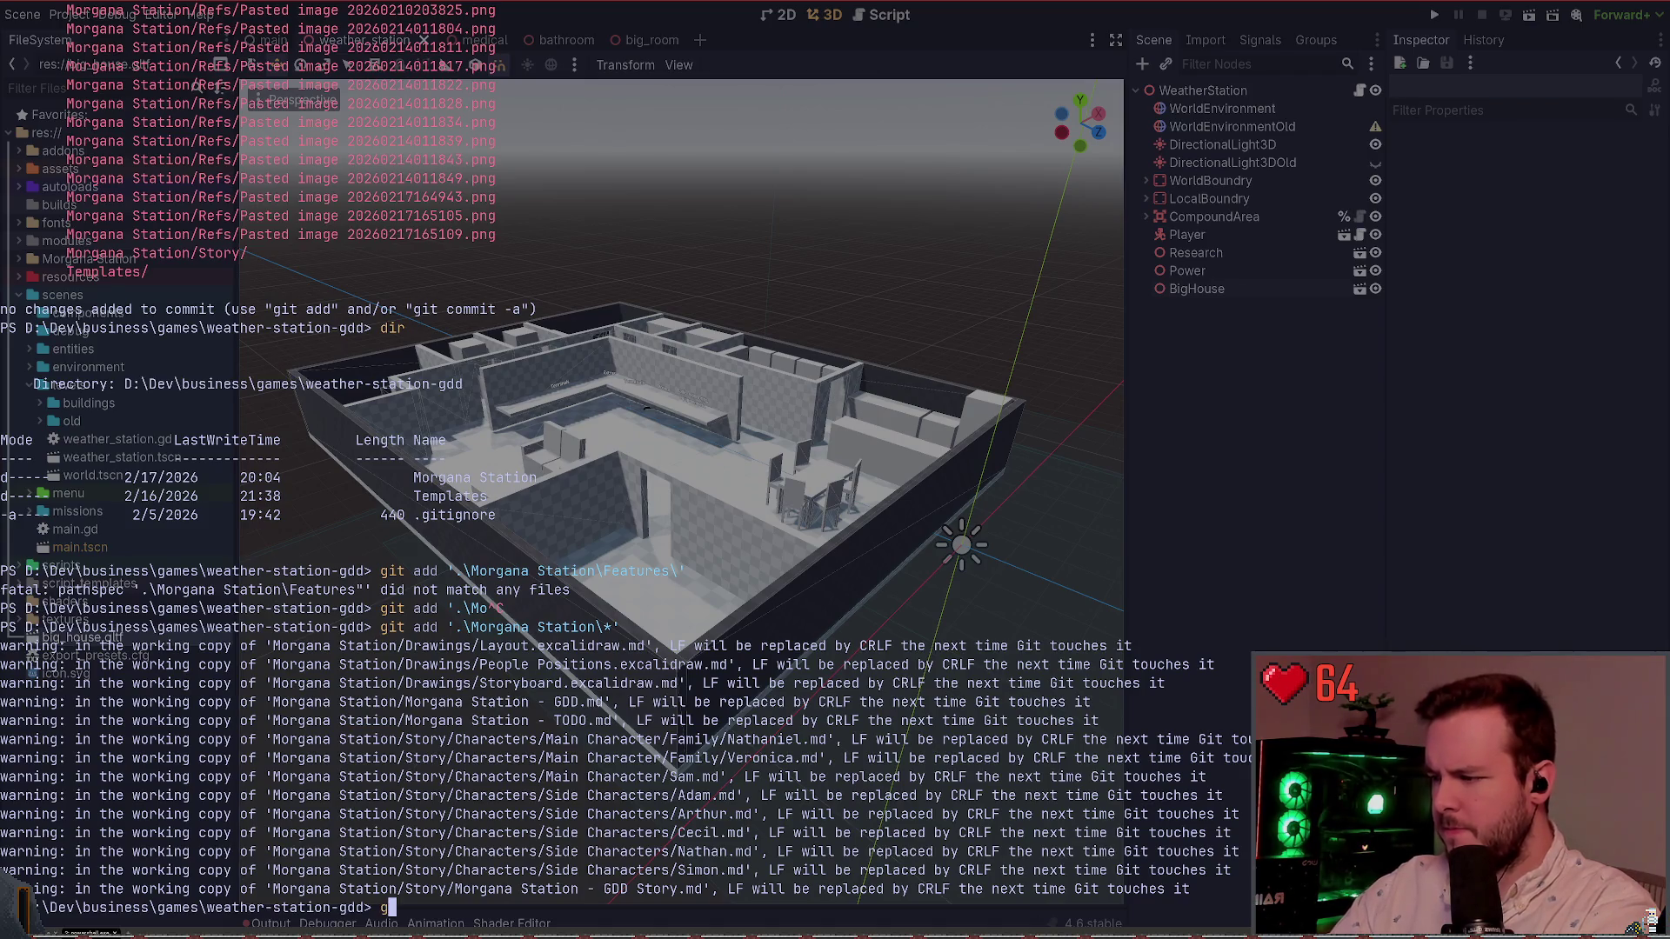
key(Return)
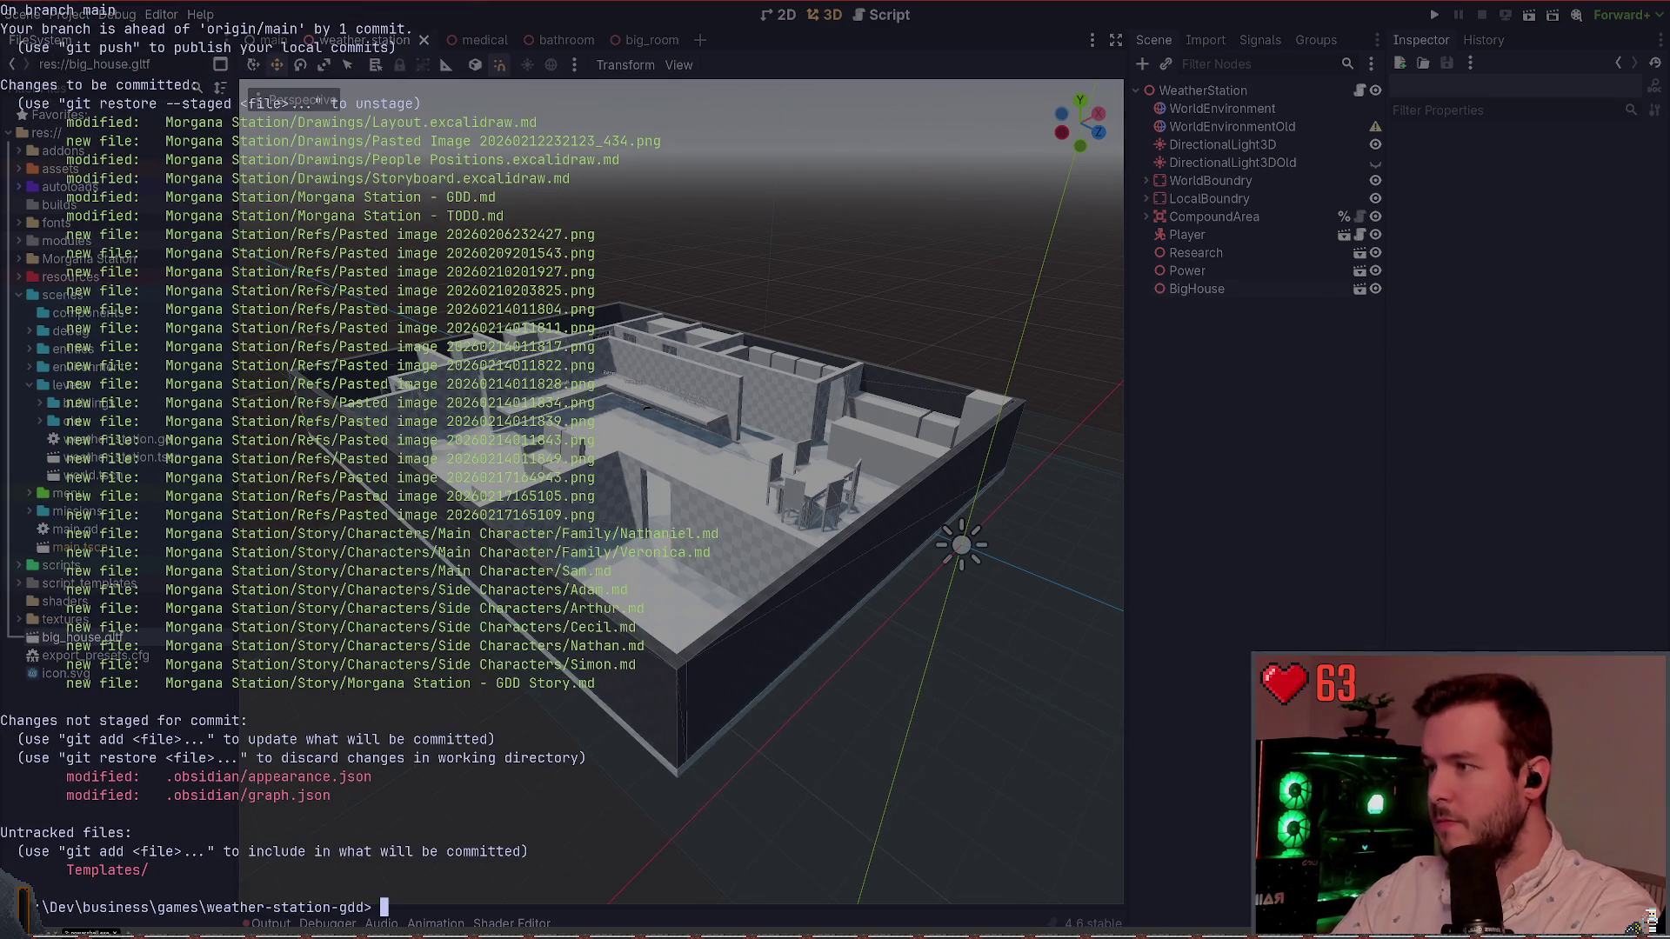
Step: Unstage the Refs images with git restore --staged '.\Morgana Station\Refs\*' and check status
text(git restore --staged '.\)
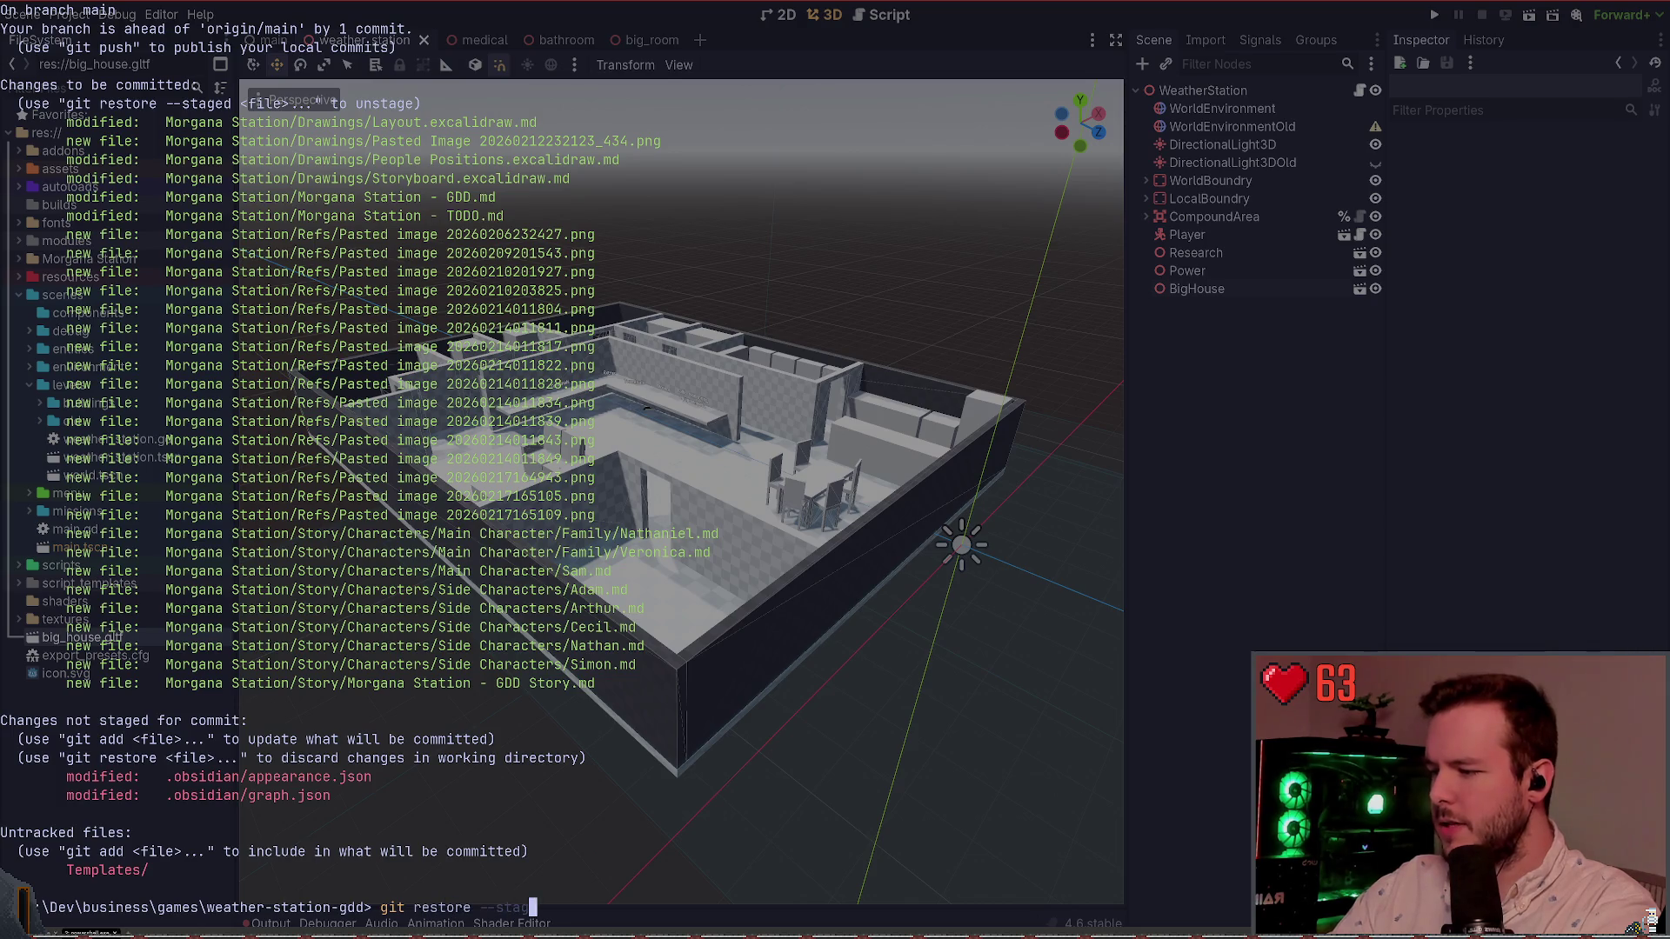
text(Morgana Station\)
key(Tab)
text(Re)
key(Tab)
key(Return)
key(Up)
key(Left)
key(BackSpace)
key(Return)
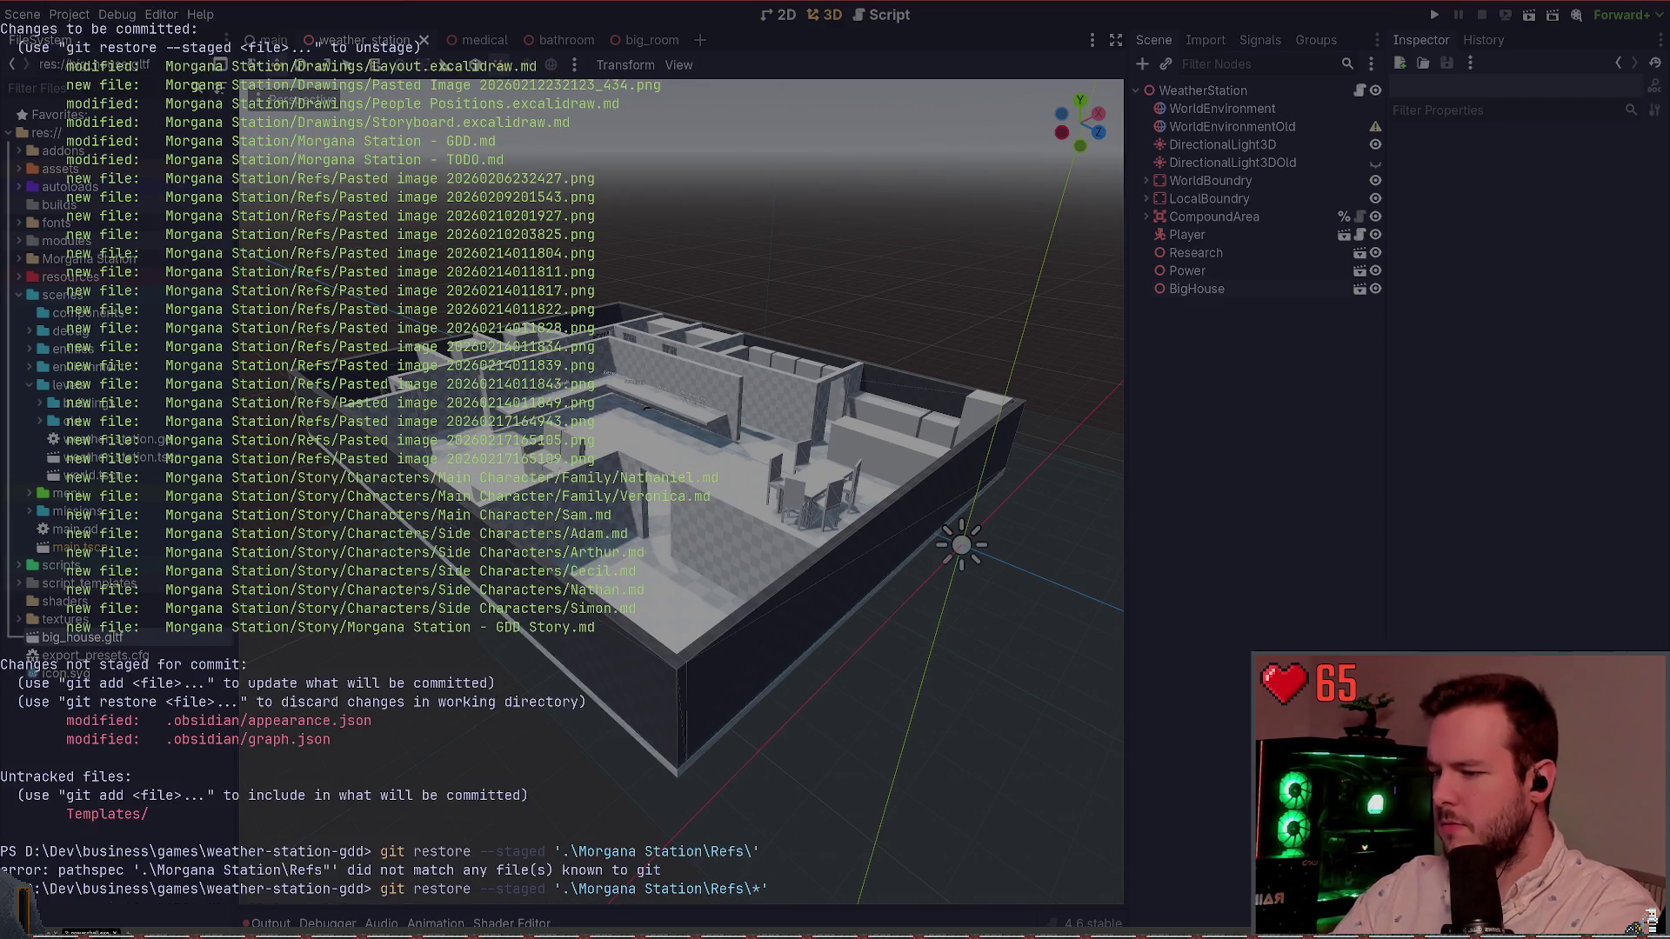
text(git status)
key(Return)
Step: Stage the Templates folder with git add .\Templates\ and review the updated status
text(git add .\T)
key(Tab)
key(Return)
text(git status)
key(Return)
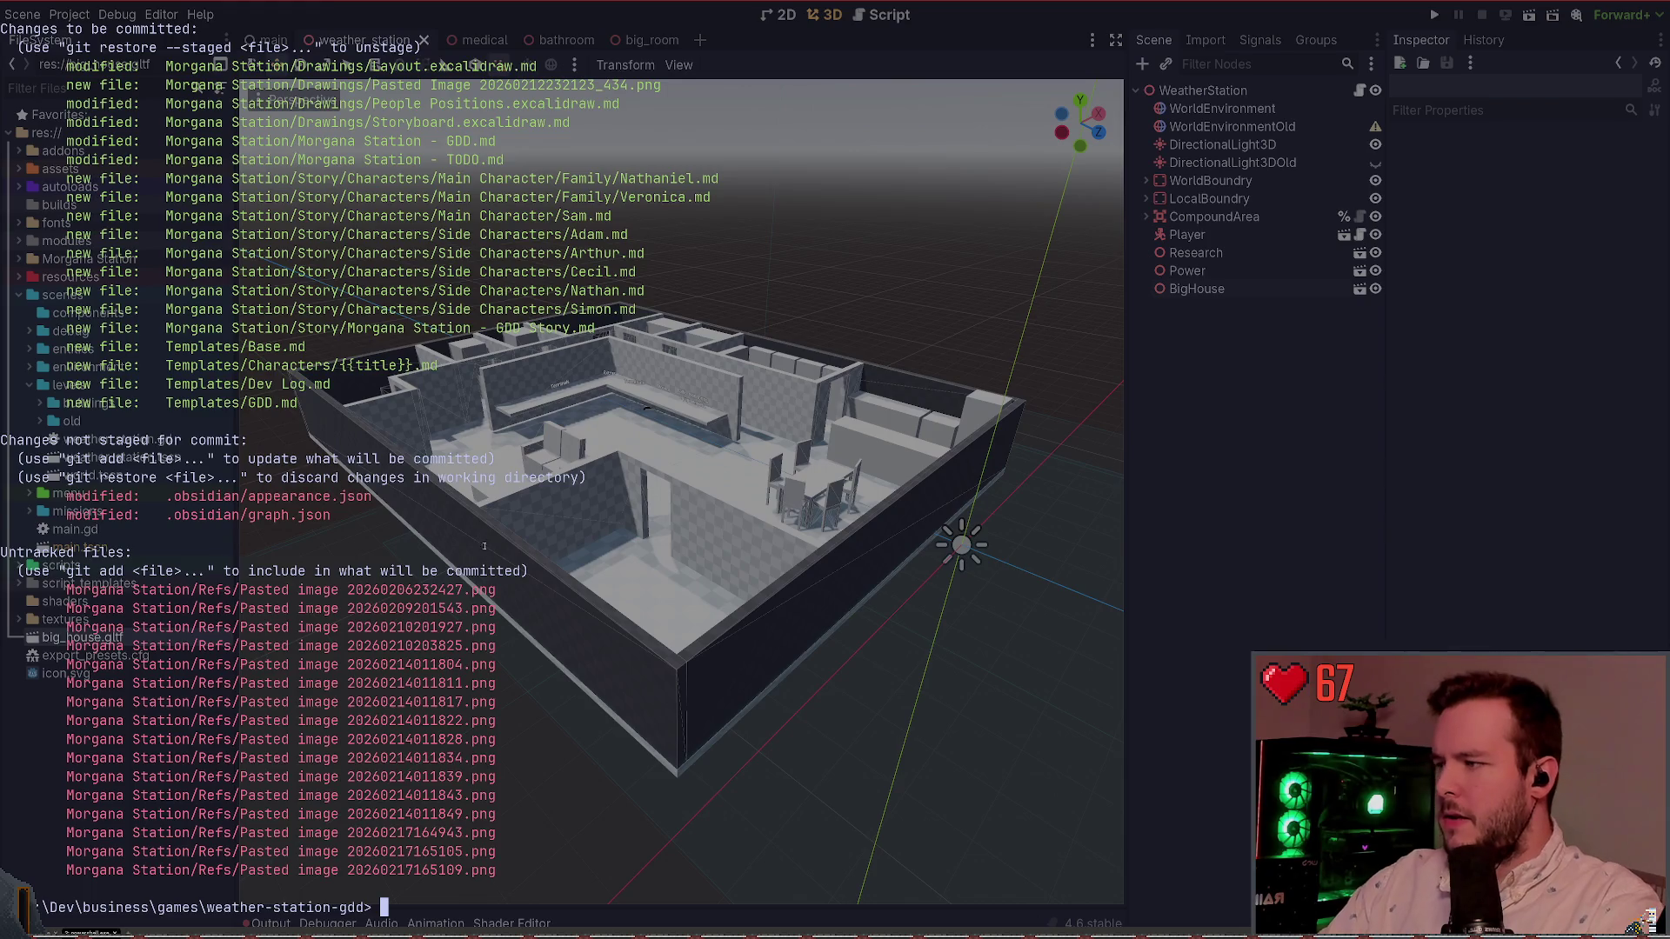
scroll(484, 558, up, 5)
scroll(496, 583, down, 5)
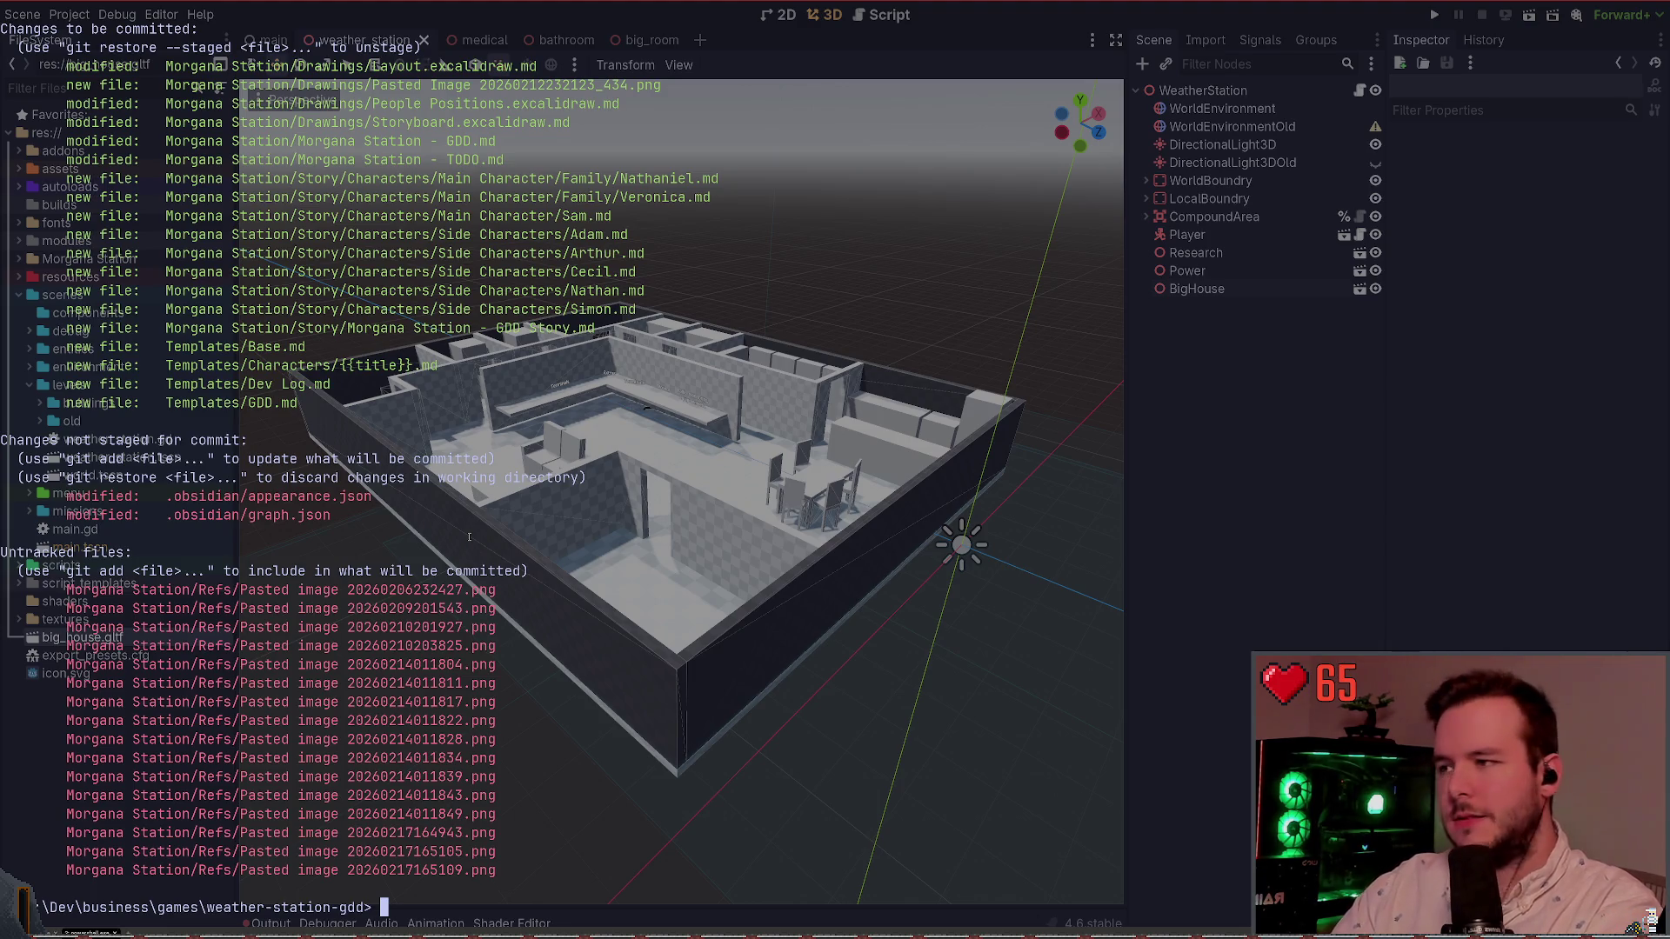
text(git status)
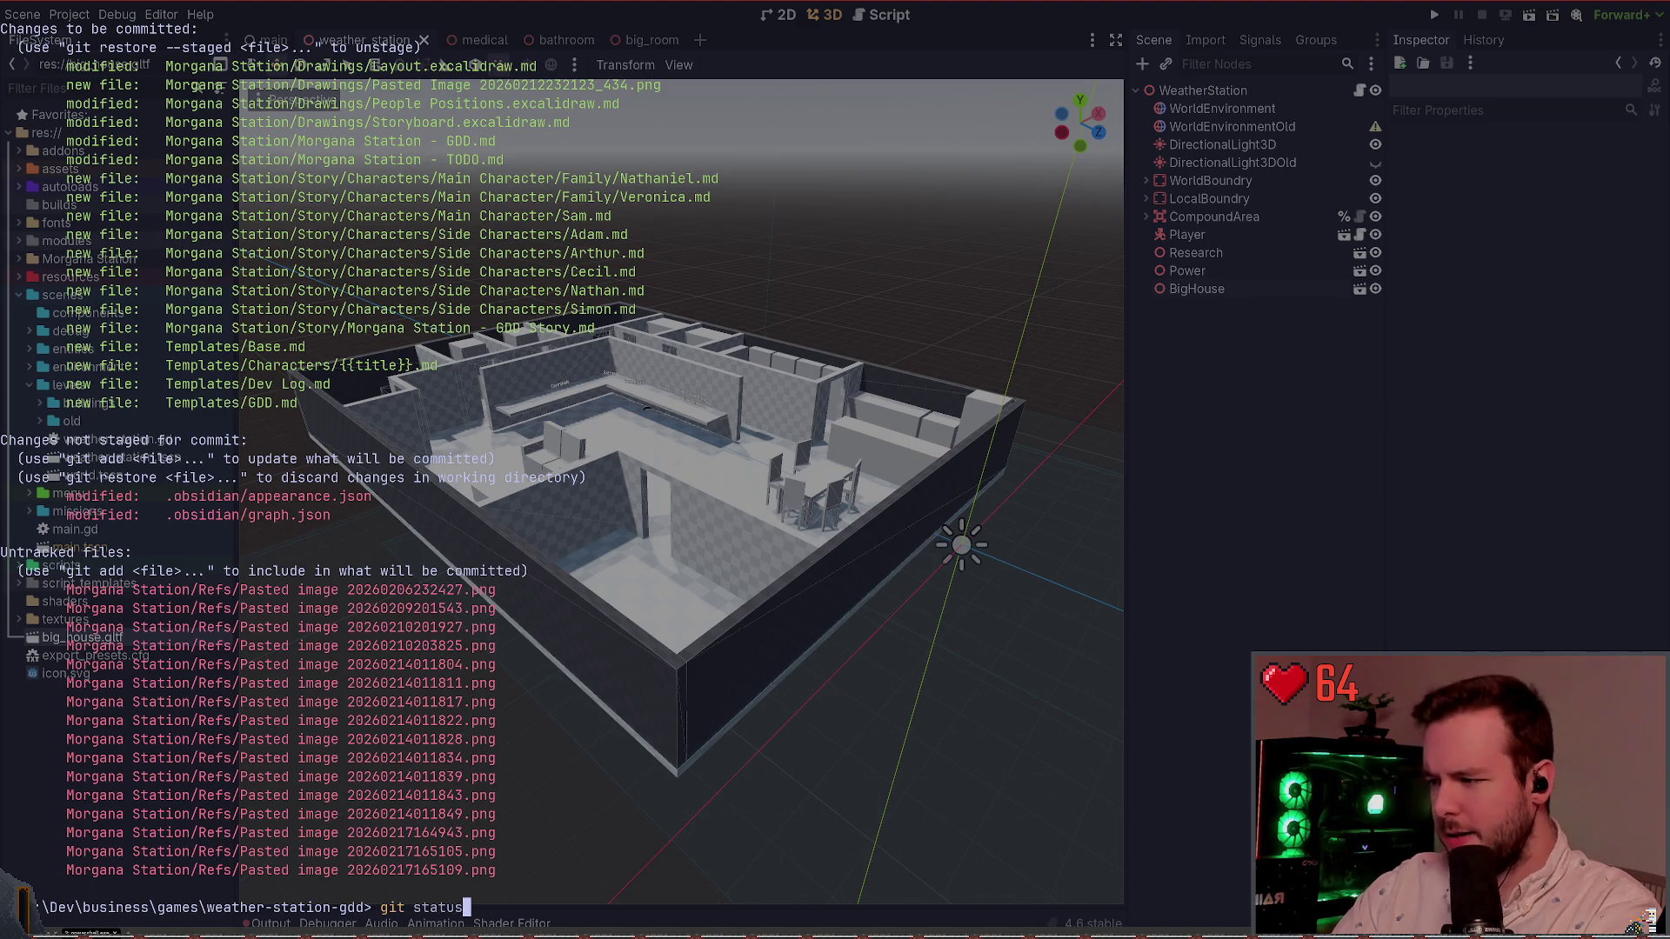
key(ctrl+c)
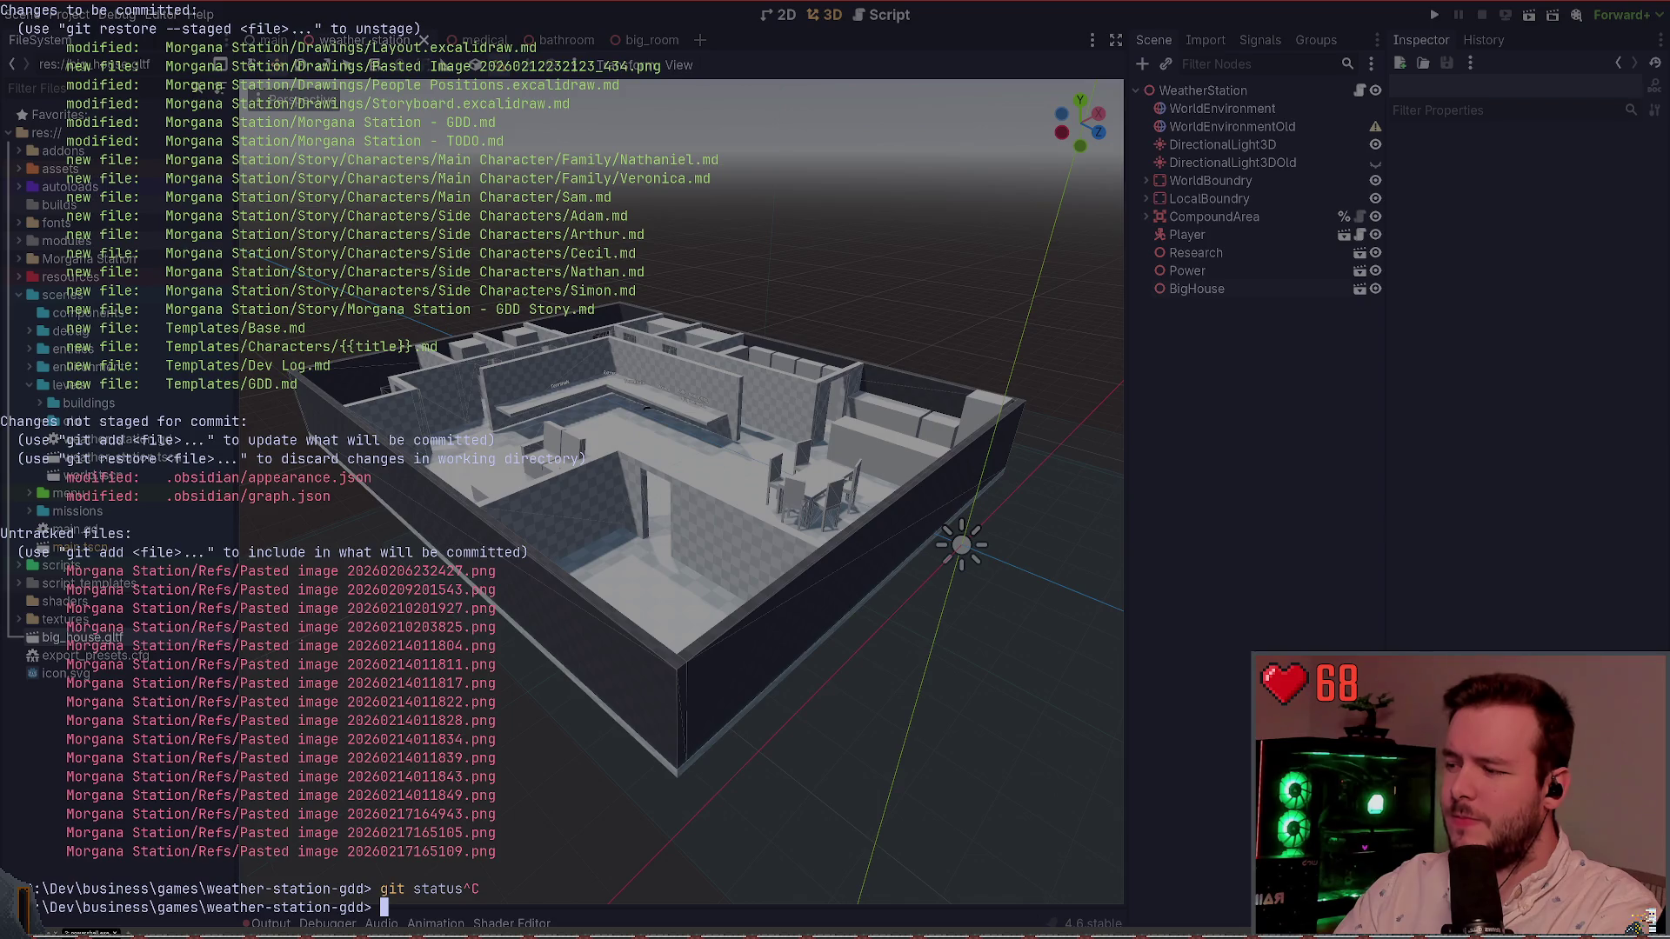
key(ctrl+Tab)
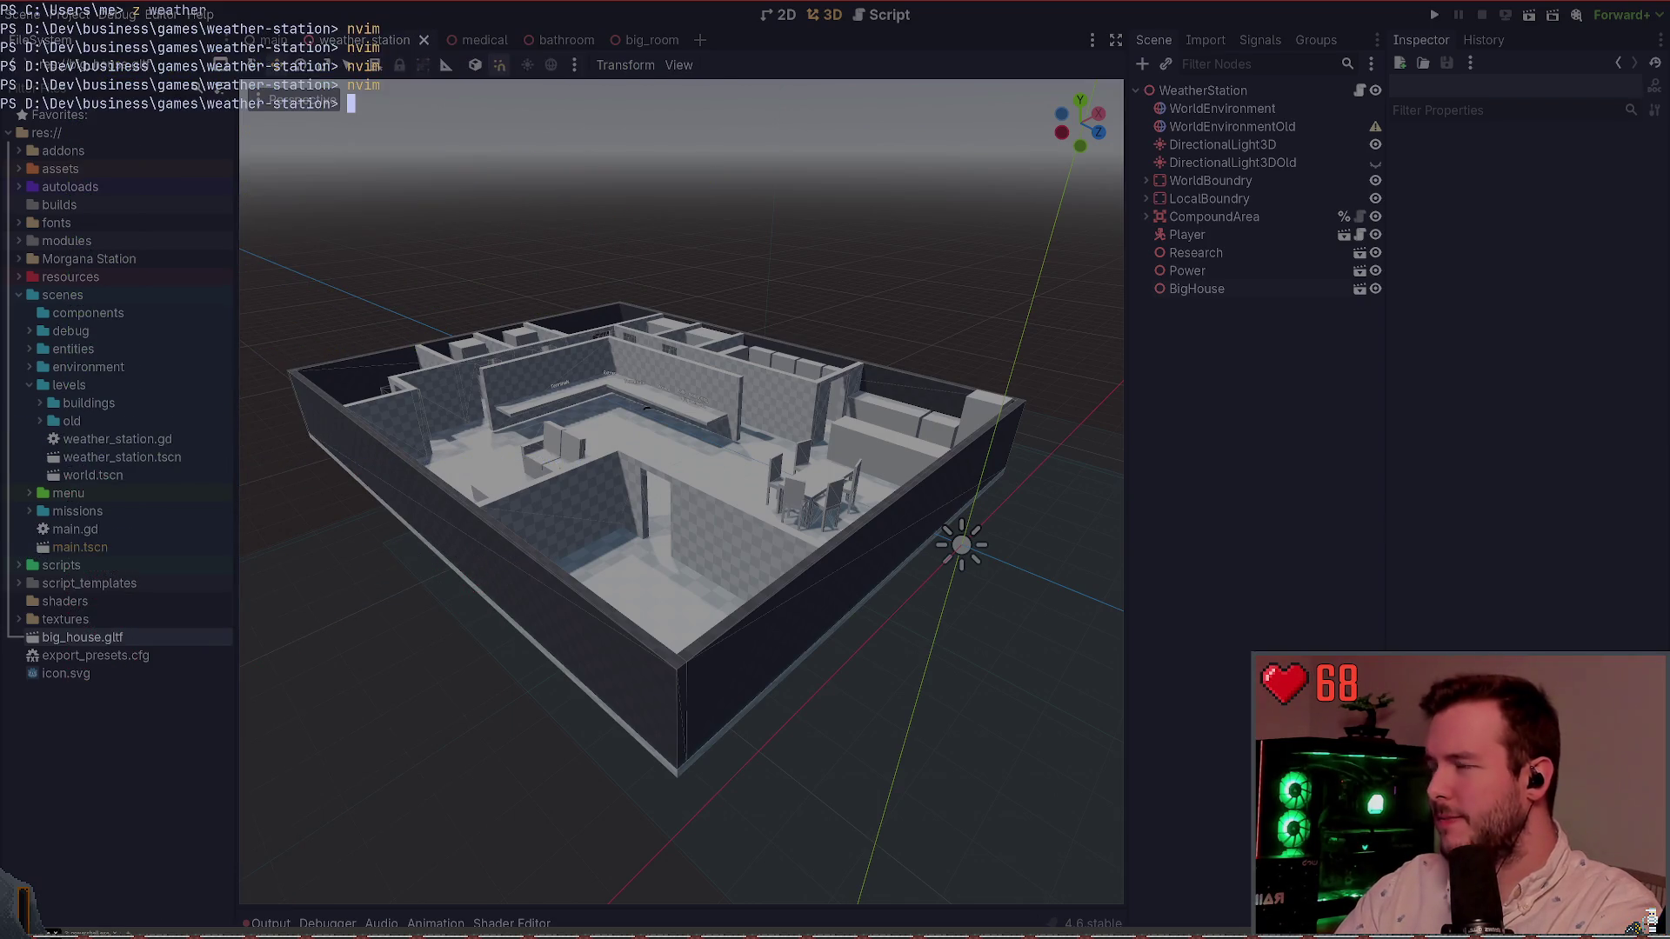
key(ctrl+Tab)
text(git statu)
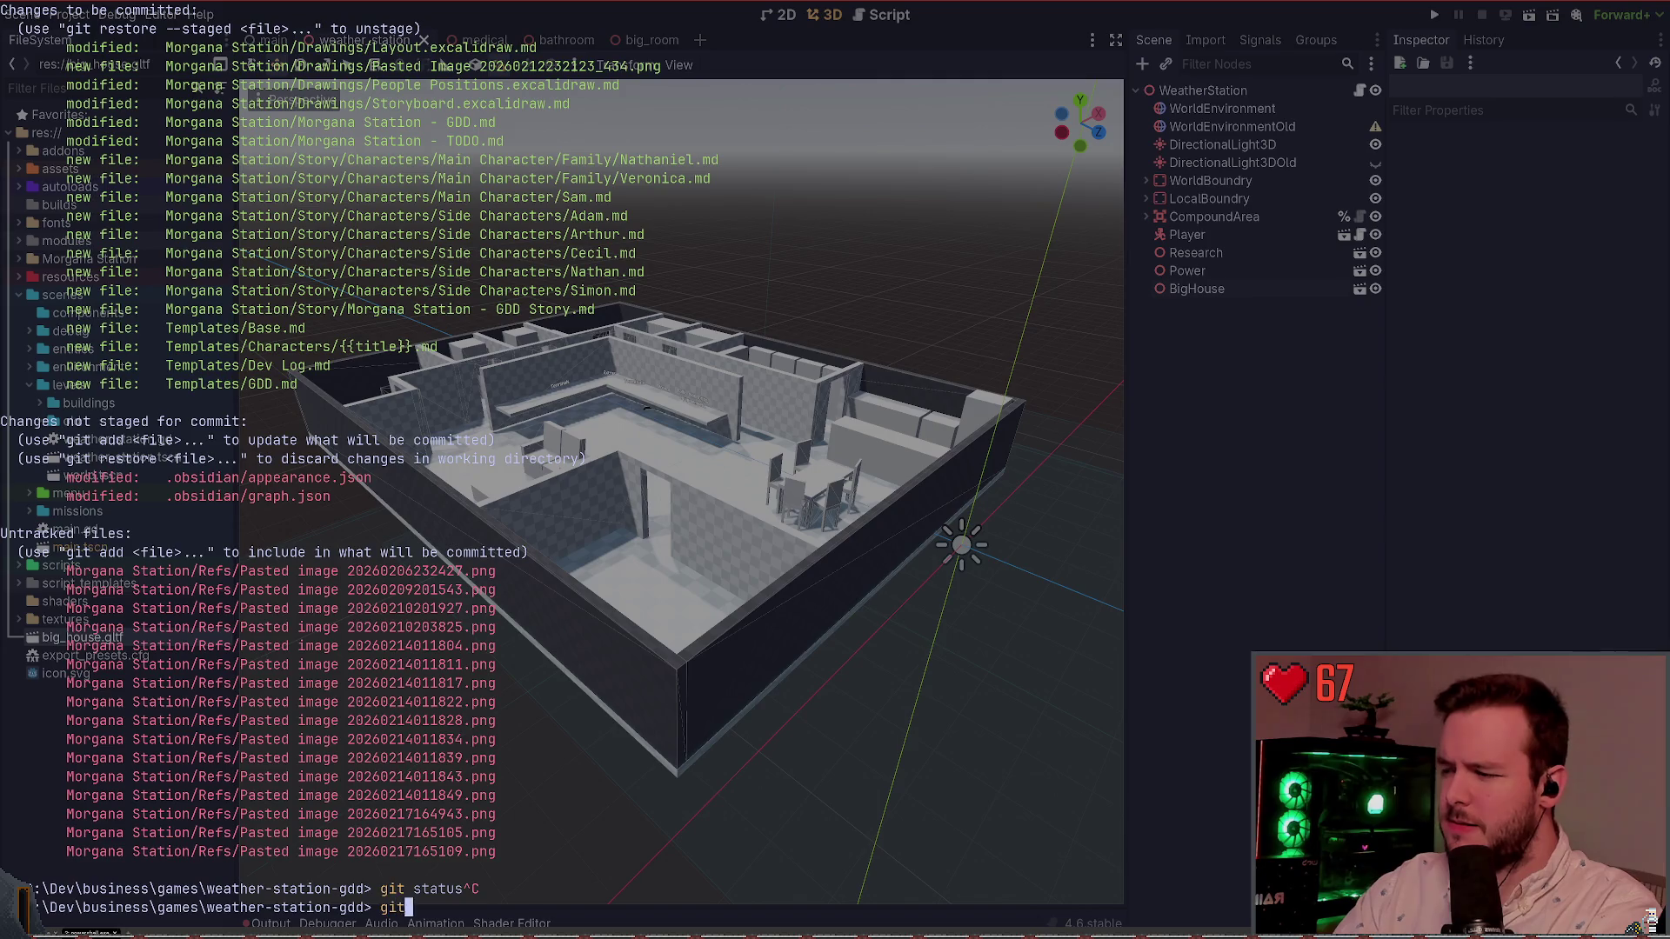
key(BackSpace)
key(BackSpace)
key(BackSpace)
Step: Start a git commit -m and draft several trial commit messages, discarding each
text(commit )
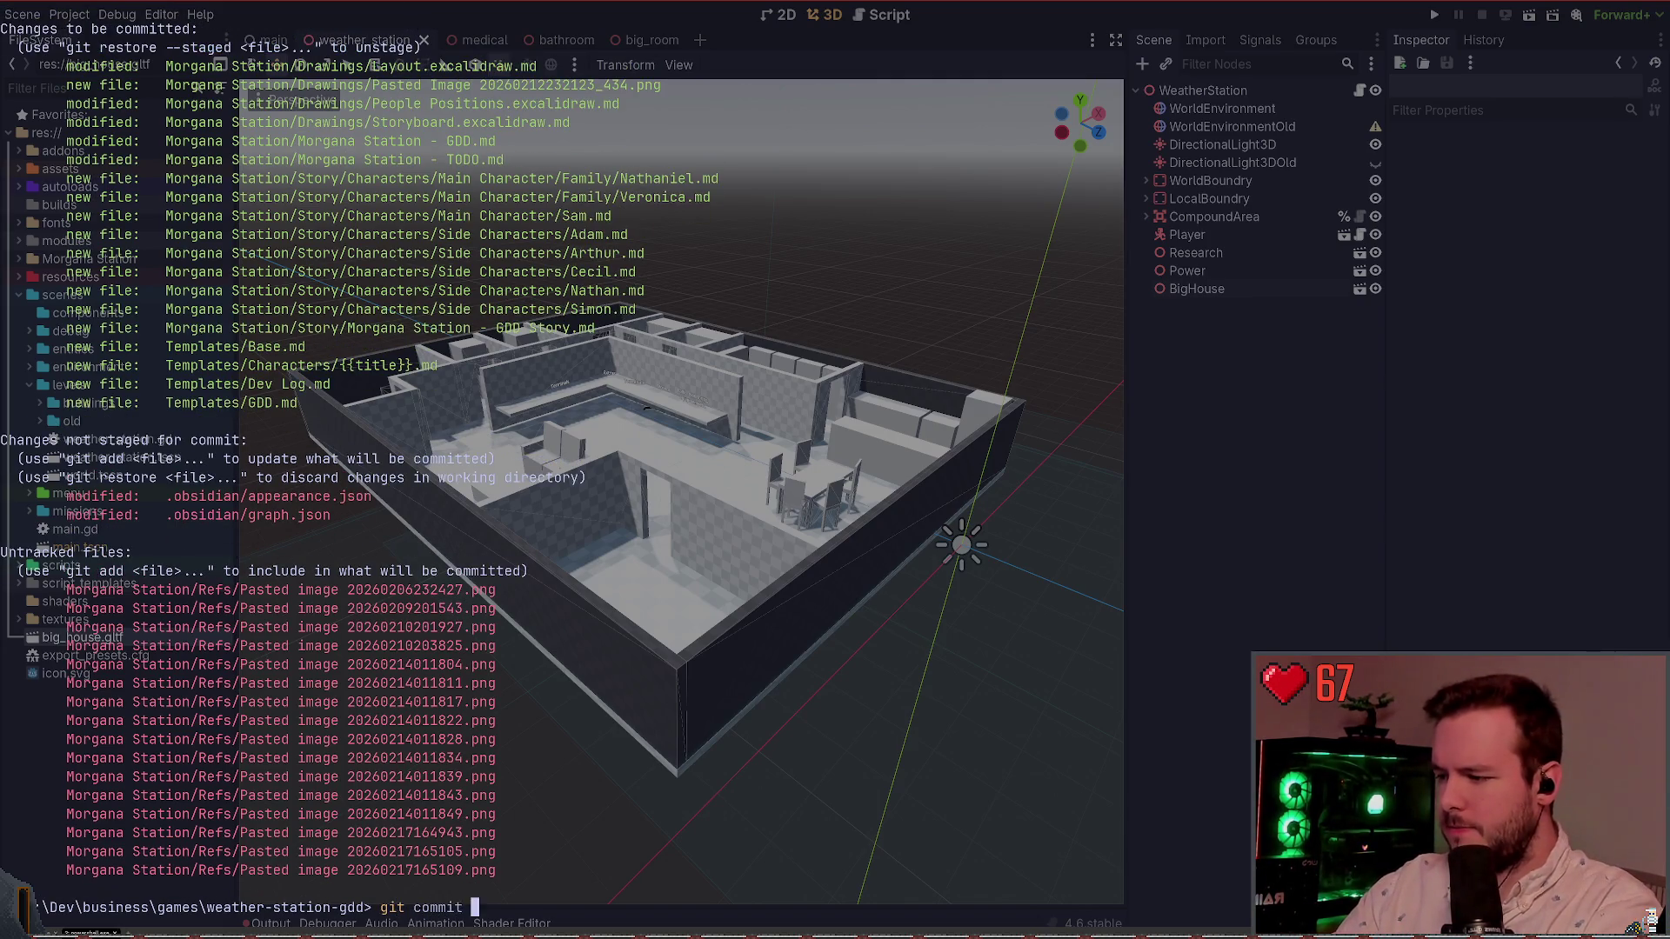
text(-m ")
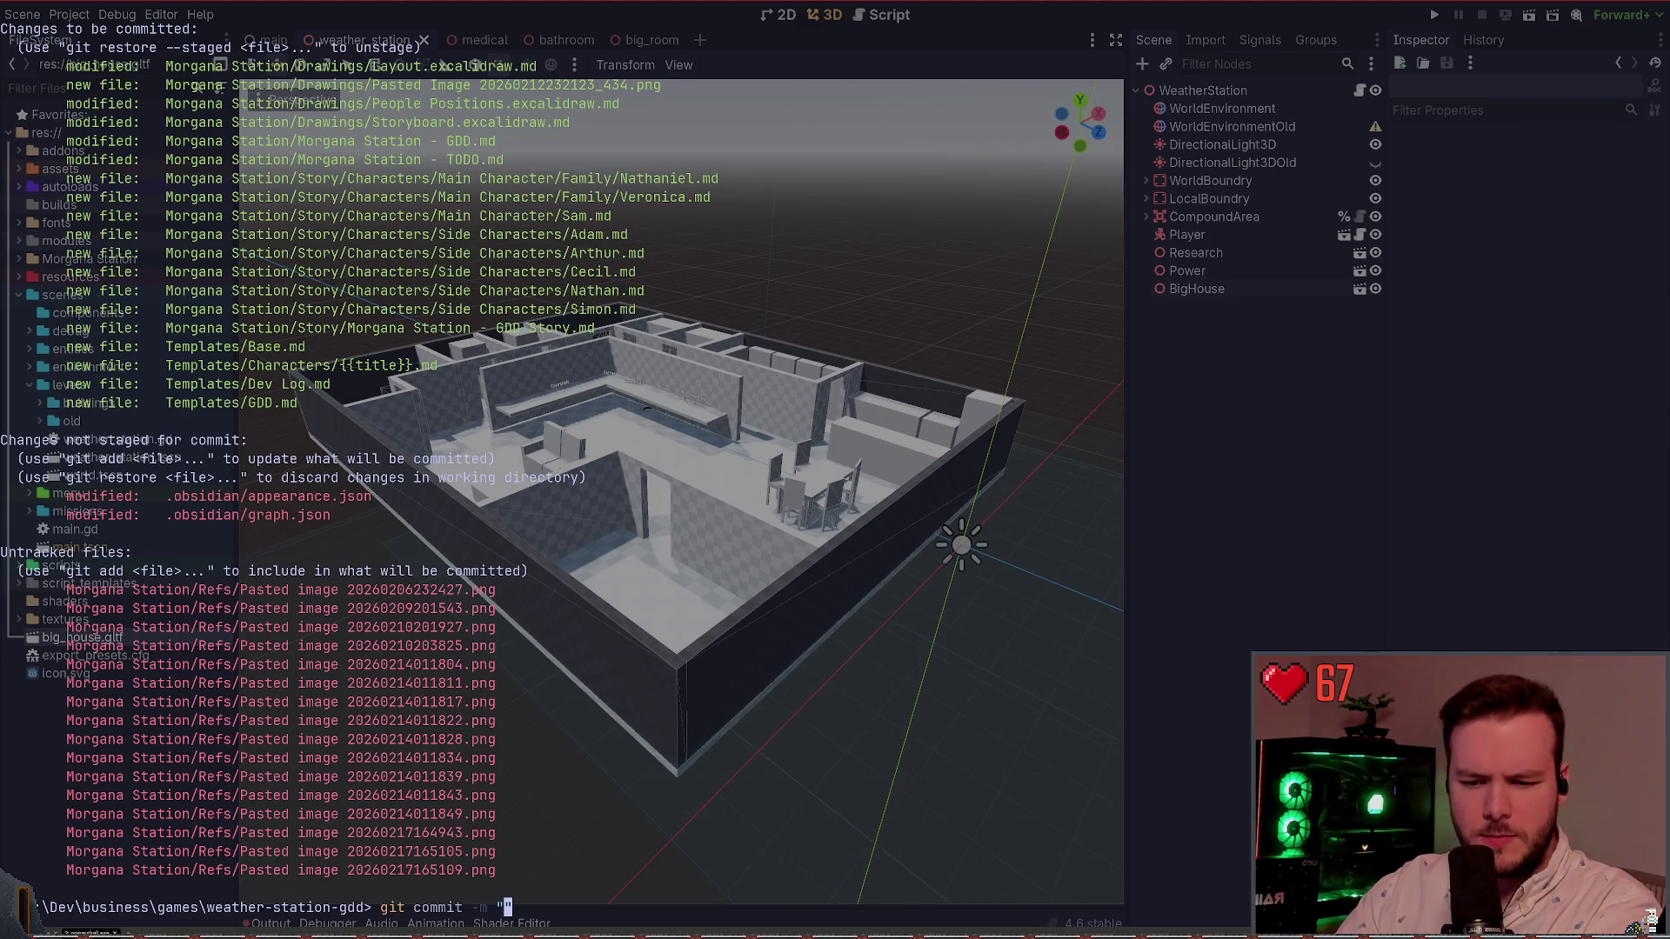
text(F)
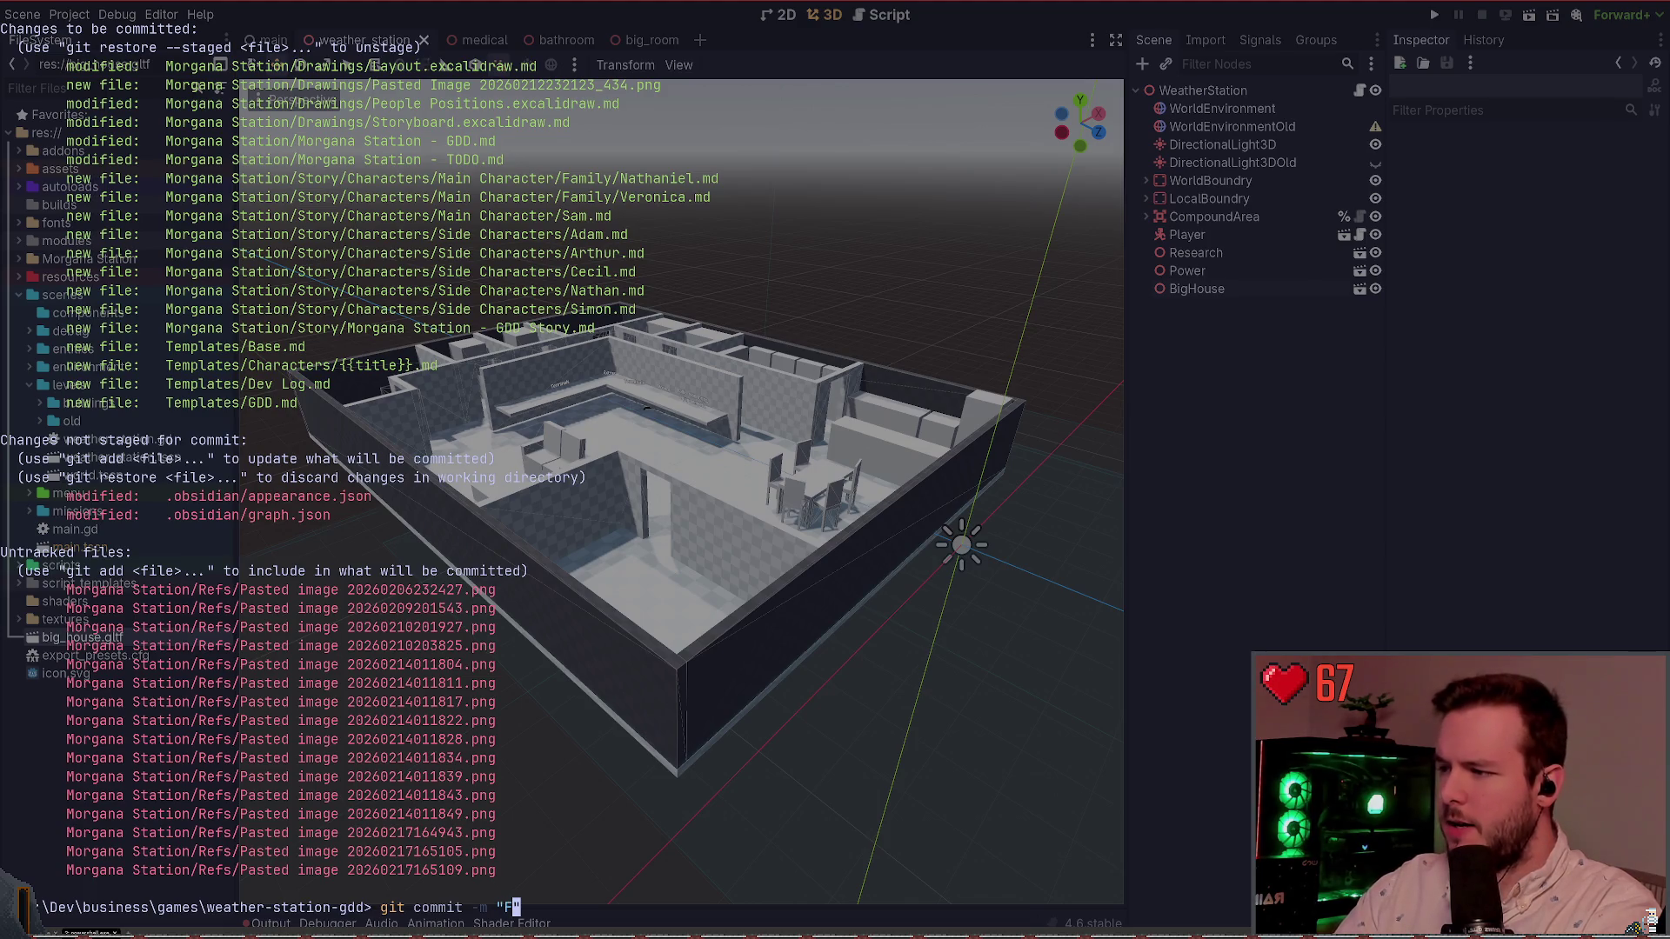
key(BackSpace)
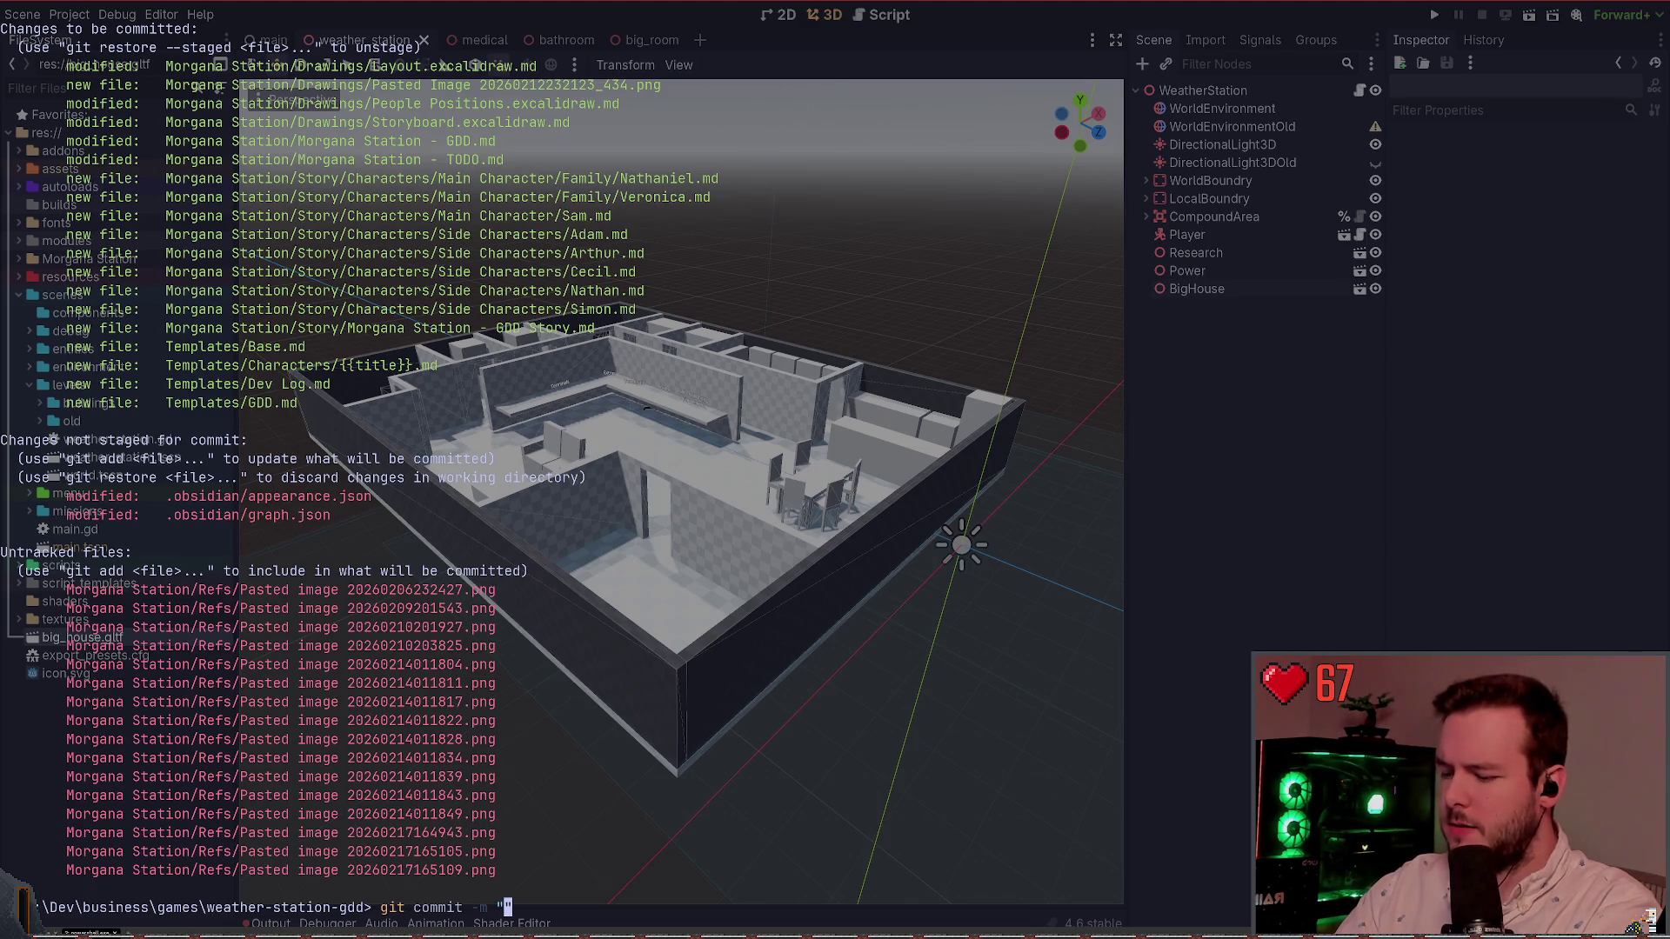
text(Fini)
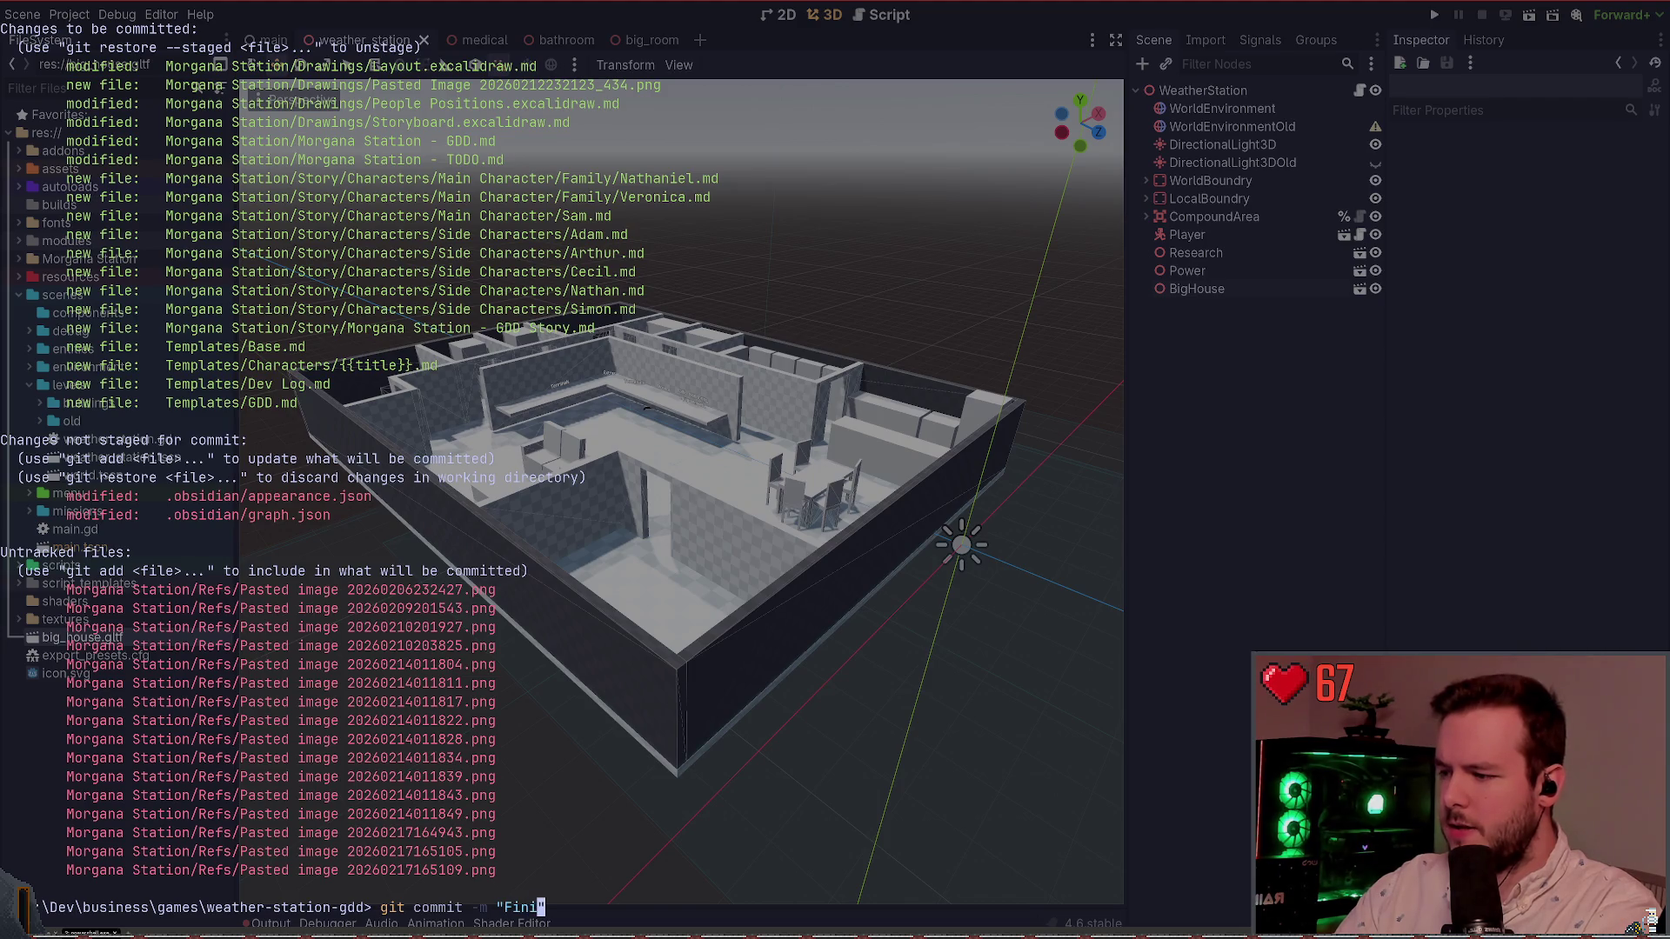
text(sh)
key(BackSpace)
key(BackSpace)
key(BackSpace)
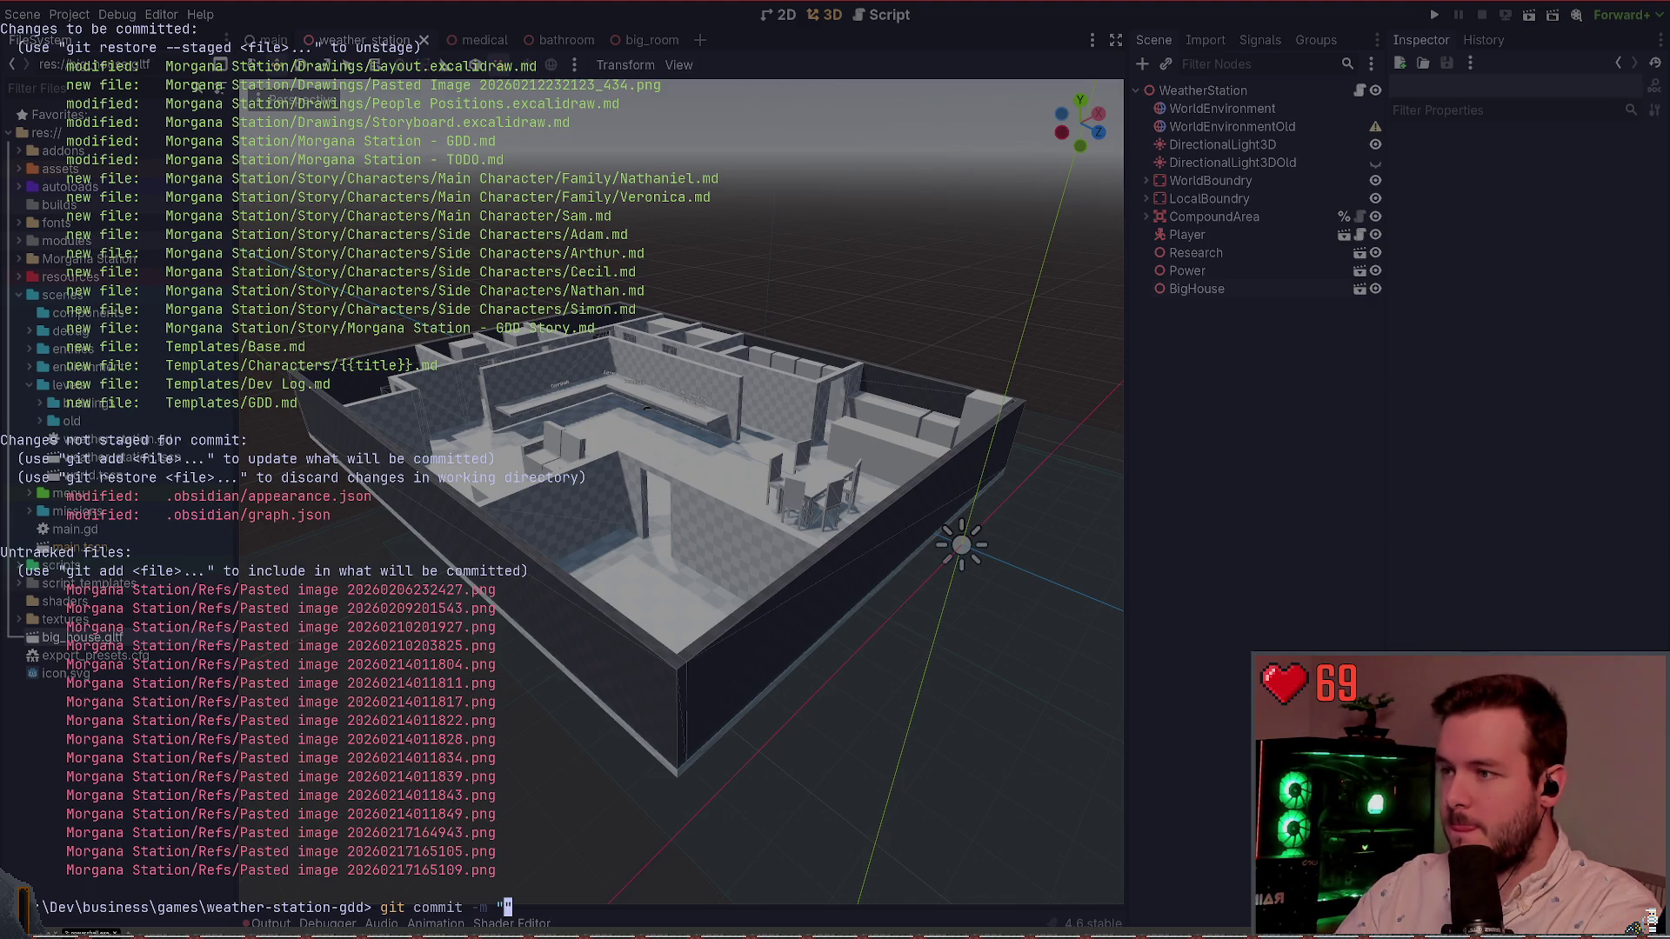
text(C)
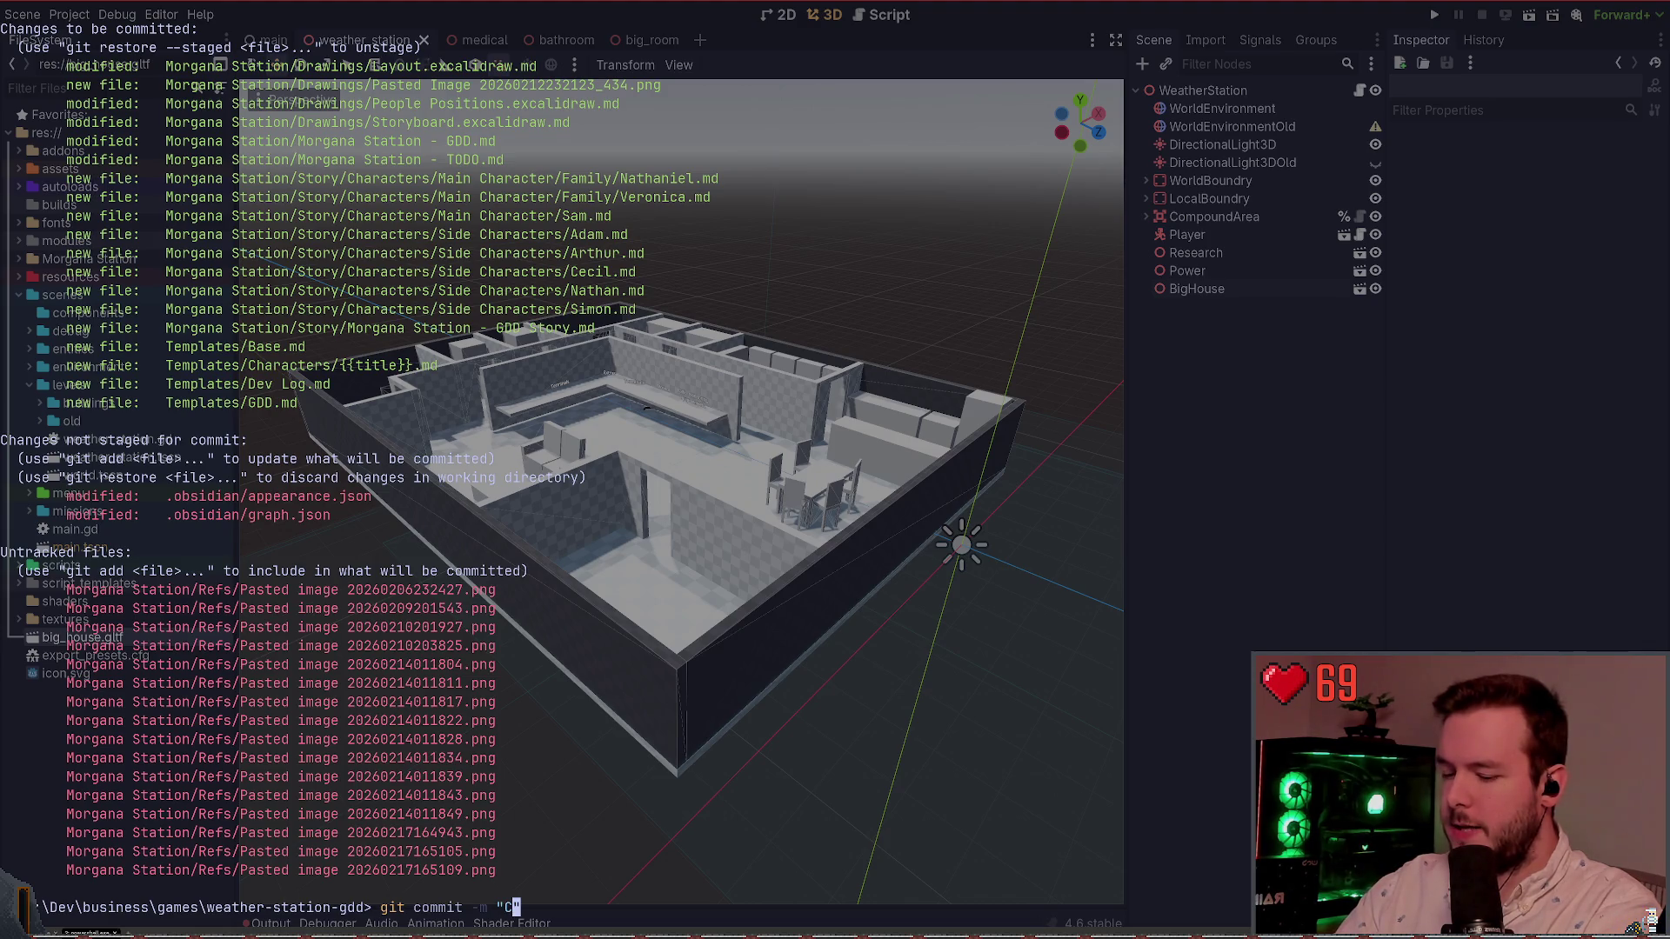
key(BackSpace)
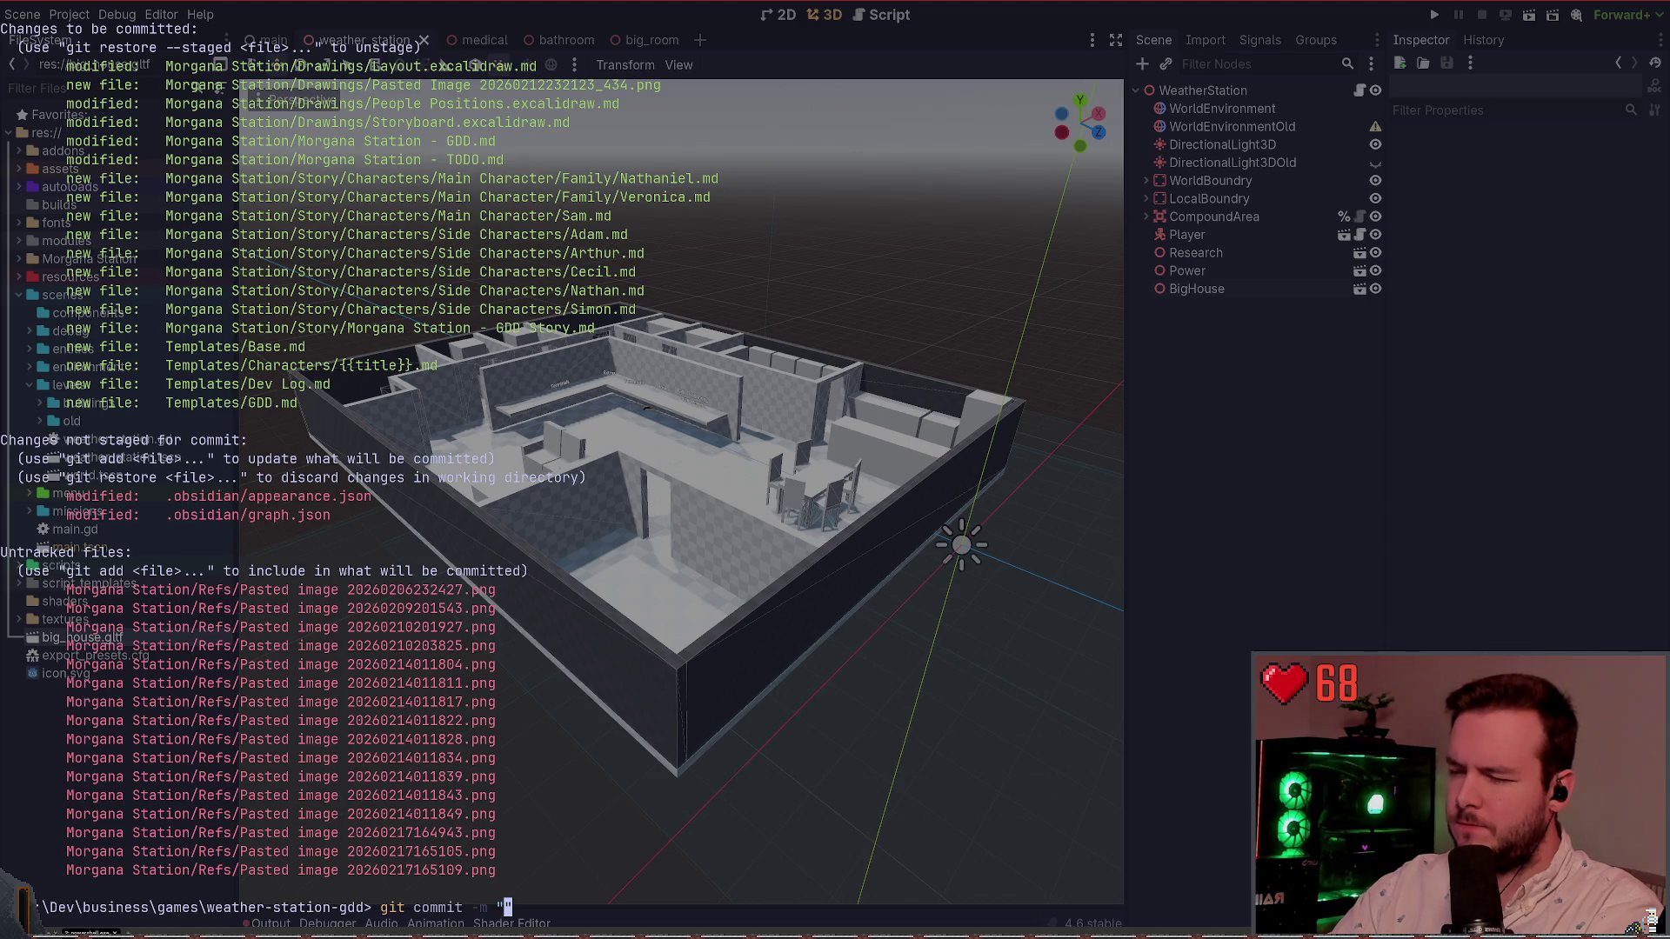
text(Determine where )
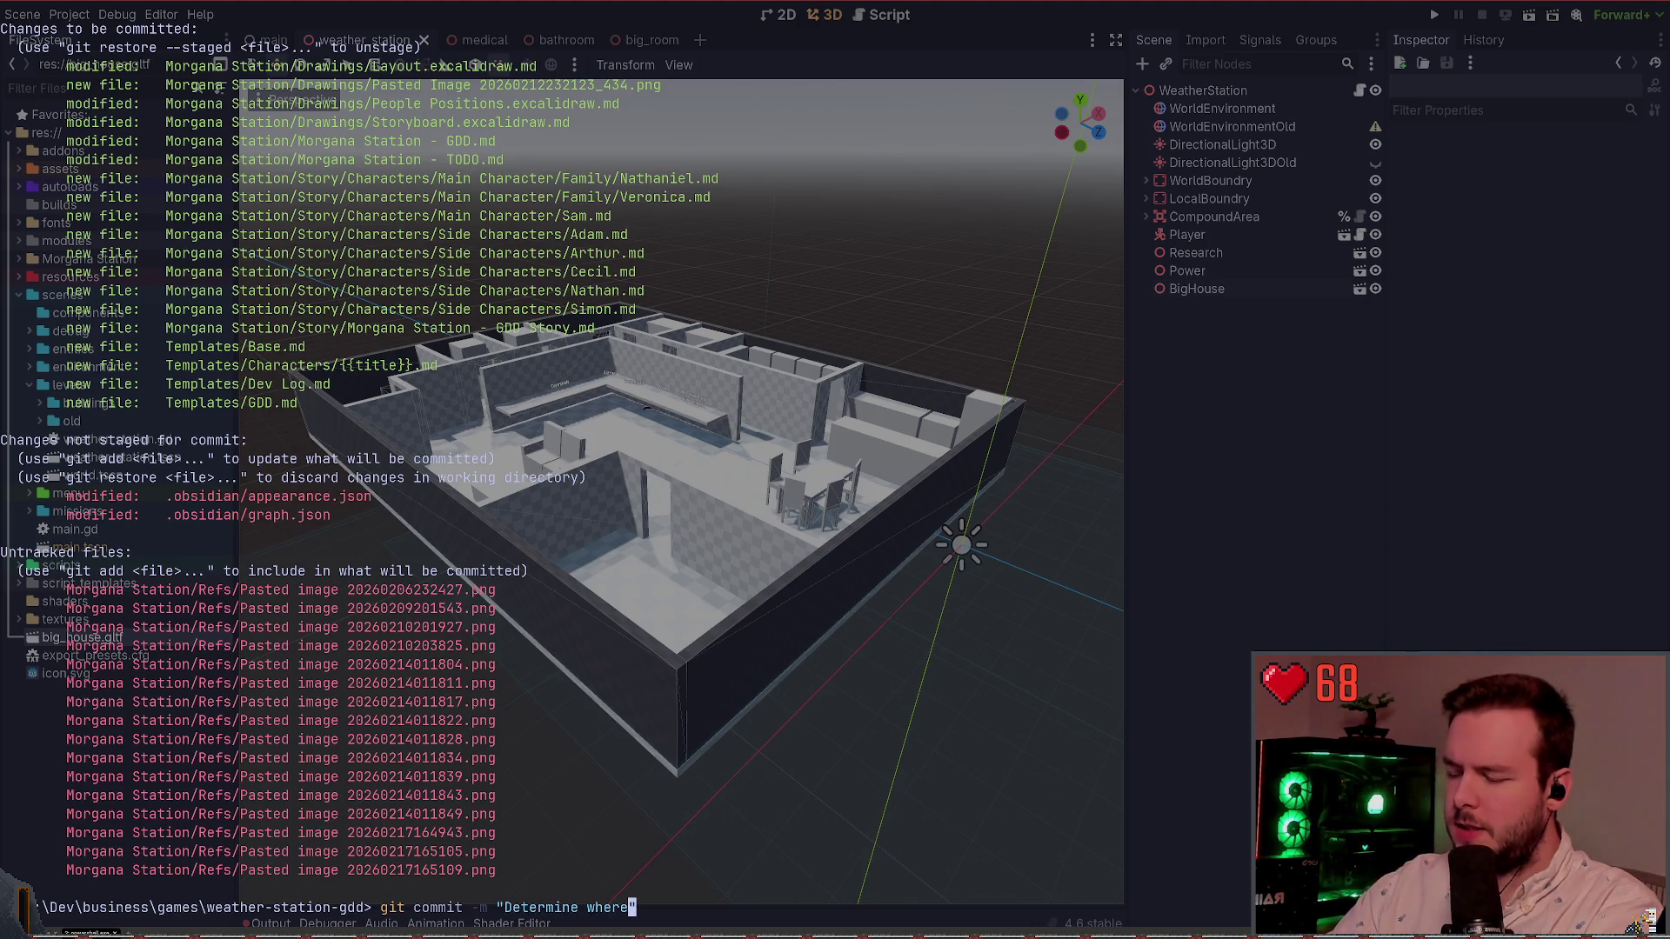
text(ea)
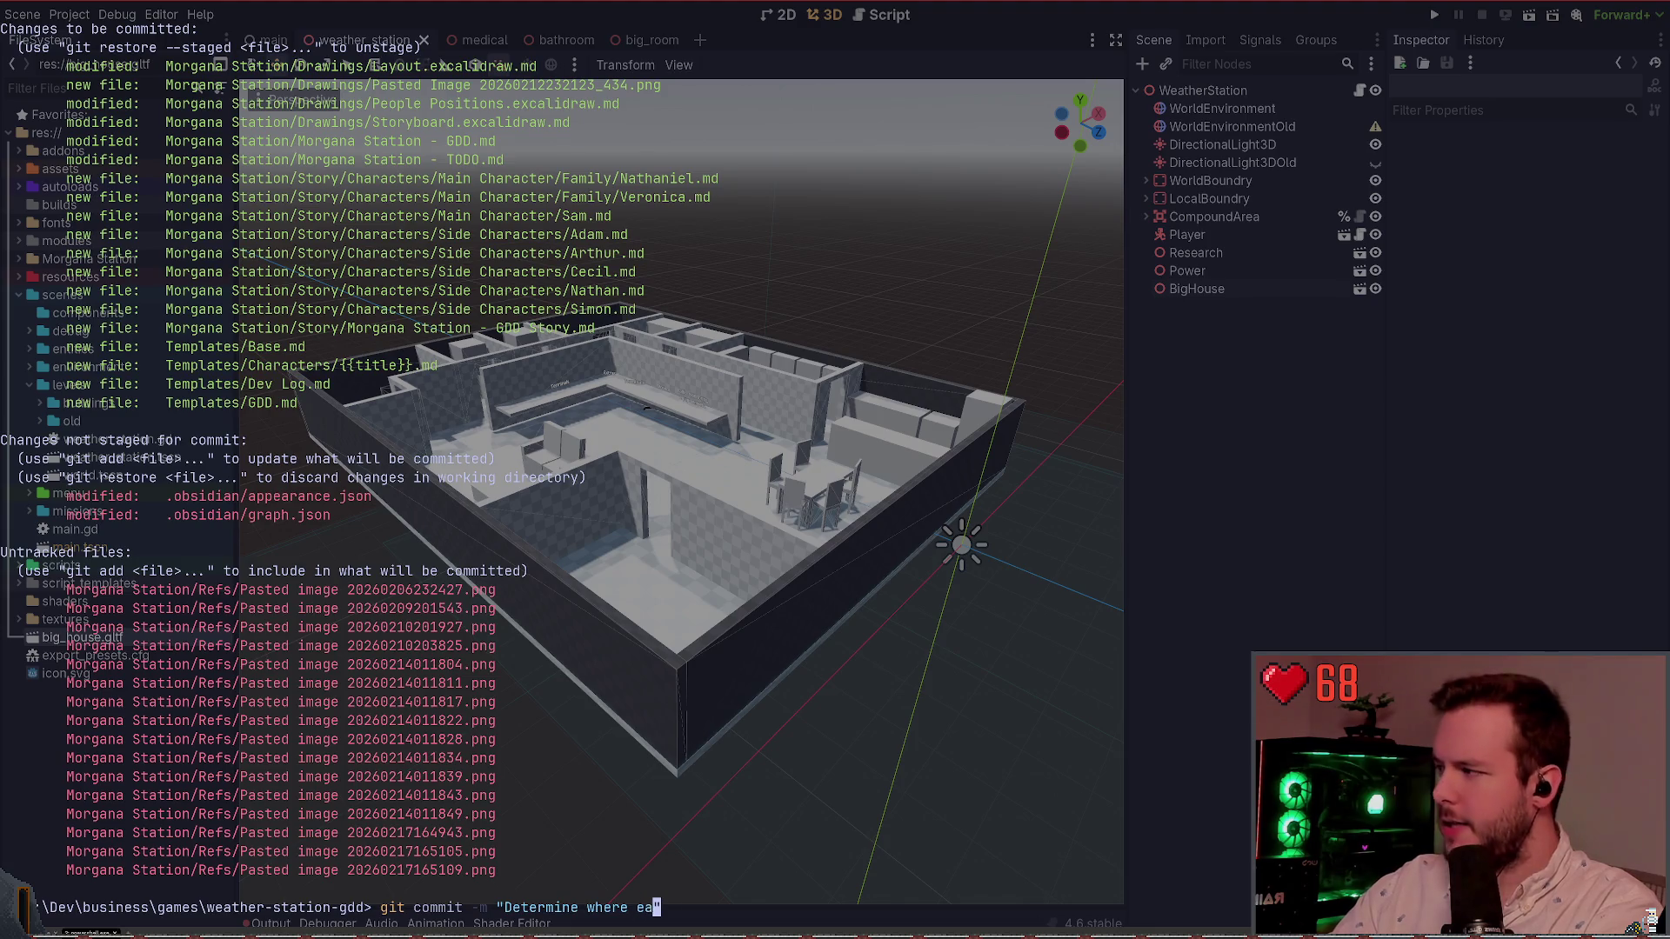
text(ch person will be when they di)
key(BackSpace)
key(BackSpace)
key(BackSpace)
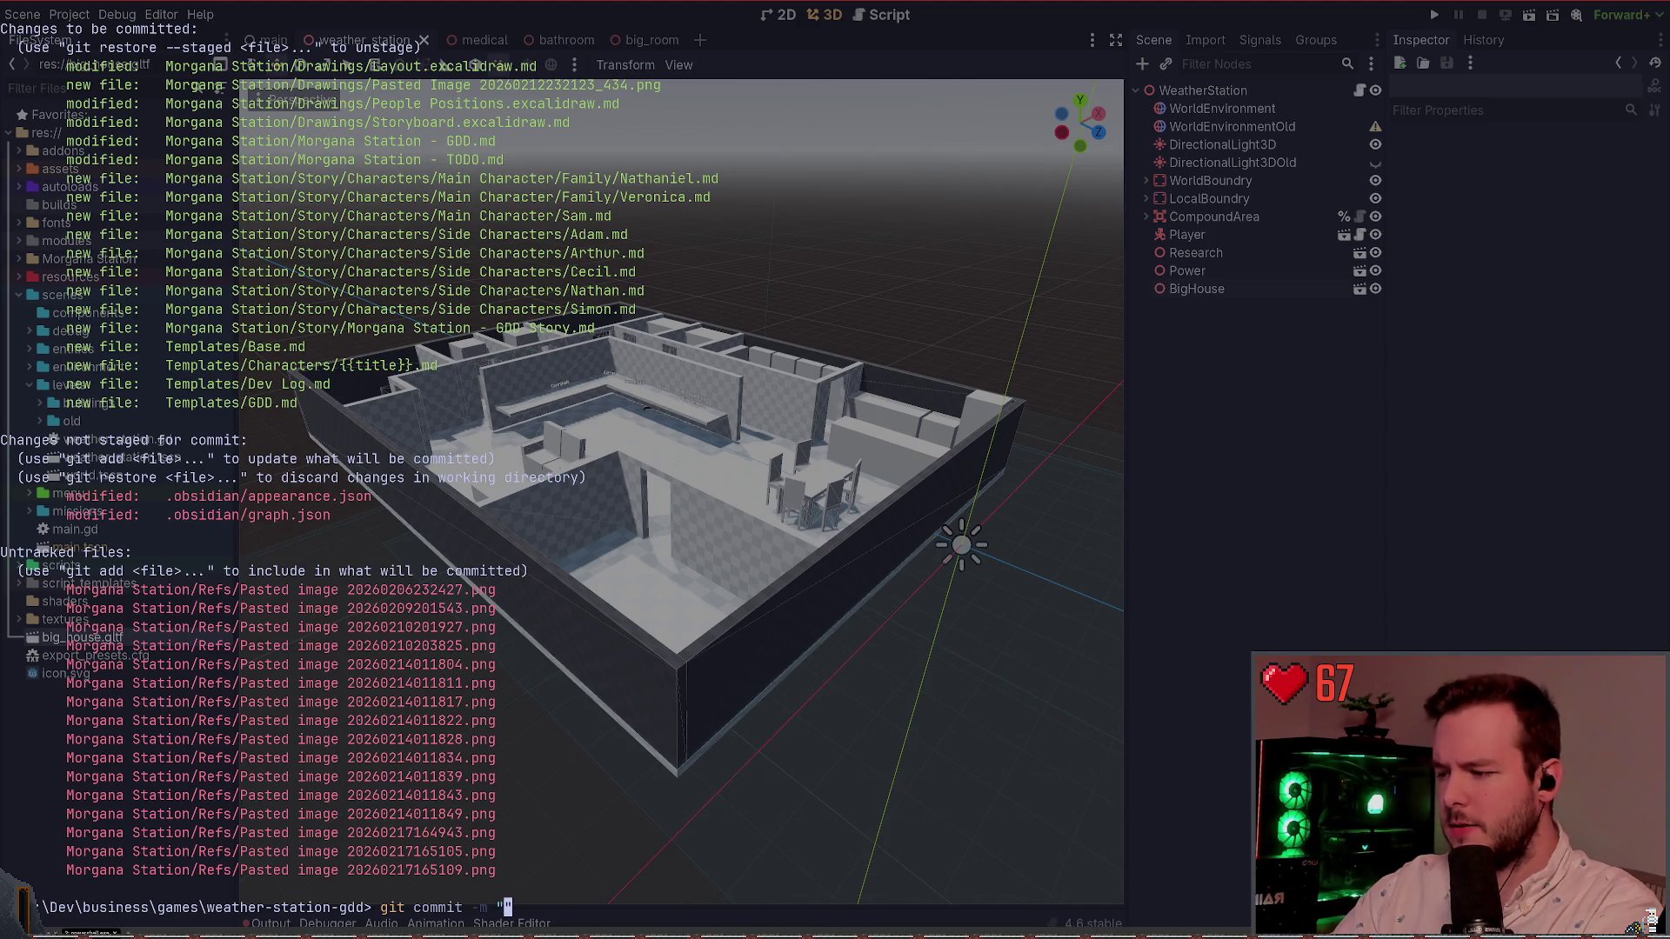
Step: Commit with message 'Begin working on story and finish Chapter 00.' and git push it
text(Bring)
key(BackSpace)
key(BackSpace)
key(BackSpace)
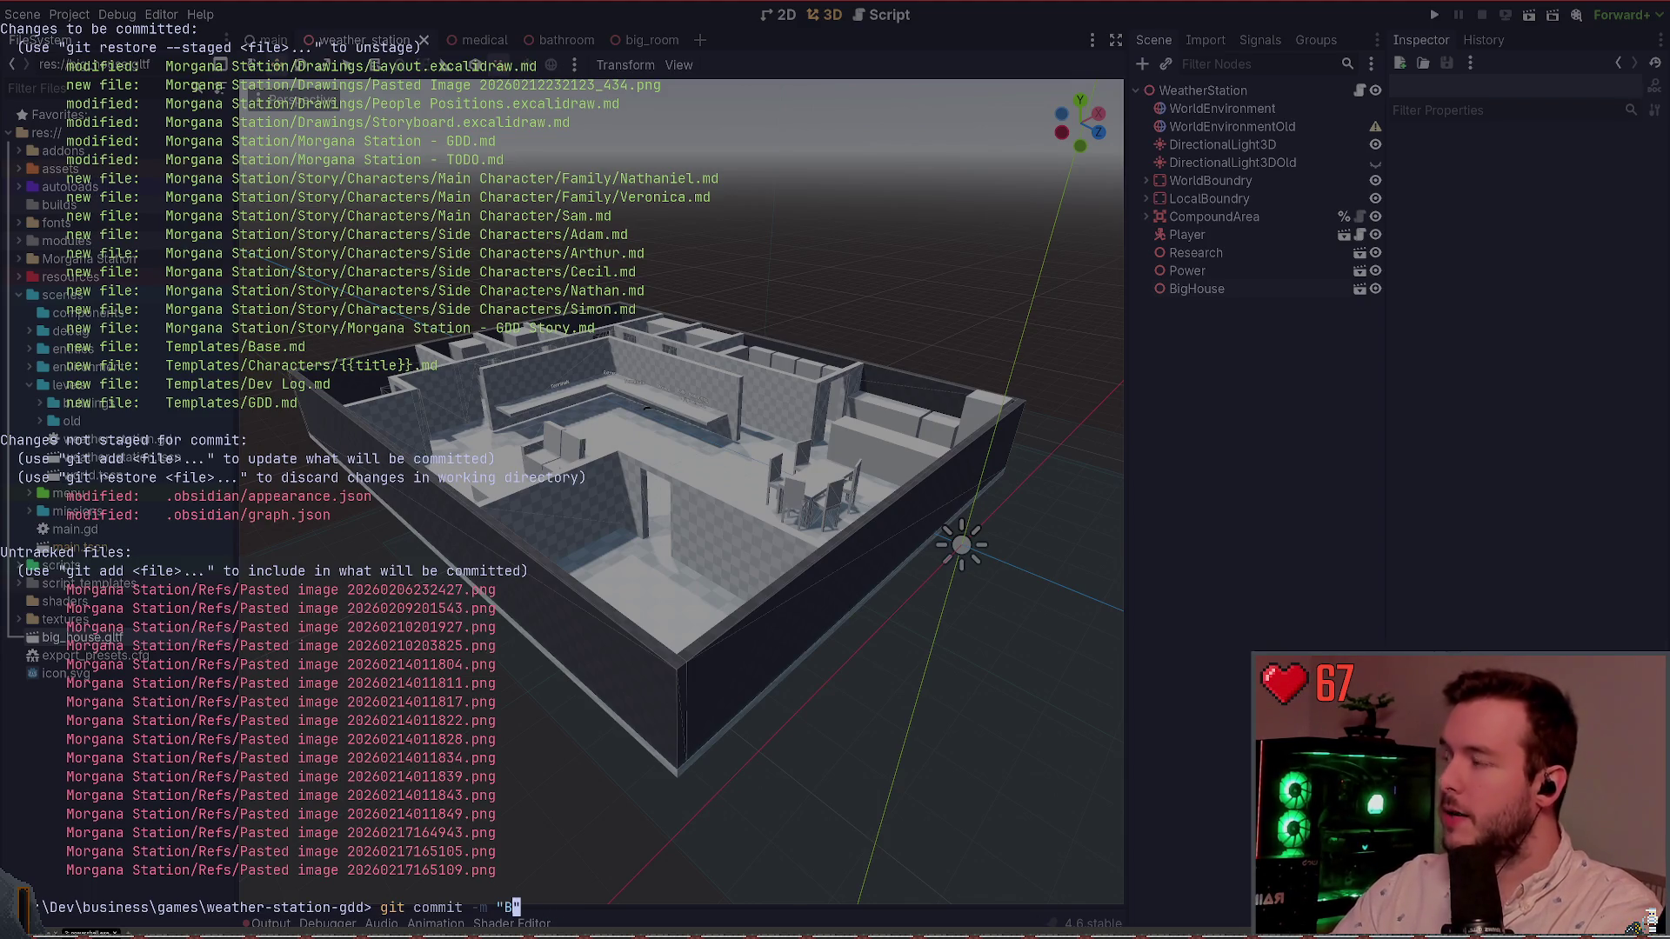
text(egin worki)
text(ng on story and )
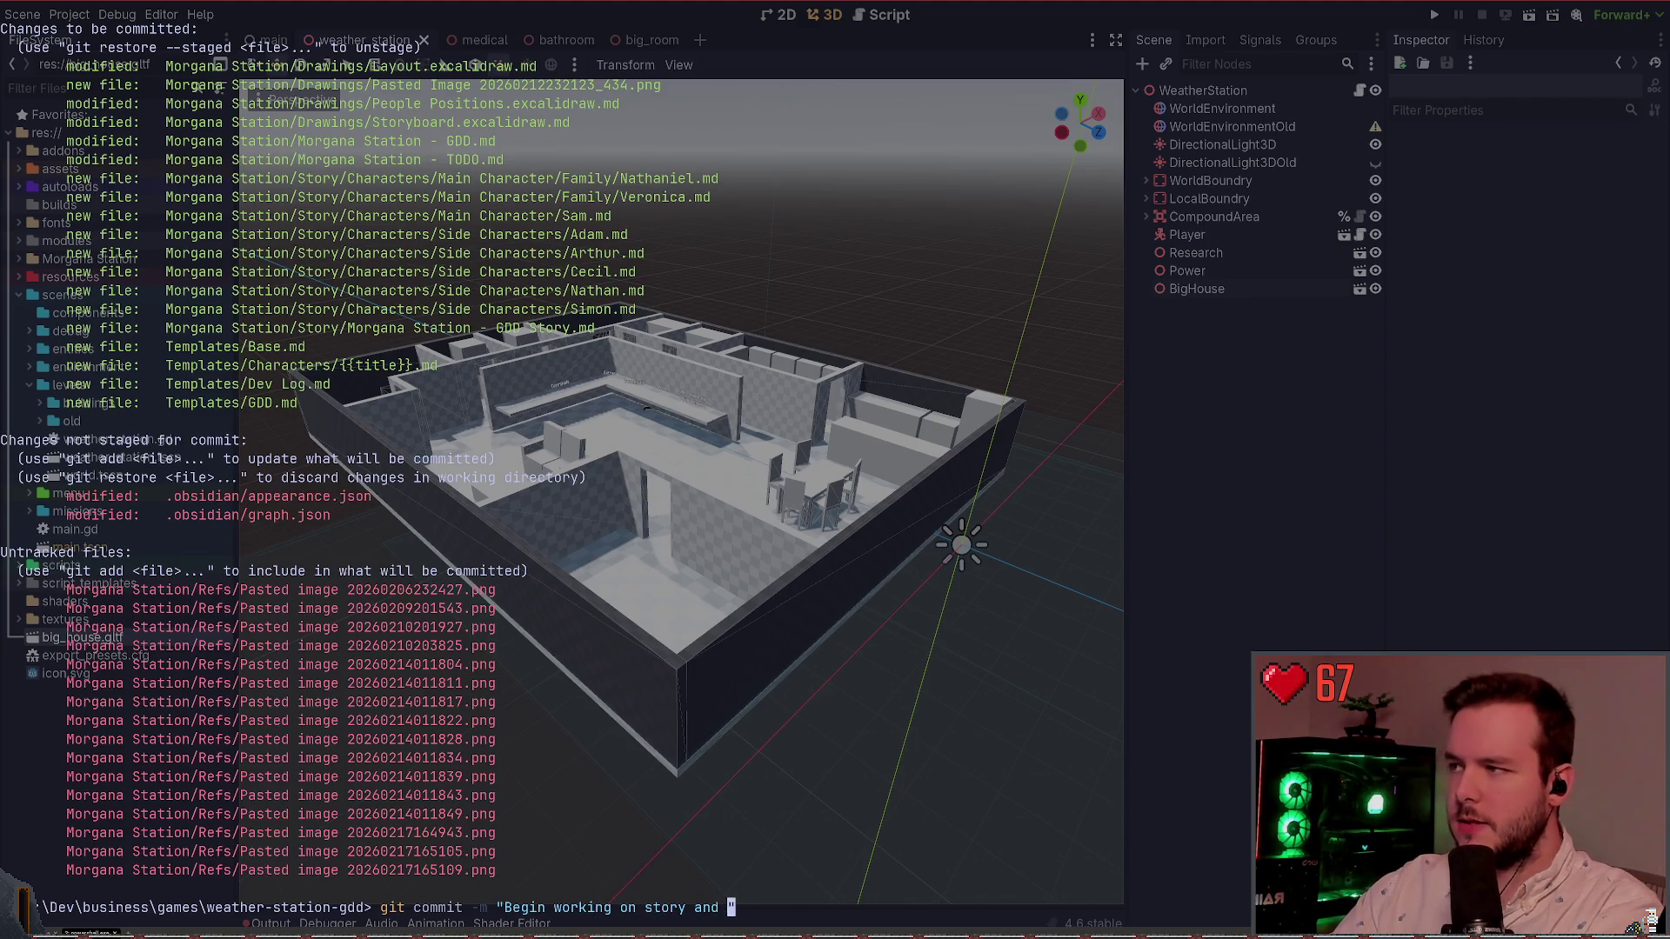
text(finish )
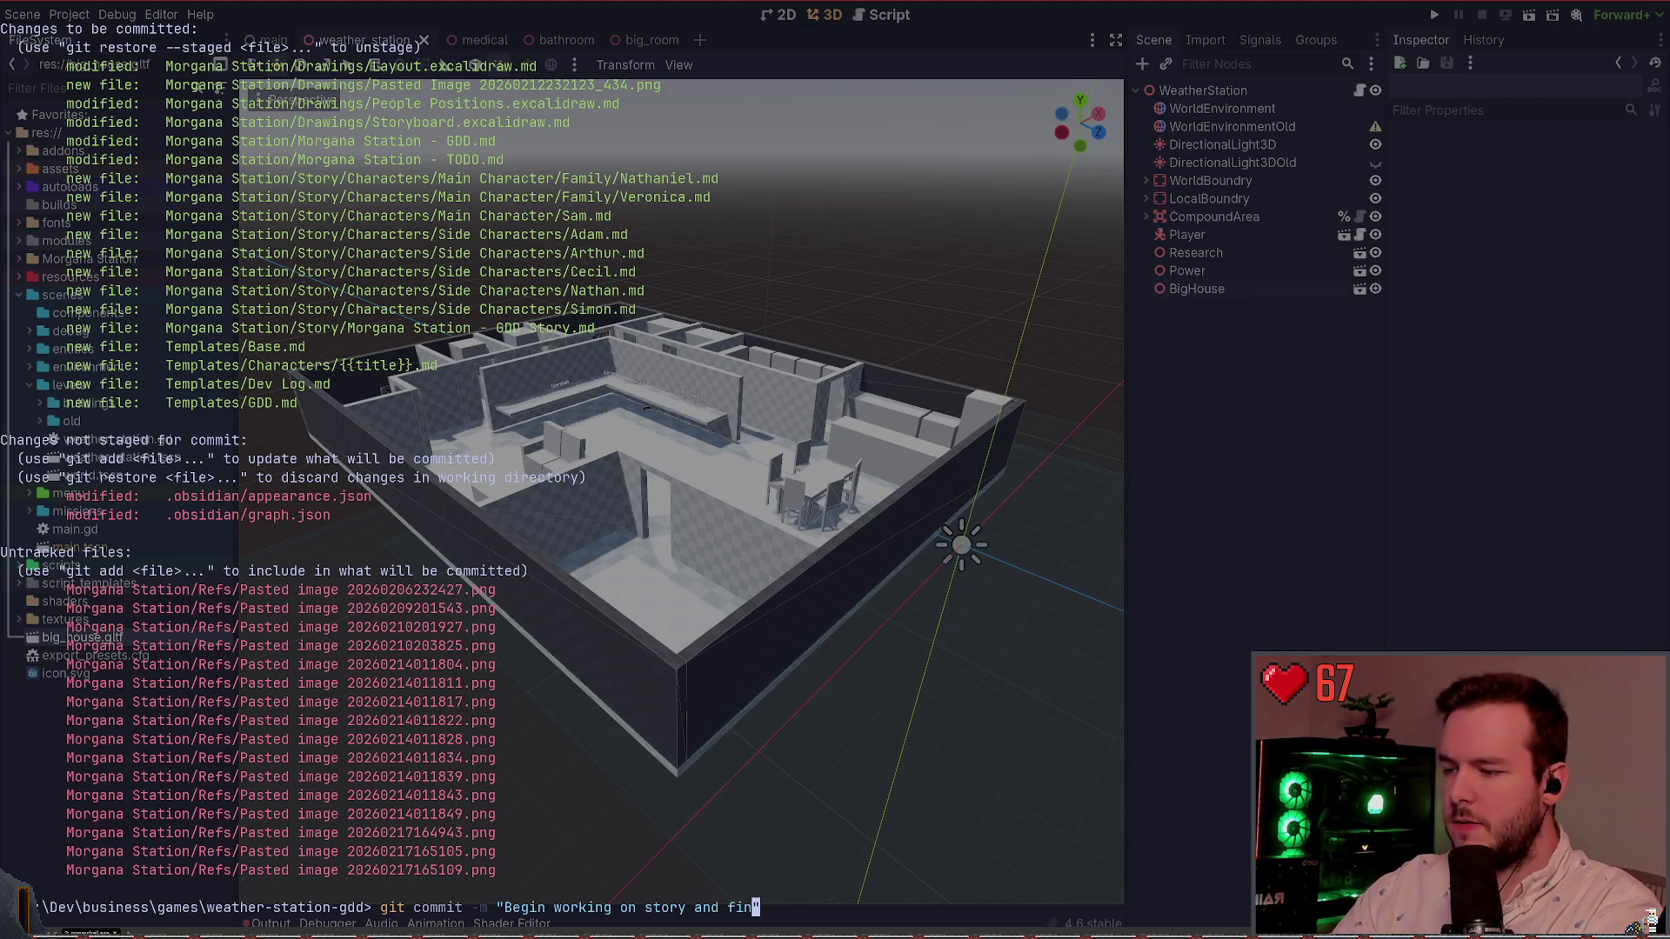
text(Chapter 00.)
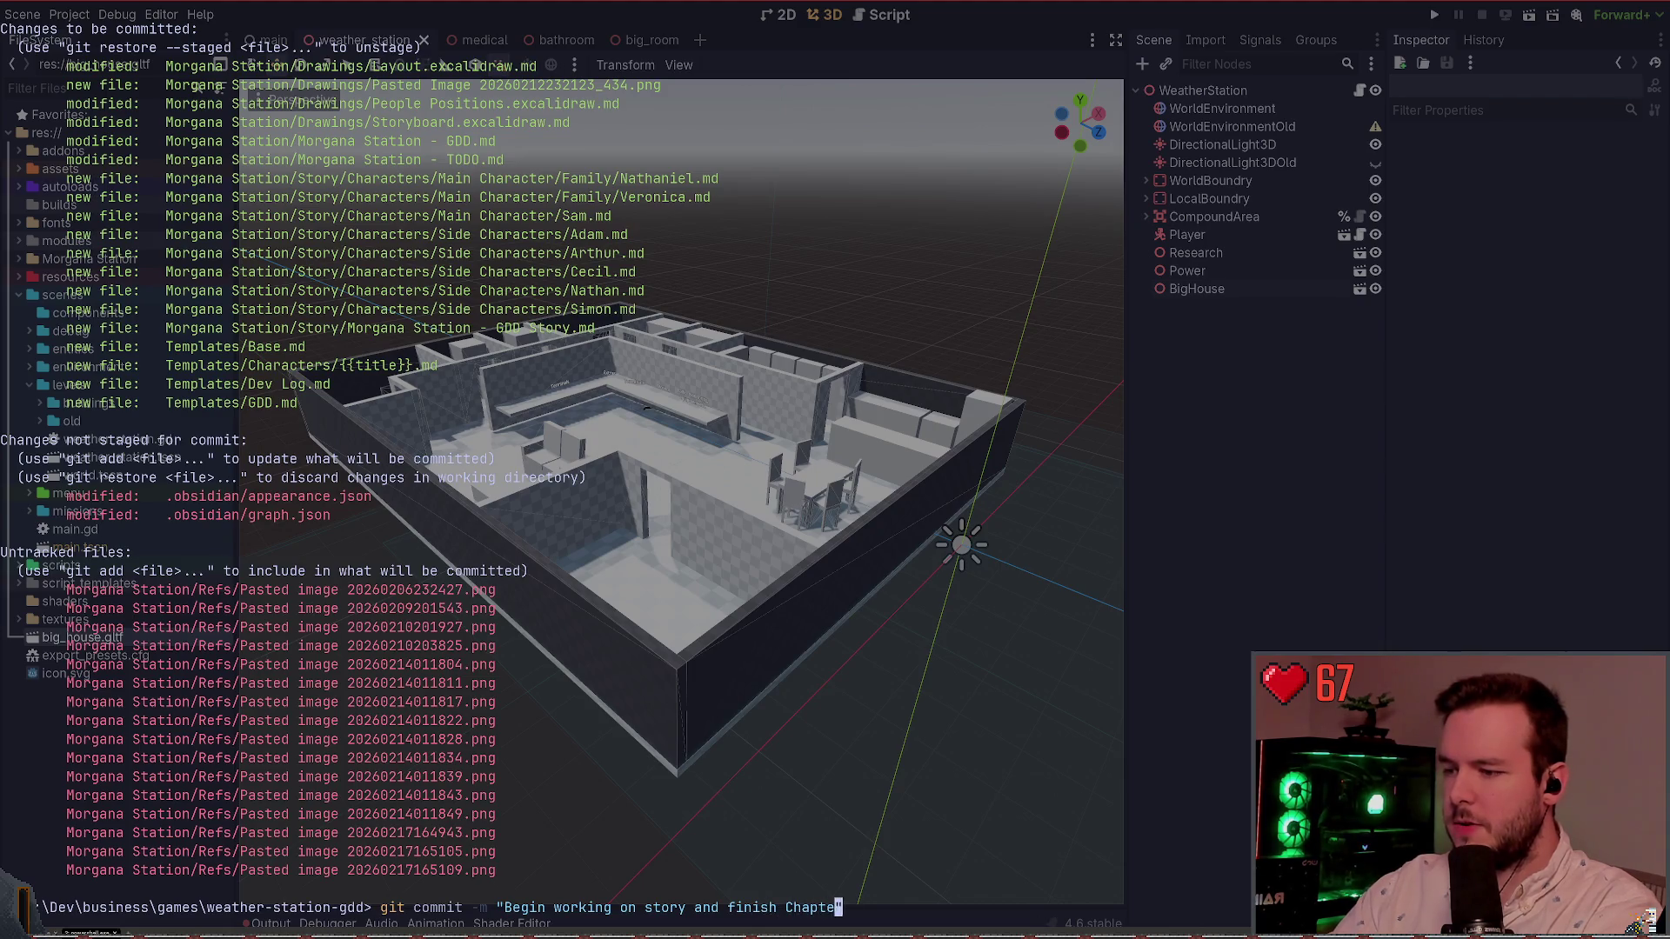
key(Return)
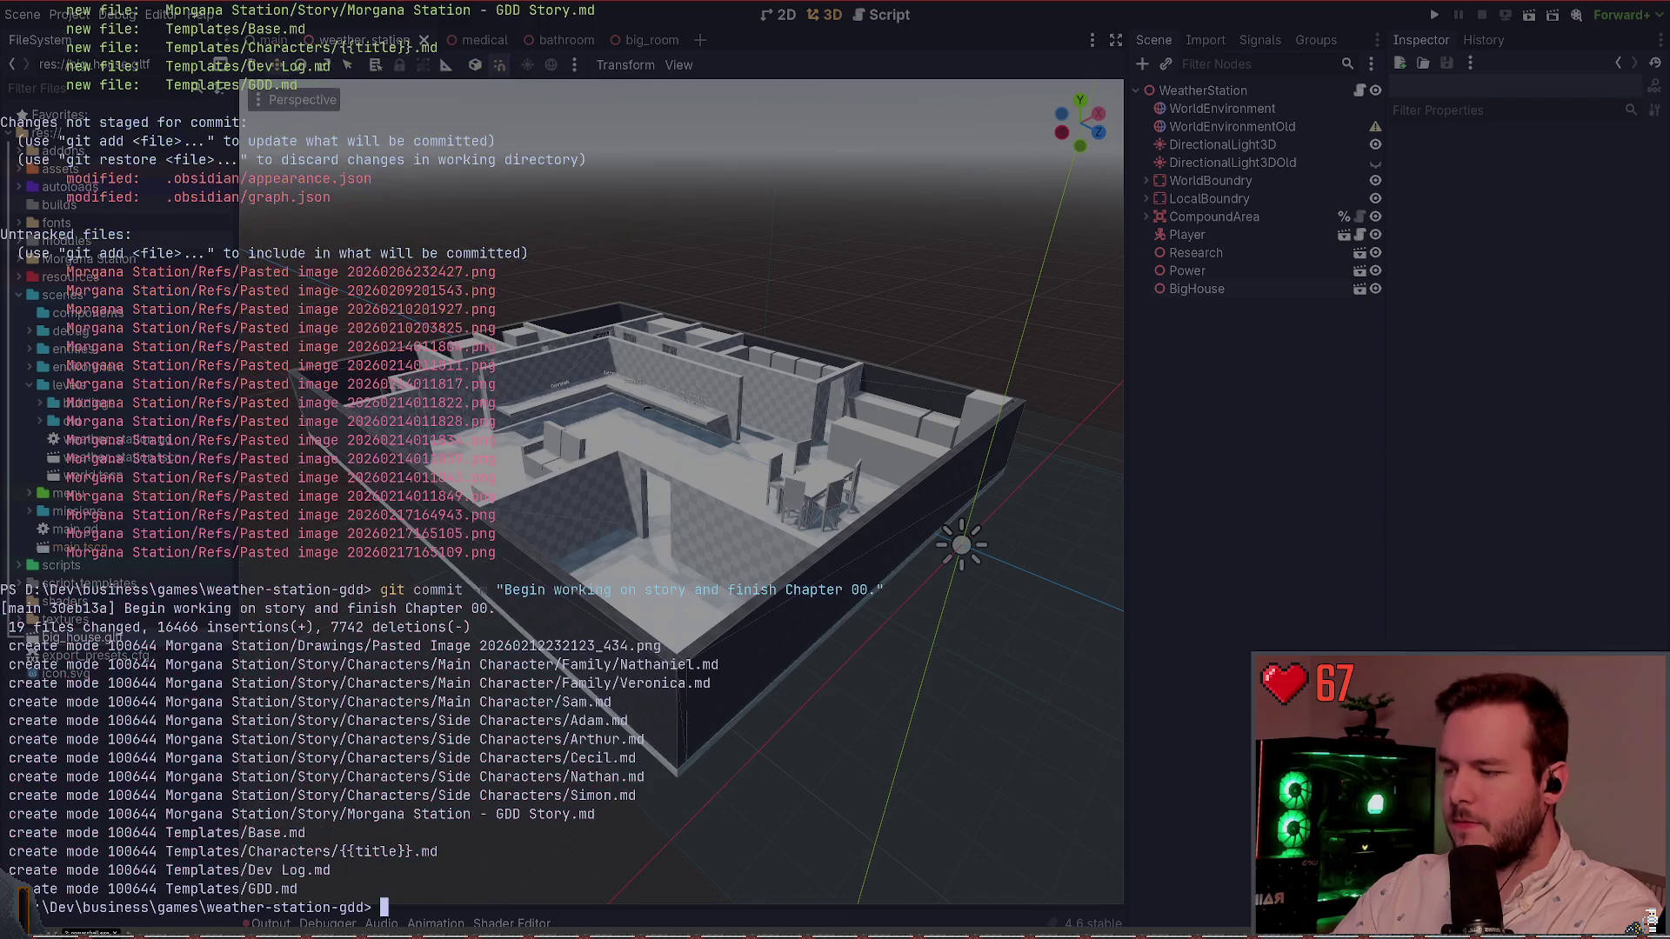
text(git push)
key(Return)
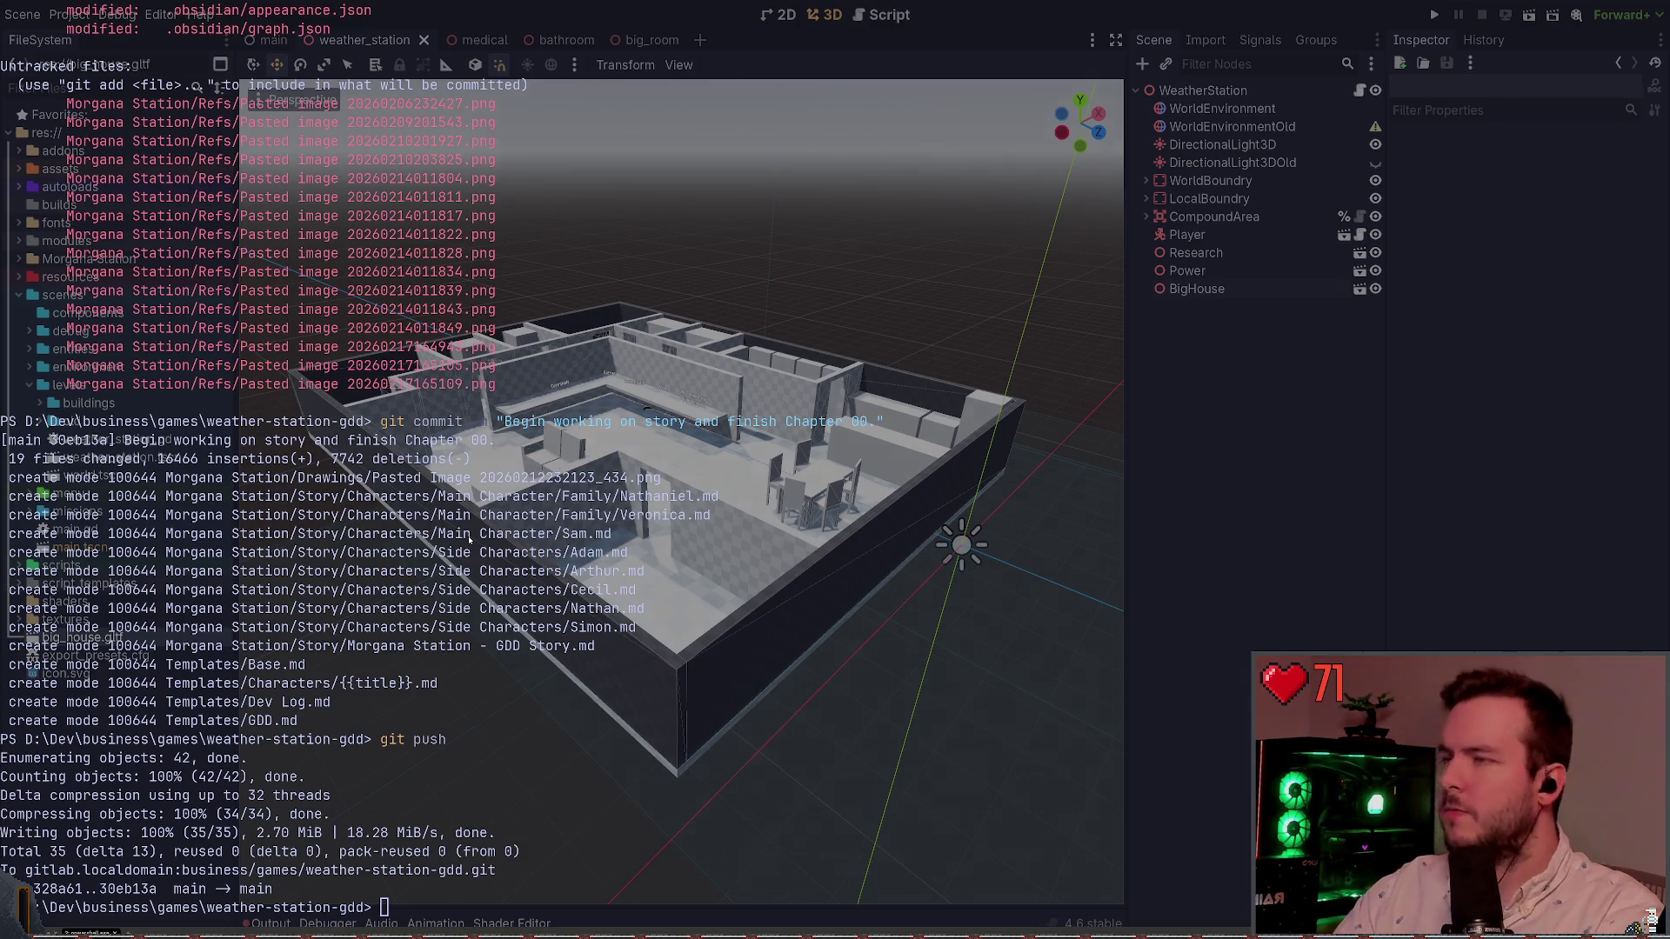
key(alt+Tab)
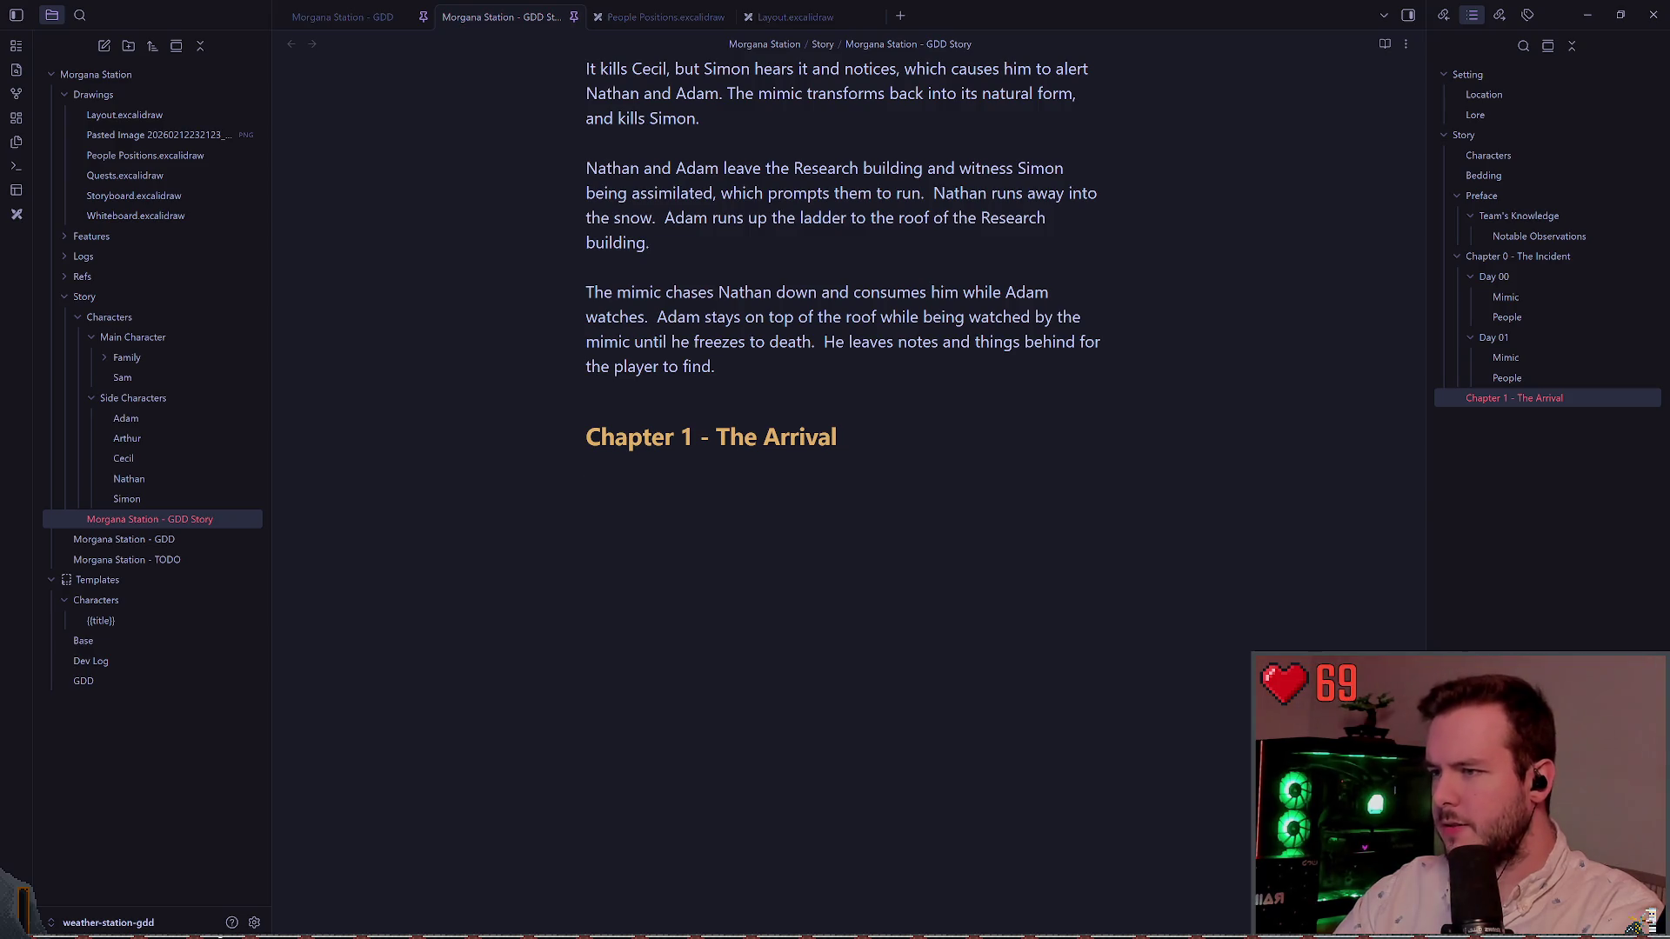
key(alt+Tab)
scroll(528, 229, down, 5)
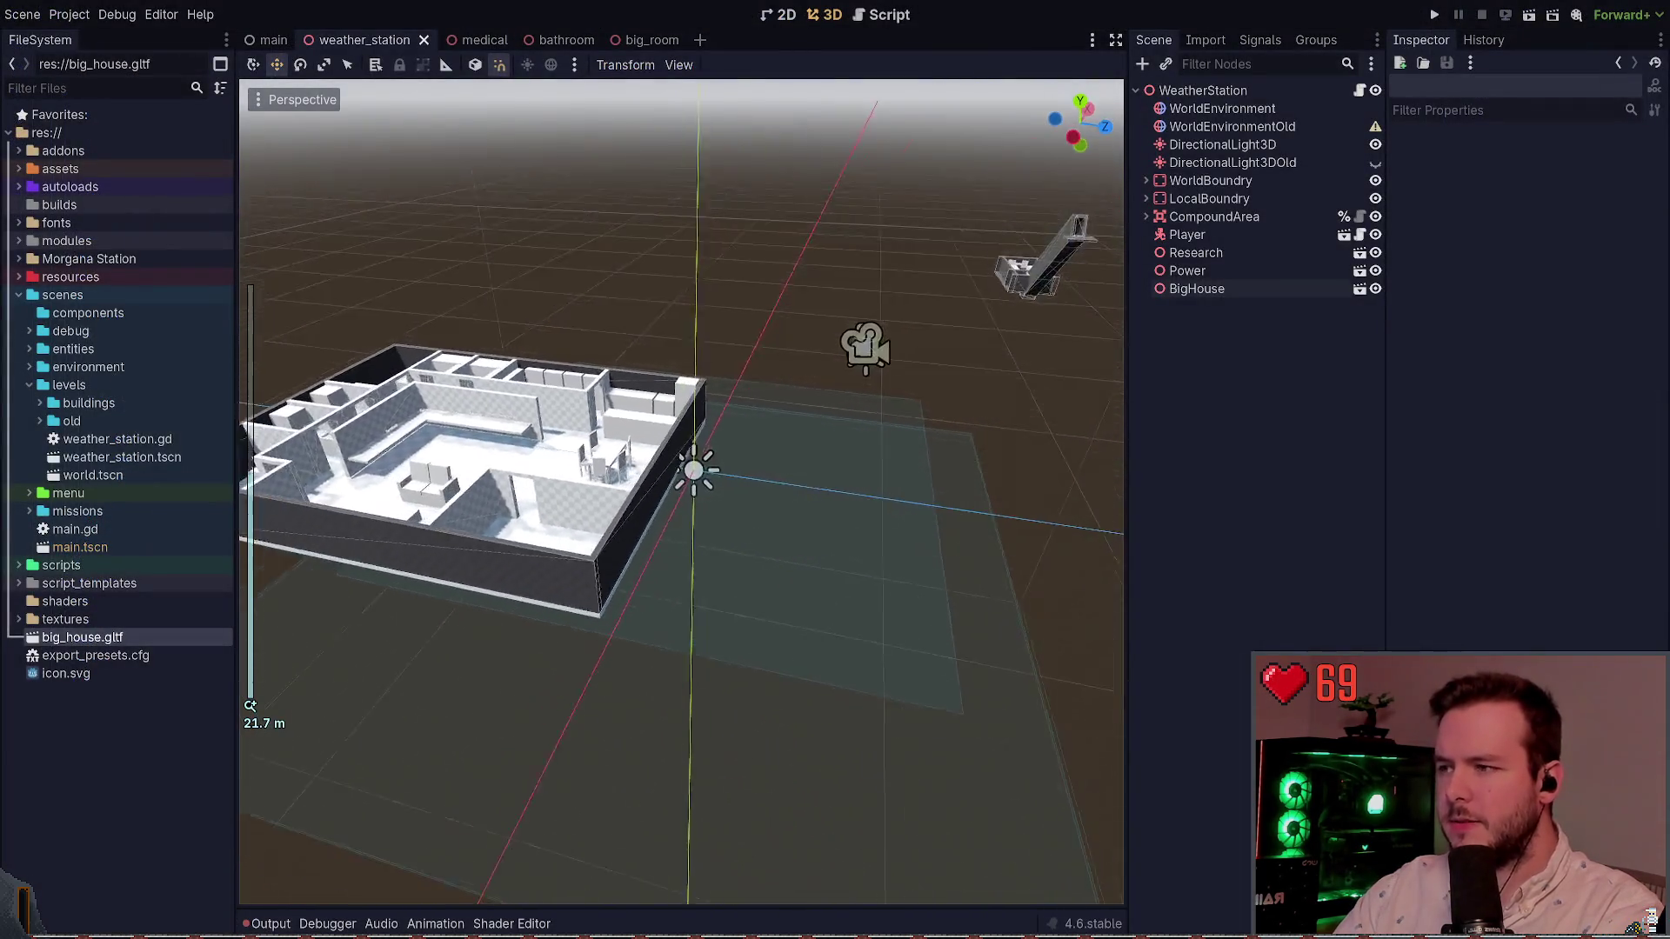
mouse_move(681, 491)
mouse_down()
mouse_move(617, 478)
mouse_move(708, 399)
mouse_up()
key(ctrl+s)
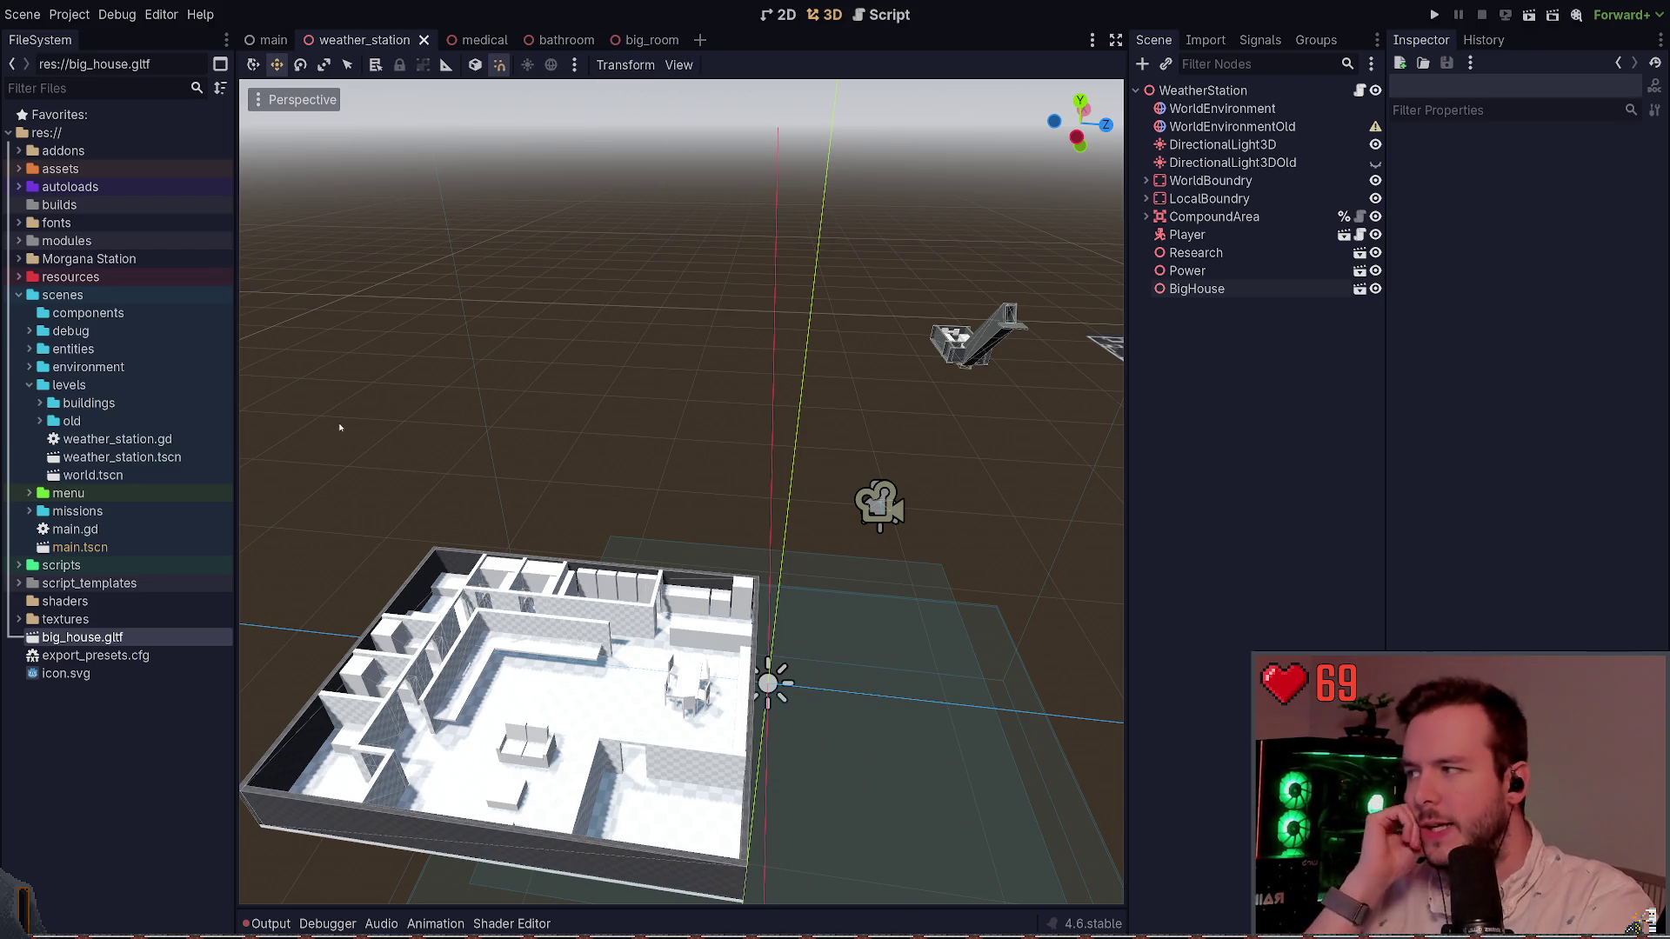
click(36, 404)
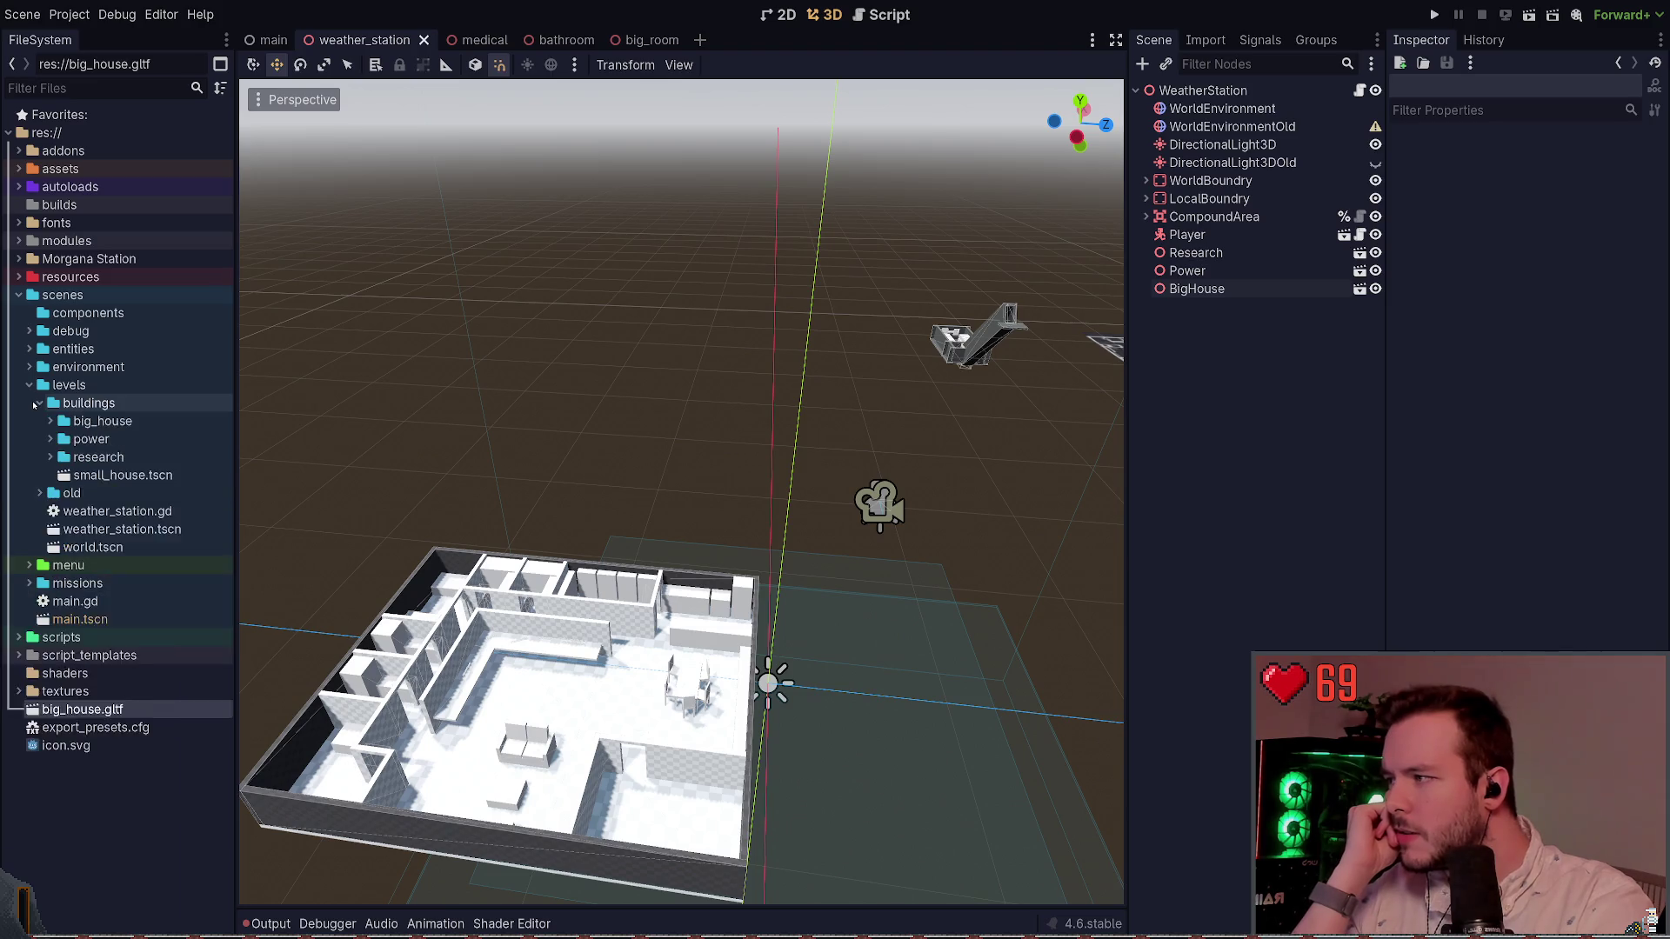
click(35, 404)
click(39, 422)
click(39, 421)
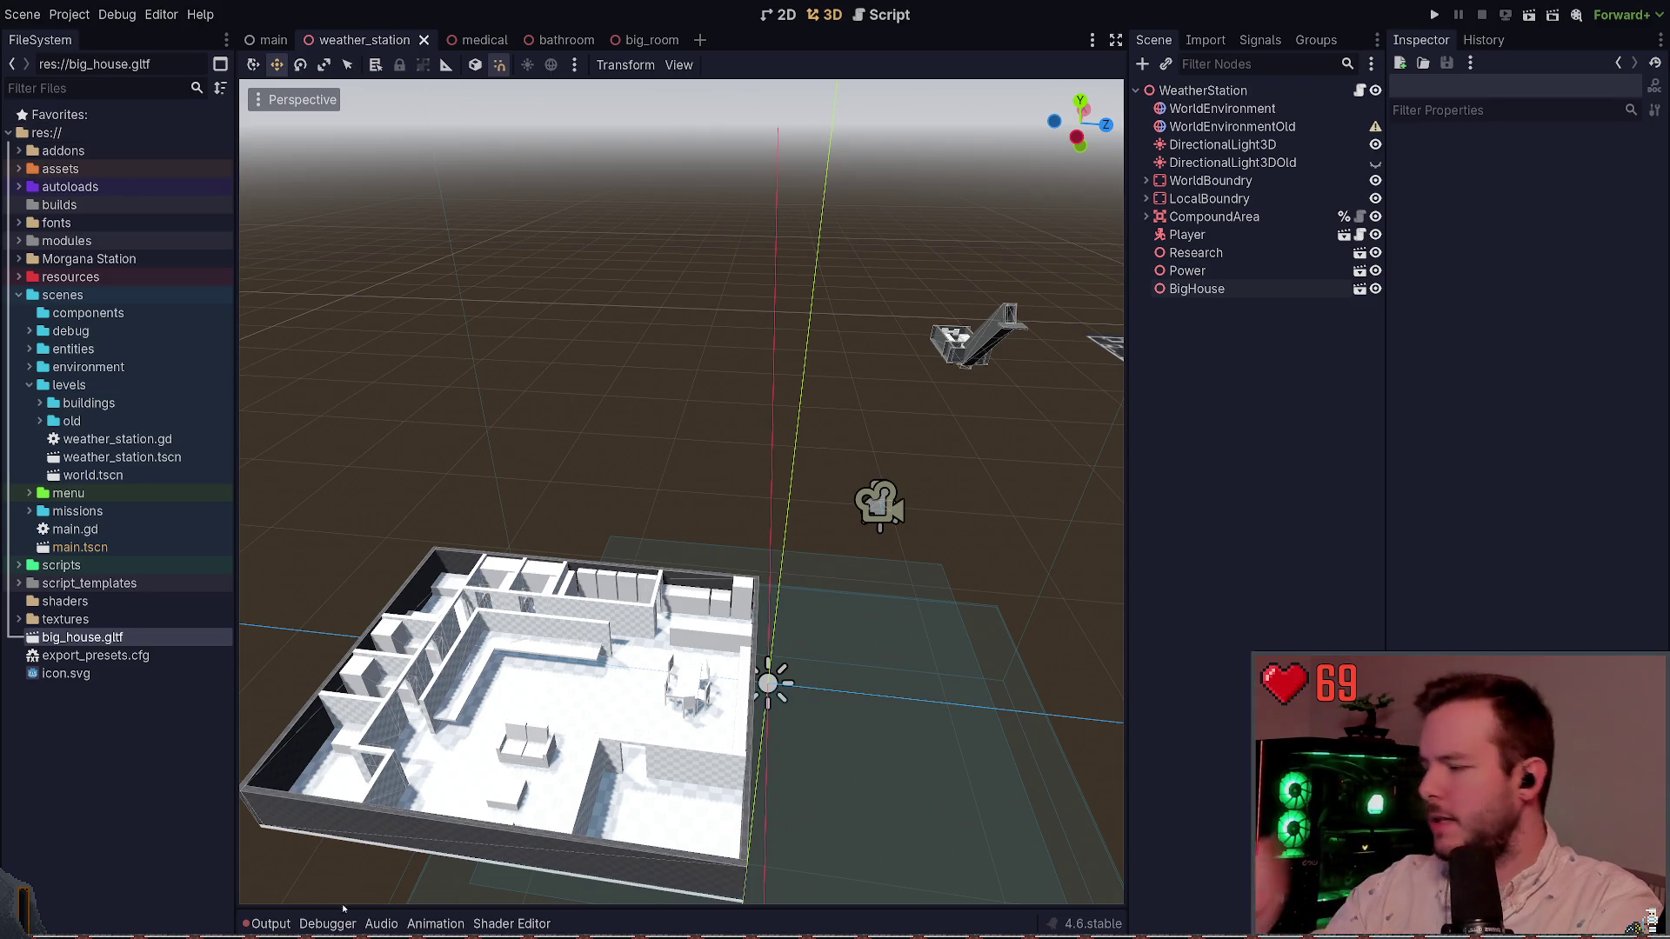
key(alt+Tab)
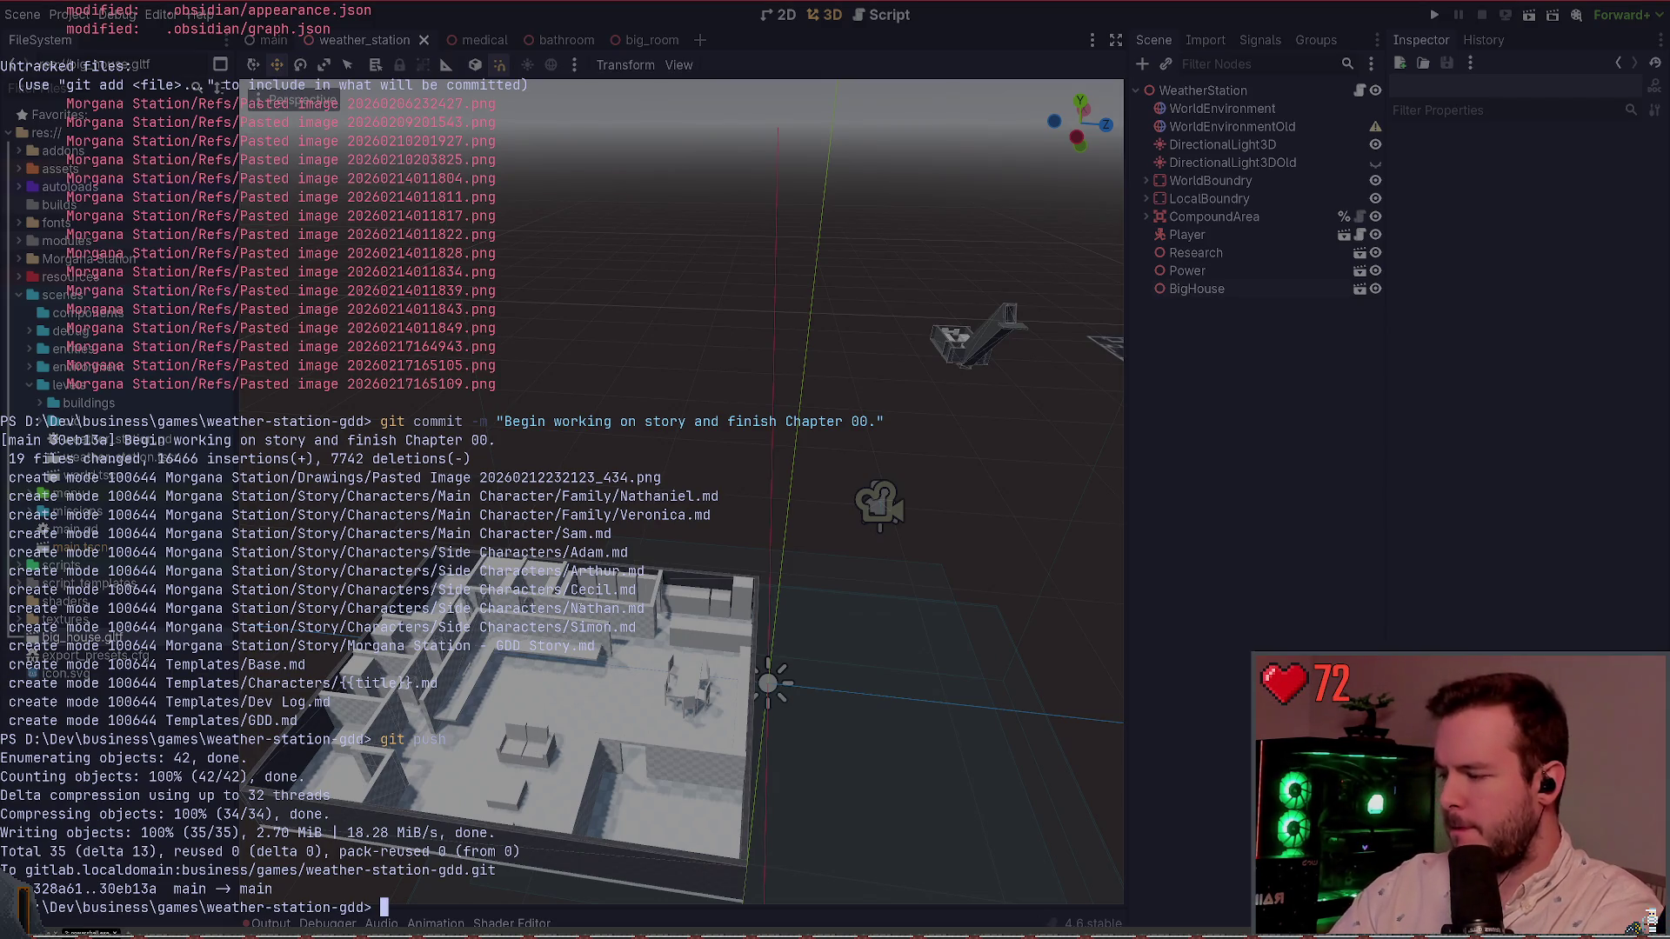
Step: In the game repo session, run git status and git branch --list, showing recreate-buildings two commits ahead, then hide the terminal
text(ls -al)
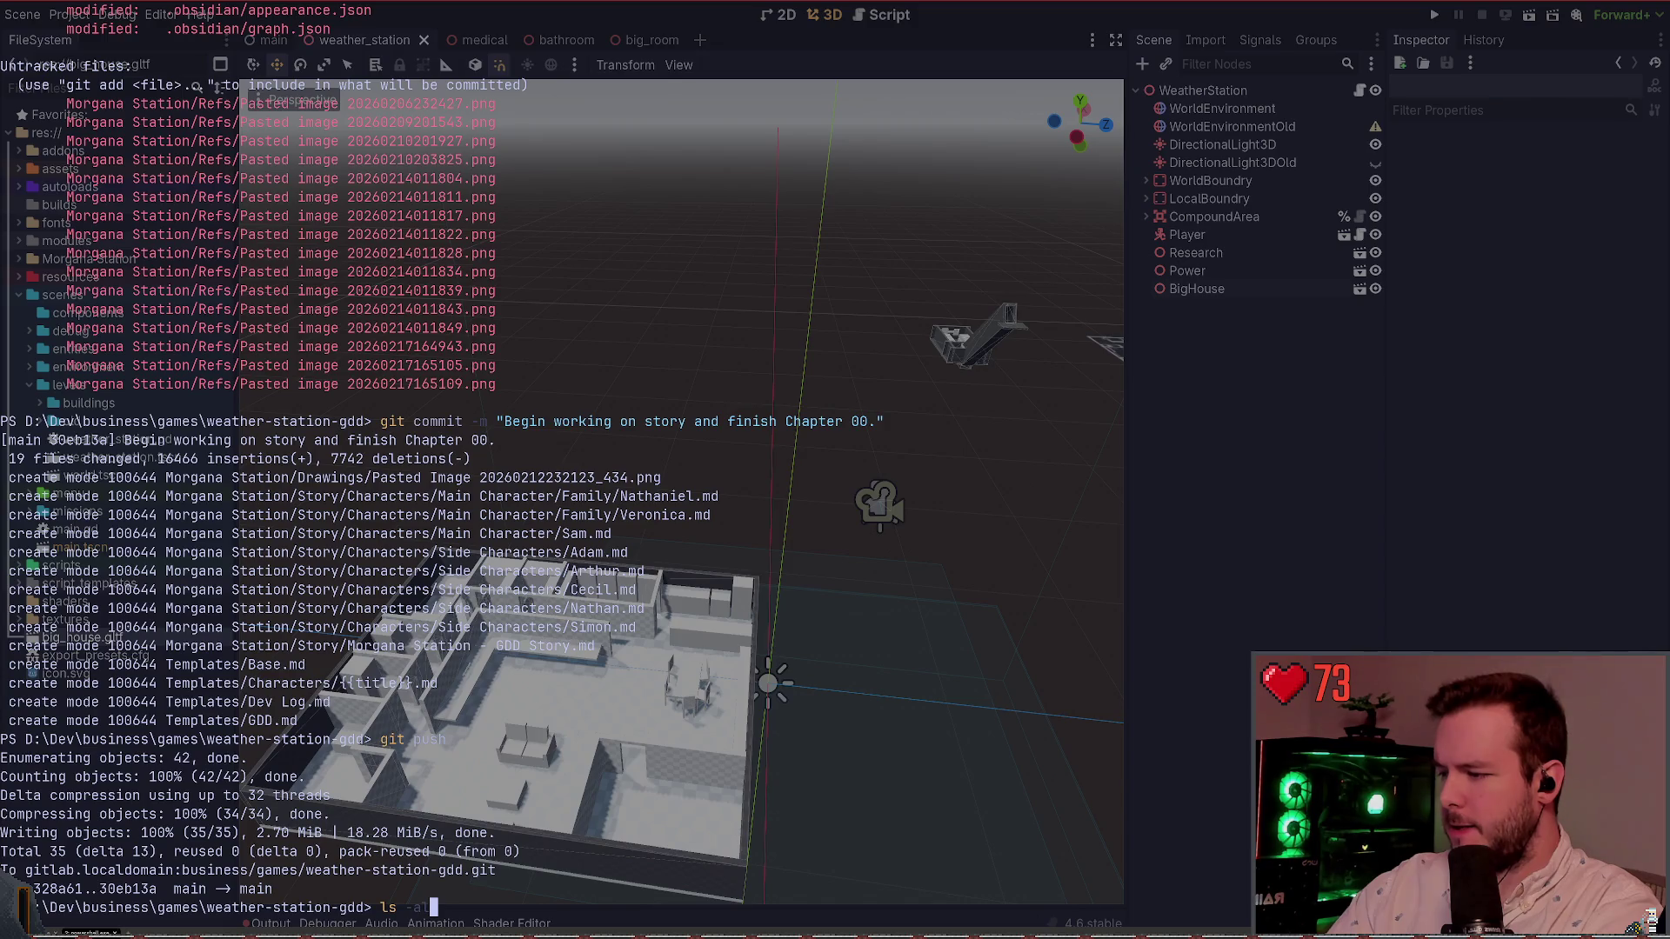
key(BackSpace)
key(BackSpace)
key(BackSpace)
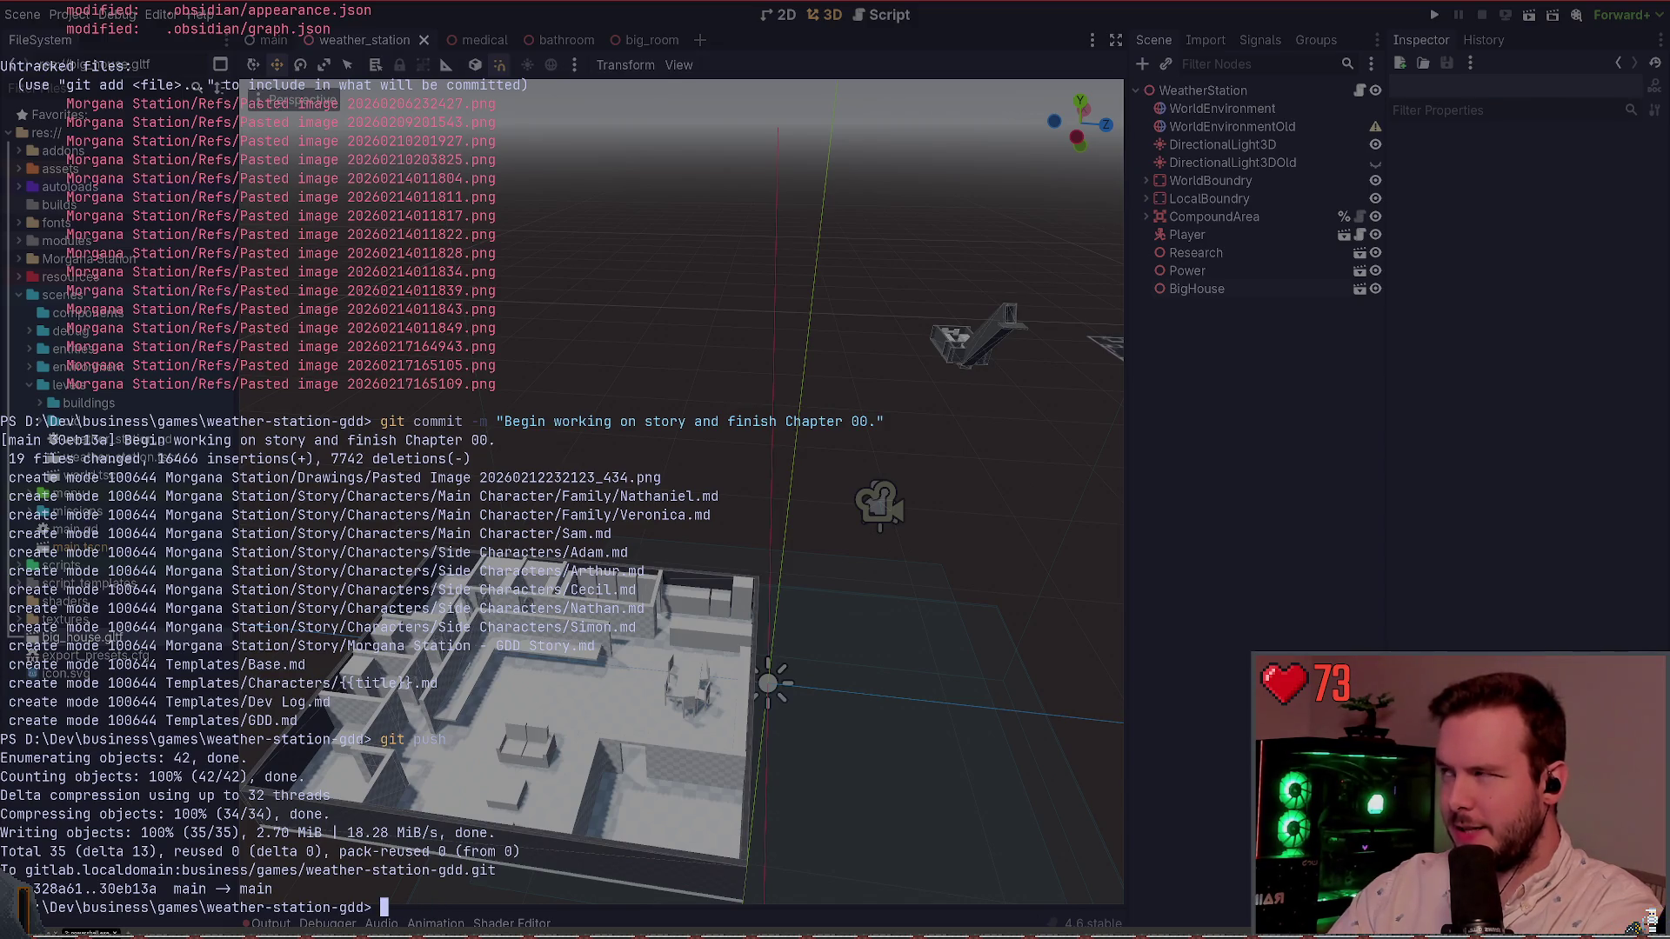
key(ctrl+Tab)
text(git status)
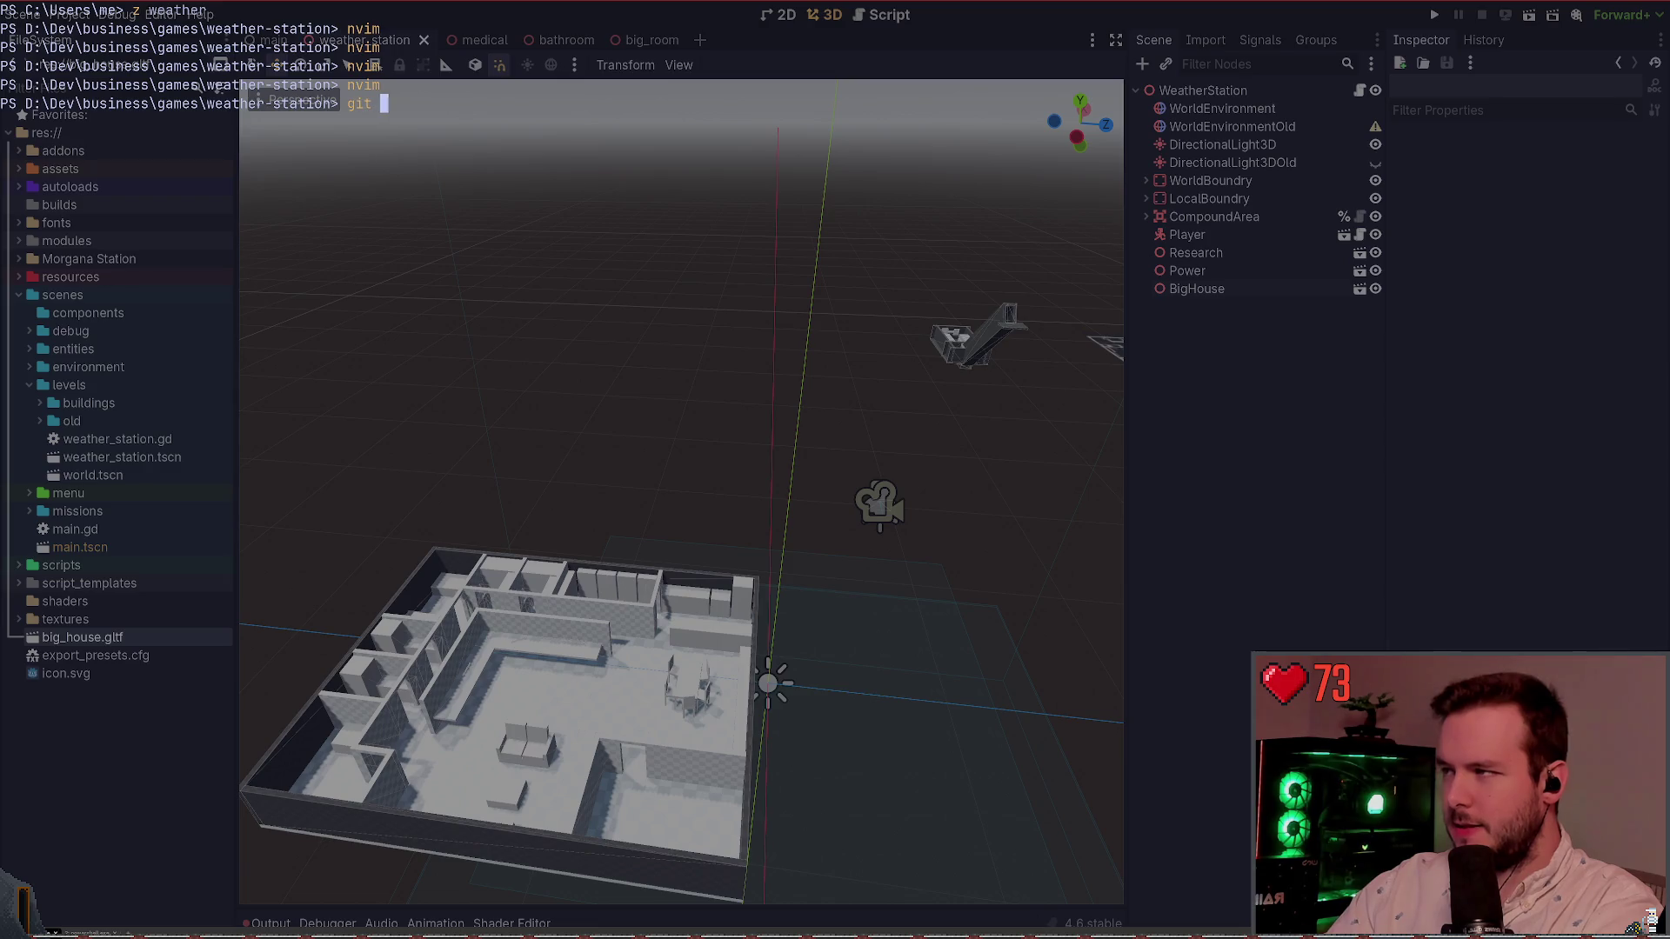
key(Return)
text(git b)
text(ranch -)
text(-list)
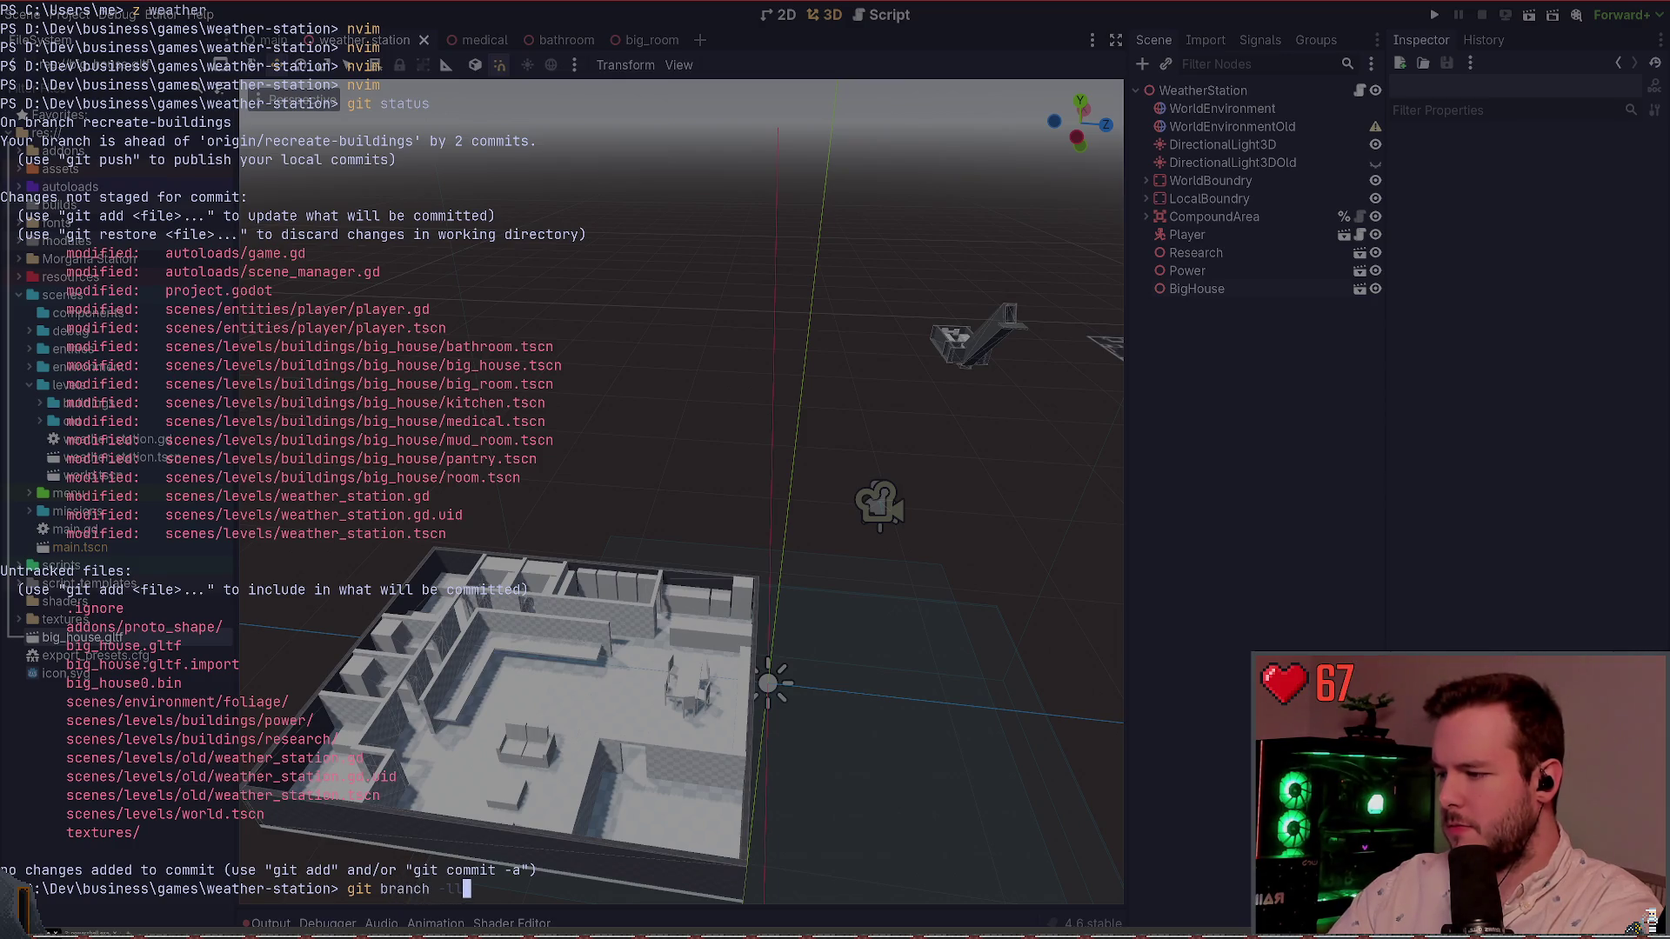
key(Return)
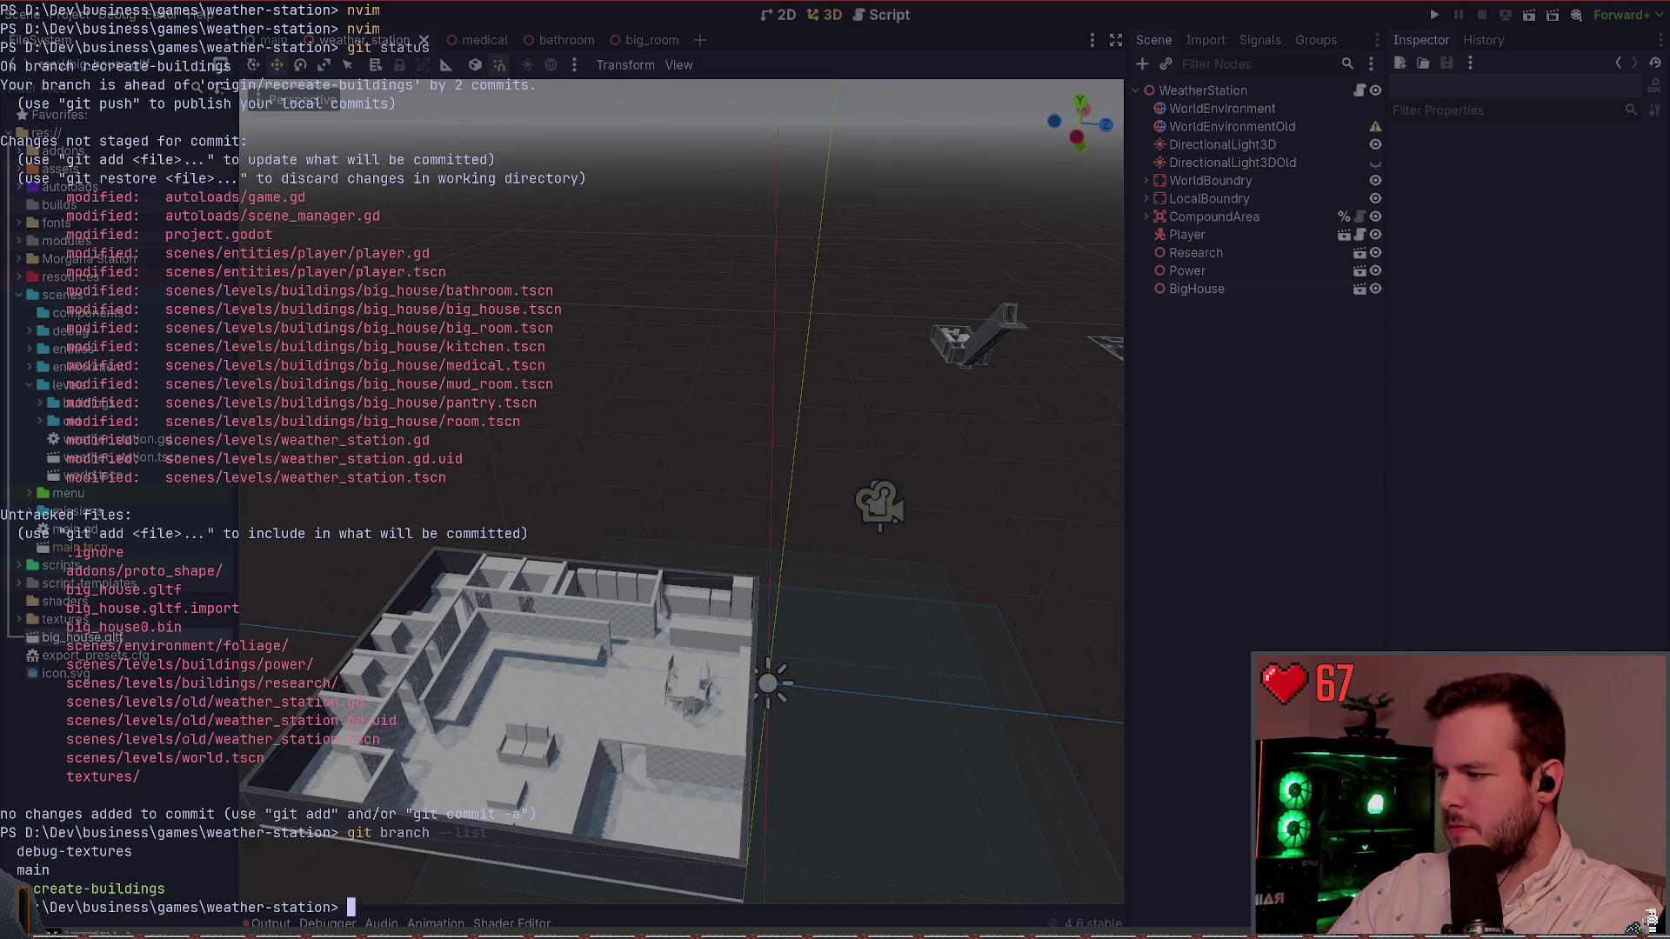
text(git)
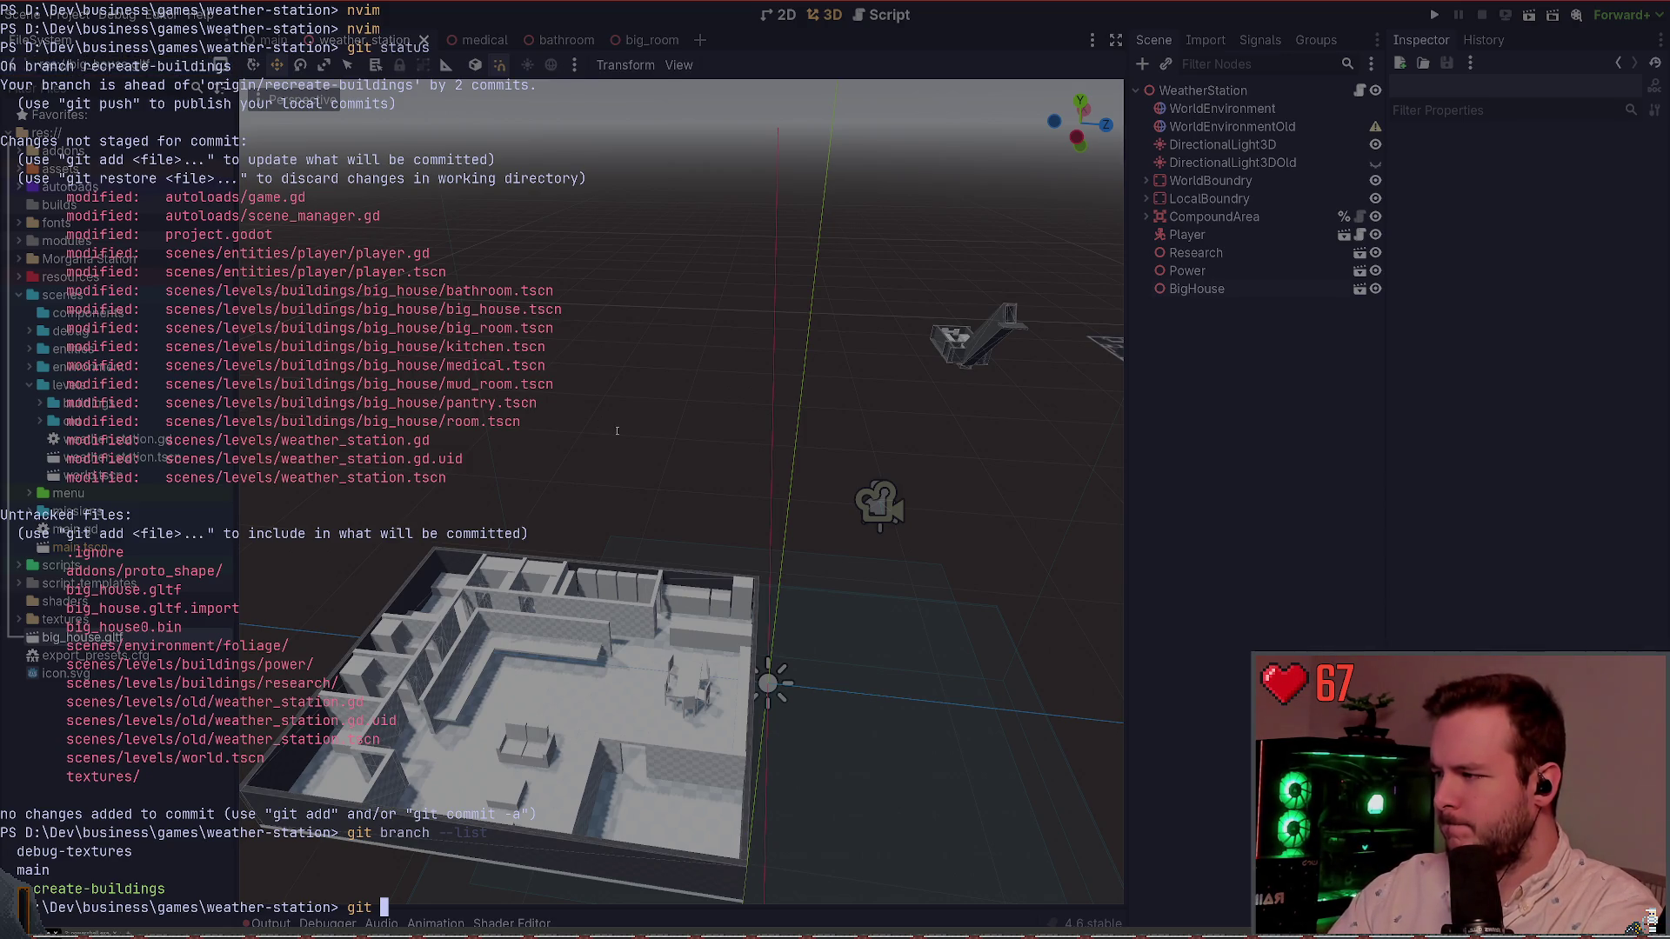
key(ctrl+c)
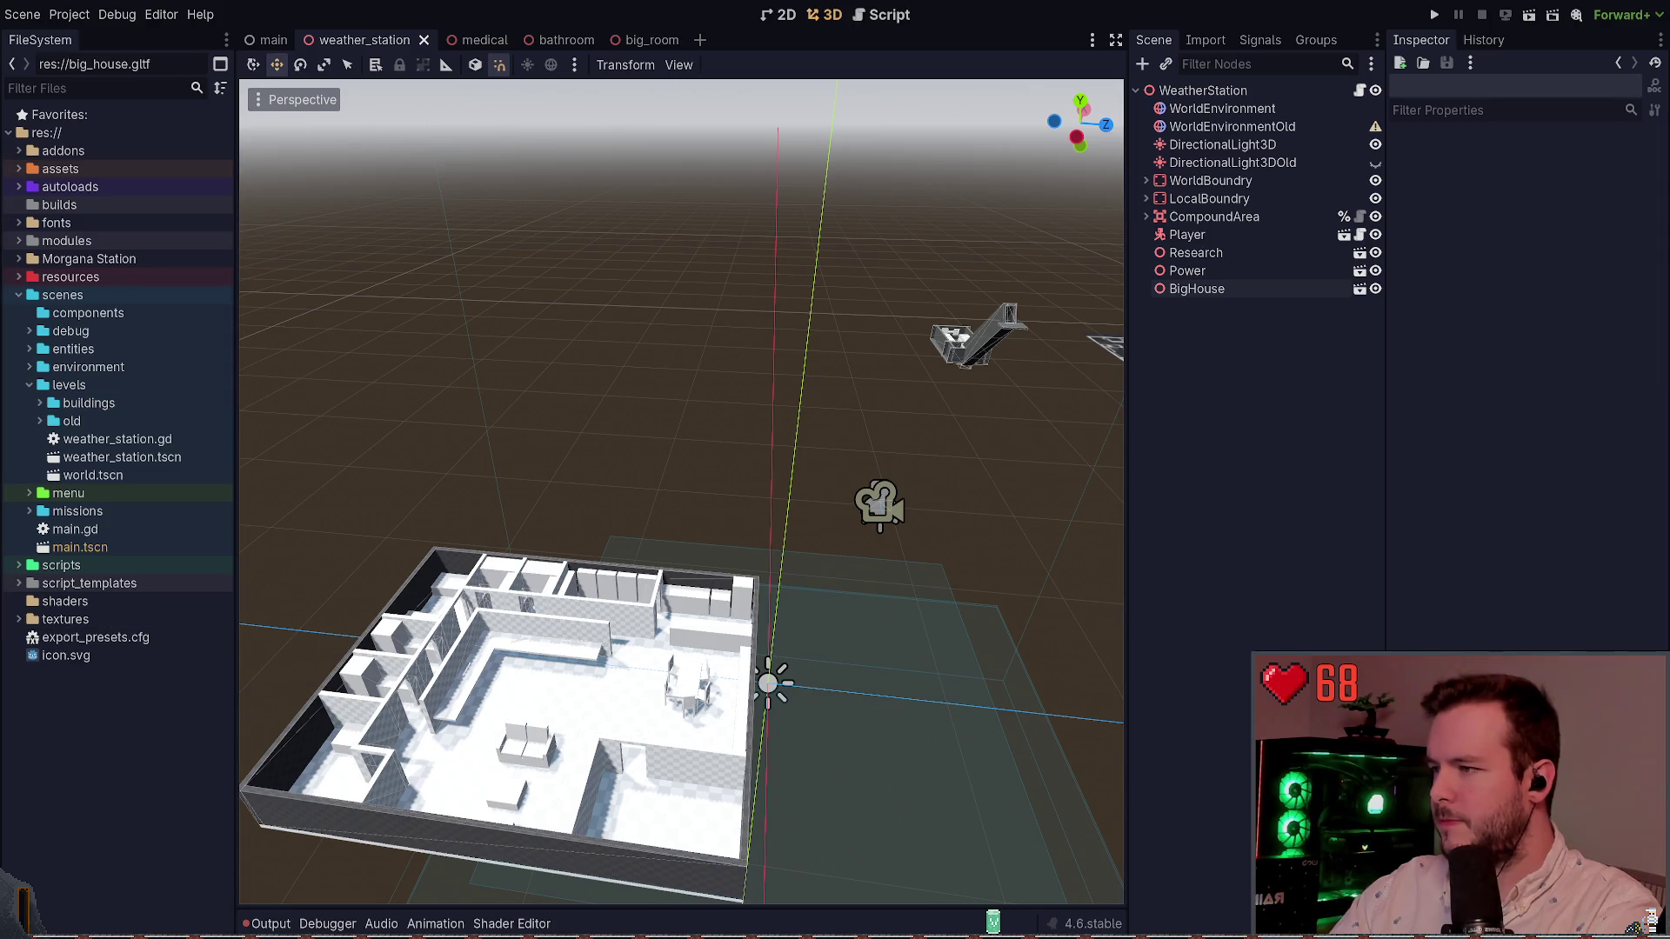
key(super+grave)
Step: Rerun git status and view the diff of project.godot
text(git status)
key(Return)
text(git)
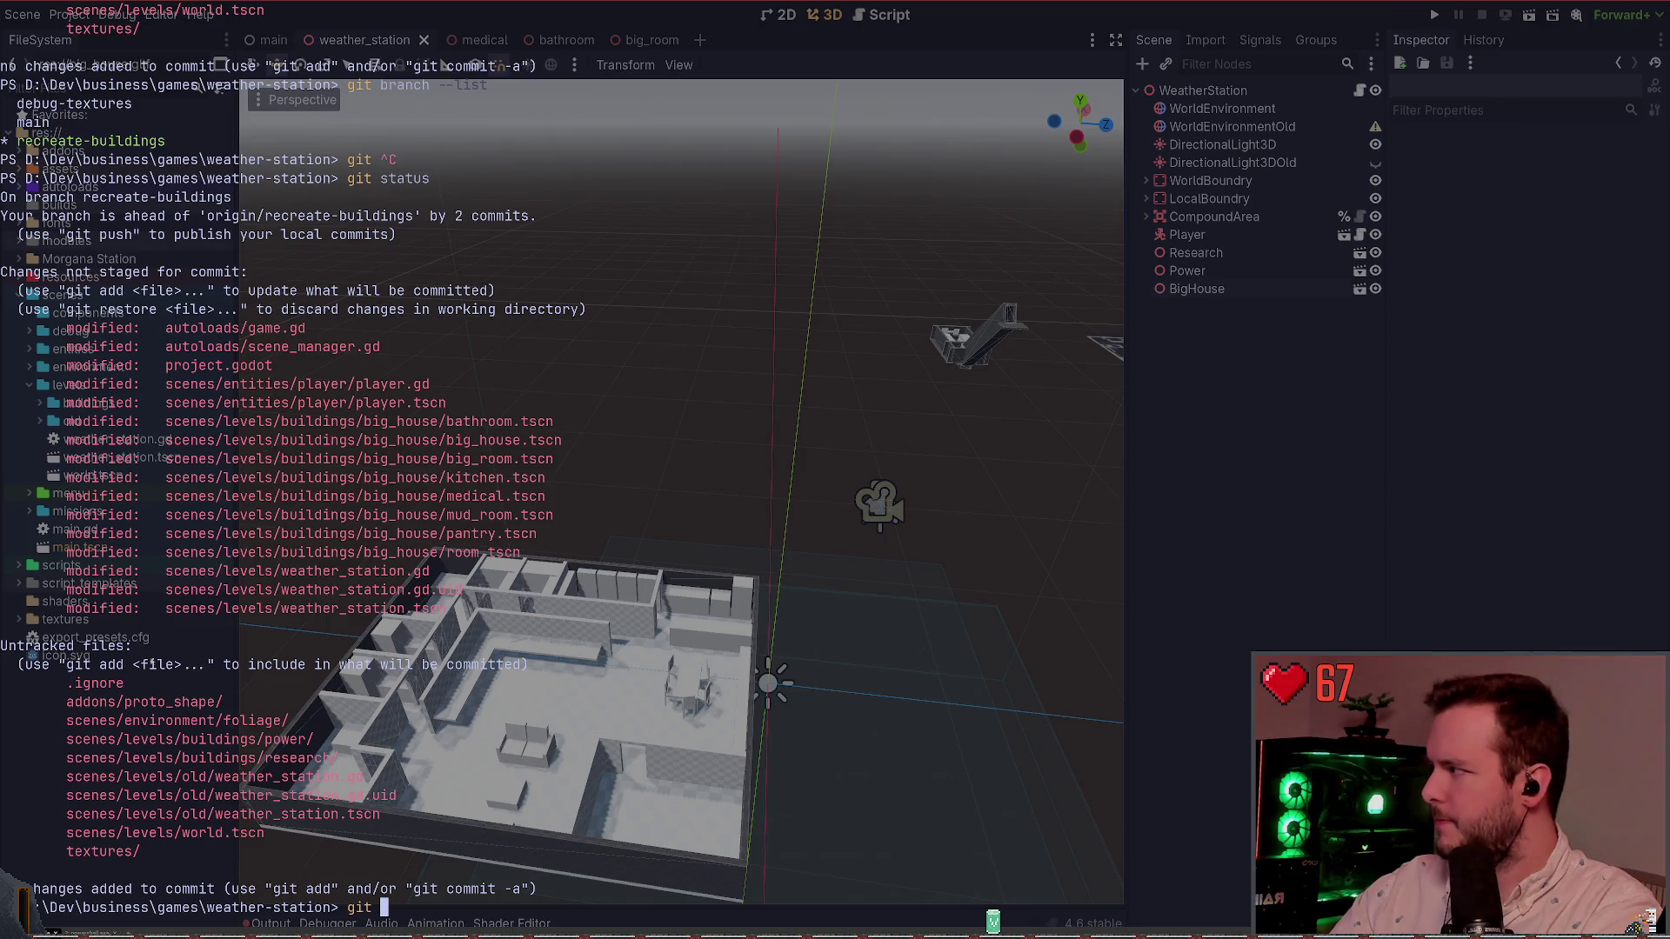
key(ctrl+c)
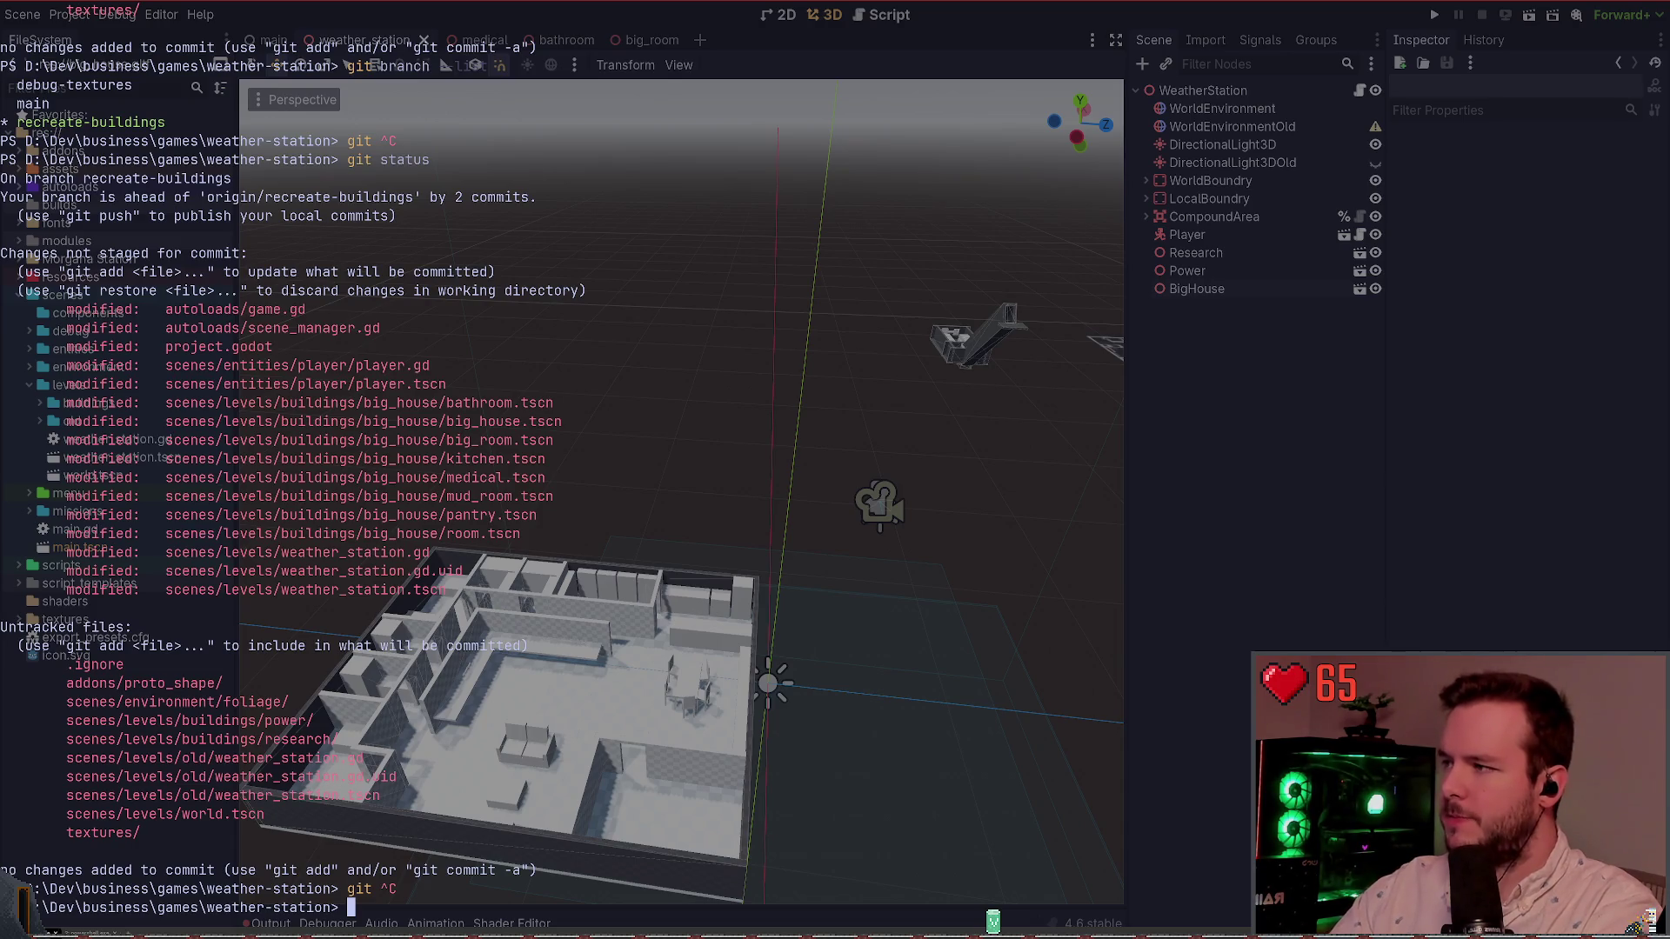
text(git diff .\project.godot)
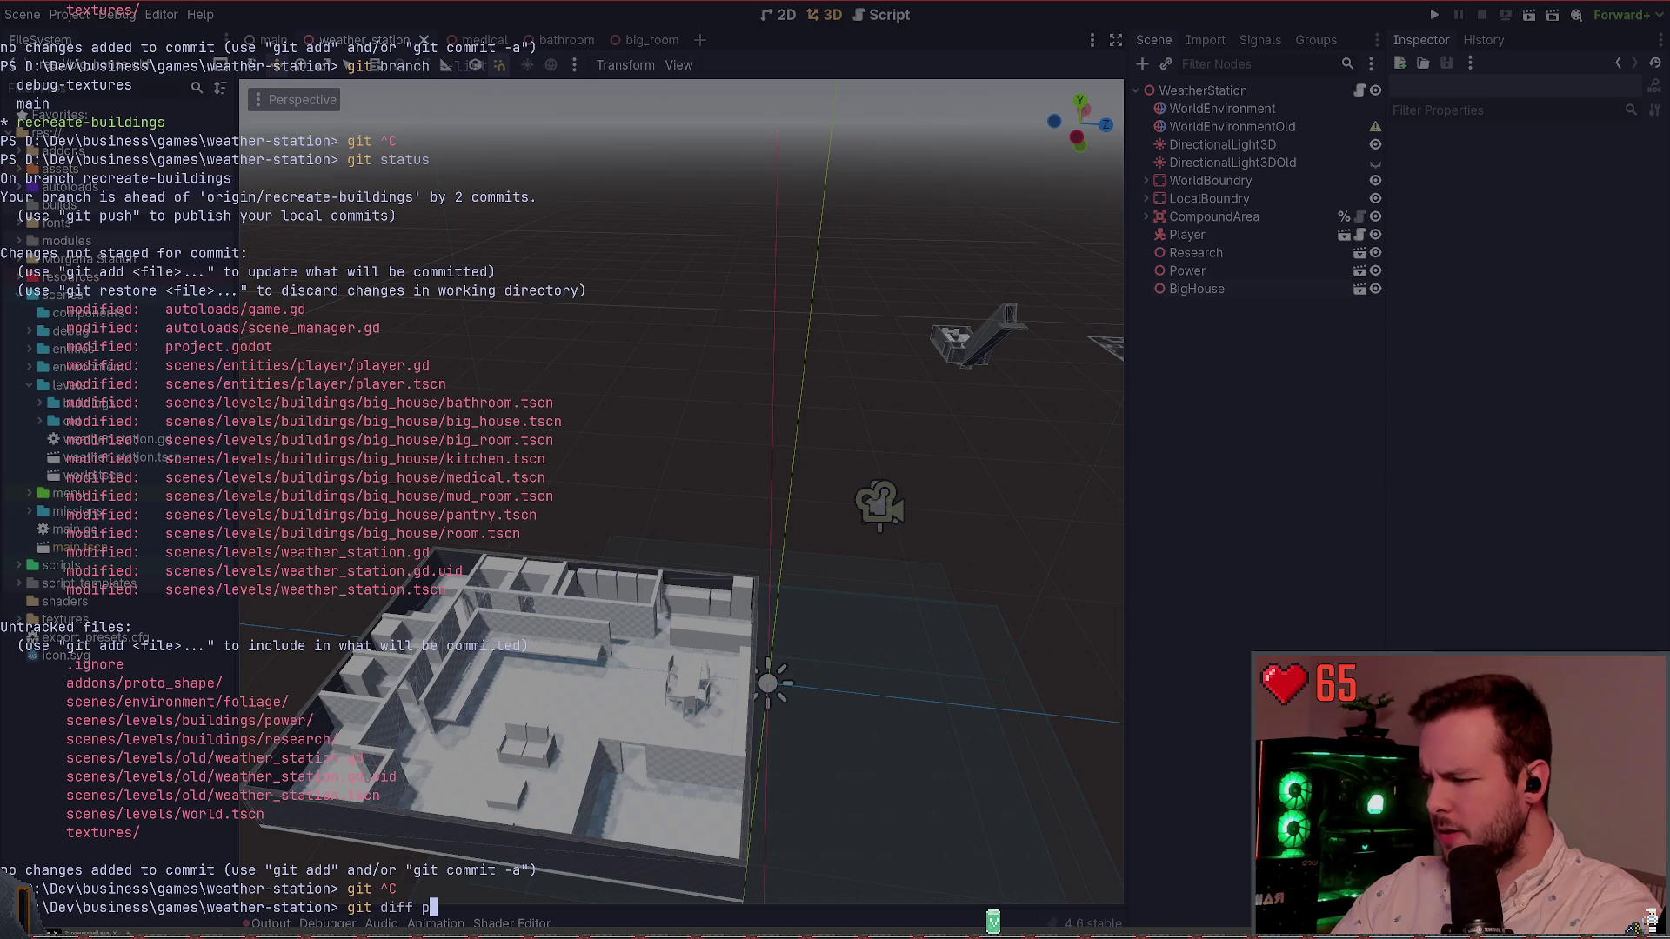
key(Return)
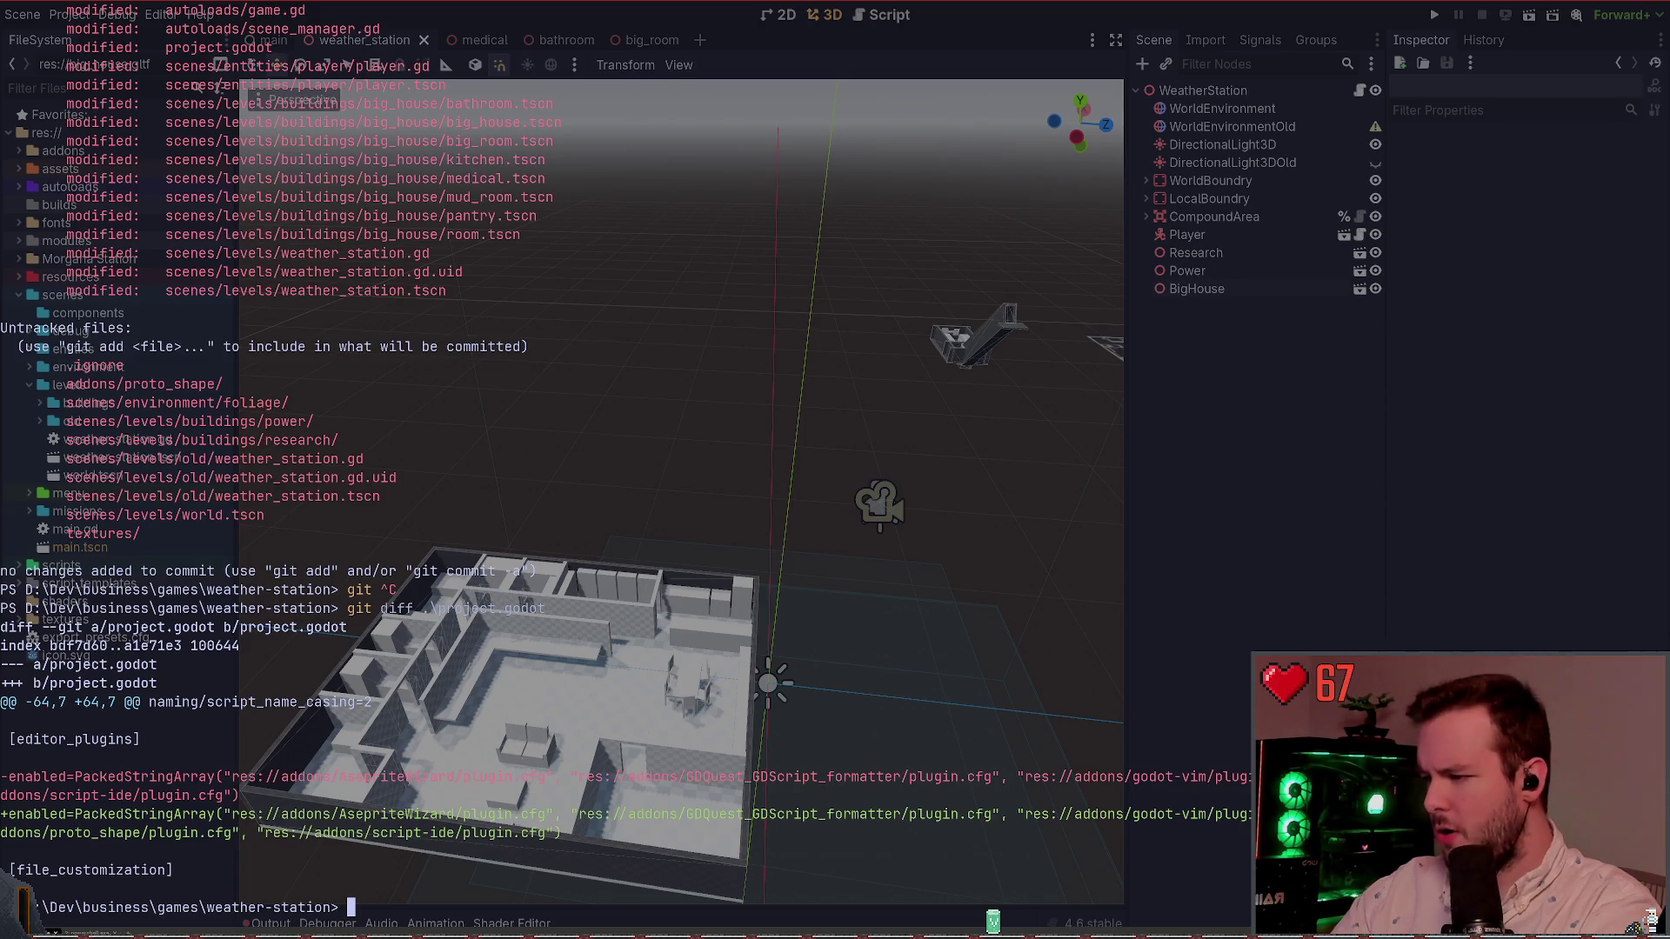
Step: List changed files again and view the diff of autoloads scene_manager.gd
text(git status)
key(Return)
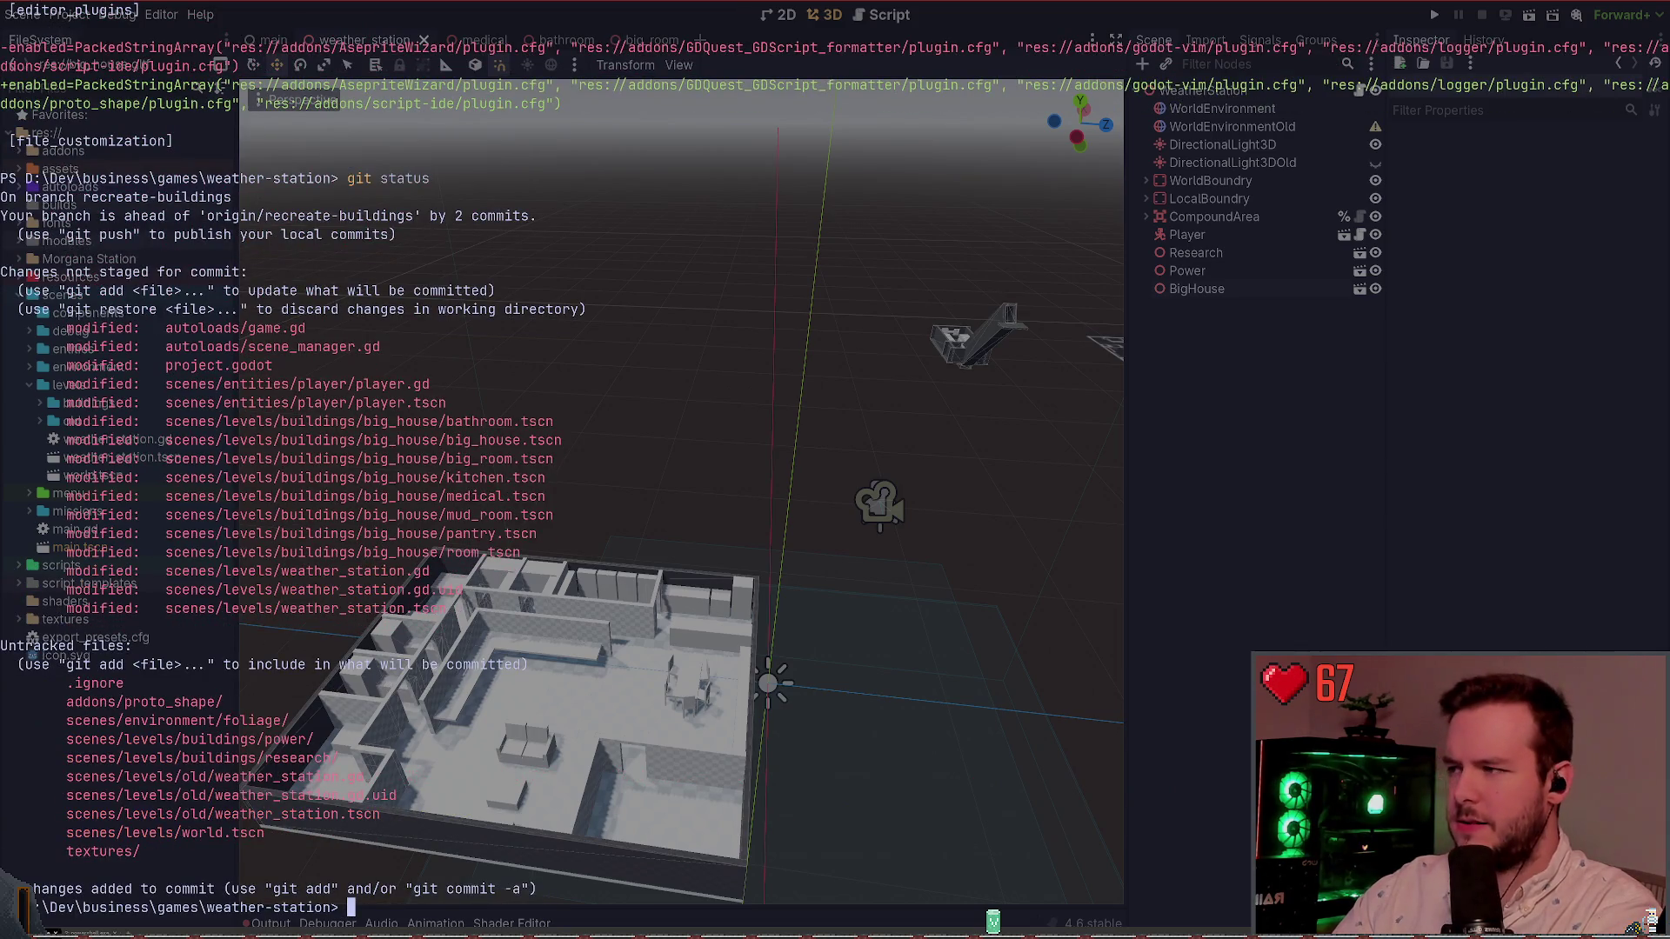
text(git diff au)
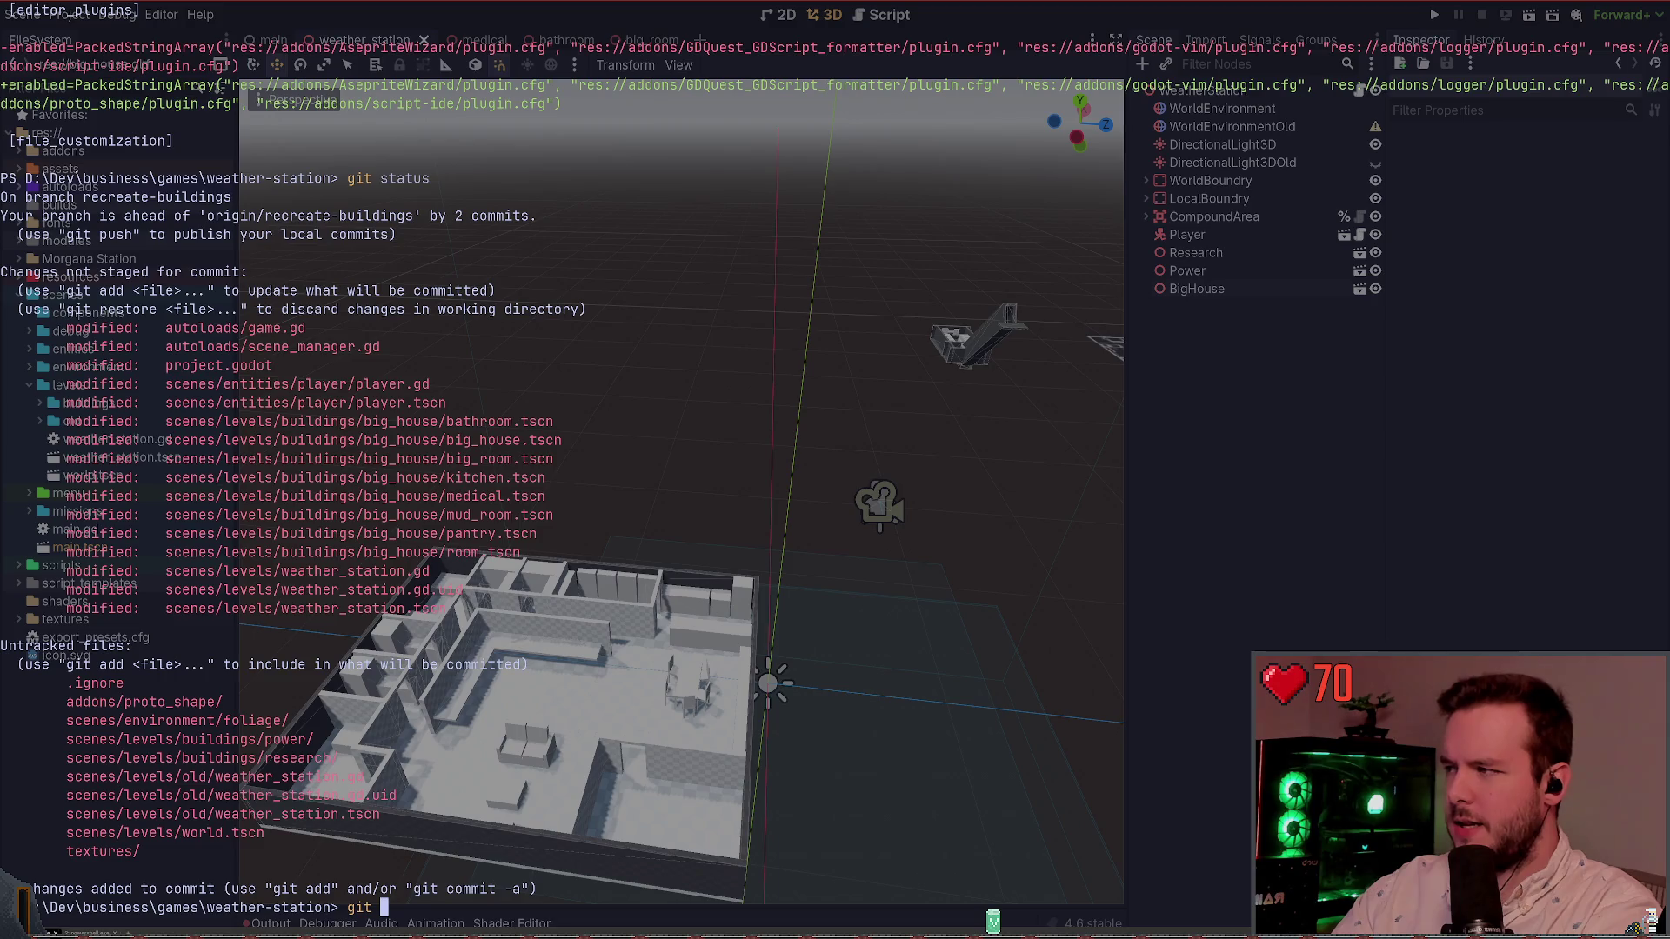
key(Tab)
key(Tab)
key(Tab)
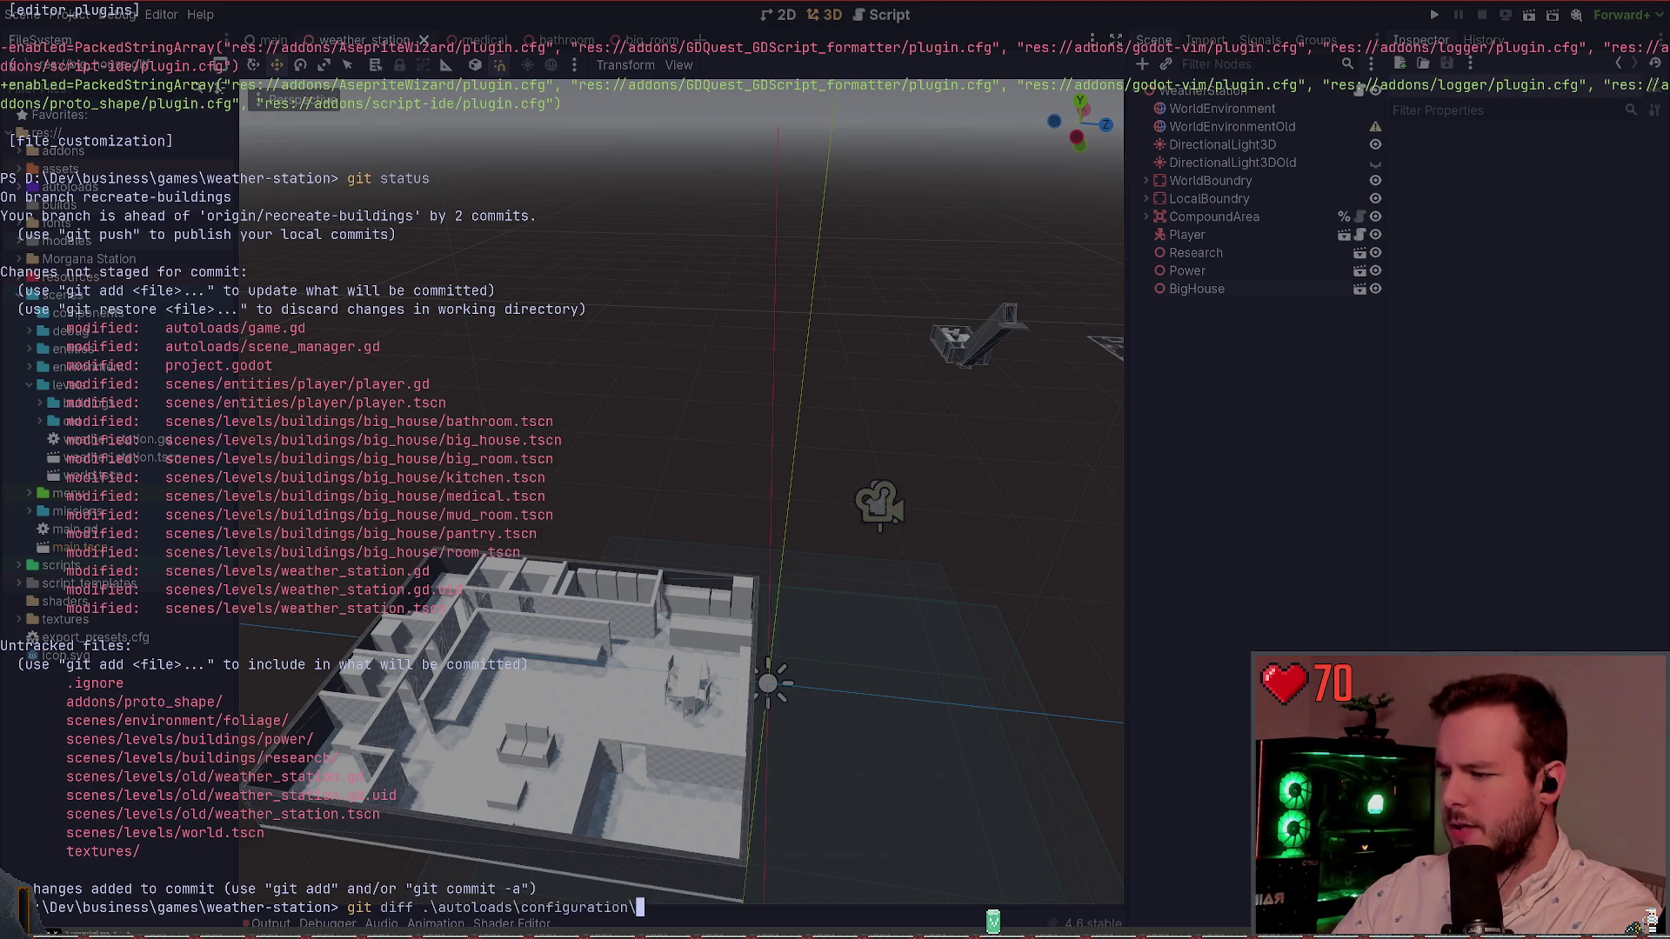
key(BackSpace)
key(BackSpace)
key(BackSpace)
key(BackSpace)
text(s)
key(Tab)
key(Return)
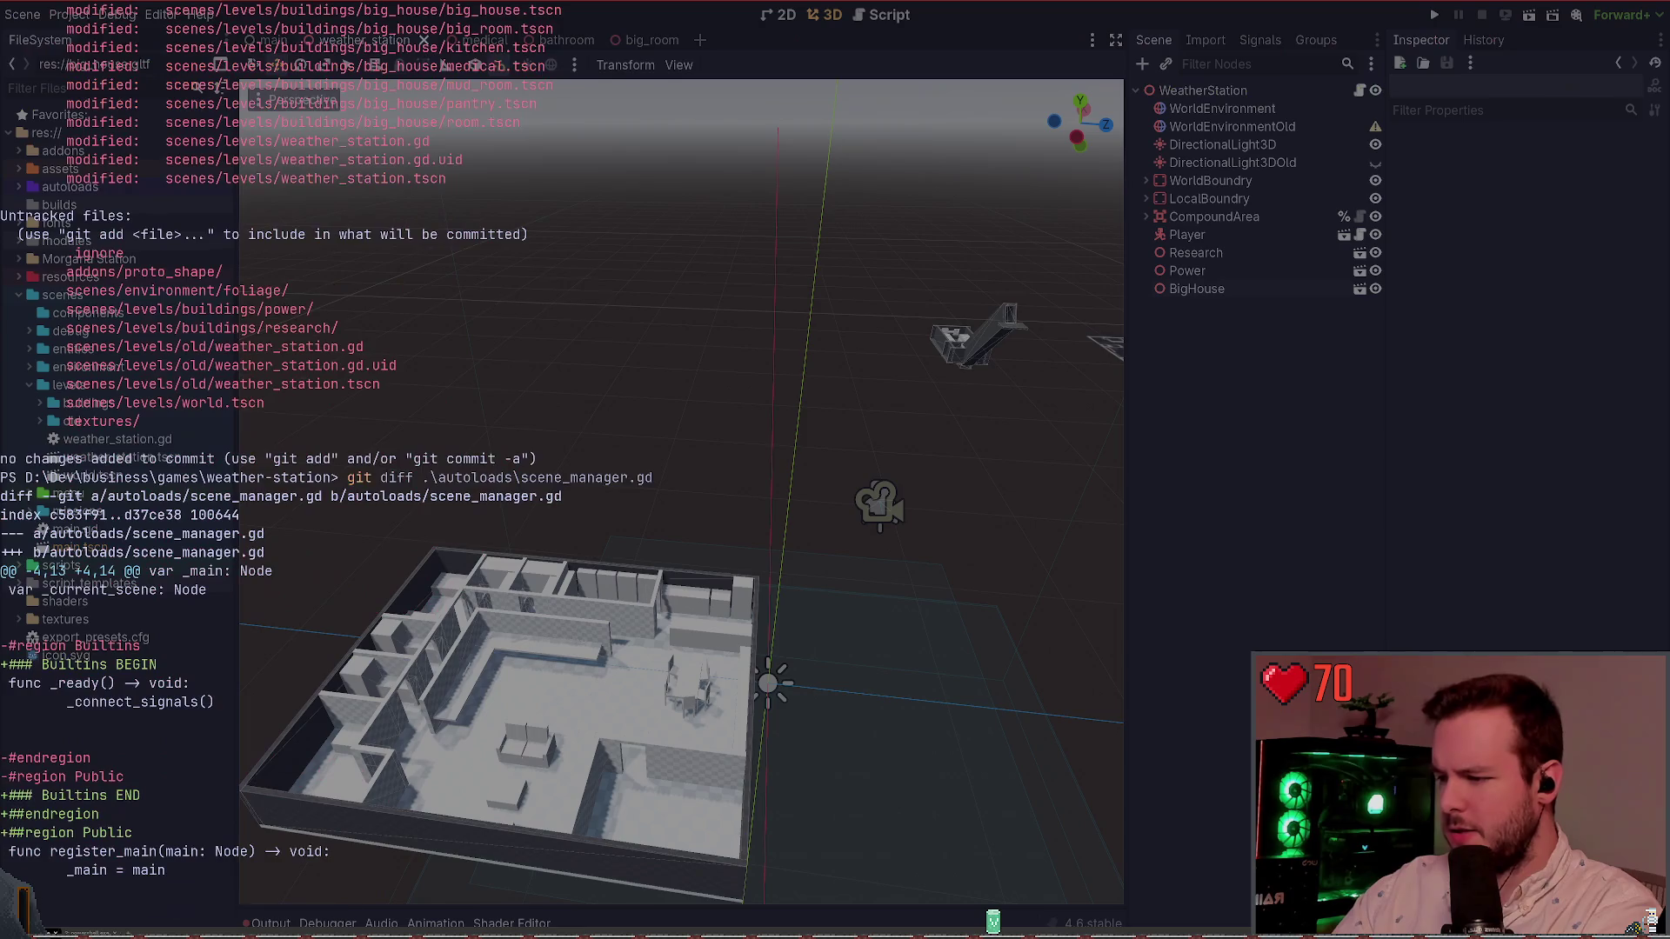
Step: Review the autoloads\game.gd diff showing the WEATHER_STATION preload uid change
text(git status)
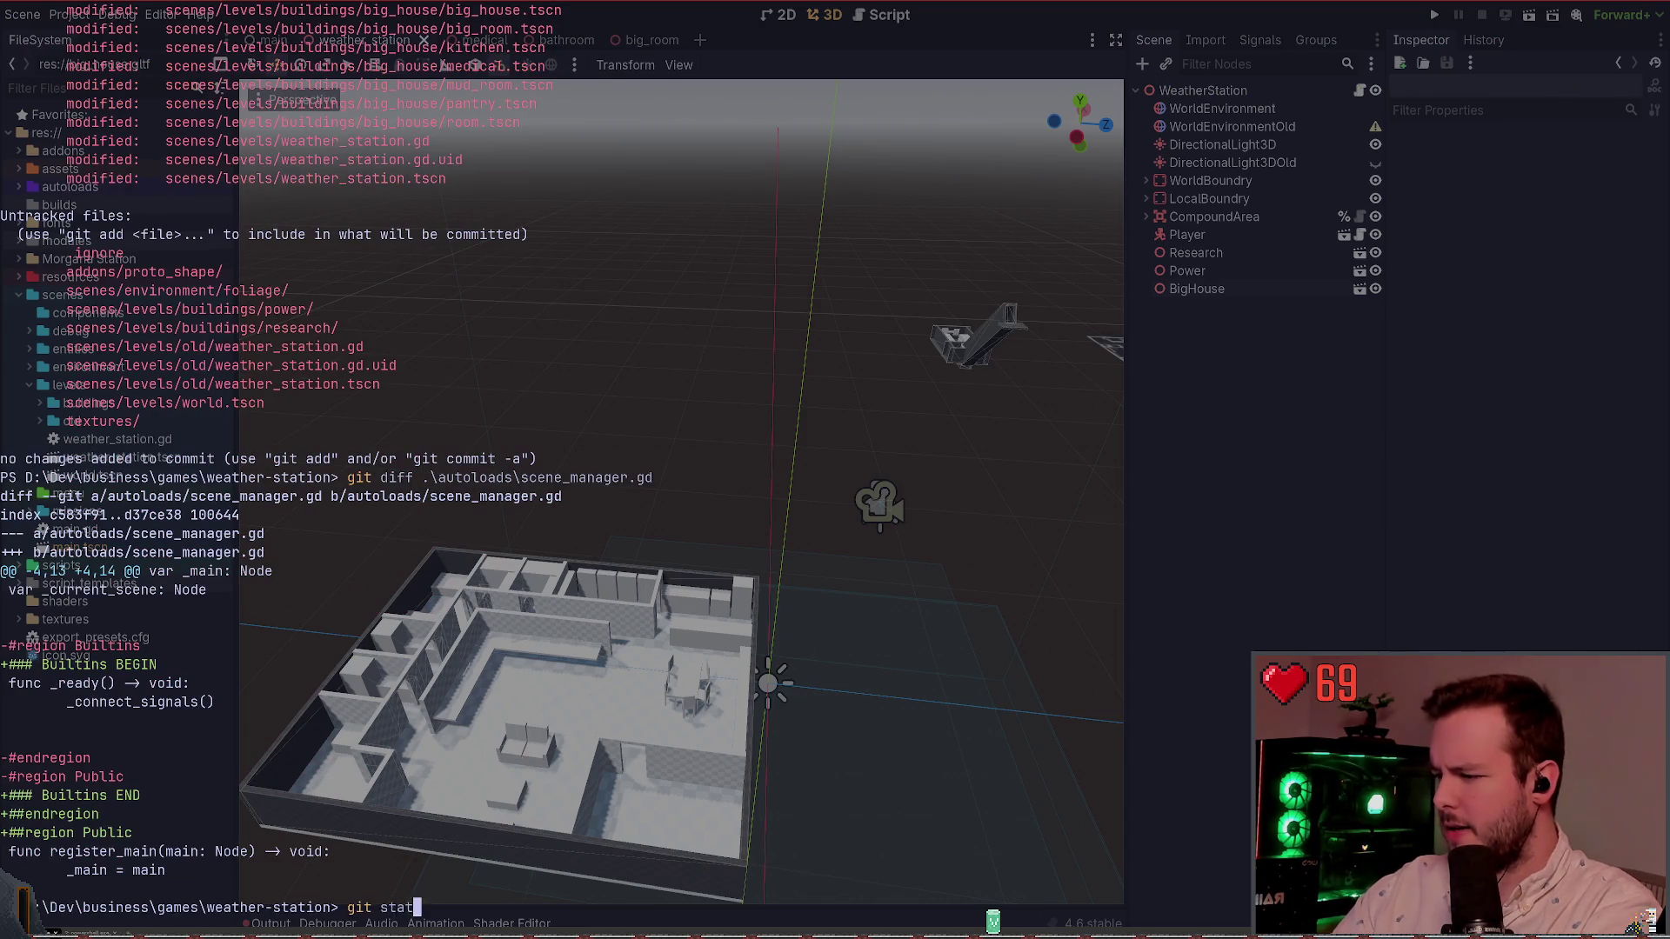
key(Return)
text(git diff .\autoloads\game.gd)
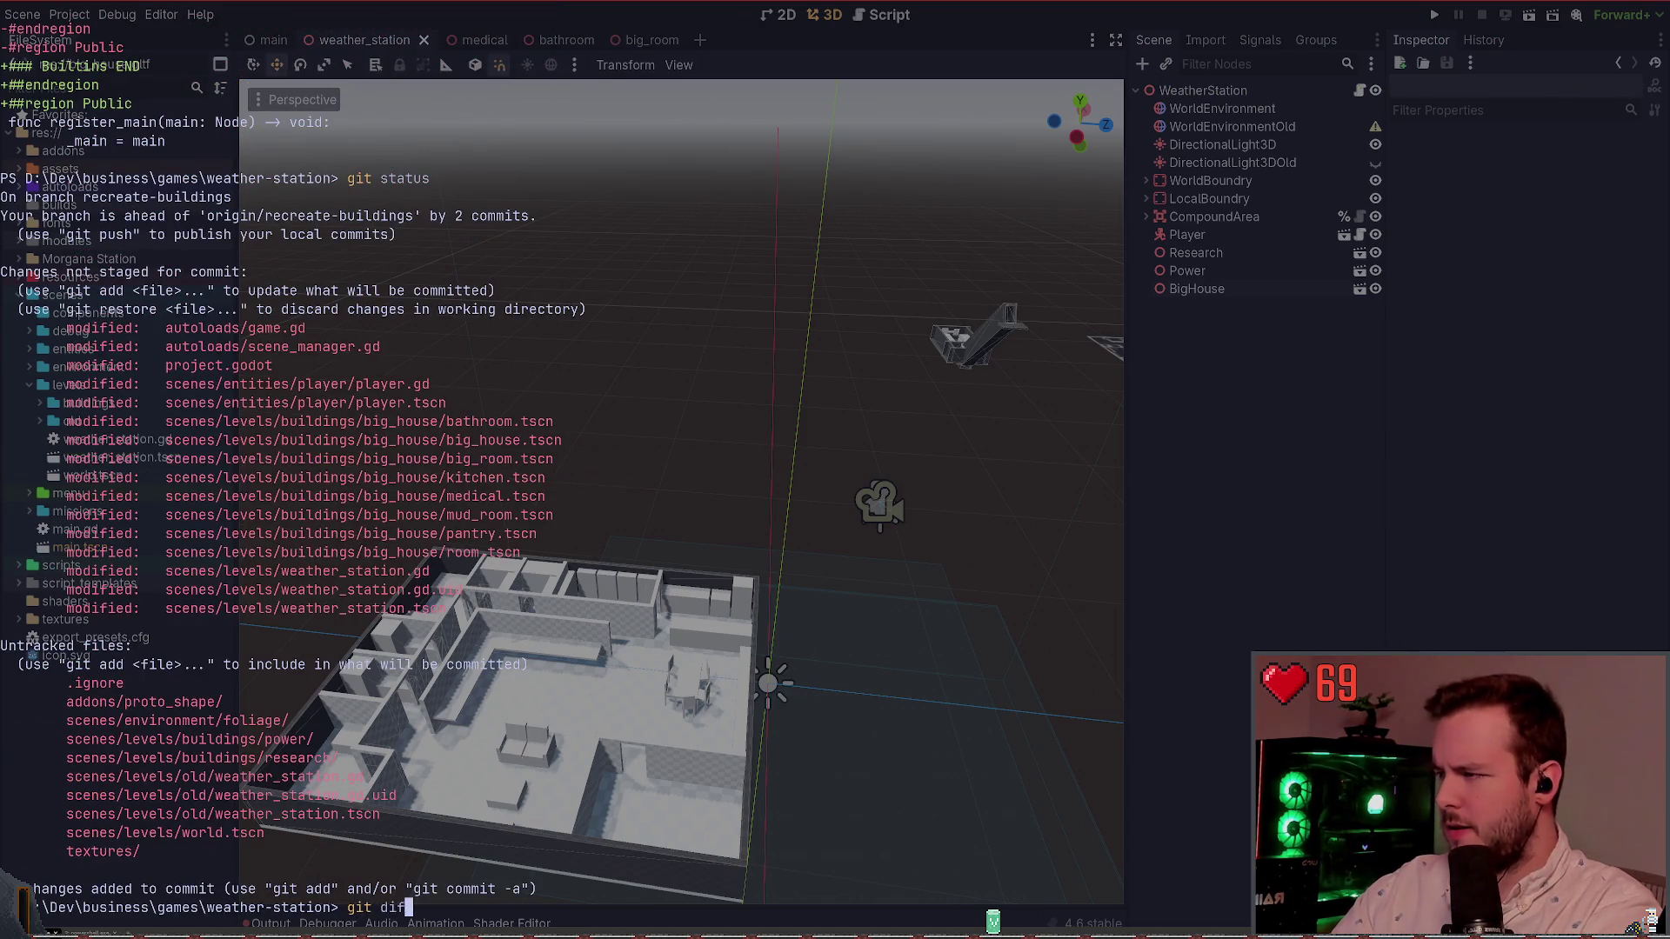
key(Return)
Step: Diff the placeable folder, then the player folder, showing player.gd's changes
text(git status)
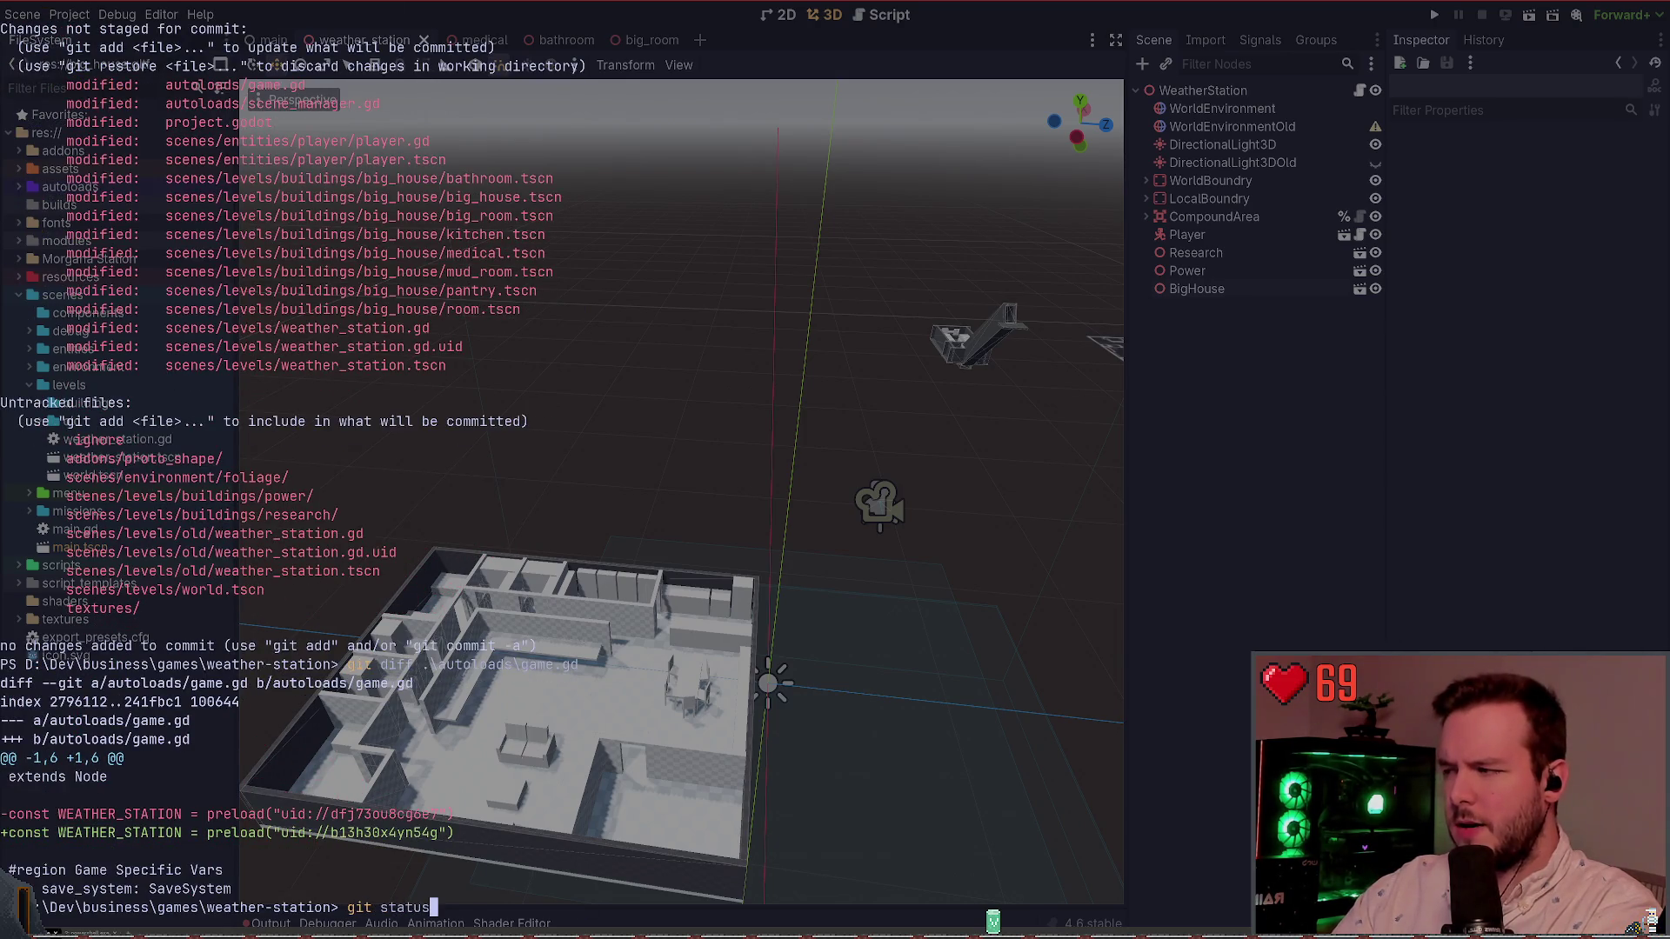
key(Return)
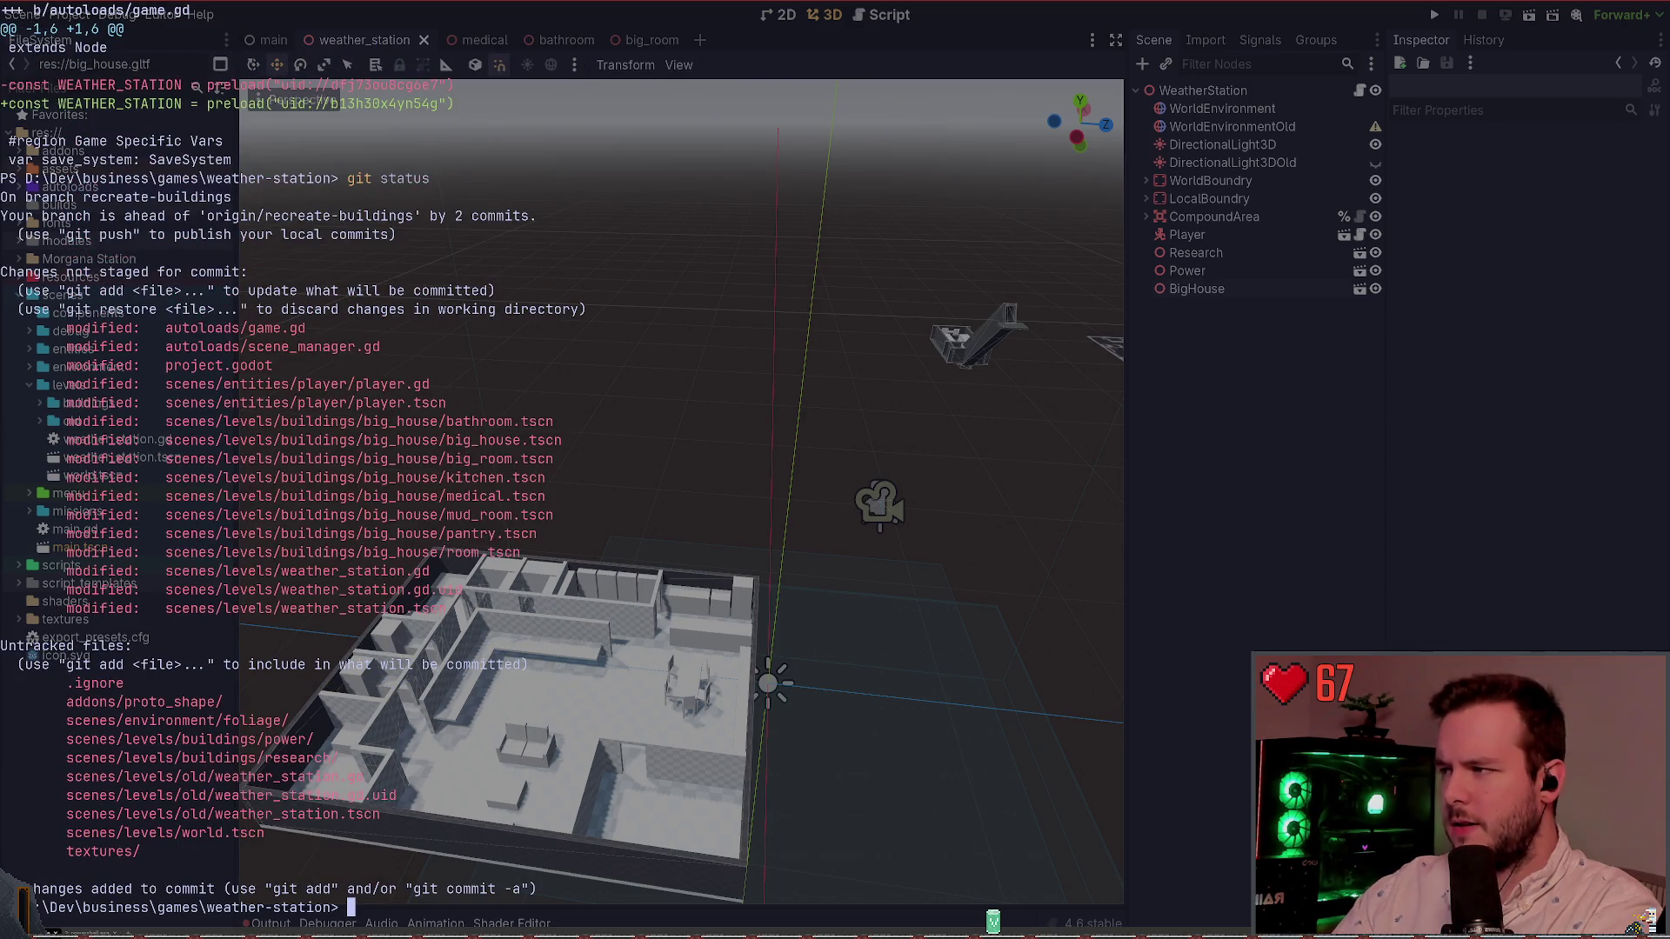
text(git diff .\scenes\ent)
text(ities\placeable\)
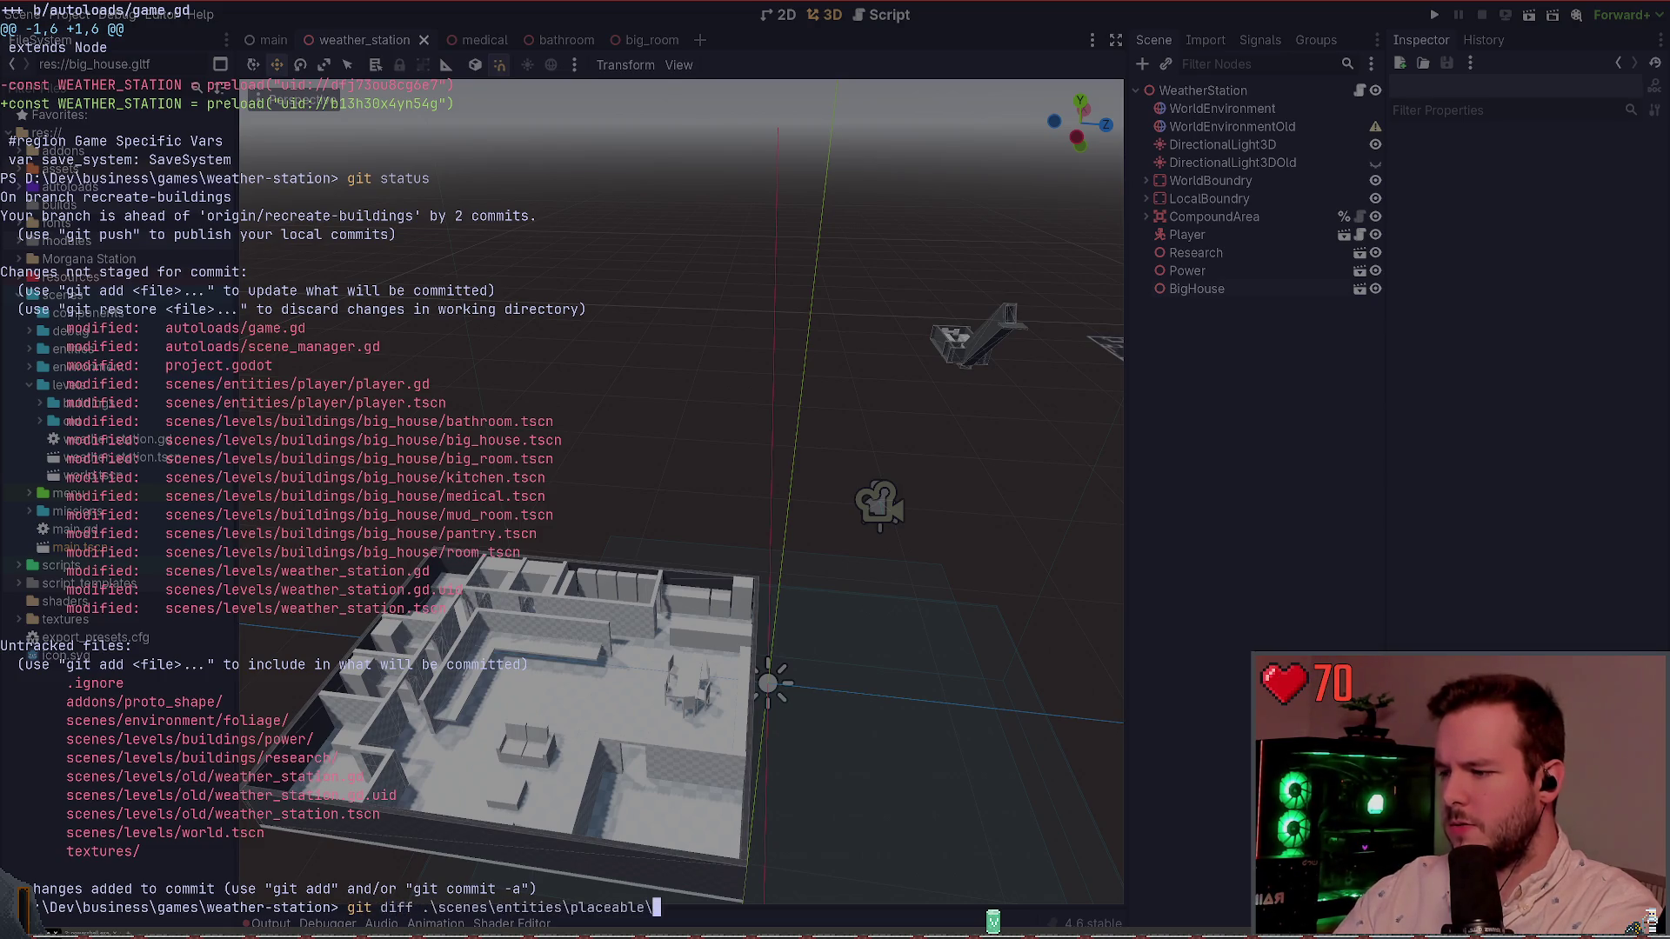
key(Return)
key(Up)
key(BackSpace)
key(BackSpace)
key(BackSpace)
key(BackSpace)
key(Return)
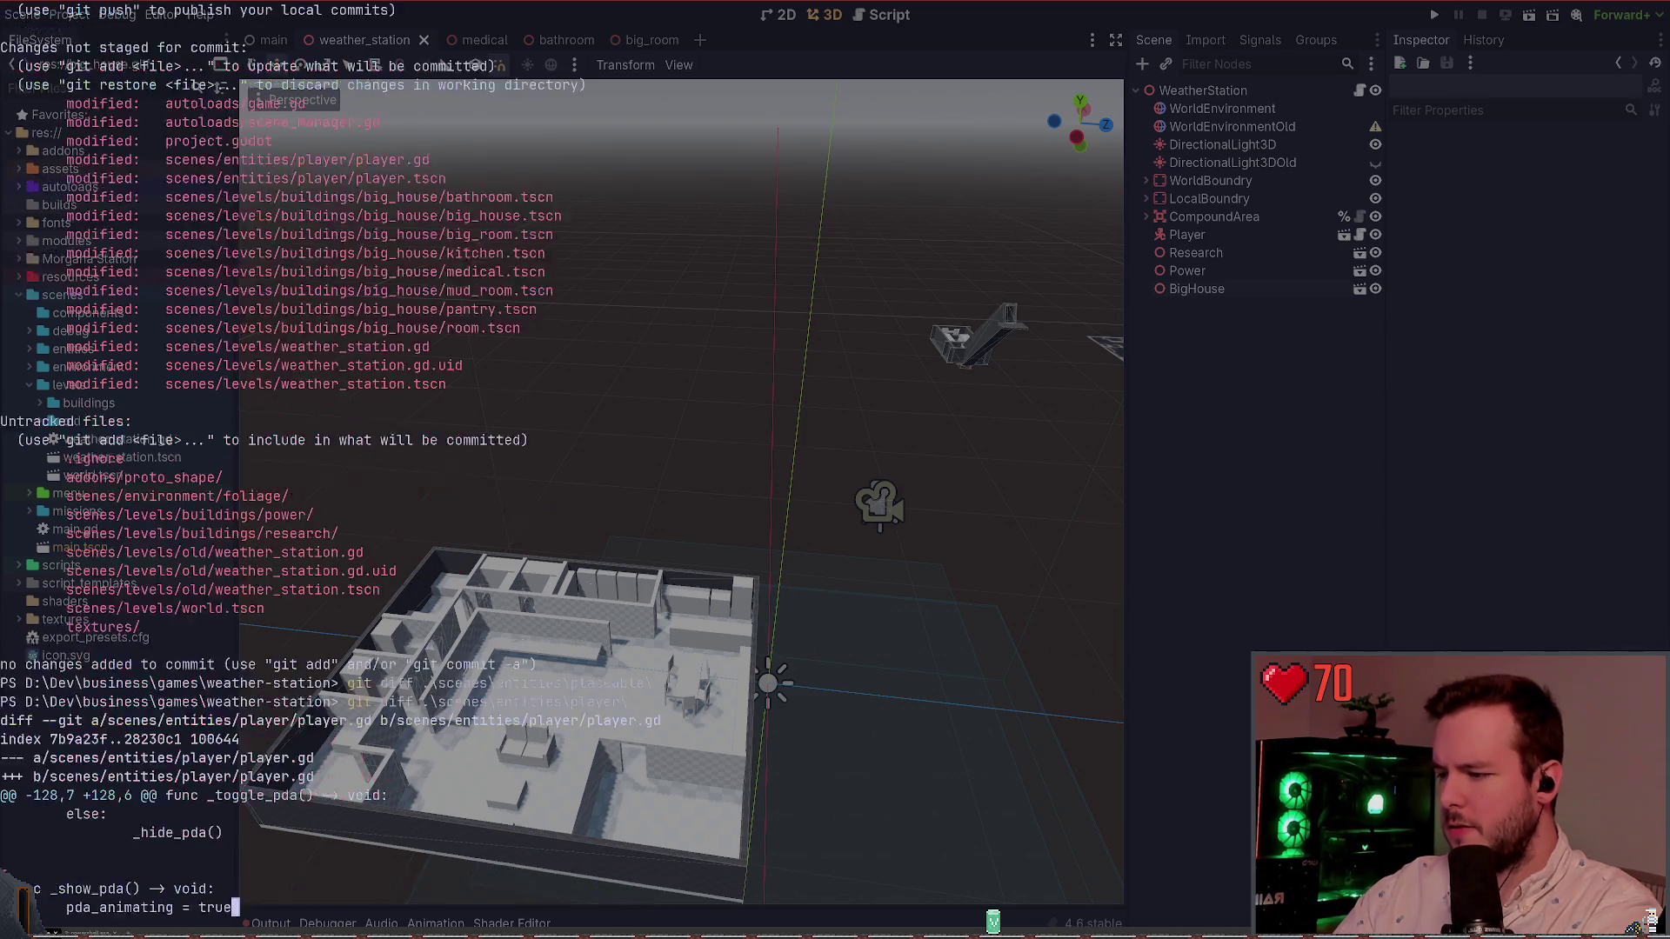
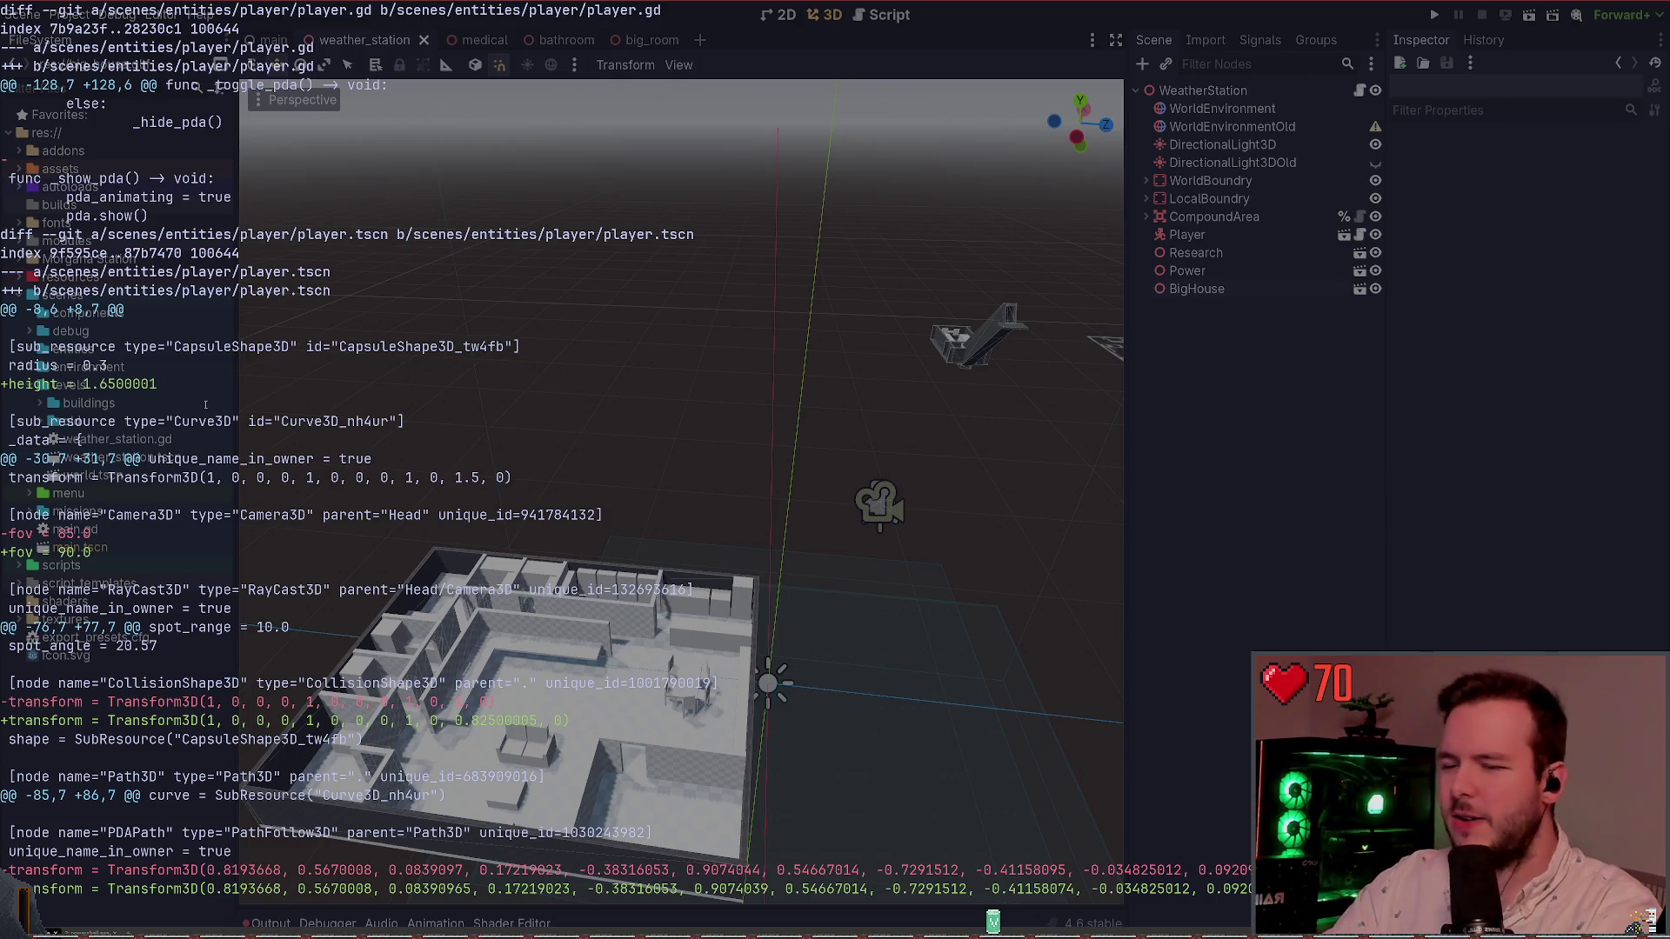
Step: Select the 1.6500001 height value in the git diff and exit the diff pager
mouse_move(83, 383)
mouse_down()
mouse_move(180, 383)
mouse_move(157, 383)
mouse_up()
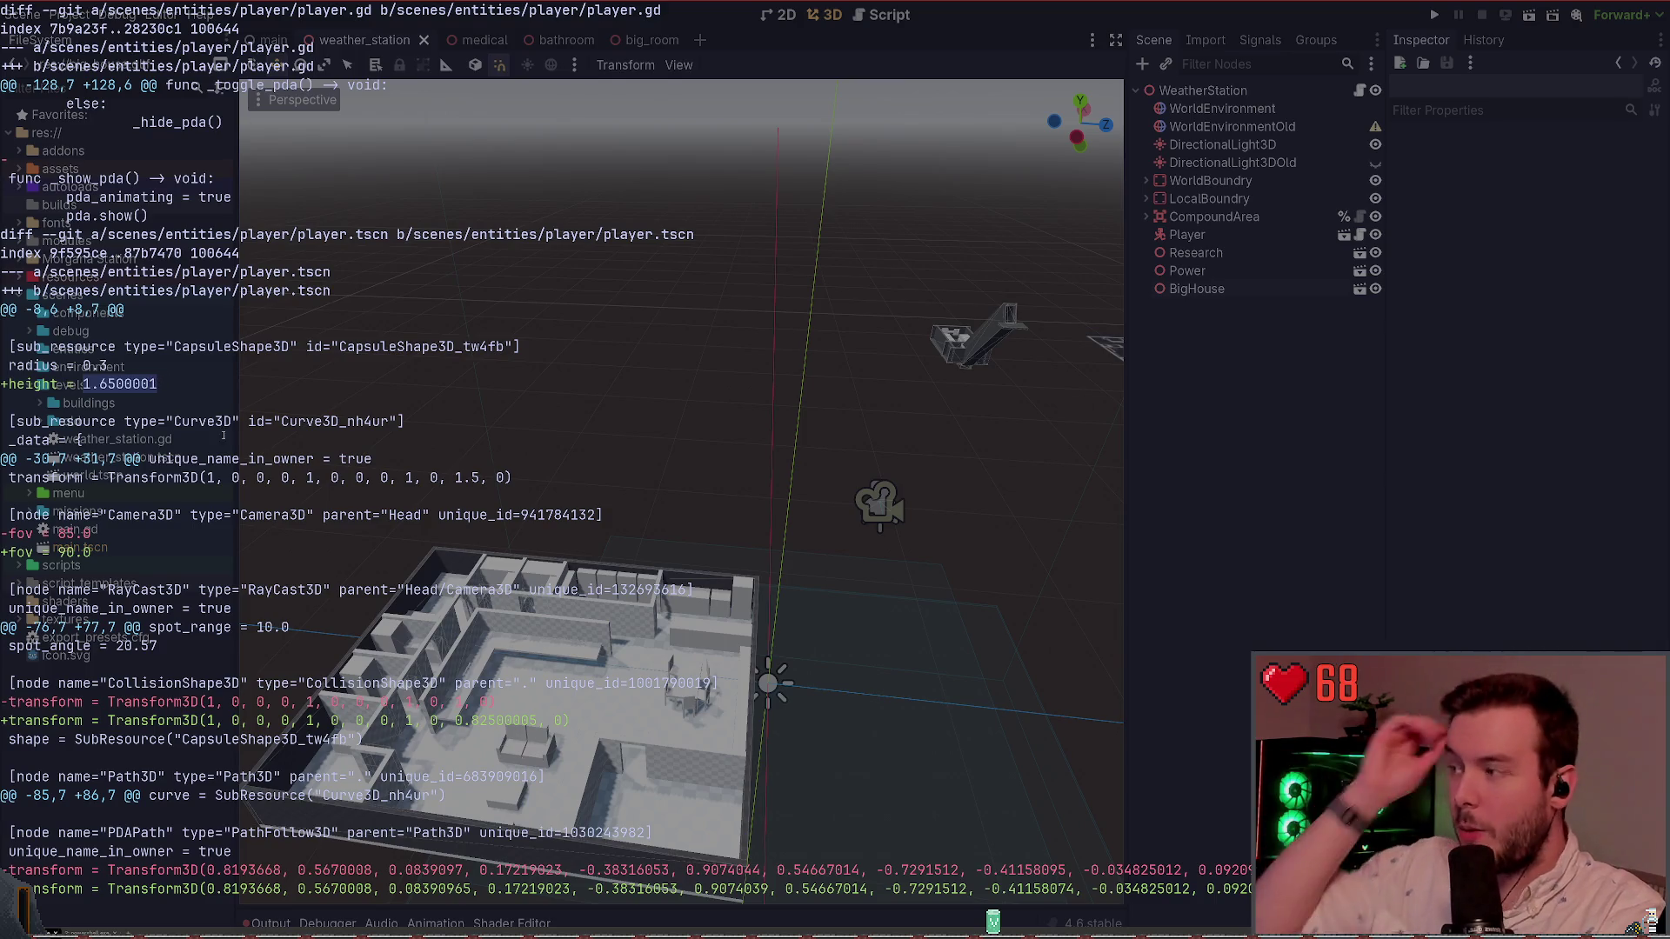
key(ctrl+c)
key(q)
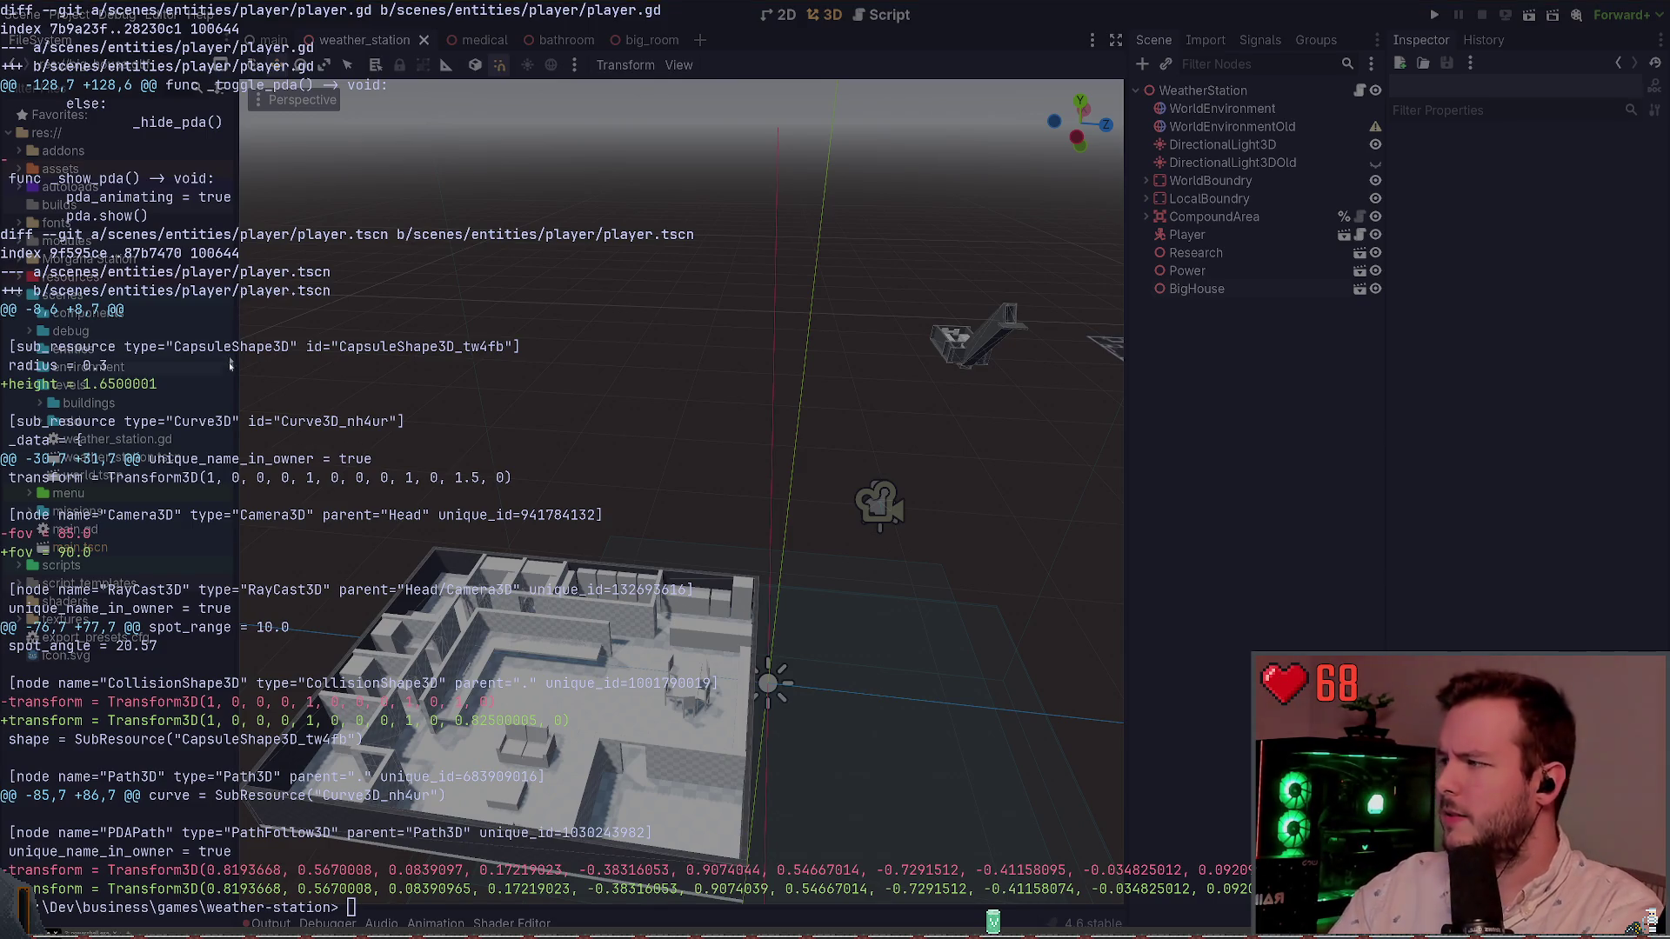
Step: Open player.tscn by quick-searching for 'player'
key(ctrl+shift+o)
text(player)
key(Return)
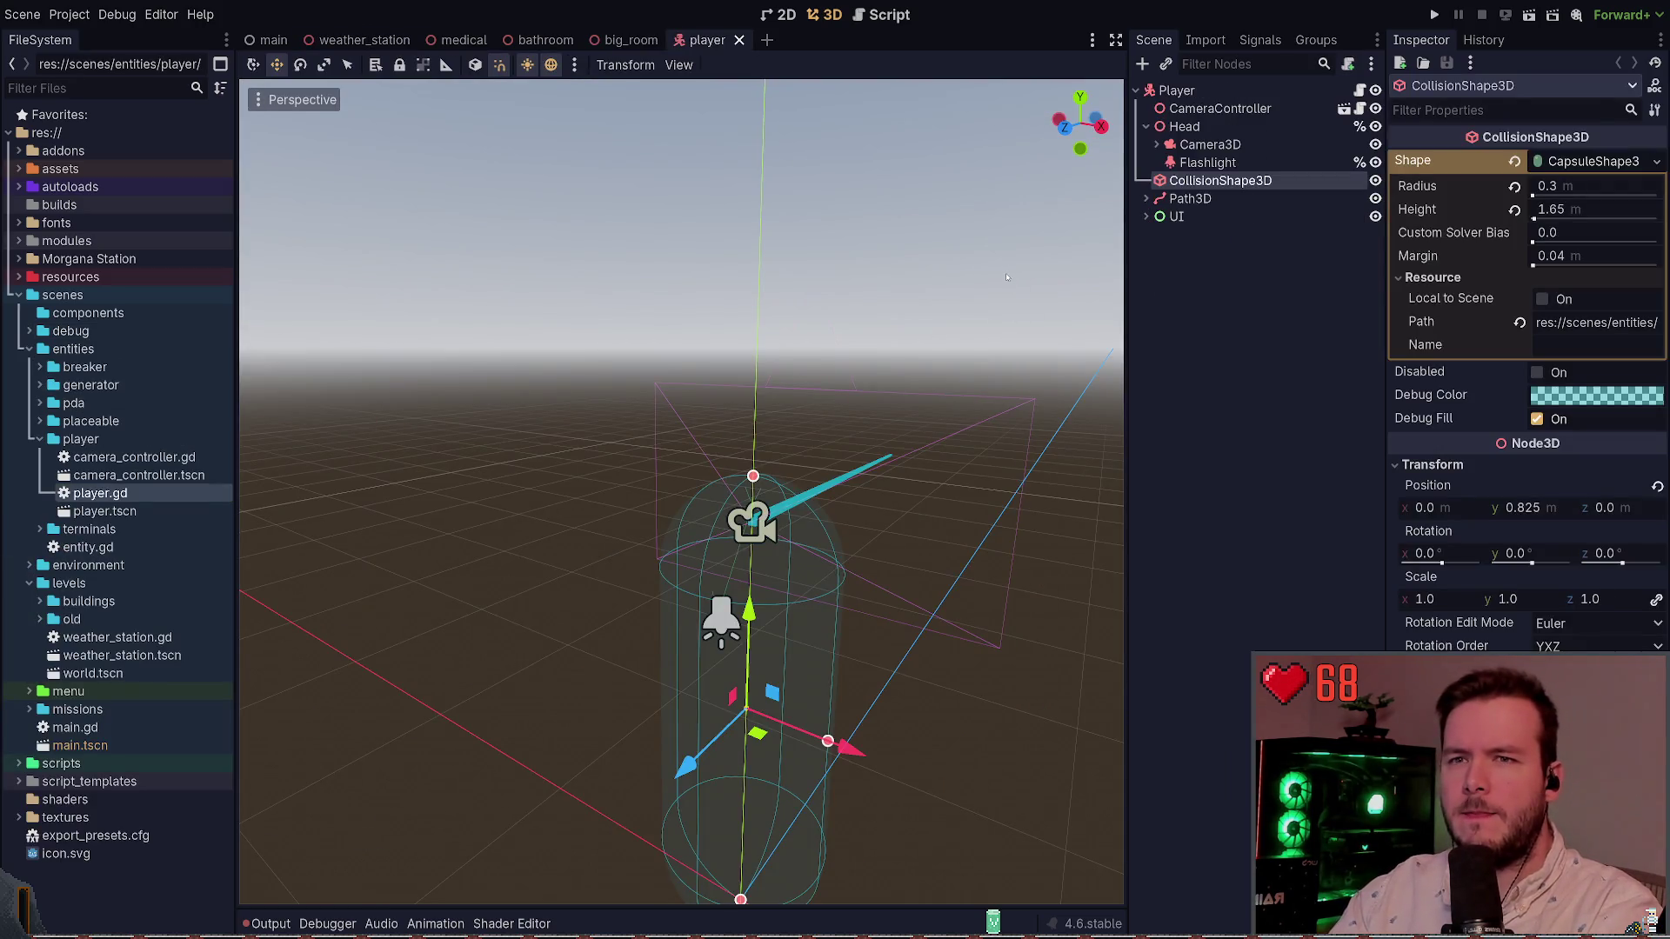
Step: Check the capsule Height field, the Head node and CollisionShape3D, then bring back the git diff
click(1596, 209)
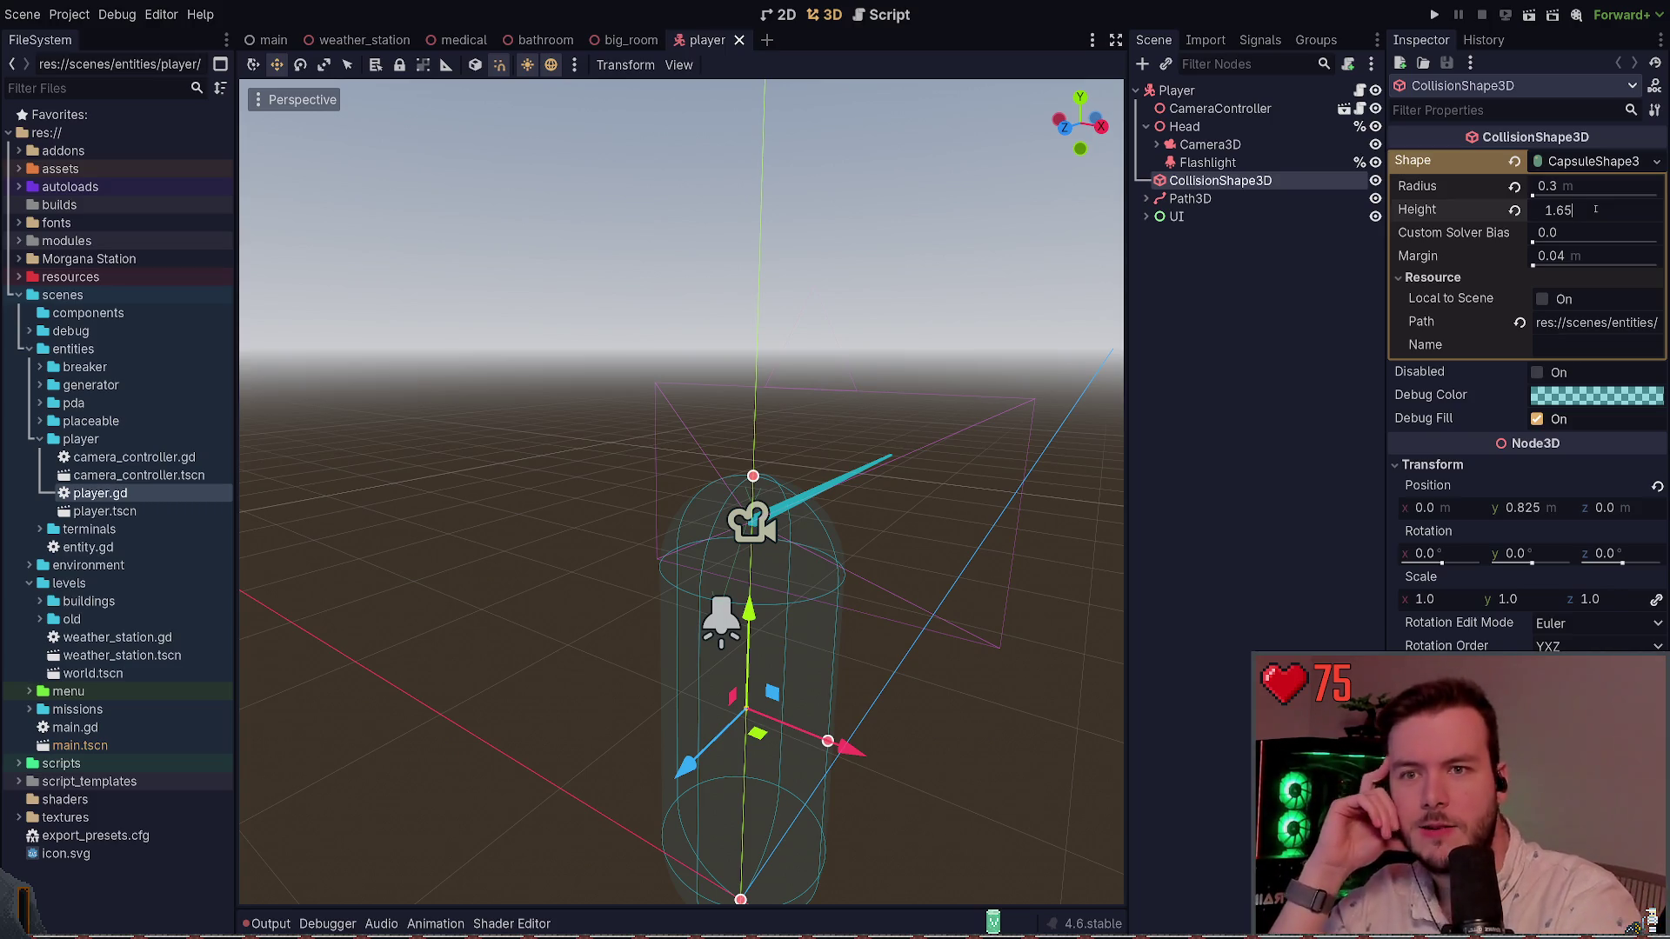
click(1250, 128)
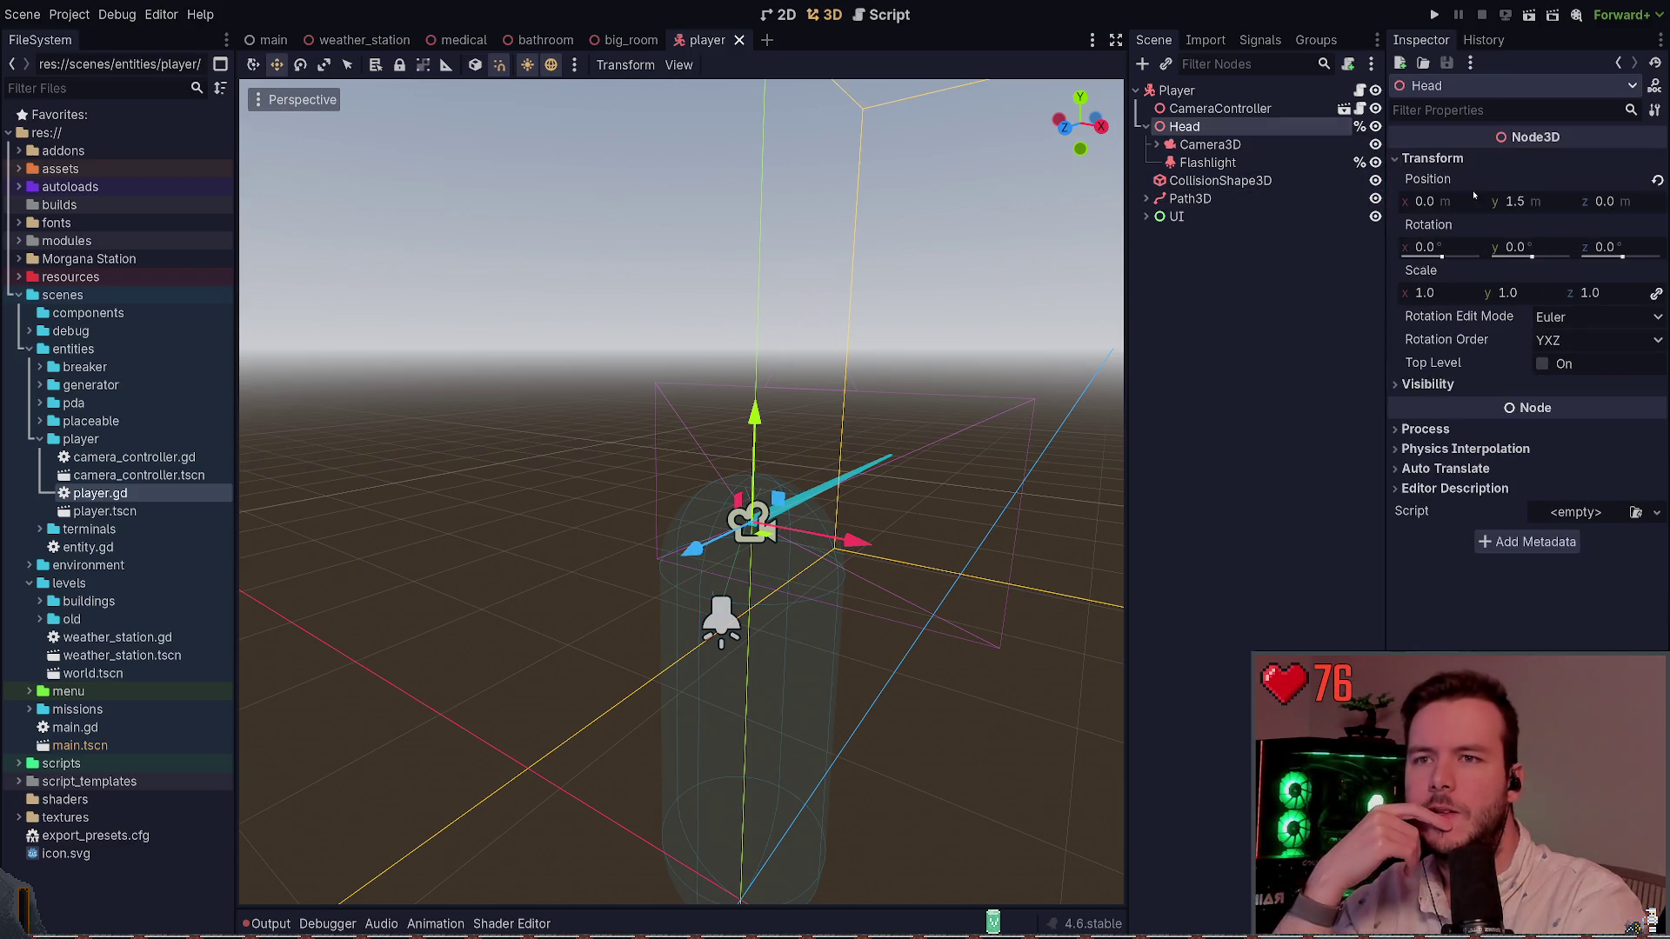
click(1252, 181)
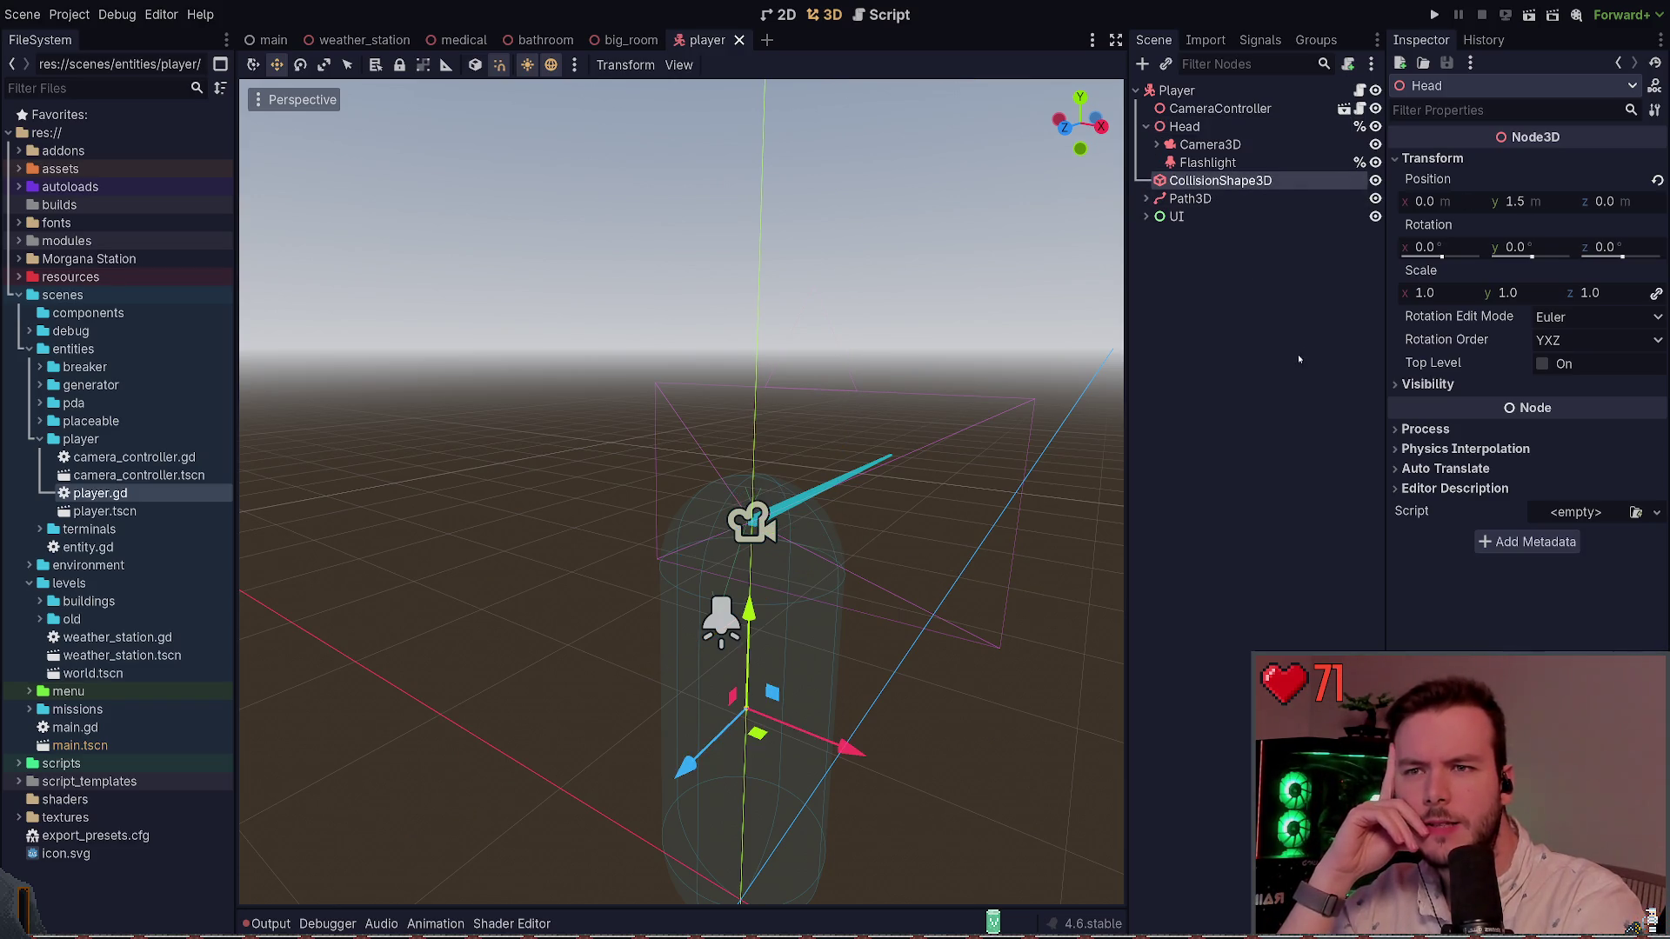
click(1235, 181)
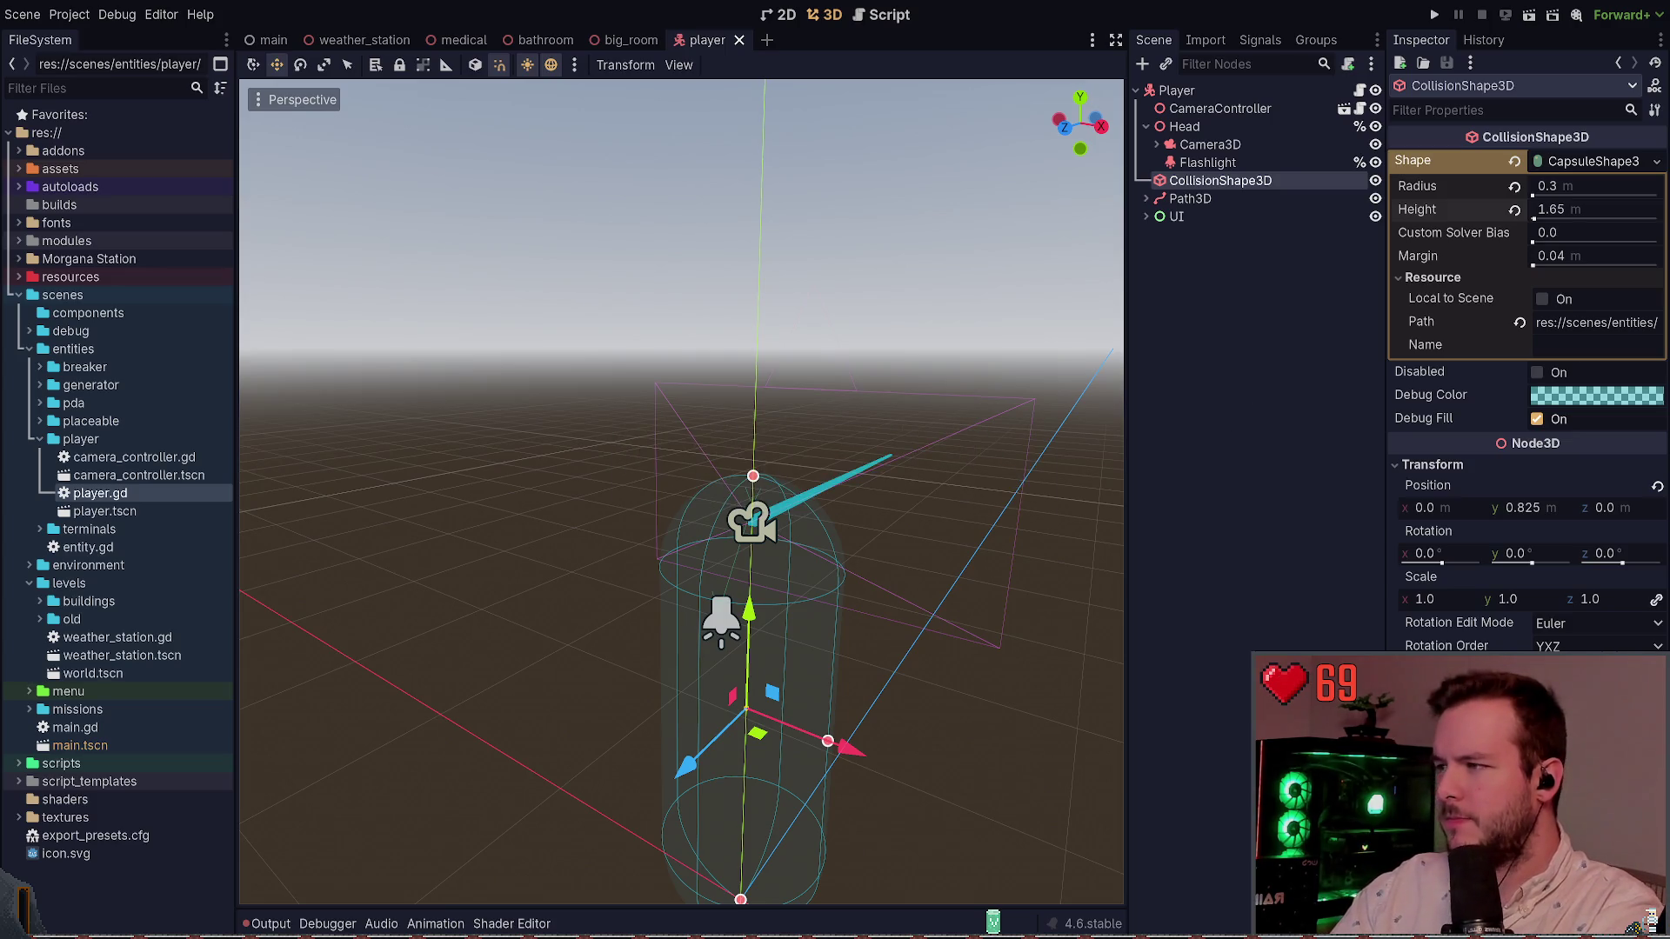
key(super+grave)
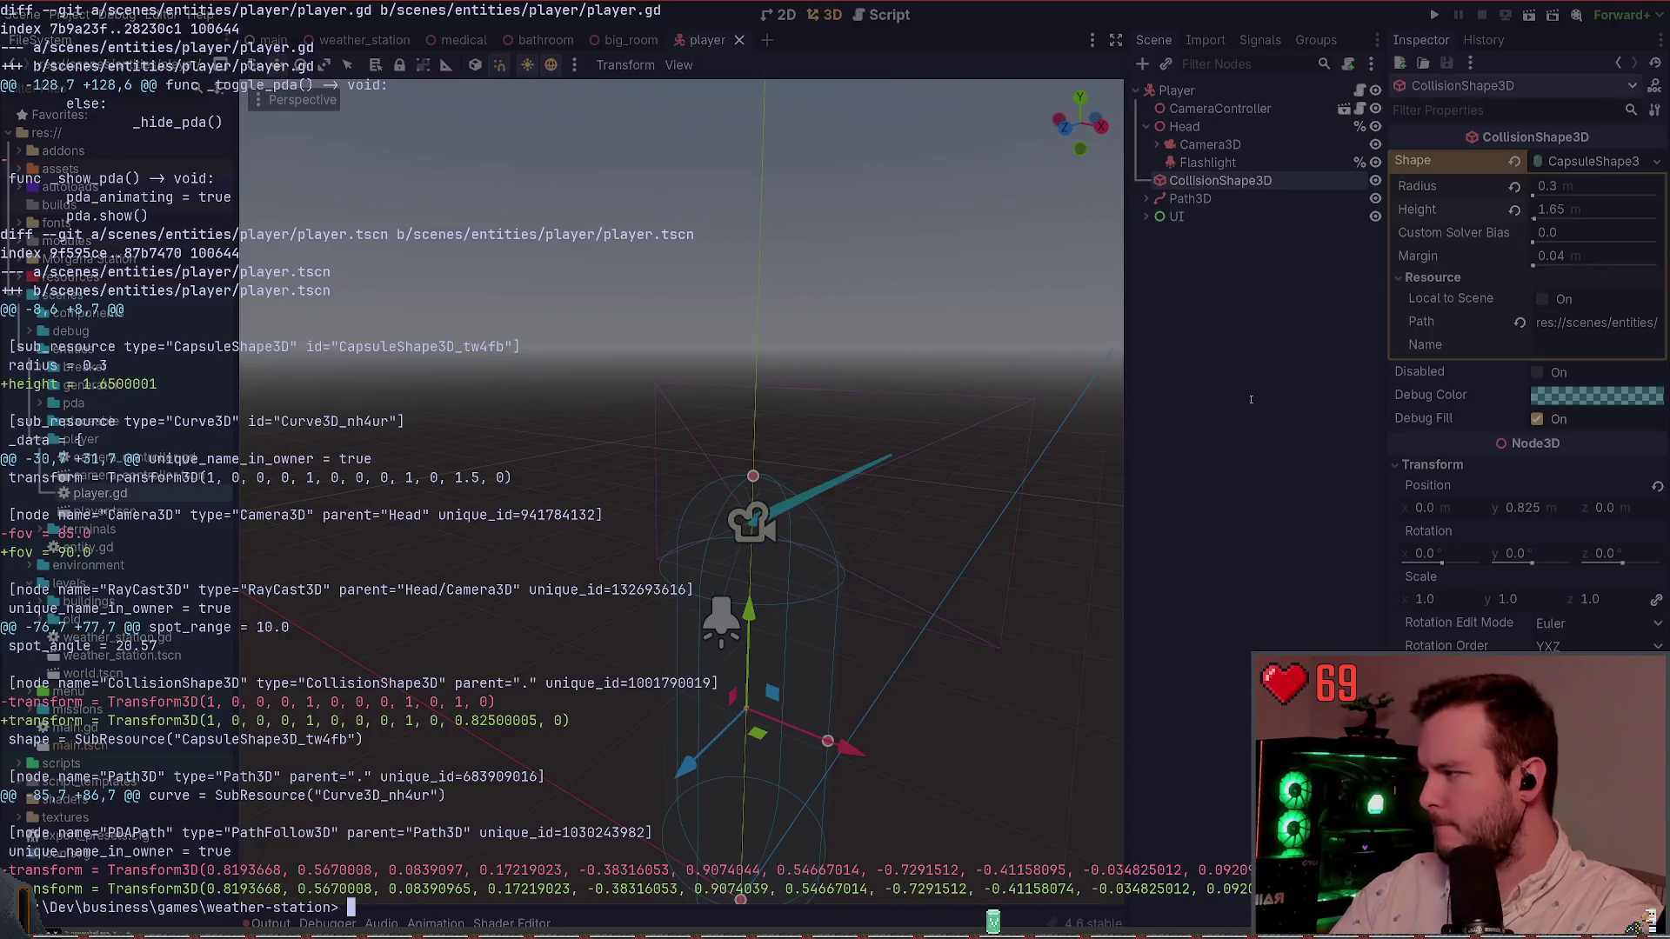
Step: Re-run the git diff on the player scene and return to the editor
key(Up)
key(Return)
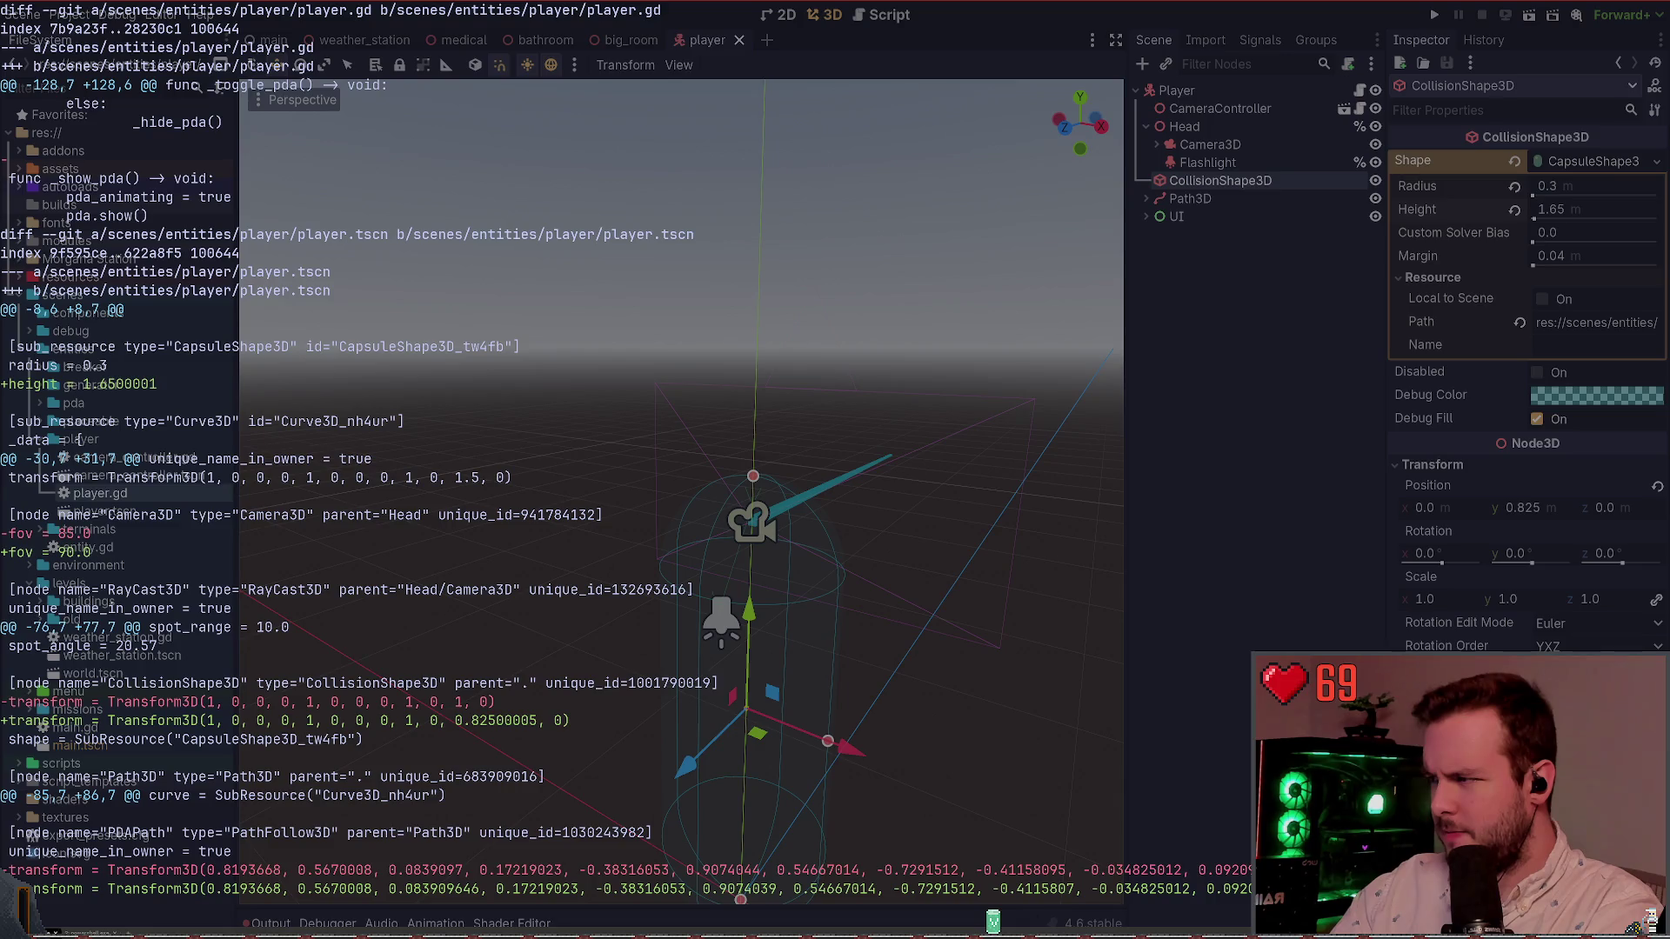
key(super+grave)
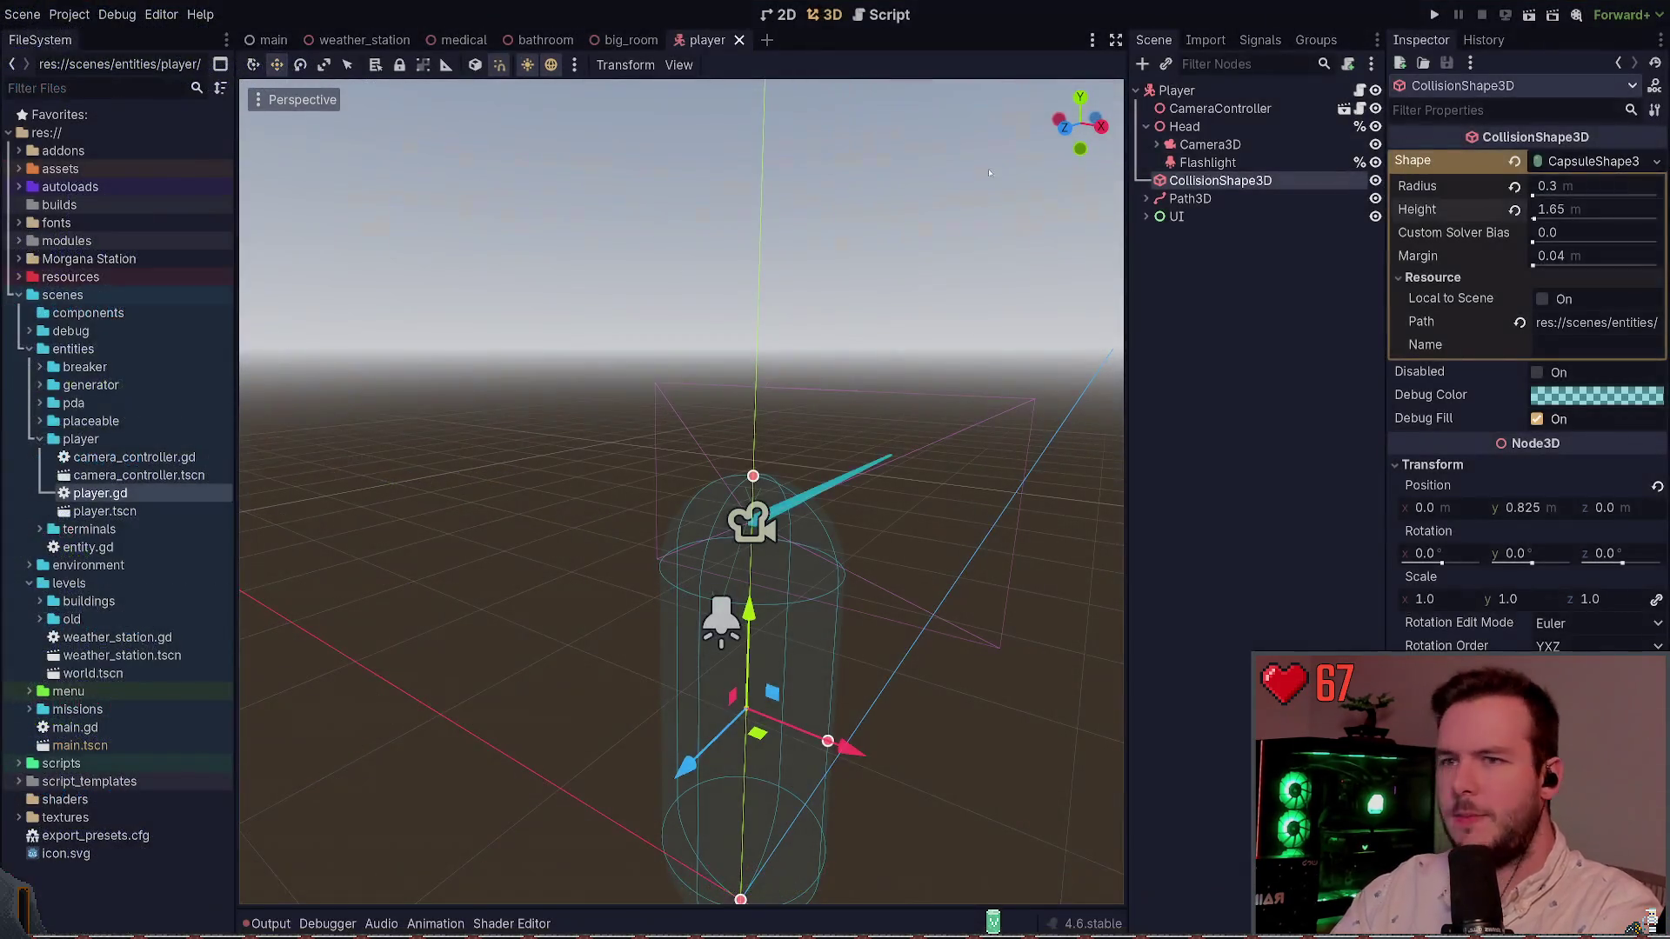
Step: Set the capsule Height to 1.64 and save the player scene
click(1596, 213)
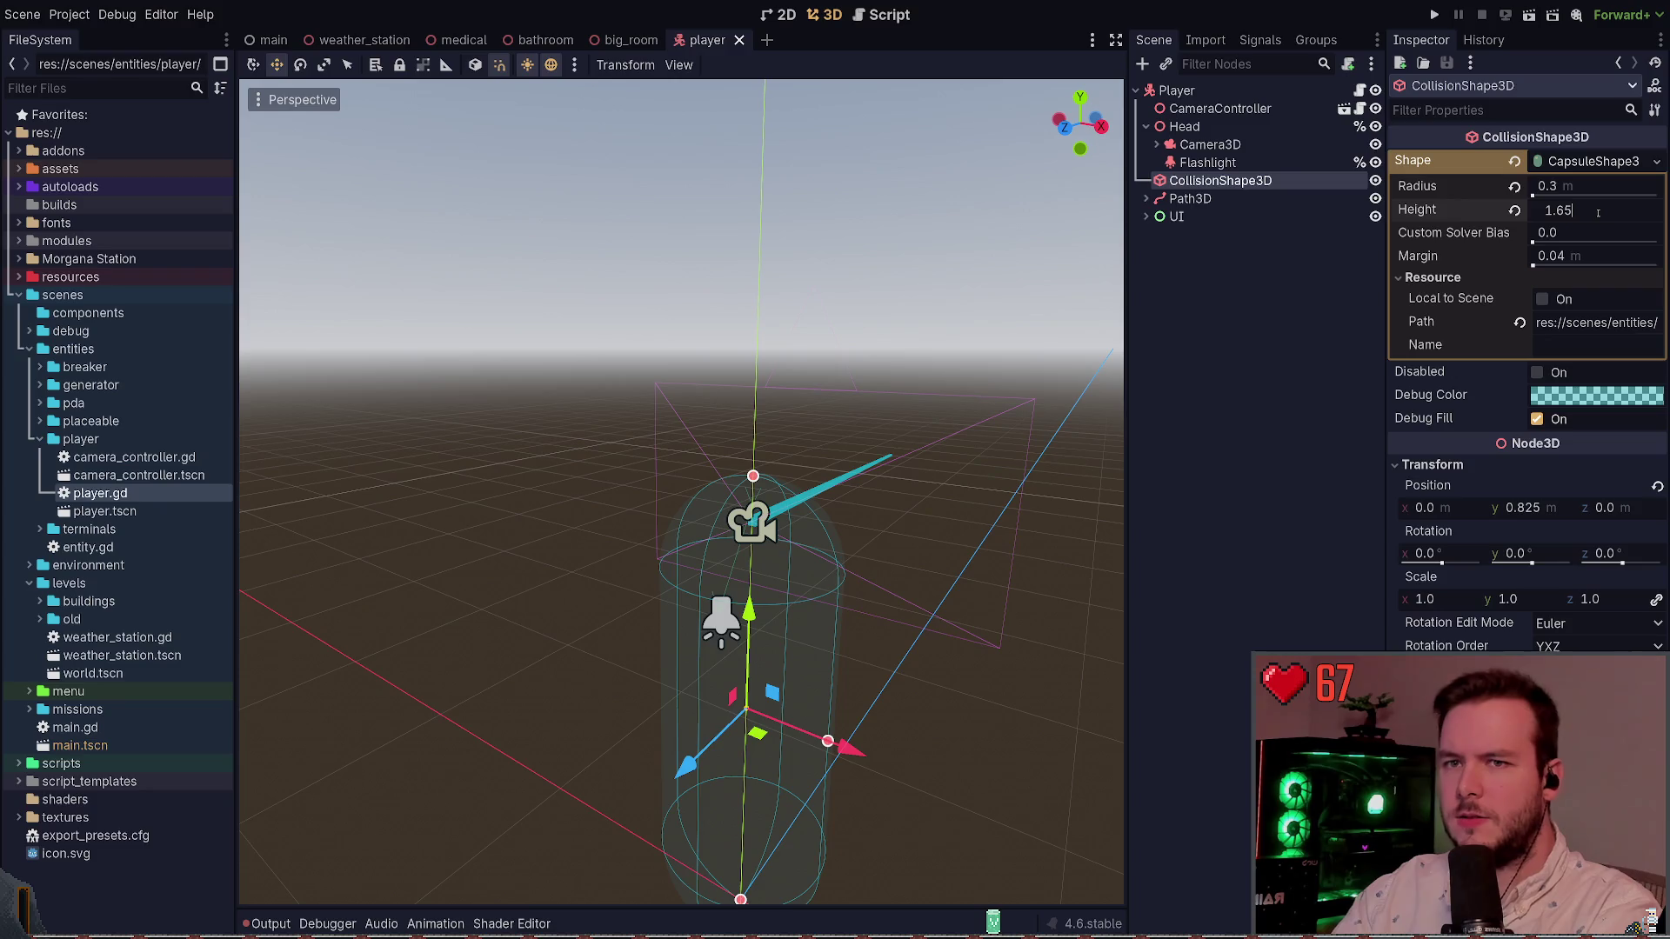
text(1.64)
key(Return)
key(ctrl+s)
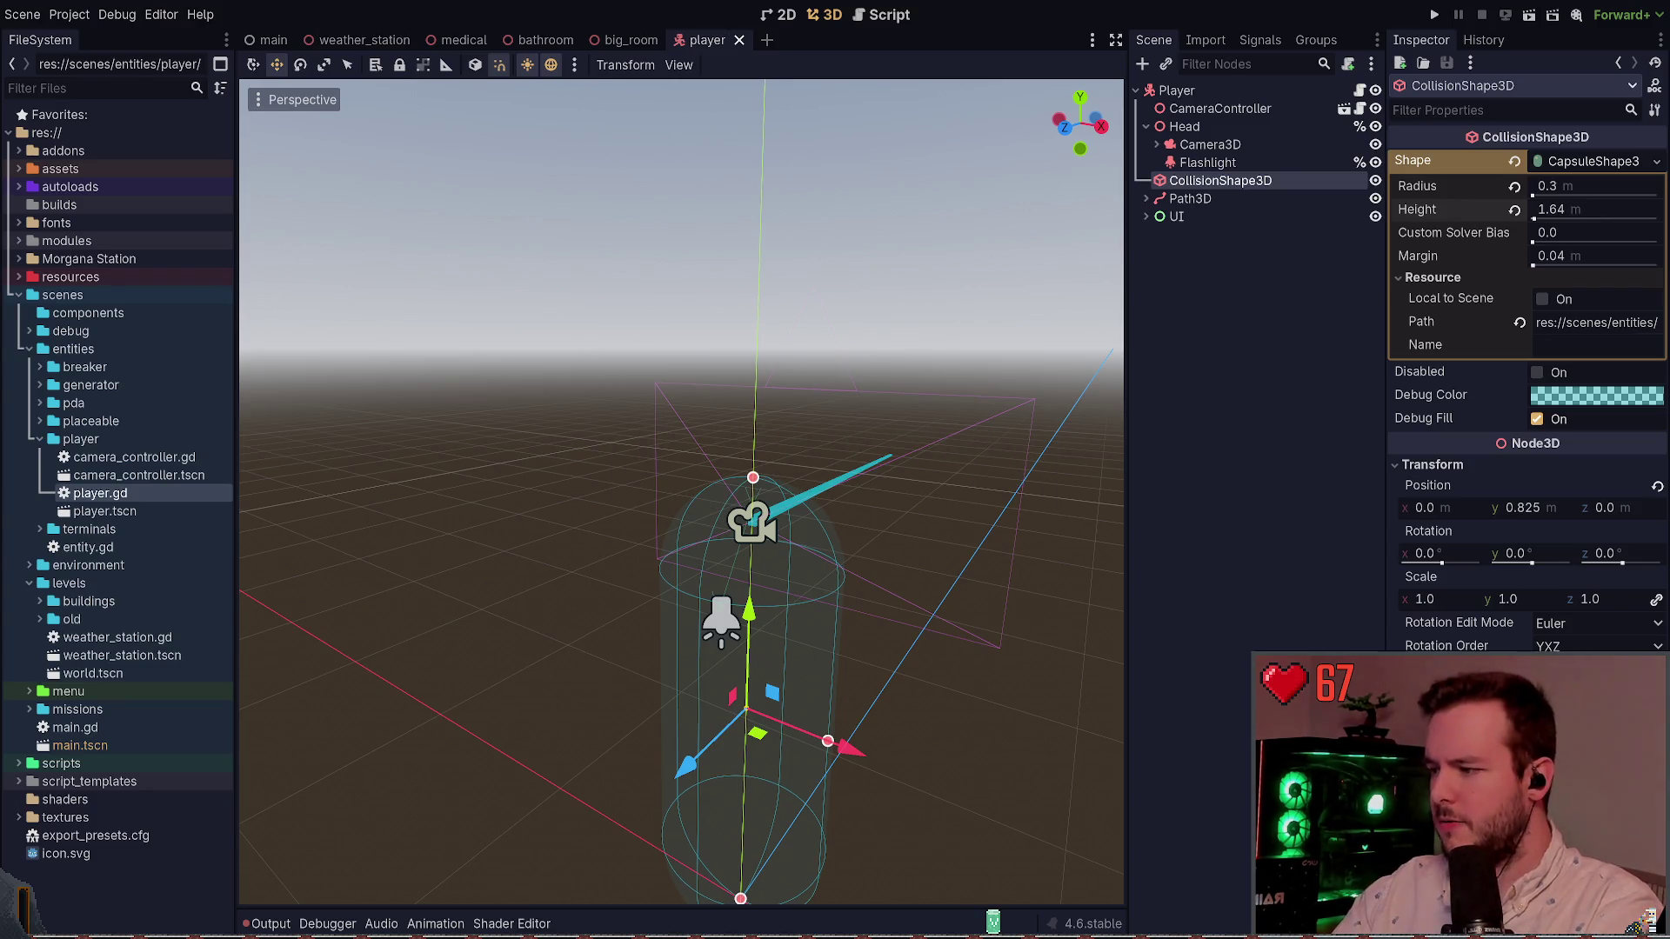
Step: Diff player.gd and the scenes\entities\placeable\ folder in the terminal
key(super+grave)
text(git diff .\scenes\entities\player\)
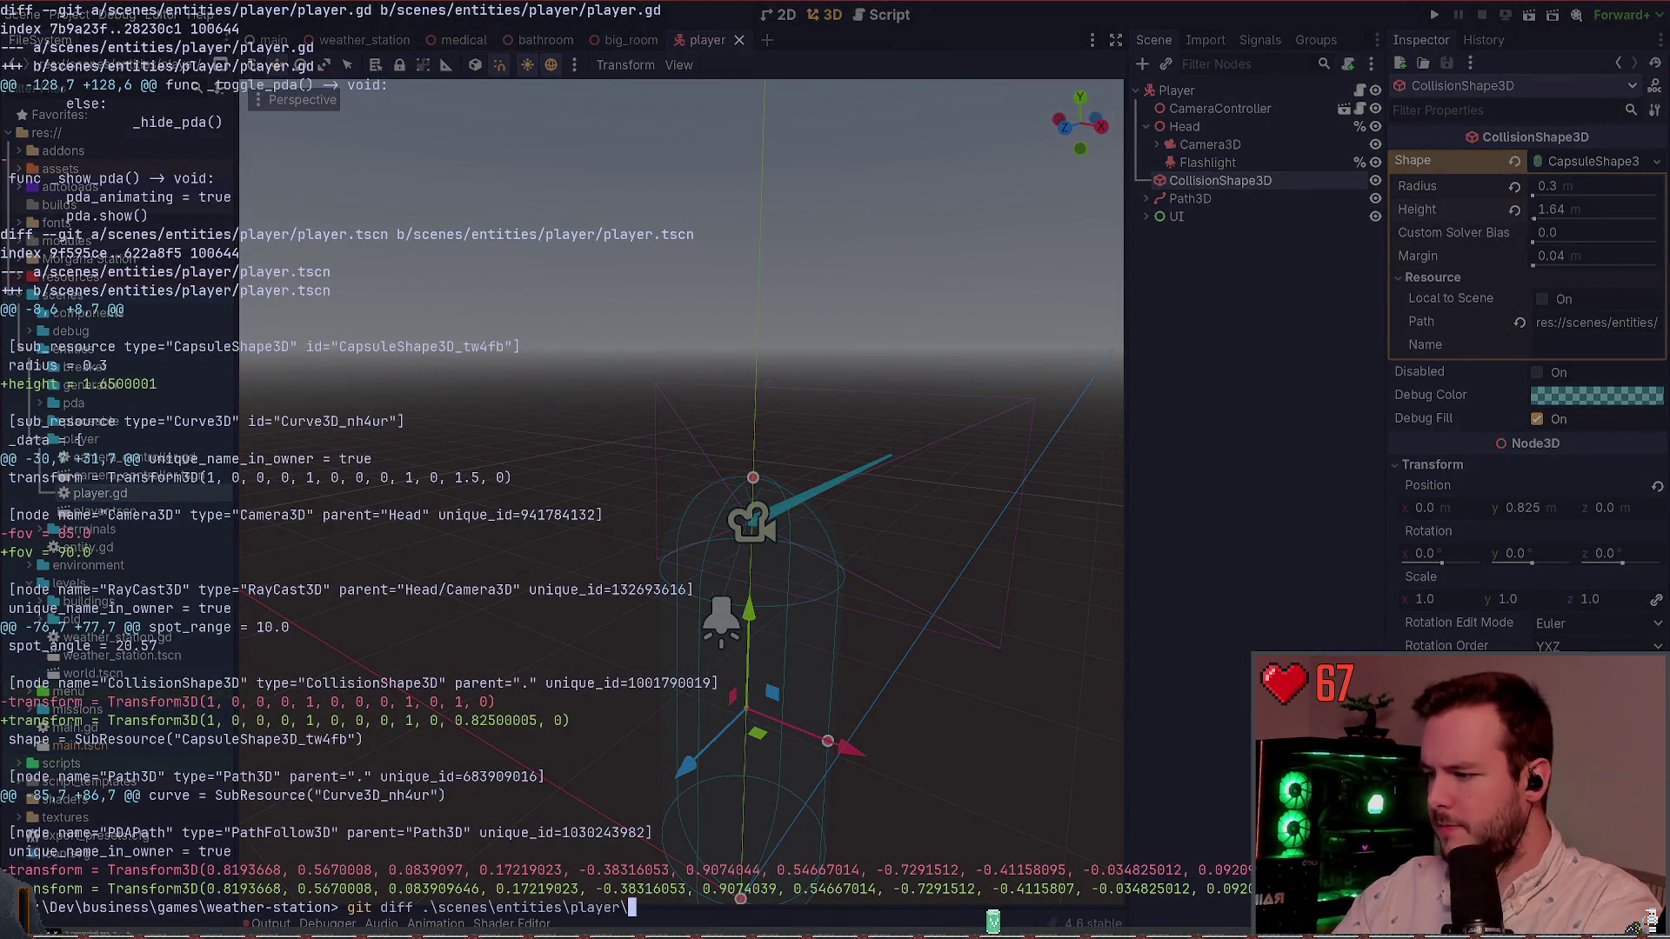
text(player.gd)
key(Return)
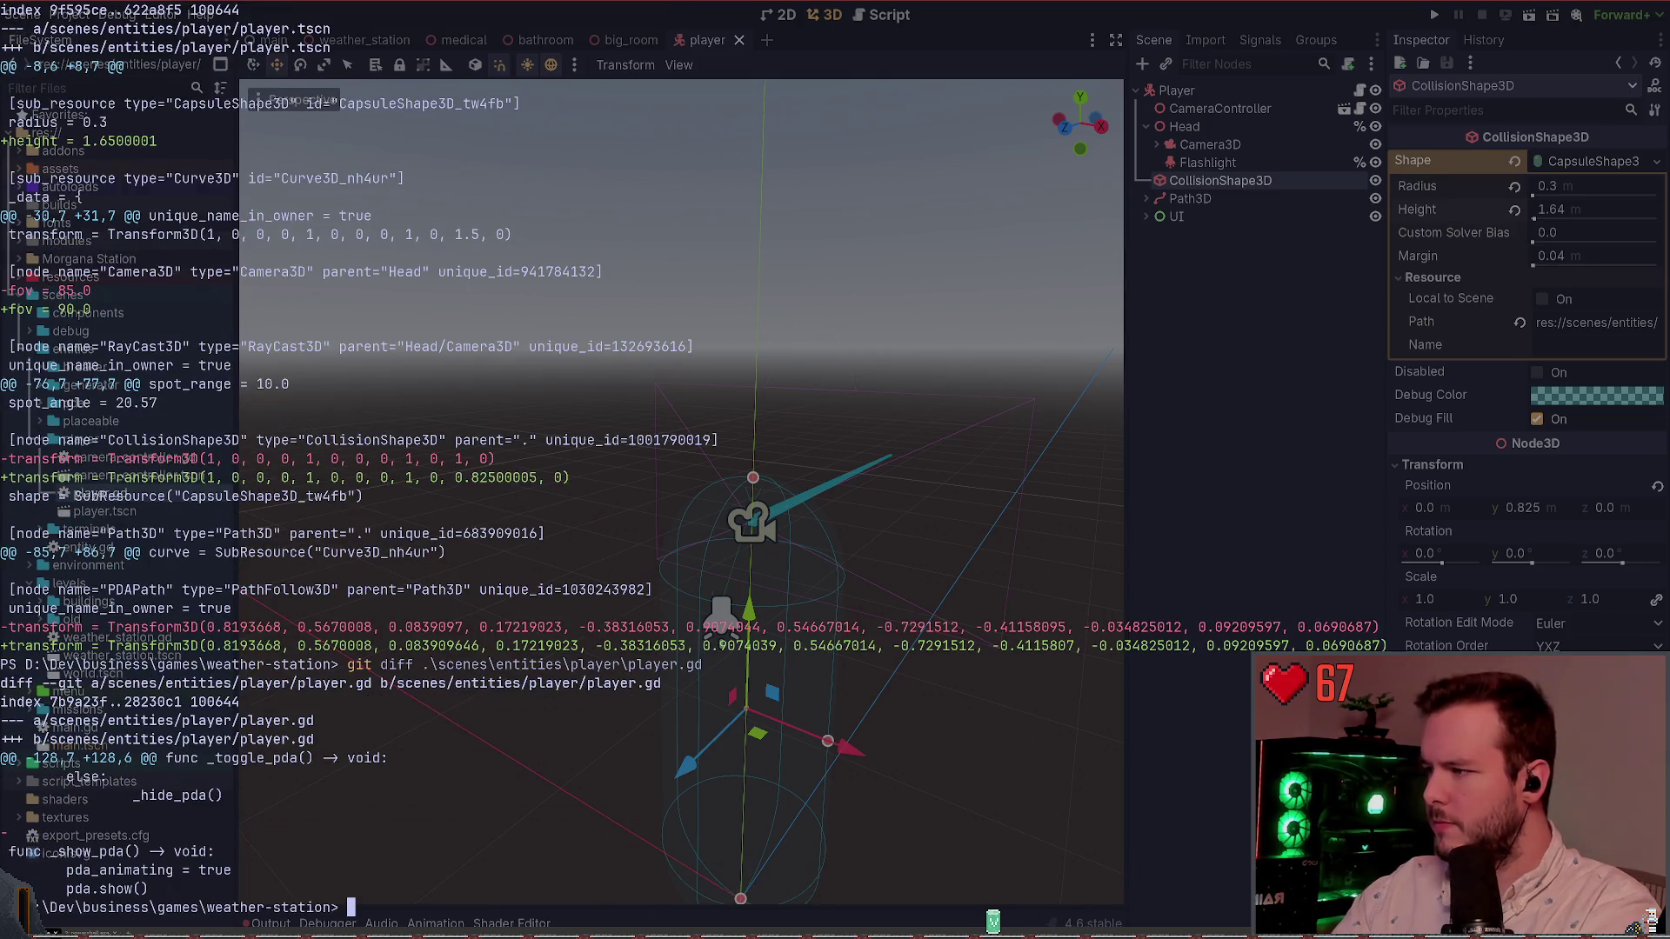
text(git diff .\scenes\entities\placeable\)
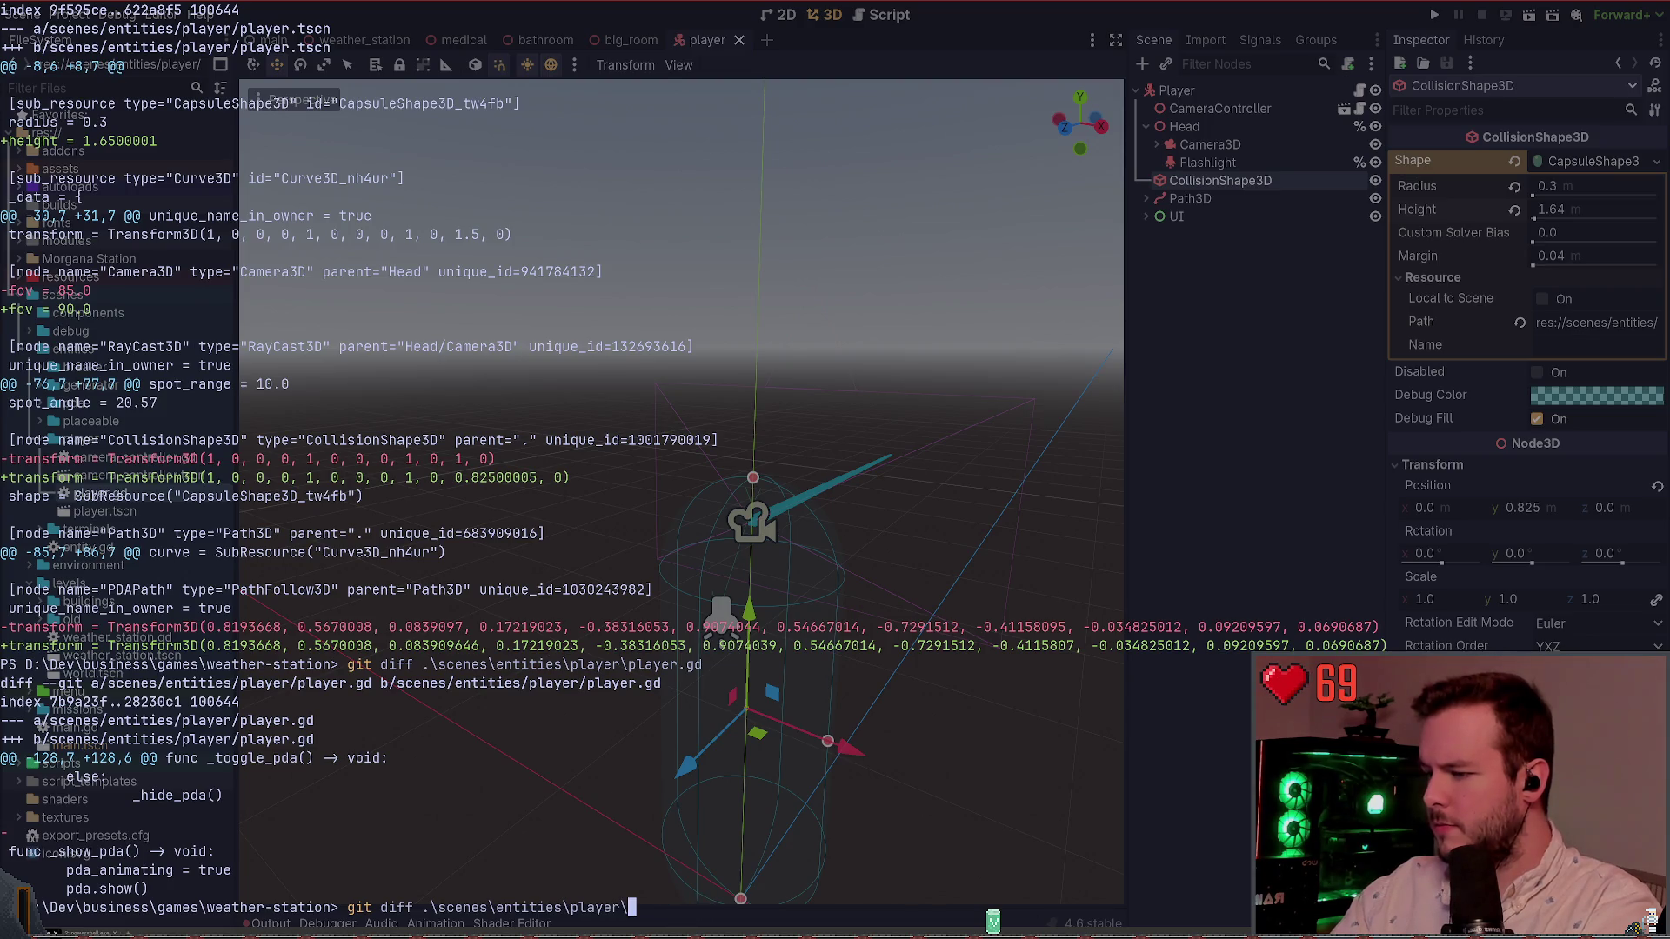
scroll(348, 470, up, 5)
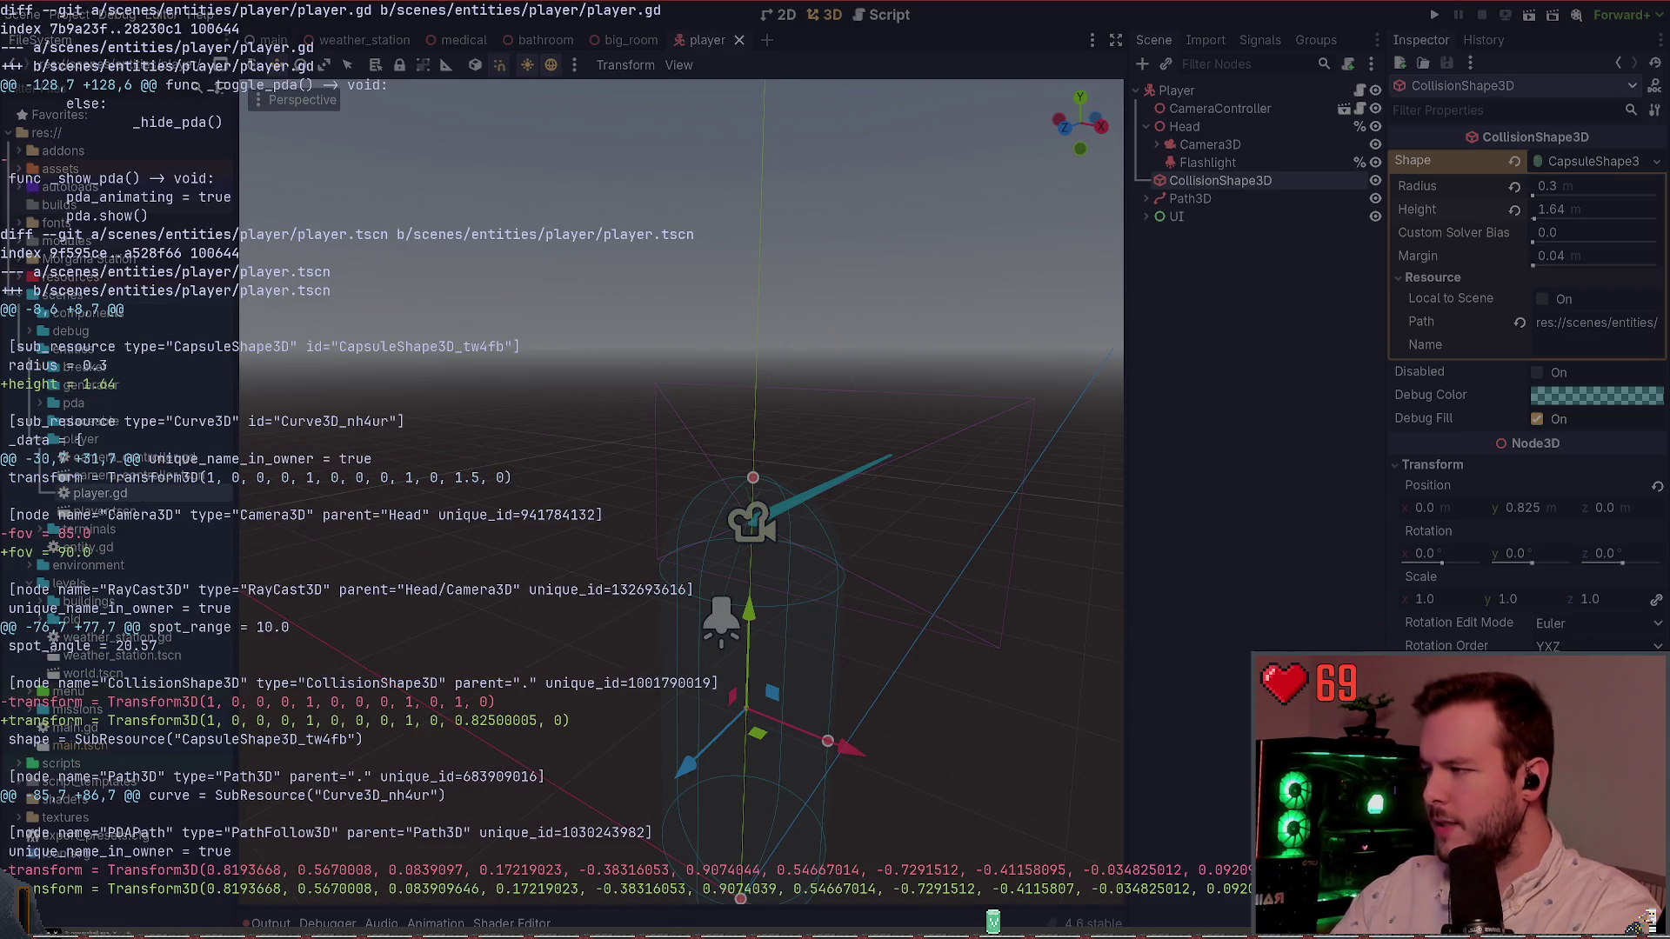
key(super+grave)
Step: Change the capsule Height to 1.65 and save the scene
click(1611, 210)
key(BackSpace)
text(5)
key(Return)
key(ctrl+s)
Step: Re-run the player scene diff to confirm height 1.65, then return to the editor
key(super+grave)
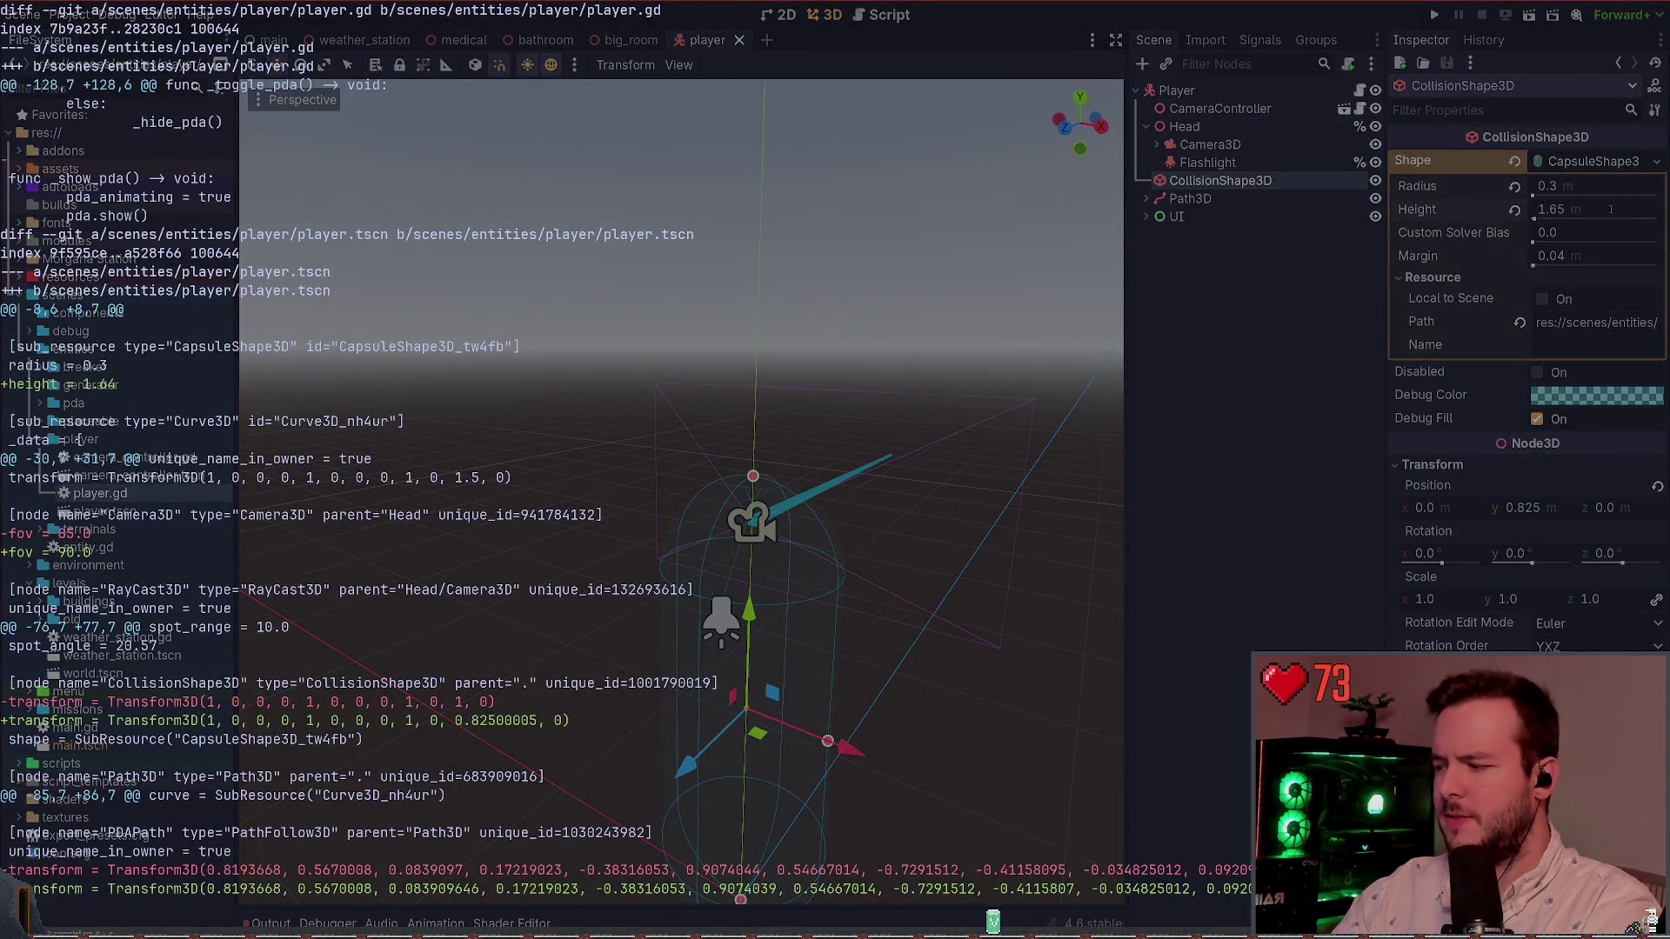
key(Up)
key(Return)
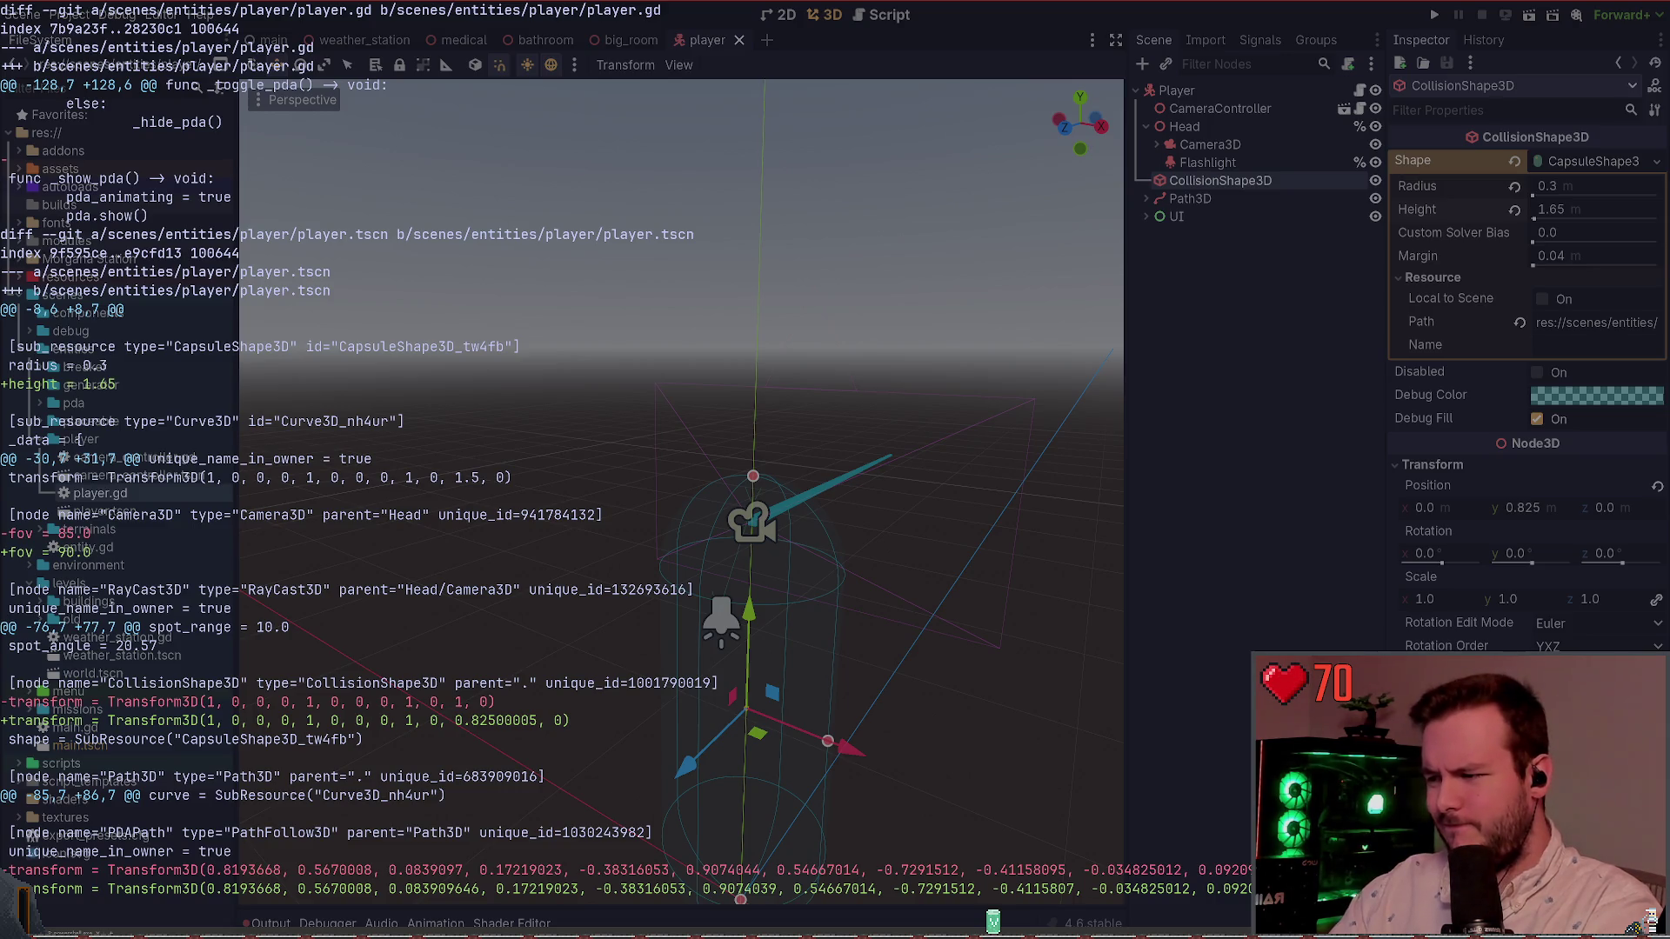
key(q)
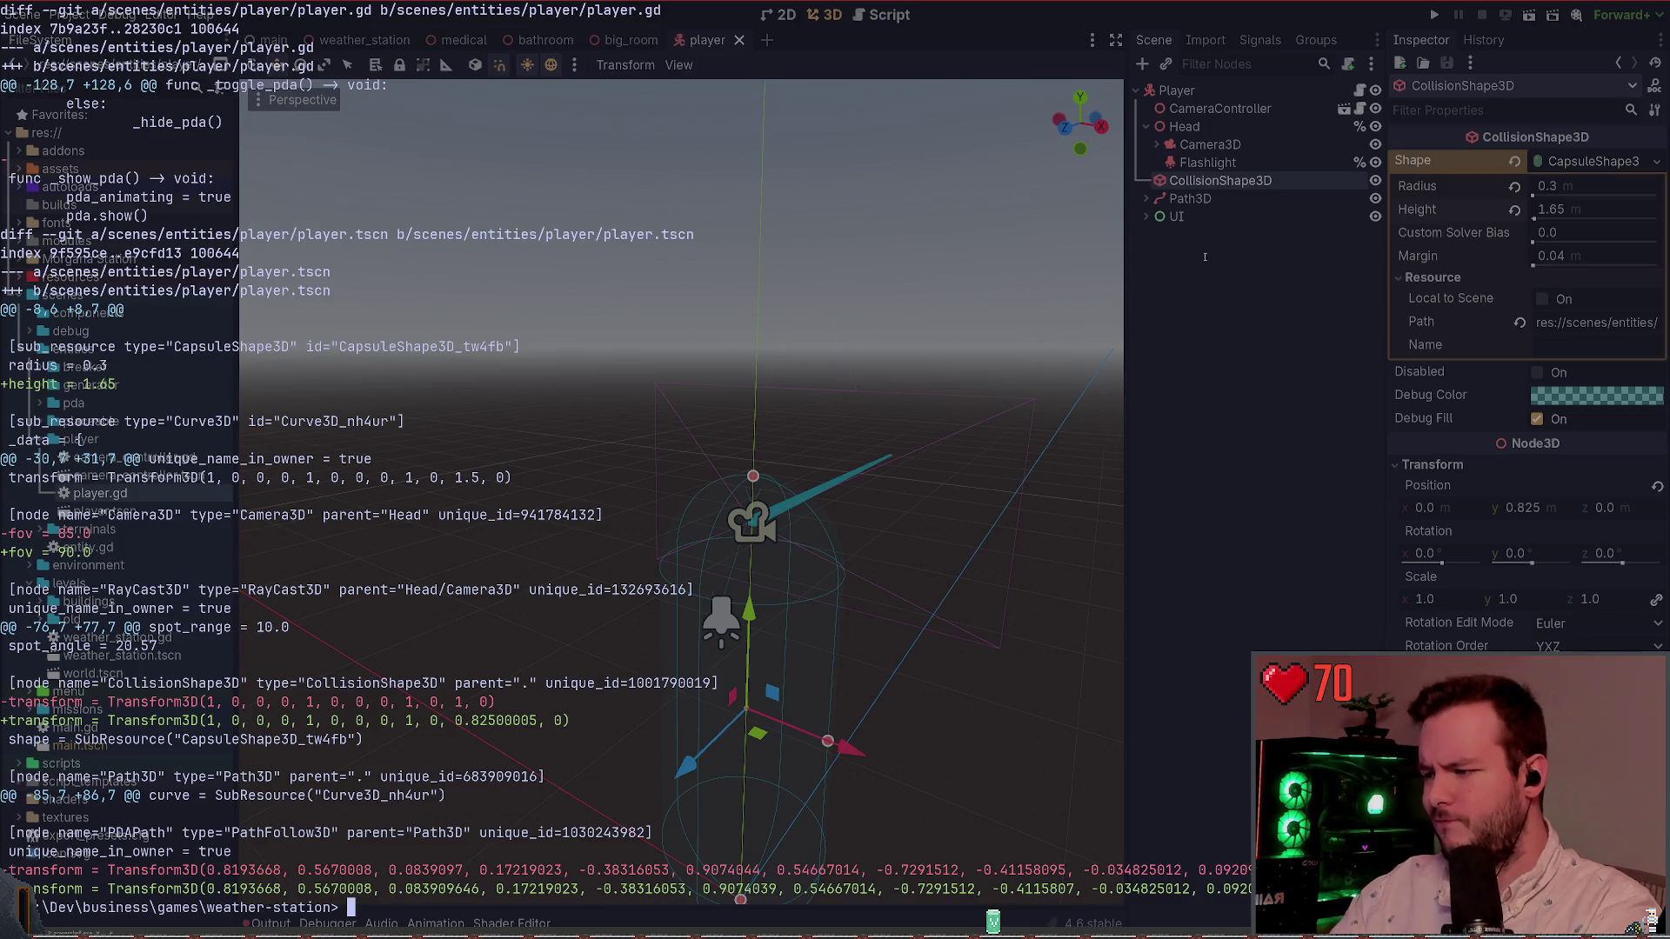
key(alt+Tab)
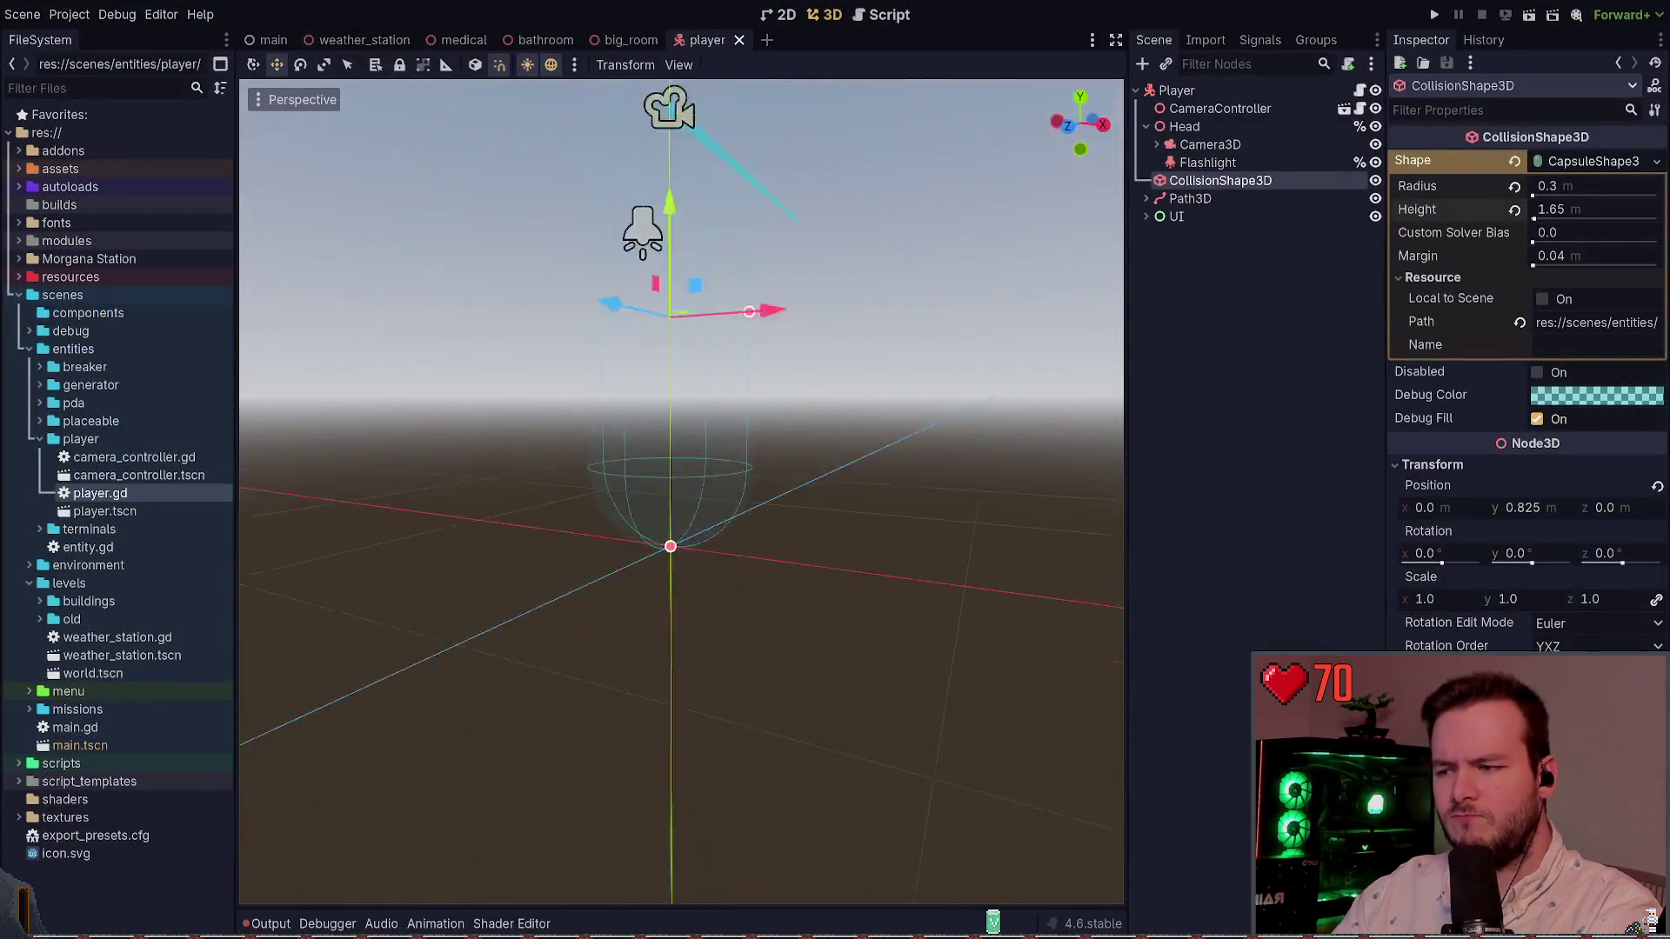
Step: Leave the capsule y position at 0.825 and orbit to look down on the capsule
click(1555, 513)
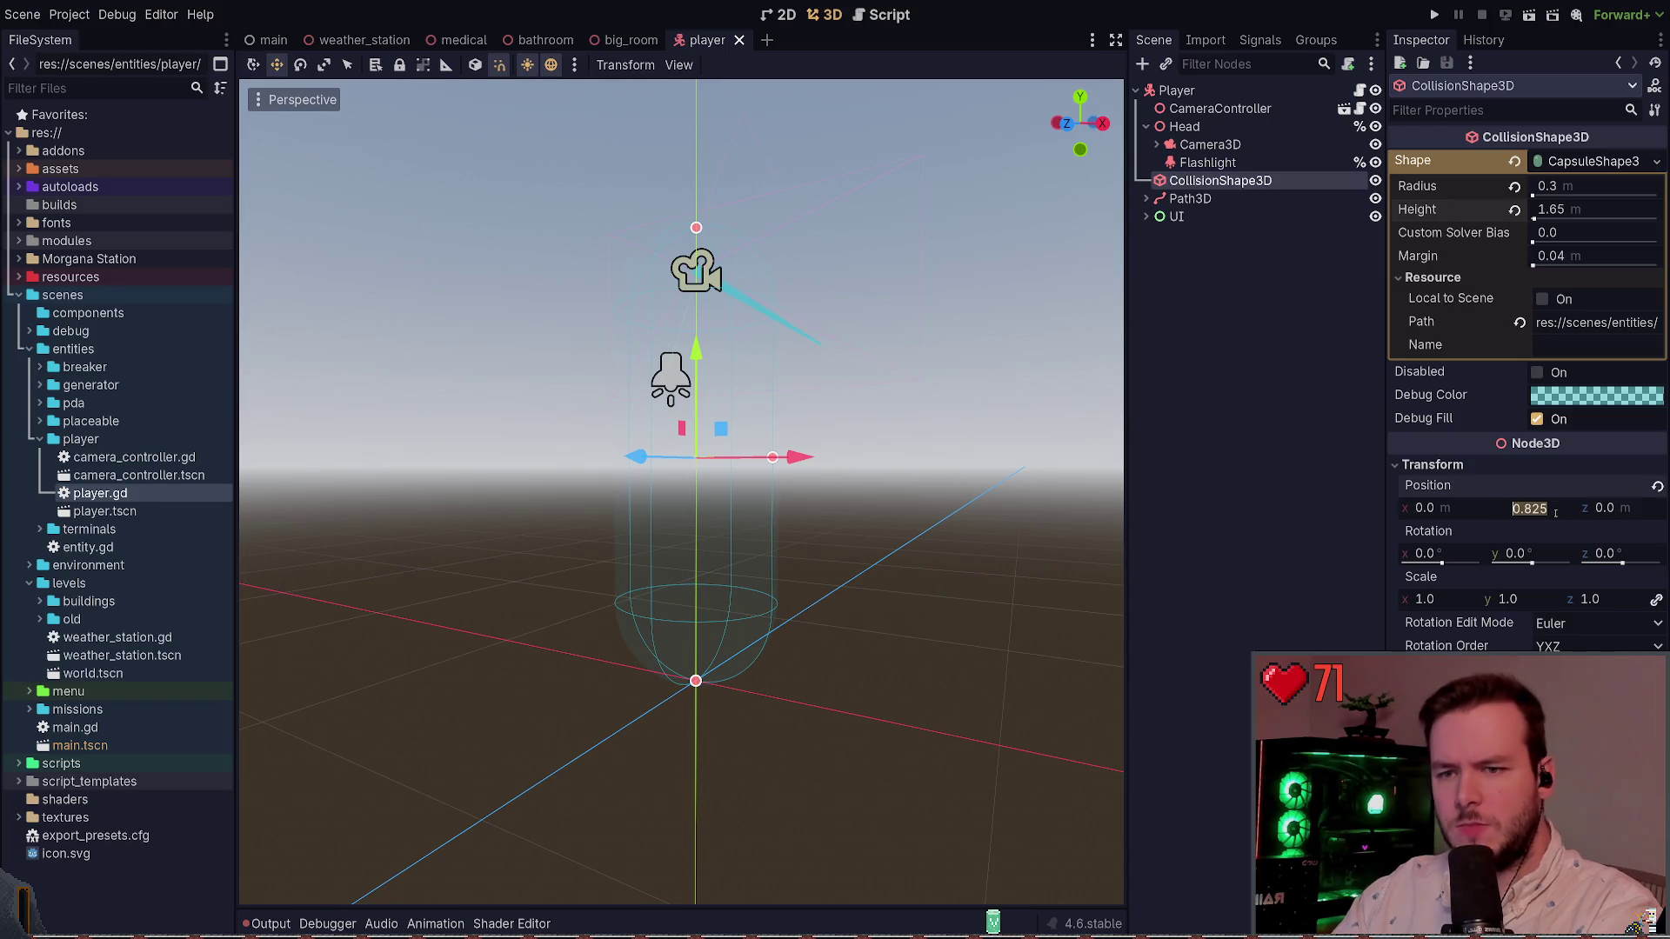
key(Return)
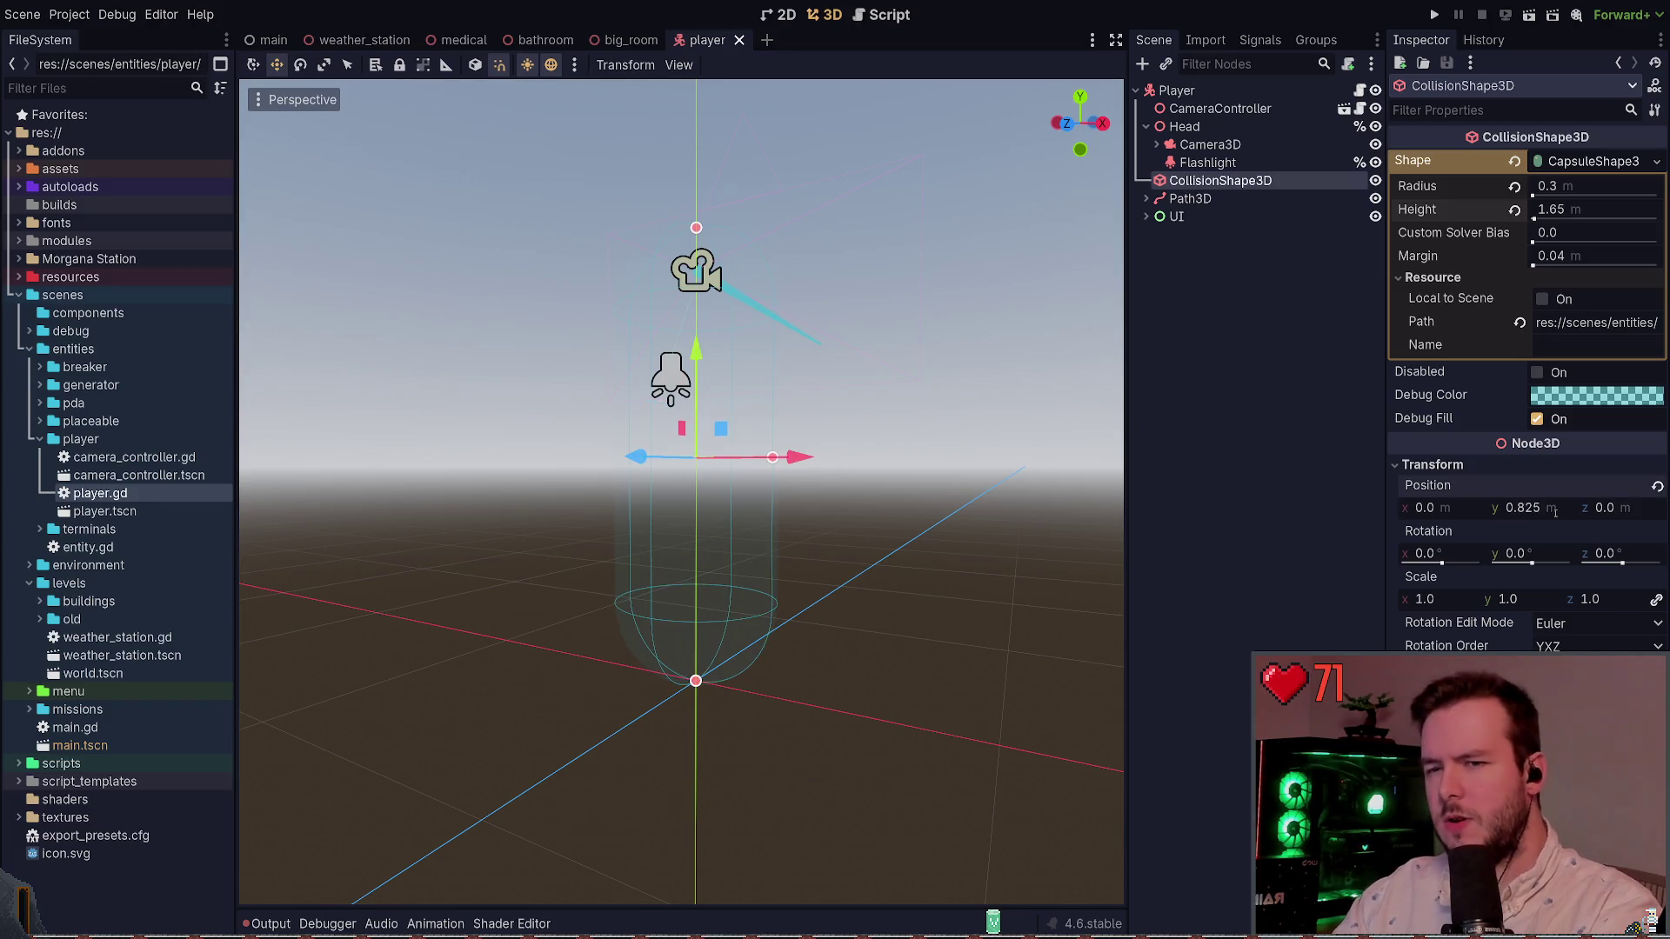
drag(992, 533, 991, 609)
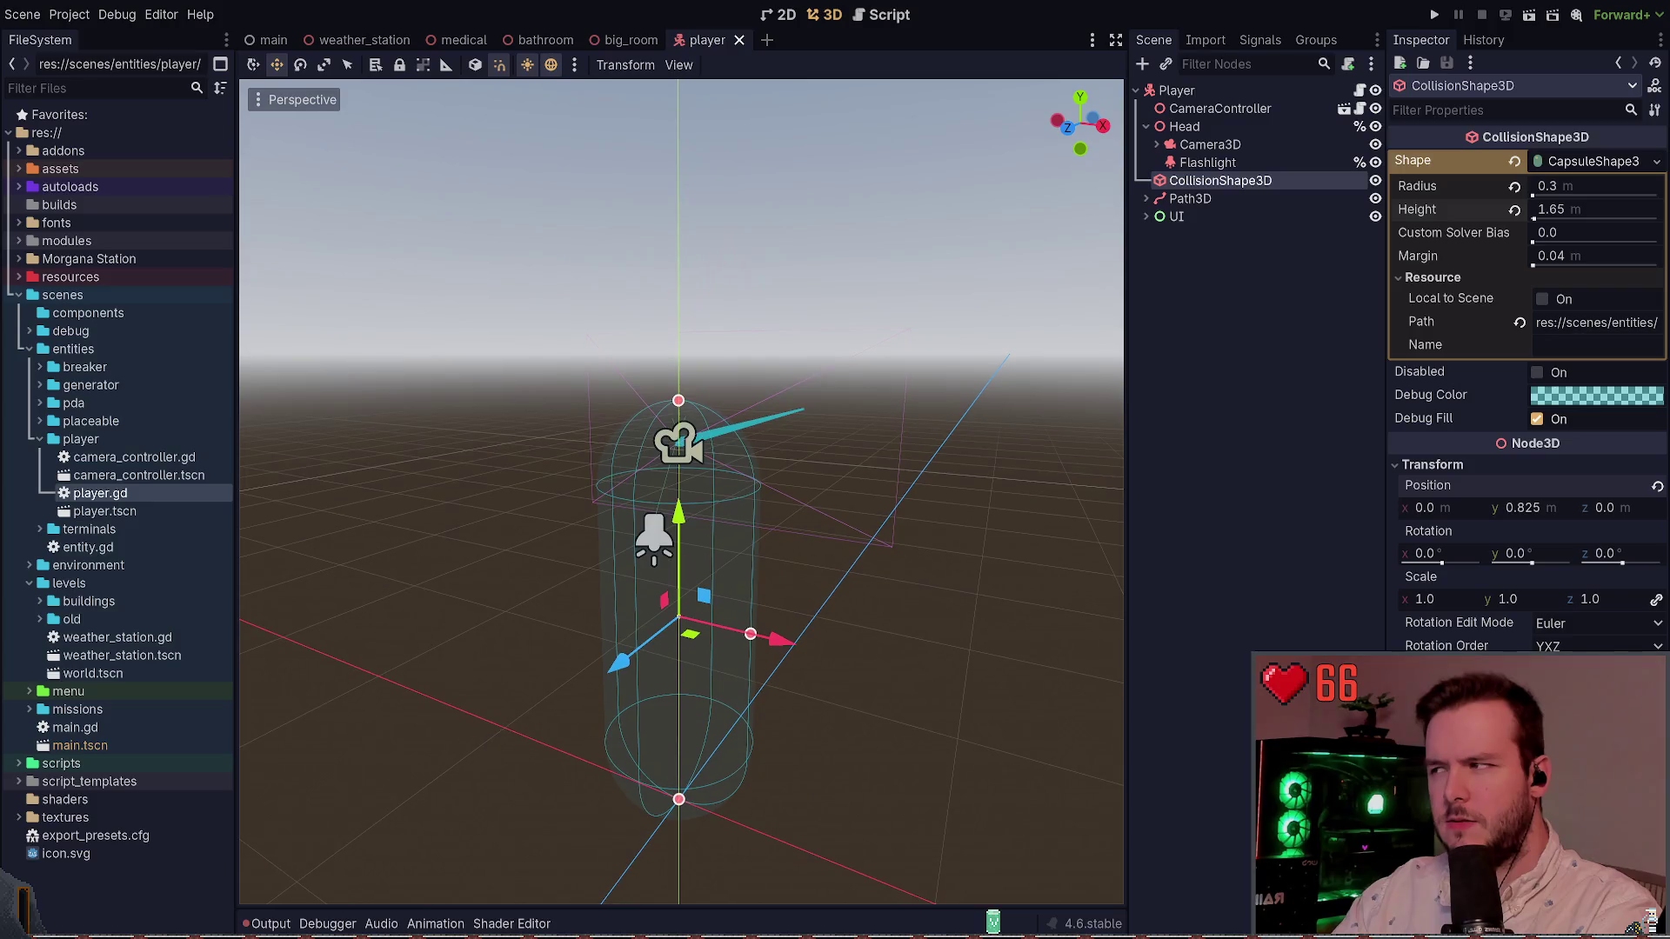
Step: Run git status and scroll back to select the +height = 1.65 diff line
key(super+grave)
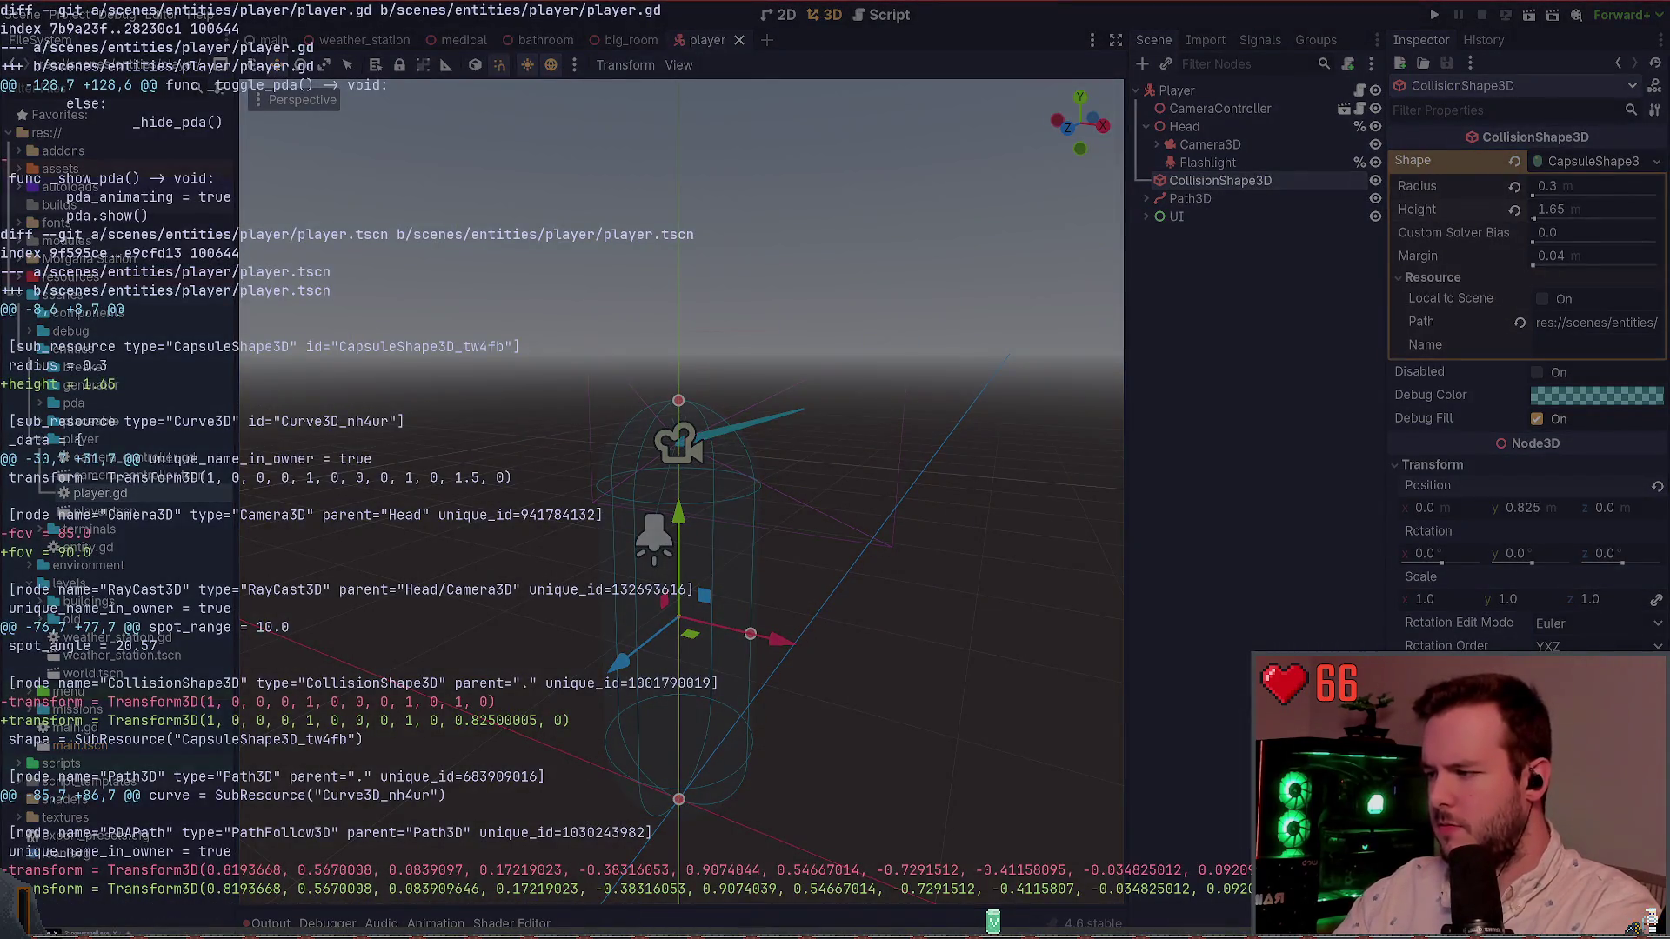
text(git stat)
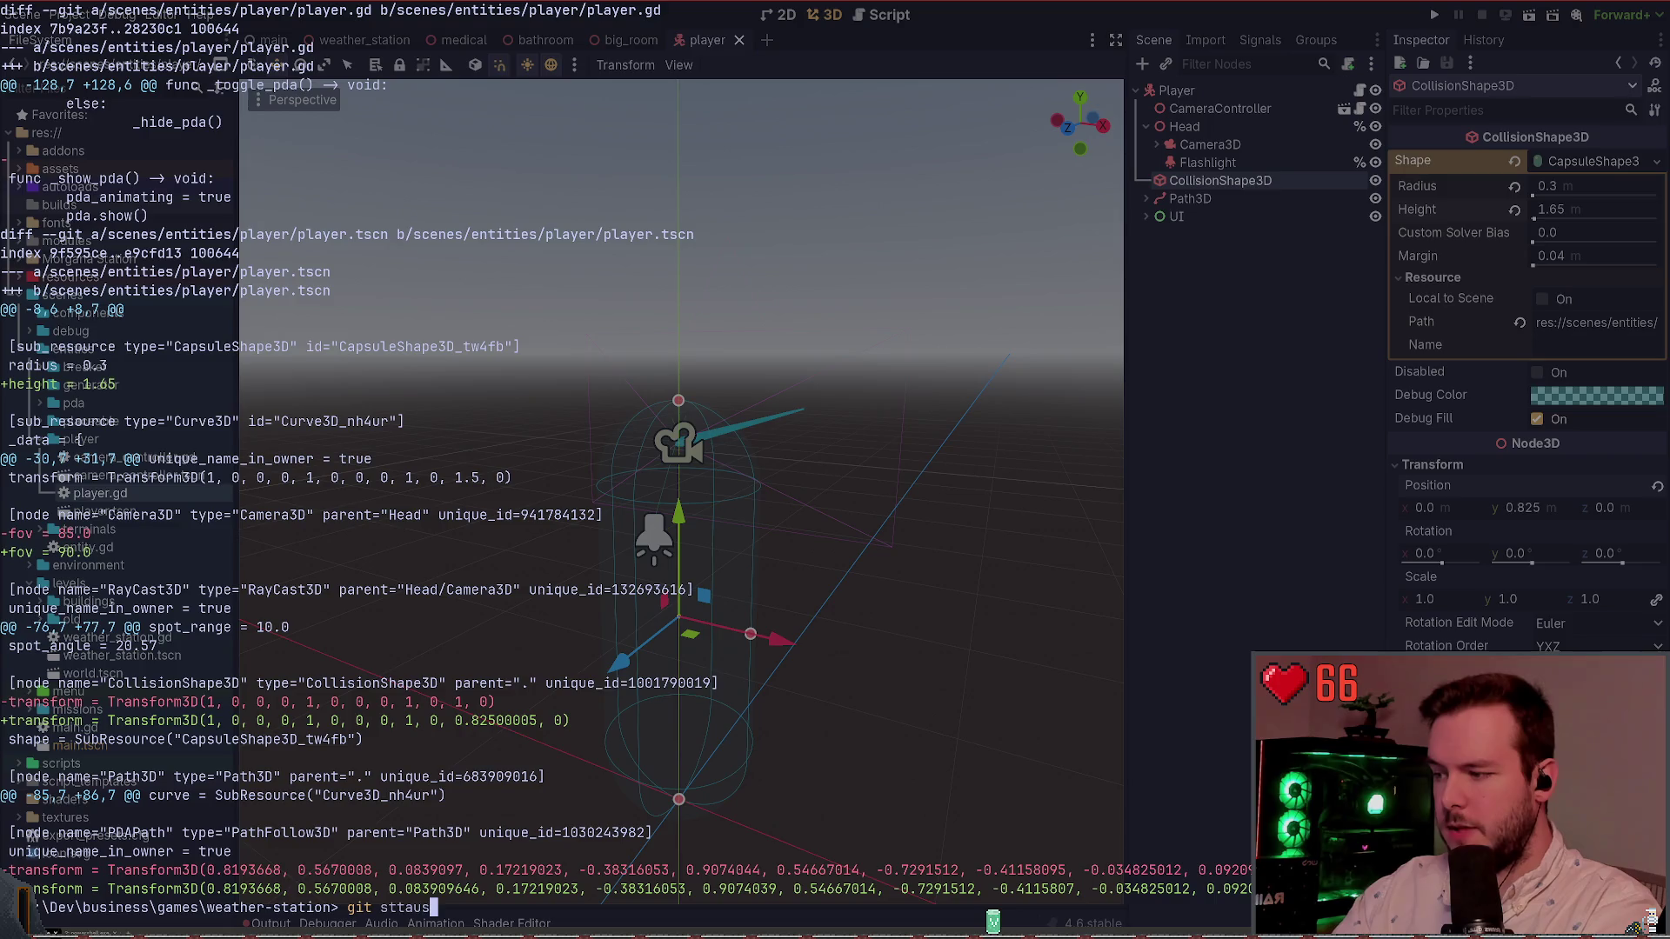
text(us)
key(Return)
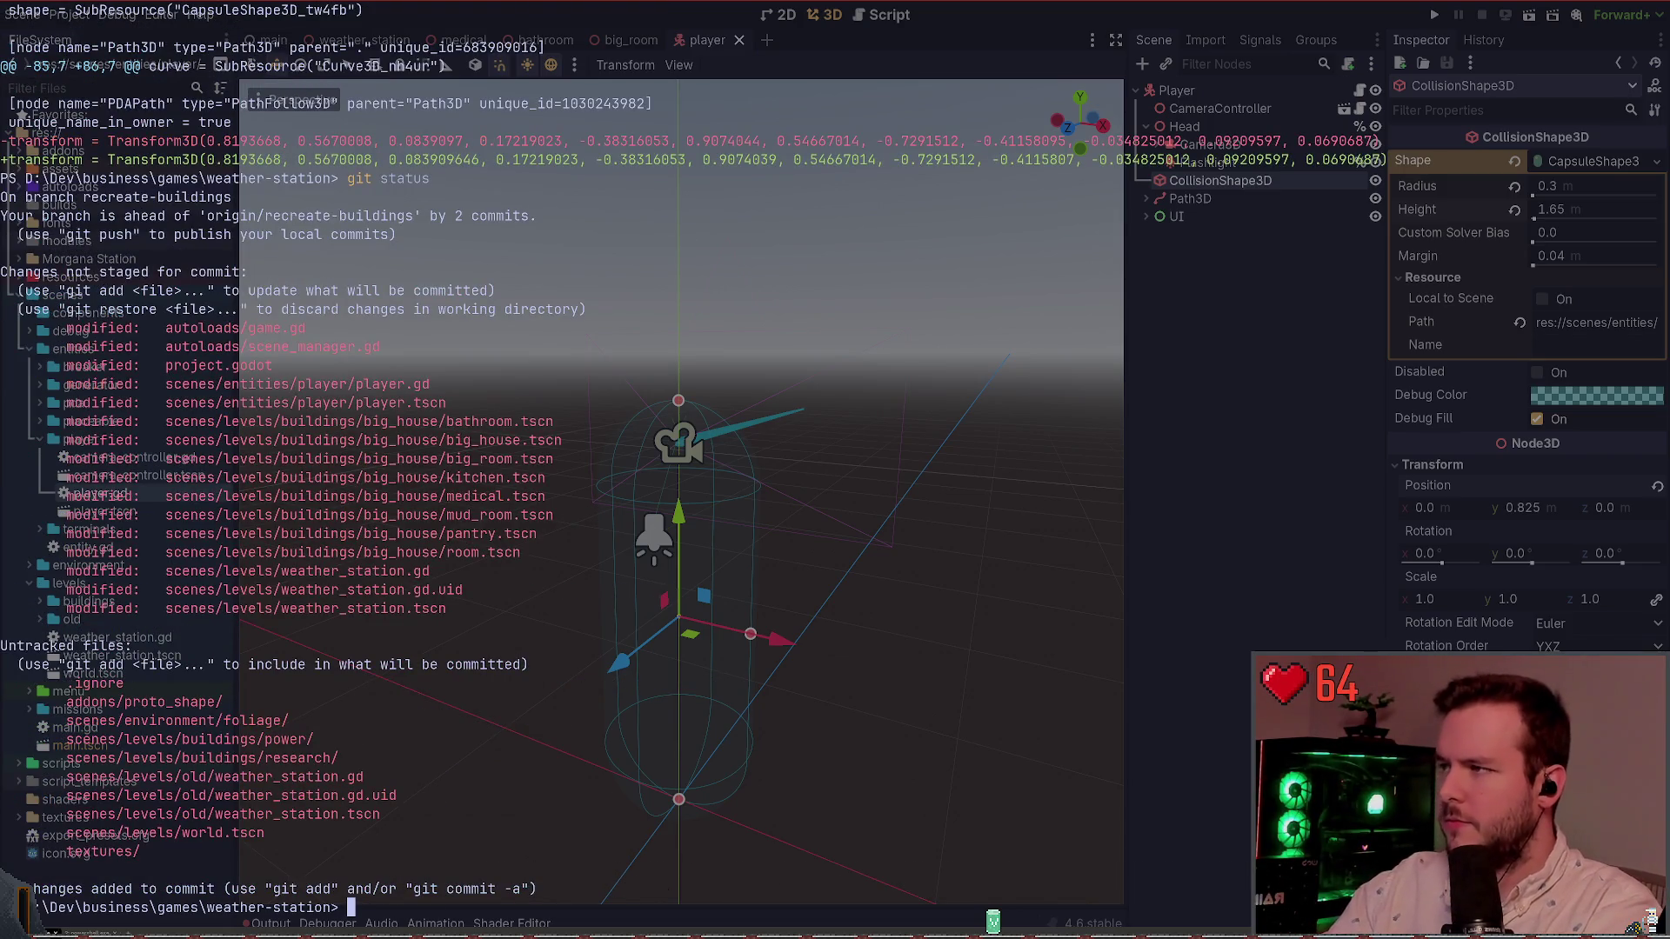
text(git)
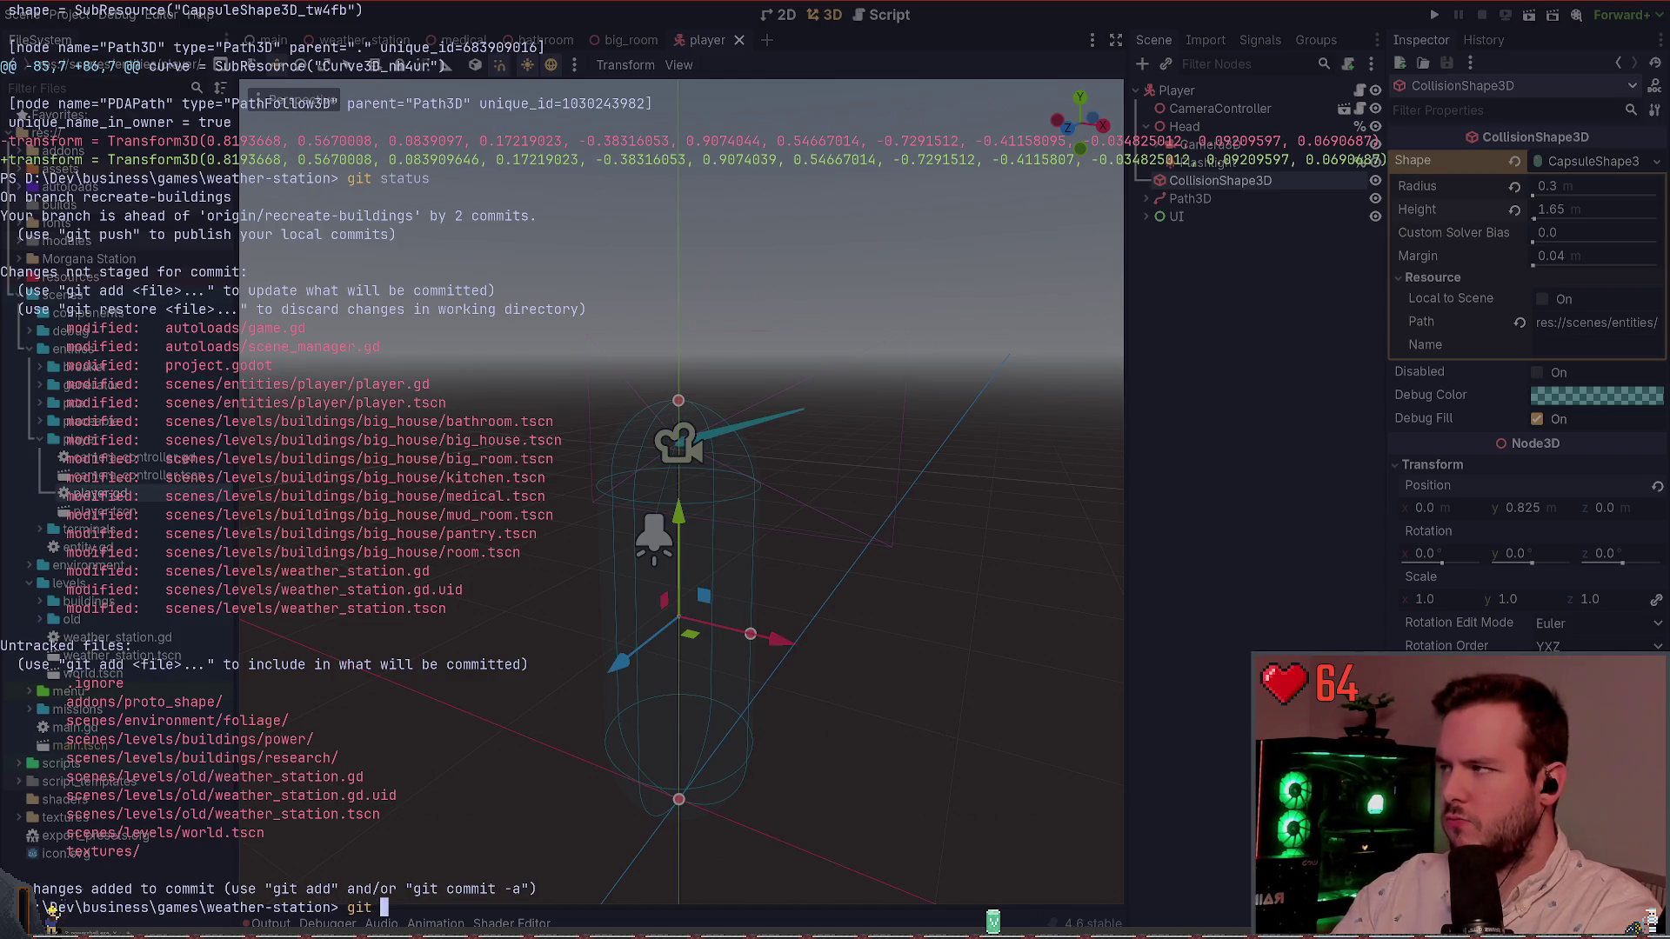
scroll(111, 332, up, 9)
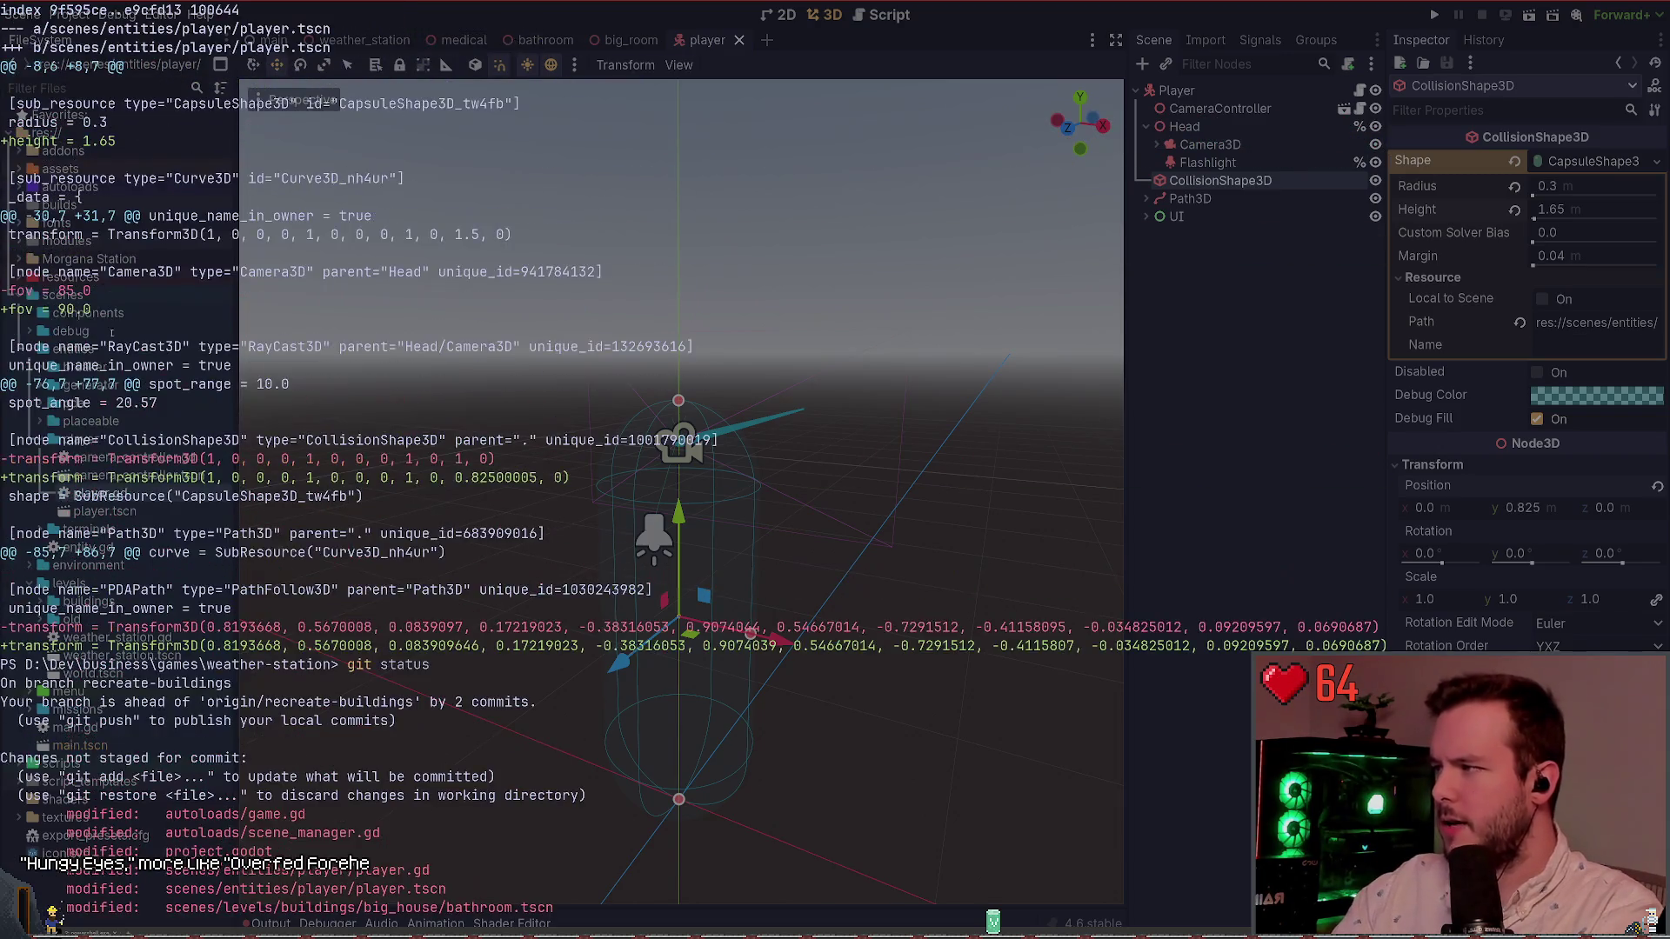
scroll(111, 332, up, 4)
drag(117, 367, 3, 366)
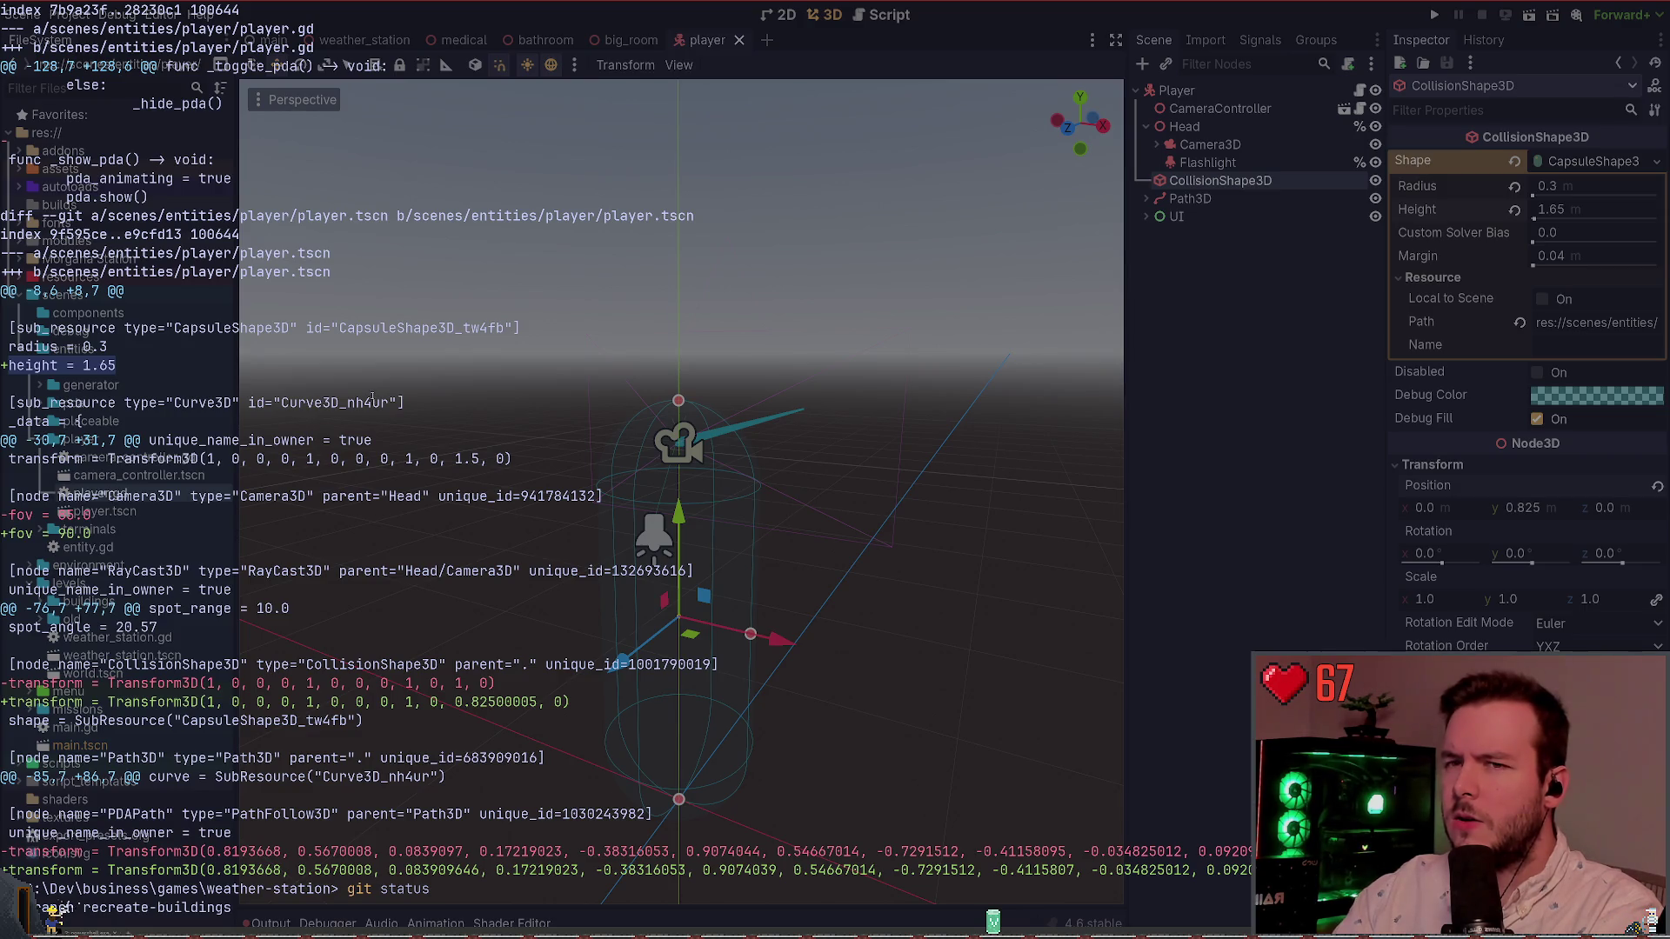
Step: Set the capsule Height to 2 as a test
click(1536, 216)
text(2)
key(Return)
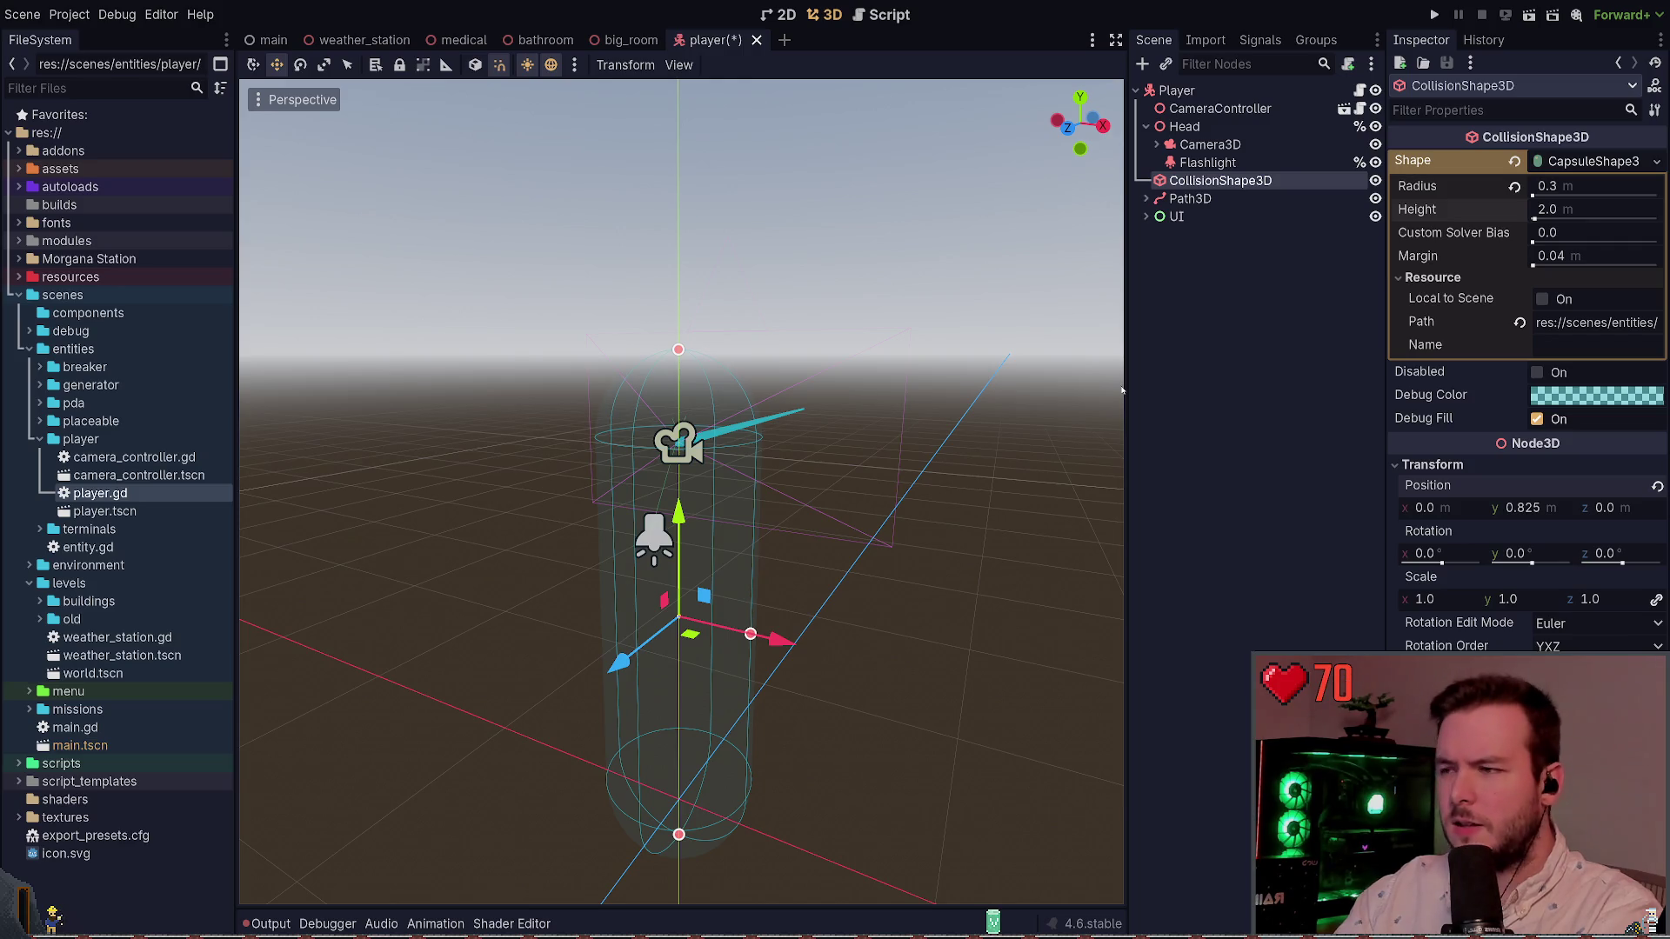
Step: Undo the Height back to 1.65 and run git status in the terminal
key(ctrl+z)
drag(1122, 396, 901, 418)
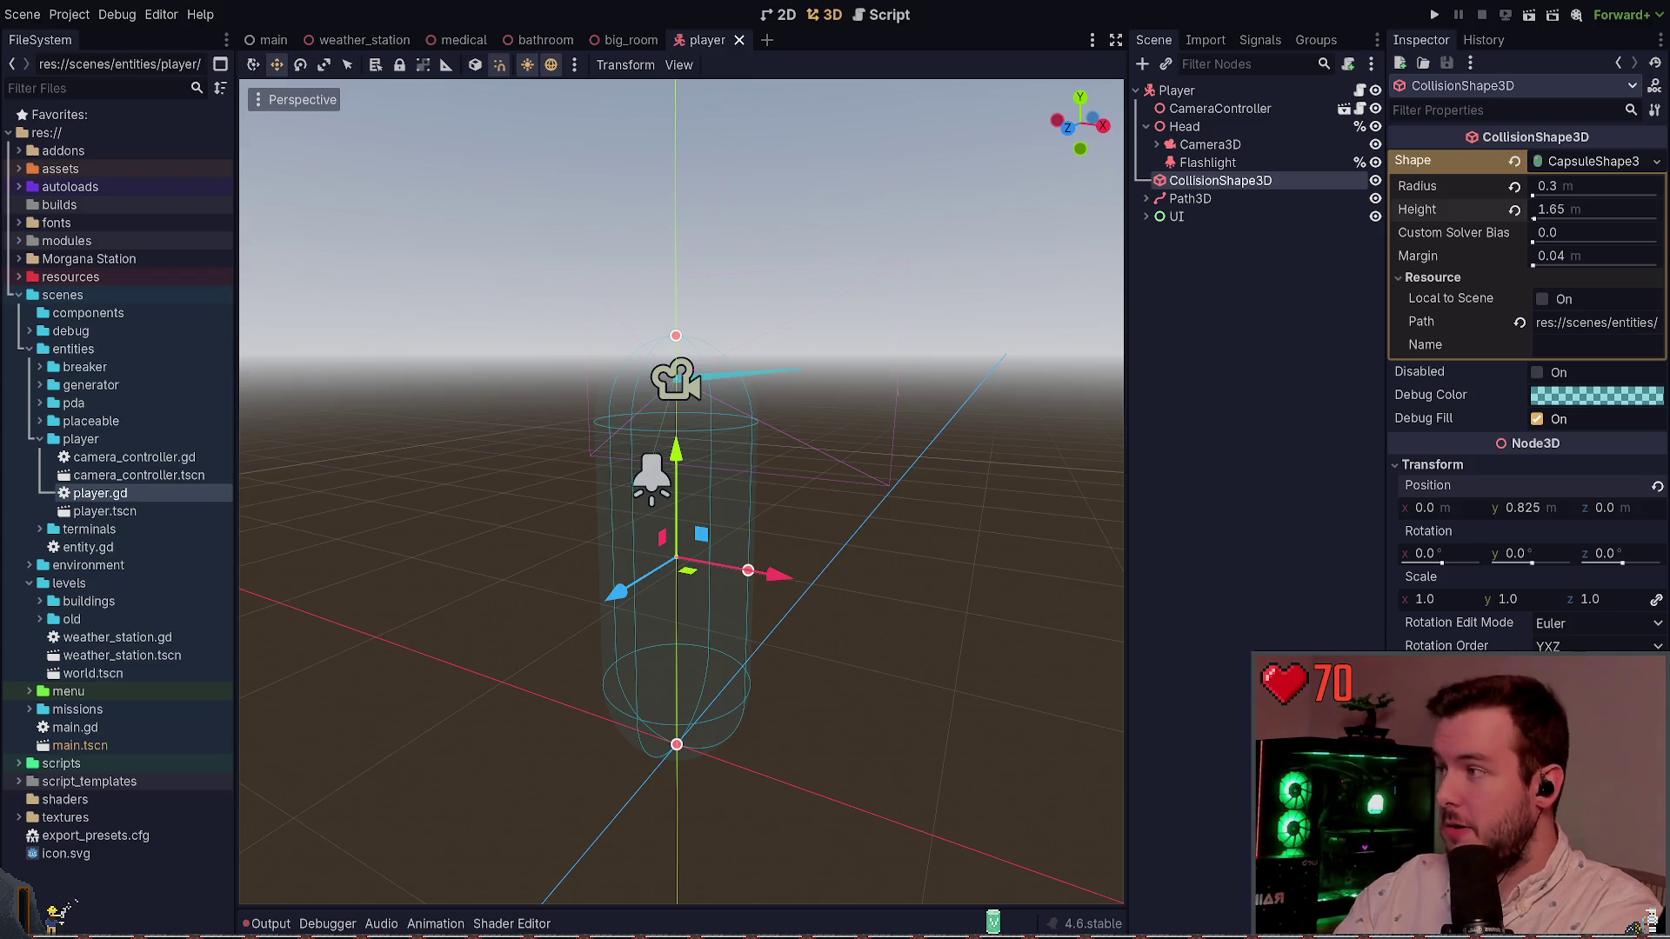
key(super+grave)
text(git status)
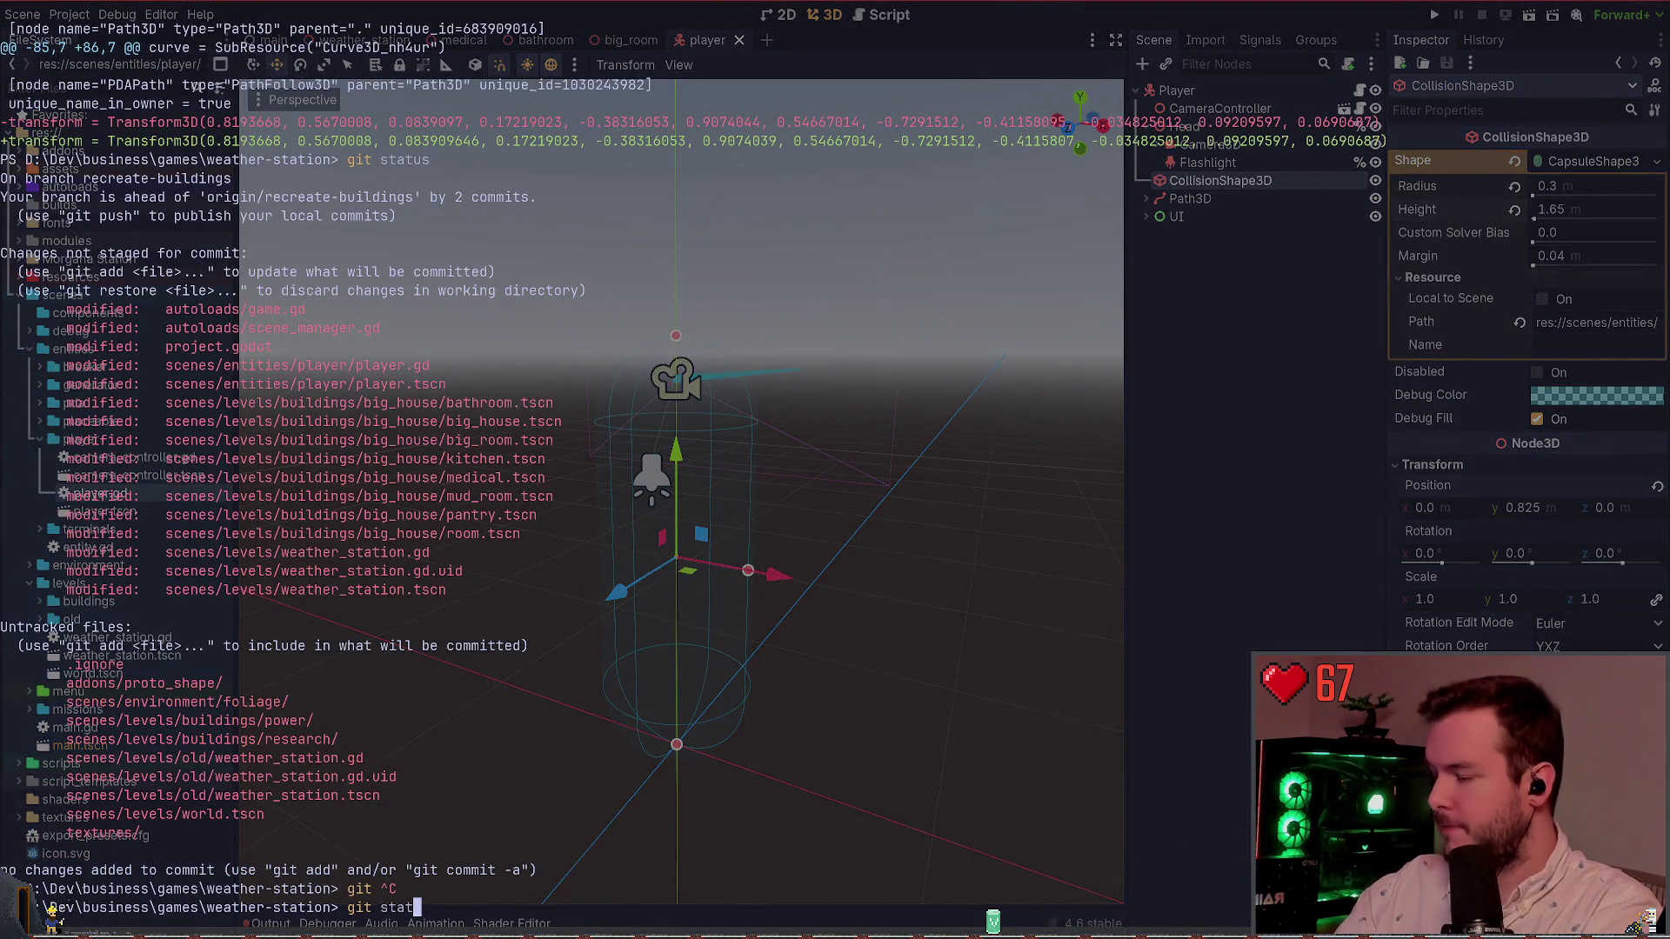
key(Return)
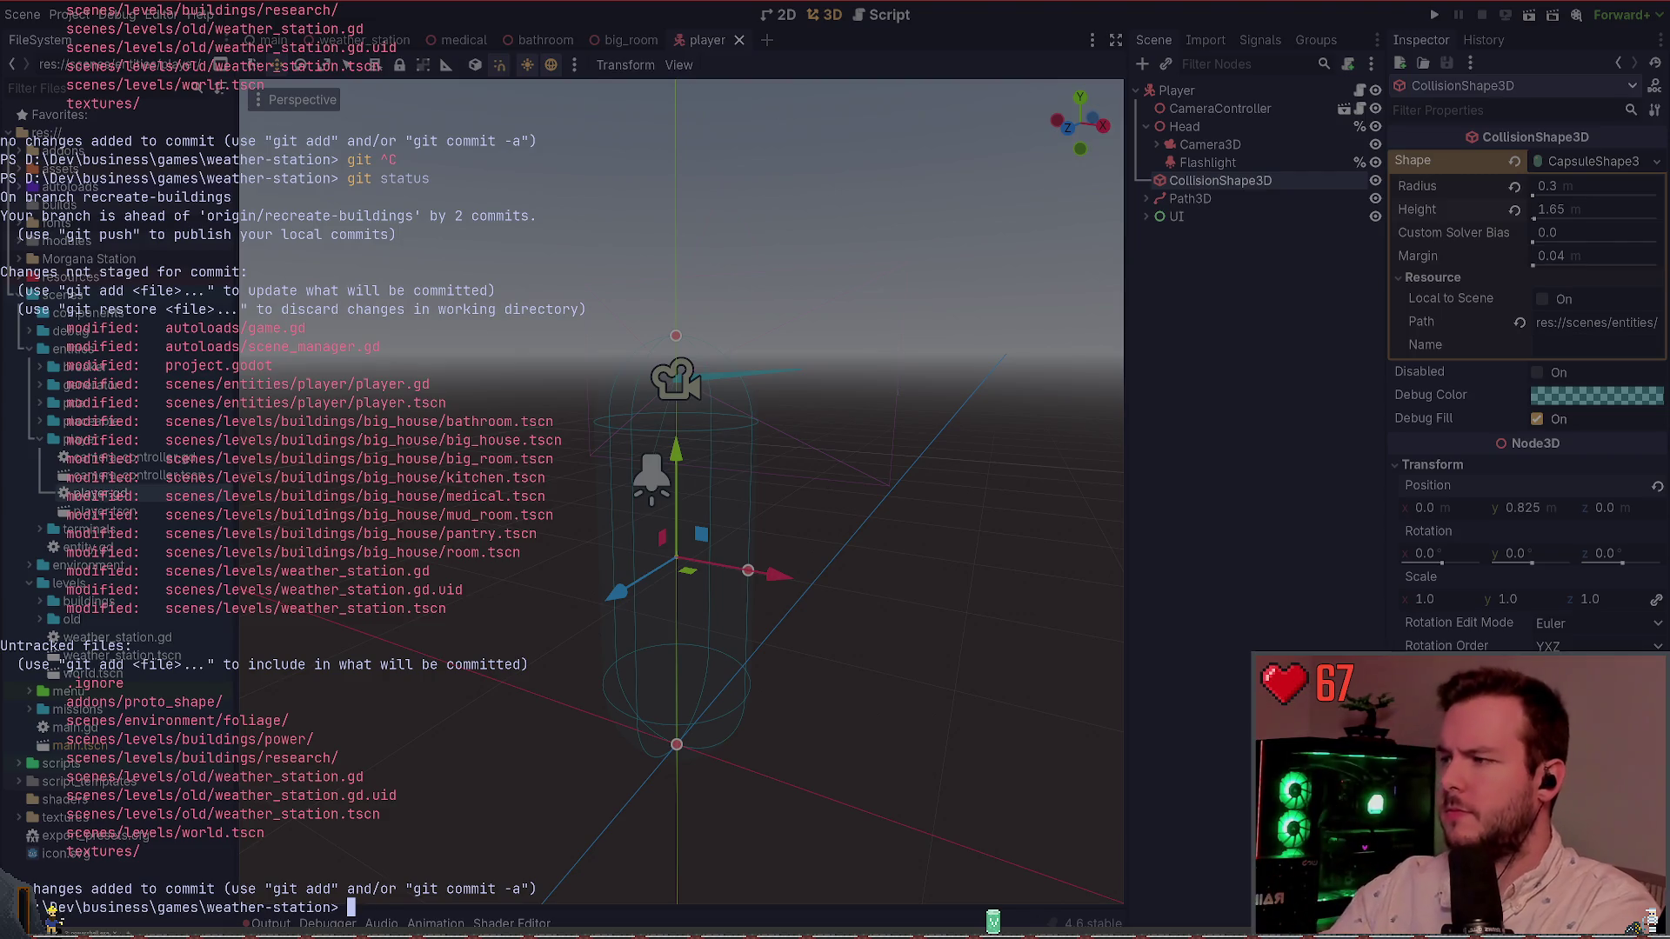
Step: Review the commit history with git log, then re-run git status
text(git)
key(ctrl+c)
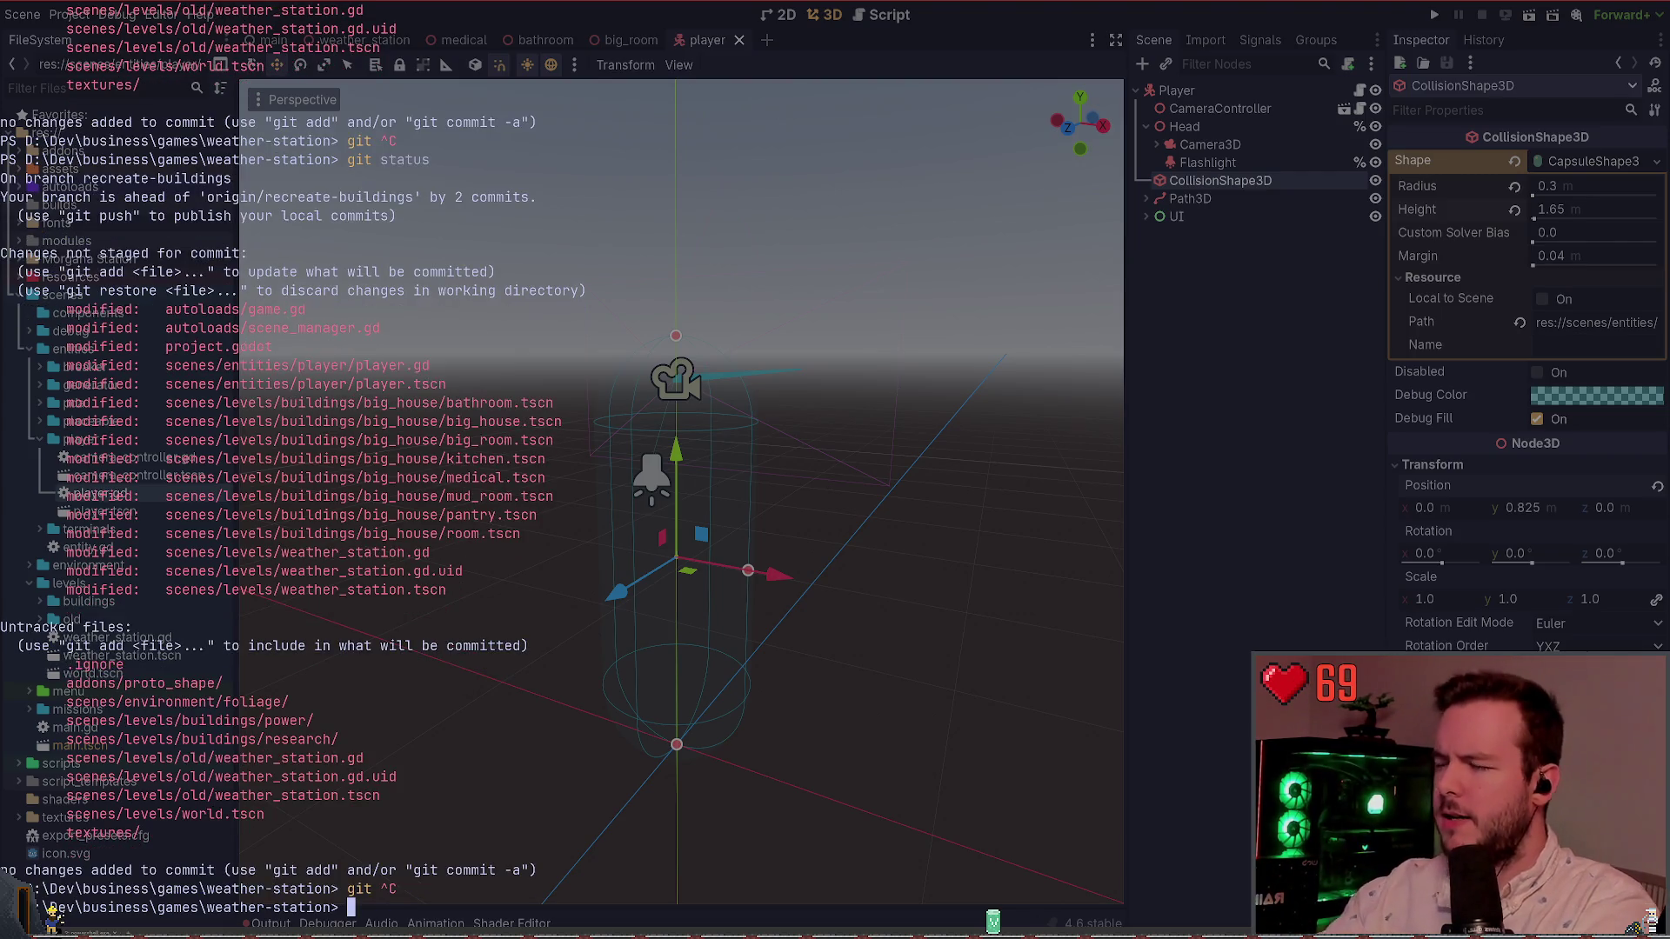
text(git log)
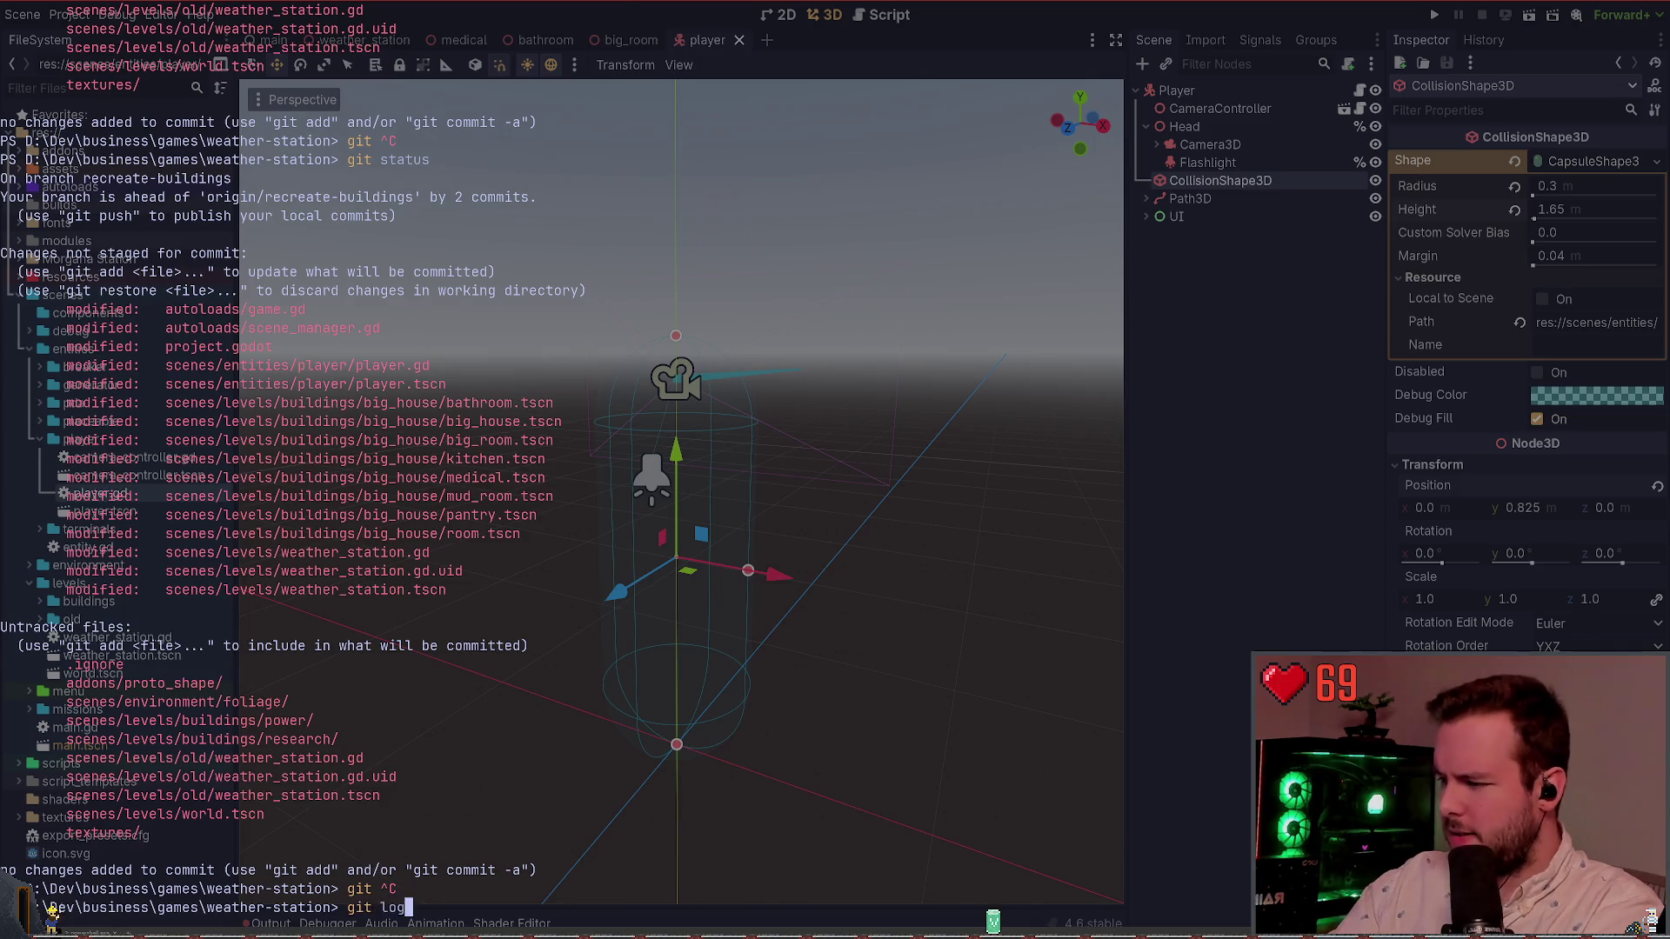
key(Return)
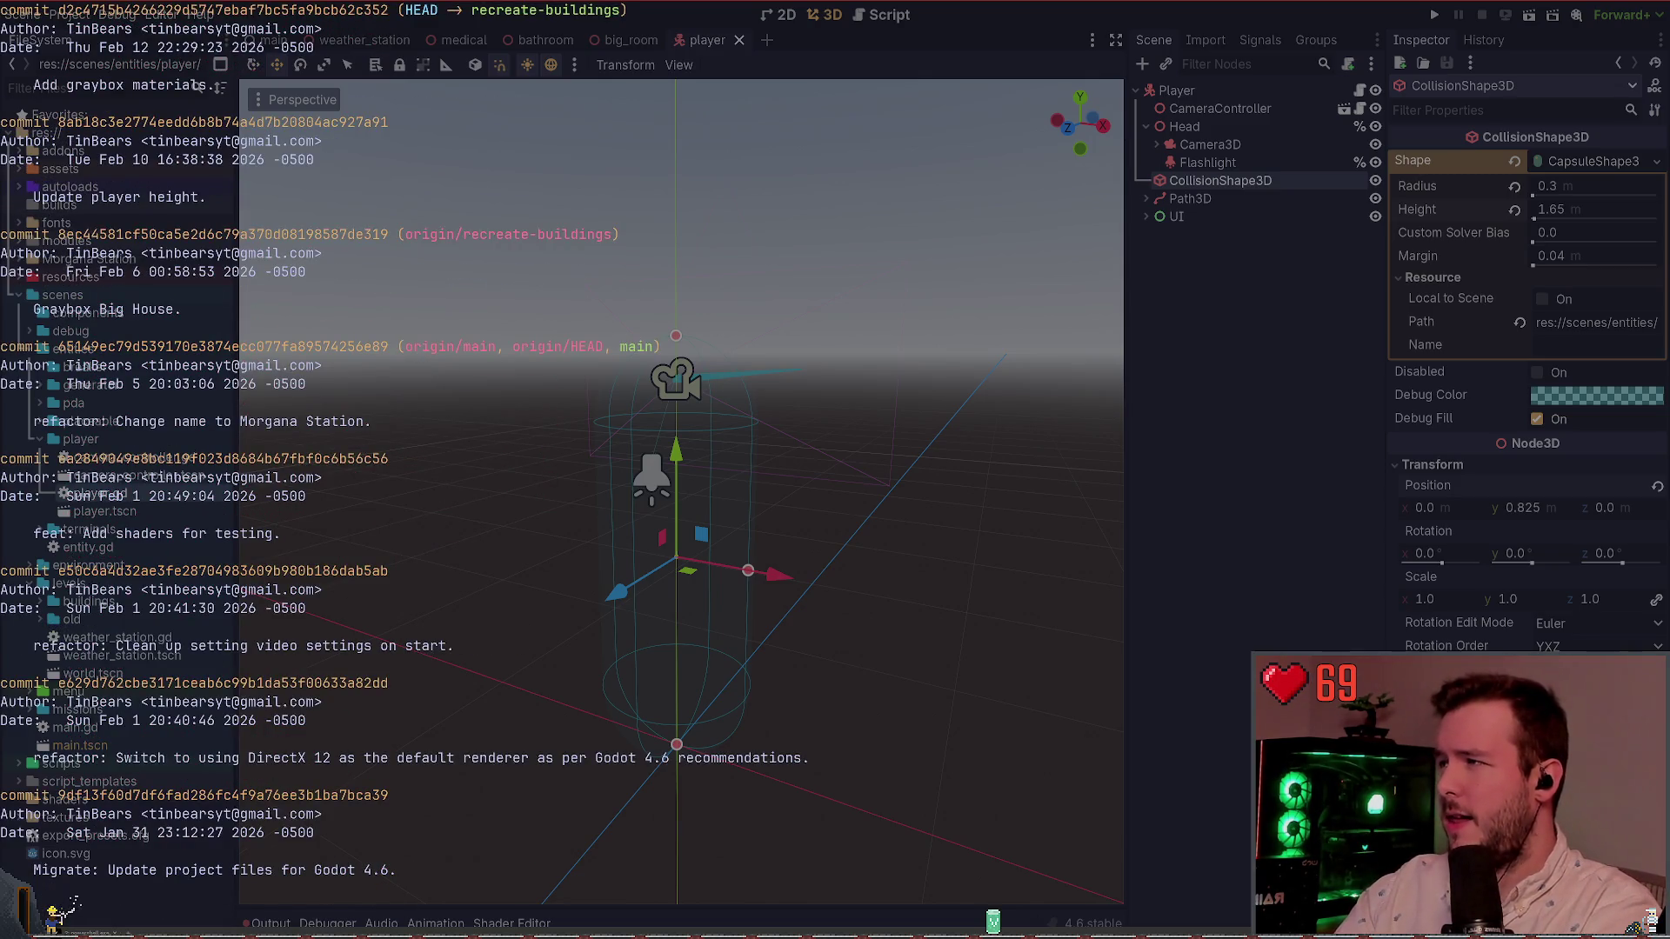
text(qgit status)
key(Return)
Step: Stage the levels scenes with git add .\scenes\levels\
text(gi)
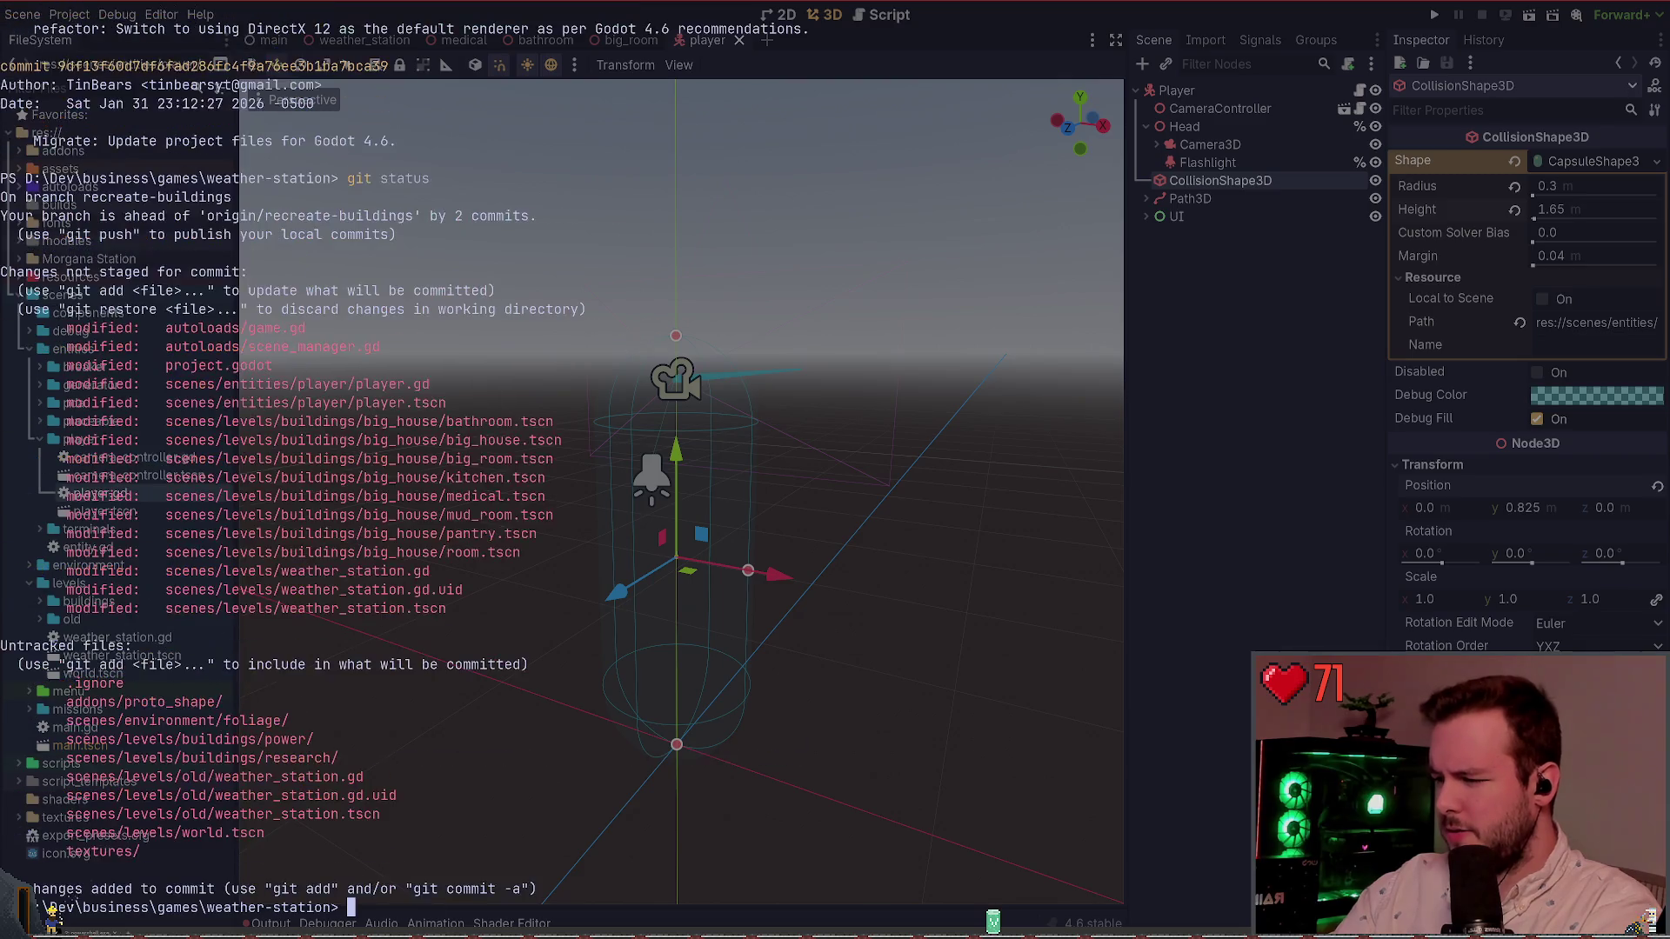
text(t add .\scenes\)
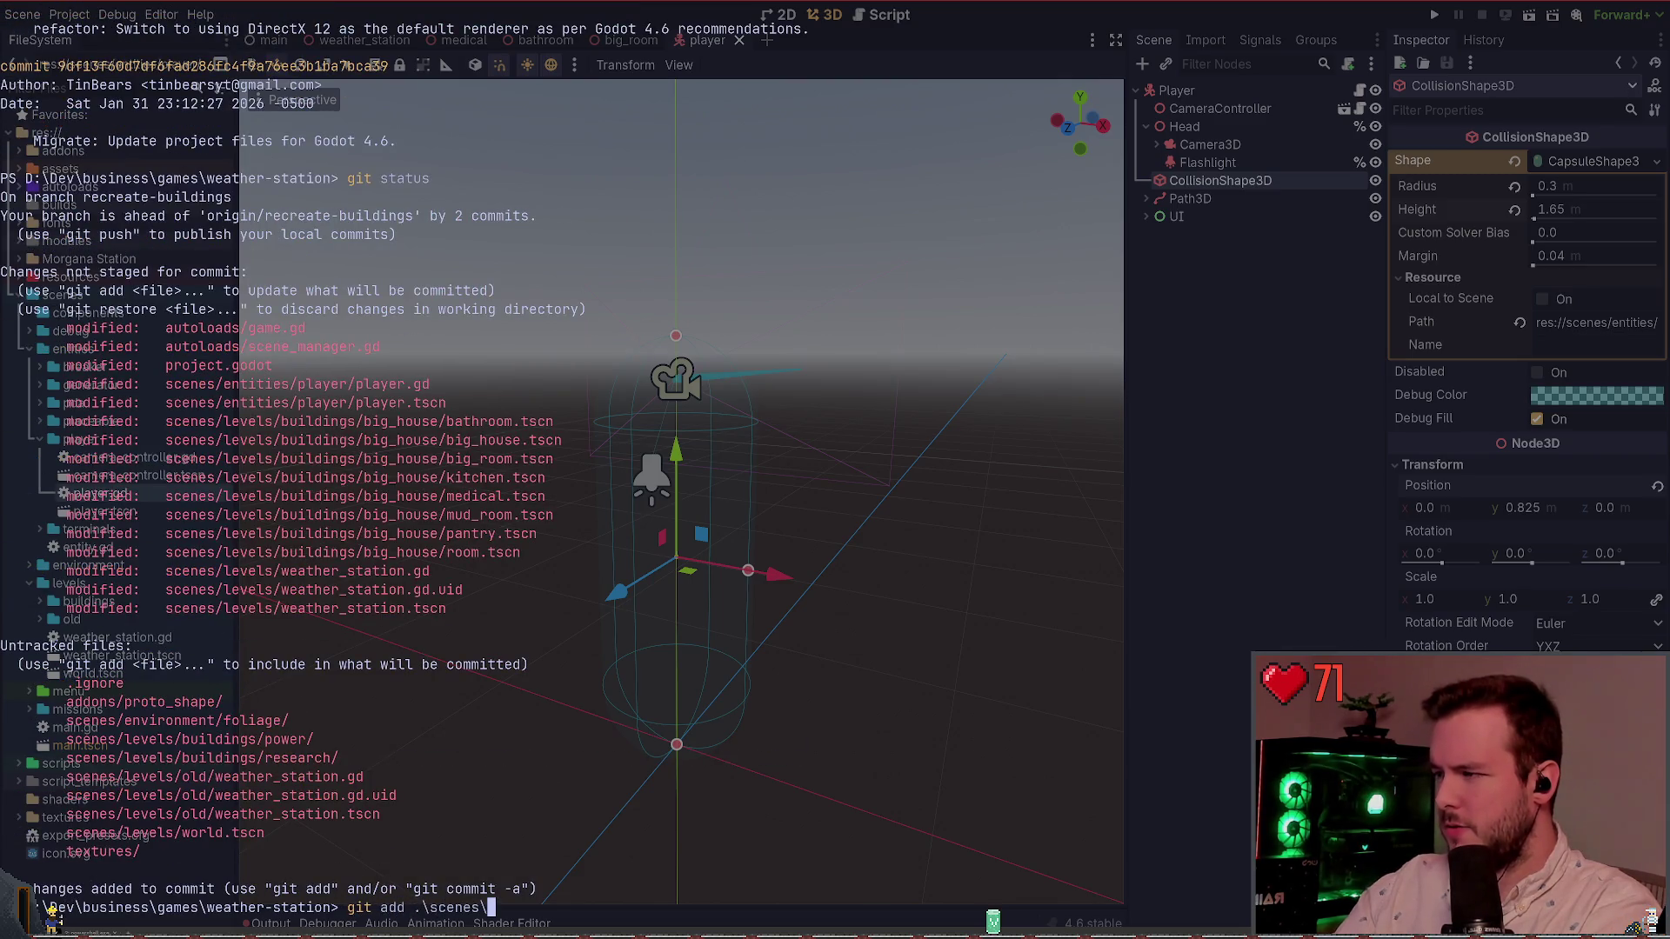
text(levels\)
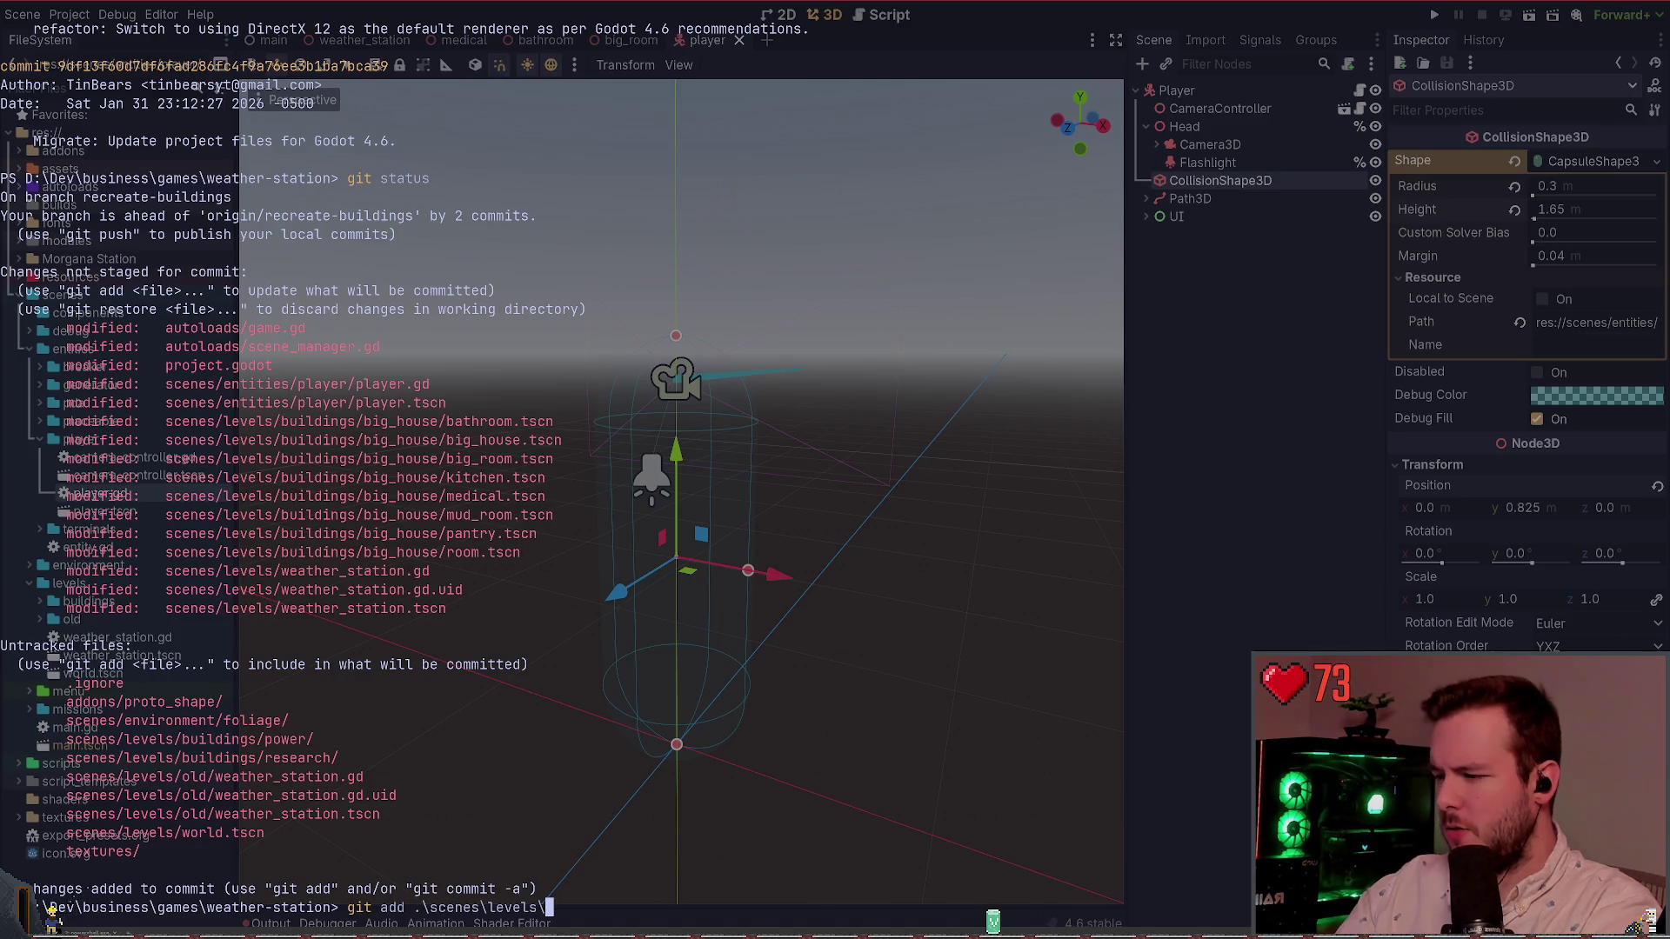
key(Return)
key(super+grave)
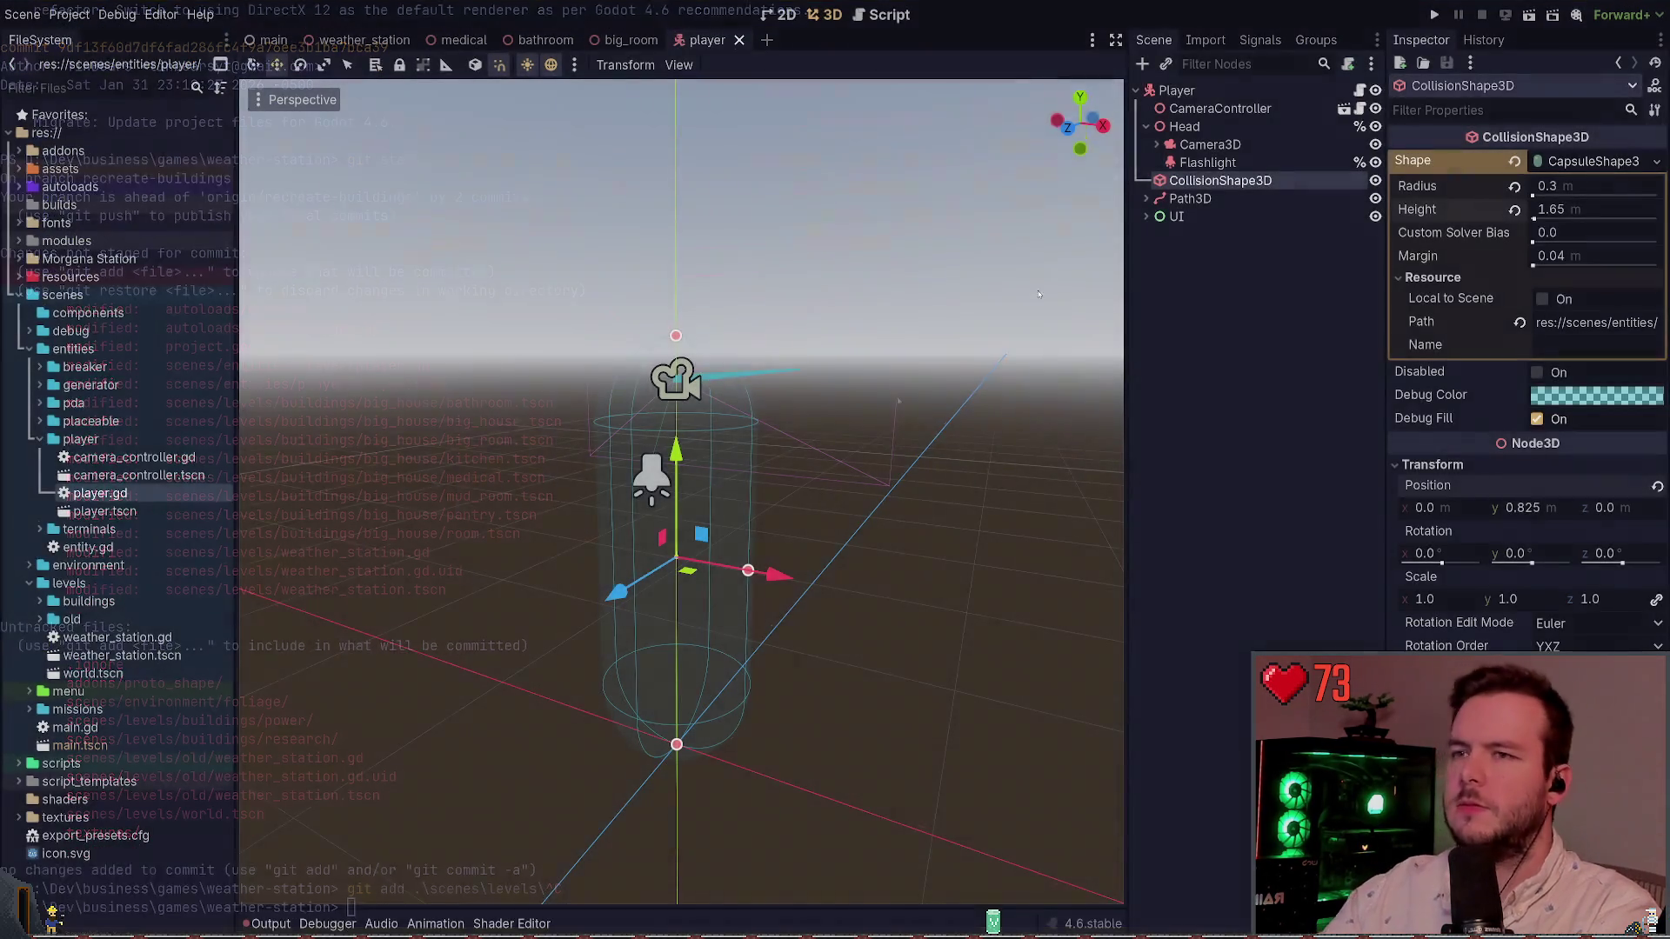
Step: Open compound.tscn and research_building.tscn from the scenes/levels/old folder
double_click(87, 619)
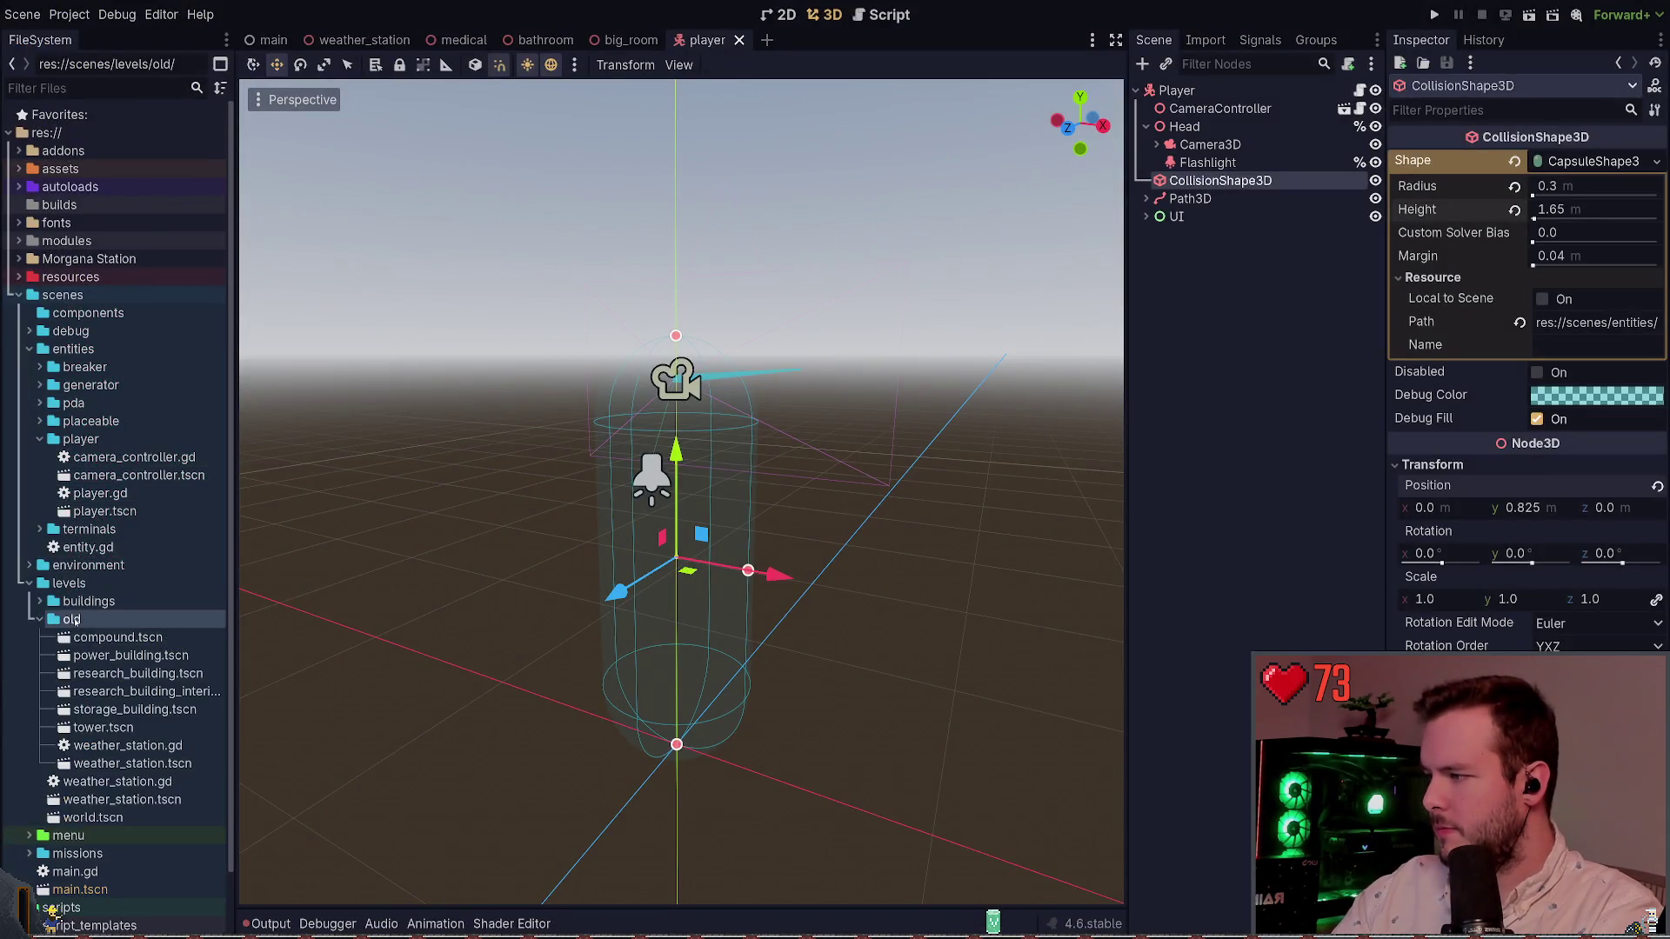
double_click(113, 638)
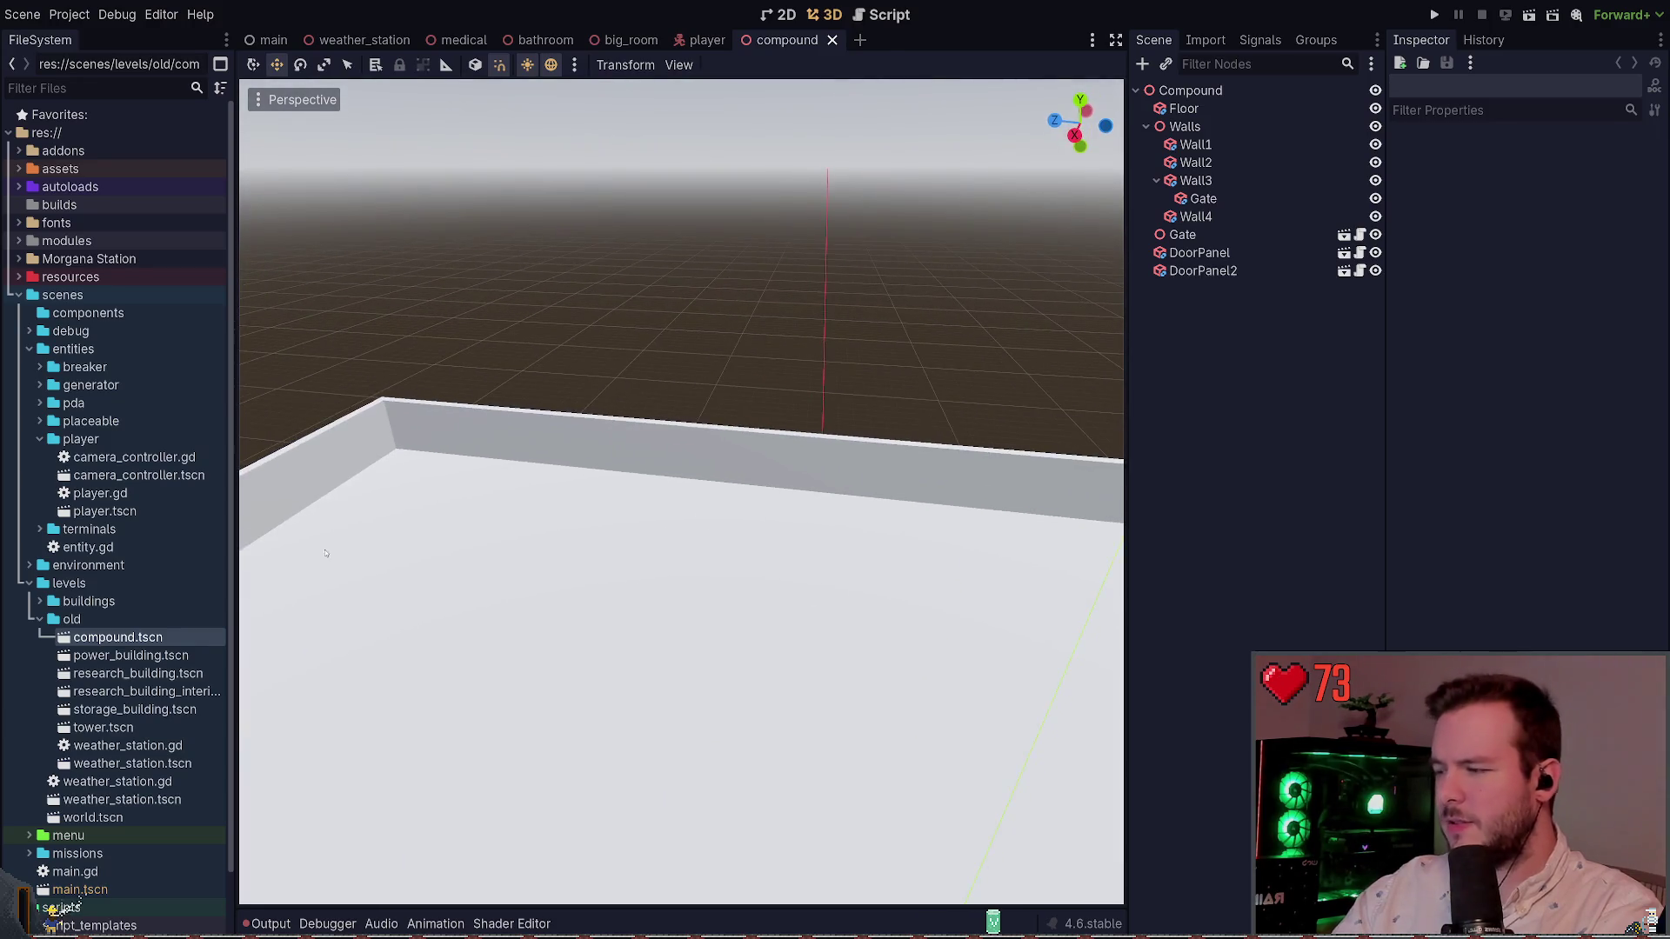
click(39, 619)
click(40, 600)
click(40, 601)
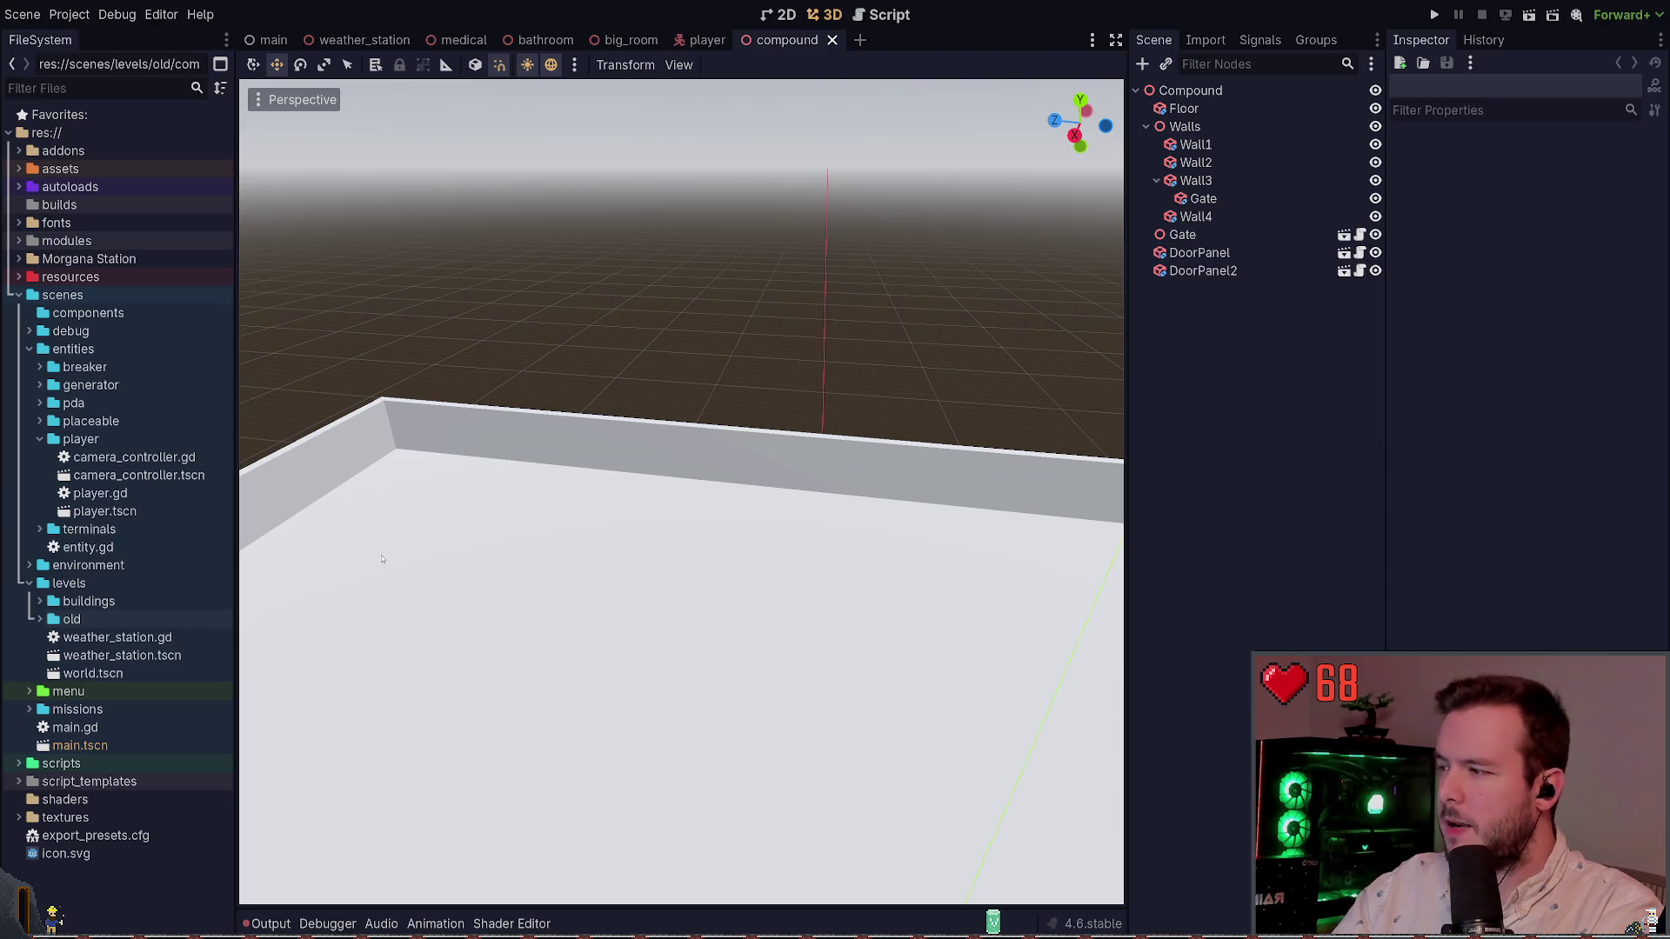
click(40, 619)
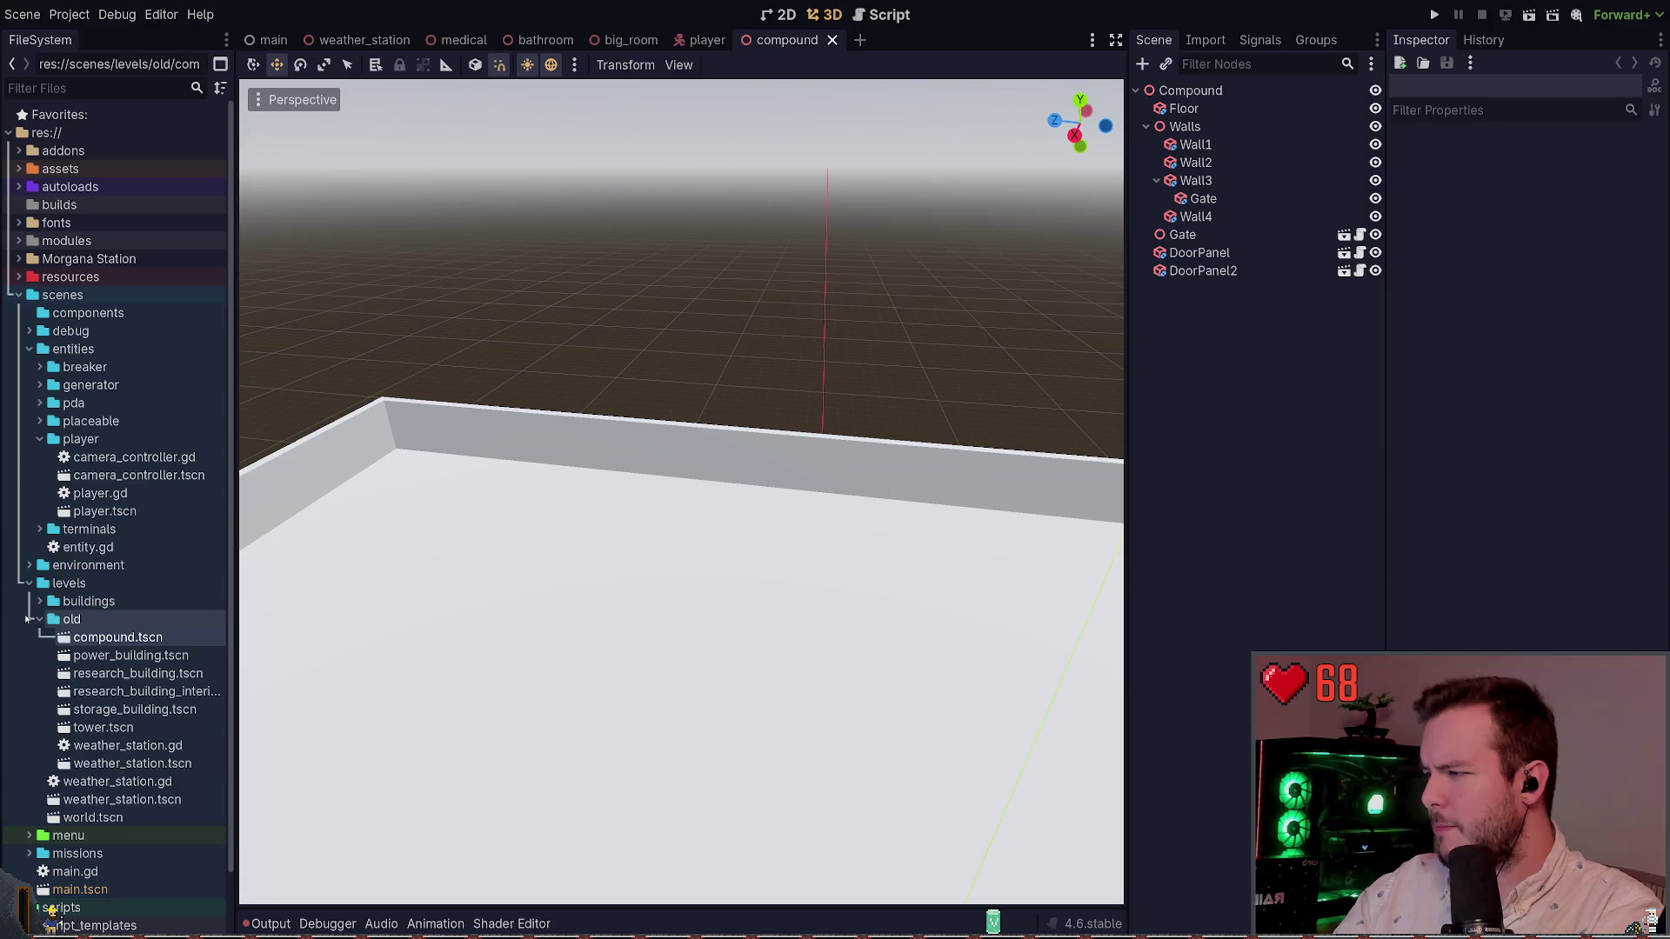
double_click(130, 674)
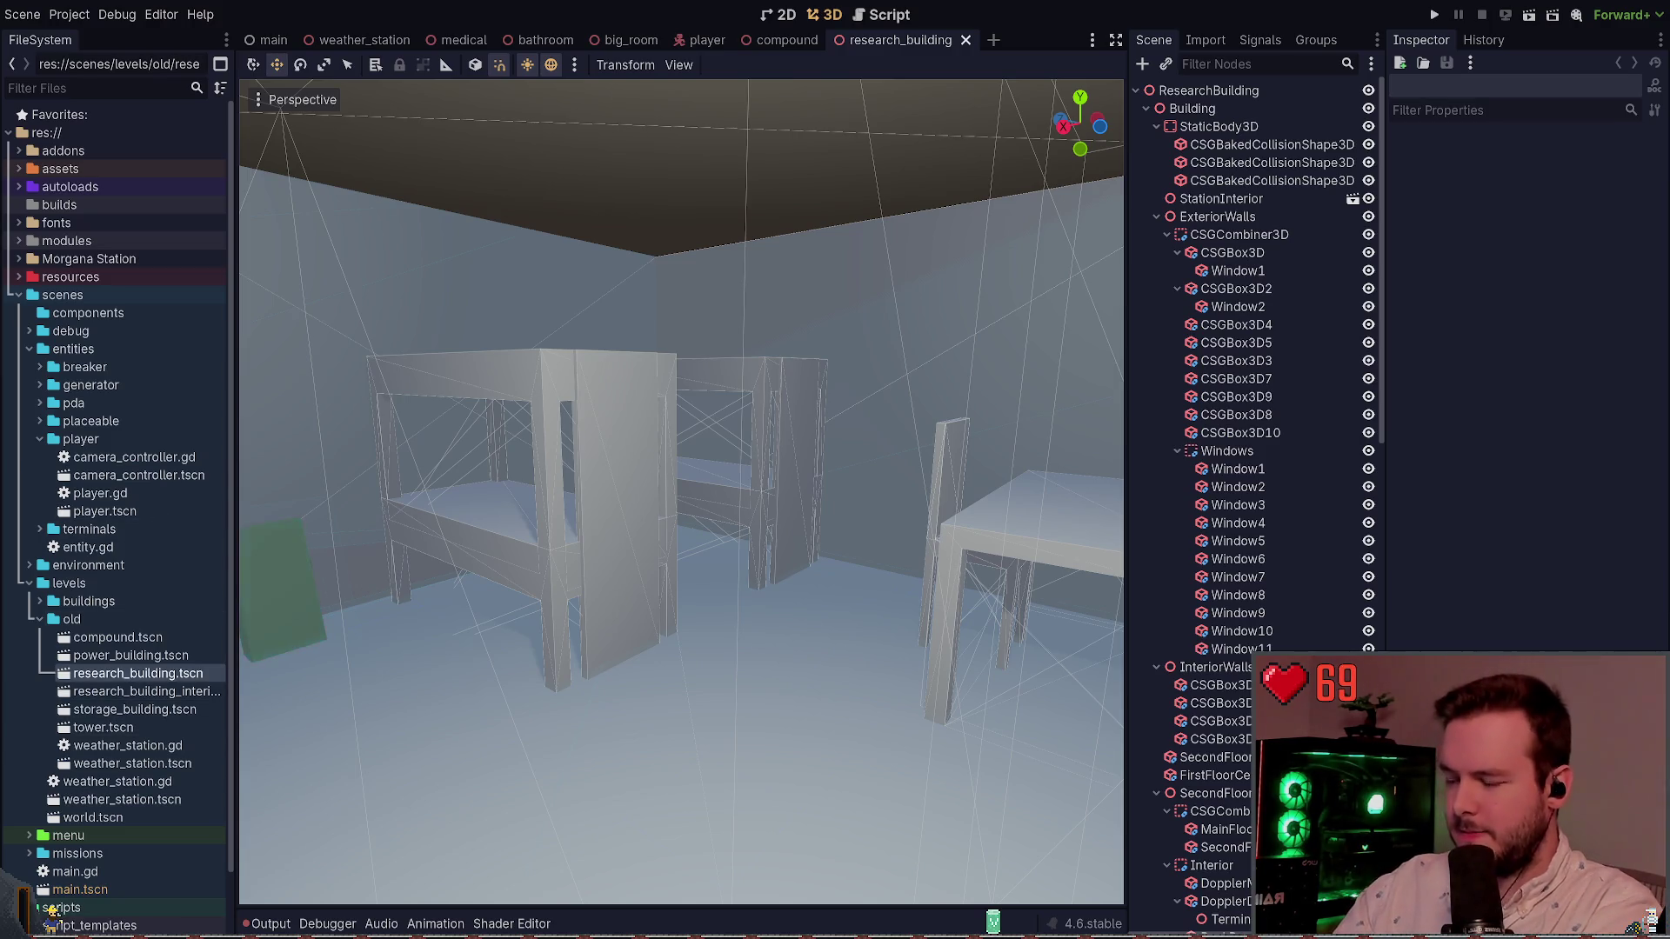
Step: Clear the leftover terminal prompt text and collapse the player folder in FileSystem
key(super+grave)
key(BackSpace)
key(BackSpace)
key(BackSpace)
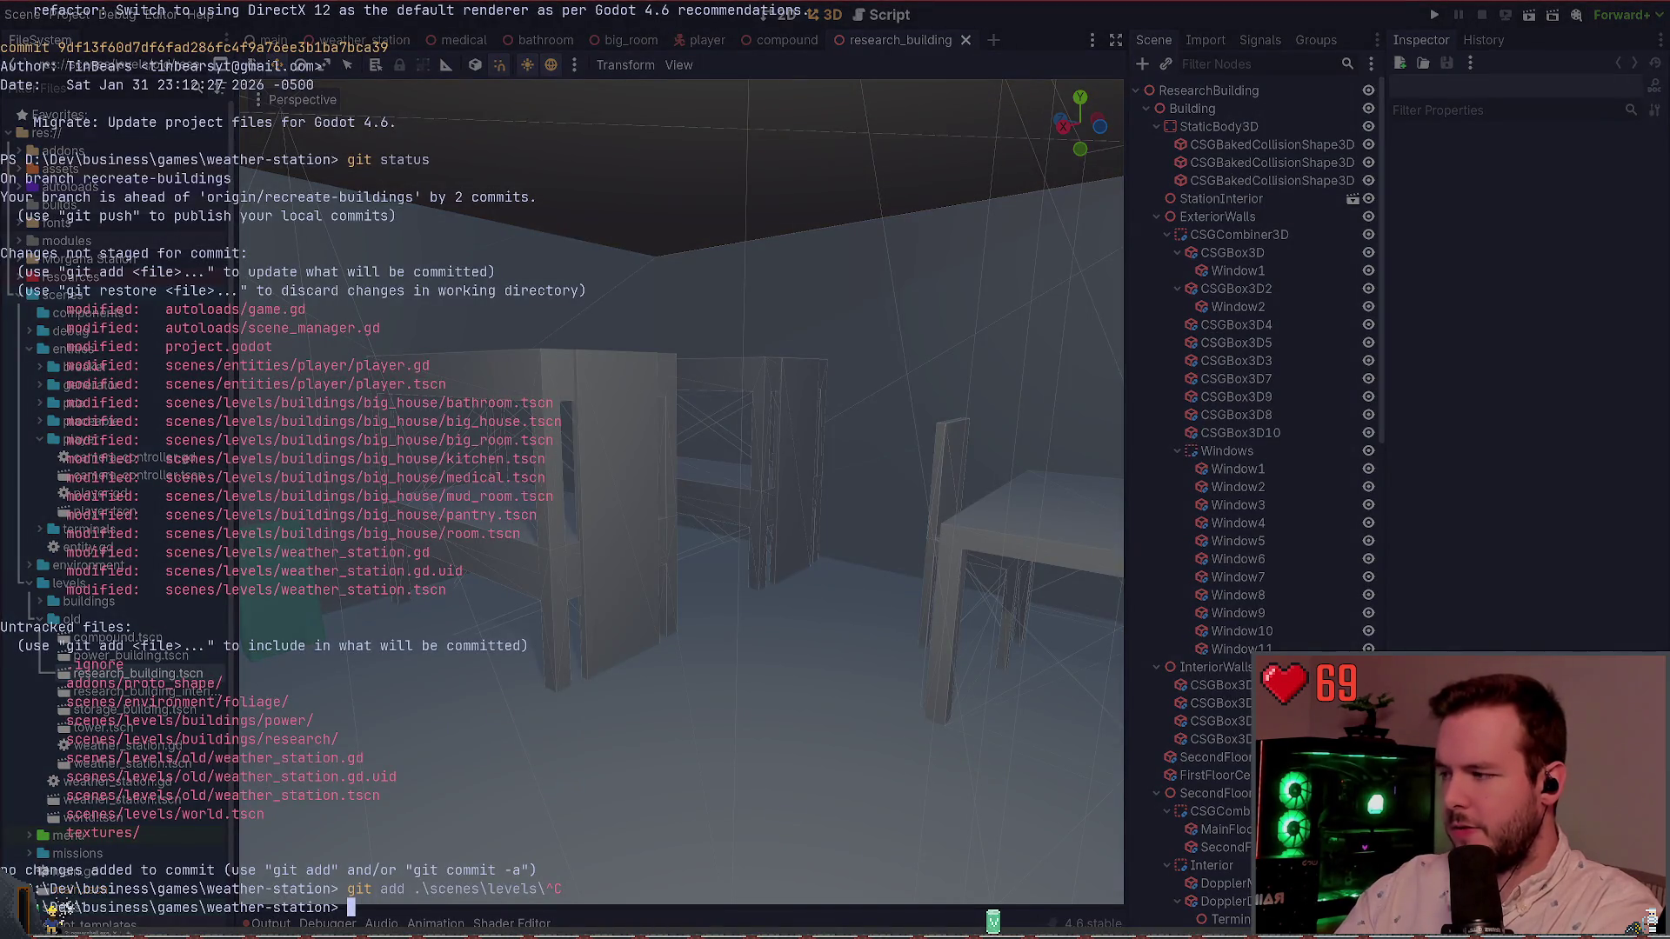
key(super+grave)
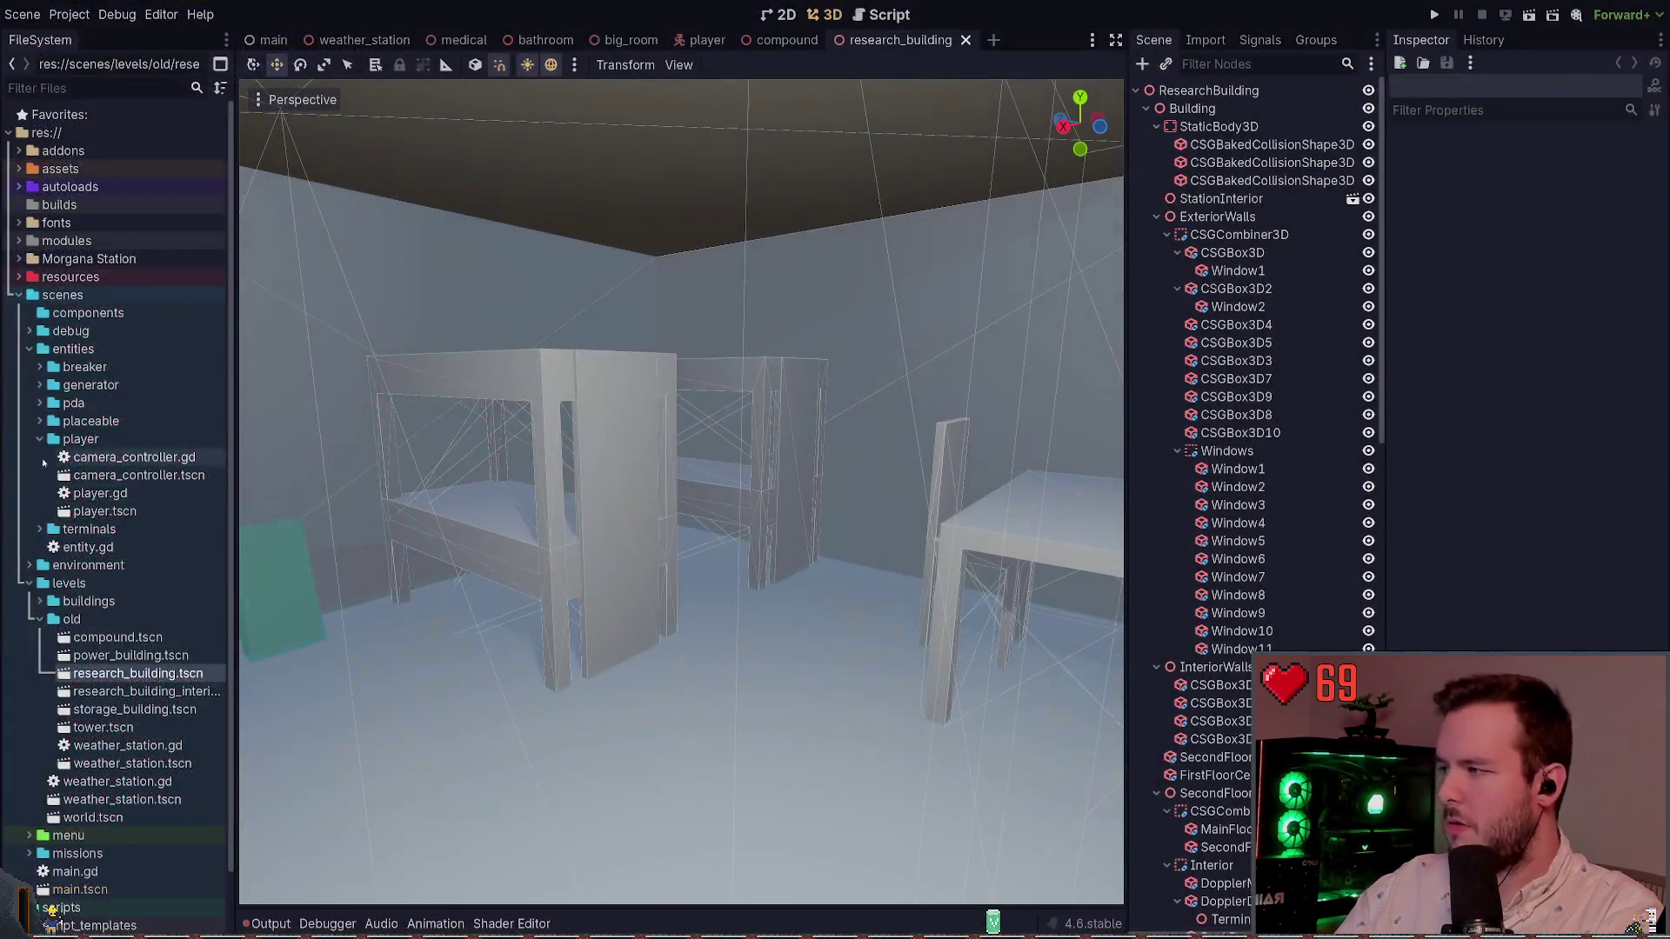
click(38, 439)
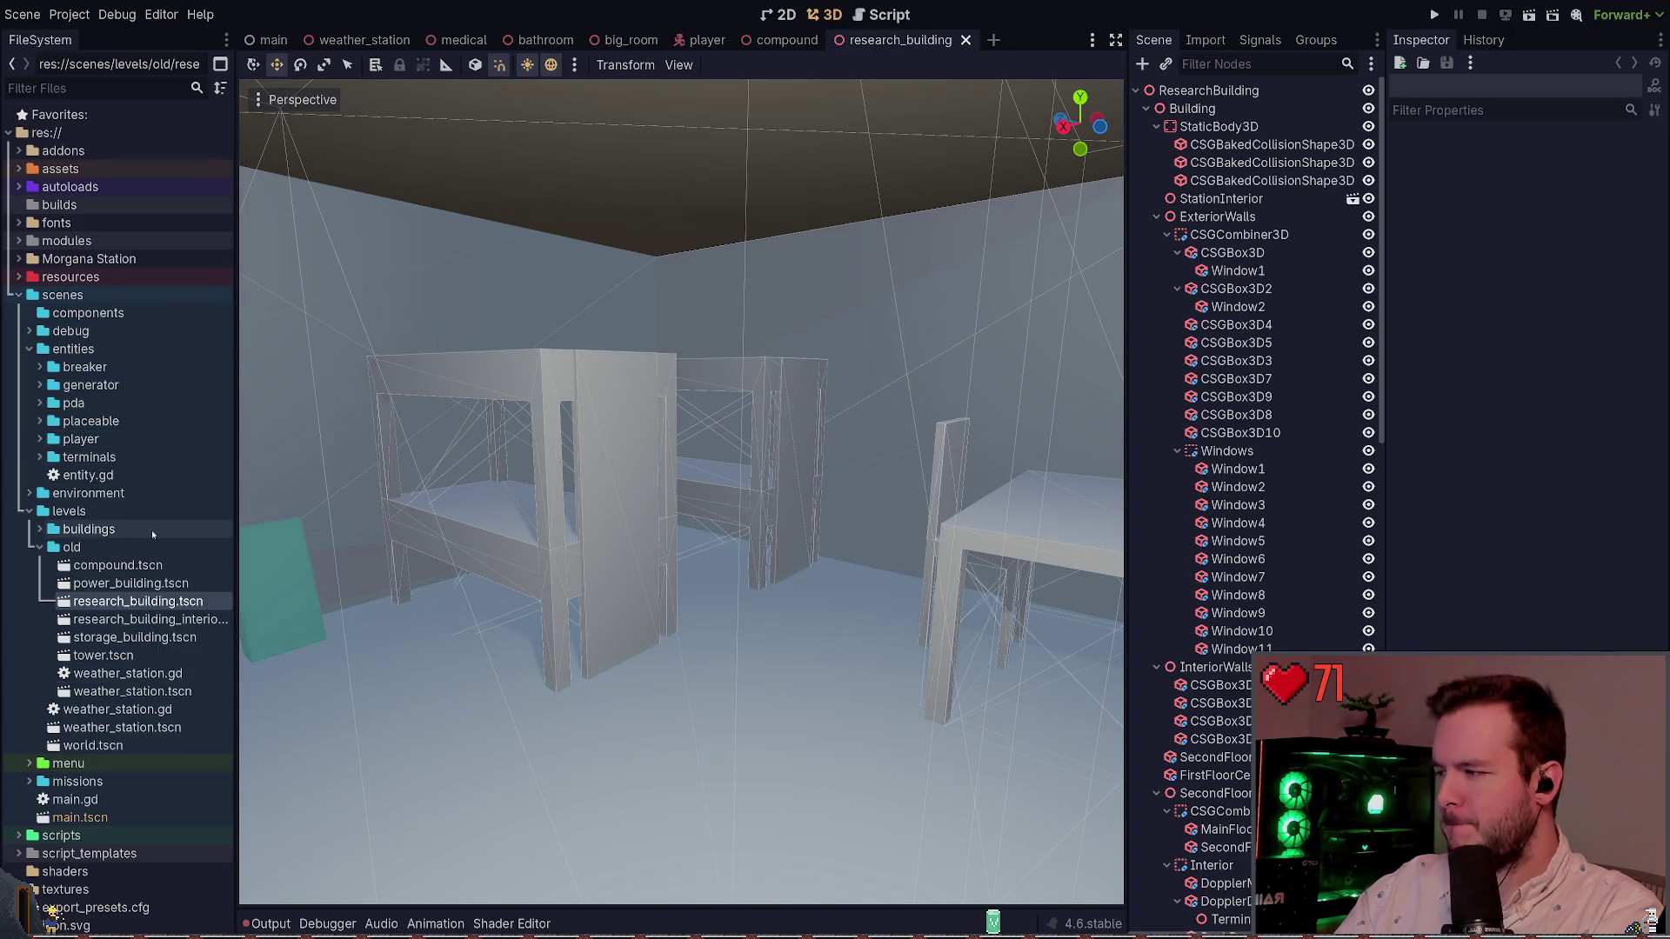
key(super+grave)
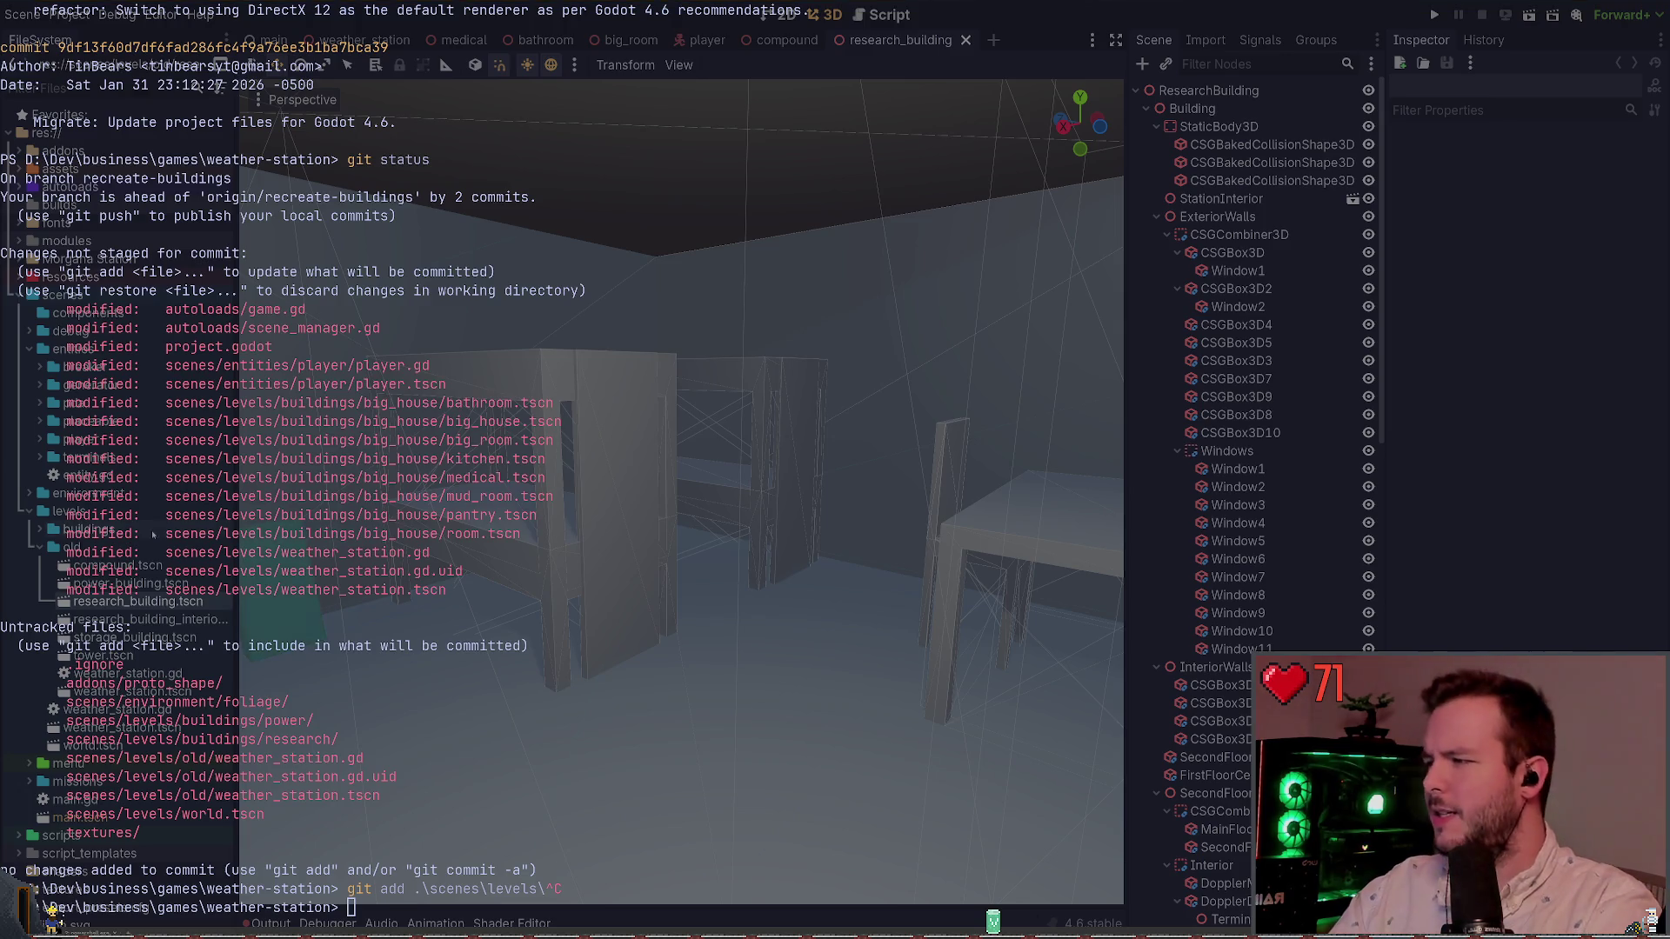
key(super+grave)
Step: Expand assets > textures and preview Untitled.png and texture_10.svg
click(19, 169)
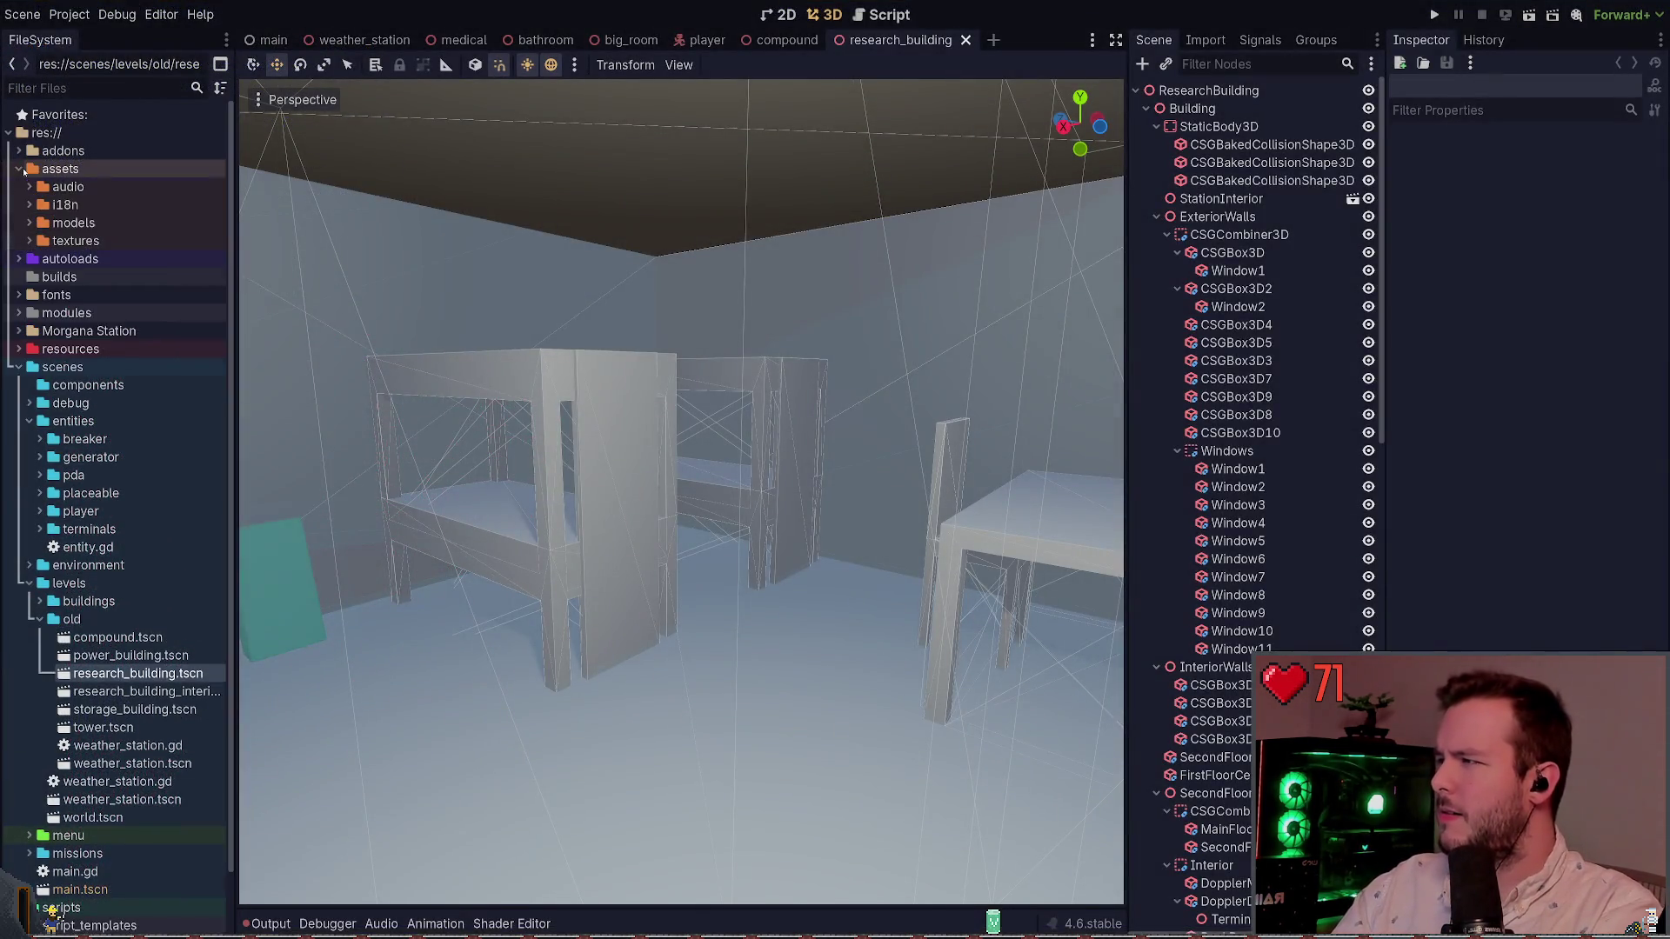
click(29, 241)
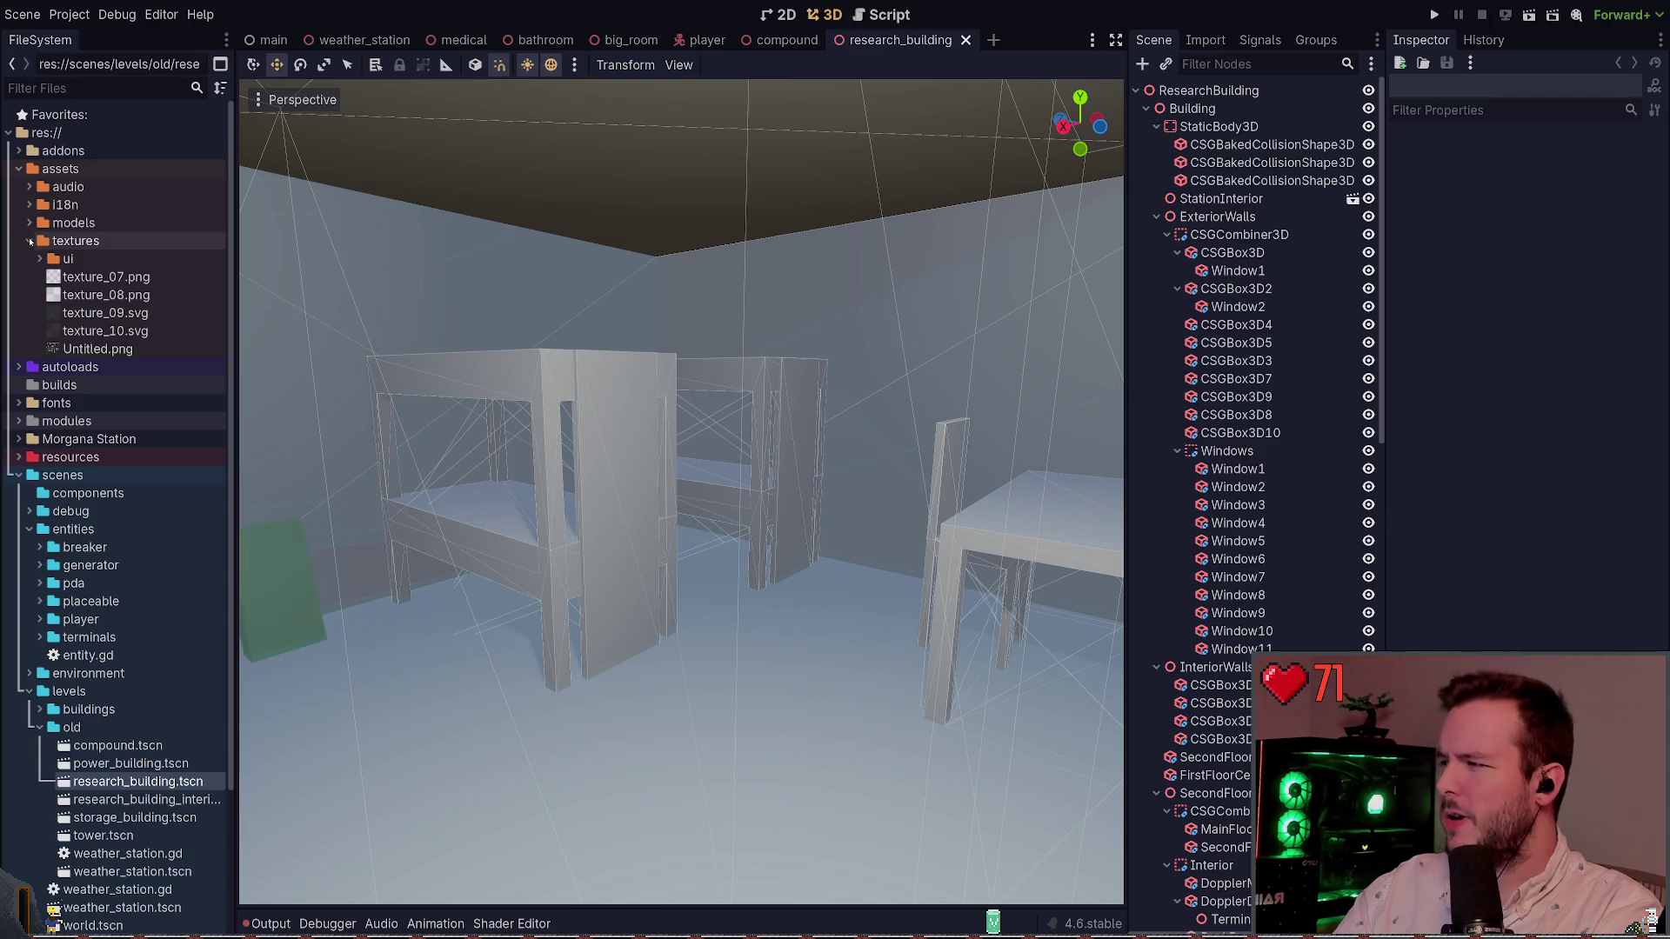
click(91, 348)
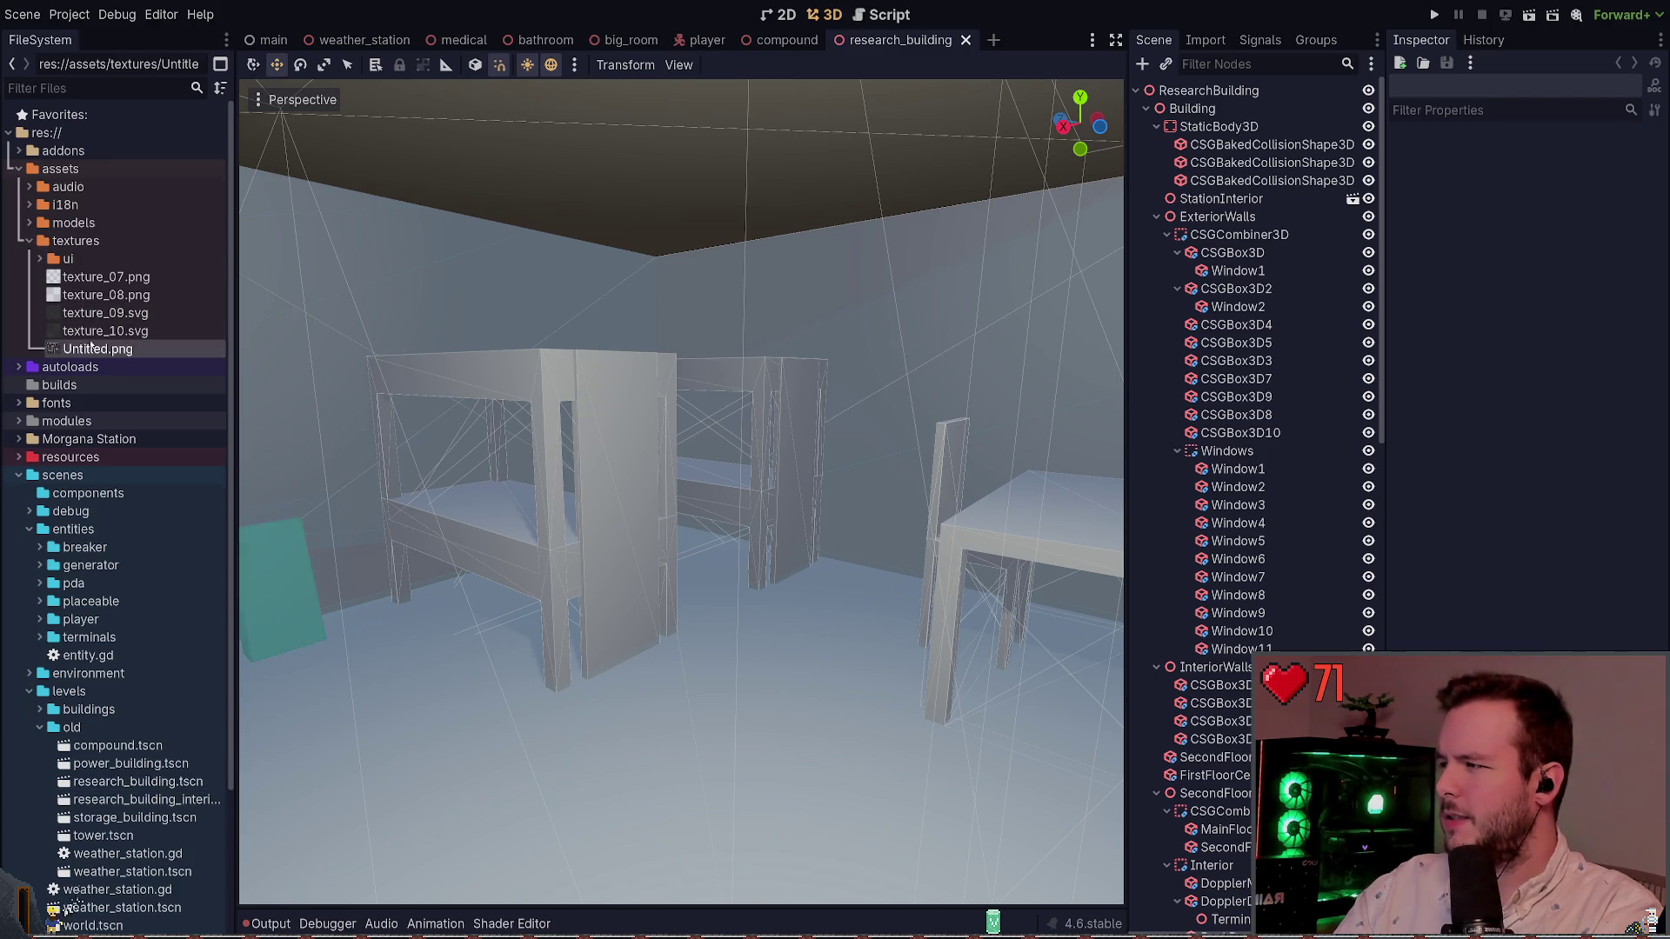
click(144, 337)
click(143, 345)
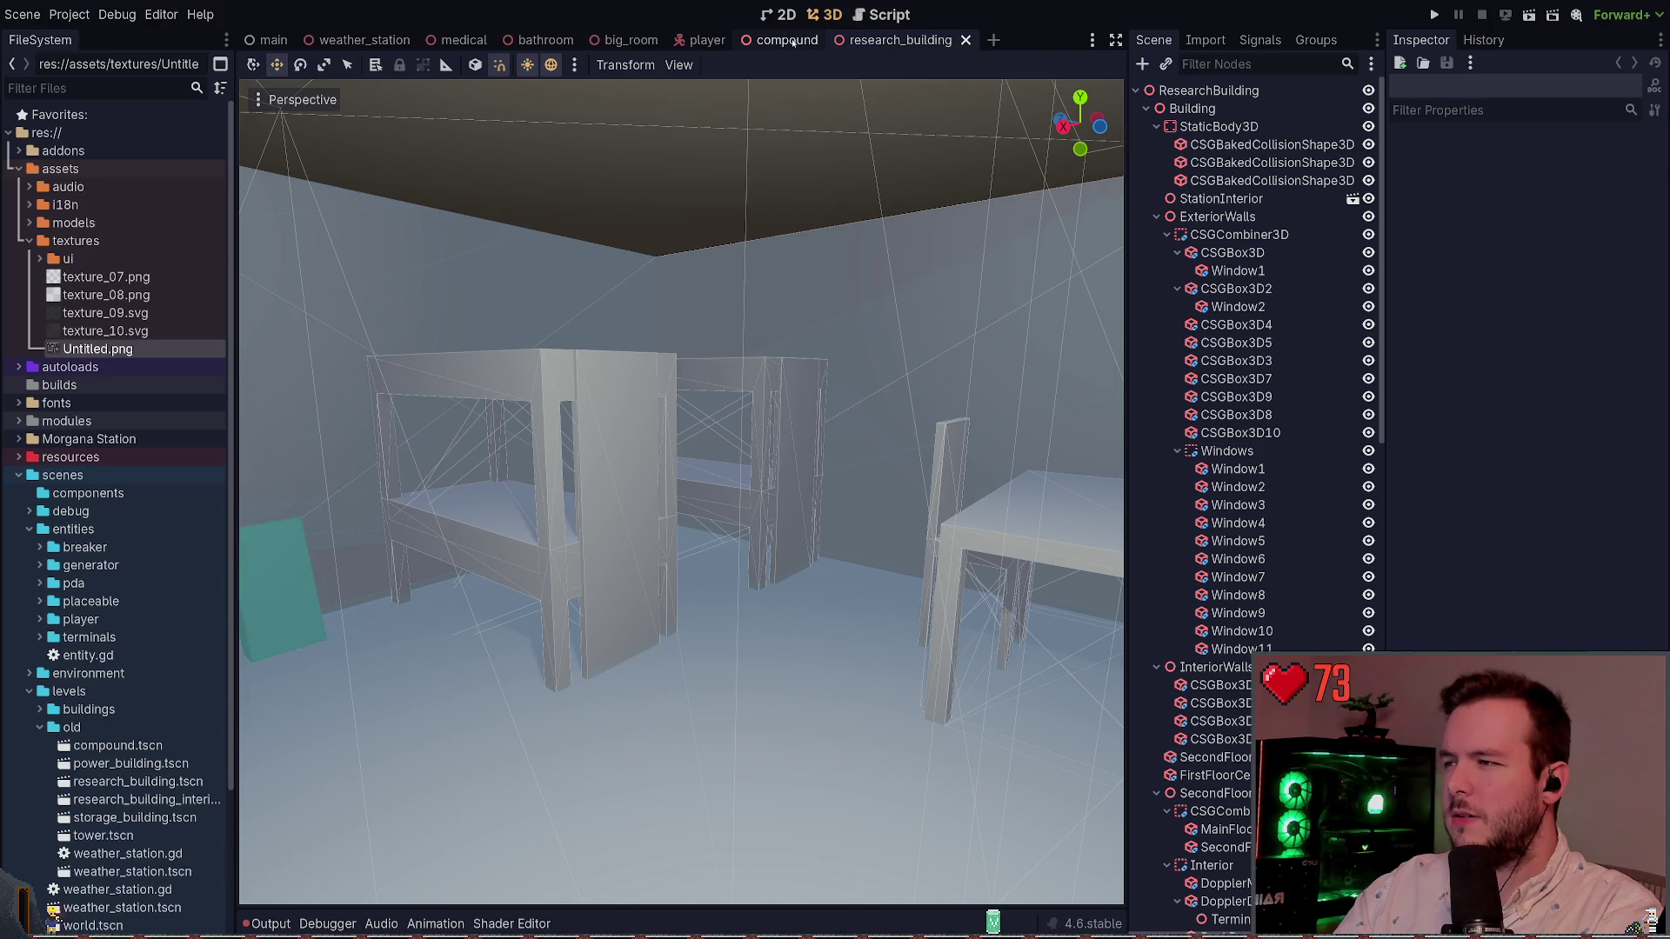
Step: Close the bathroom, medical and big_room scene tabs
click(787, 40)
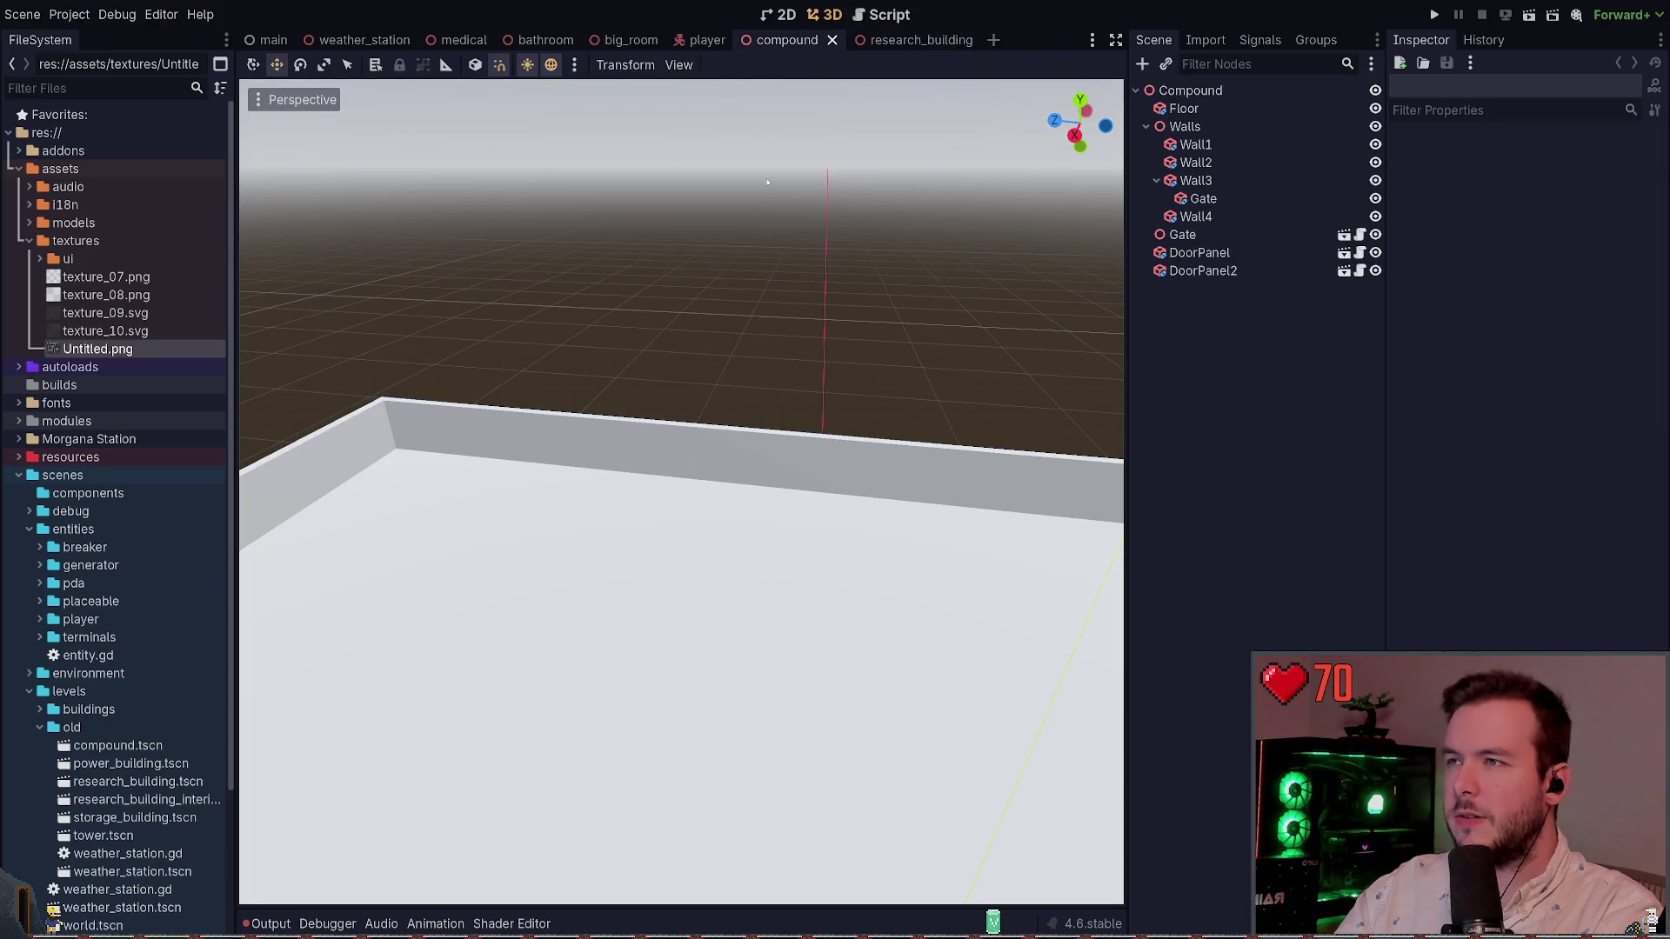
click(707, 40)
click(626, 40)
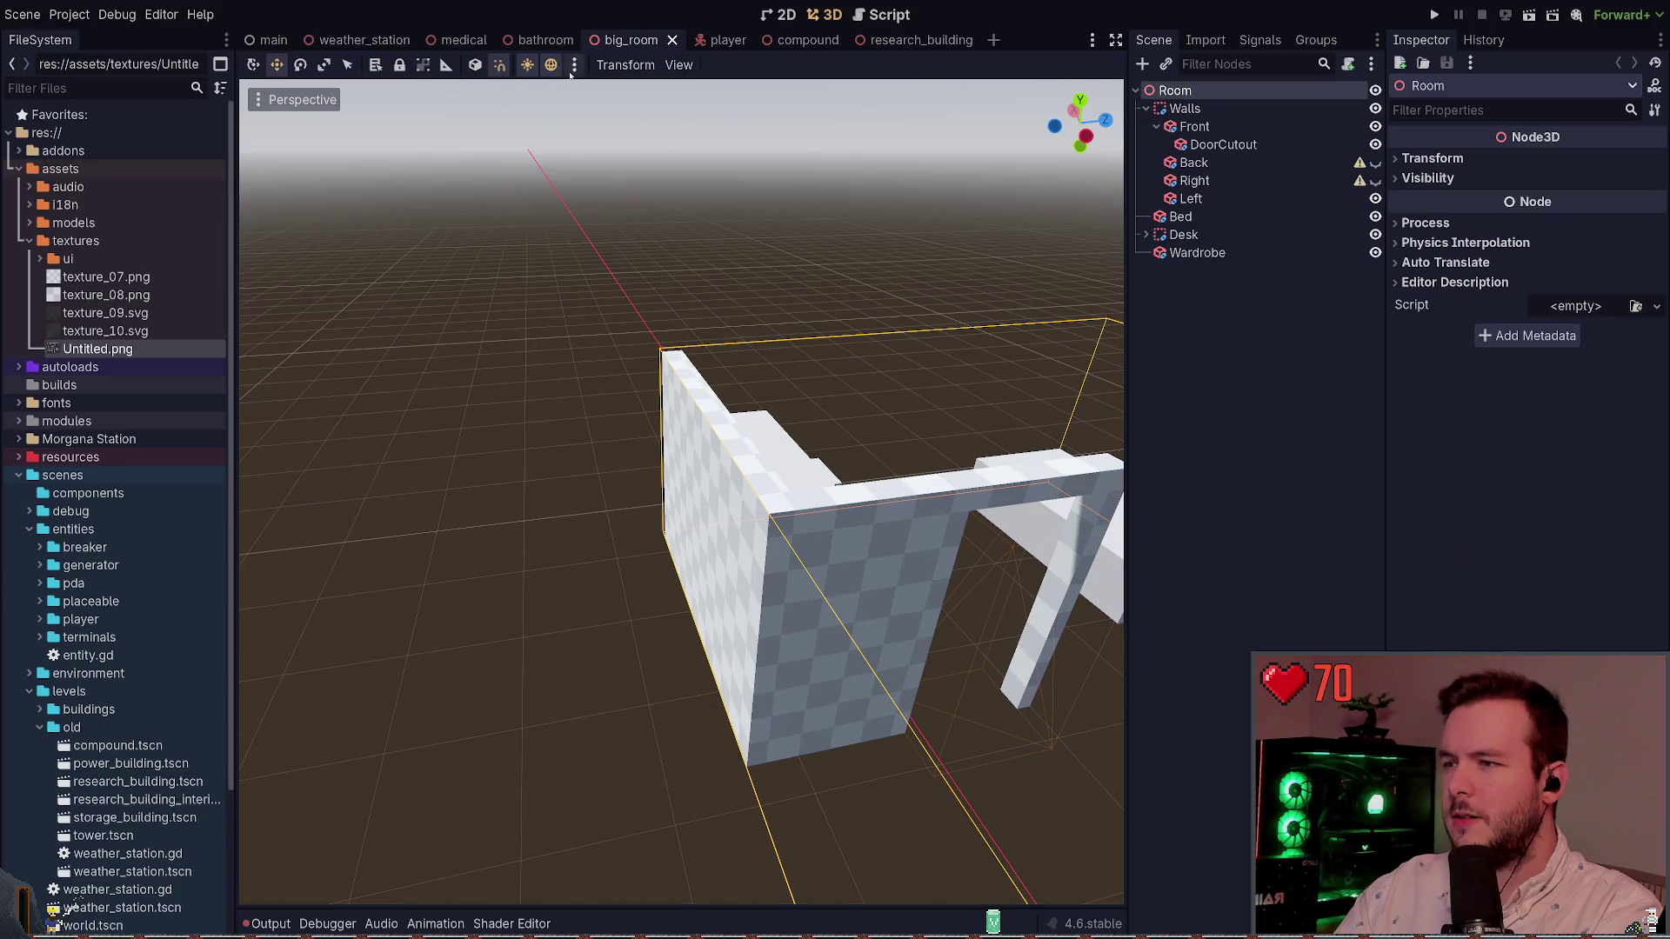
click(570, 40)
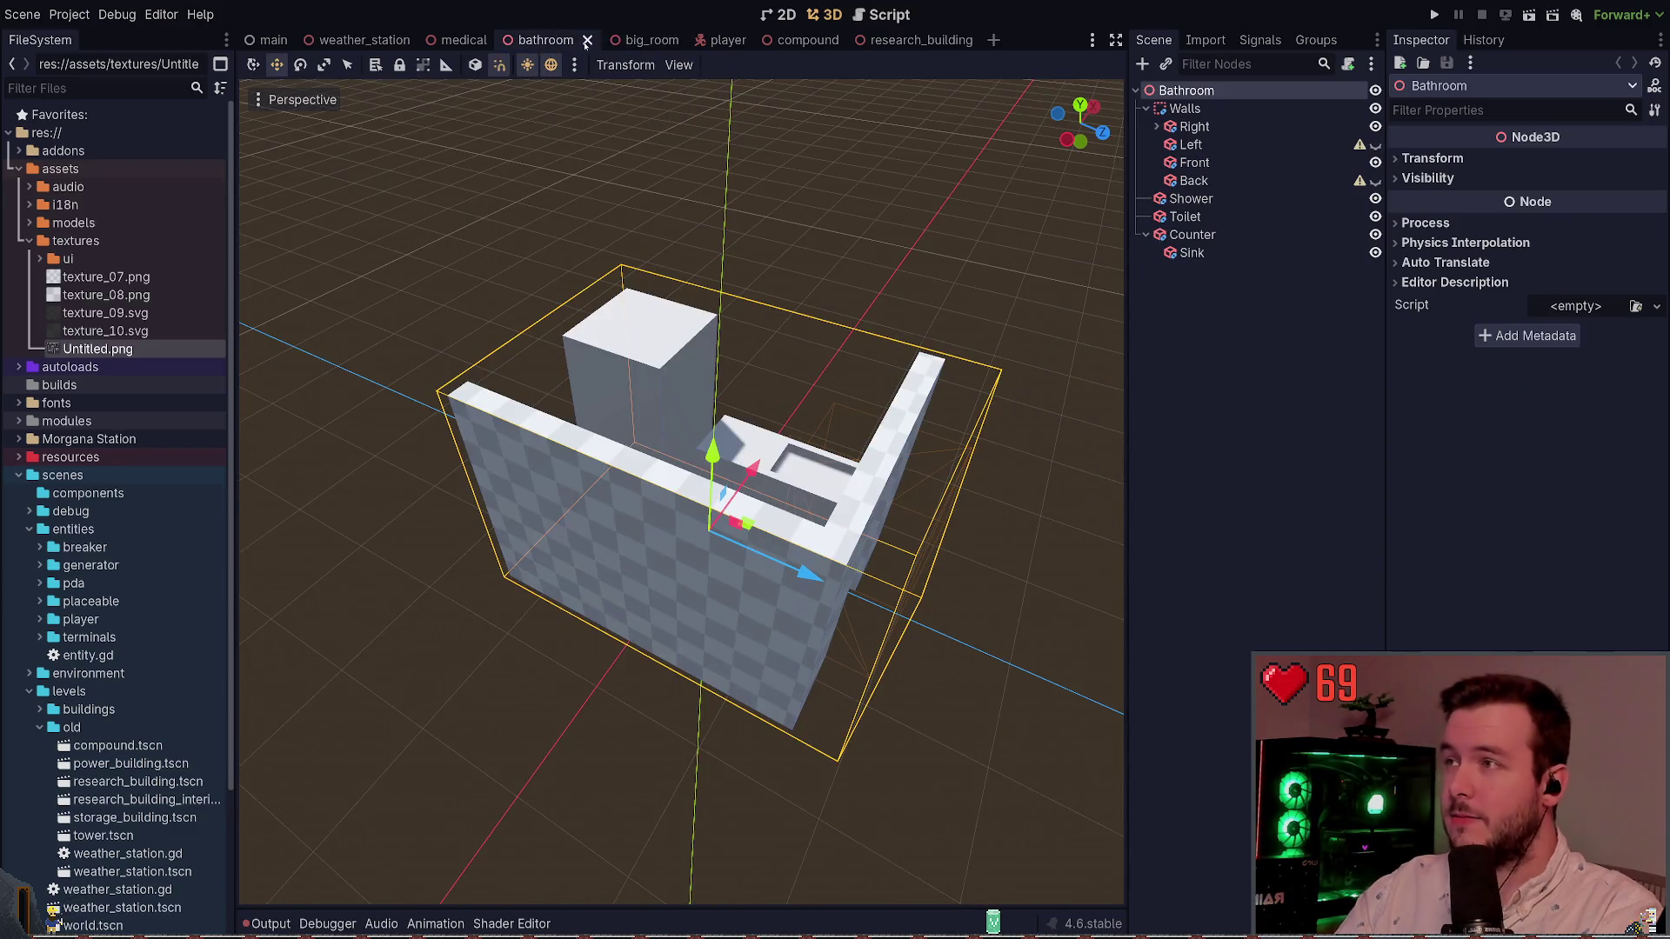
click(587, 40)
click(496, 41)
click(528, 40)
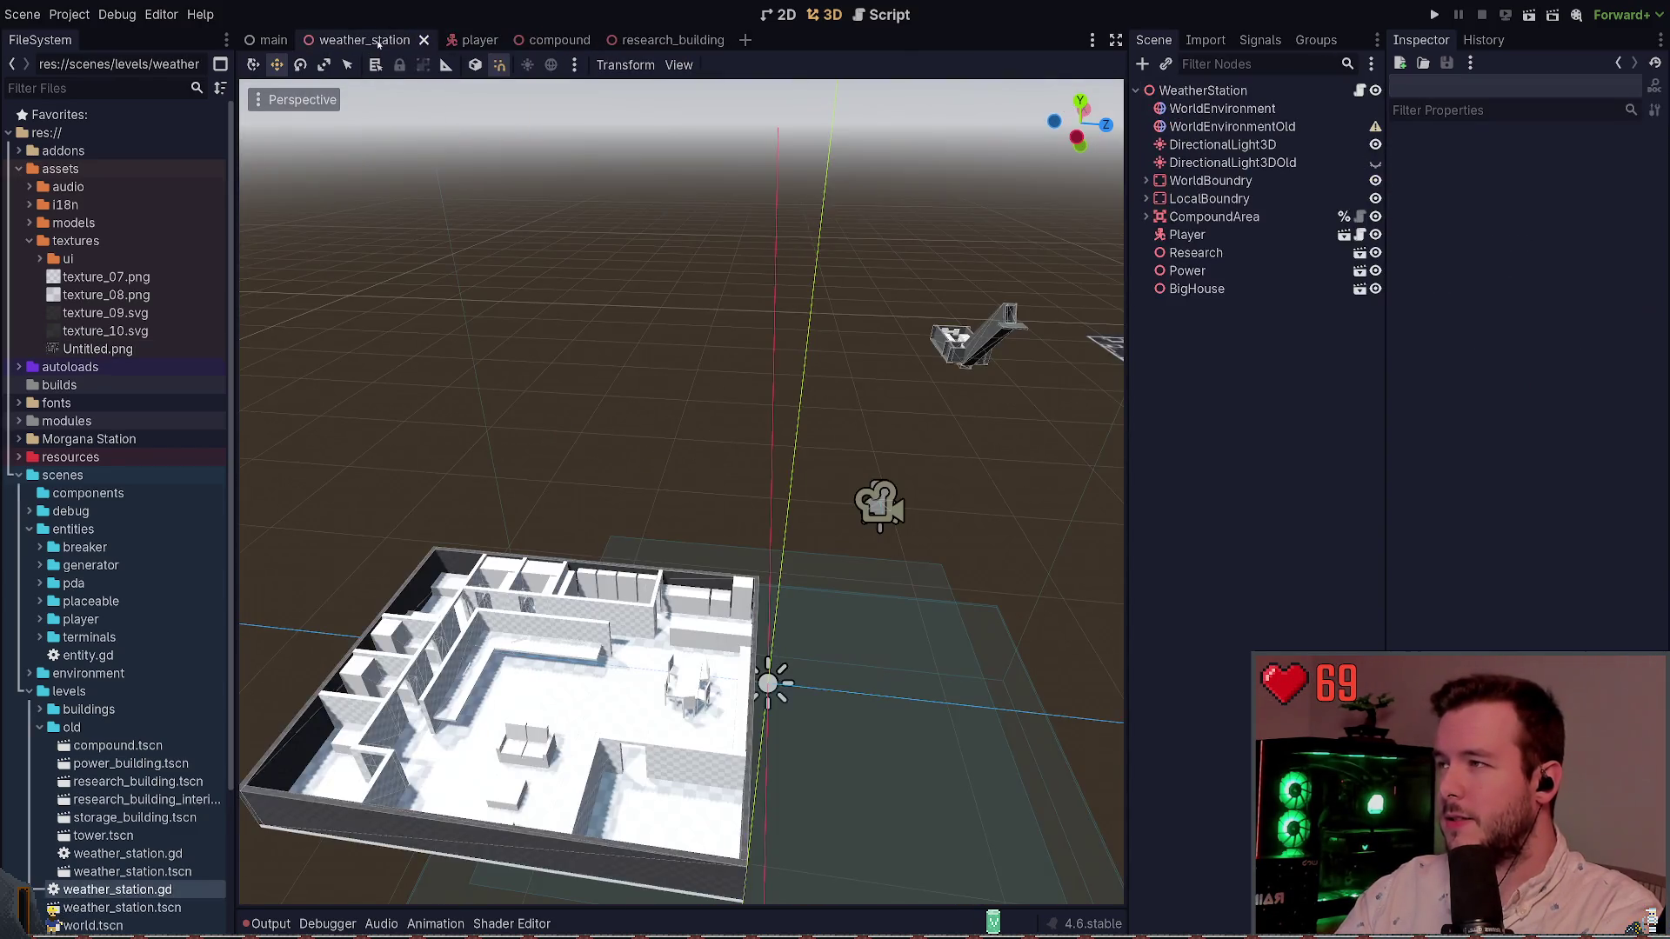
mouse_move(728, 309)
mouse_down()
mouse_move(641, 469)
mouse_move(739, 304)
mouse_up()
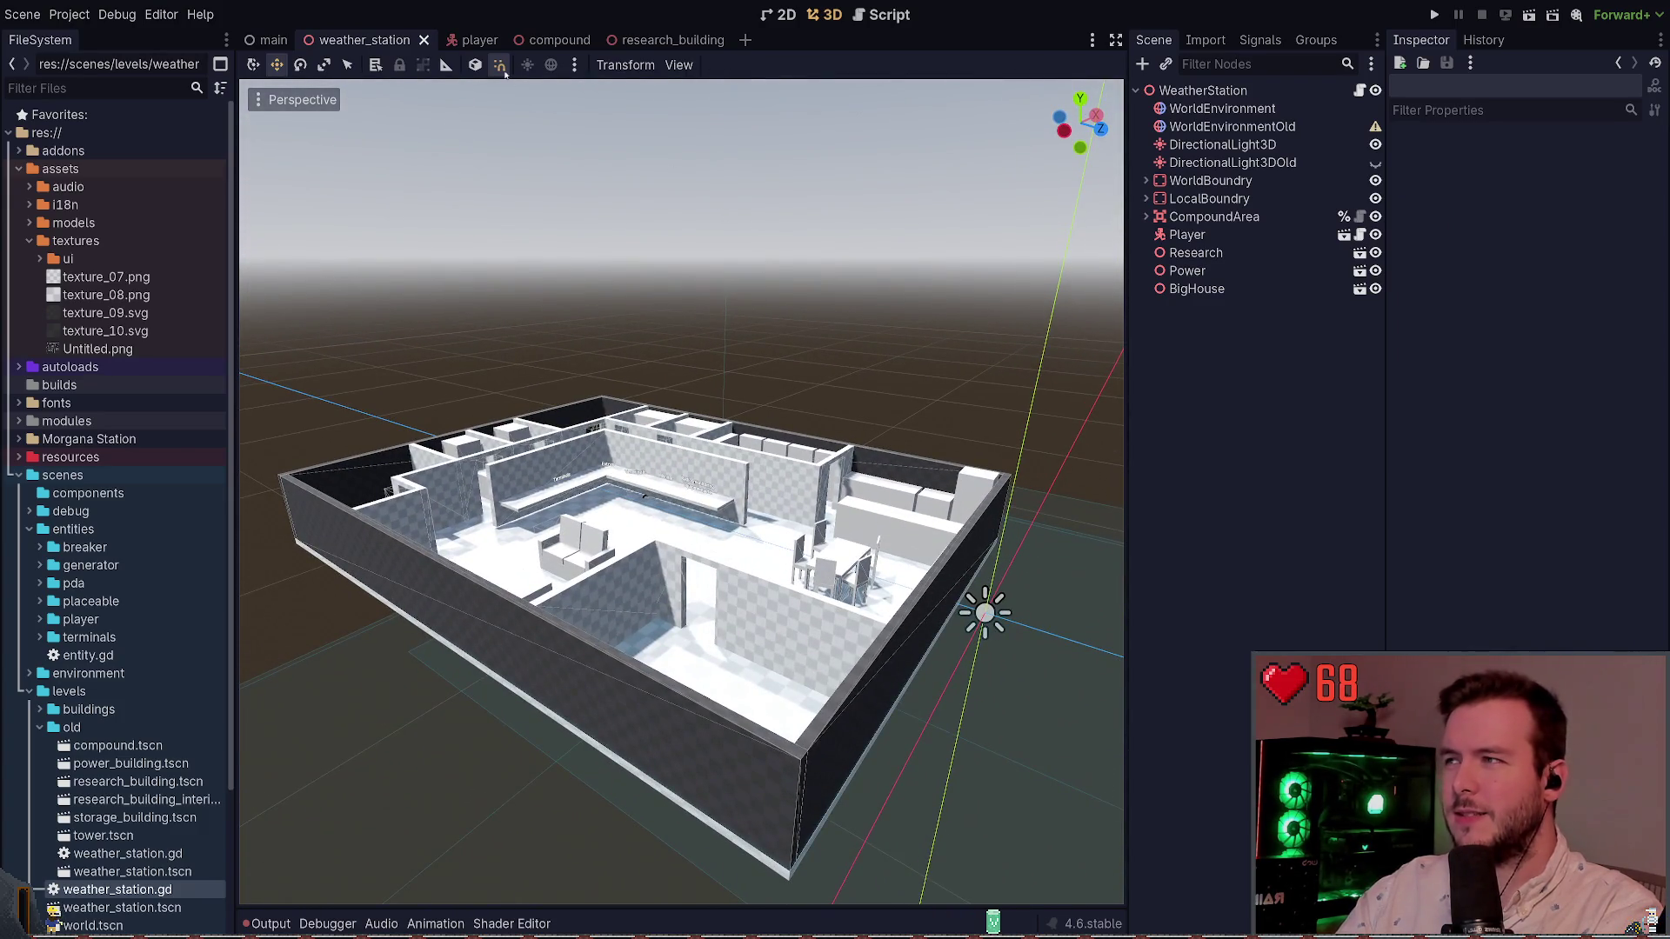
Step: Close the player and compound scene tabs
click(478, 40)
click(515, 40)
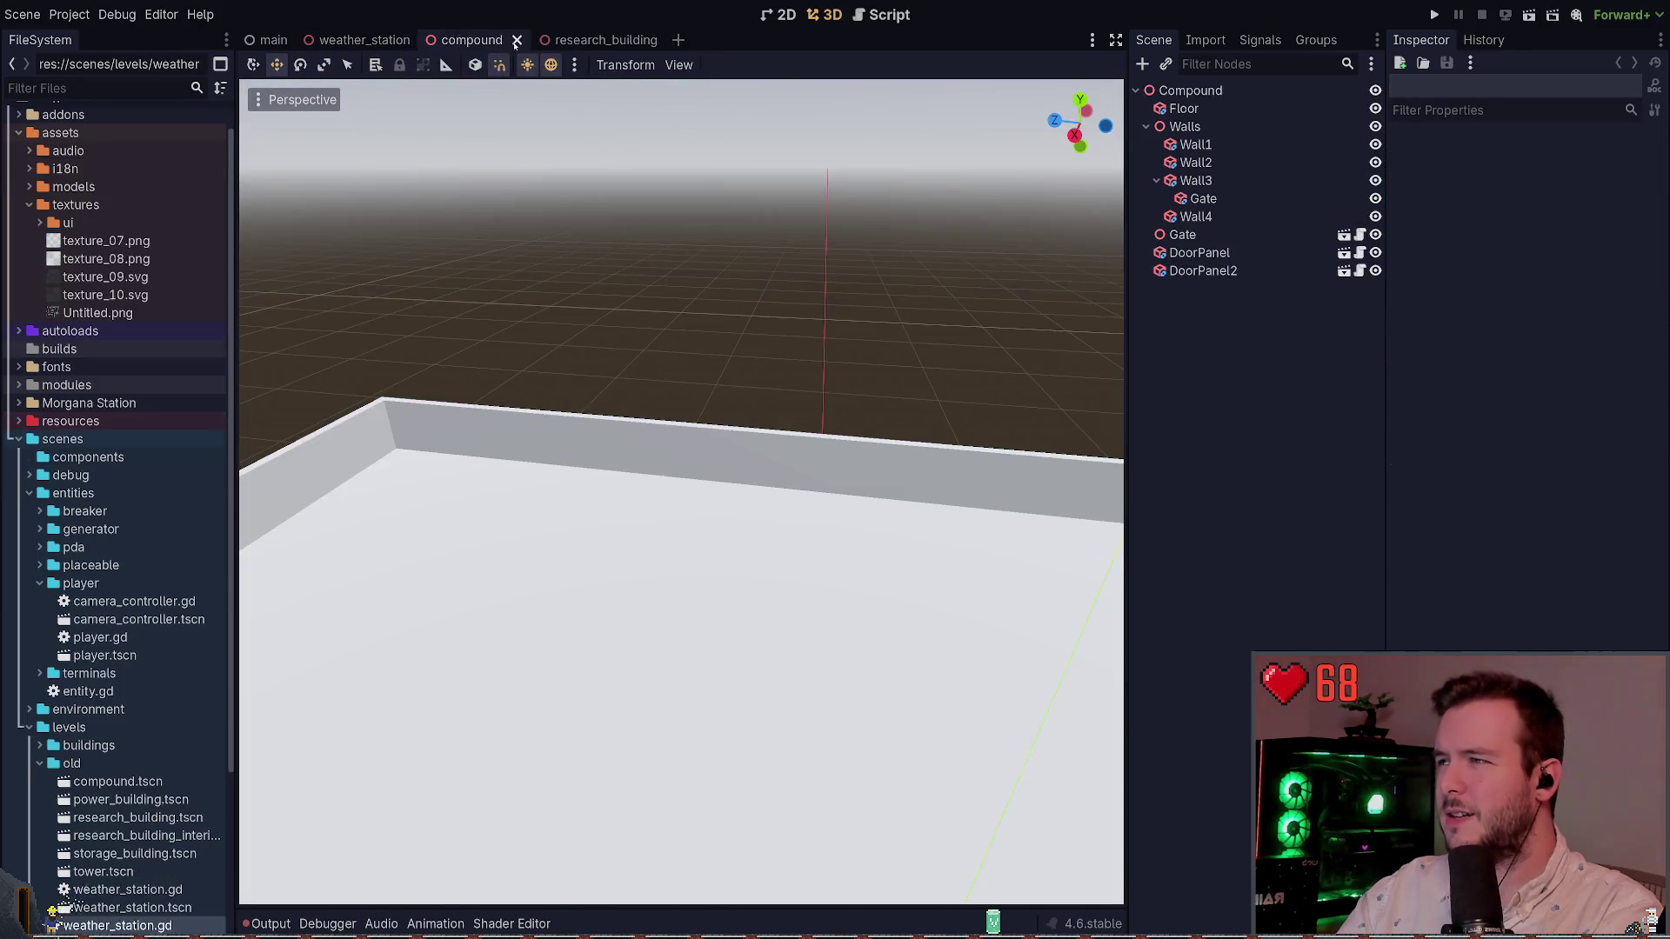
click(516, 40)
drag(589, 254, 691, 244)
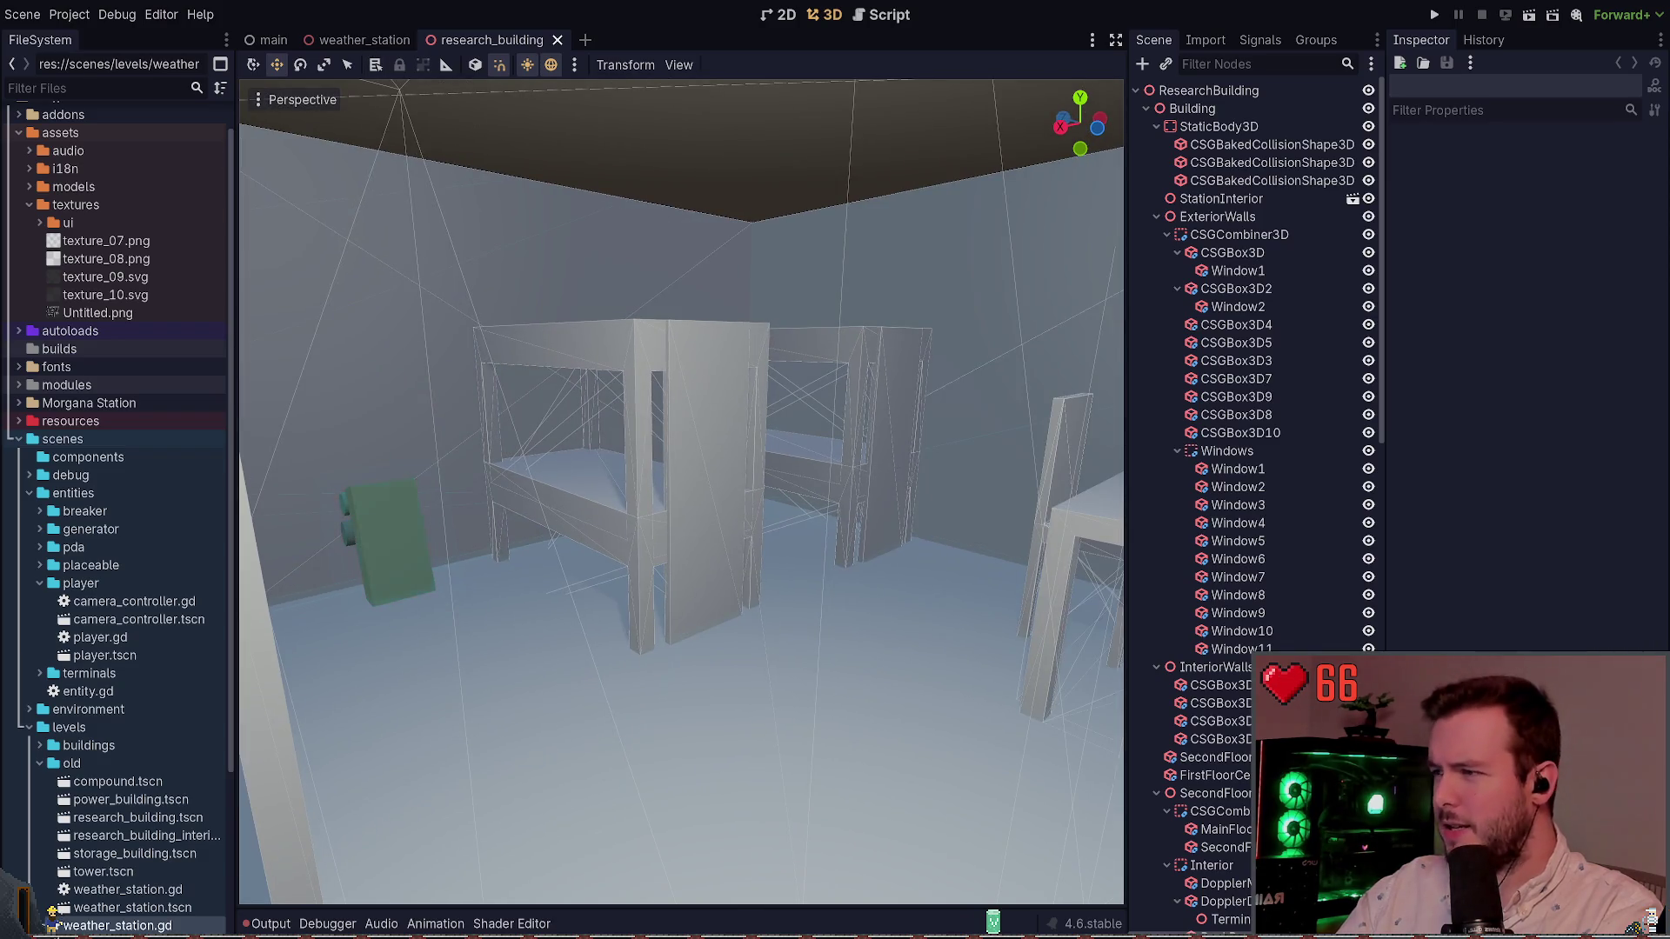
Step: Check the git terminal overlay a few times, then return to the research building view
key(super+grave)
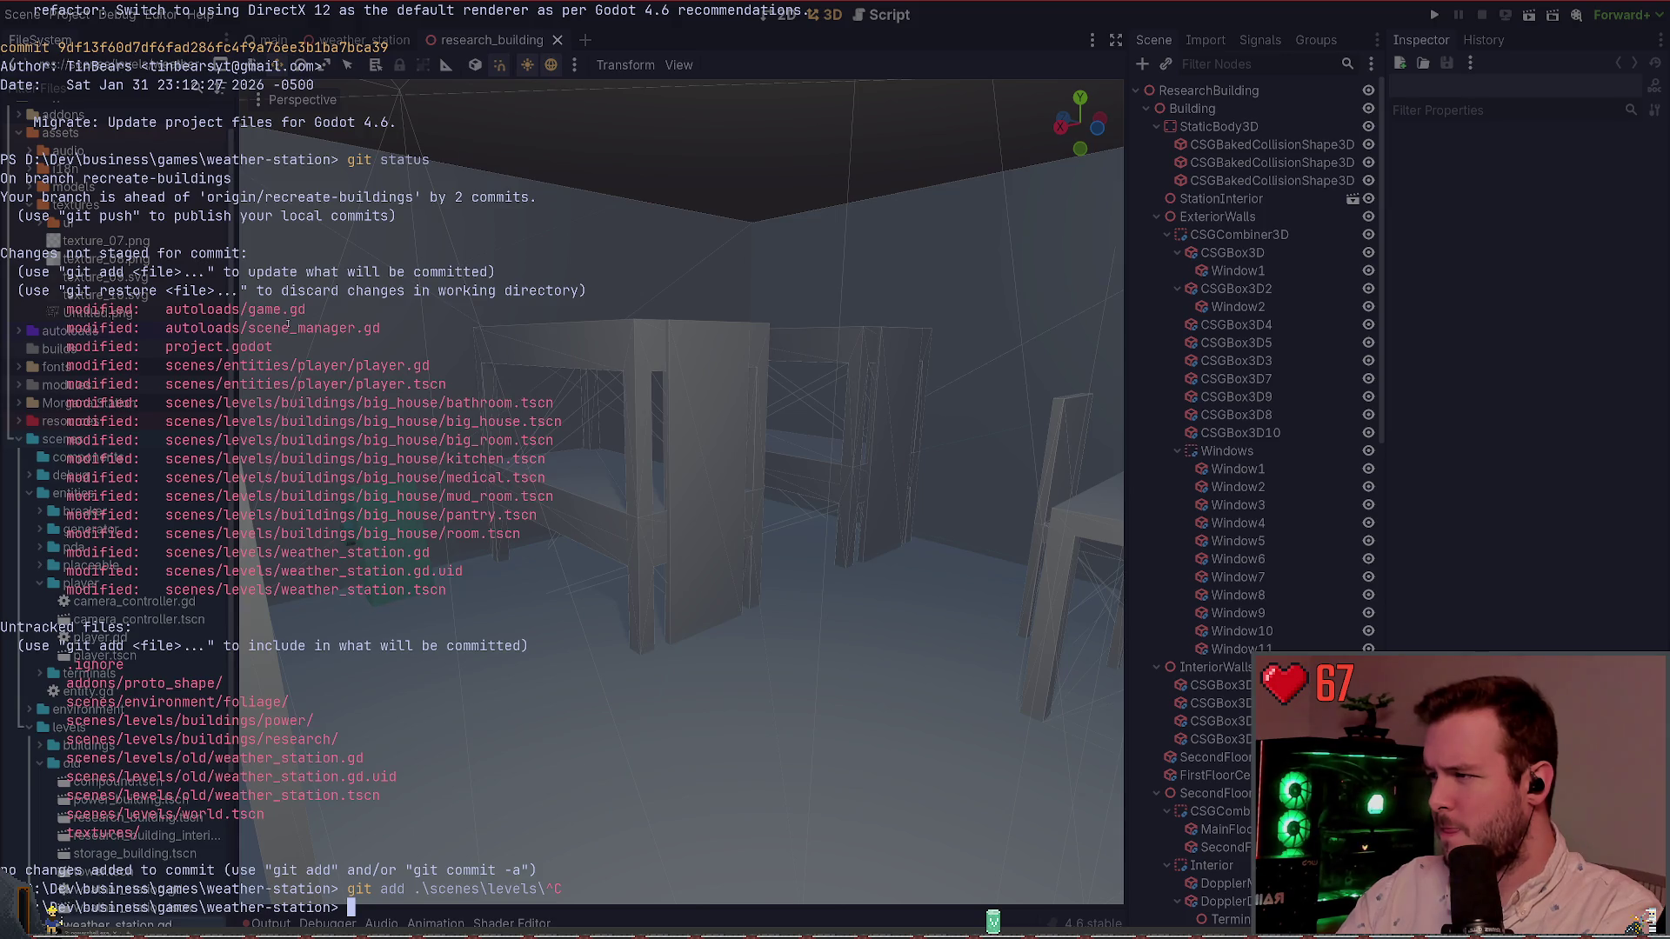
key(super+grave)
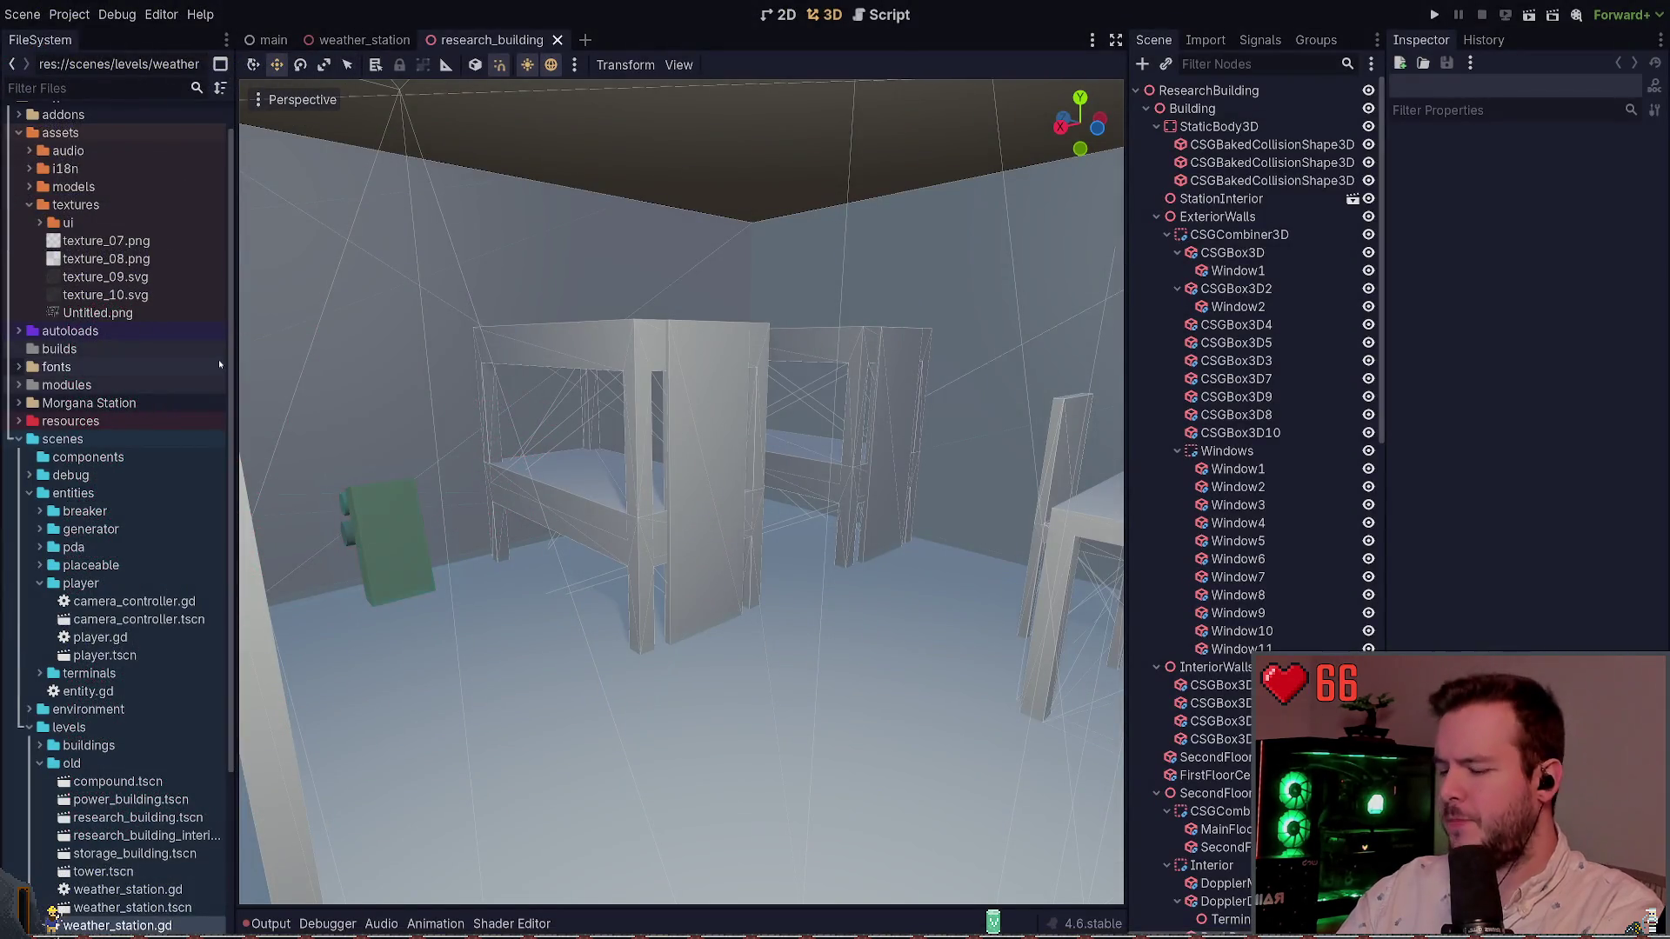
key(super+grave)
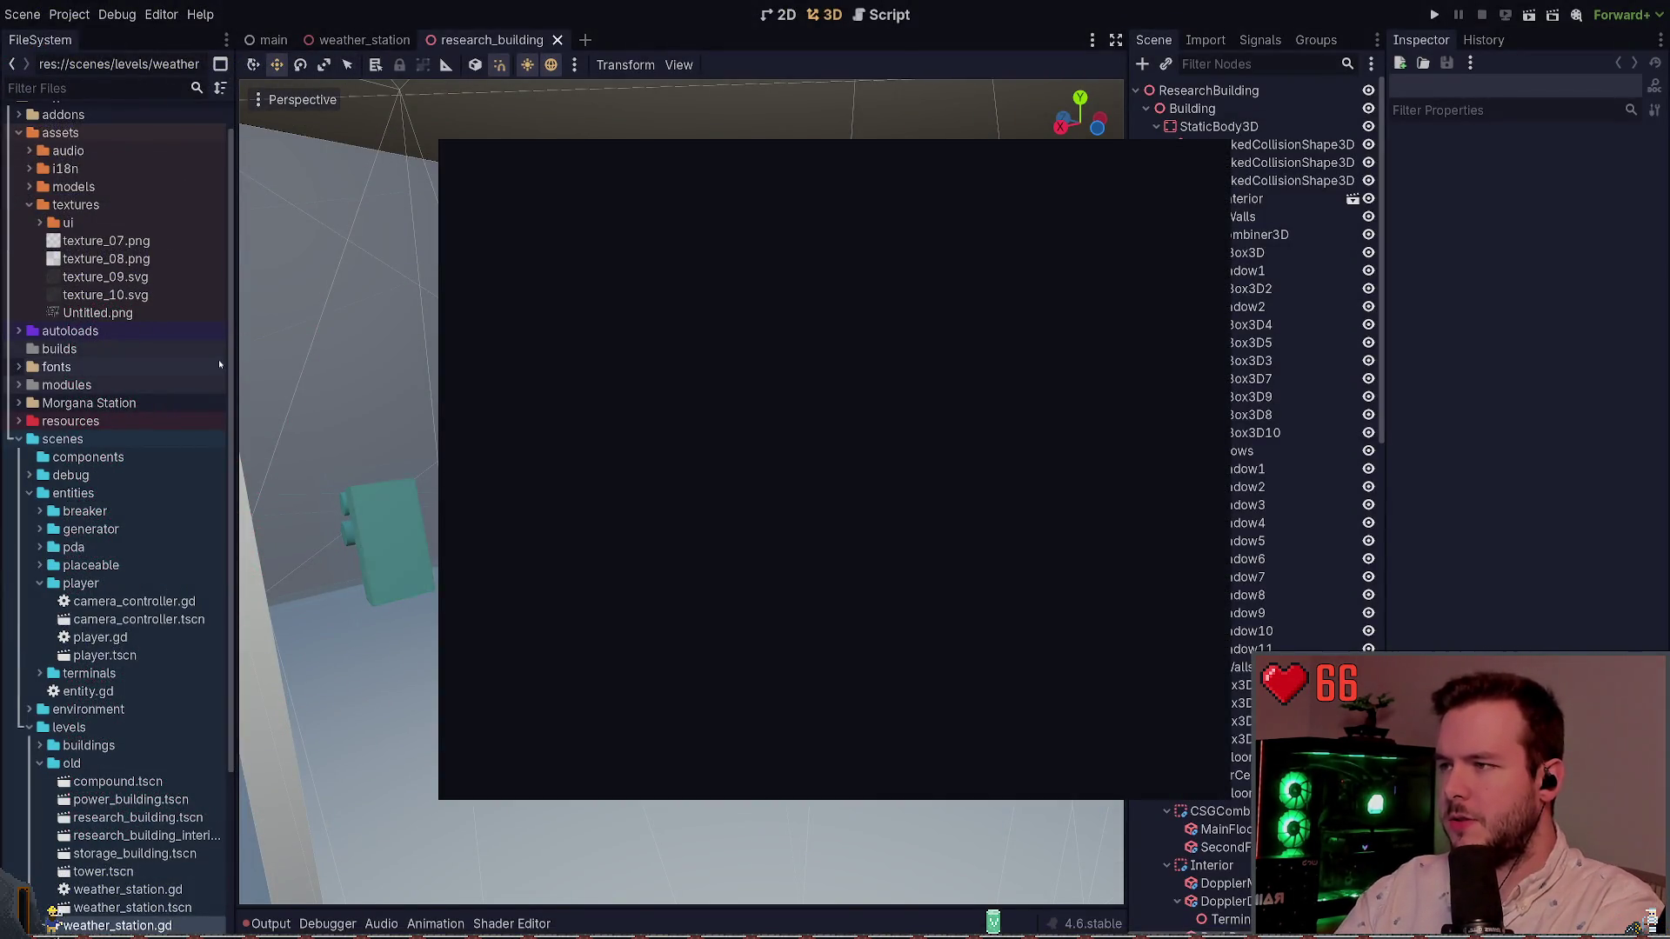
key(super+grave)
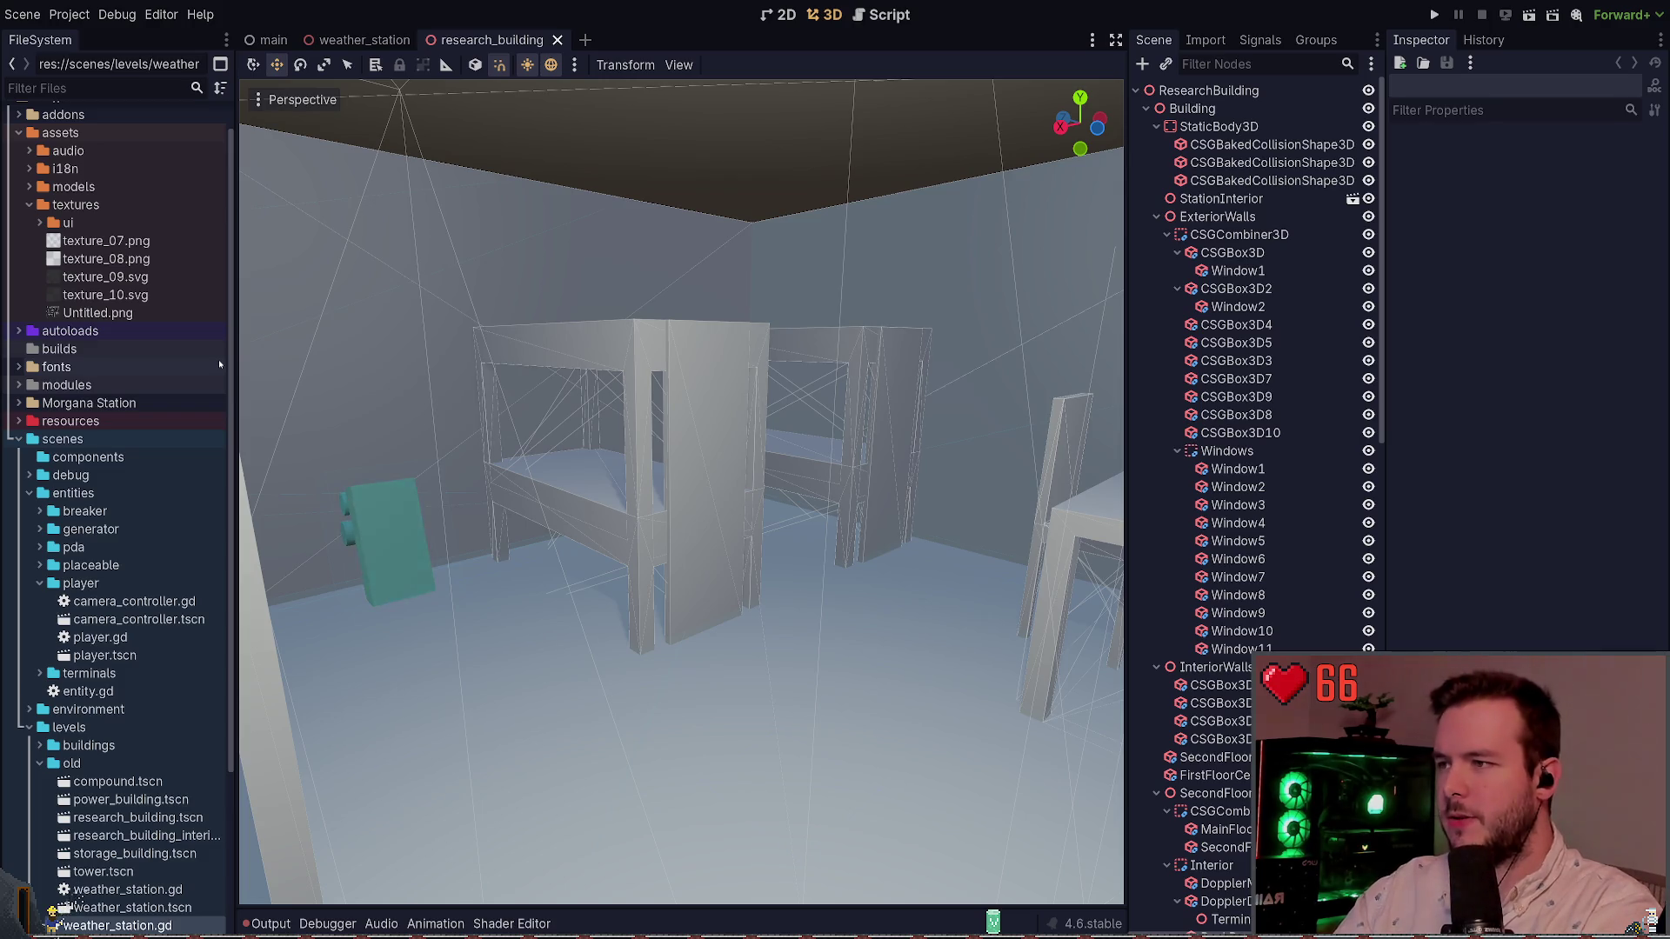
key(super+grave)
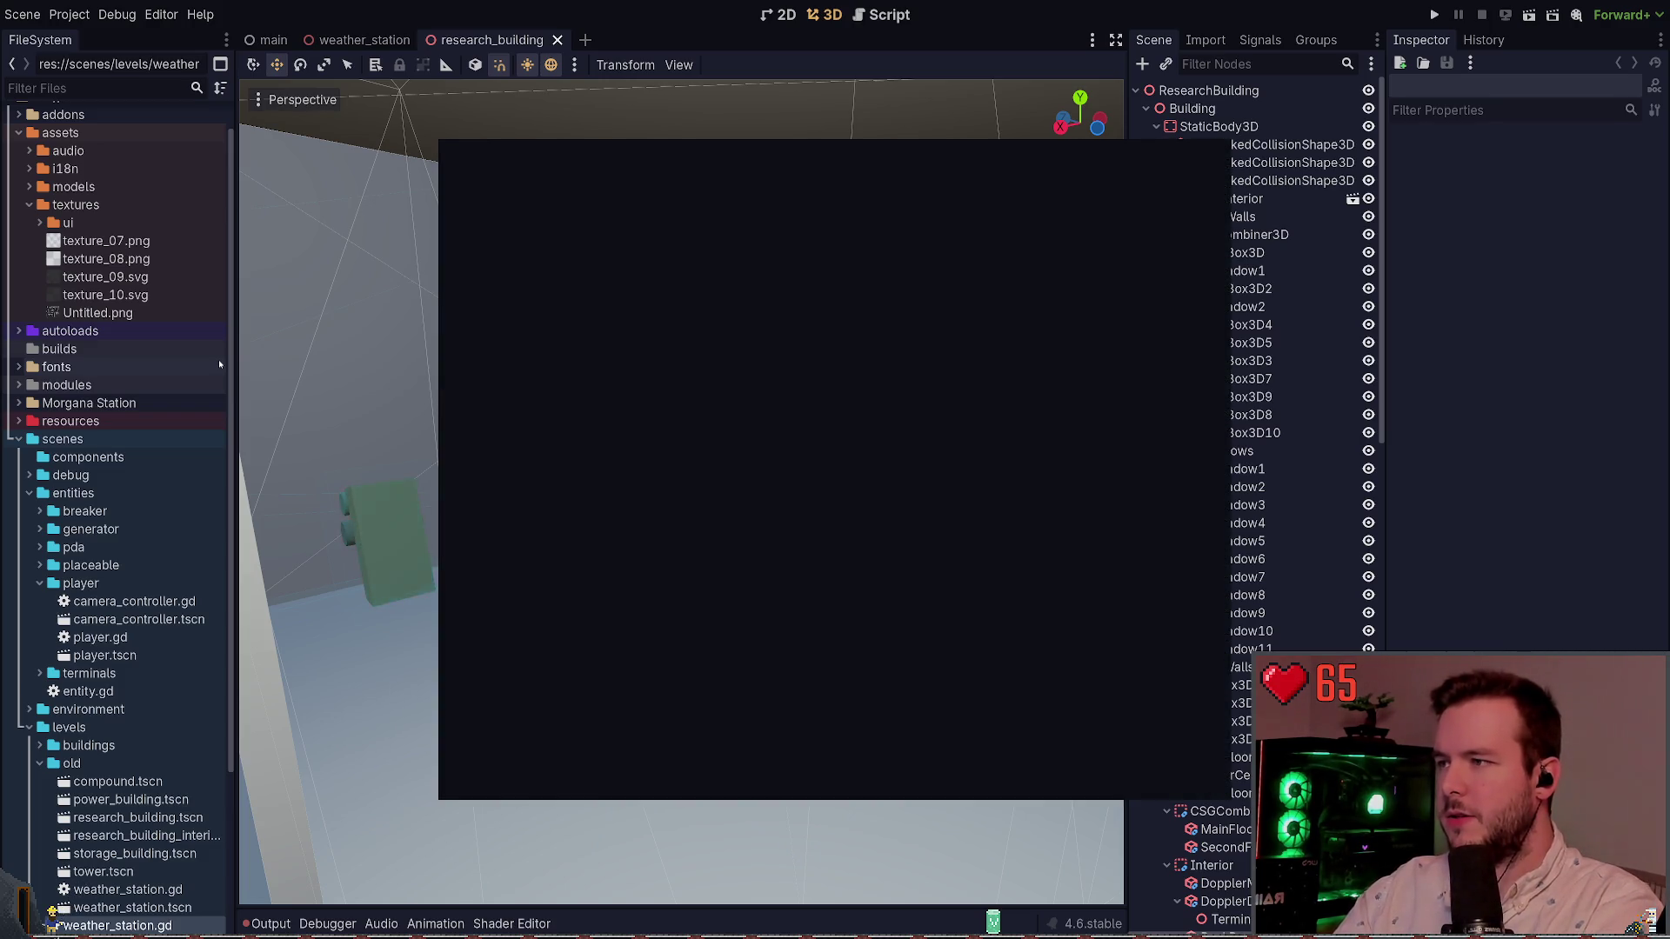
key(super+grave)
scroll(929, 376, down, 6)
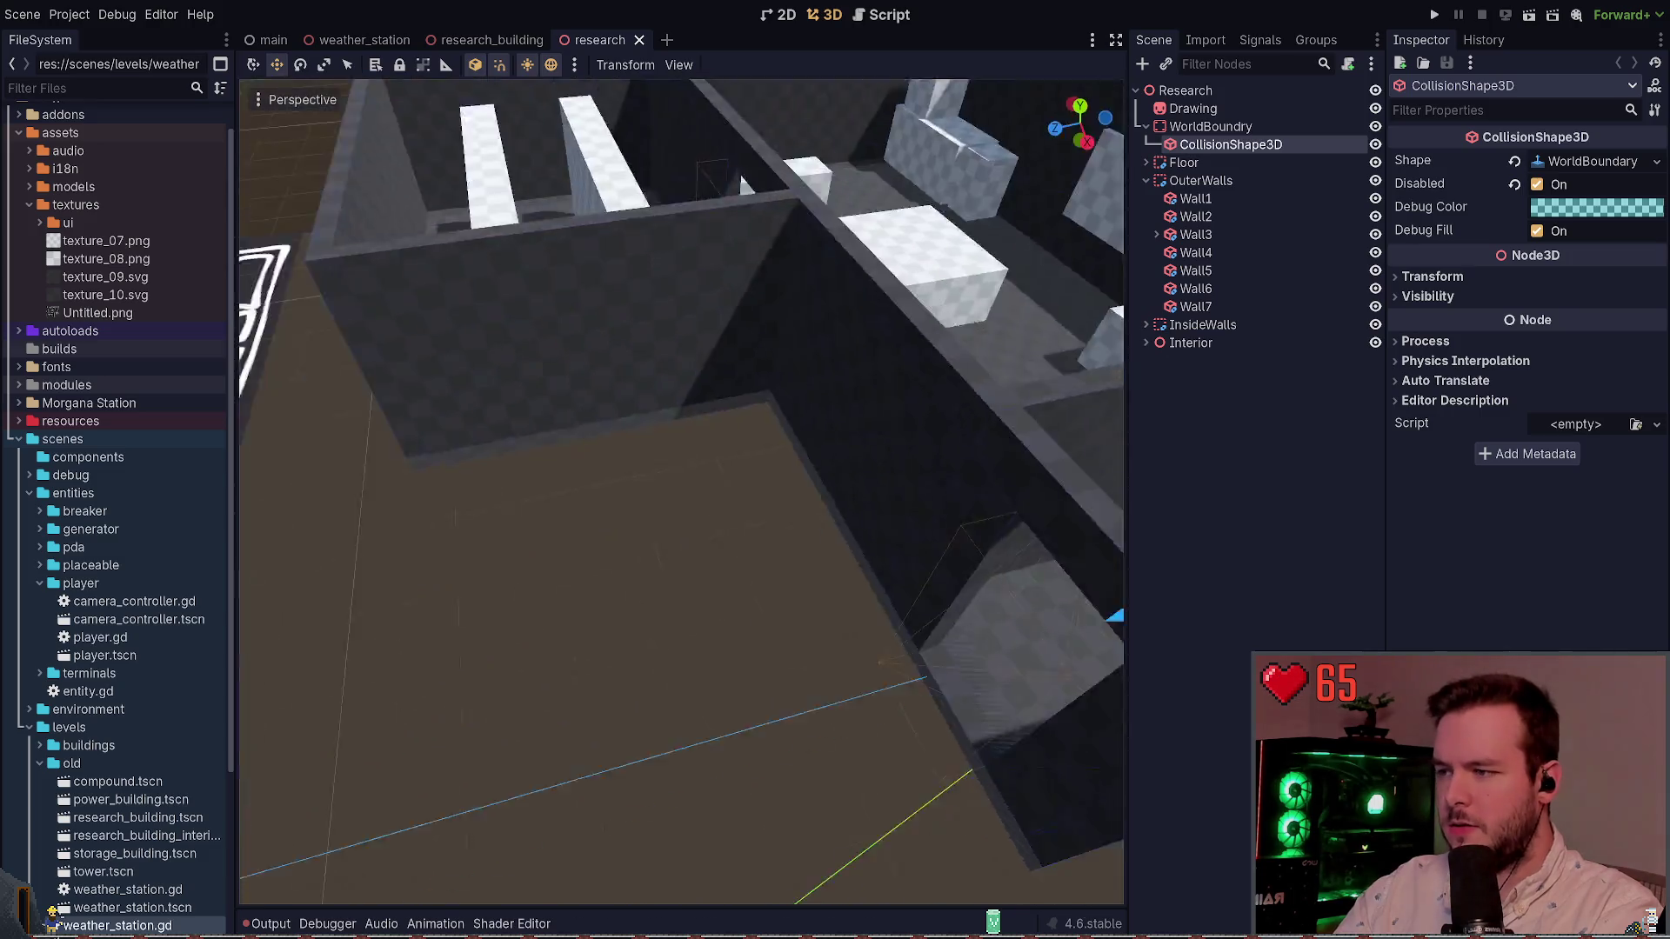